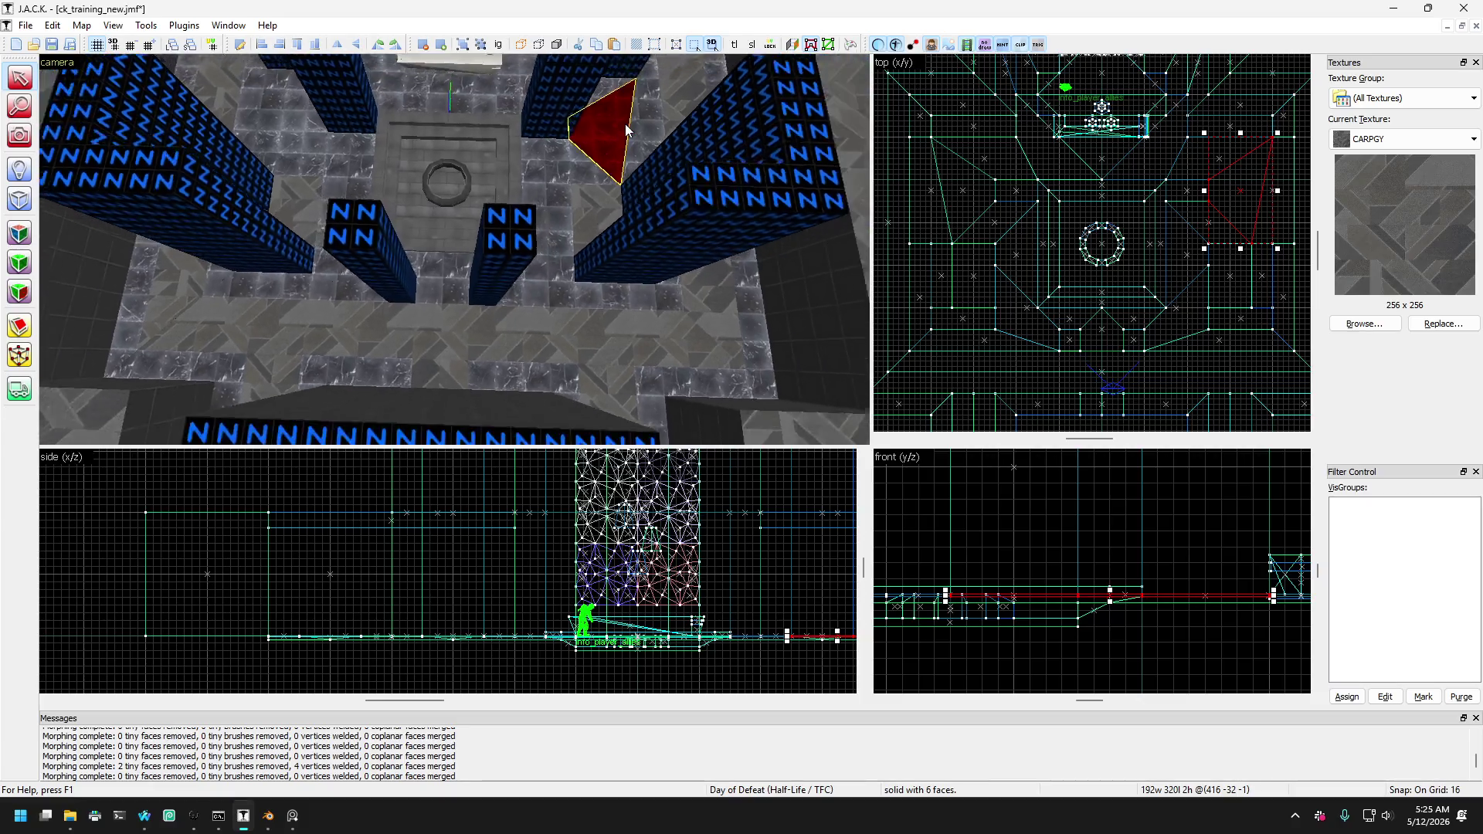
Move the red wedge floor brush to (224 -384 -1) beside the central ring pillar, sized 192 by 256.
key("Right")
key("Up")
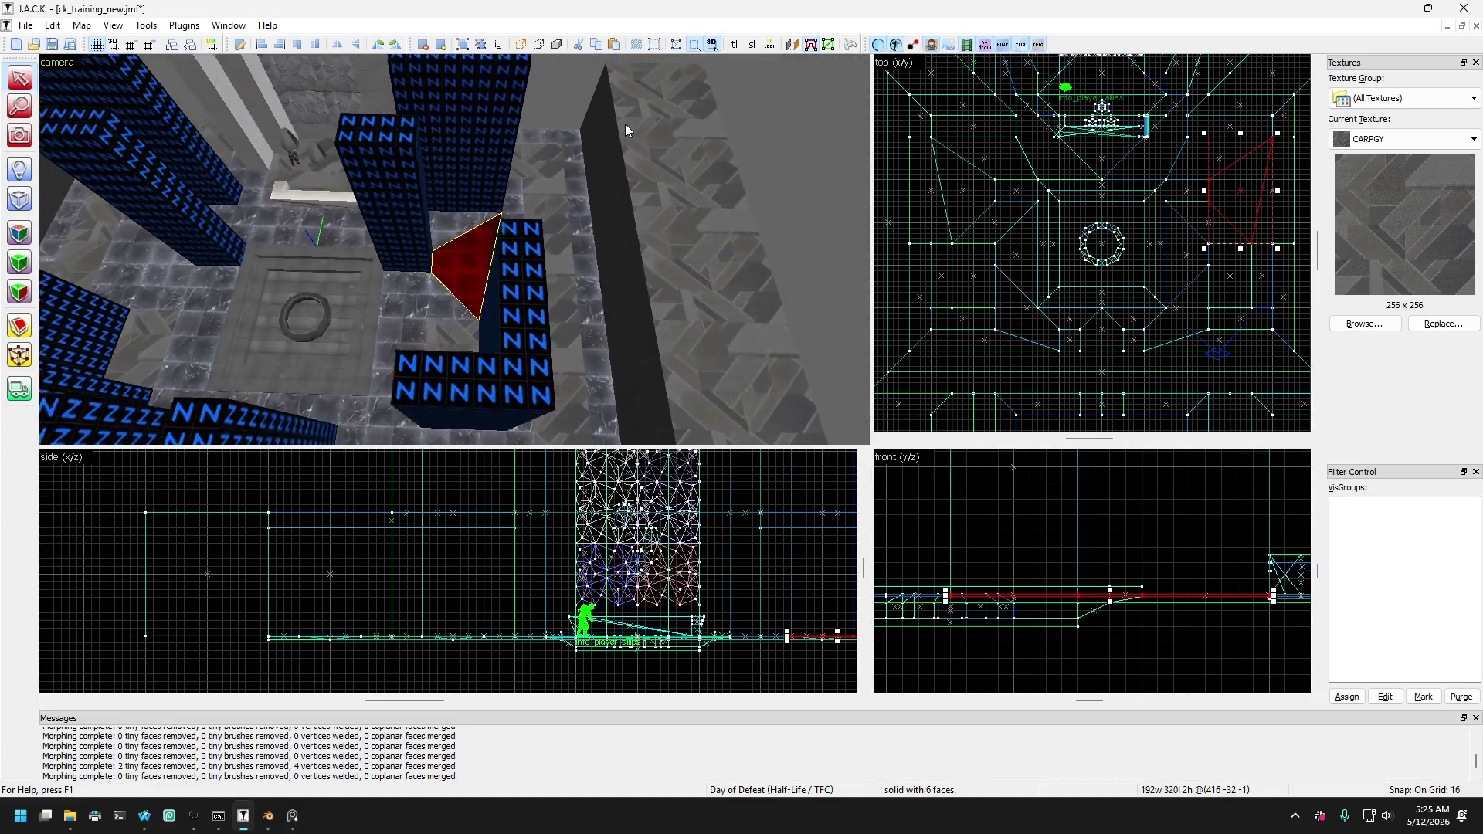
key("Left")
key("Up")
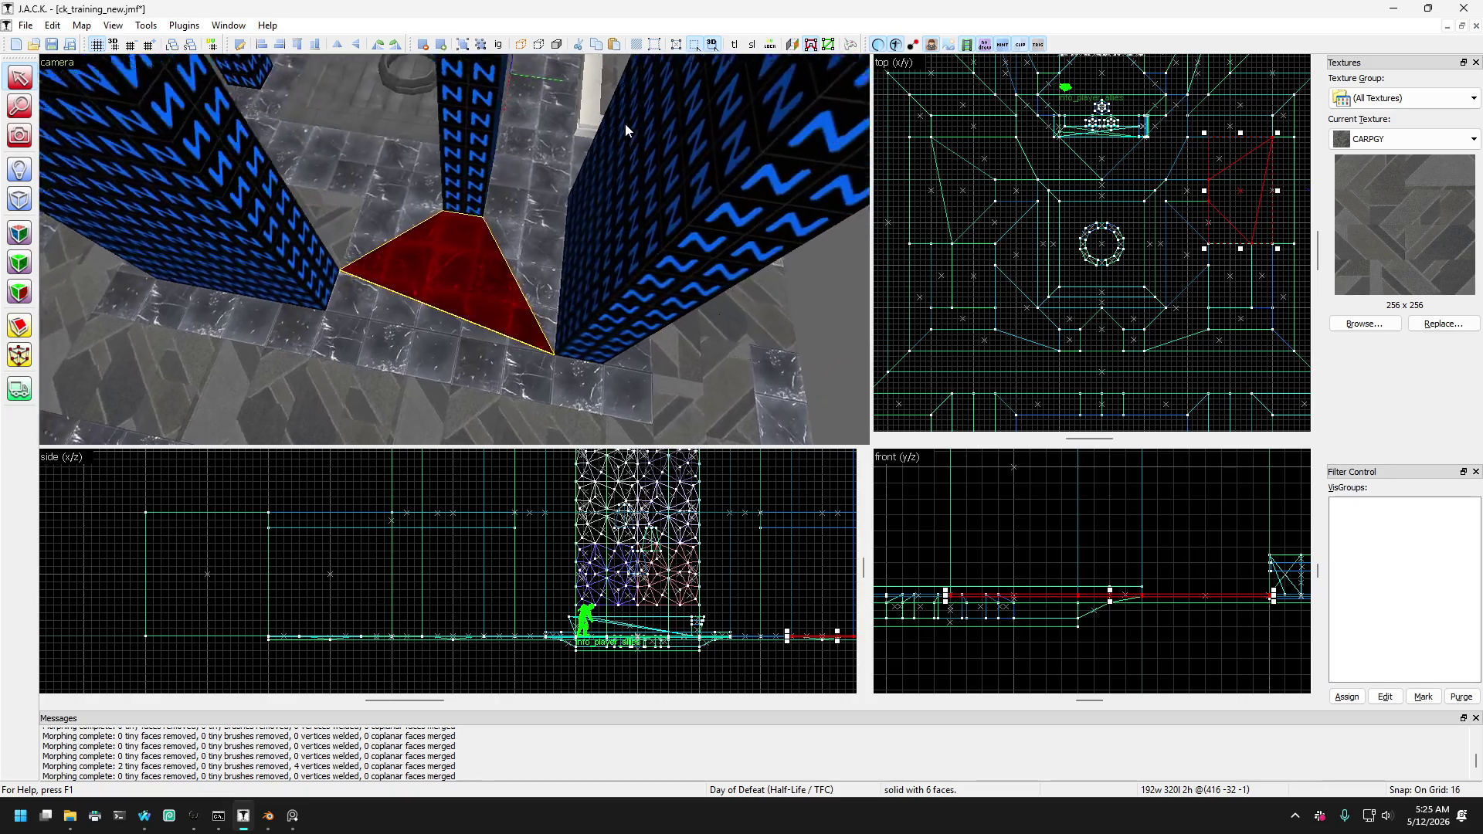
key("Down")
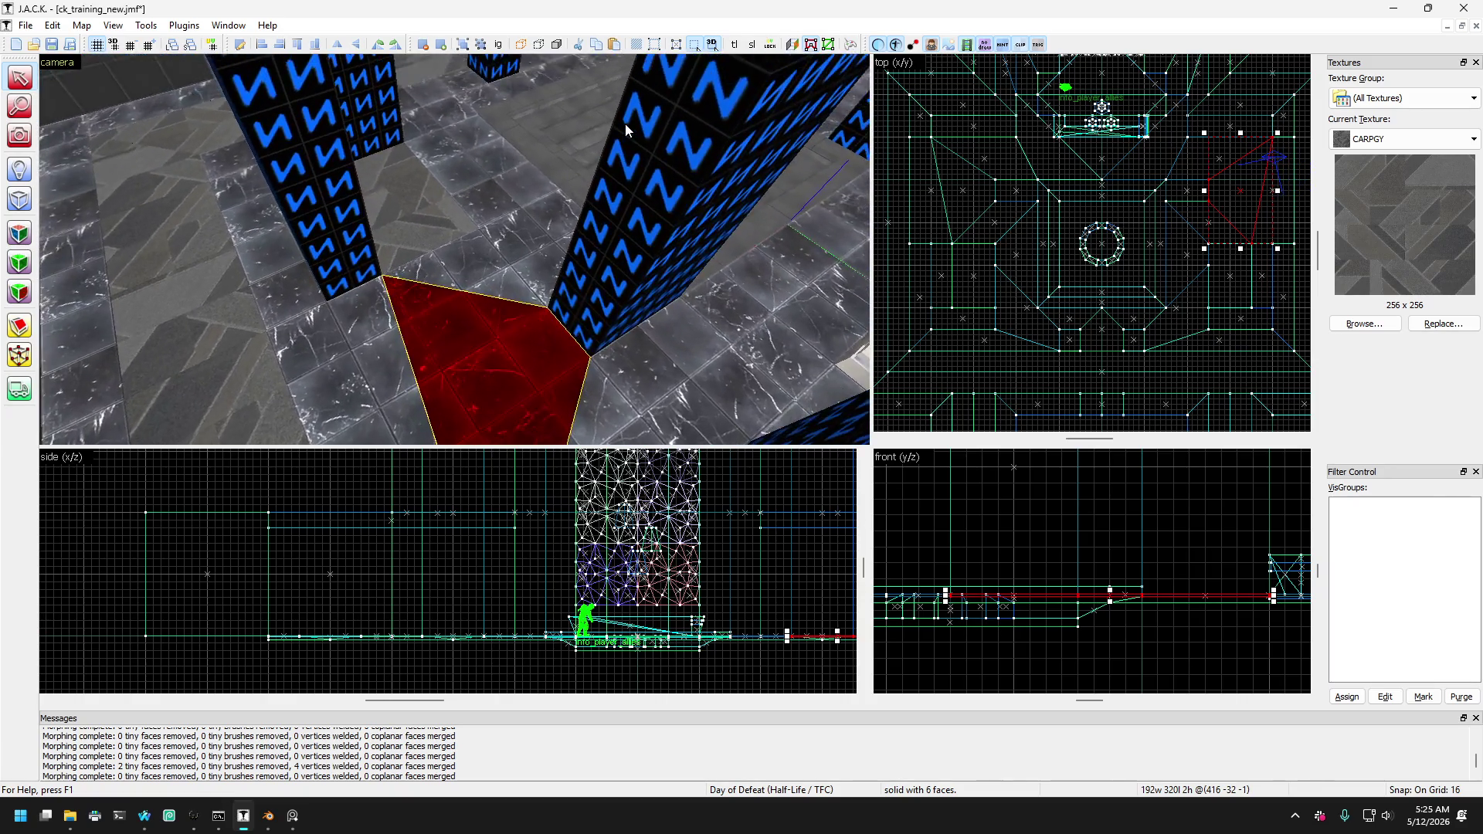
key("Left")
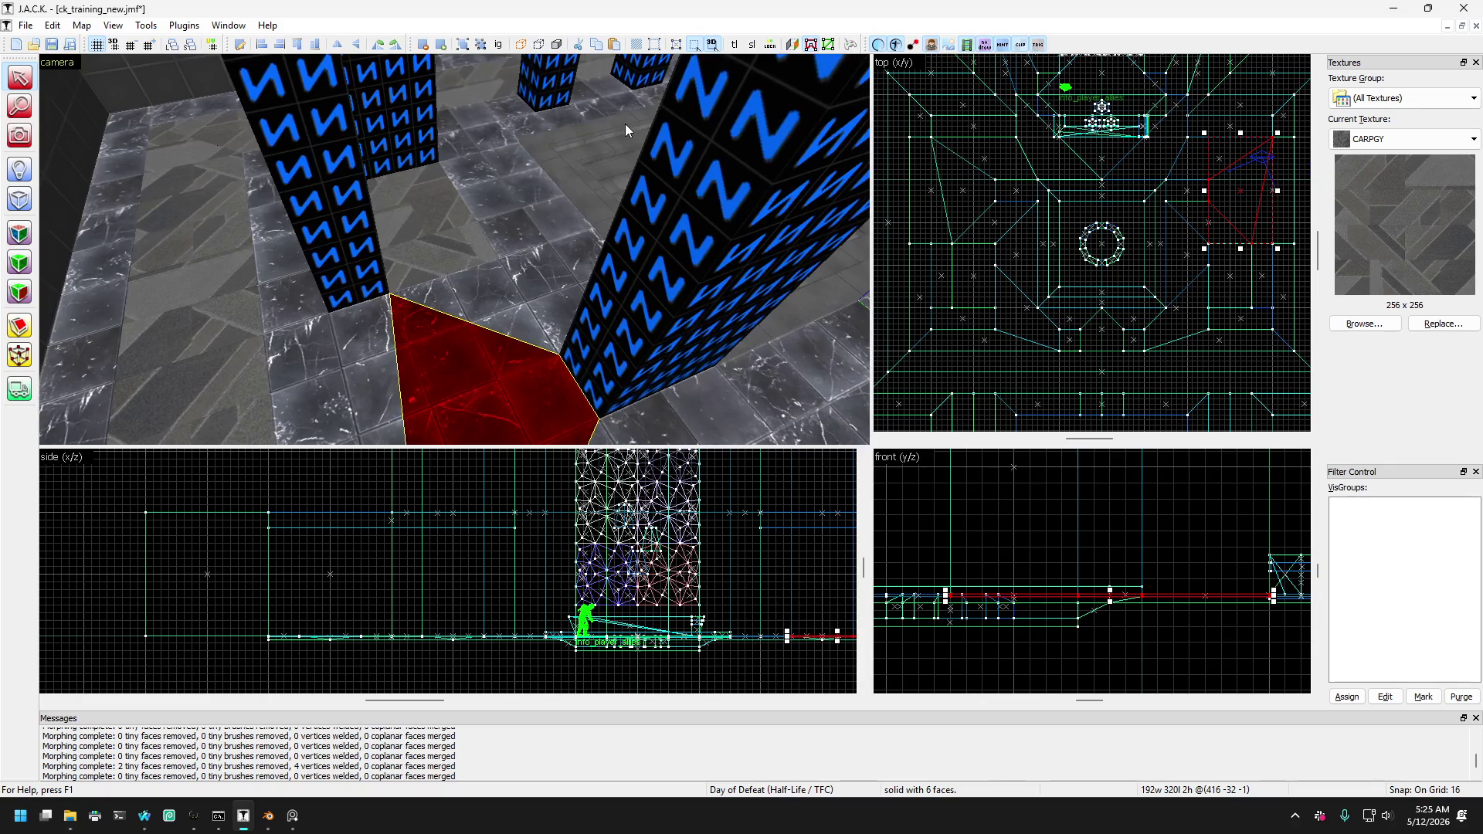
mouse_move(587, 126)
left_mouse_down()
mouse_move(502, 128)
mouse_move(497, 193)
mouse_move(463, 173)
mouse_move(527, 262)
mouse_move(466, 159)
mouse_move(481, 184)
left_mouse_up()
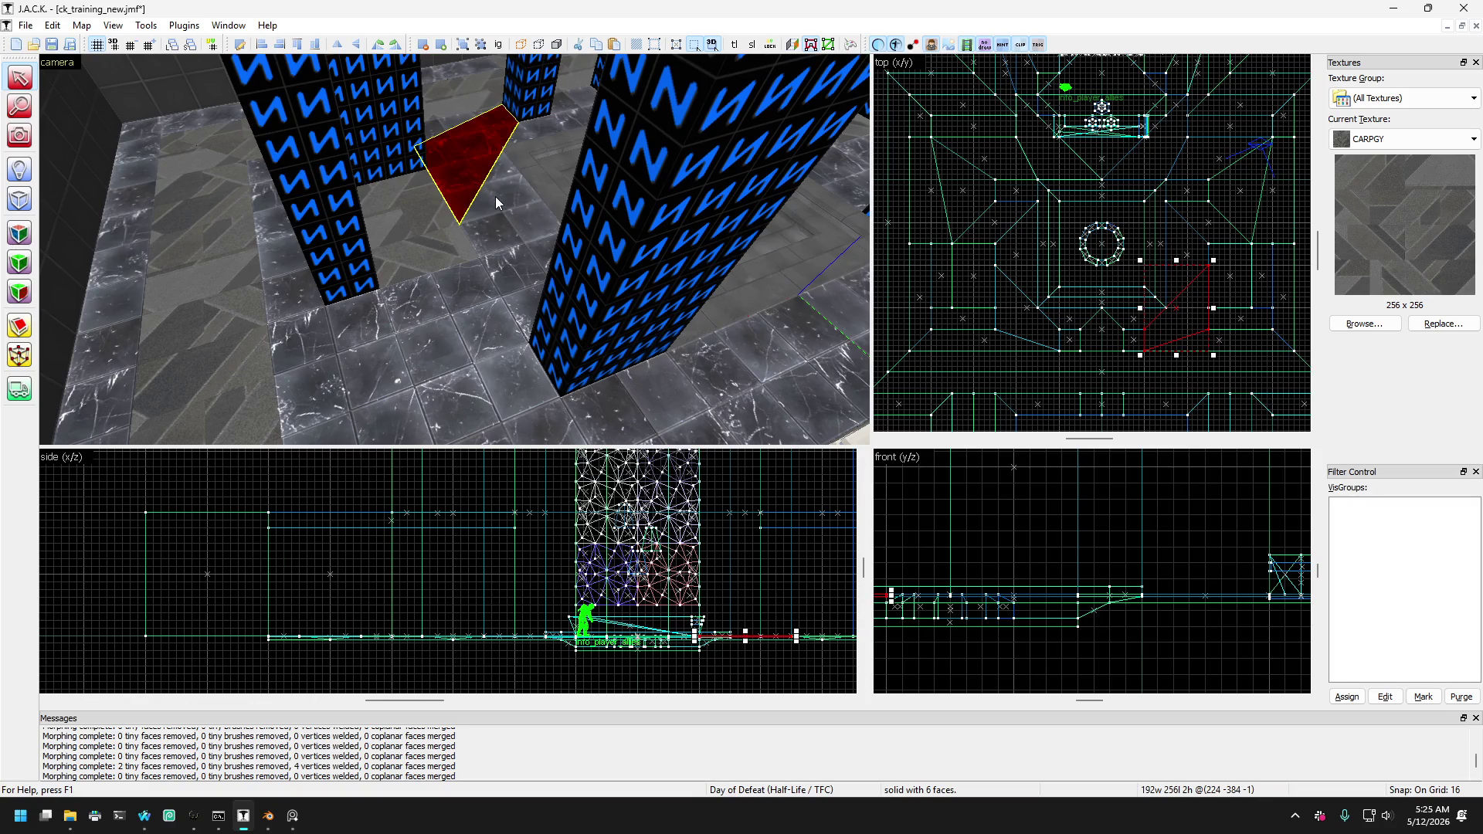
Select both red alcove floor brushes and clip them along a diagonal line.
left_click(20, 135)
mouse_move(456, 241)
left_mouse_down()
mouse_move(349, 225)
mouse_move(49, 90)
left_mouse_up()
left_click(18, 77)
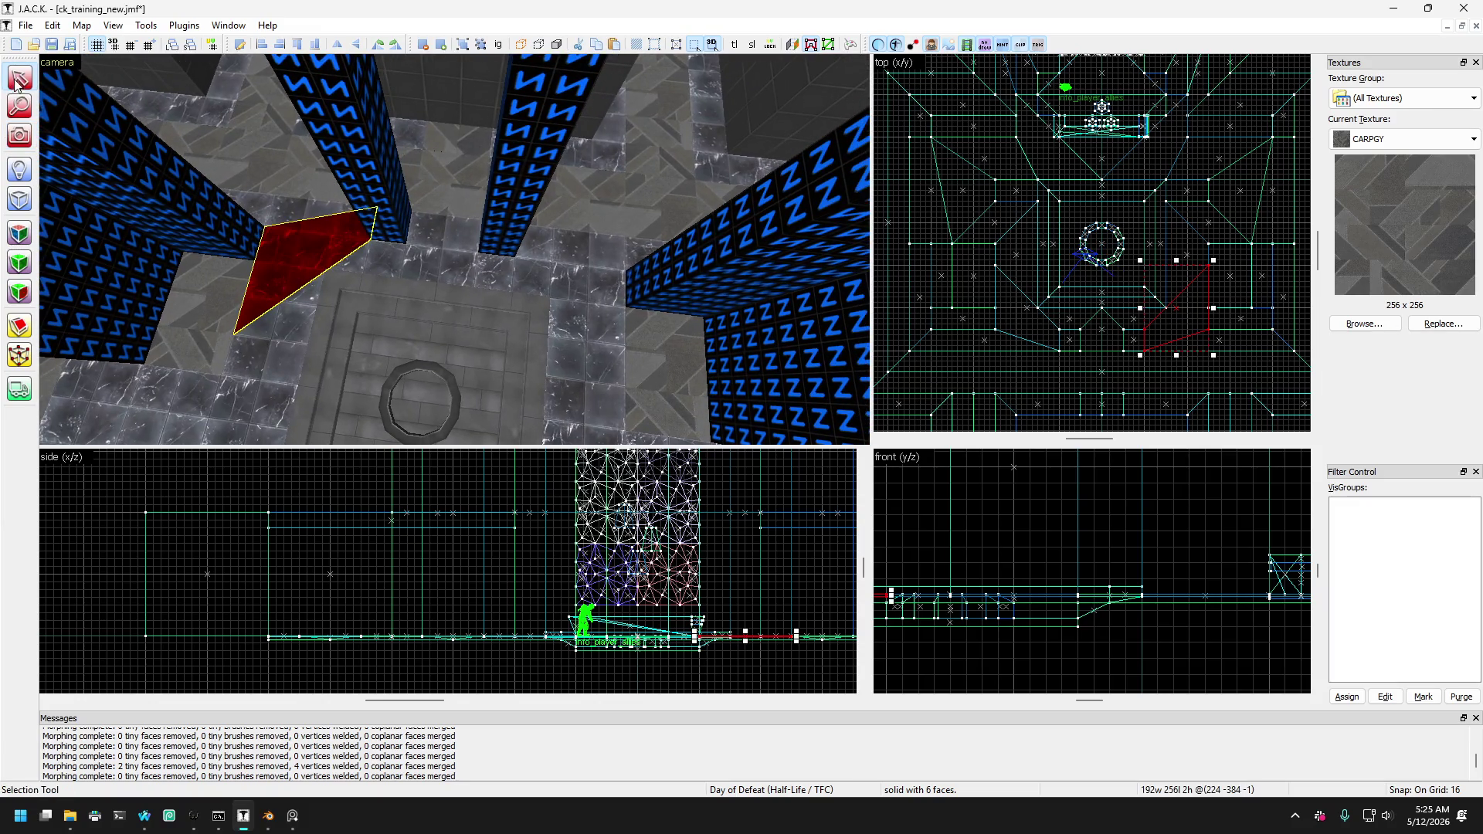
left_click(554, 287, "ctrl")
left_click(34, 340)
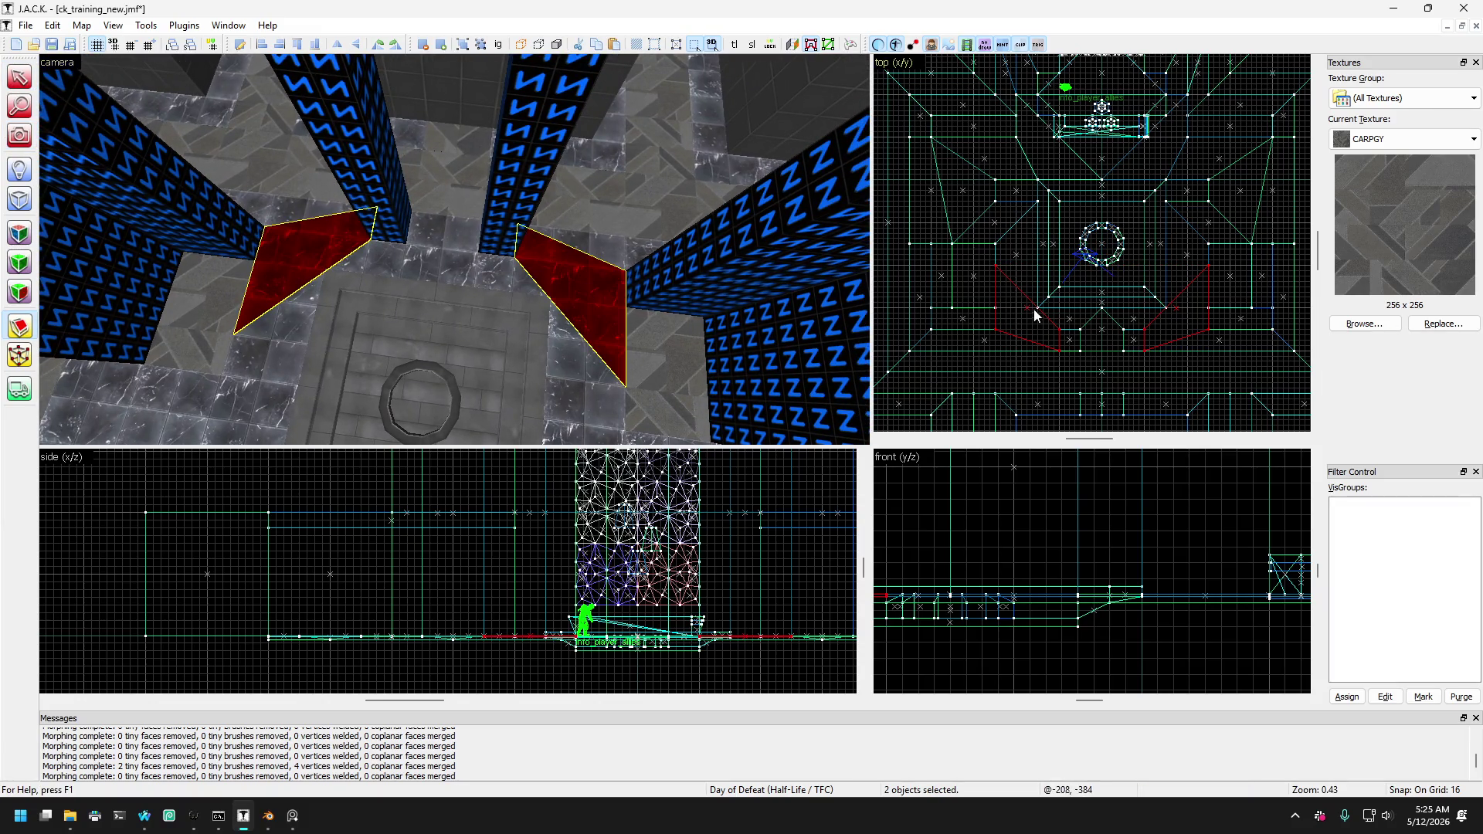
scroll(1034, 308, "up", 5)
left_click_drag(1034, 306, 1056, 305)
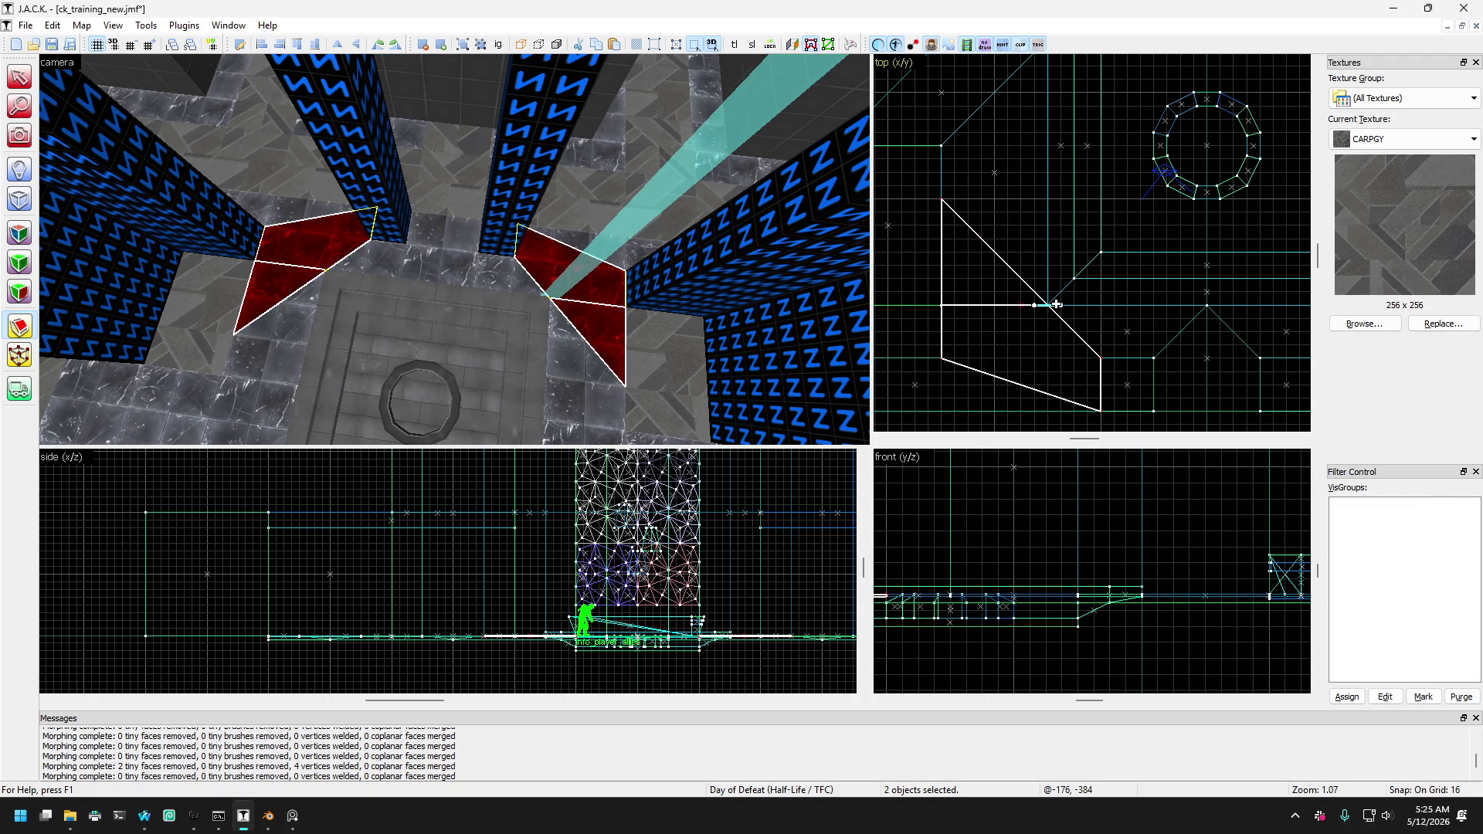
key("Return")
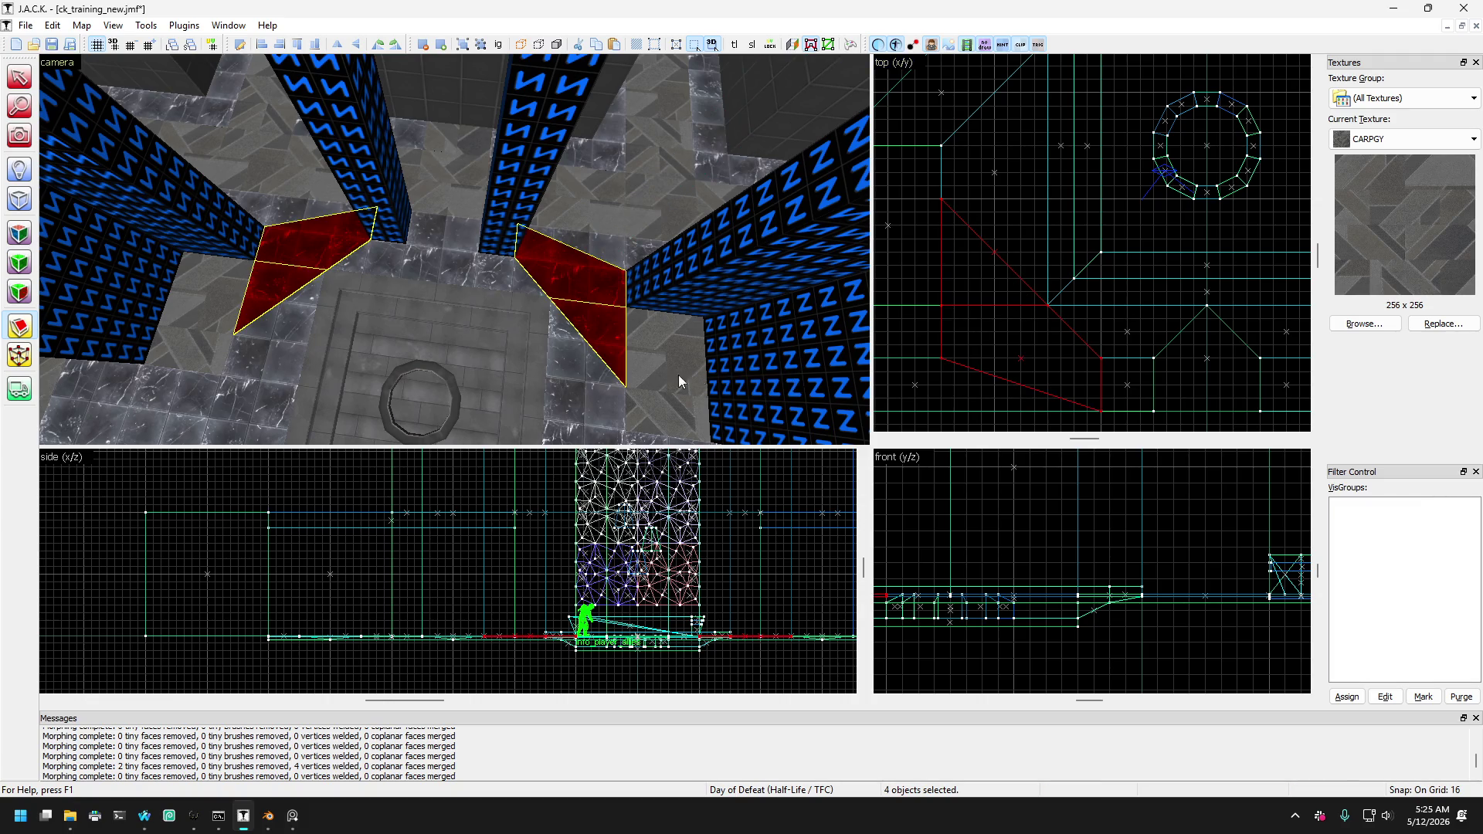
Paste a copy of the seven-faced red brush and place it right of the central floor panel.
left_click(17, 77)
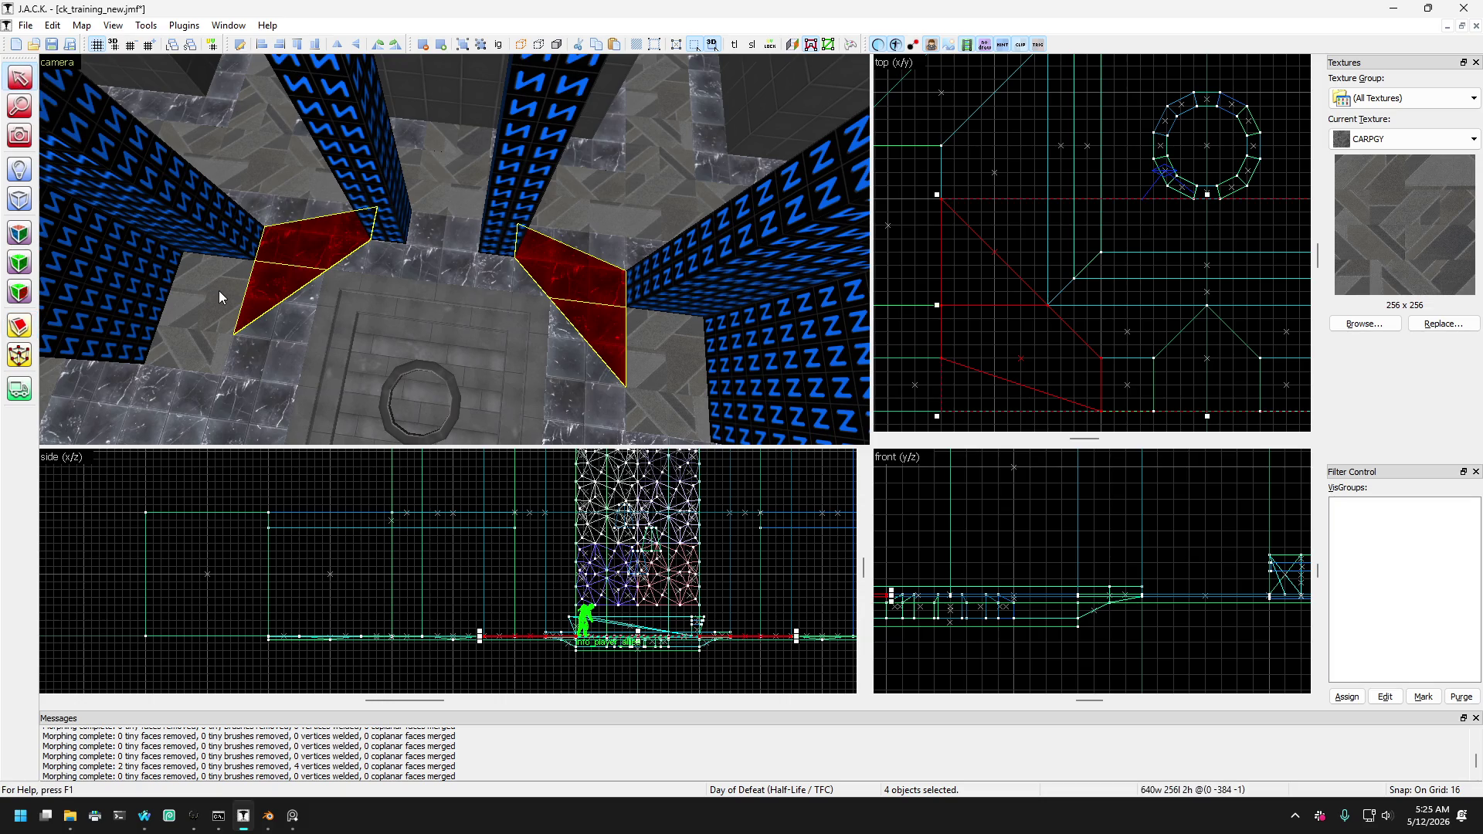
left_click(282, 290)
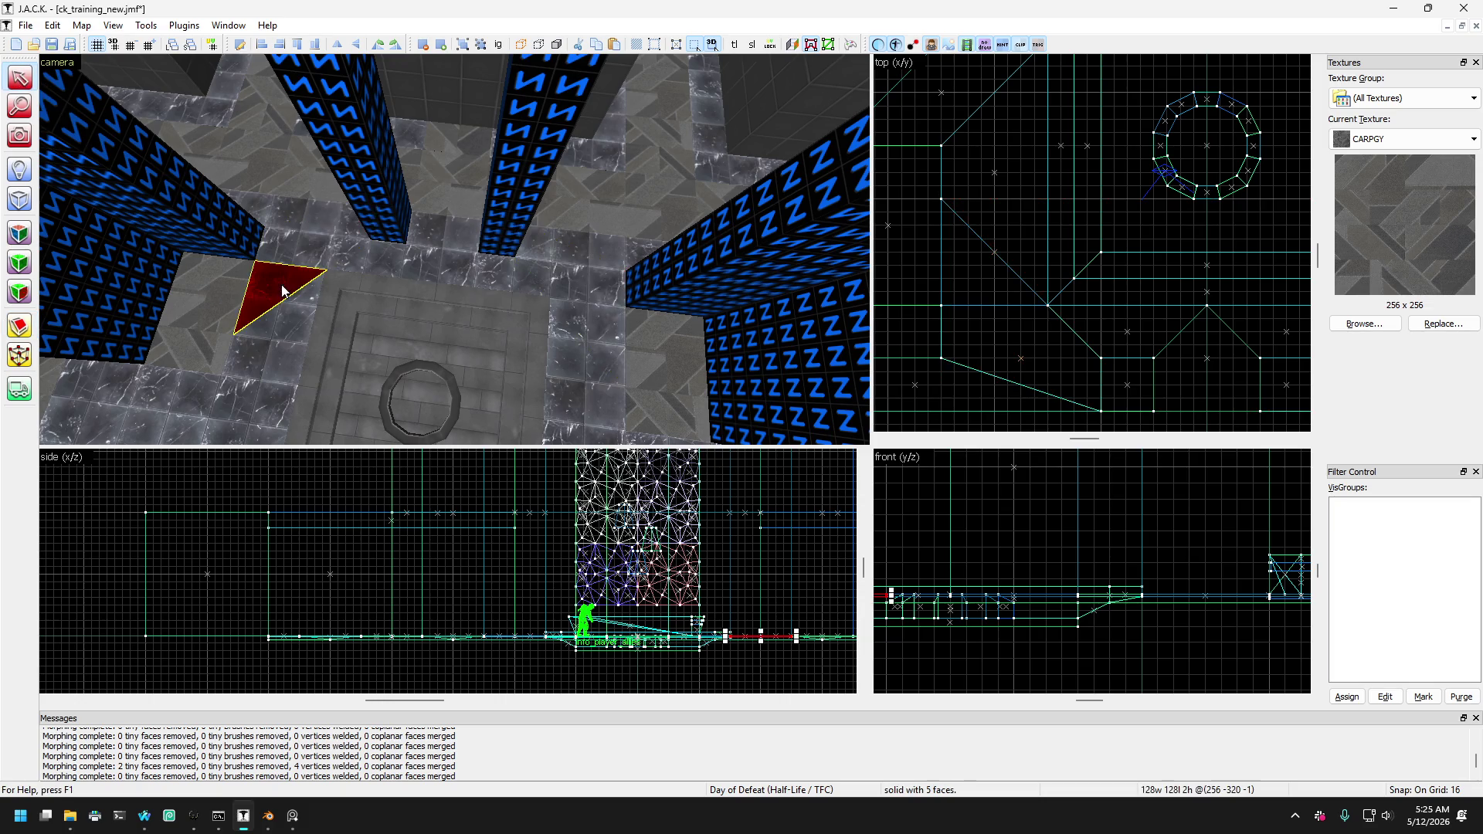
left_click(590, 333, "ctrl")
left_click(584, 284)
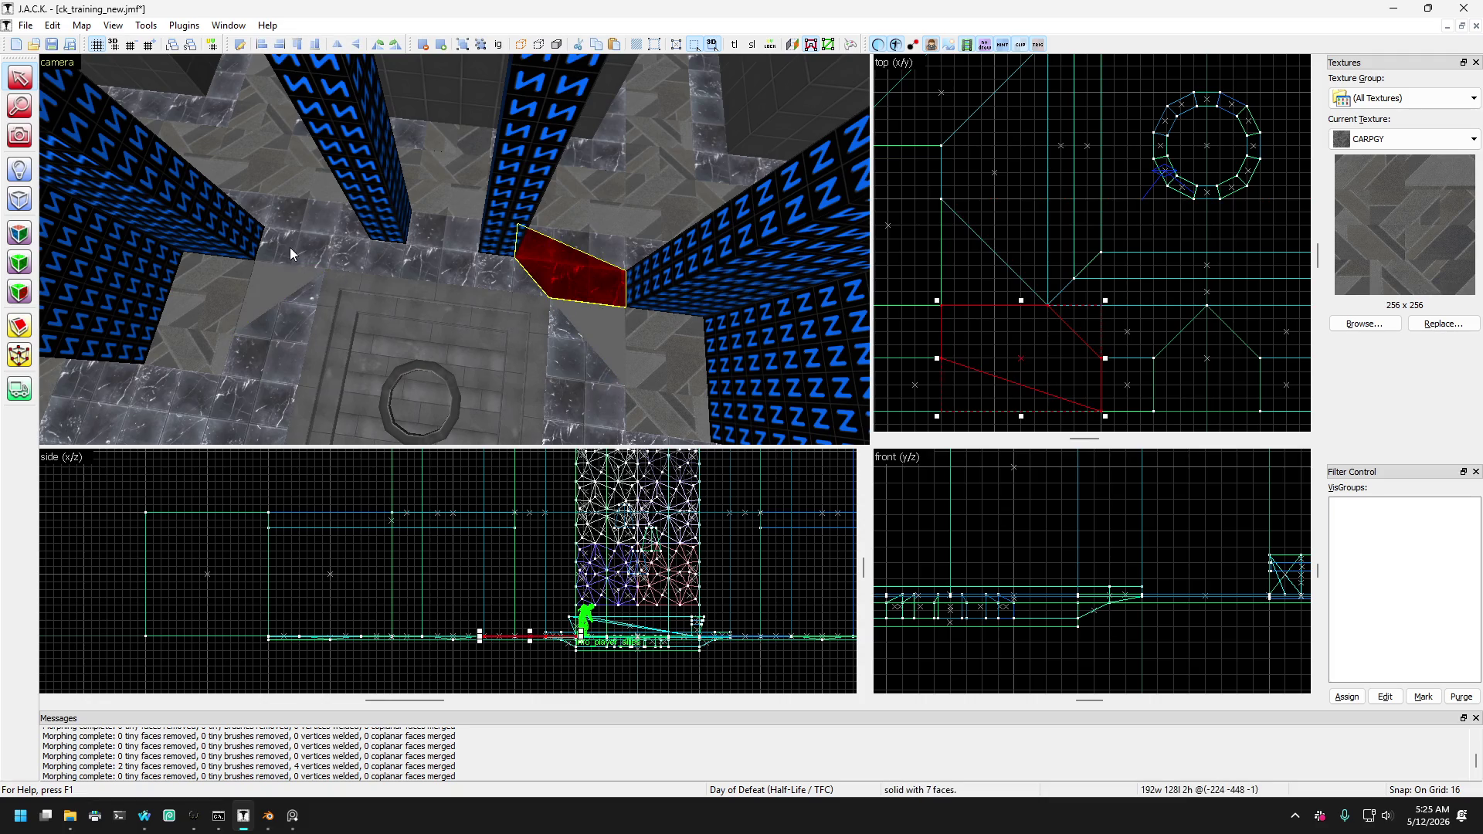
key("ctrl+v")
mouse_move(299, 258)
left_mouse_down()
mouse_move(340, 313)
mouse_move(370, 271)
mouse_move(355, 313)
mouse_move(364, 258)
mouse_move(359, 309)
mouse_move(278, 335)
mouse_move(277, 401)
mouse_move(332, 376)
mouse_move(349, 332)
left_mouse_up()
mouse_move(326, 266)
left_mouse_down()
mouse_move(363, 248)
mouse_move(372, 317)
mouse_move(549, 346)
left_mouse_up()
left_click(375, 338, "ctrl")
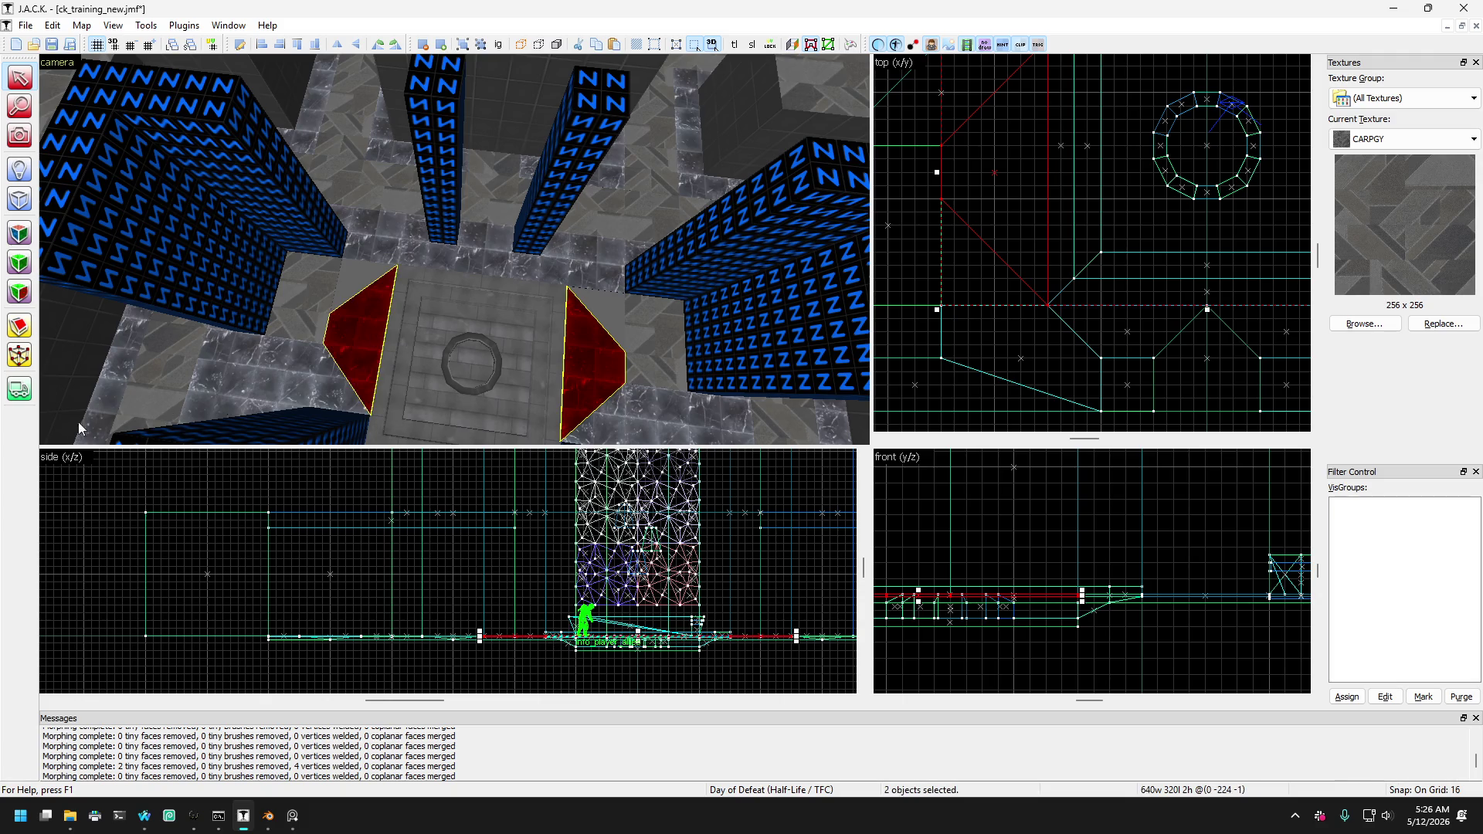
Pull the red wedges' corner vertices downward in the top view with the Vertex tool.
left_click(19, 355)
scroll(1004, 272, "down", 2)
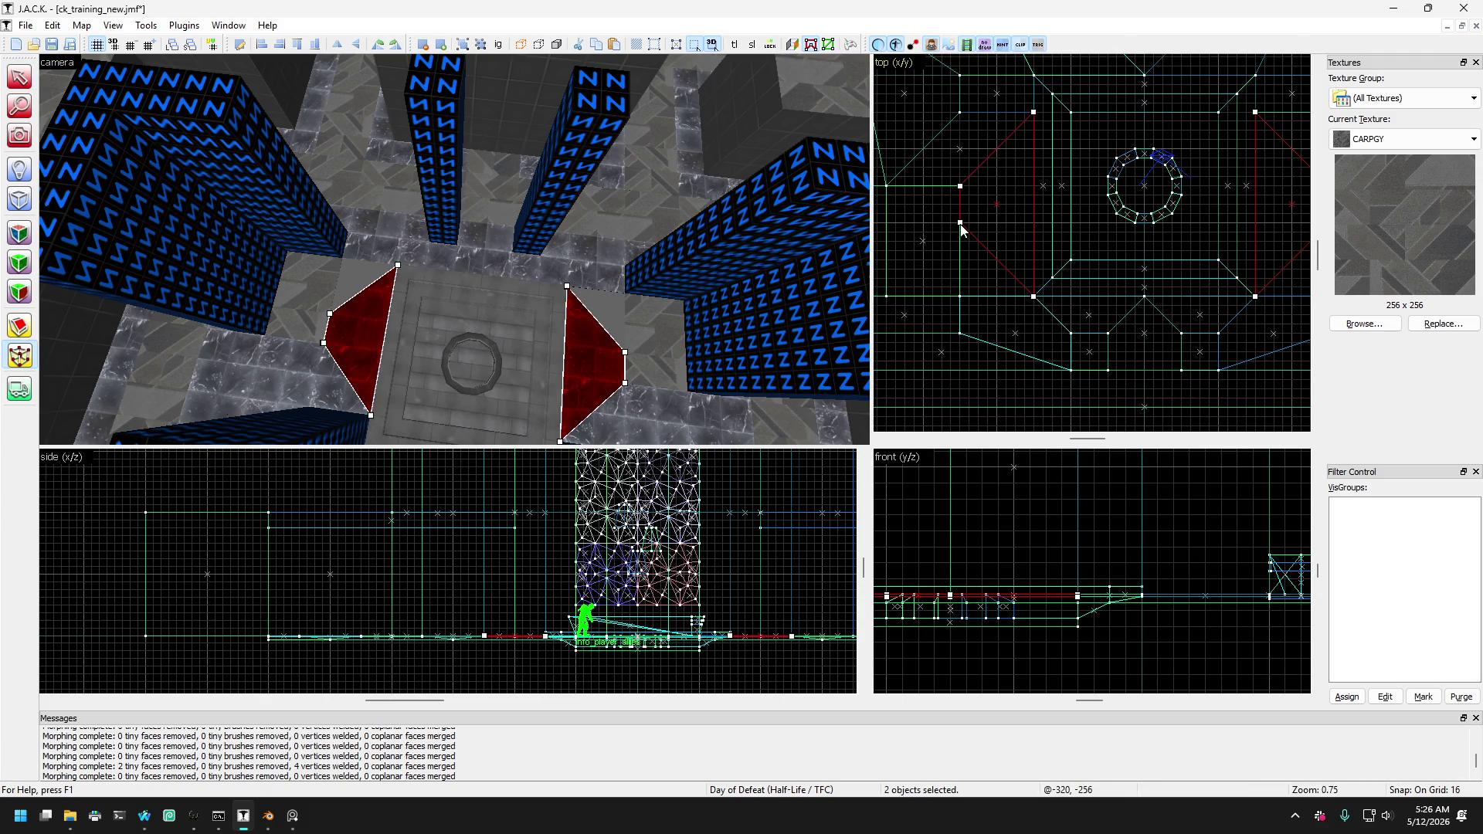
left_click_drag(962, 228, 965, 296)
scroll(1043, 217, "down", 2)
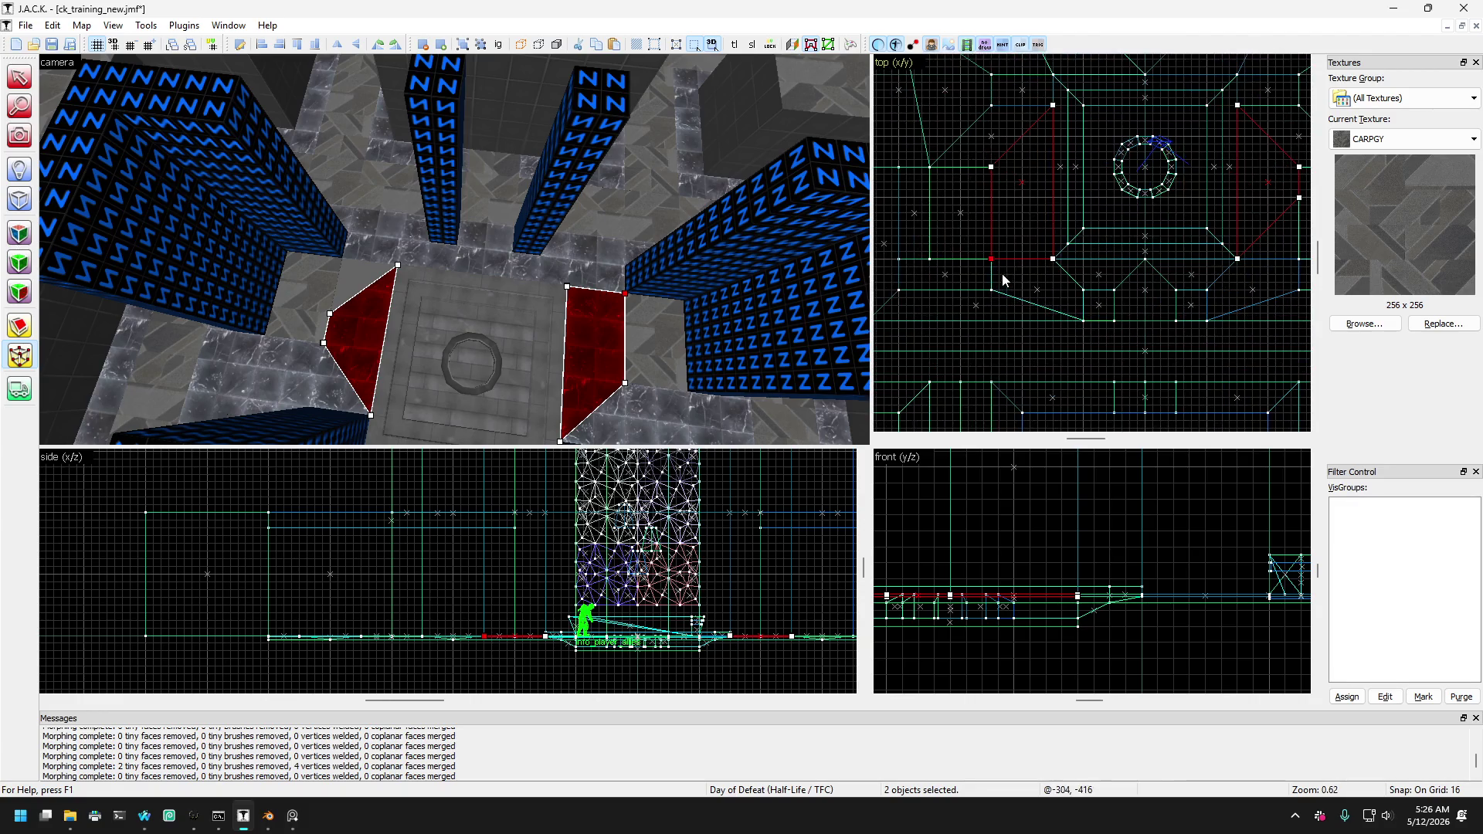
scroll(975, 277, "up", 2)
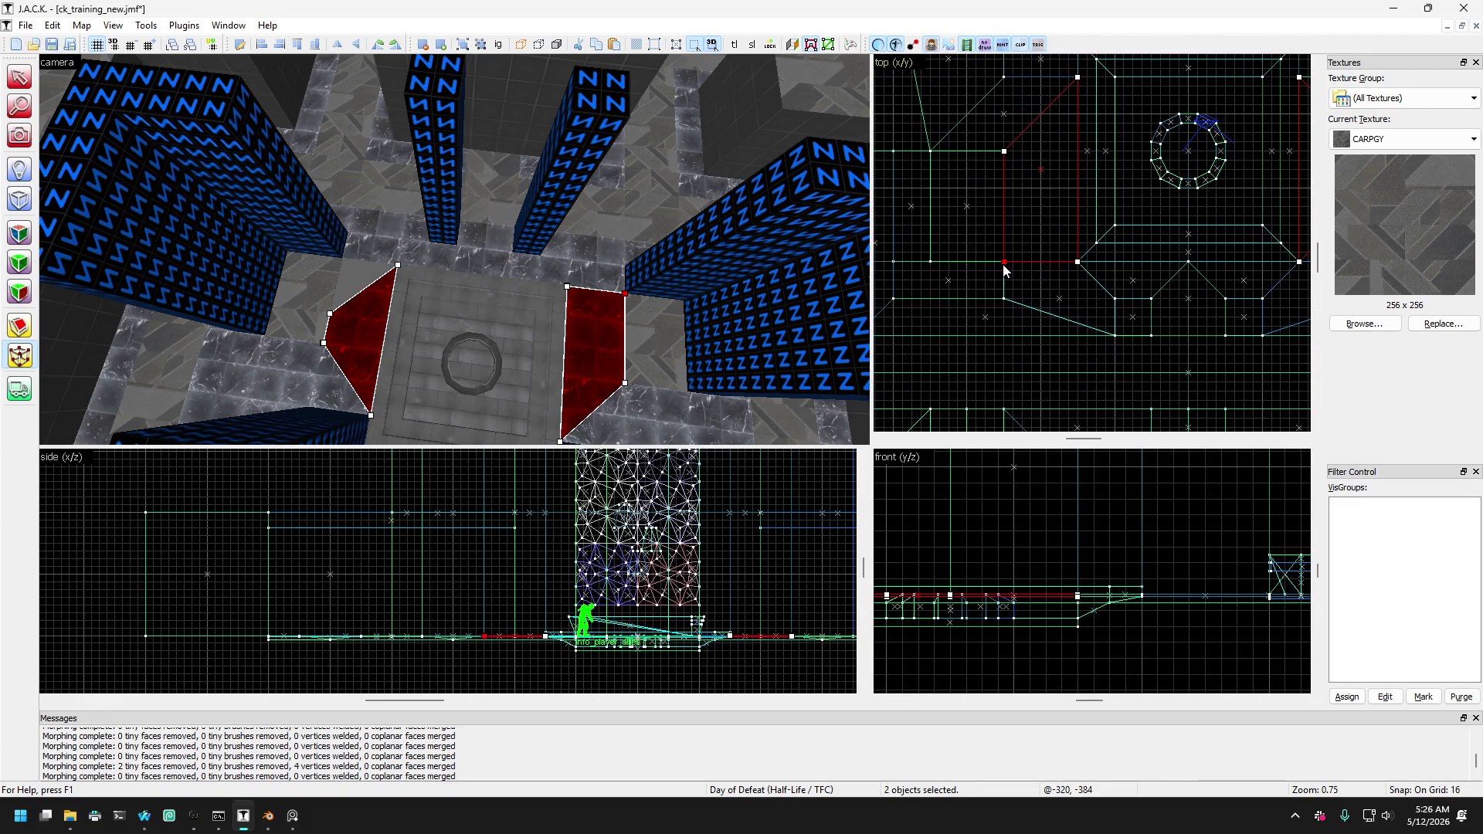
left_click_drag(1004, 265, 1002, 300)
scroll(1002, 300, "down", 2)
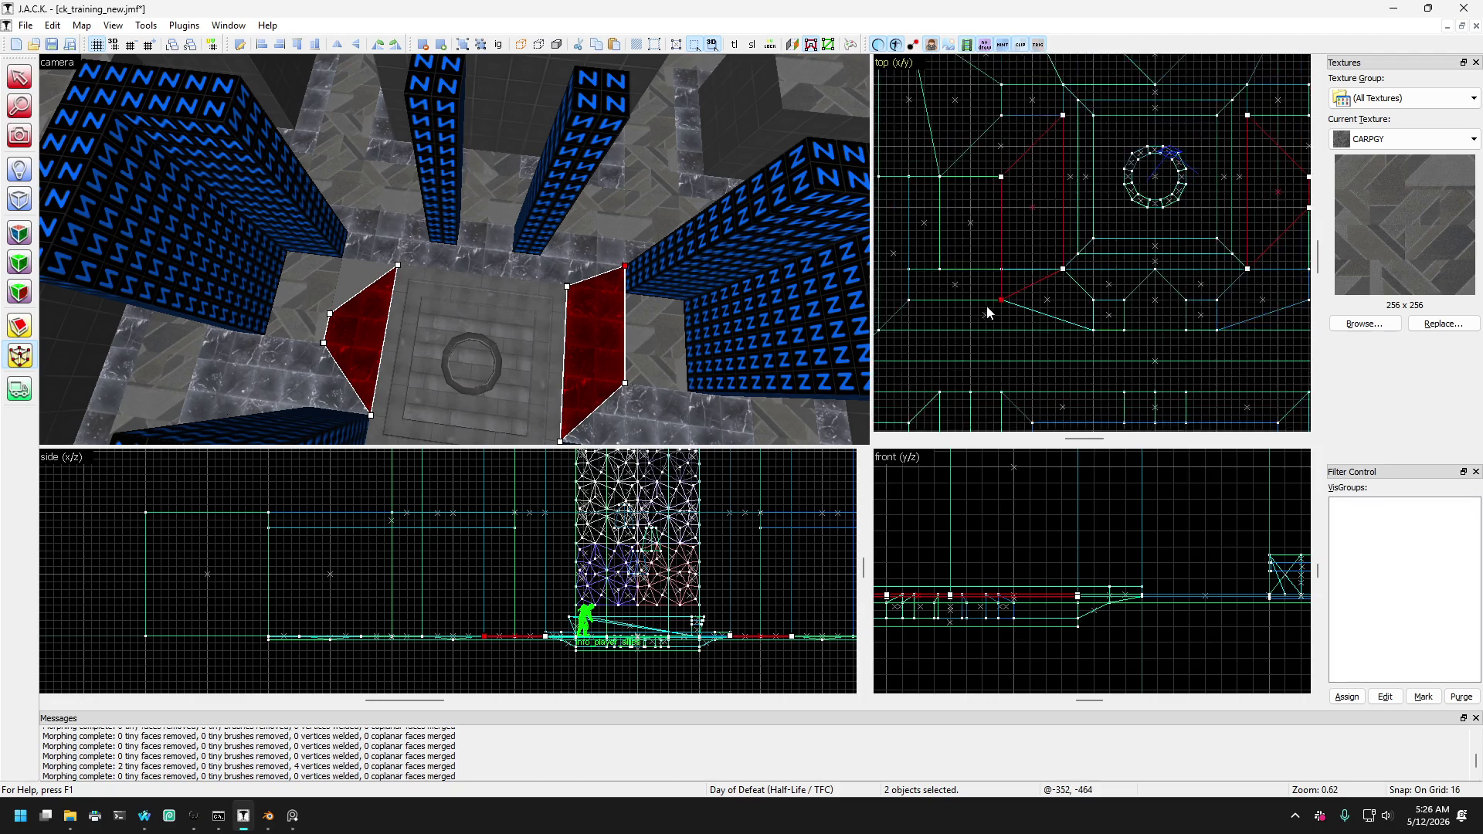
left_click(1254, 238)
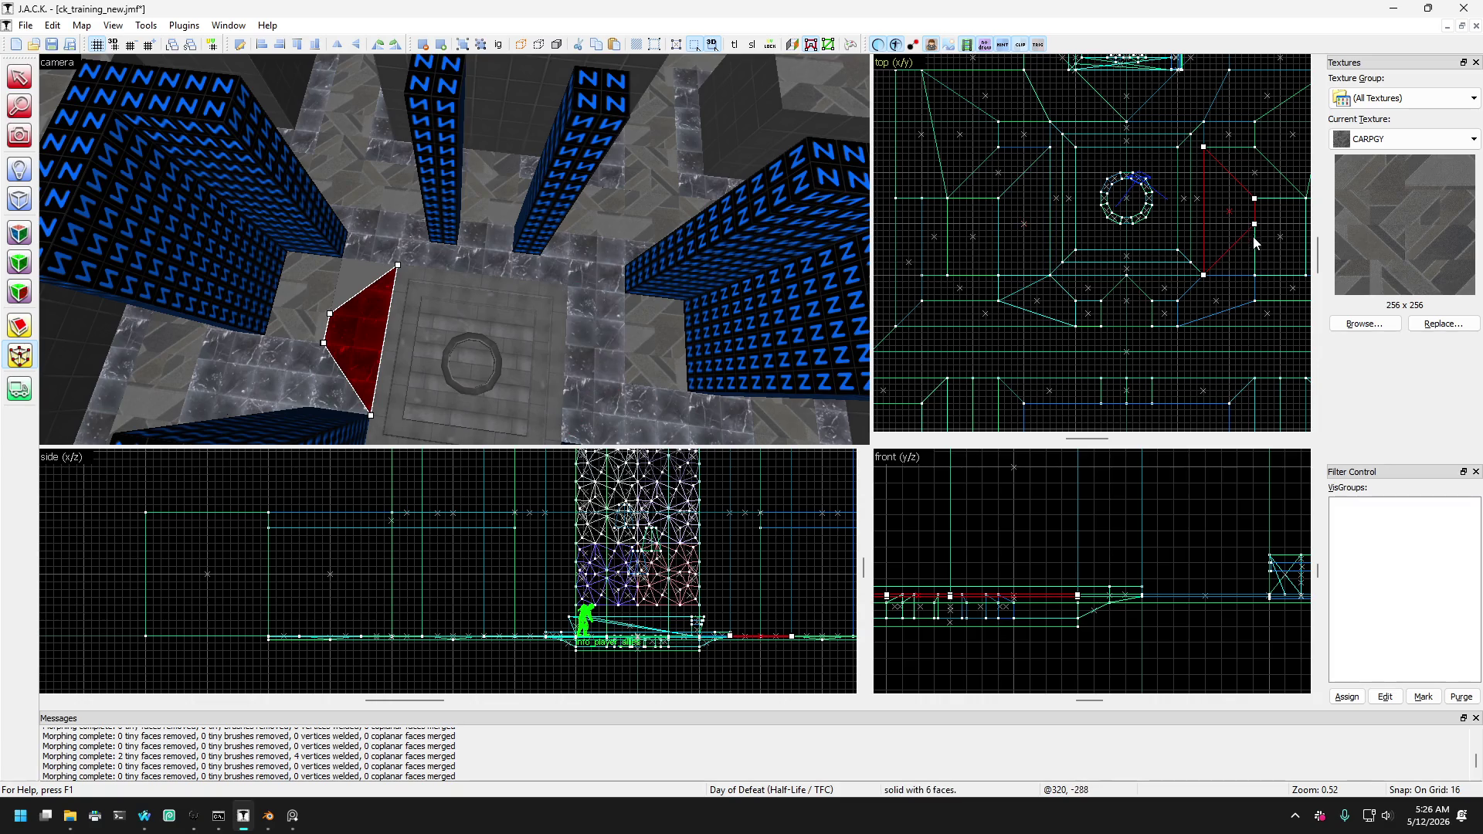
left_click_drag(1255, 225, 1256, 283)
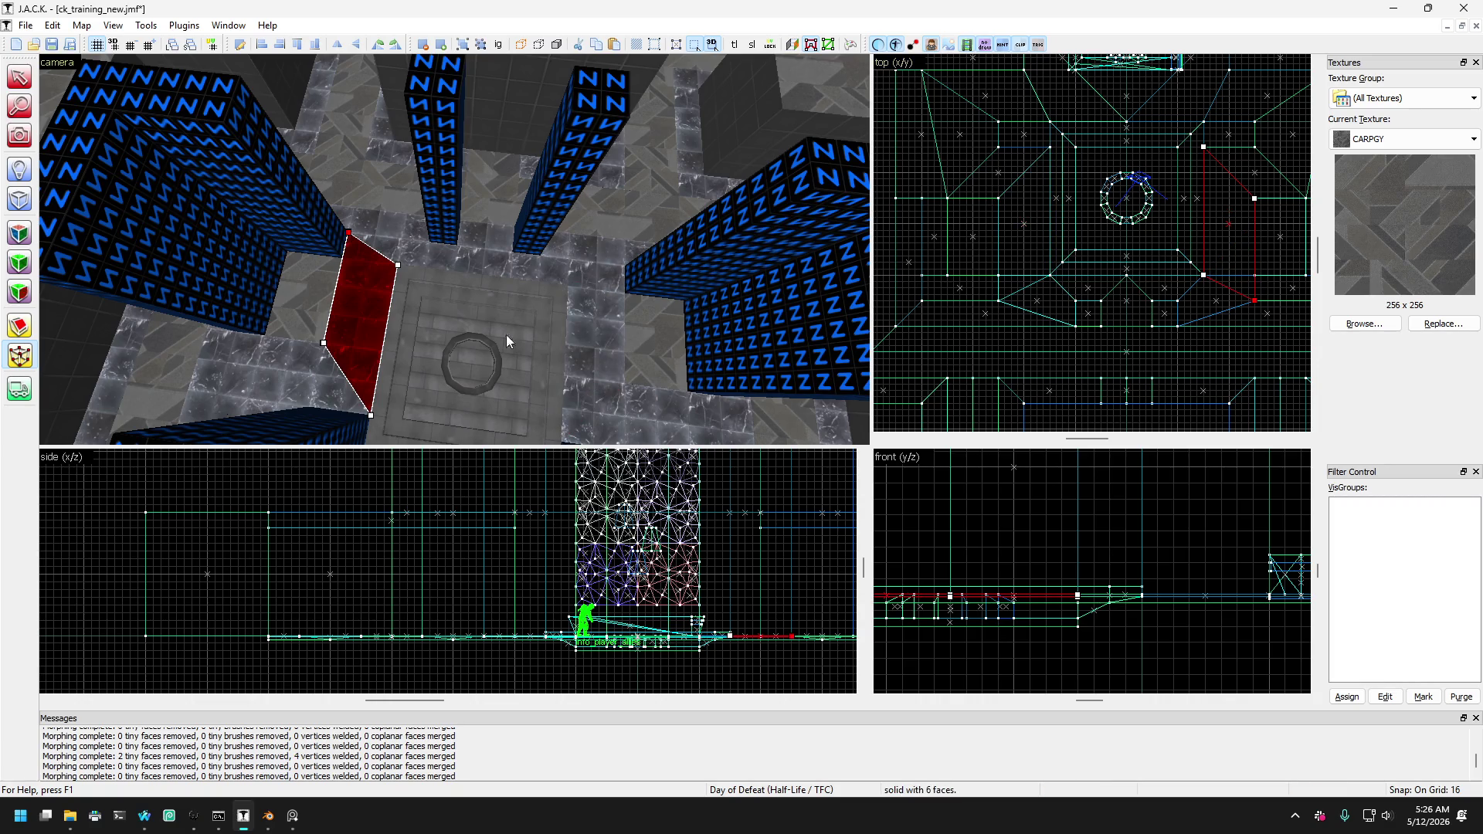
Finish lowering the wedge corners to a 640 by 128 footprint, then deselect them.
left_click_drag(507, 341, 397, 239)
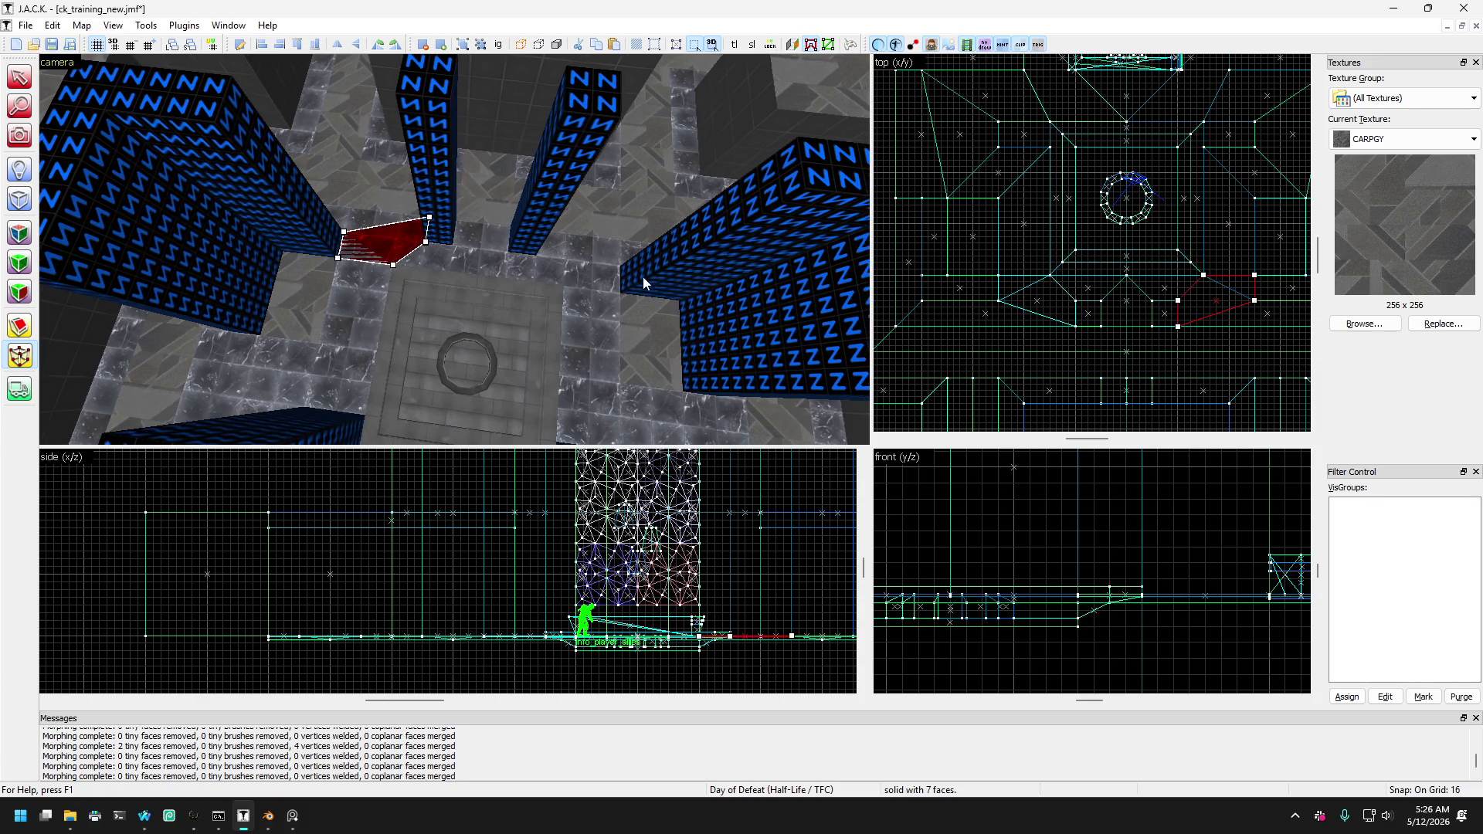
left_click(579, 261, "ctrl")
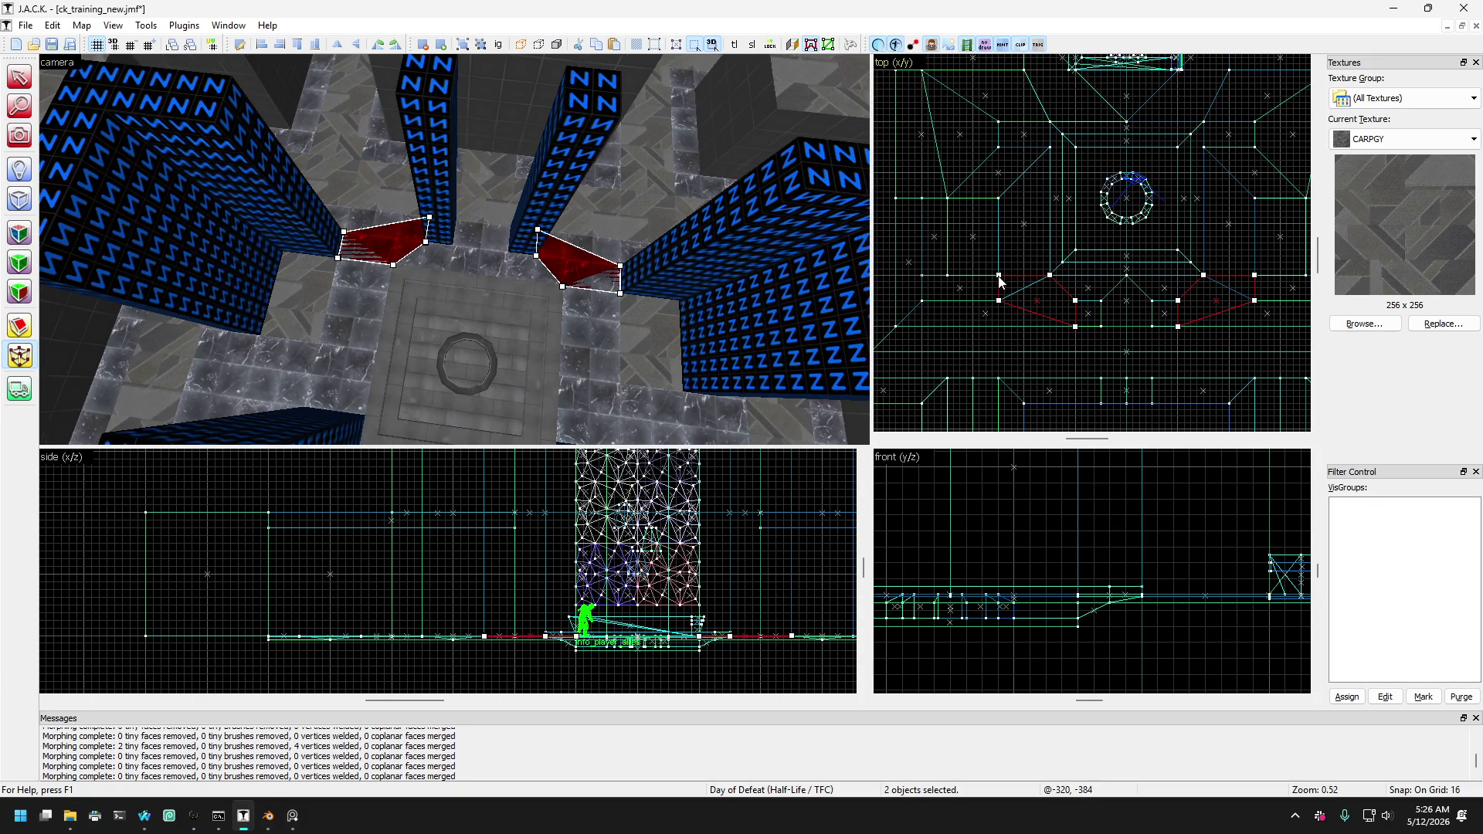
left_click_drag(999, 278, 1000, 298)
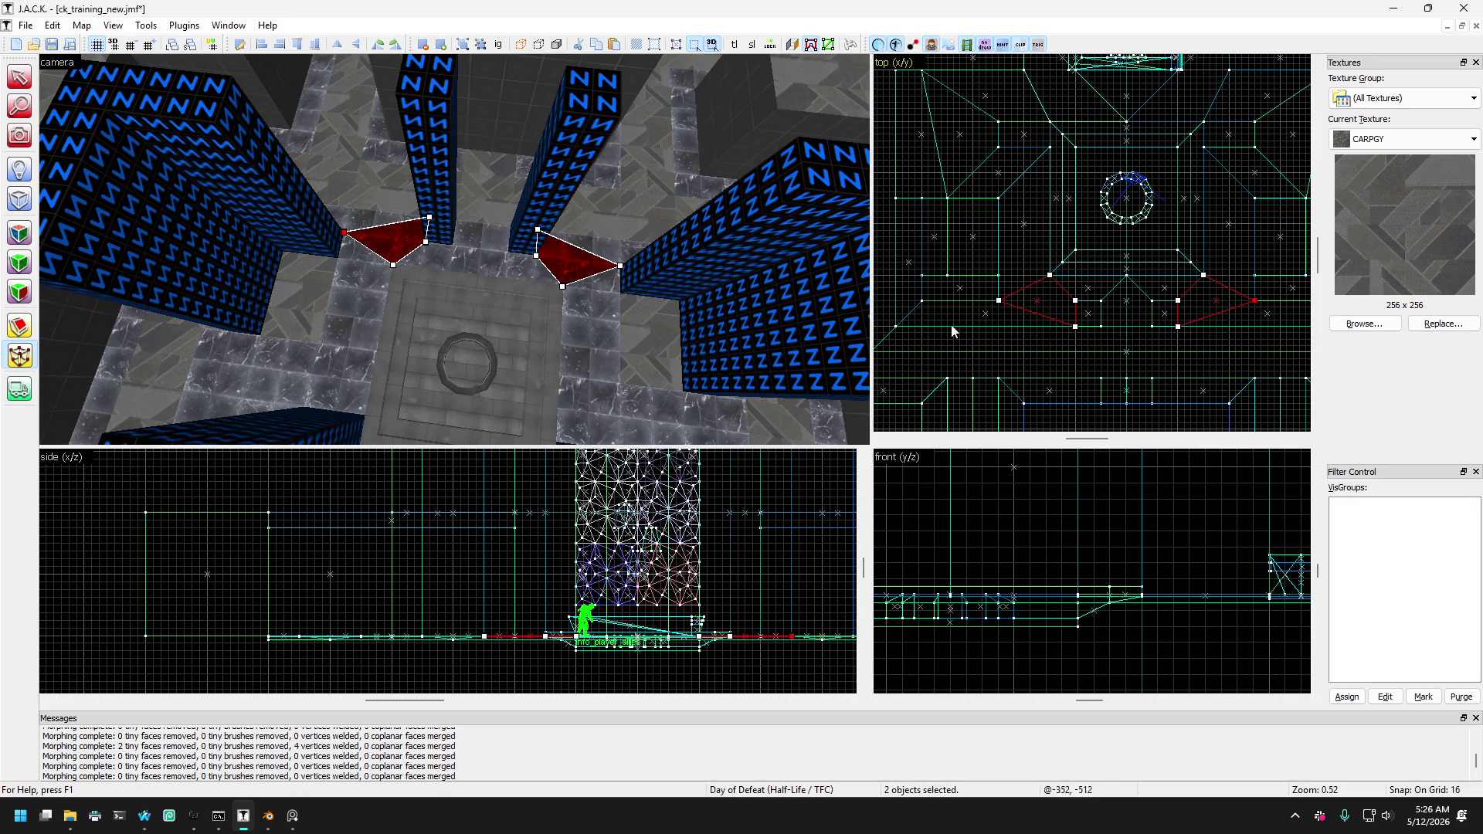
left_click(19, 77)
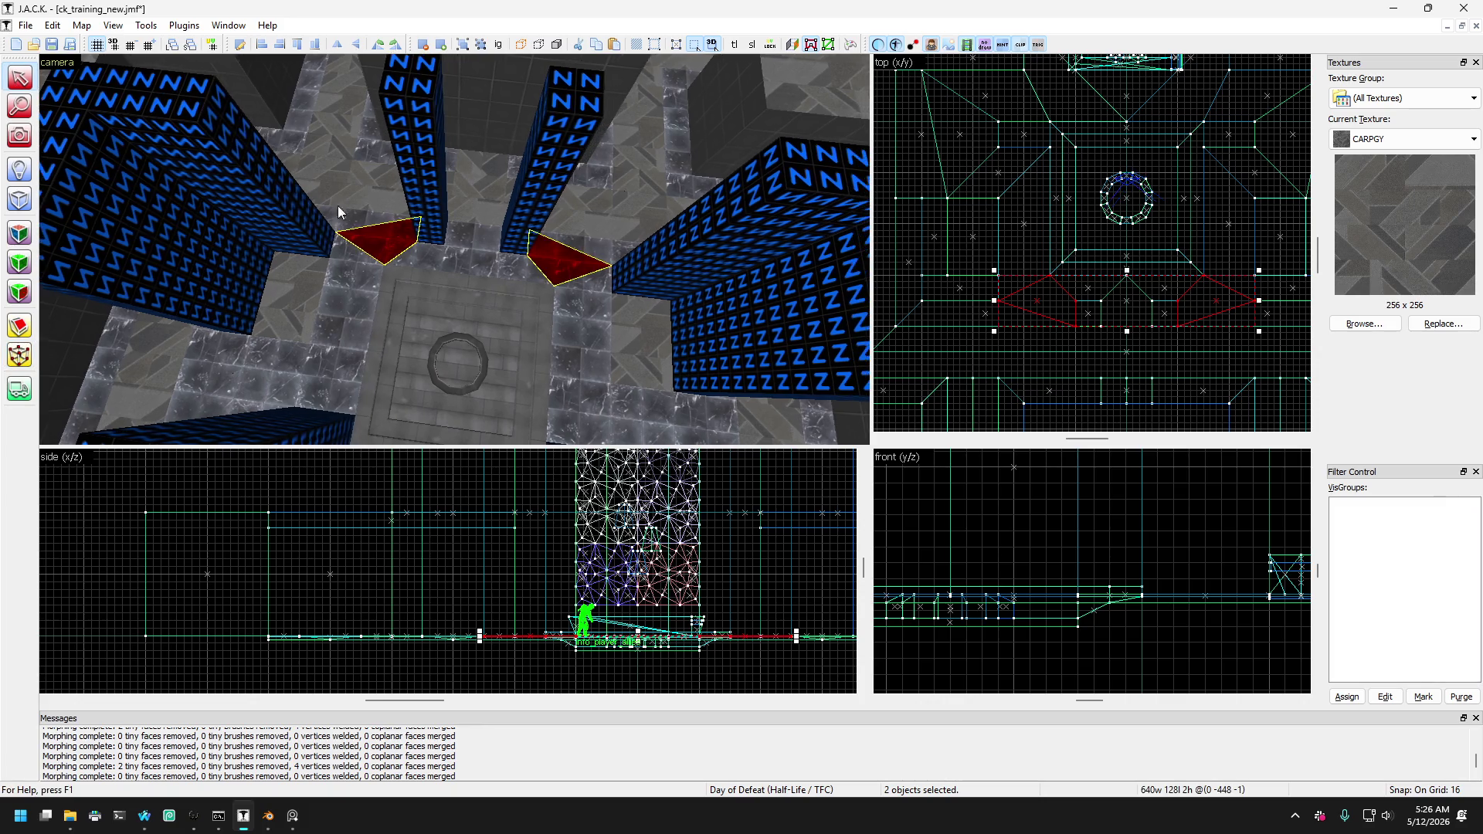
scroll(423, 270, "down", 5)
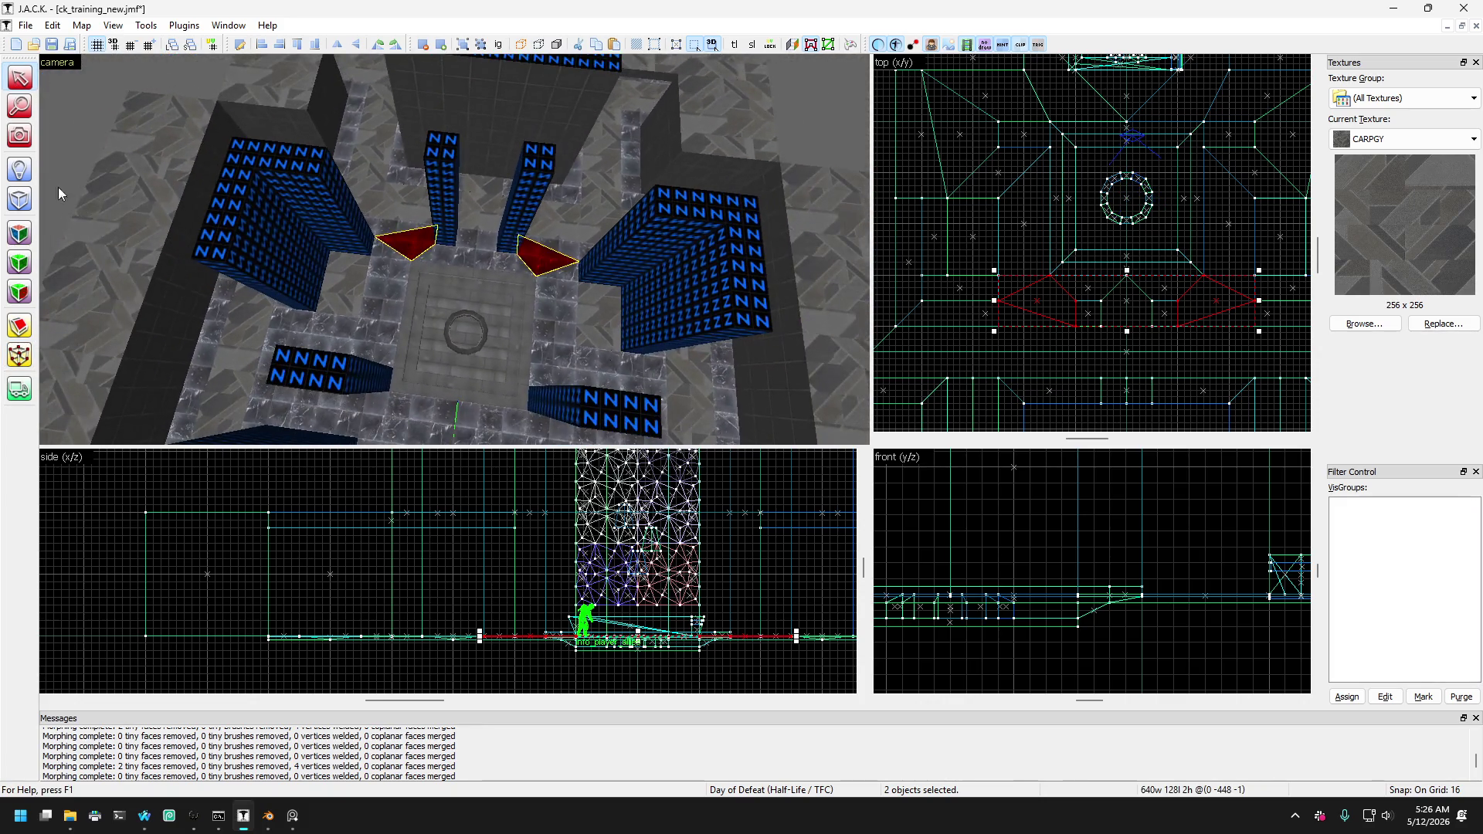
key("Escape")
left_click(19, 137)
scroll(454, 249, "up", 10)
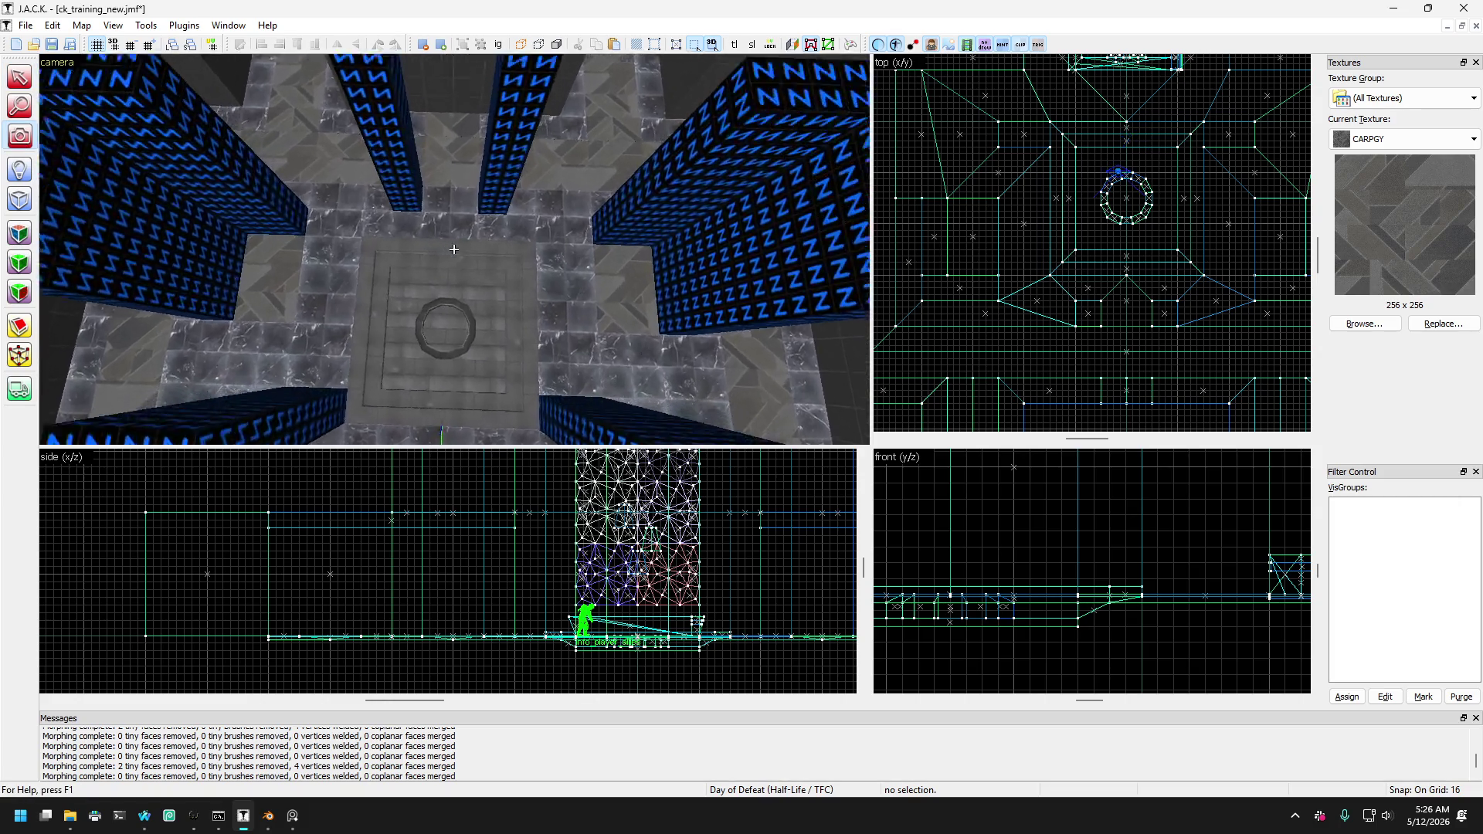
Select the triangular red floor wedge beside the pillars and fly the camera in close around it.
mouse_move(453, 249)
left_mouse_down()
mouse_move(109, 95)
mouse_move(43, 86)
left_mouse_up()
left_click(479, 301)
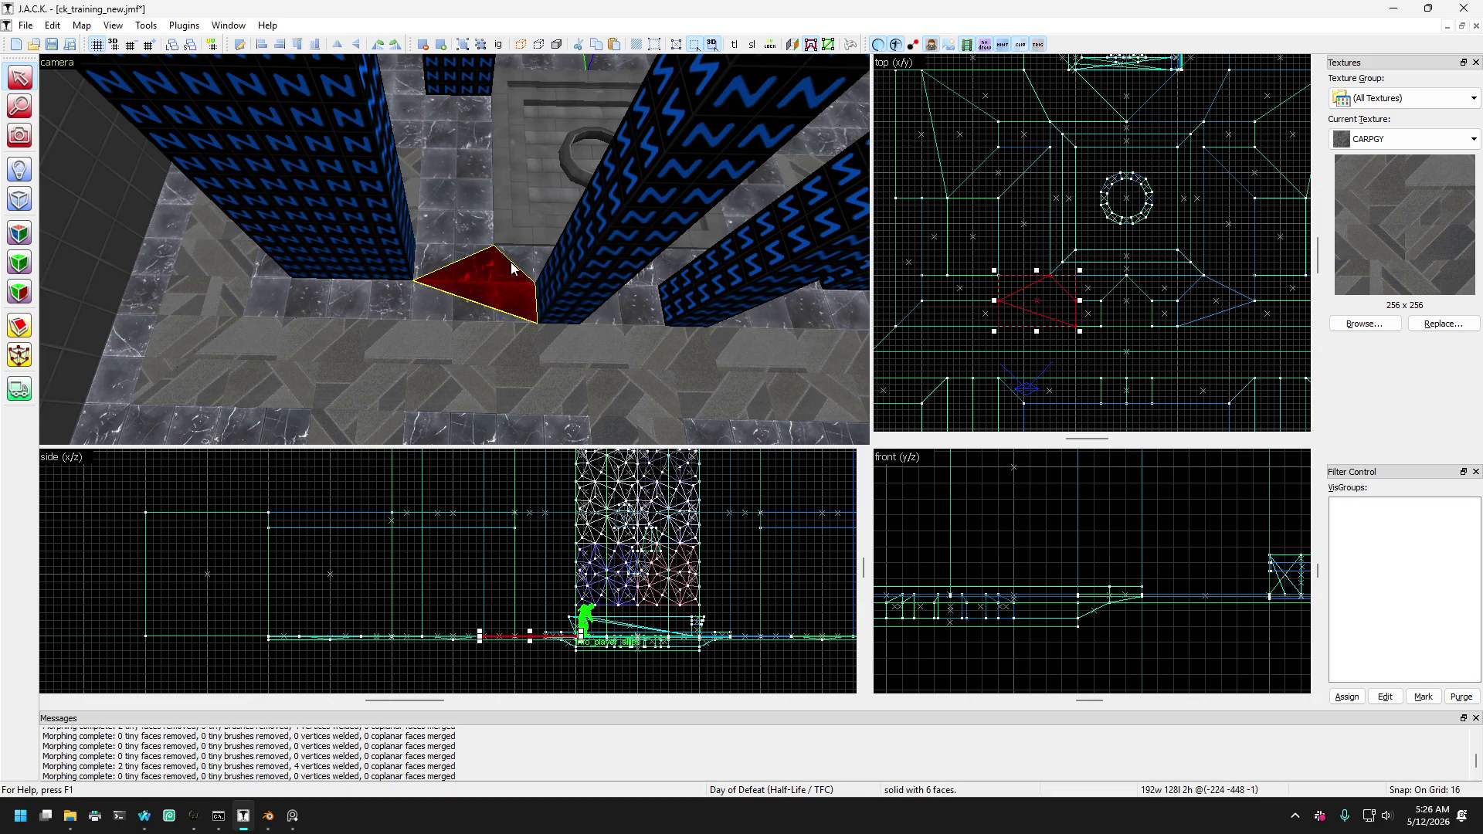
left_click(443, 244)
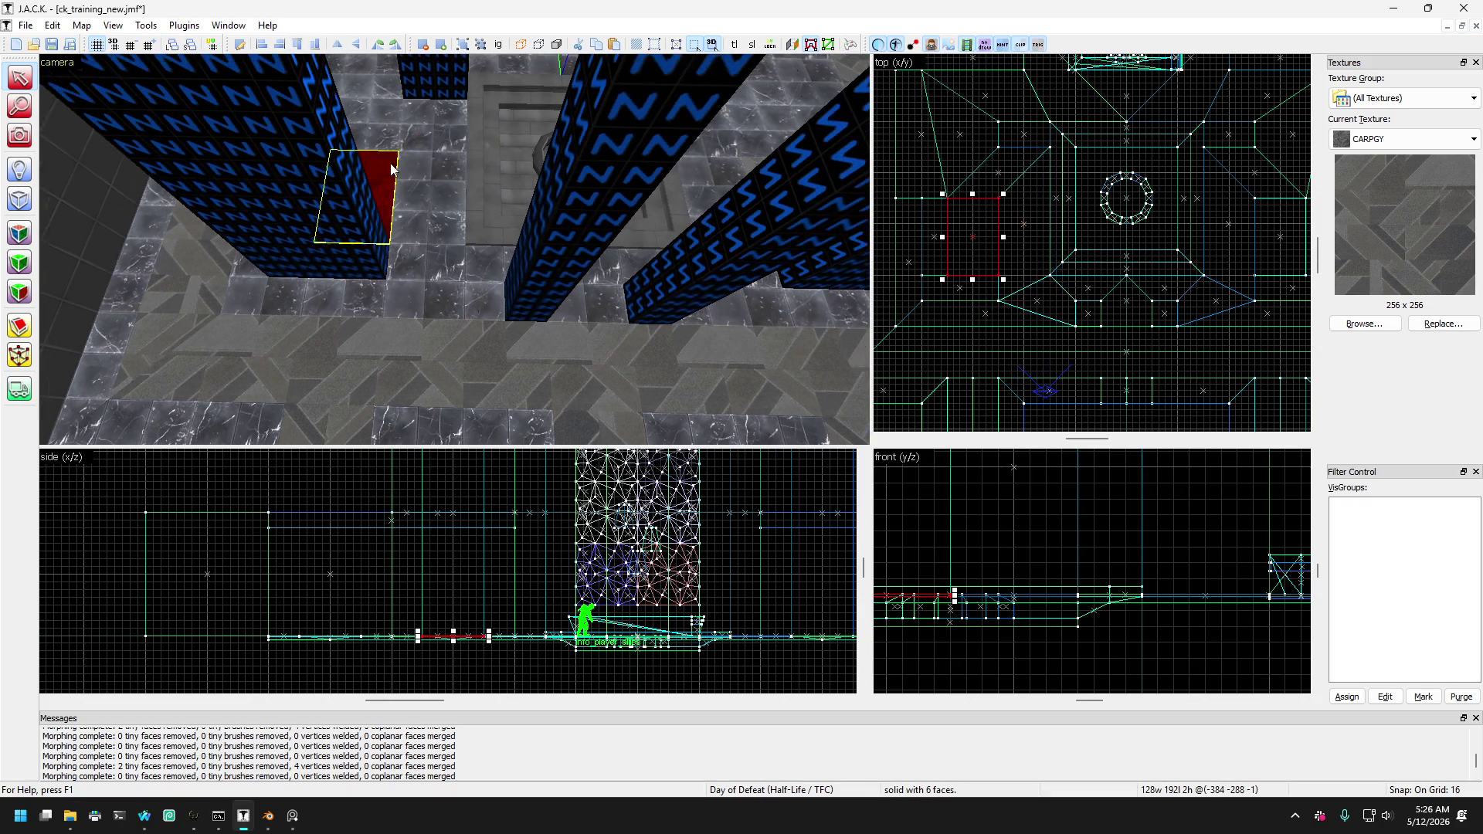
left_click(340, 107)
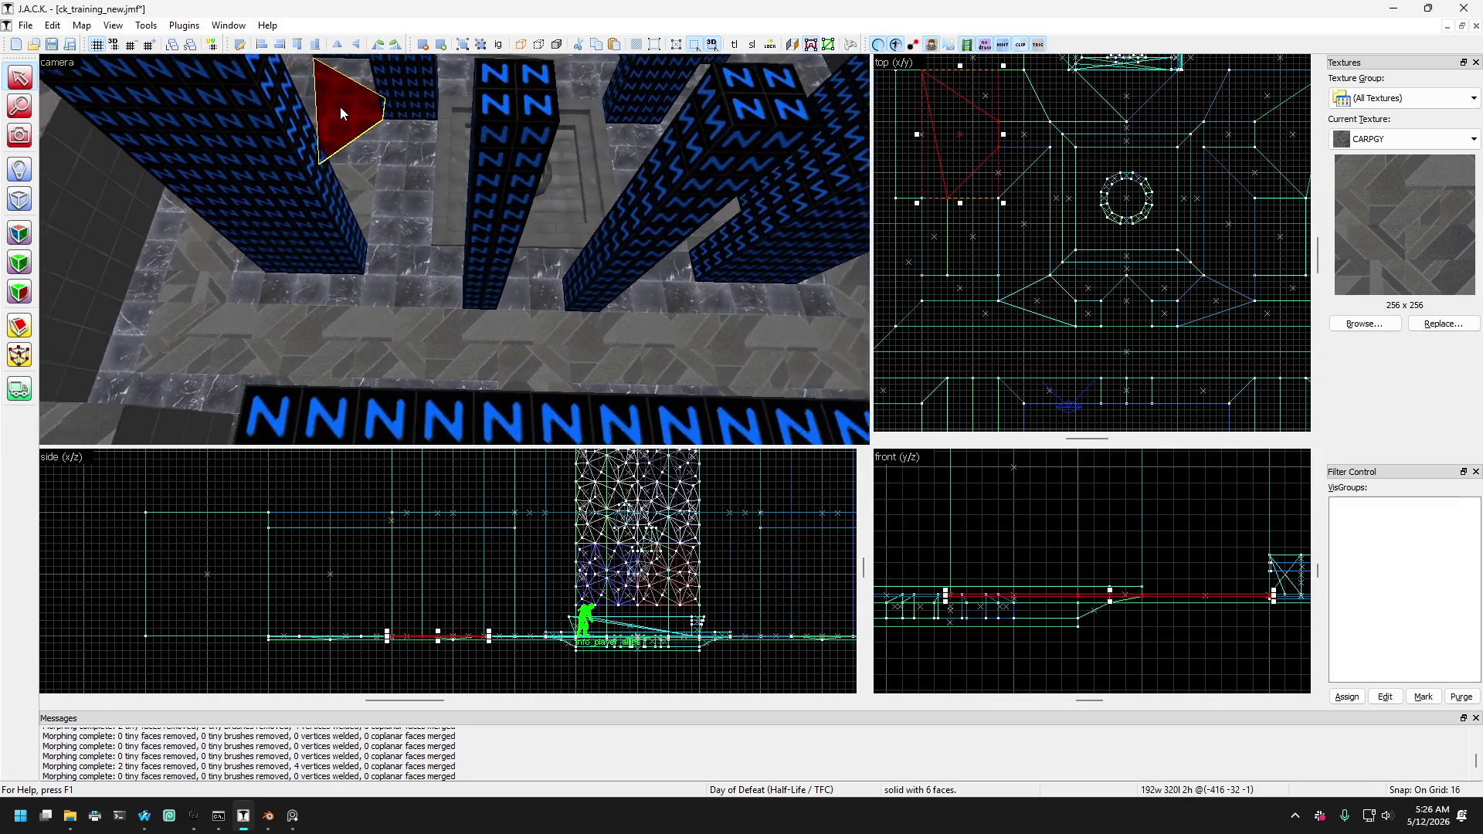
key("s")
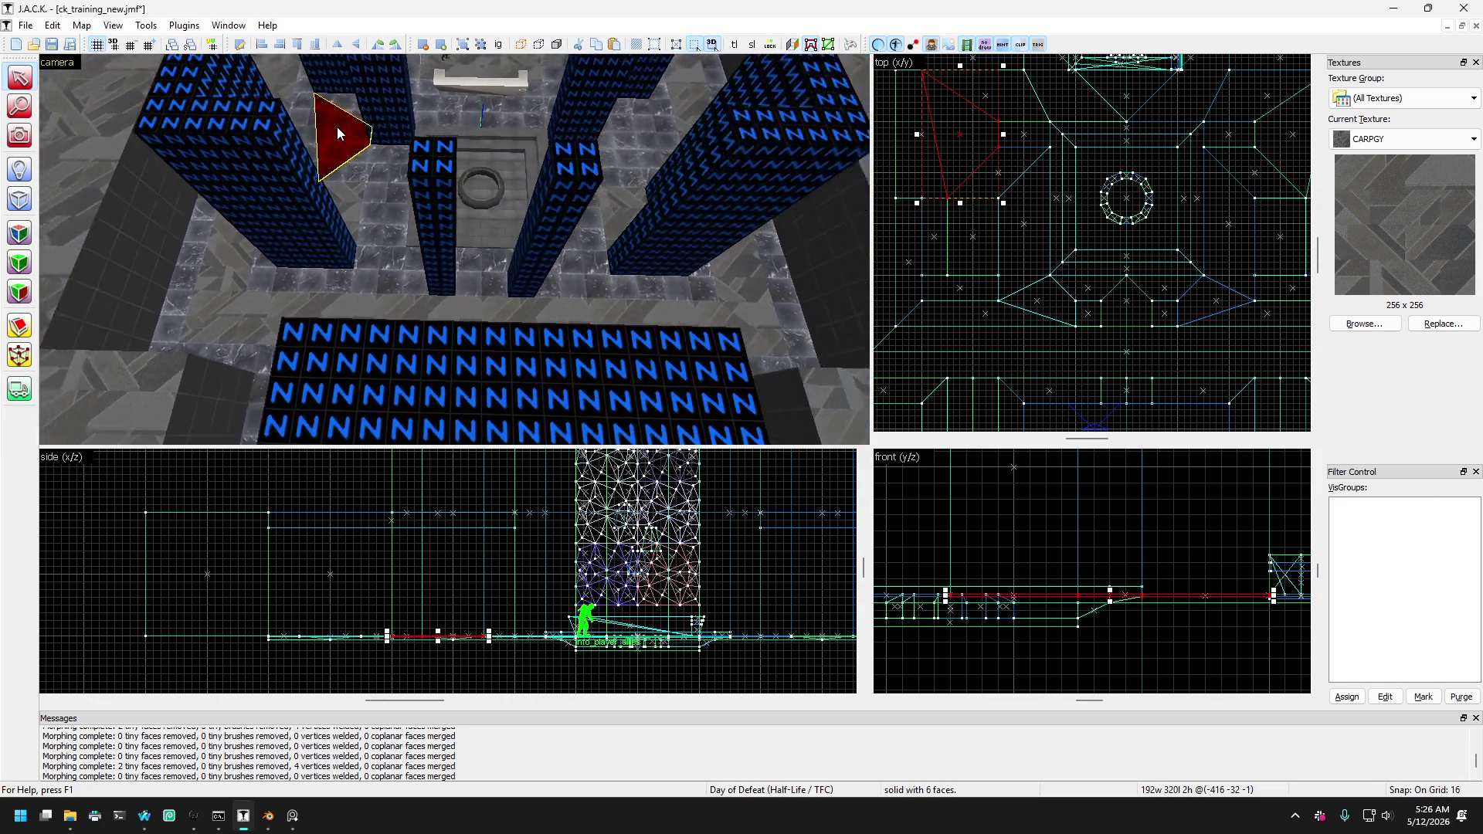
key("w")
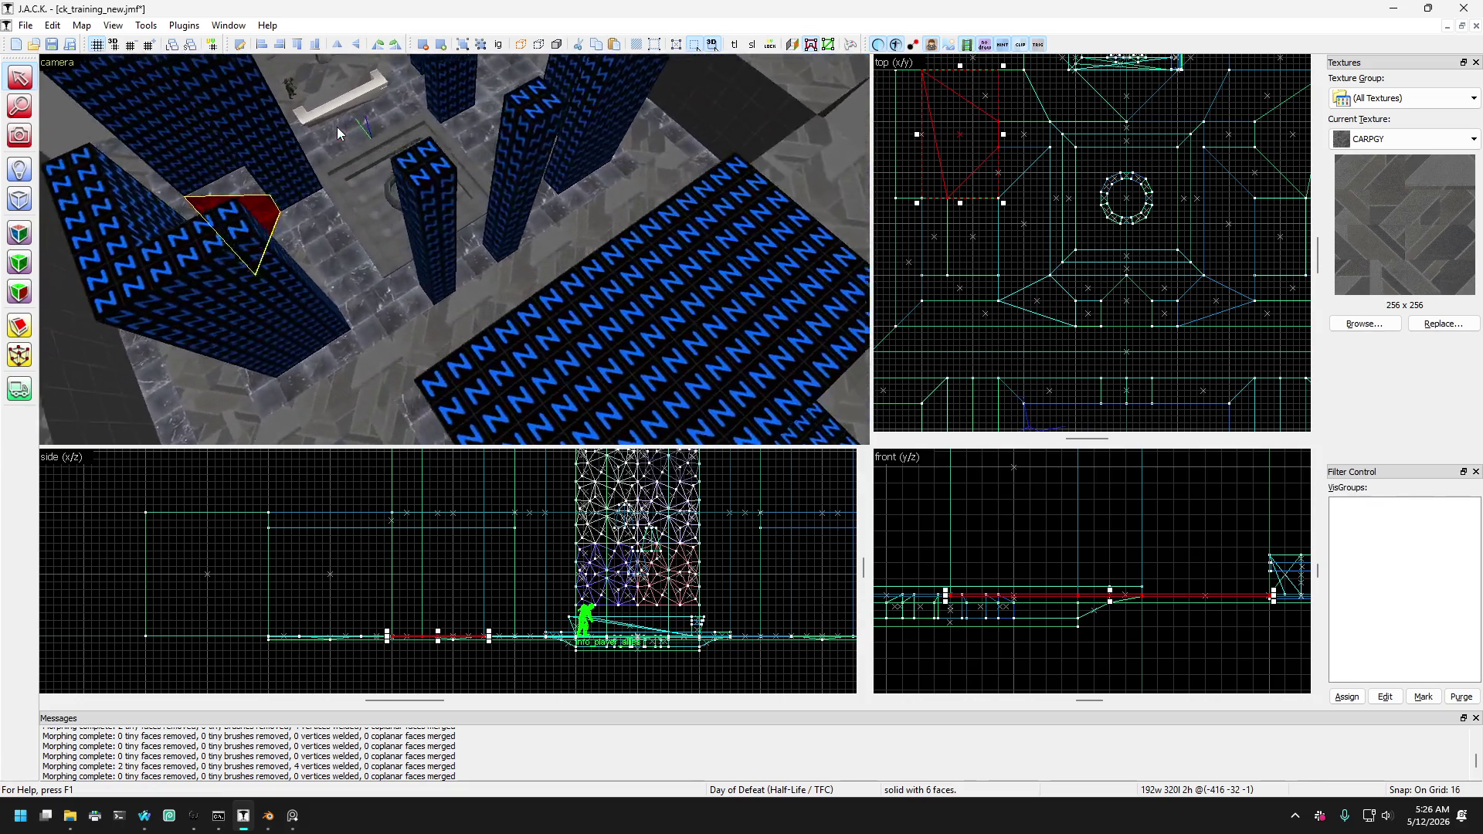
key("w")
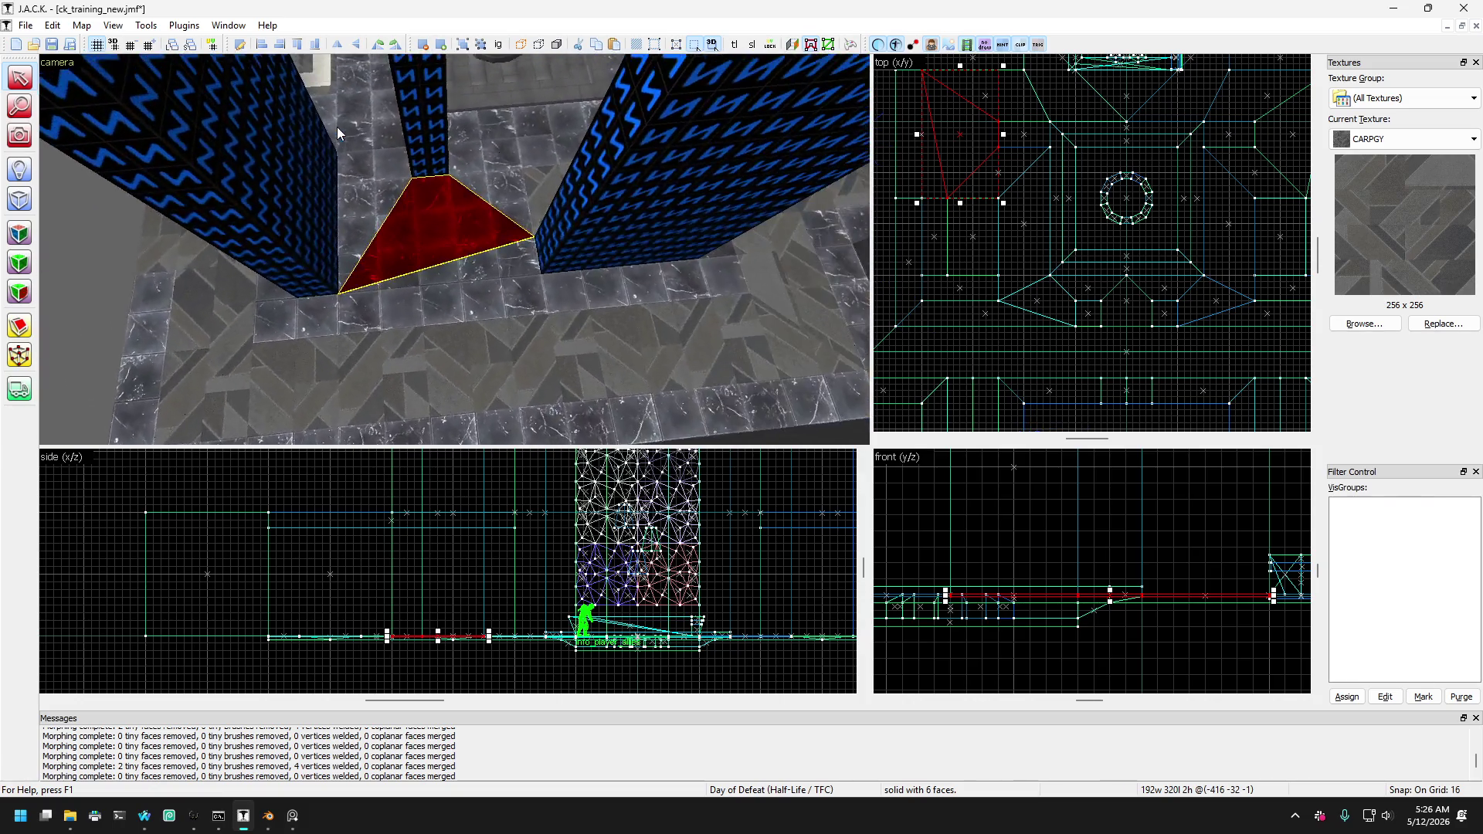
key("w")
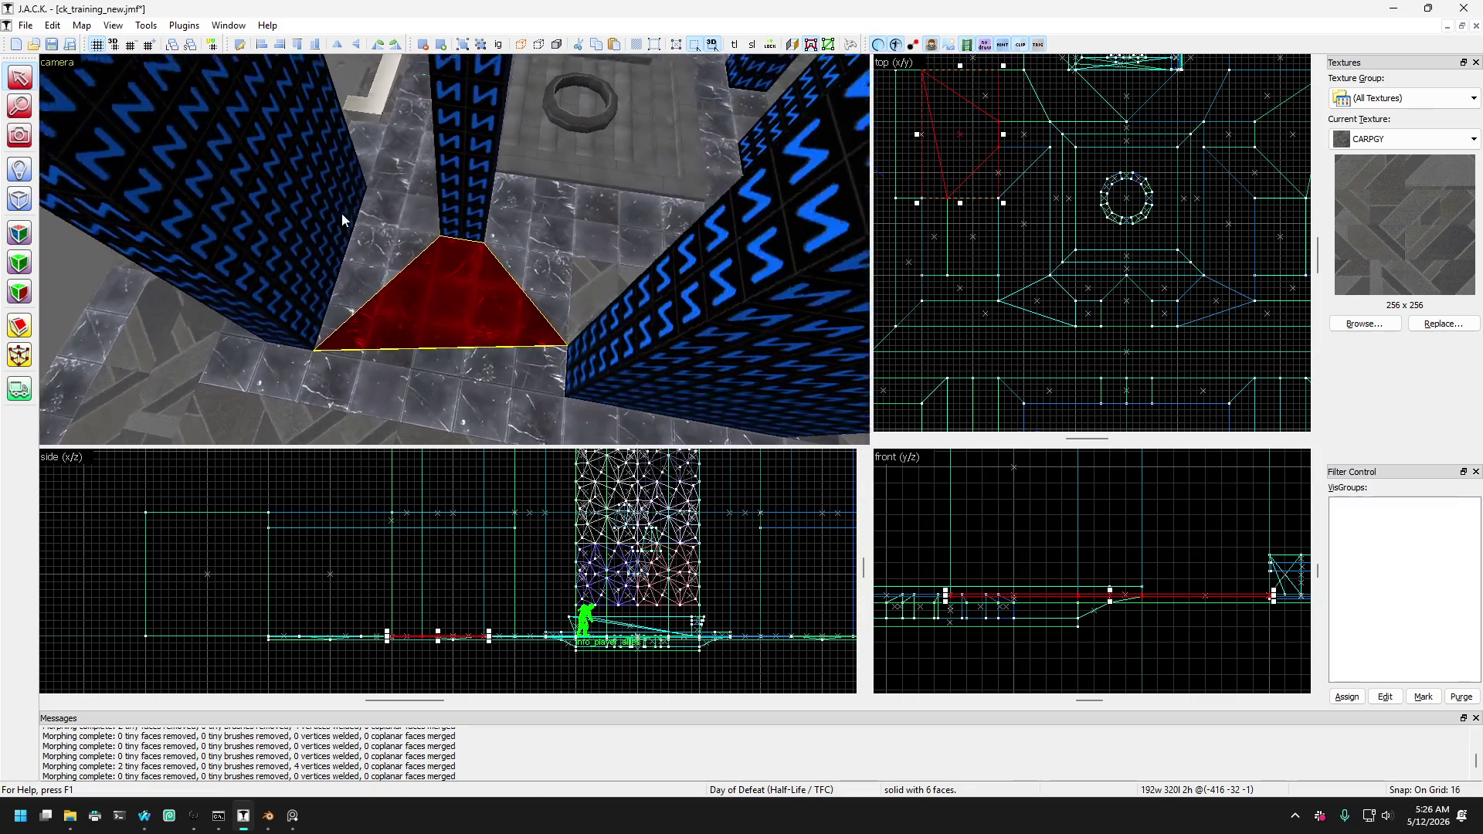
mouse_move(342, 219)
left_mouse_down()
mouse_move(396, 283)
mouse_move(423, 369)
mouse_move(418, 314)
mouse_move(447, 354)
mouse_move(437, 318)
mouse_move(457, 306)
mouse_move(456, 350)
mouse_move(434, 292)
mouse_move(366, 291)
mouse_move(430, 348)
mouse_move(440, 318)
mouse_move(460, 350)
mouse_move(446, 294)
mouse_move(463, 322)
mouse_move(415, 330)
mouse_move(411, 299)
mouse_move(414, 358)
mouse_move(384, 324)
left_mouse_up()
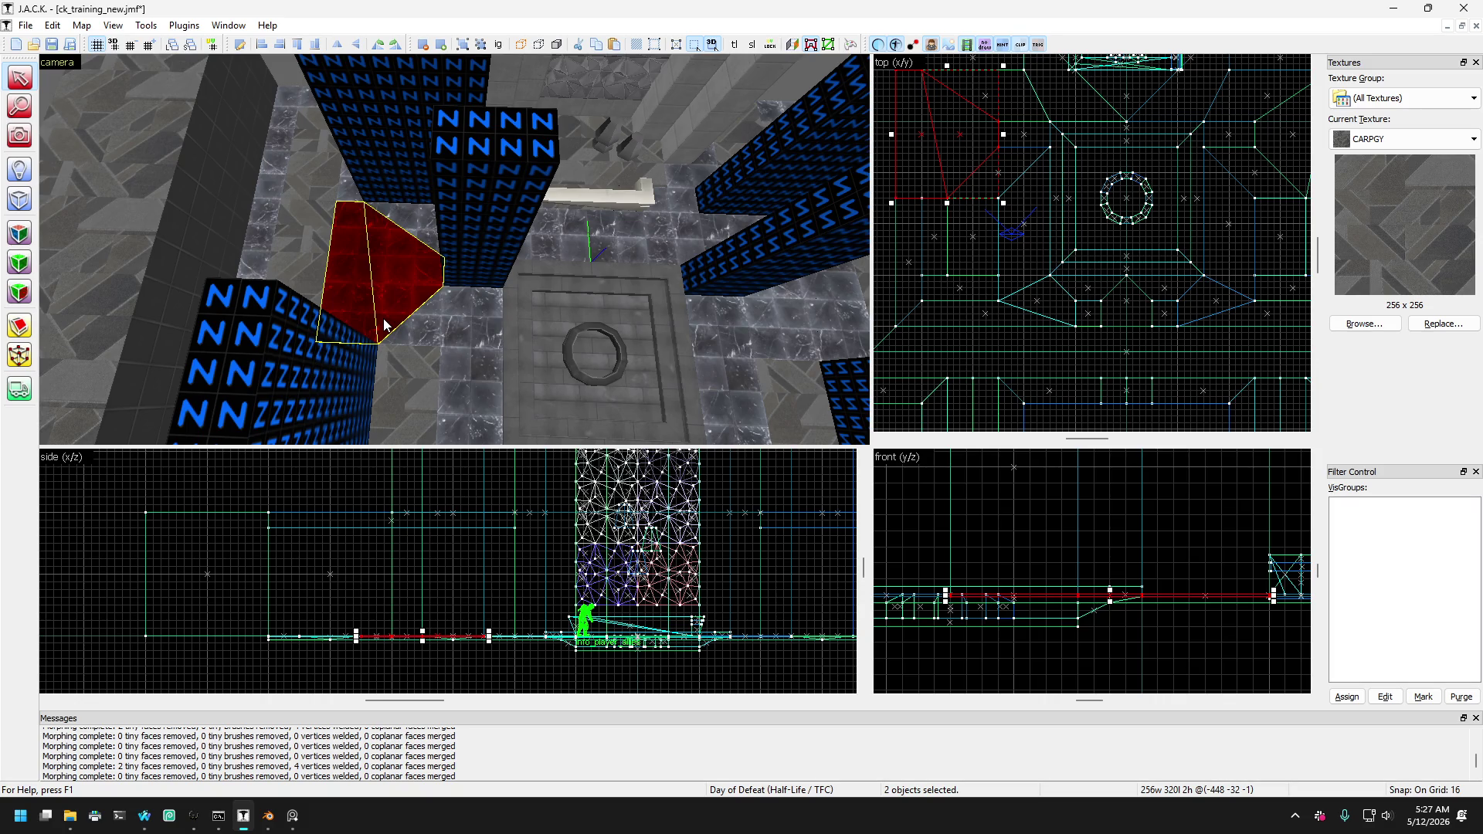
mouse_move(384, 324)
left_mouse_down()
mouse_move(357, 298)
mouse_move(391, 330)
mouse_move(378, 320)
left_mouse_up()
left_click(386, 323)
key("ctrl+z")
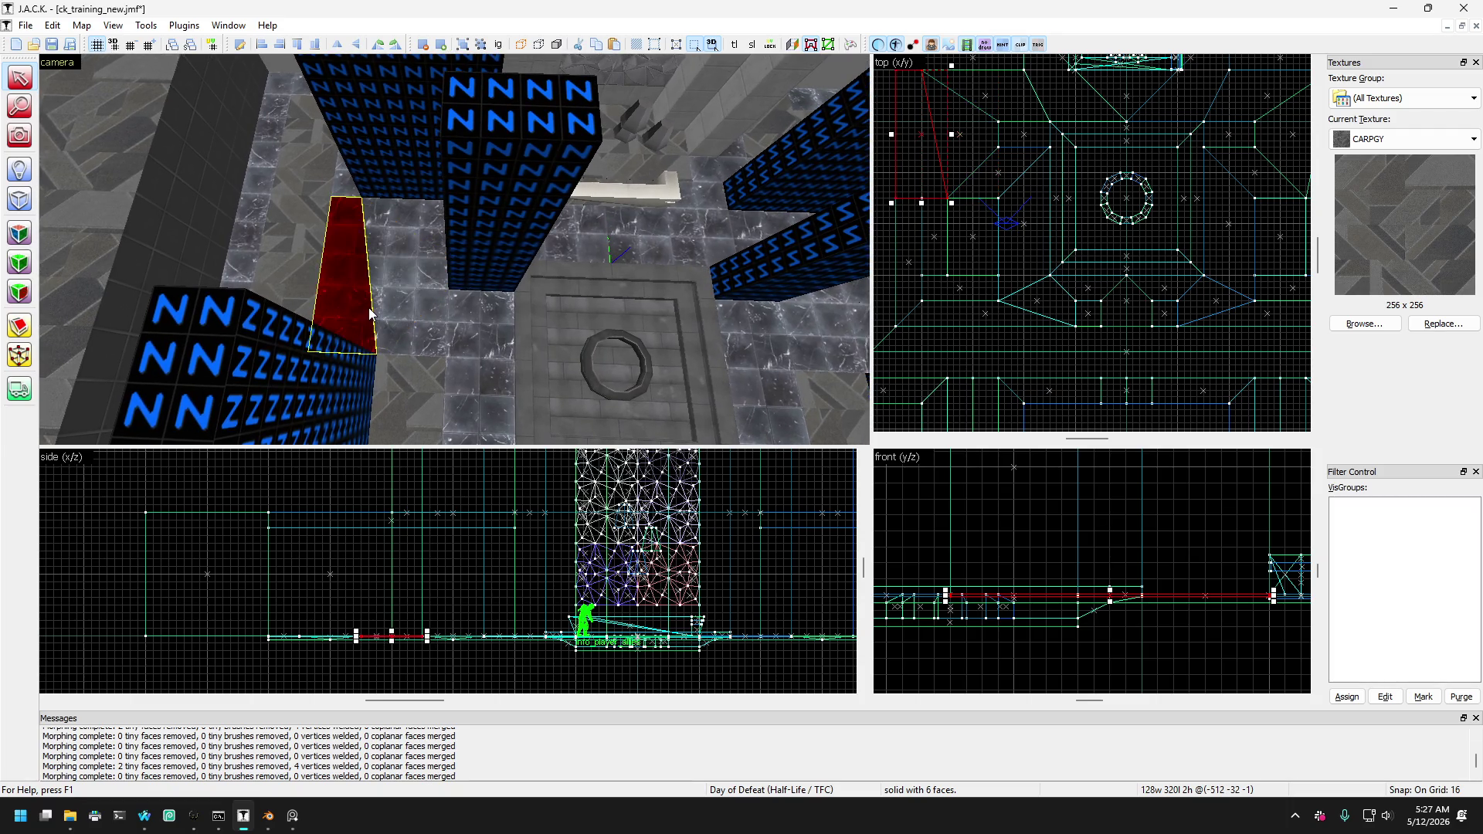
key("ctrl+z")
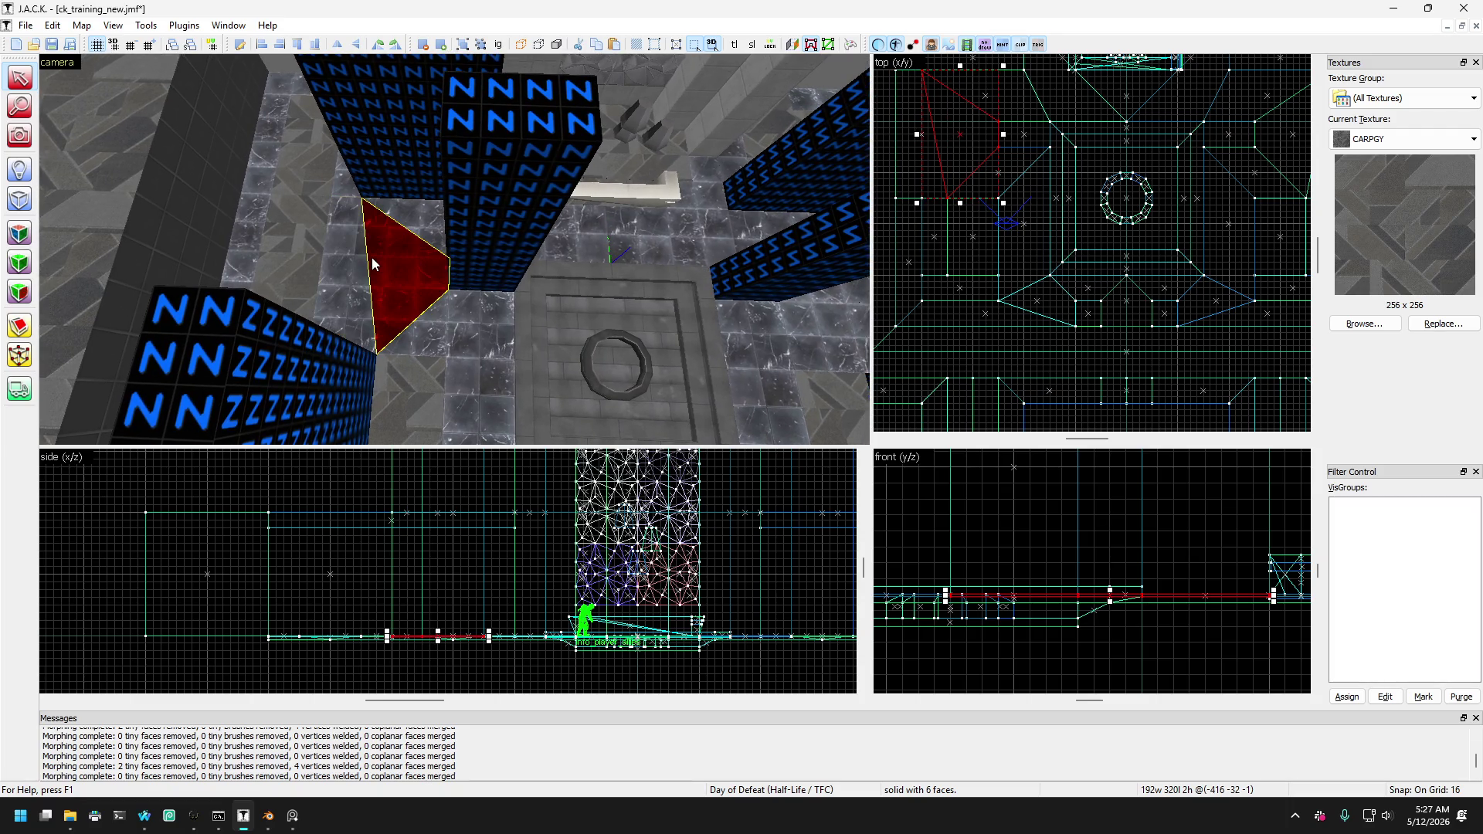
key("ctrl+z")
key("ctrl+z")
key("ctrl+z")
key("ctrl+z")
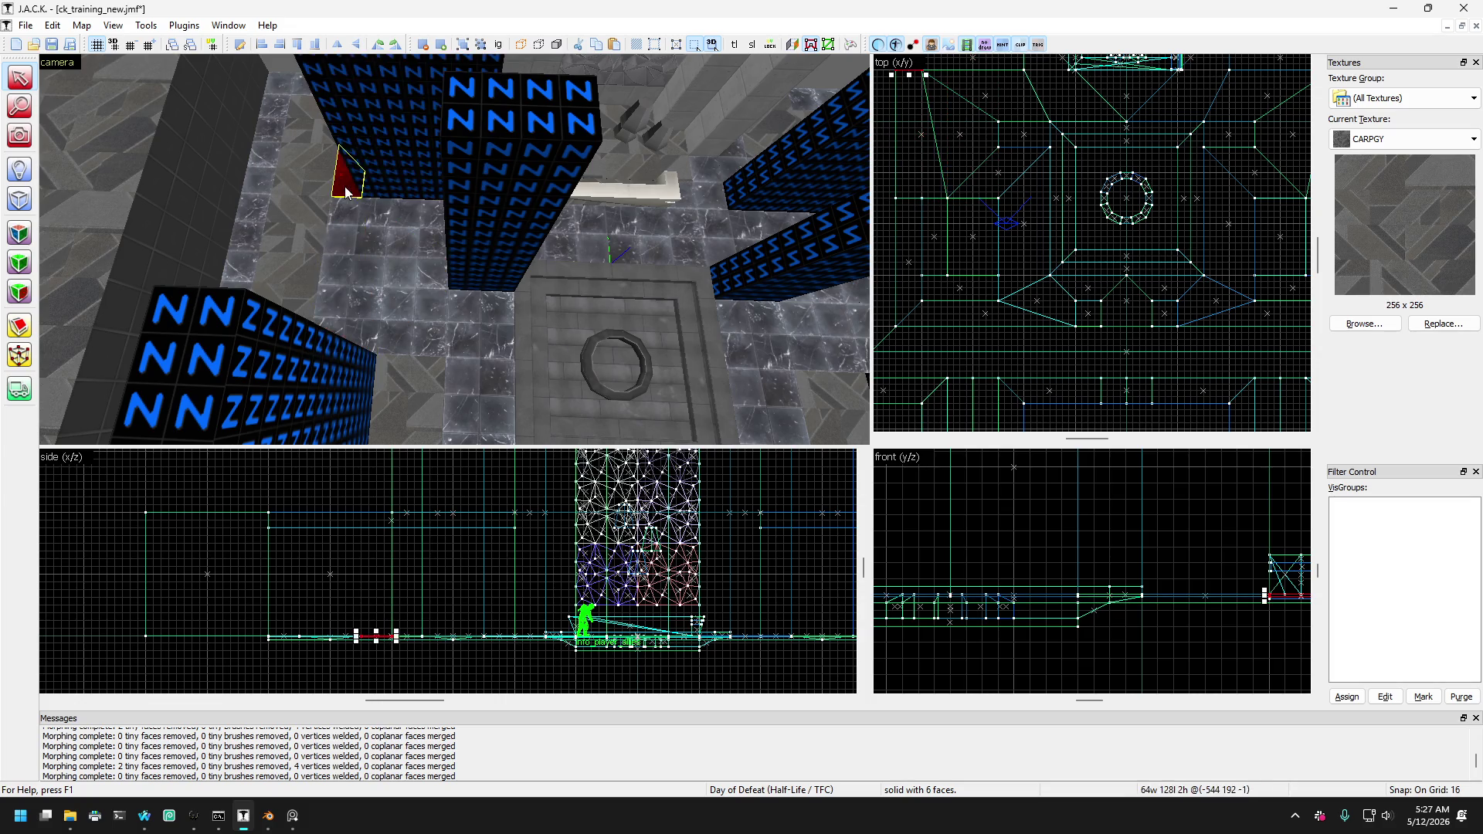
key("ctrl+z")
key("ctrl+y")
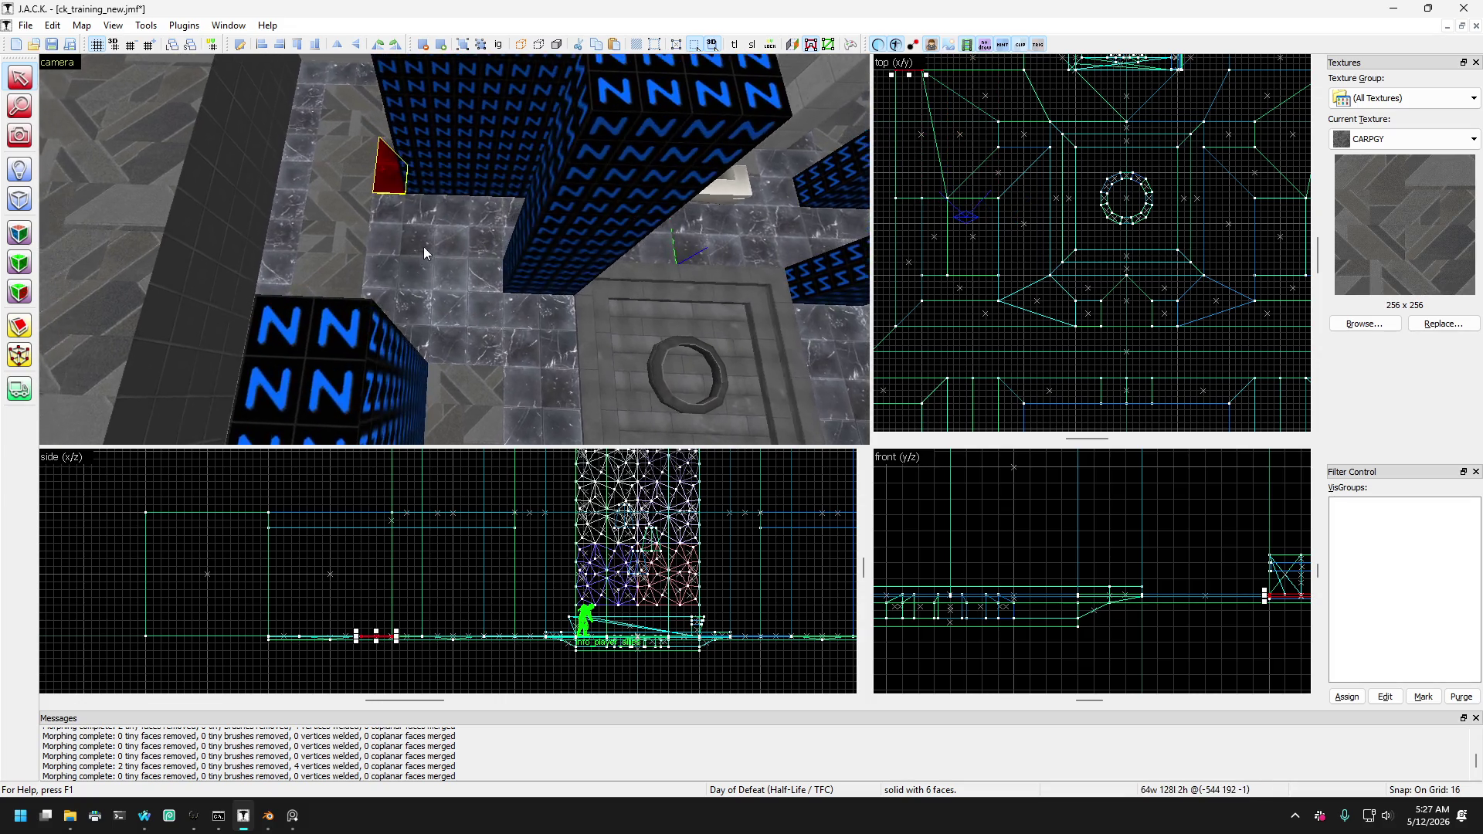
key("w")
key("s")
key("a")
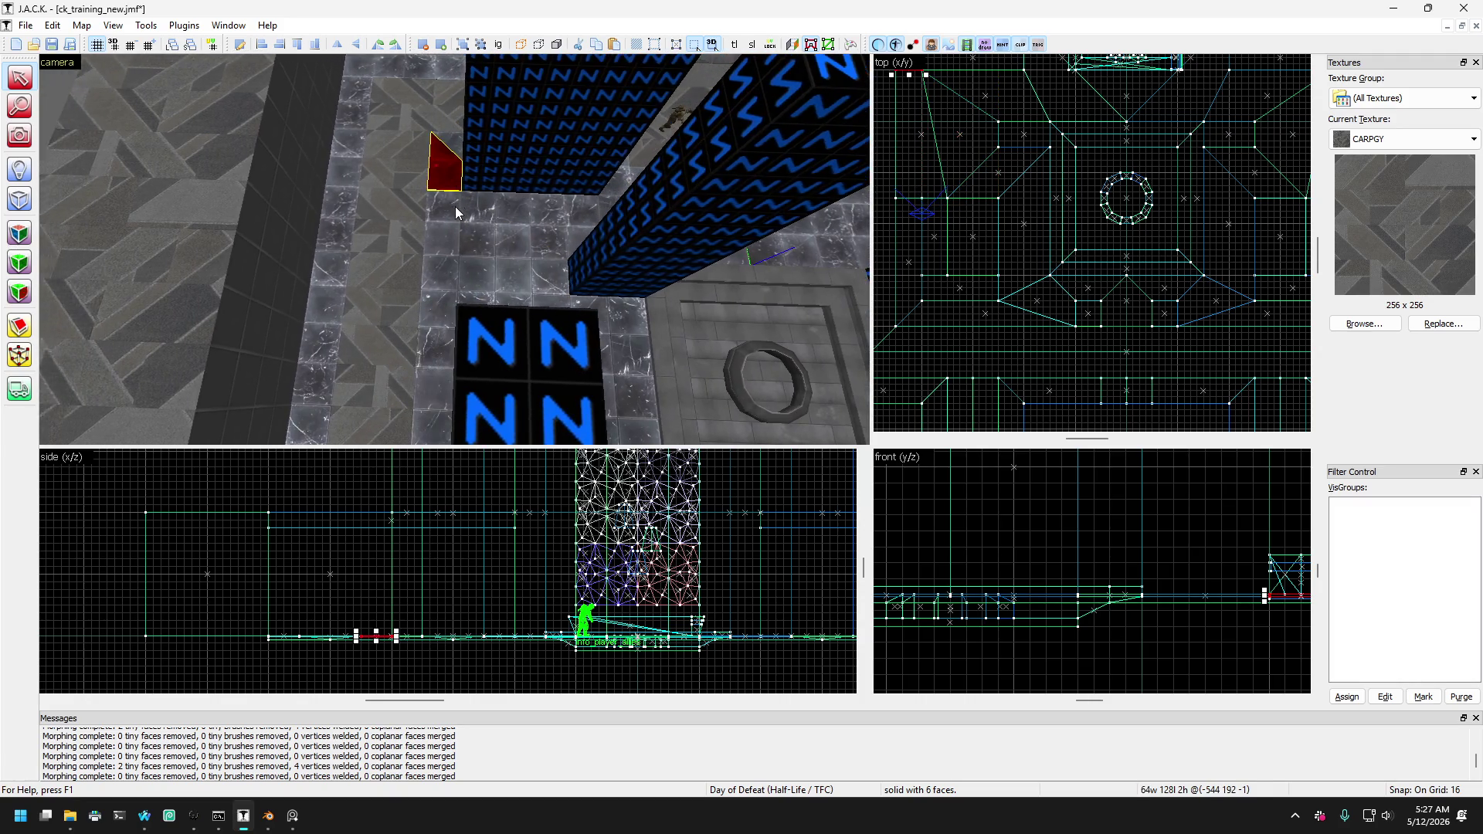
key("d")
key("ctrl+z")
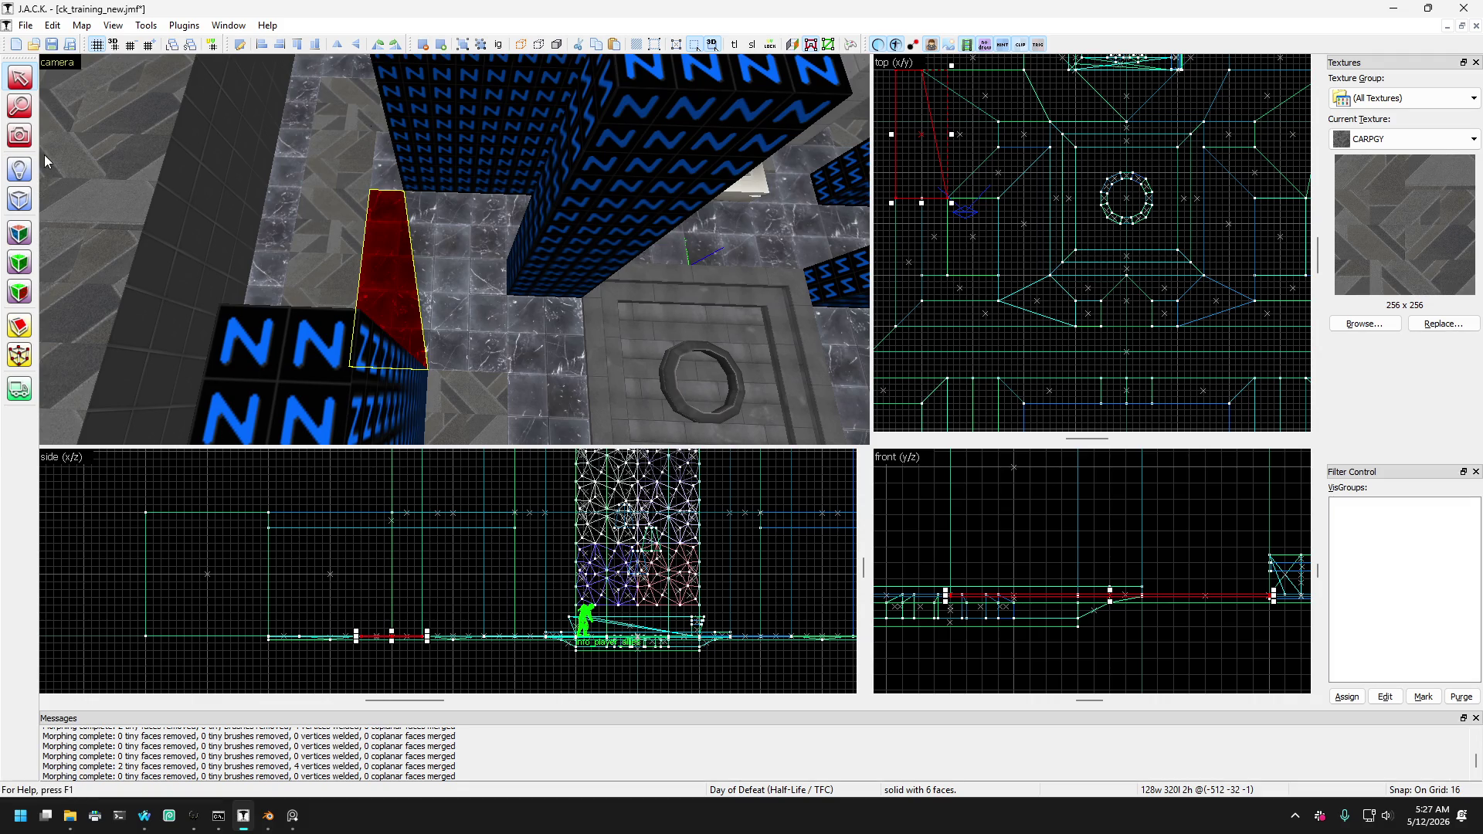
key("z")
key("w")
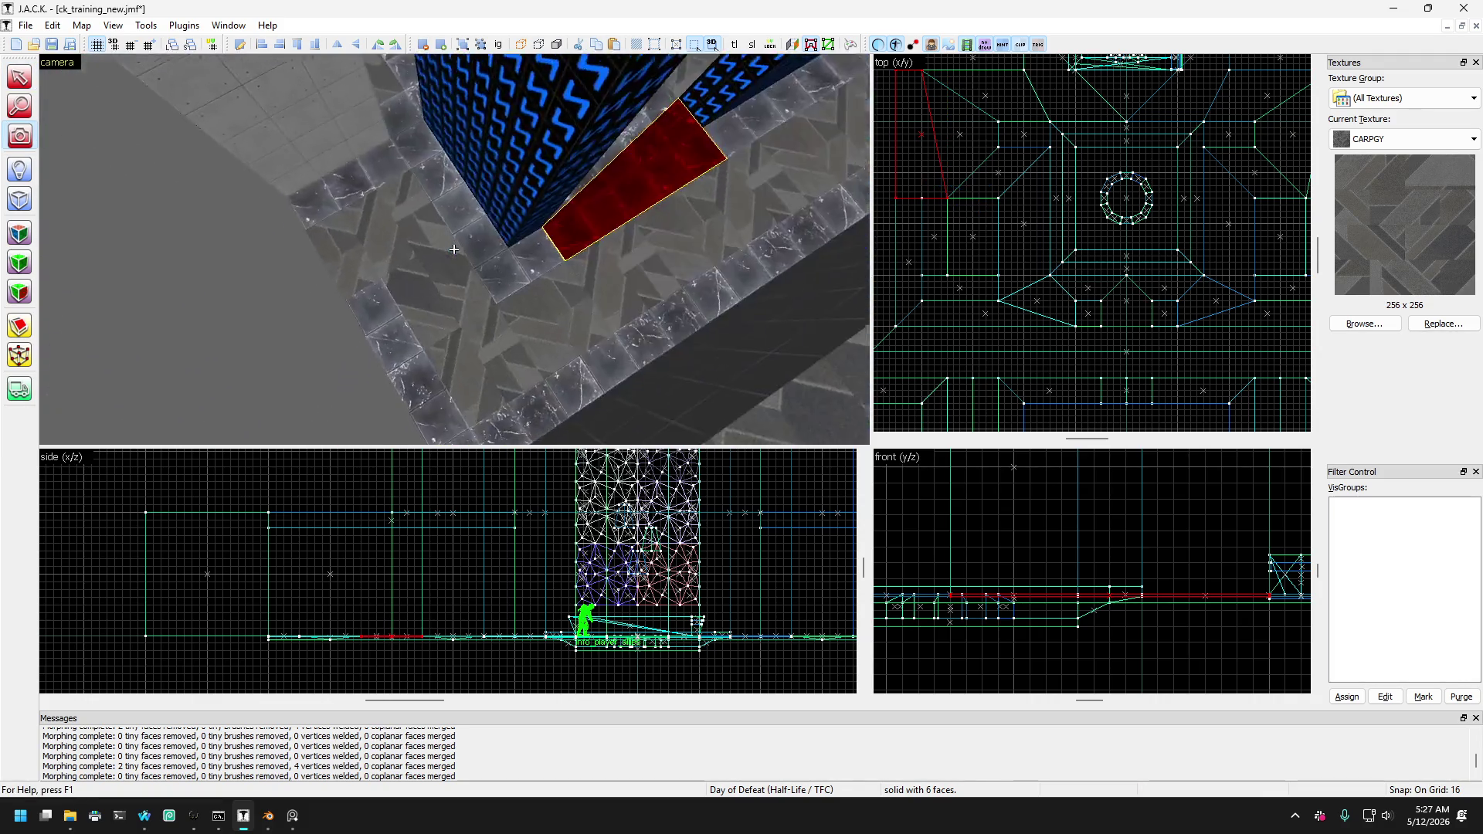
key("s")
key("z")
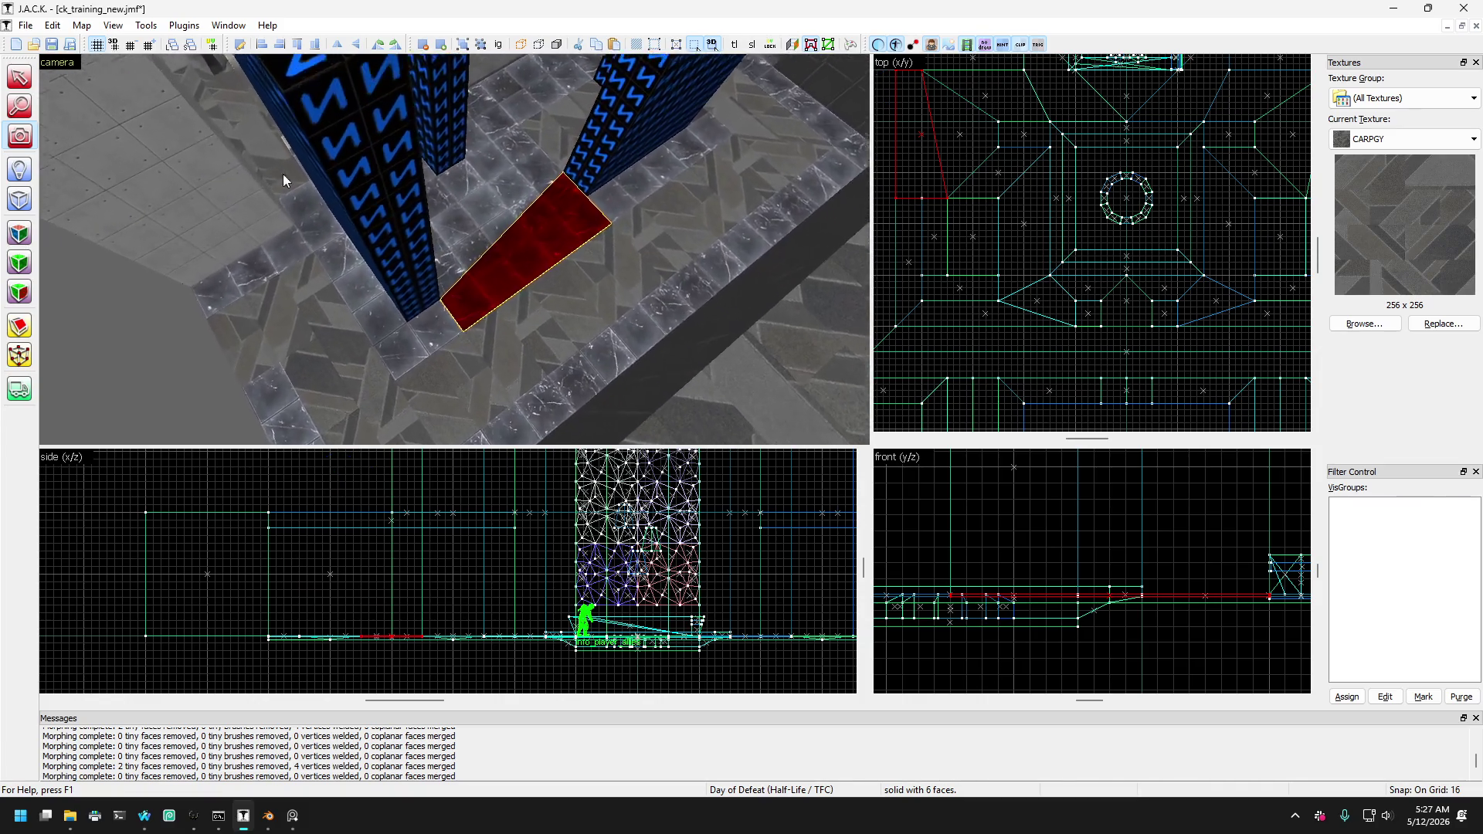
left_click(35, 73)
mouse_move(345, 328)
left_mouse_down()
mouse_move(390, 329)
mouse_move(327, 238)
mouse_move(351, 262)
mouse_move(367, 226)
mouse_move(352, 287)
mouse_move(337, 275)
mouse_move(342, 316)
mouse_move(382, 265)
mouse_move(358, 278)
mouse_move(355, 309)
mouse_move(437, 318)
mouse_move(437, 210)
left_mouse_up()
key("d")
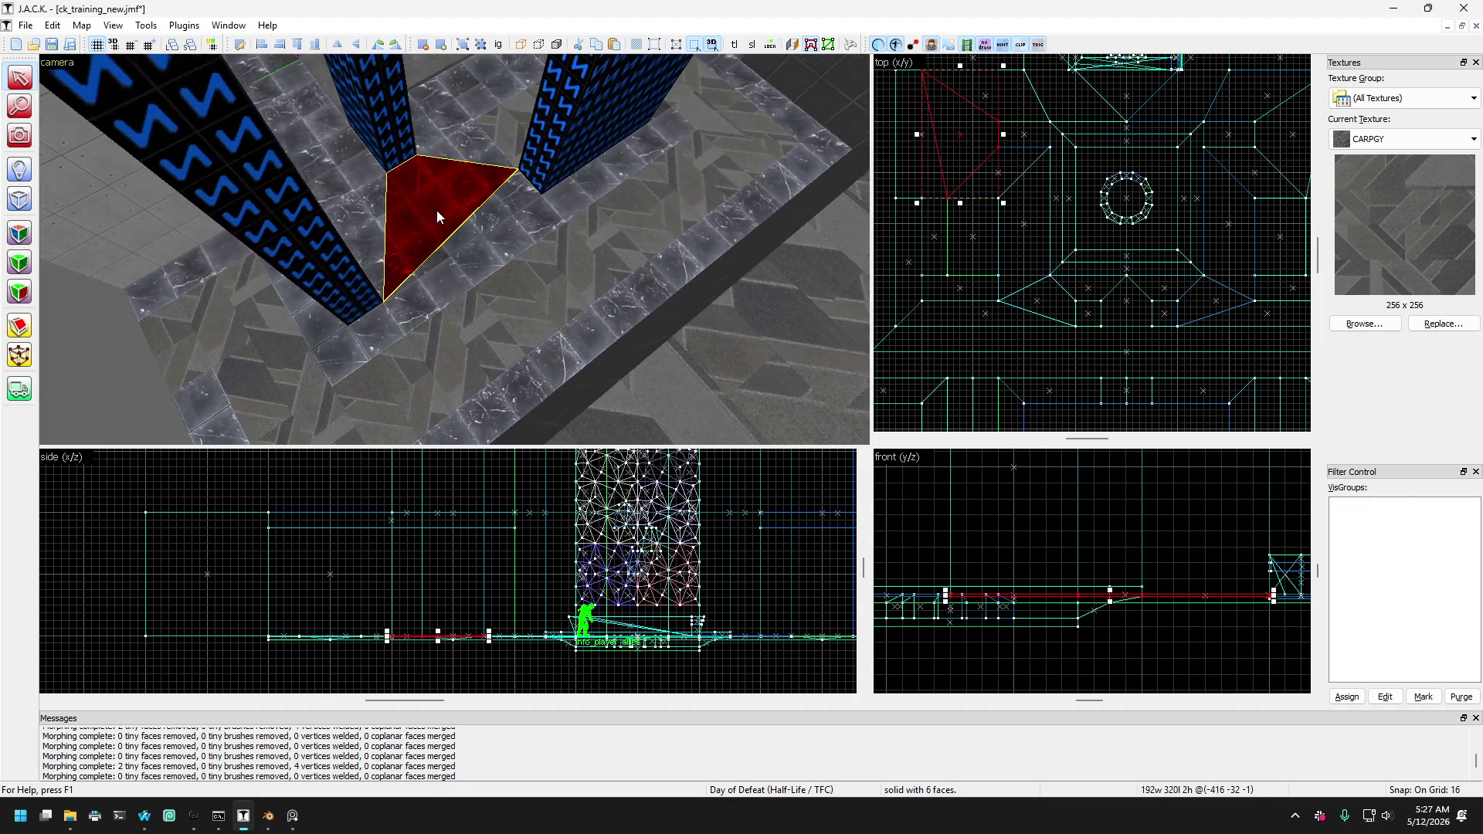
key("s")
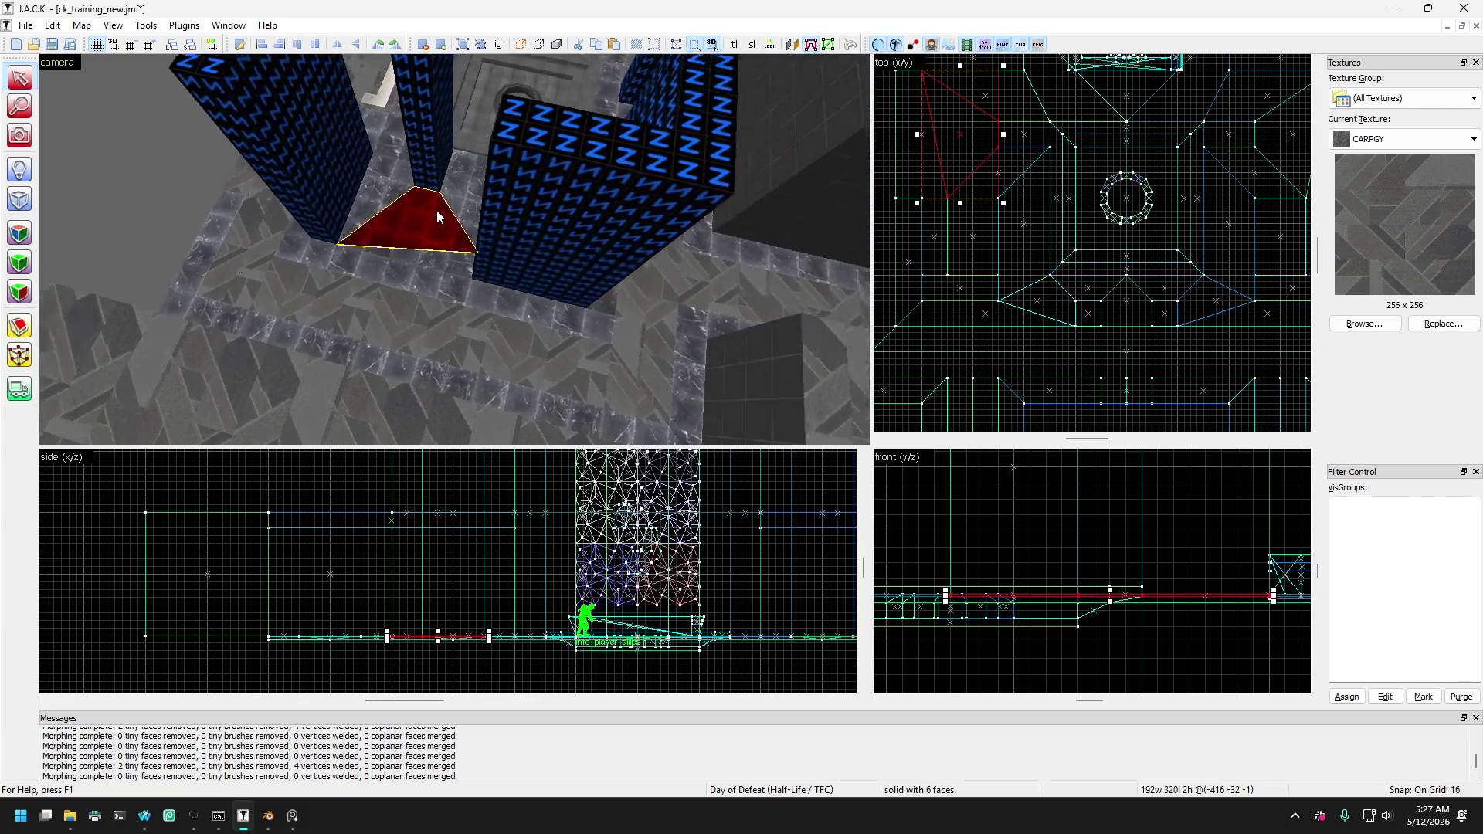
key("Right")
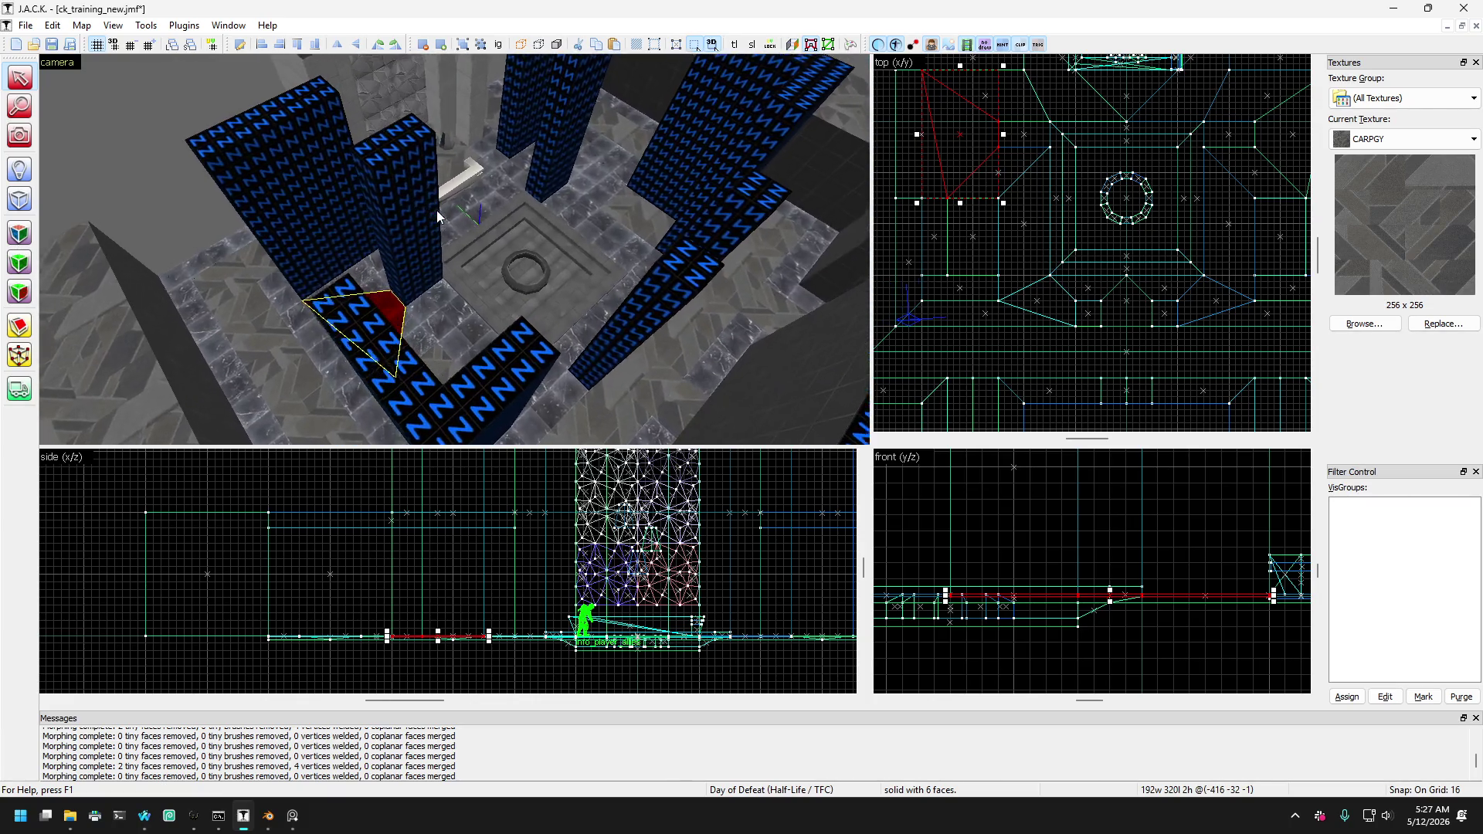
key("w")
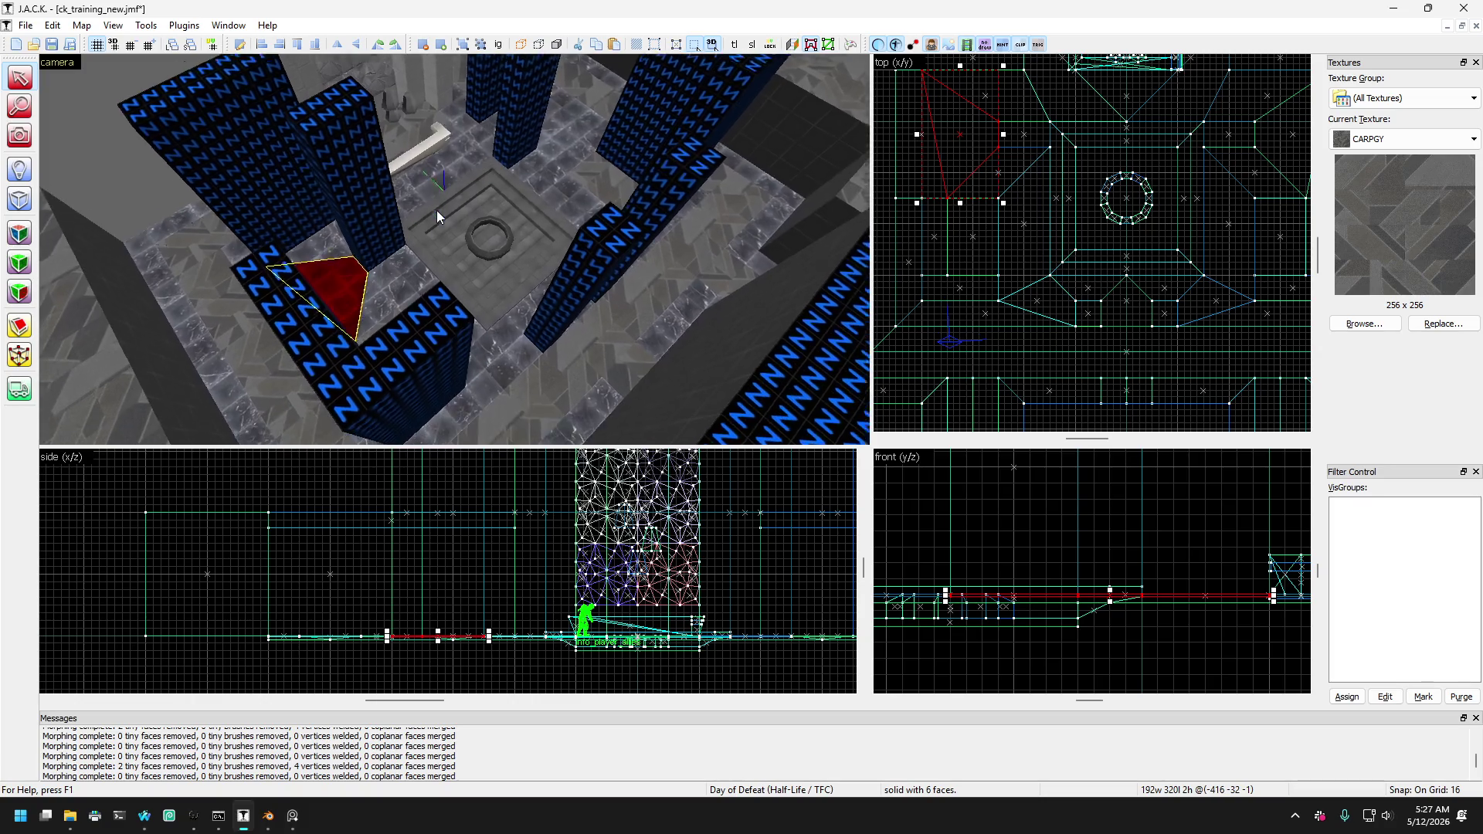
key("w")
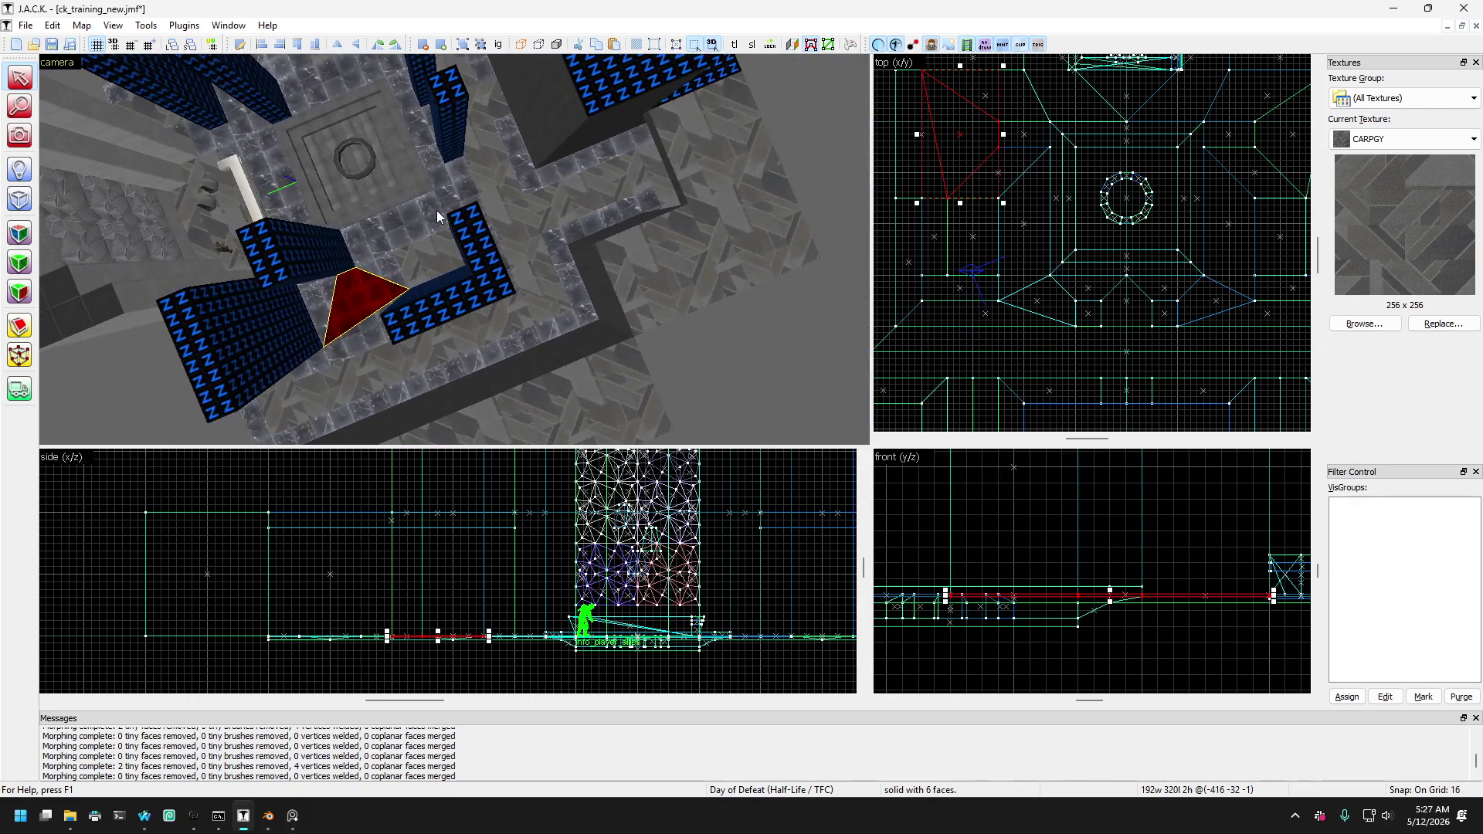
key("Left")
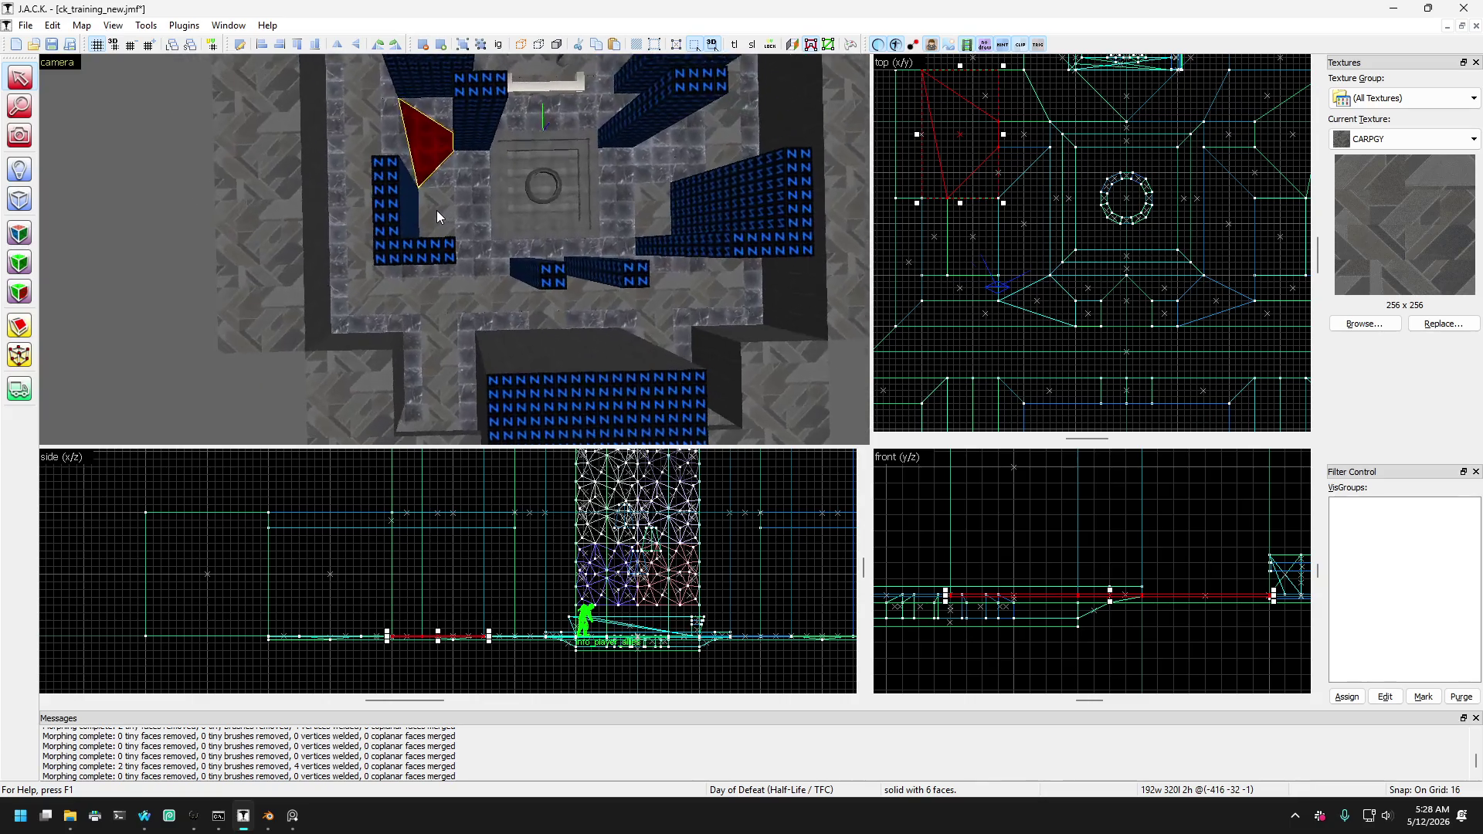
key("Down")
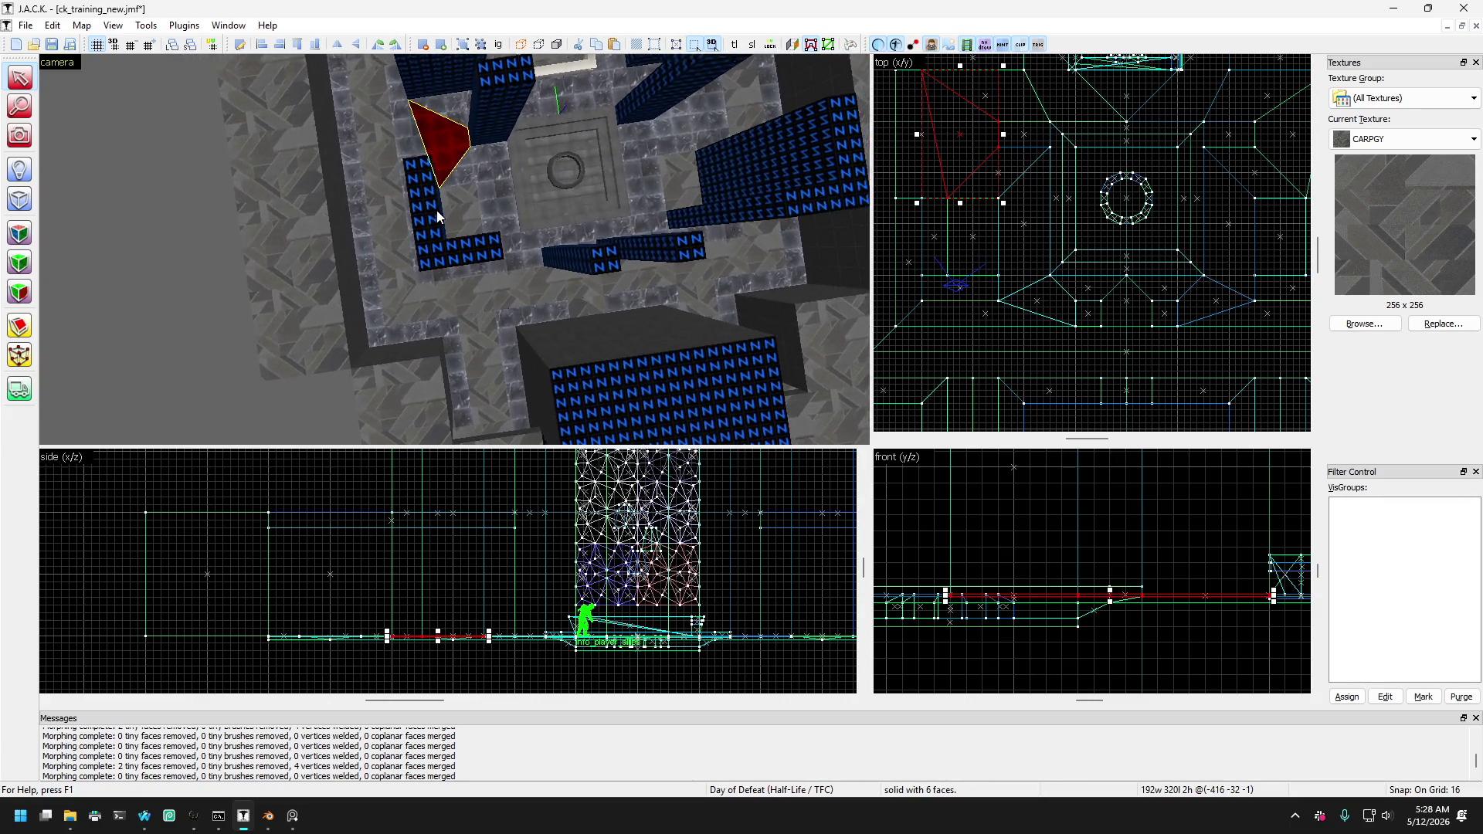
key("Down")
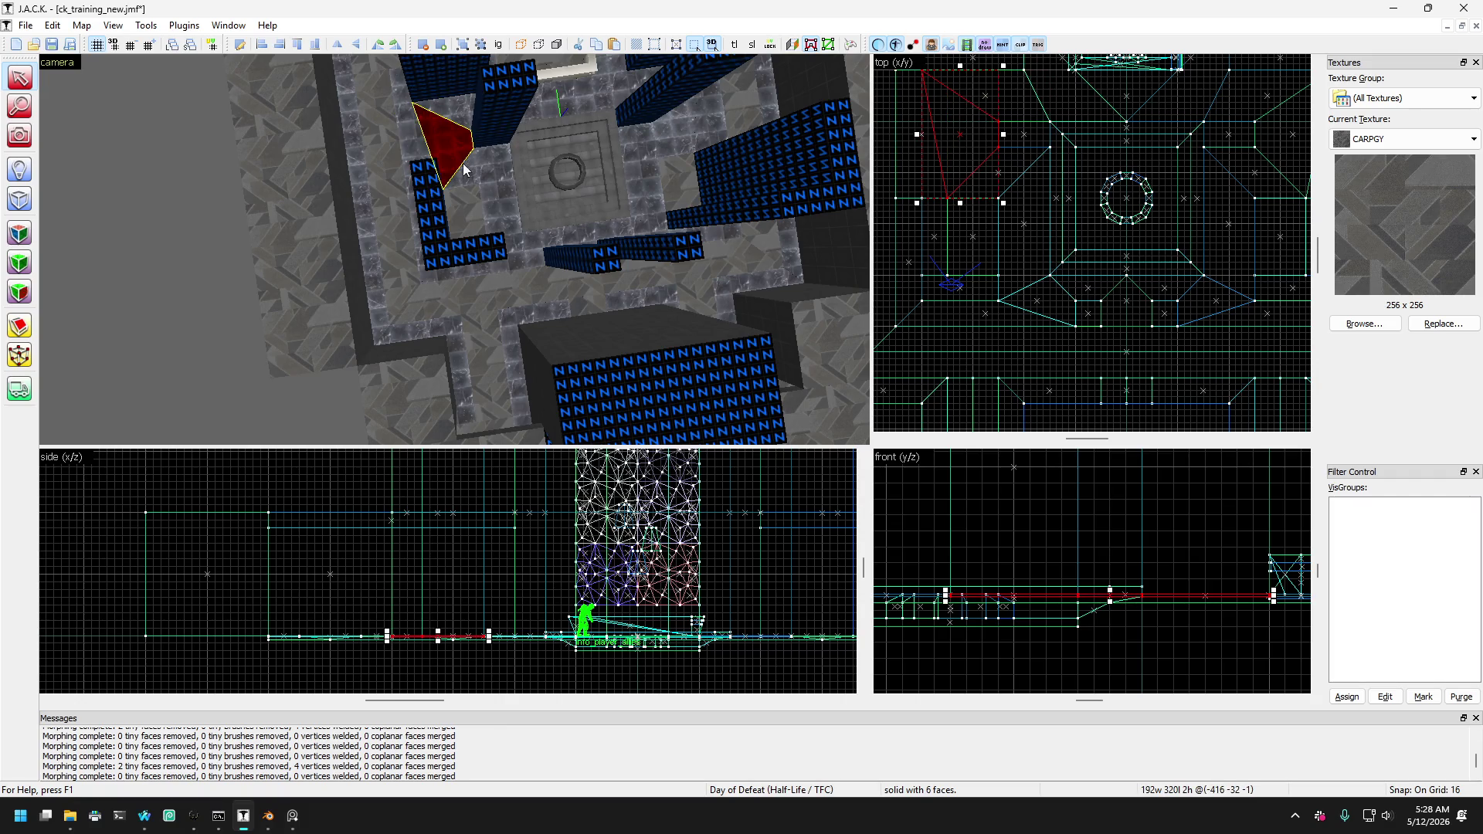
mouse_move(444, 103)
left_mouse_down()
mouse_move(431, 142)
mouse_move(443, 147)
mouse_move(422, 147)
mouse_move(405, 88)
mouse_move(415, 204)
mouse_move(404, 101)
left_mouse_up()
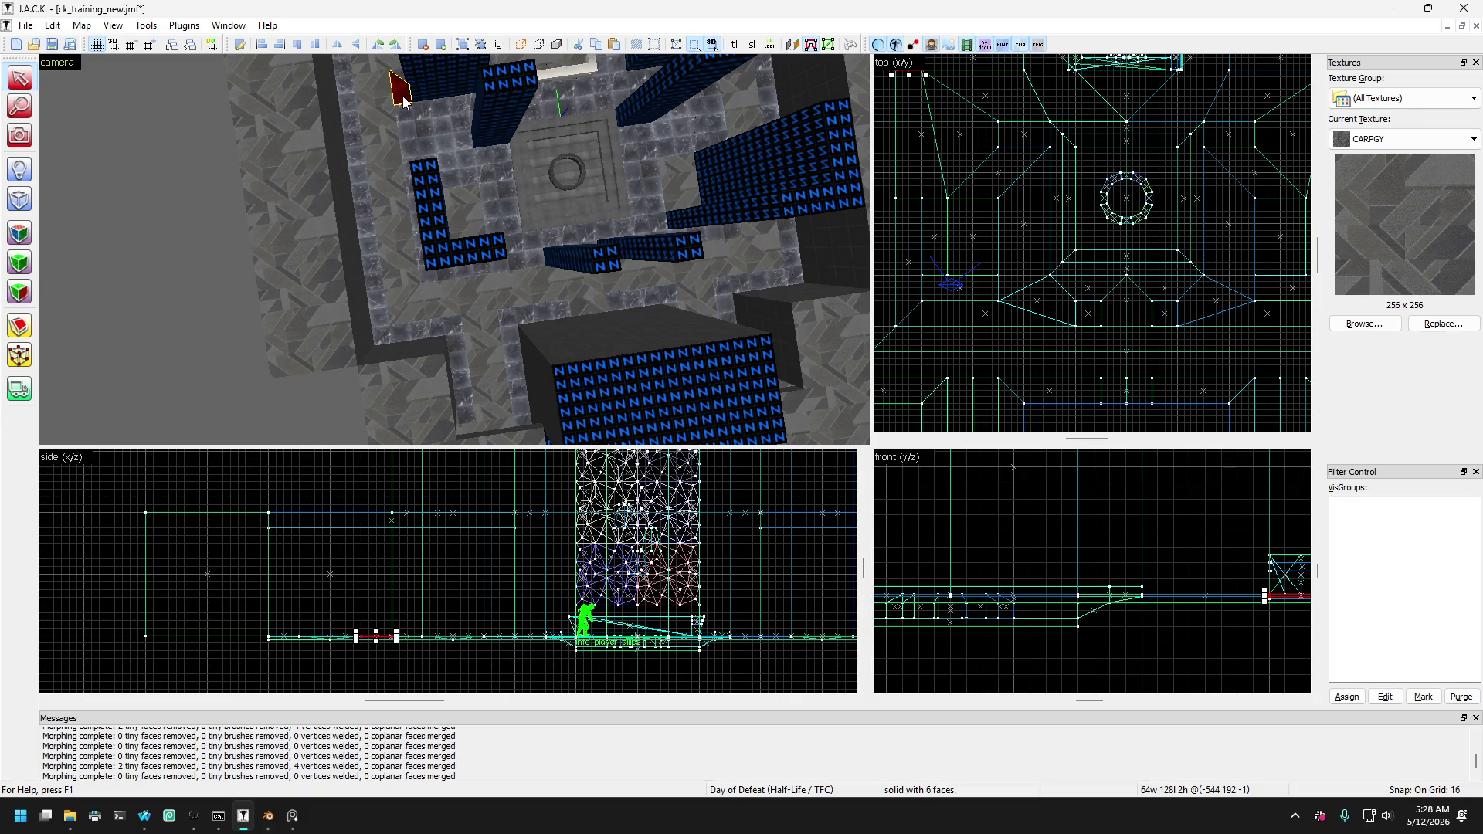
mouse_move(421, 162)
left_mouse_down()
mouse_move(463, 139)
mouse_move(409, 121)
mouse_move(530, 116)
mouse_move(592, 95)
mouse_move(479, 118)
left_mouse_up()
scroll(568, 104, "down", 3)
key("ctrl+z")
key("ctrl+z")
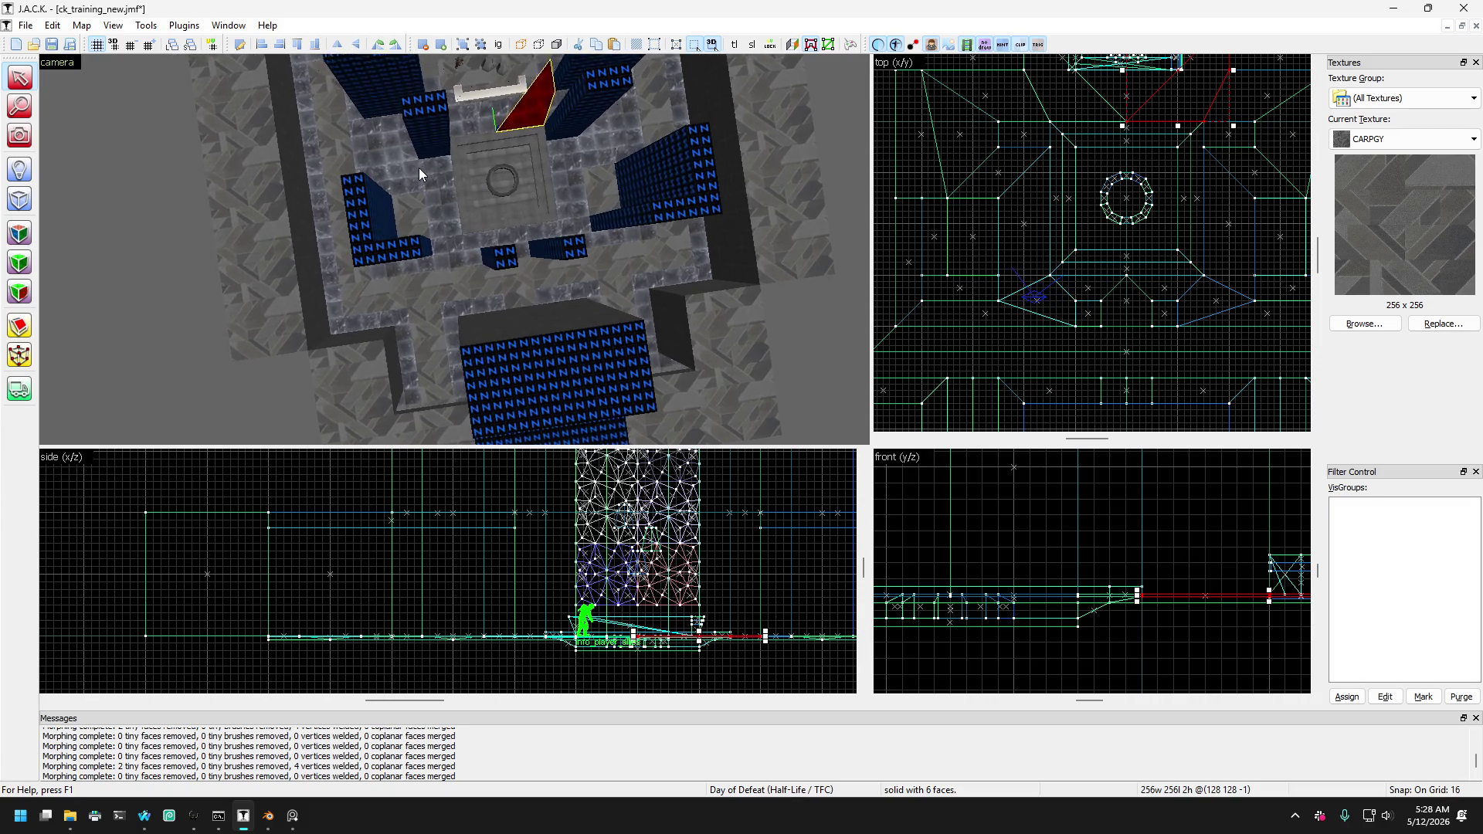
left_click(380, 168)
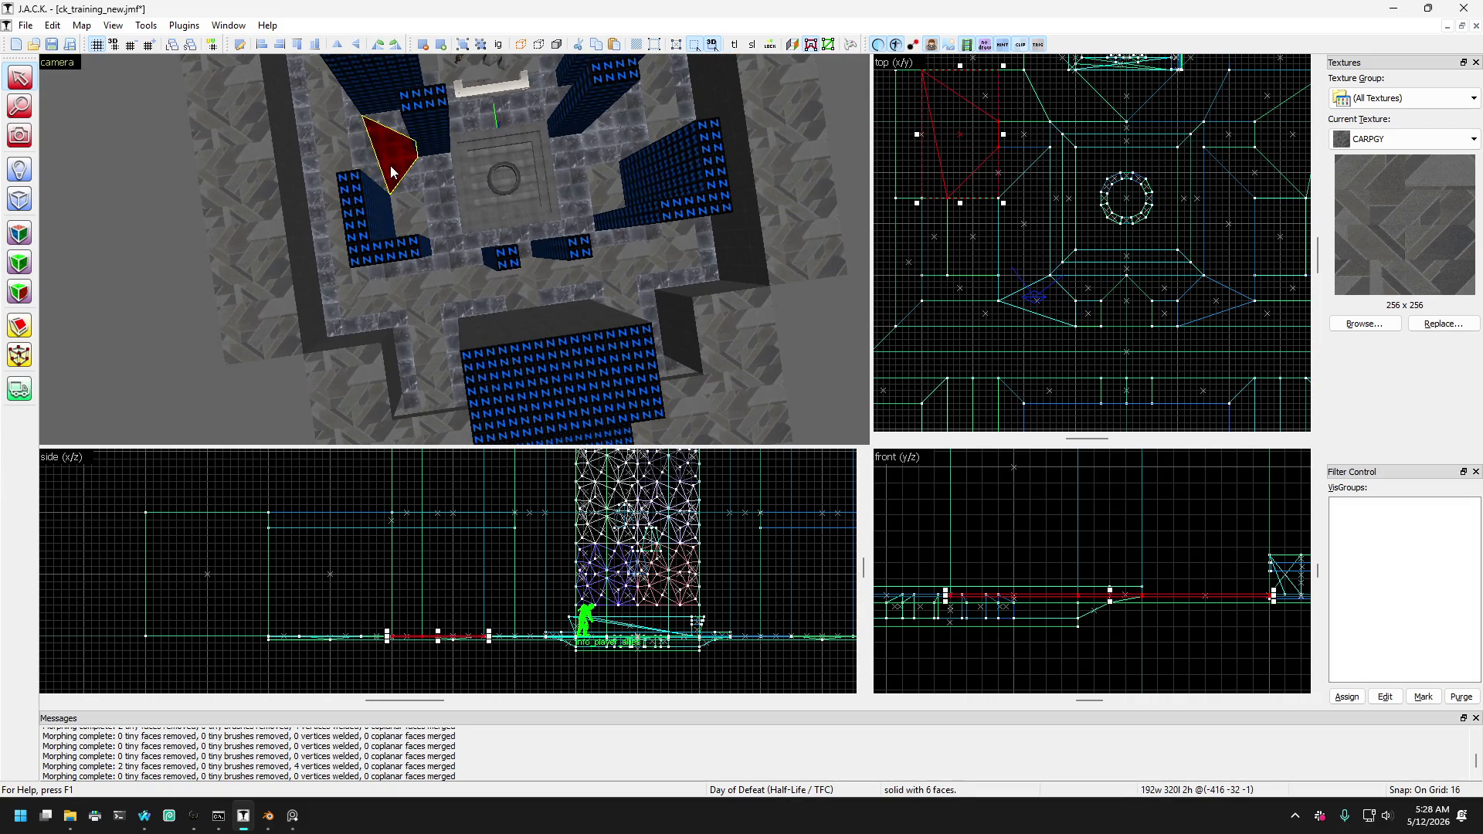
left_click(435, 176)
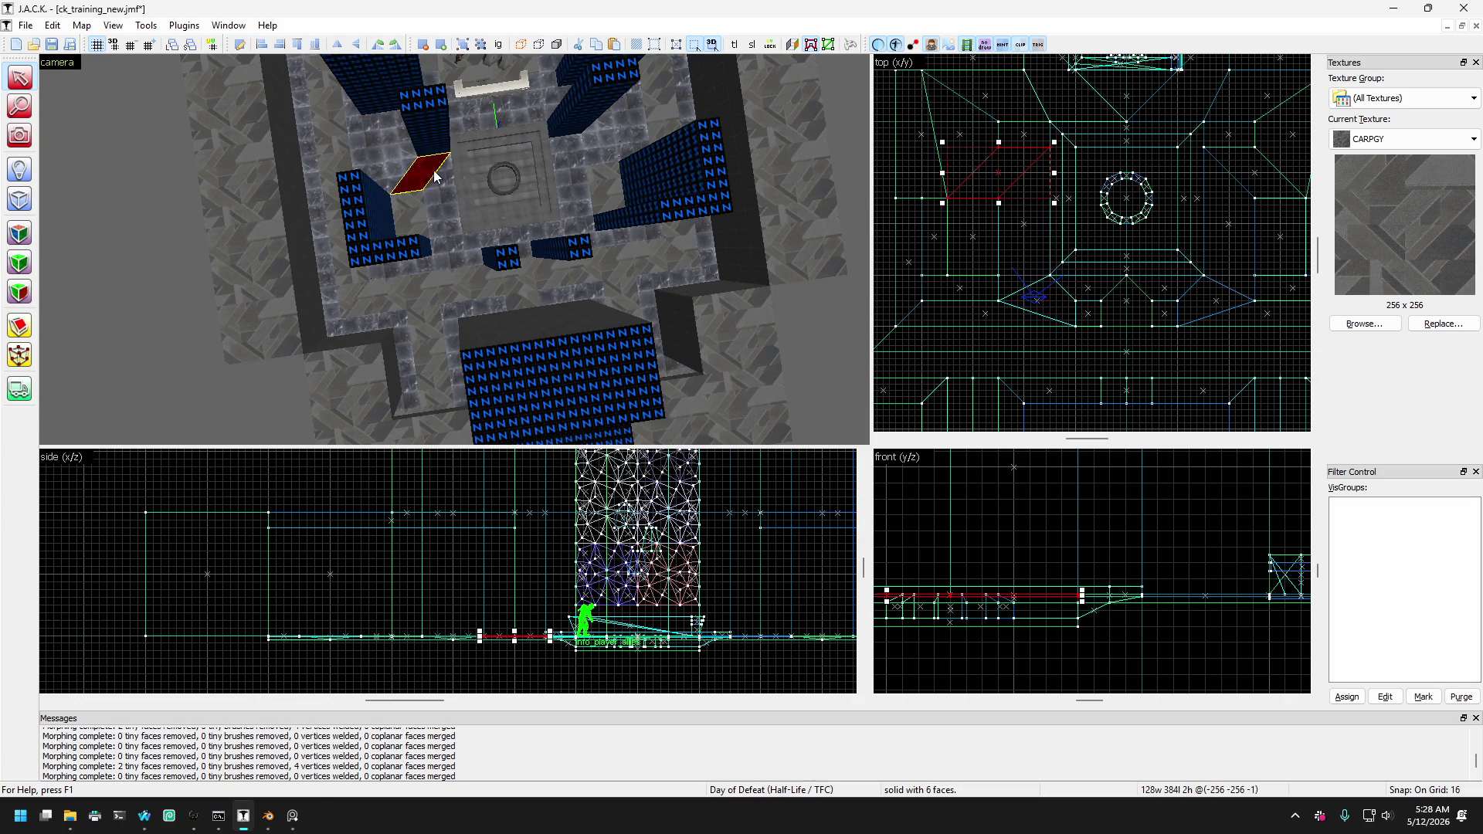
left_click(581, 152)
left_click(607, 143)
left_click(581, 154)
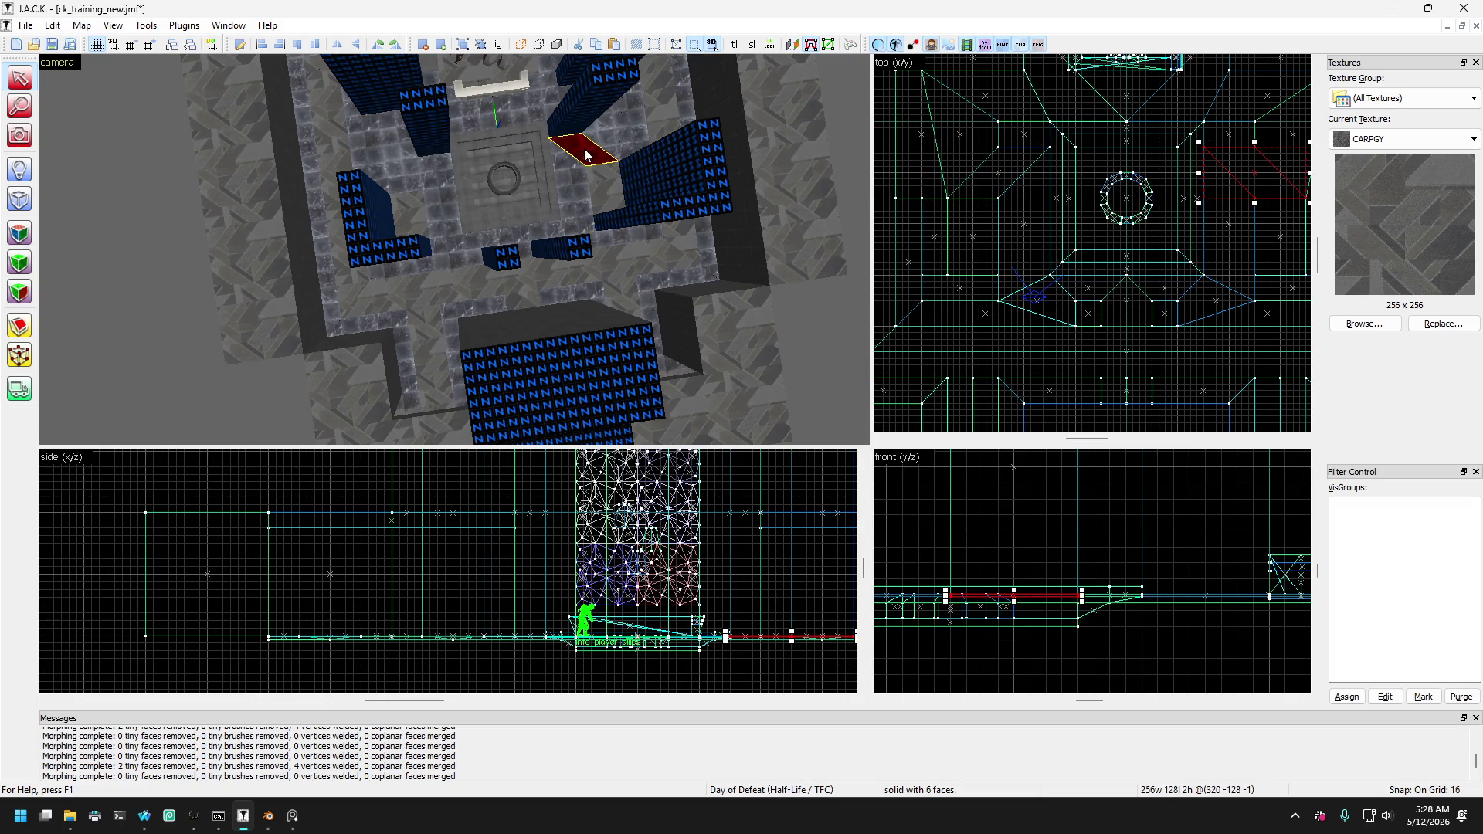
left_click(617, 143)
left_click(625, 158)
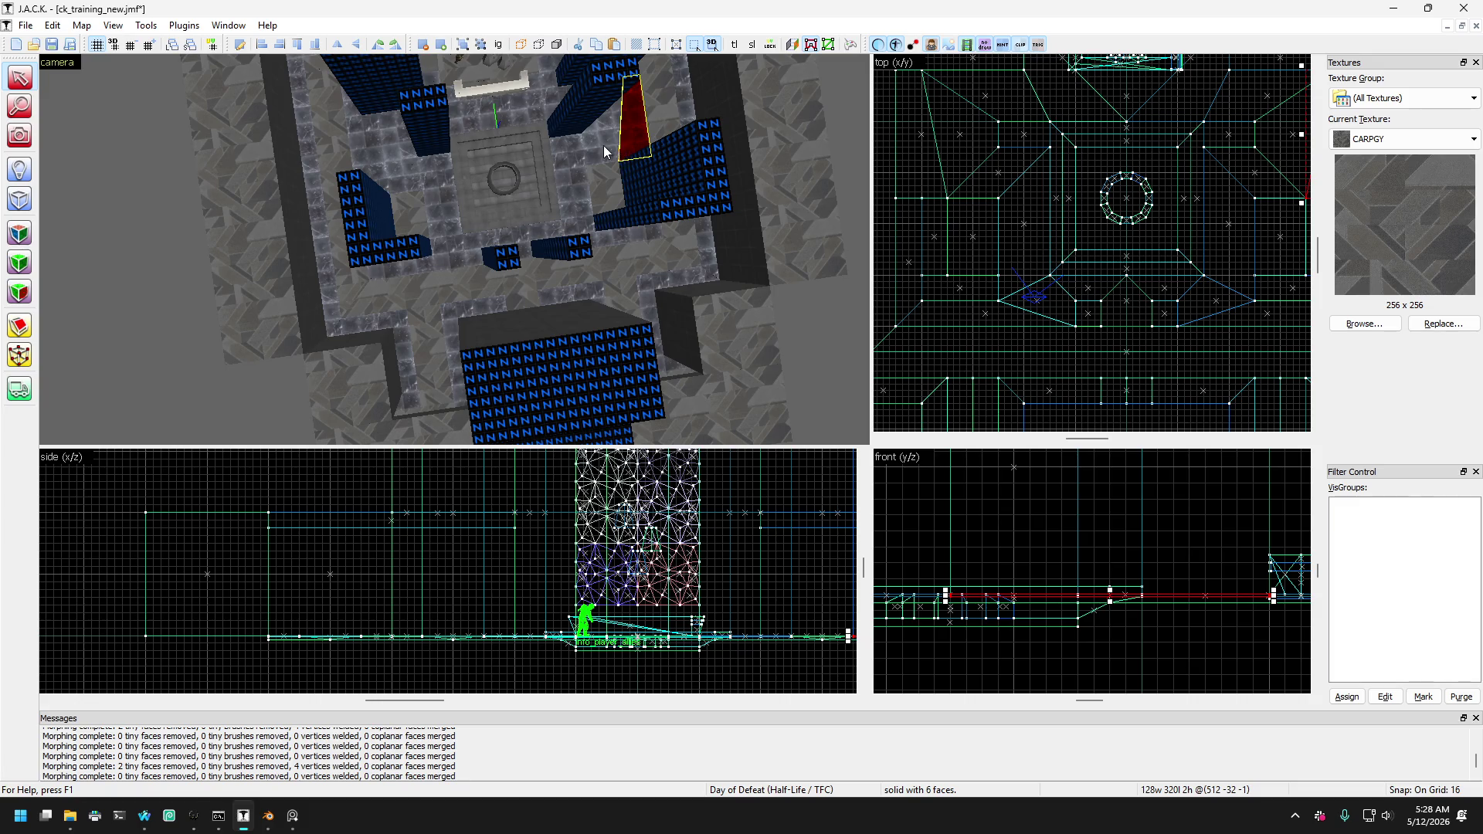
left_click(599, 151)
left_click(390, 154)
left_click(359, 154)
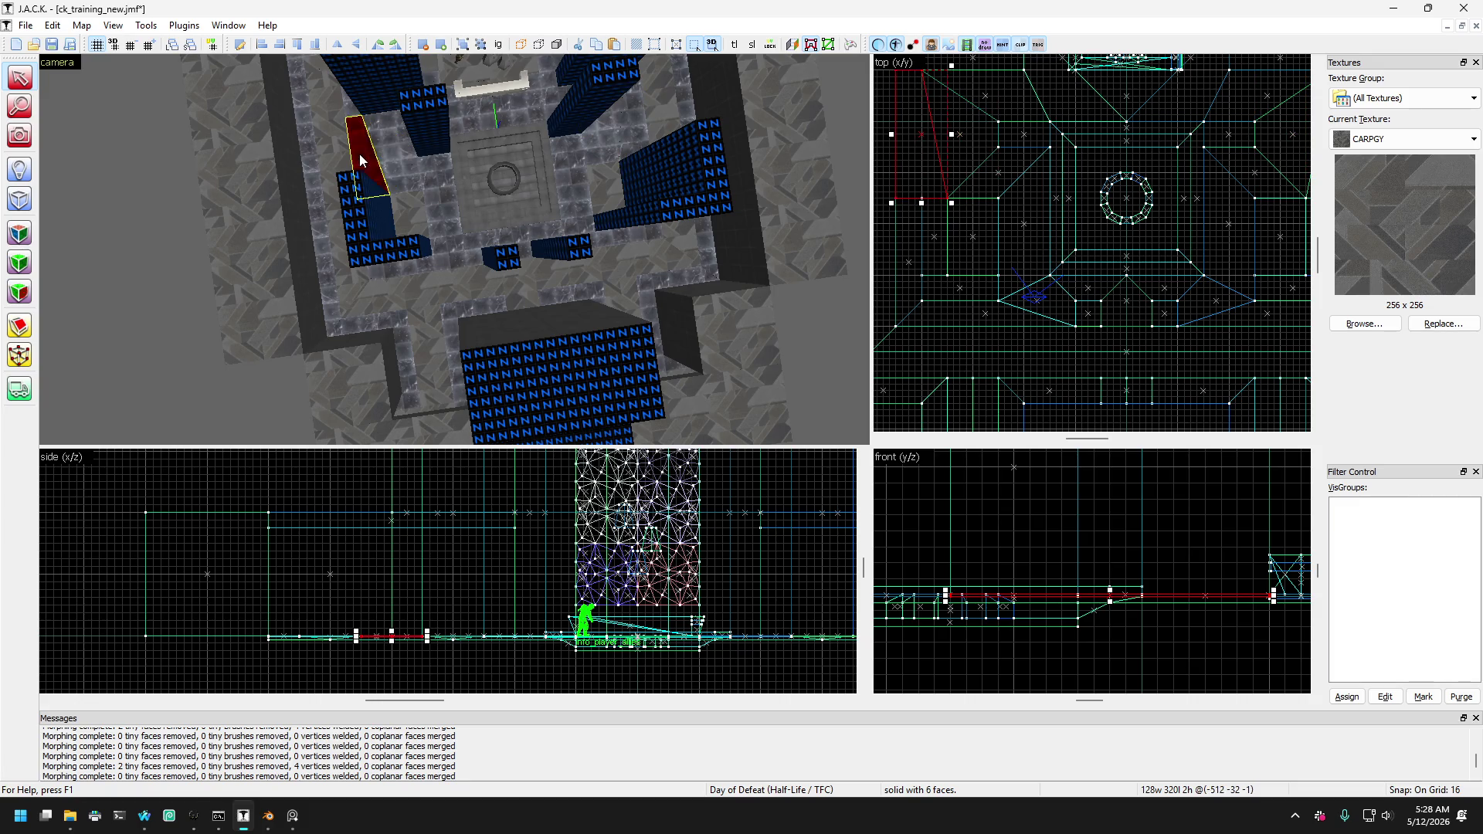
left_click(378, 158)
left_click(360, 146)
left_click(353, 112)
scroll(1000, 201, "down", 3)
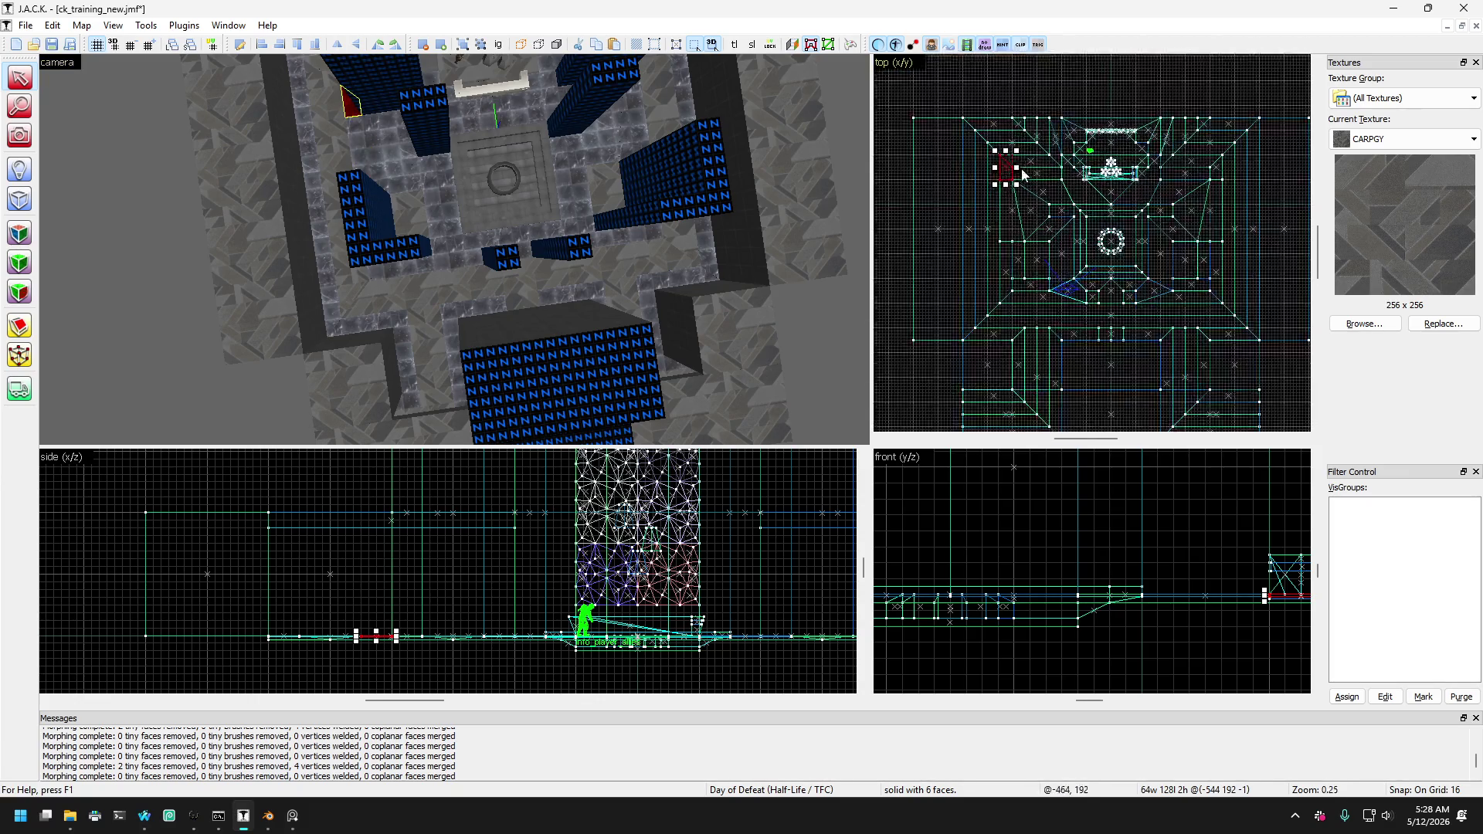
scroll(999, 201, "up", 5)
scroll(1000, 201, "down", 3)
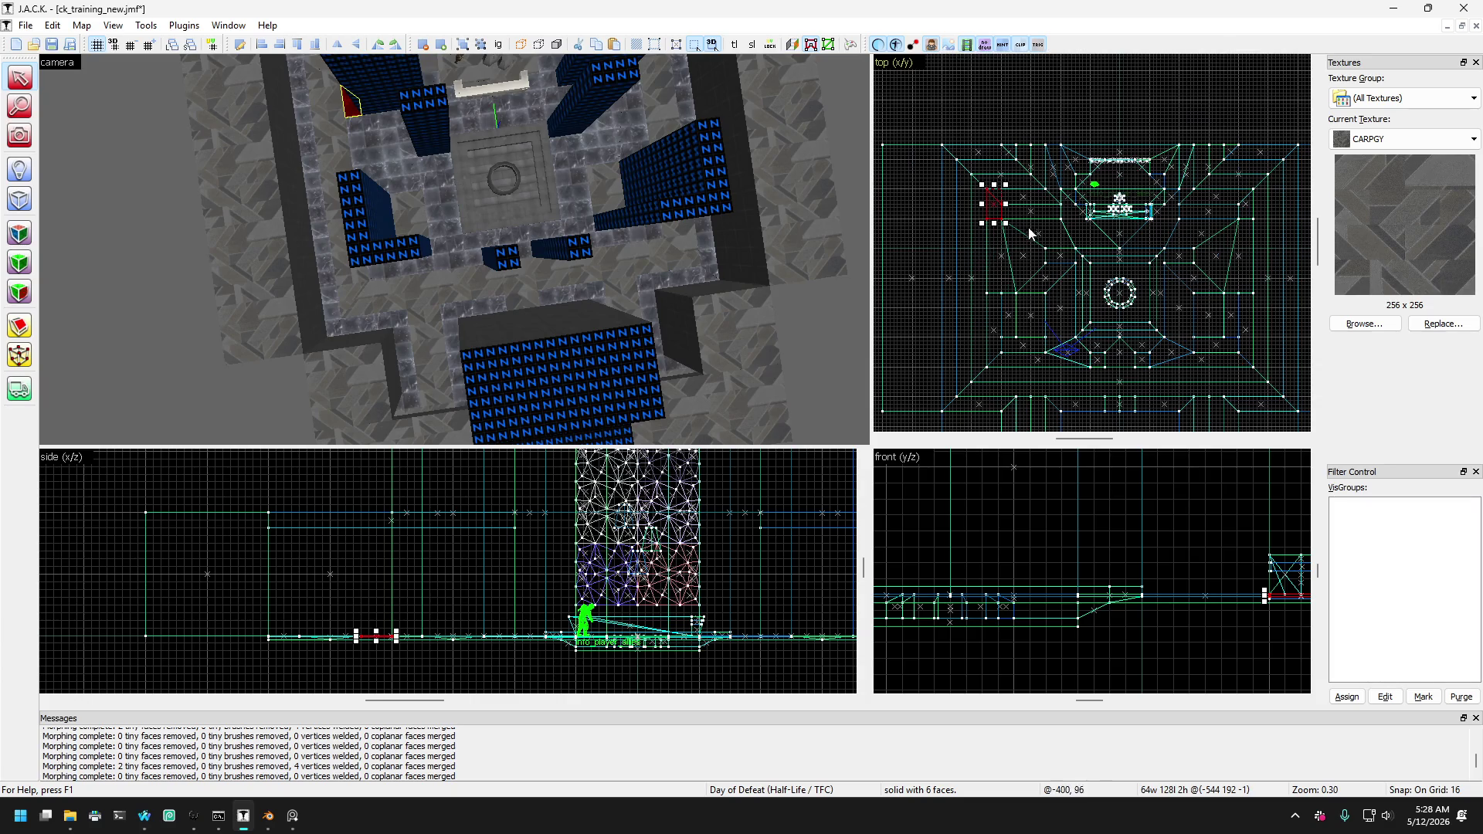
scroll(989, 205, "up", 3)
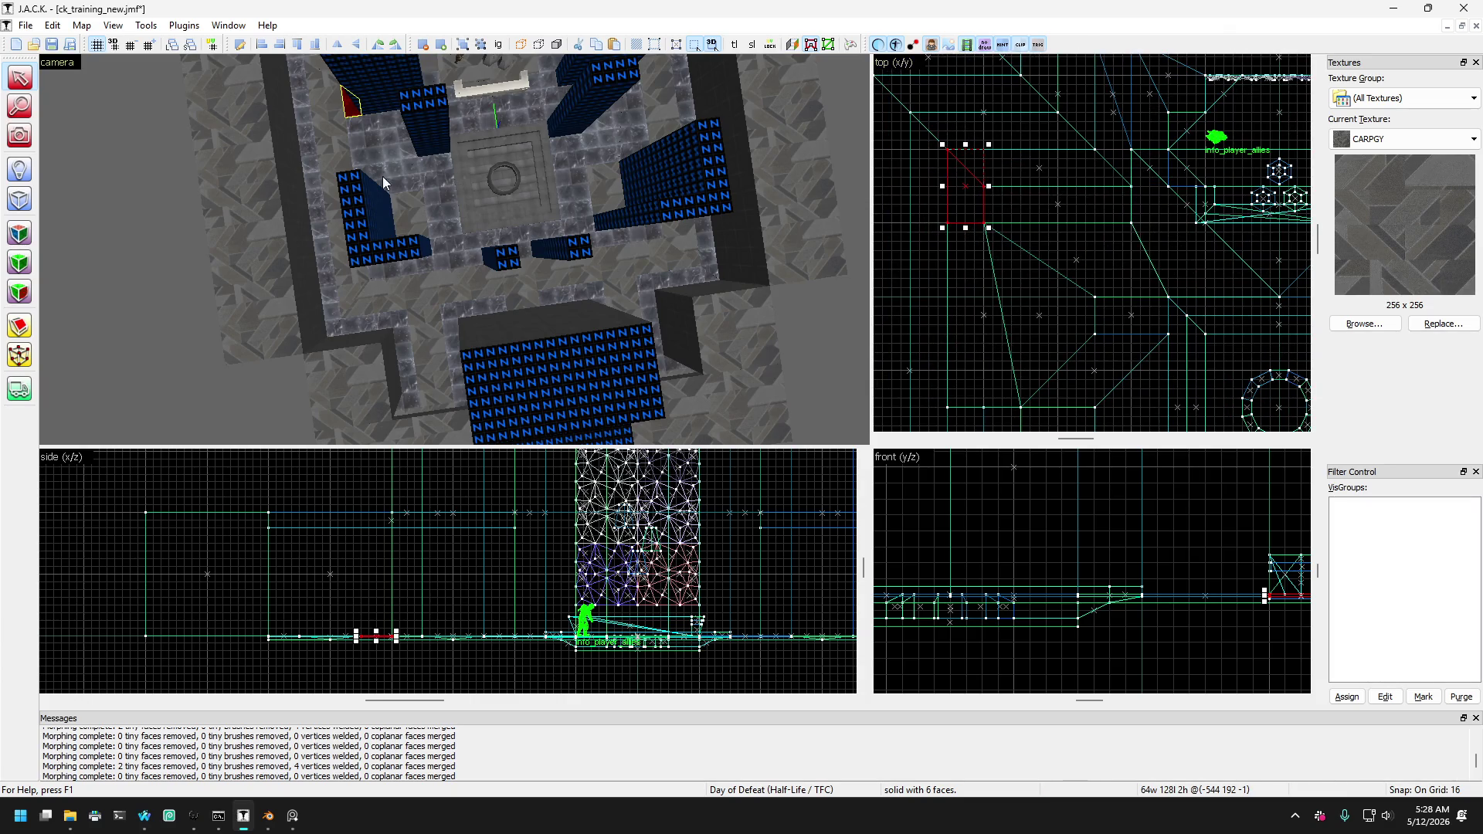
left_click(20, 138)
mouse_move(254, 184)
left_mouse_down()
mouse_move(457, 248)
mouse_move(185, 153)
left_mouse_up()
scroll(454, 249, "up", 3)
scroll(454, 250, "down", 6)
left_click(20, 77)
left_click(587, 207)
left_click(581, 203)
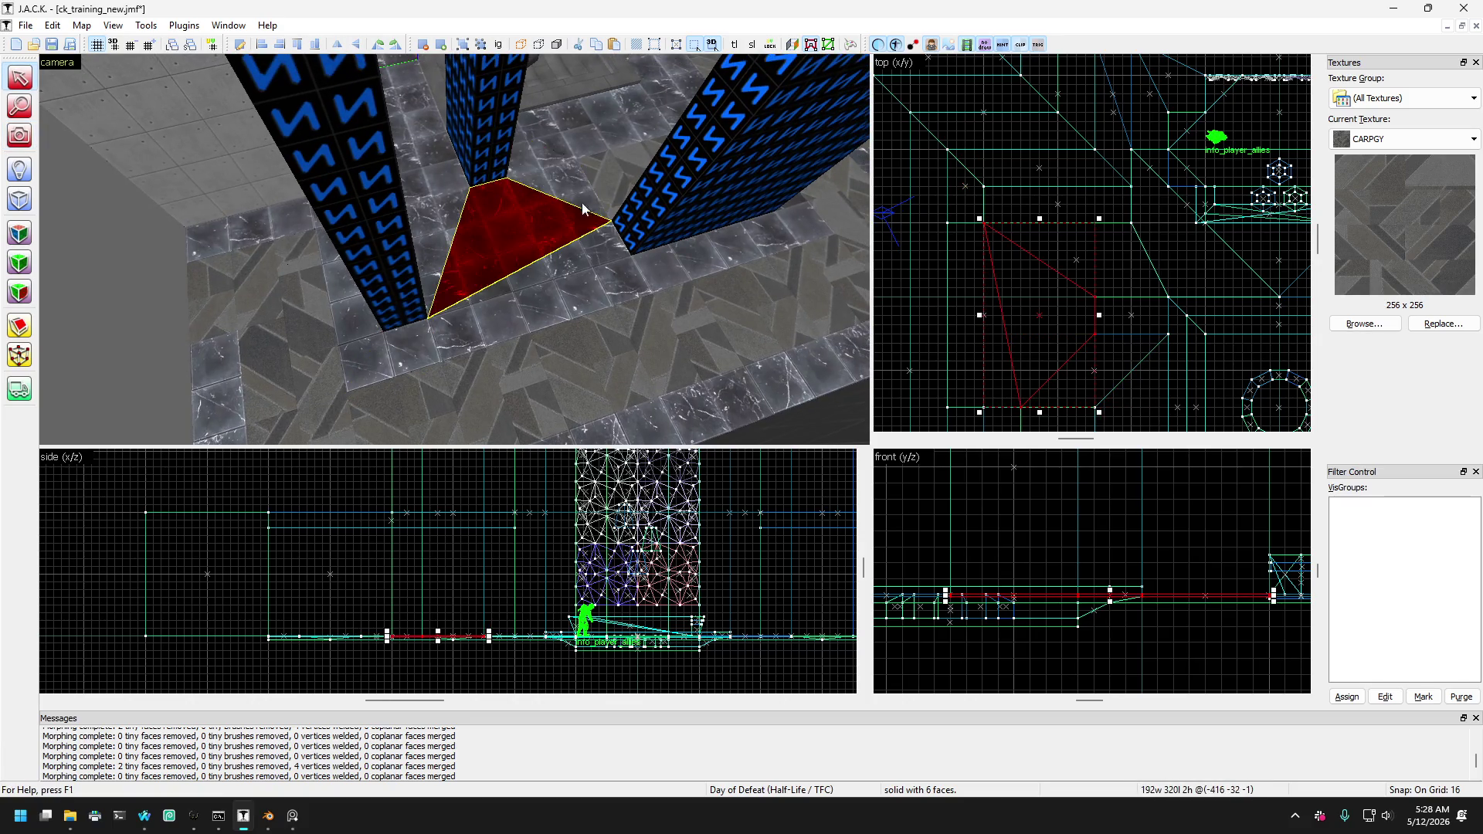
left_click(609, 274)
left_click(429, 248)
left_click(539, 291)
left_click(539, 290)
left_click(510, 313)
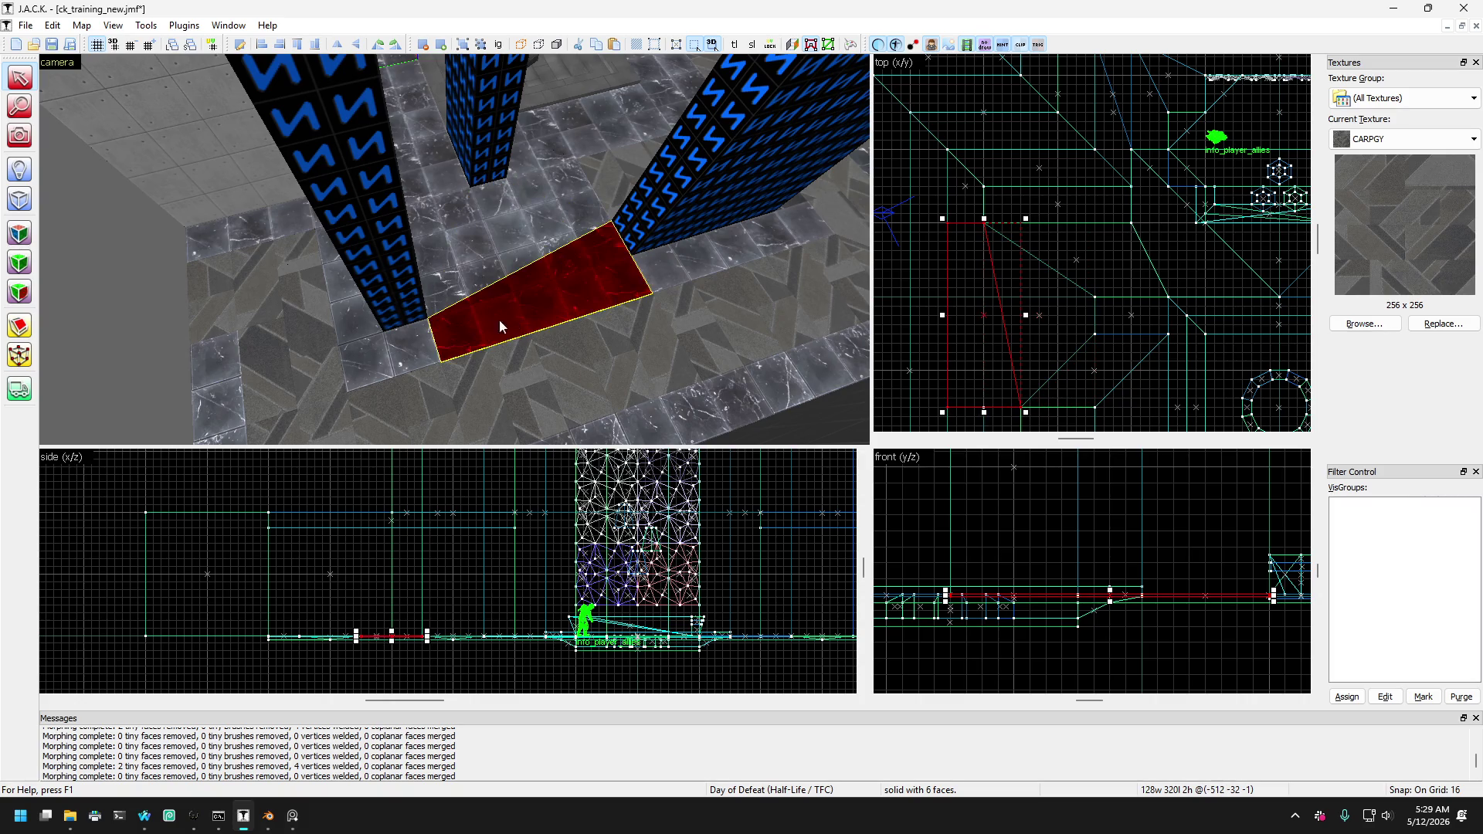
left_click(419, 337)
left_click(415, 355)
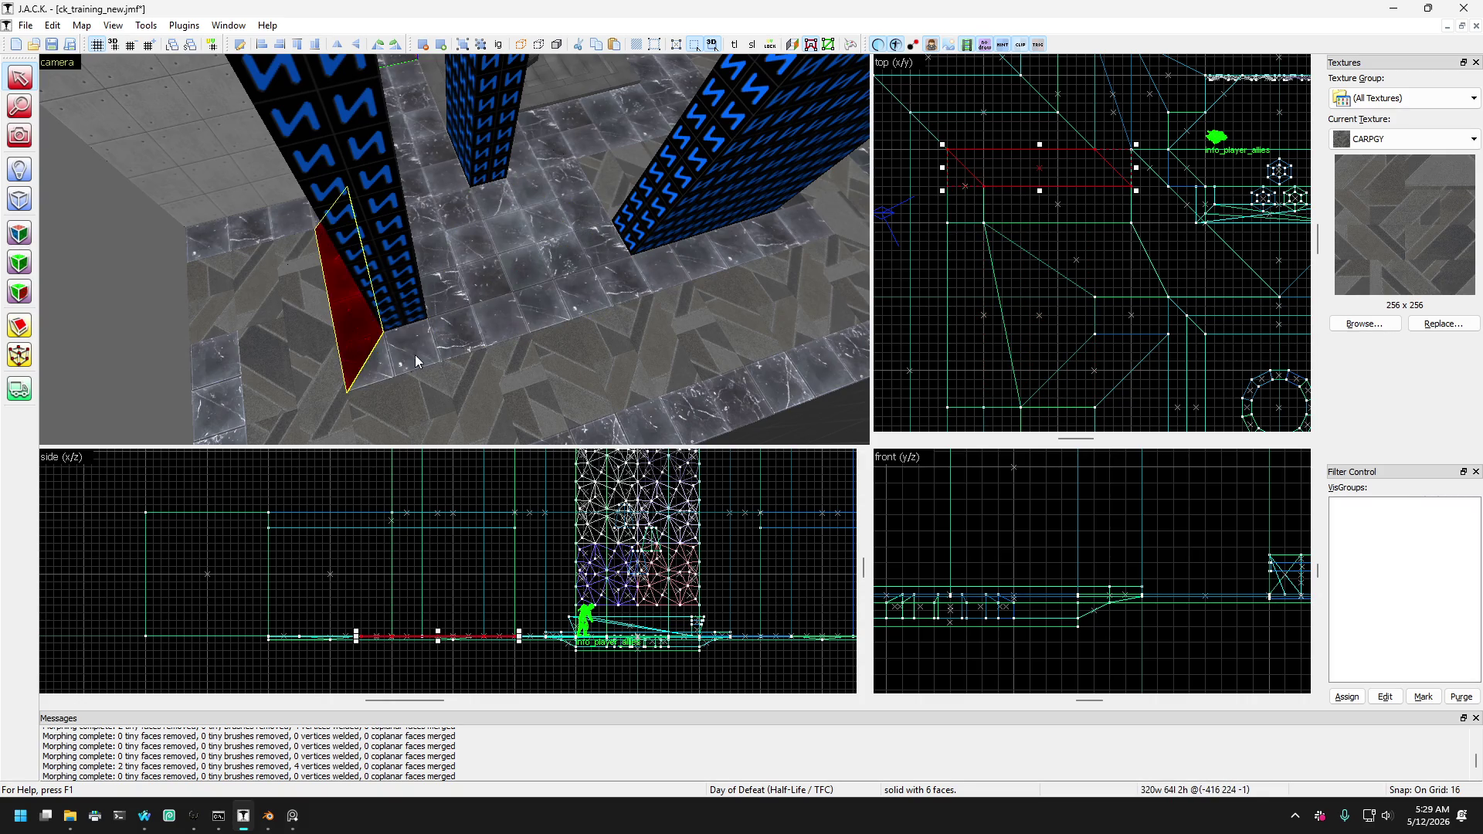
left_click(420, 344)
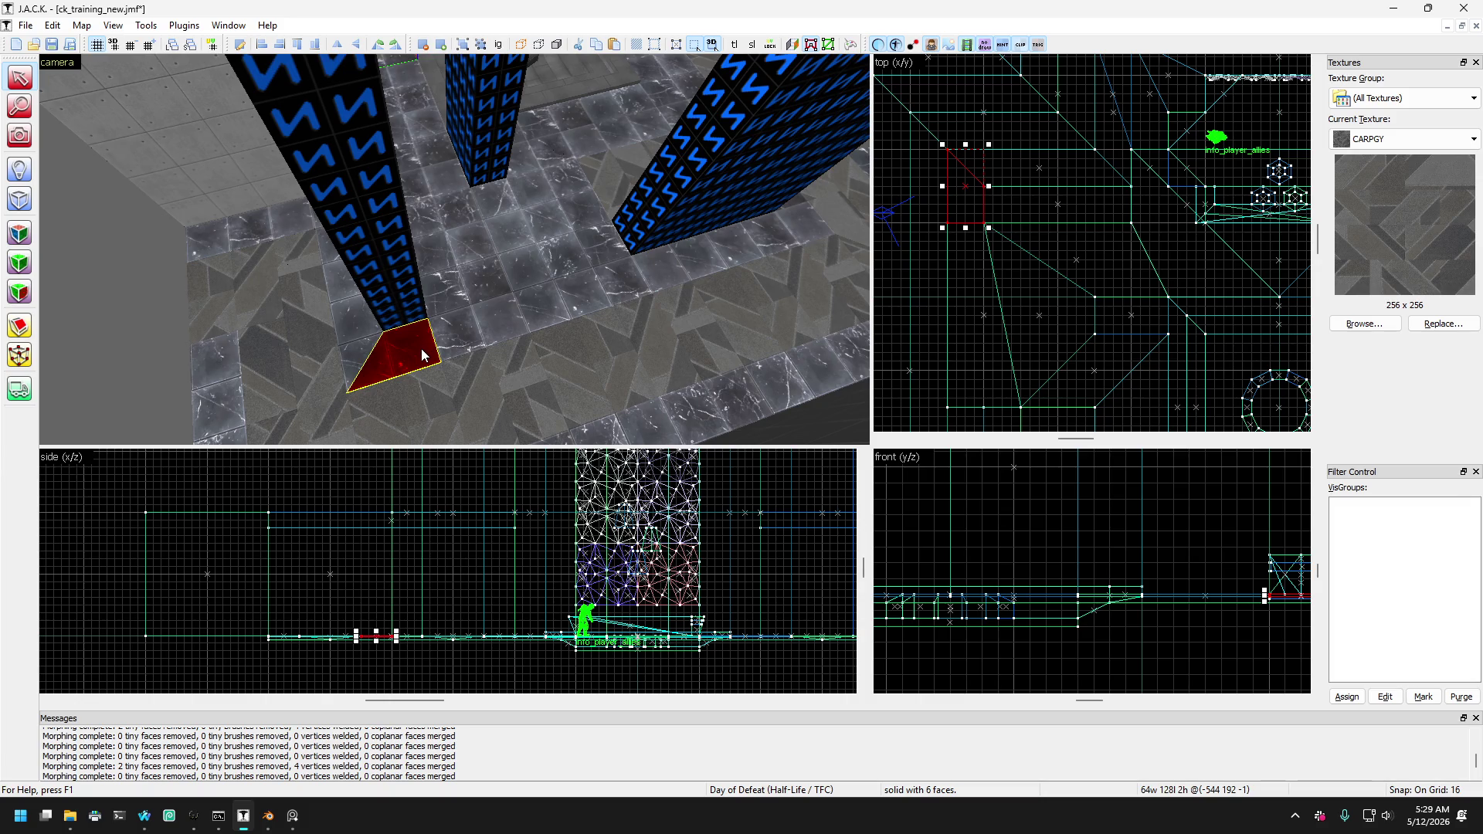
left_click(687, 267)
left_click(690, 271)
left_click(585, 294)
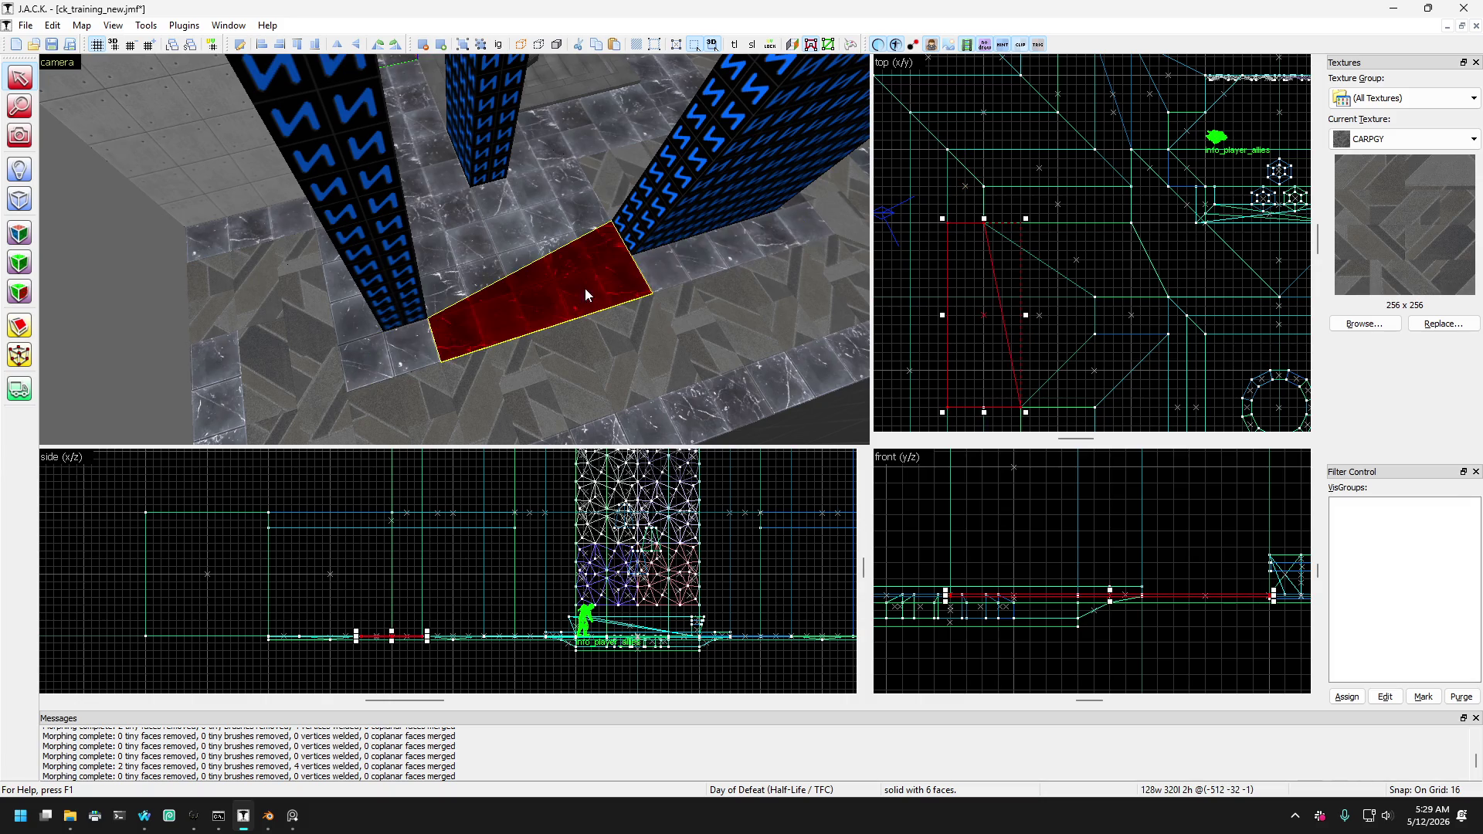
left_click(471, 293)
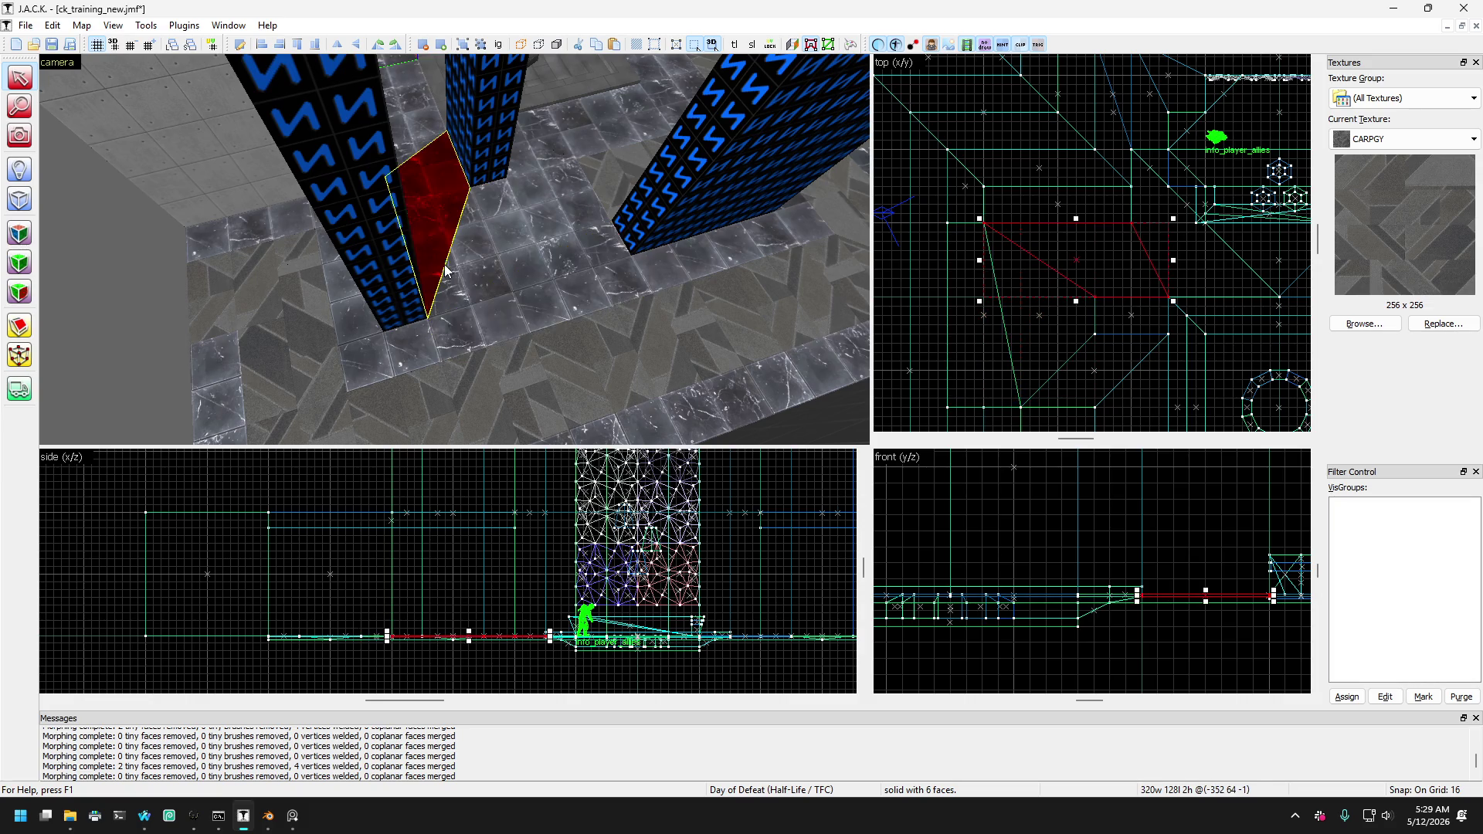
left_click(469, 295)
left_click(479, 301)
left_click(512, 307)
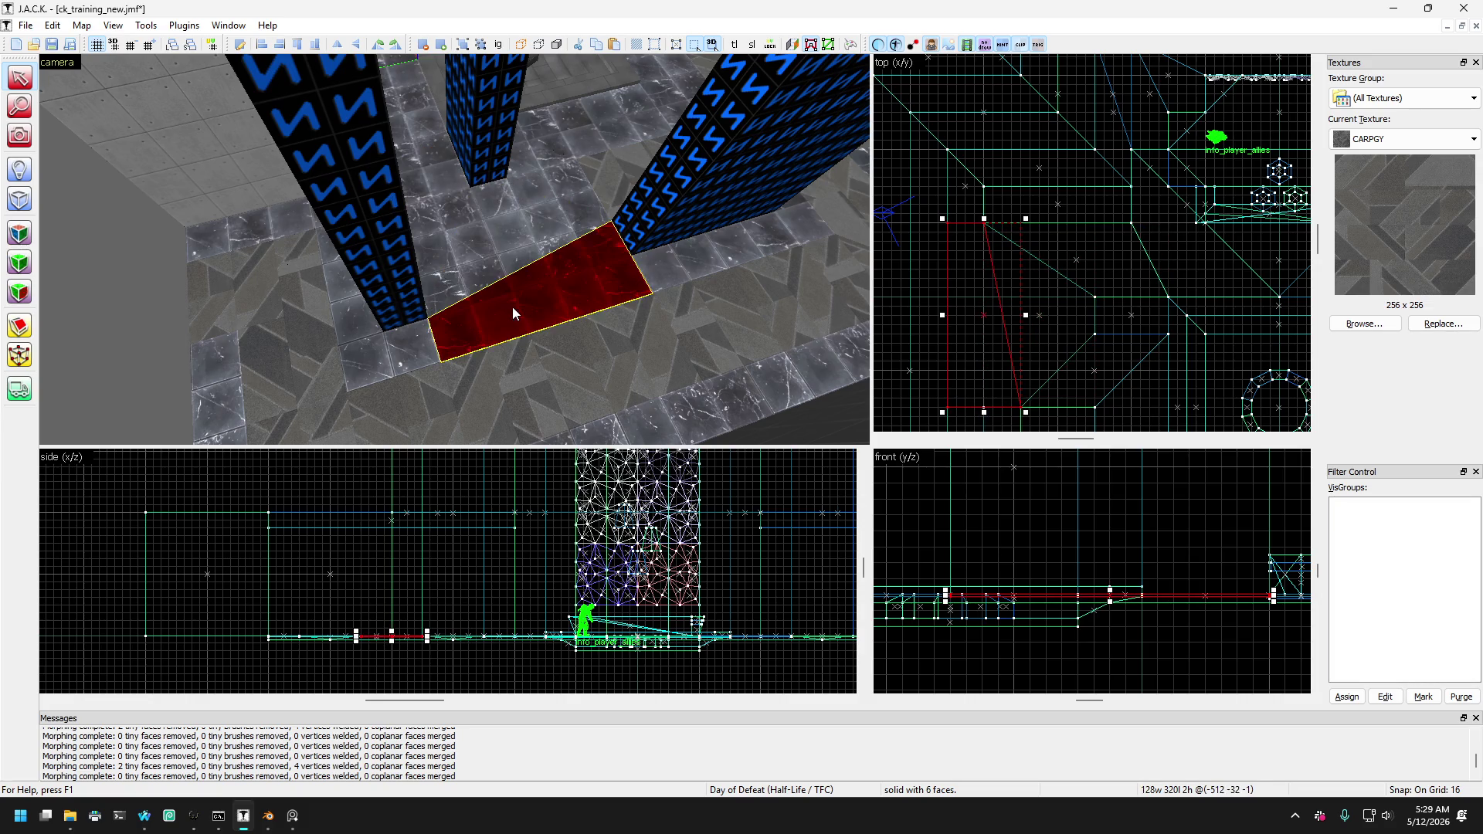
left_click(477, 220)
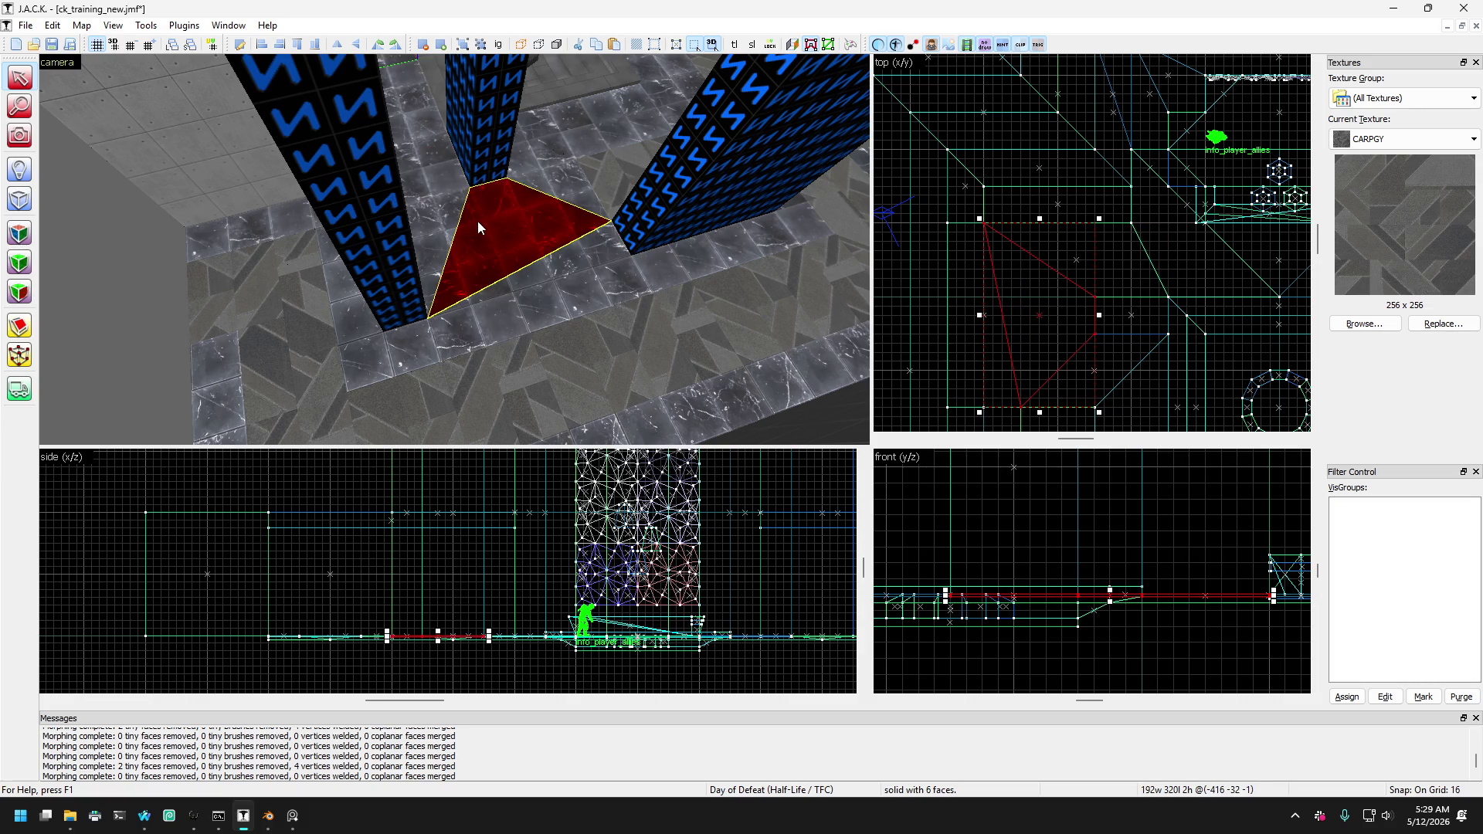
left_click(592, 257)
left_click(589, 218)
left_click(583, 238)
left_click(584, 201)
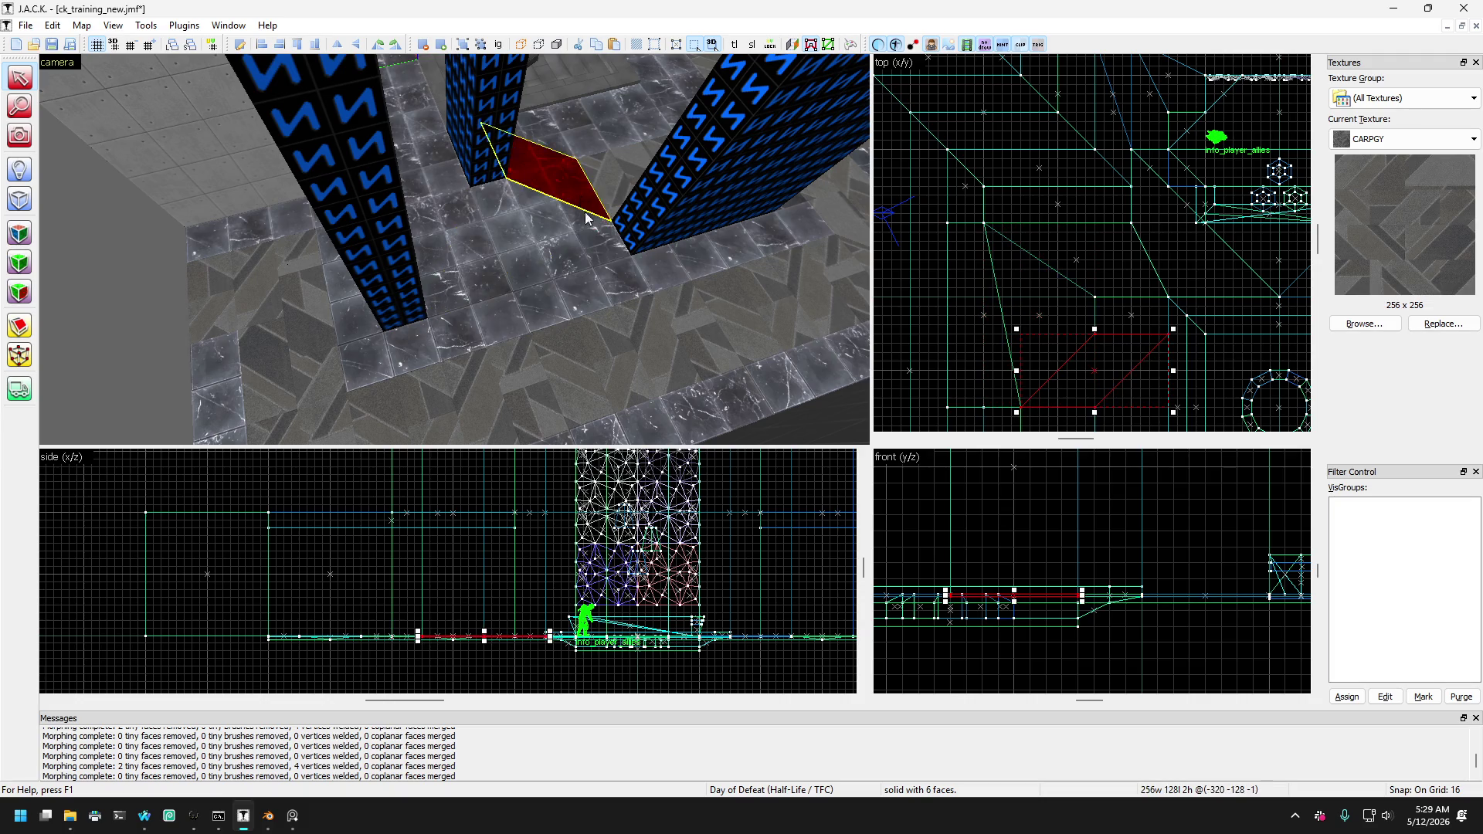
left_click(594, 241)
left_click(575, 205)
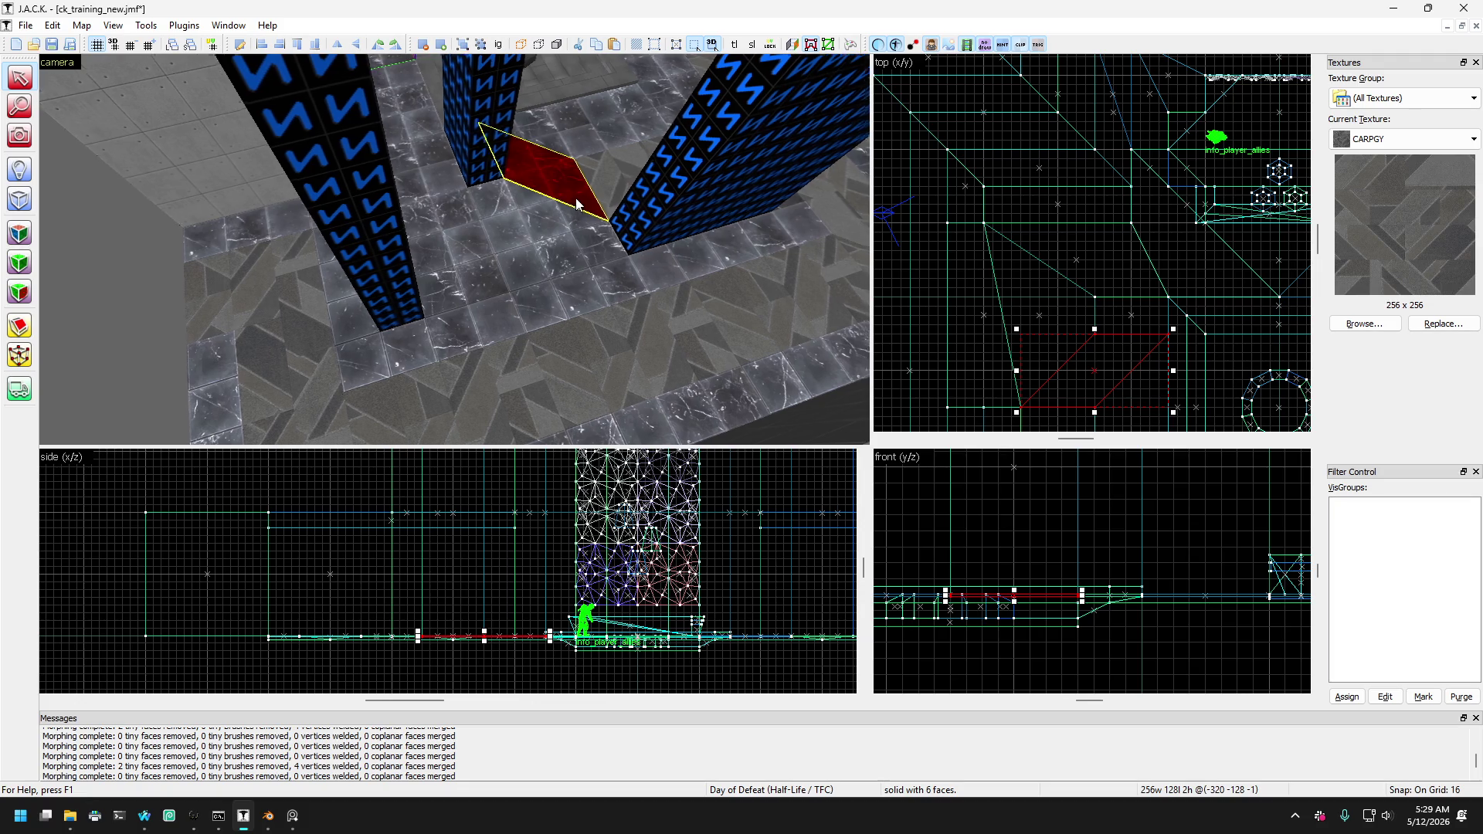
left_click(424, 236)
scroll(440, 244, "up", 3)
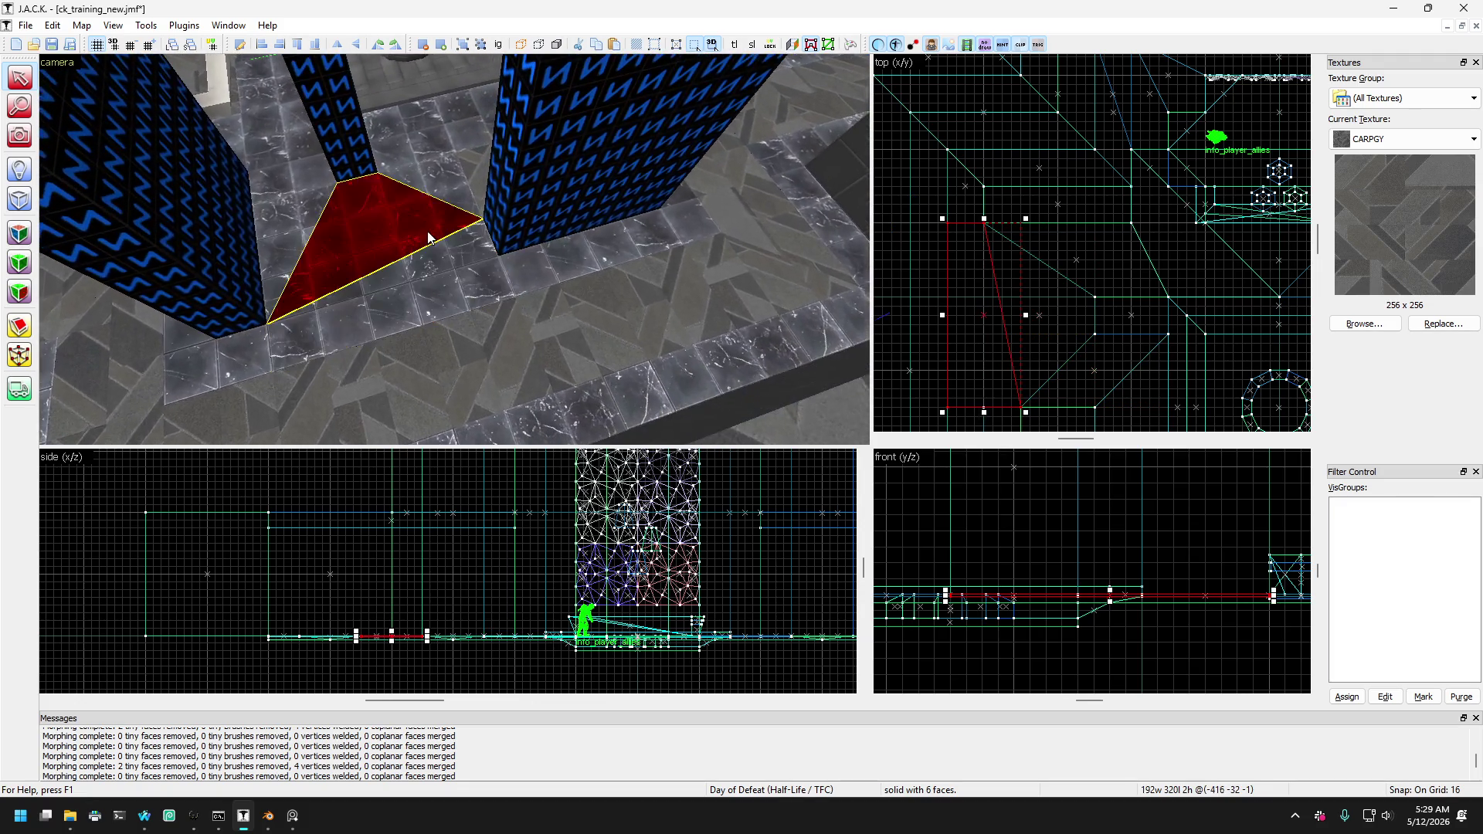
left_click(443, 193)
left_click(444, 207)
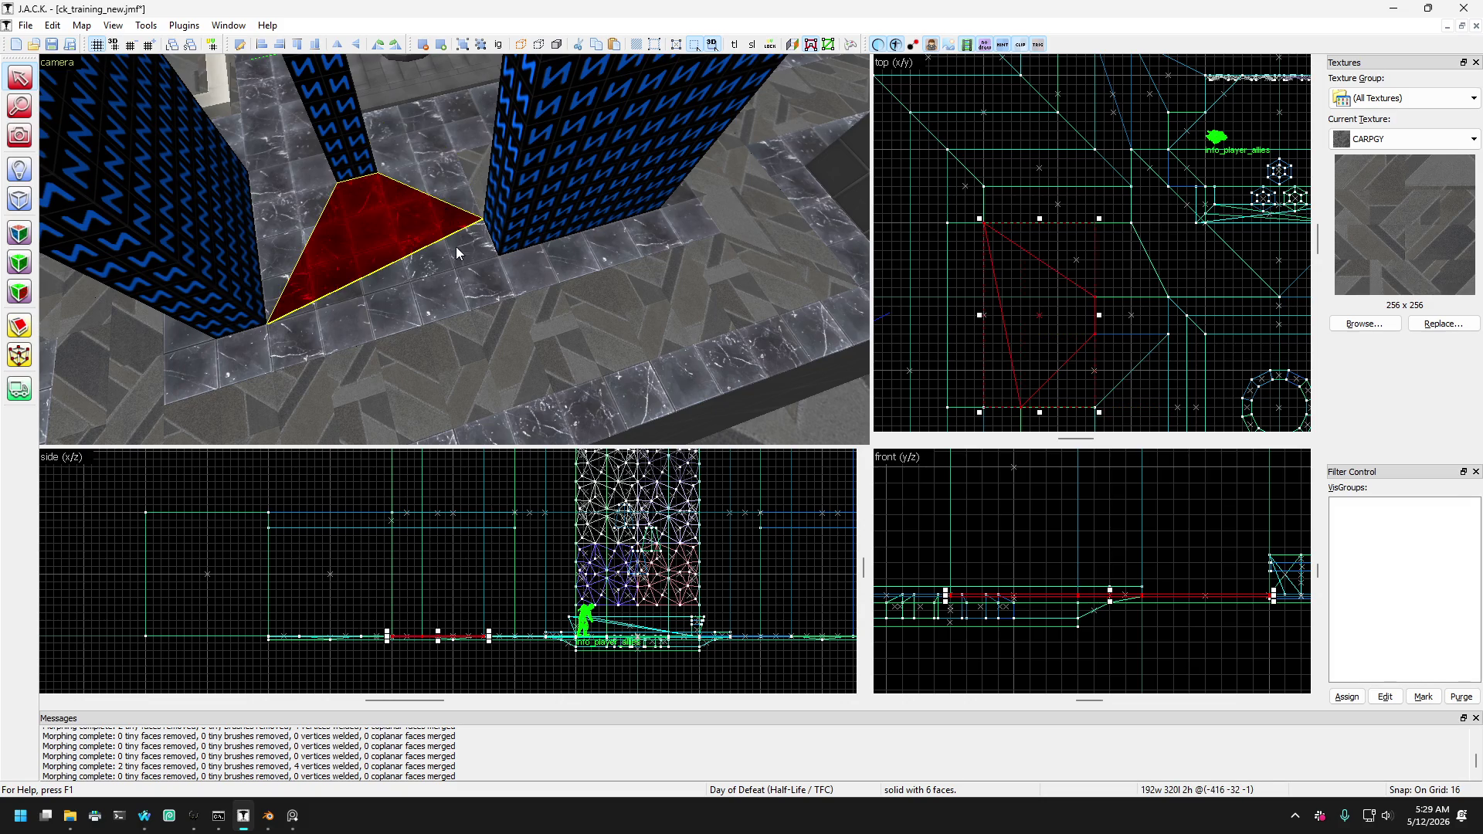
left_click(450, 240)
left_click(436, 236)
left_click(456, 266)
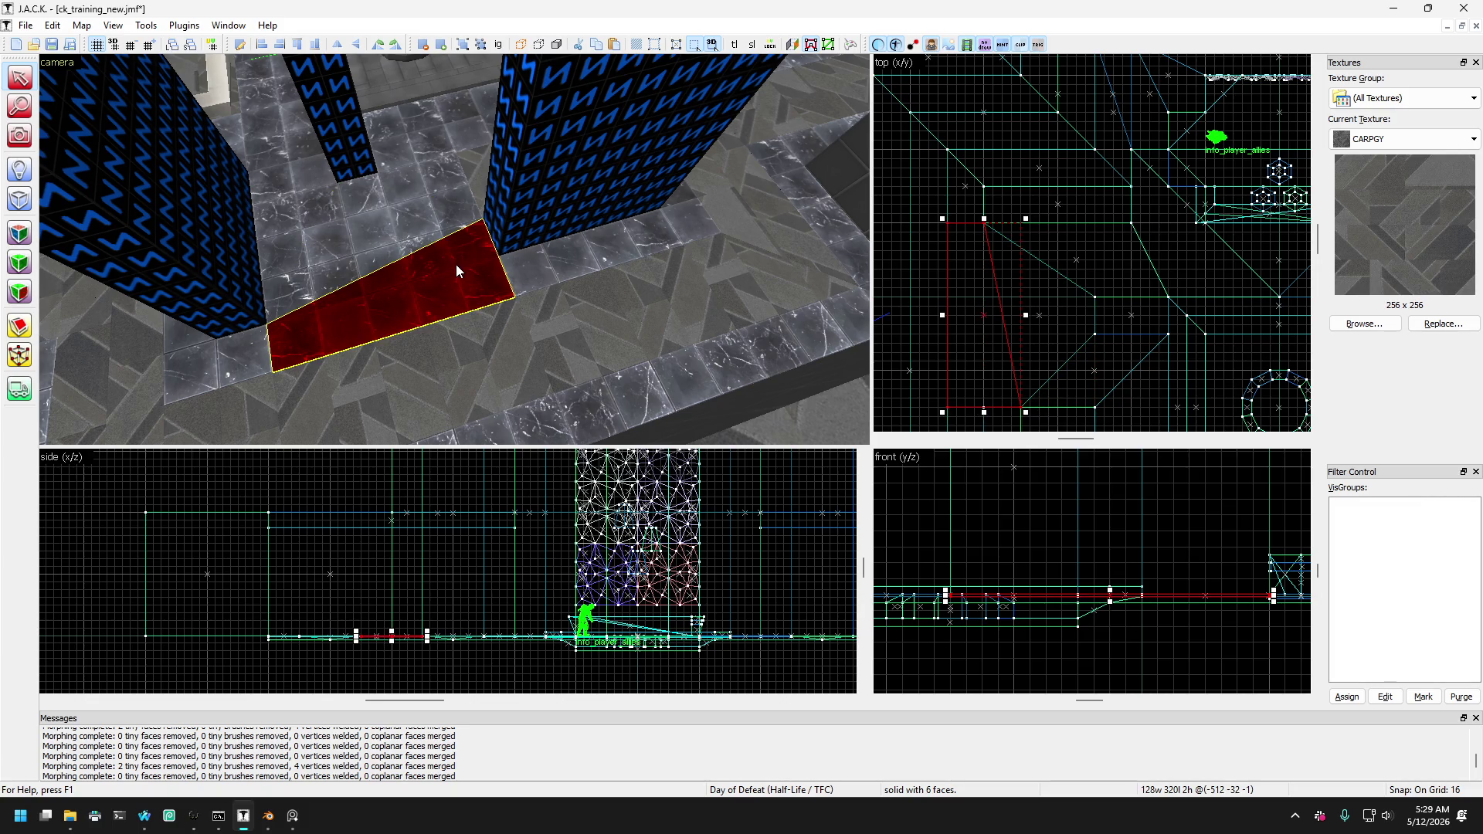
scroll(1048, 252, "down", 2)
scroll(1022, 262, "up", 2)
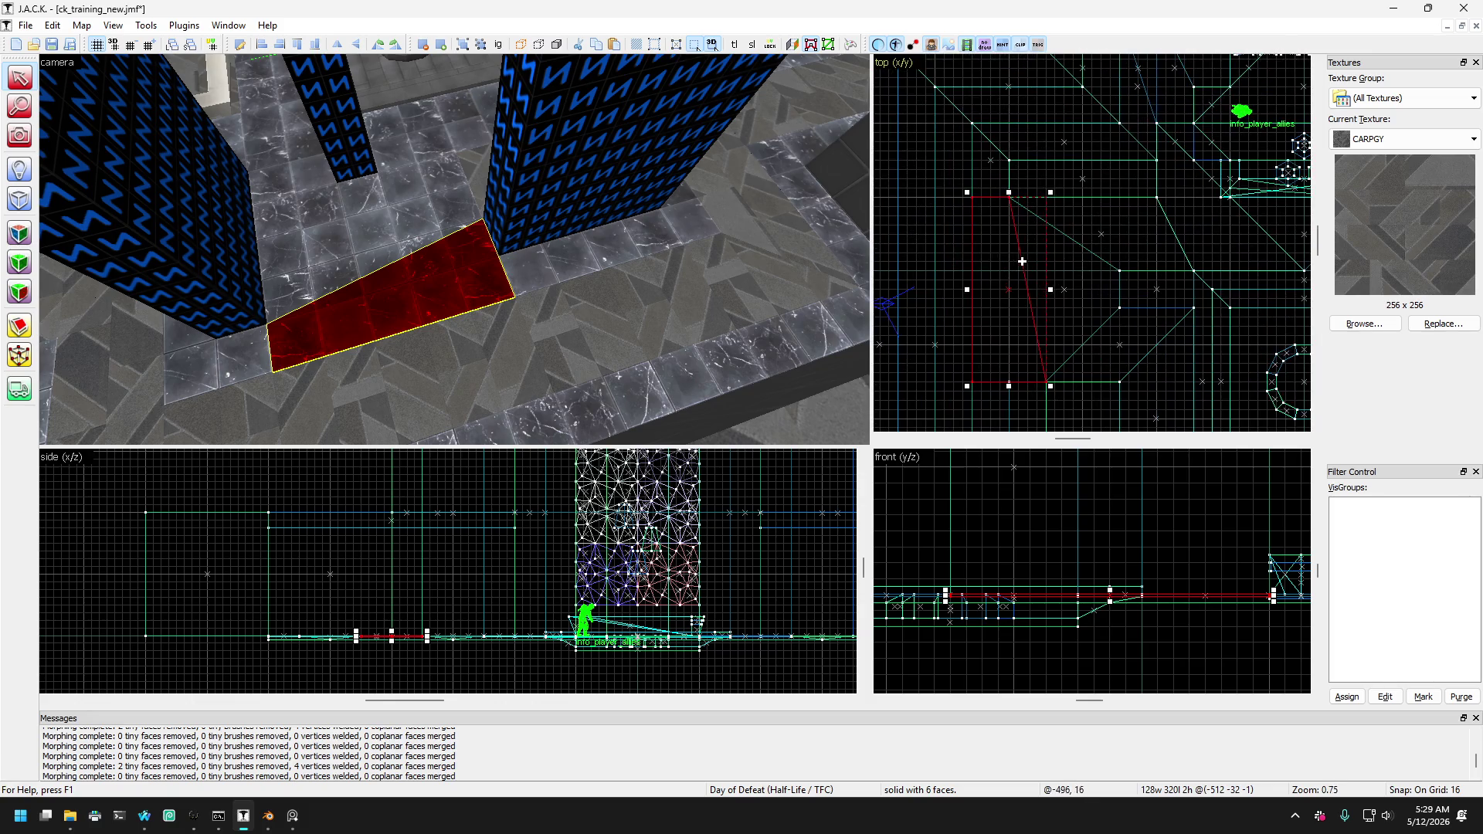
From an overhead view, select both red alcove brushes and apply a diagonal clip to them.
left_click(19, 137)
left_click_drag(385, 221, 385, 221)
key("shift+s")
left_click(513, 252, "ctrl")
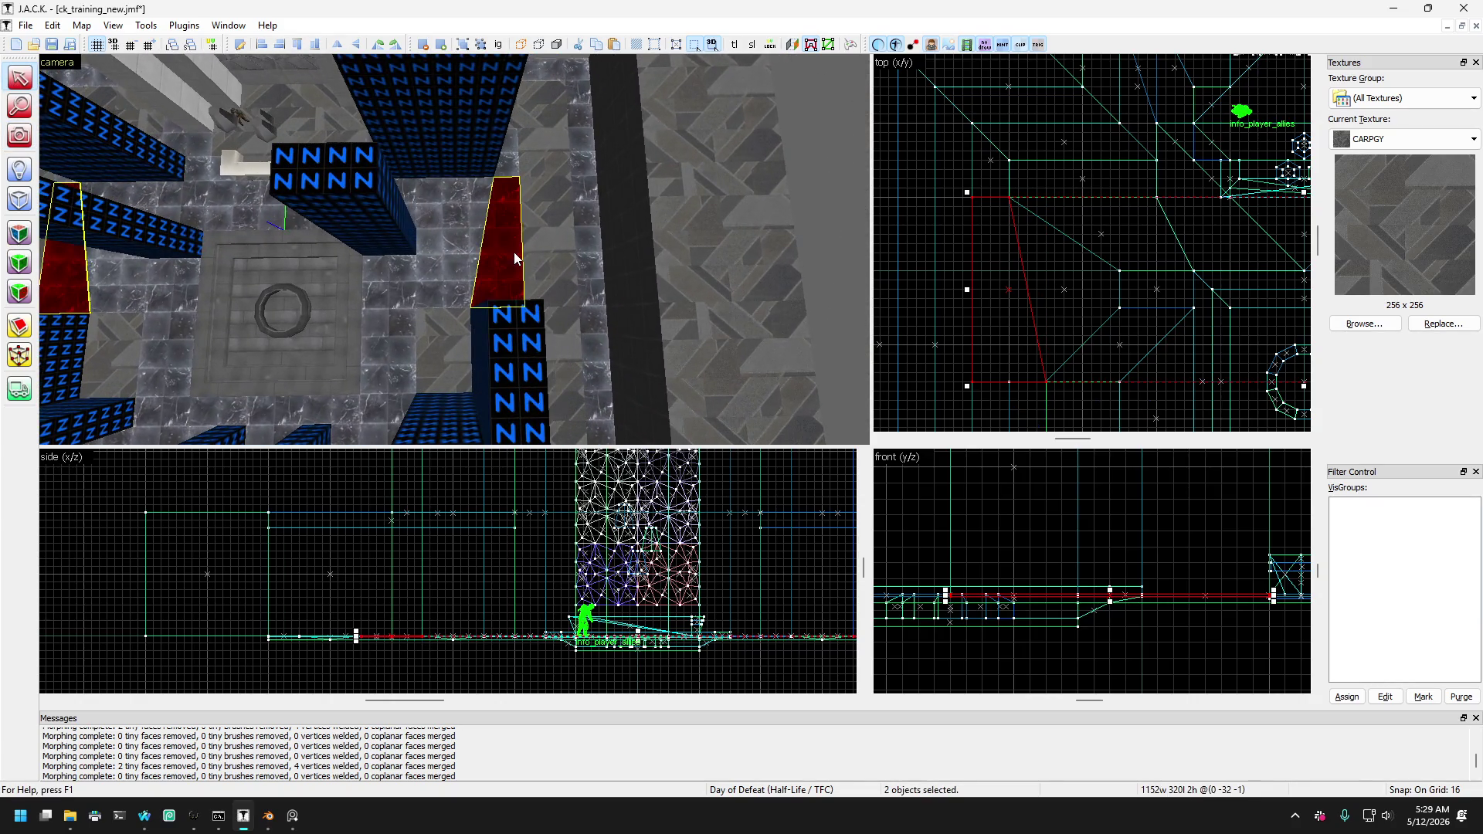
left_click(19, 326)
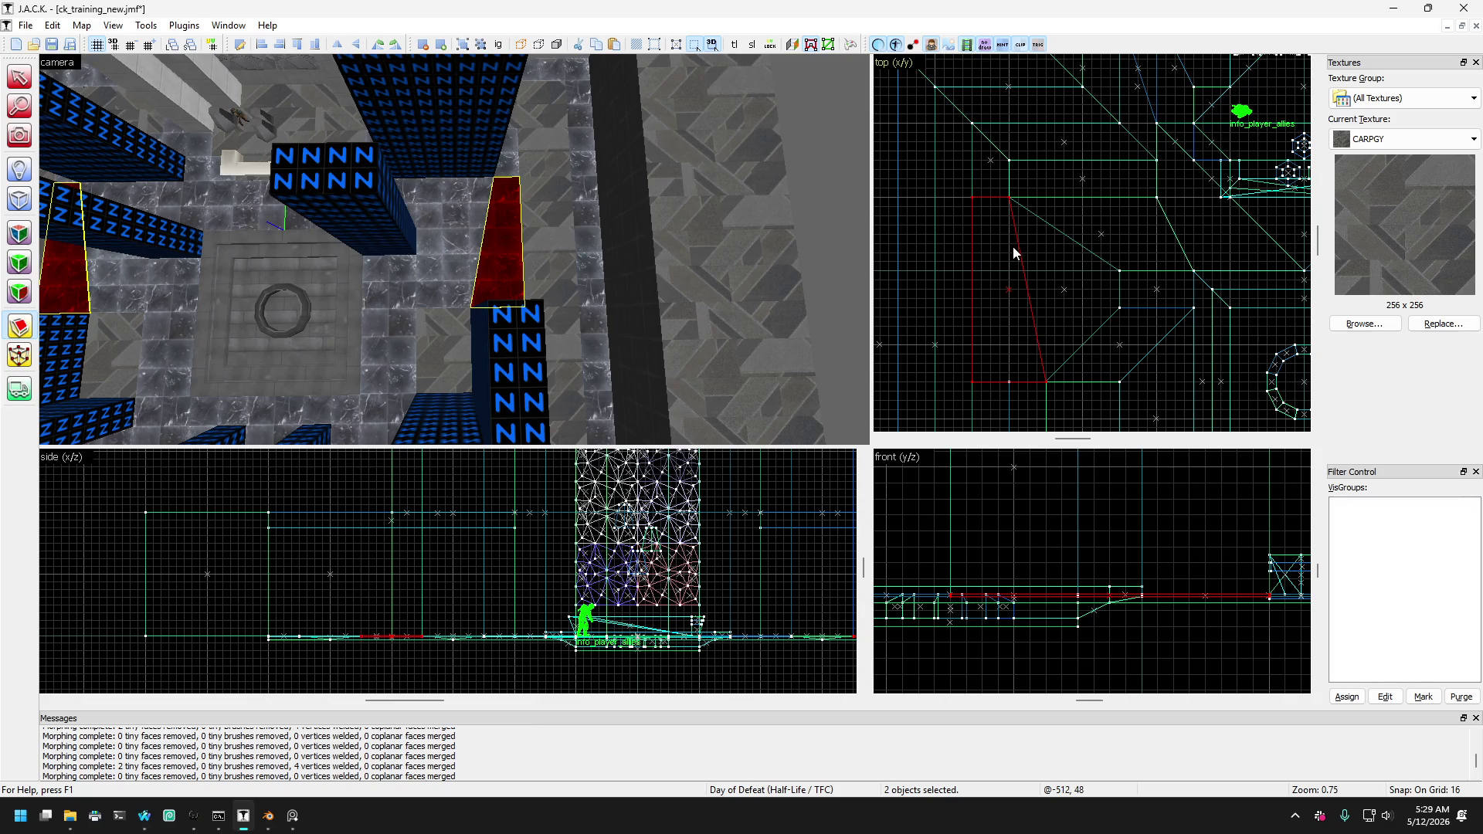
scroll(997, 243, "down", 3)
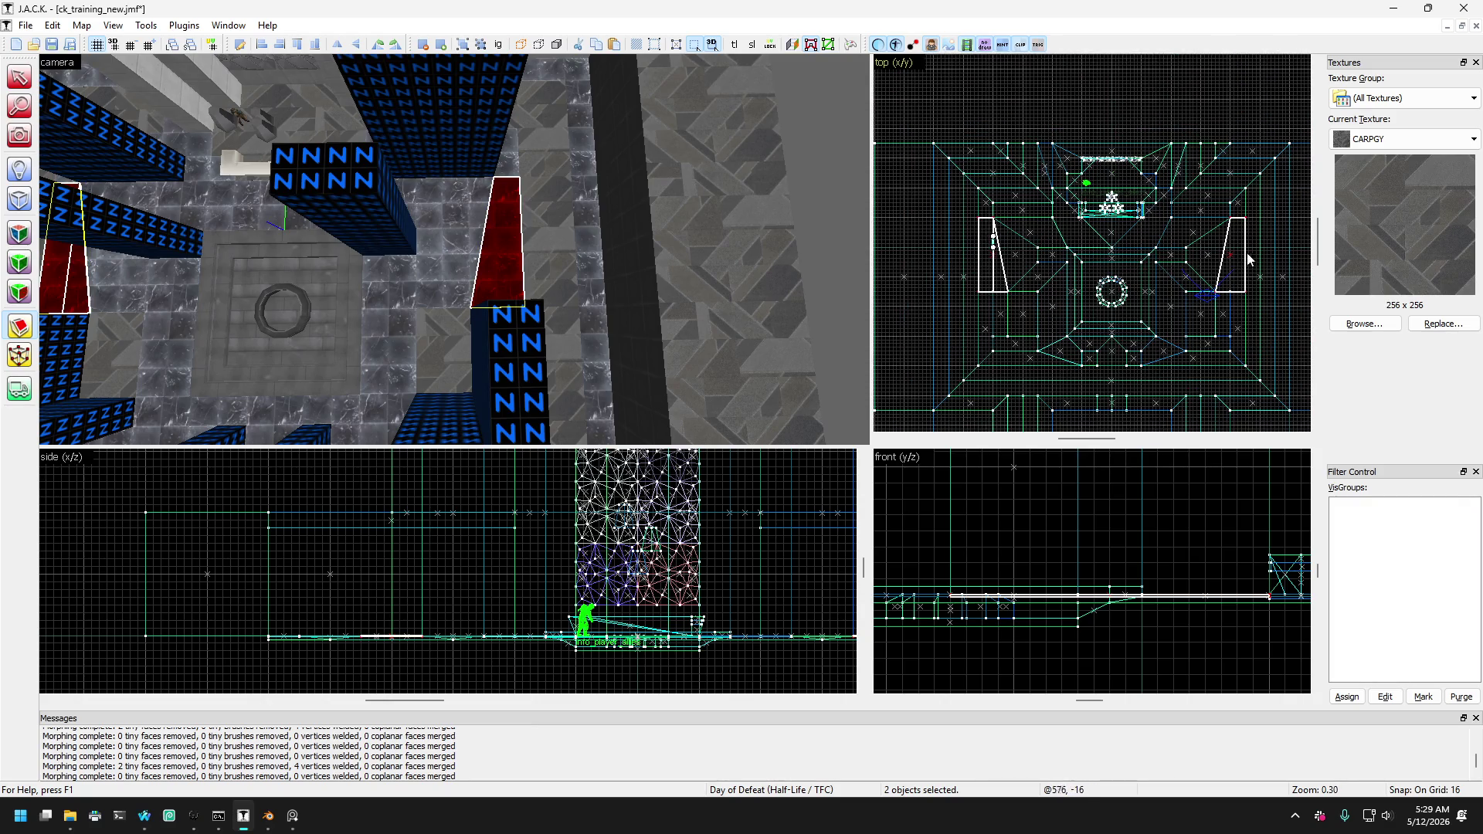
scroll(1247, 252, "up", 3)
key("Return")
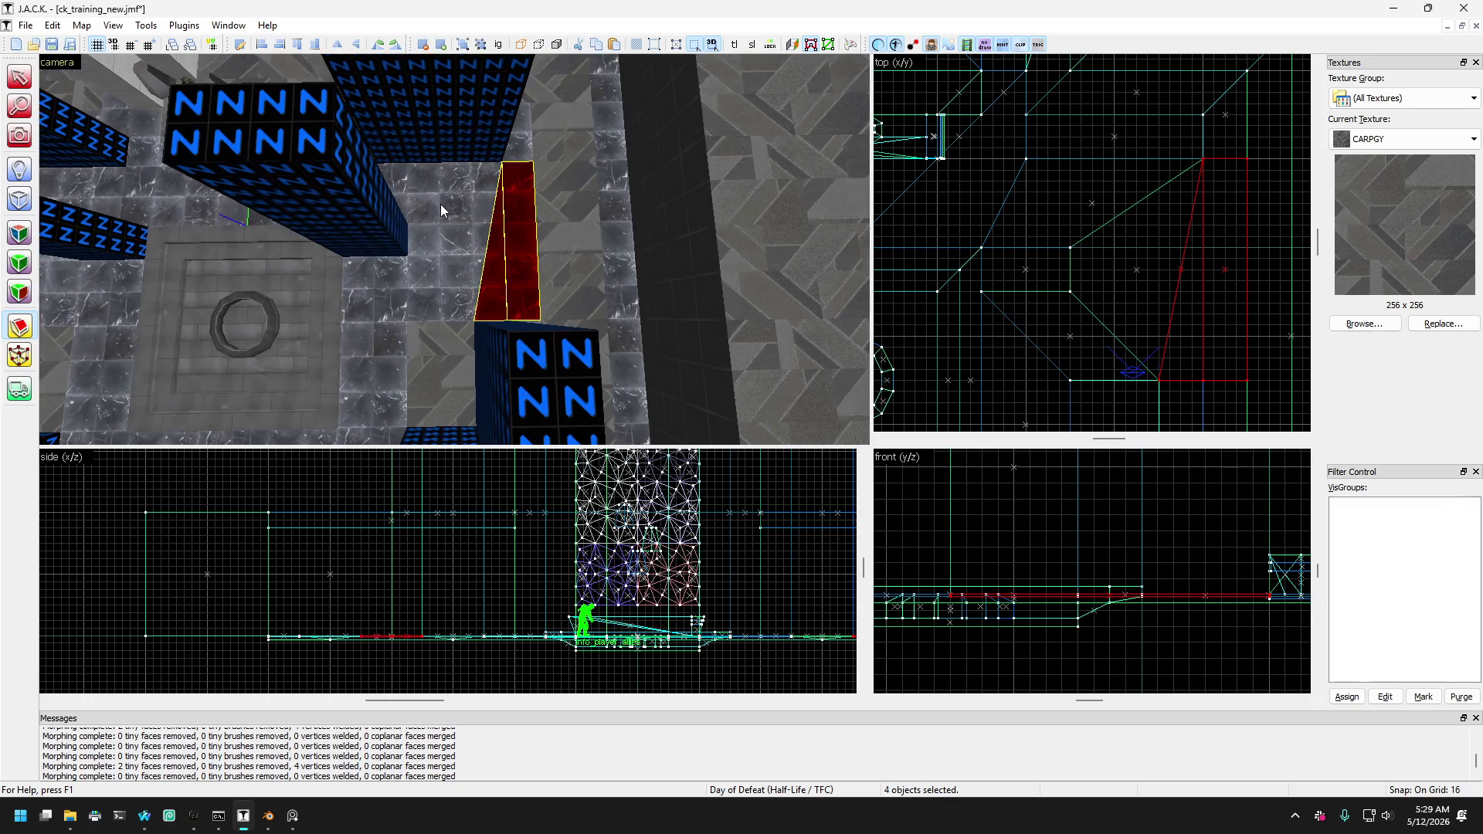
Select the triangular floor brush beside the pillar together with its neighbouring wedge.
left_click(15, 87)
left_click(498, 295)
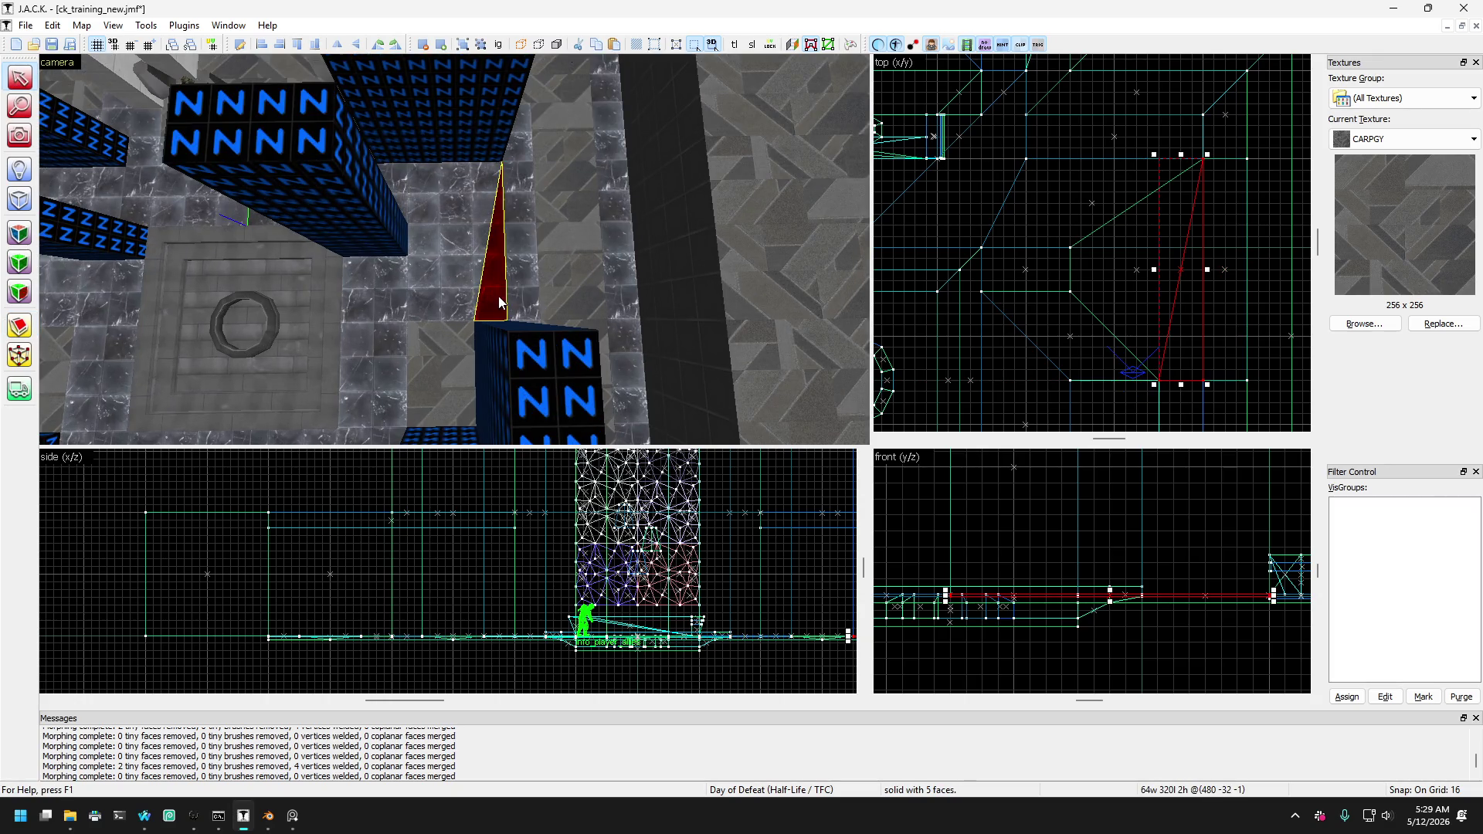
left_click(363, 285, "ctrl")
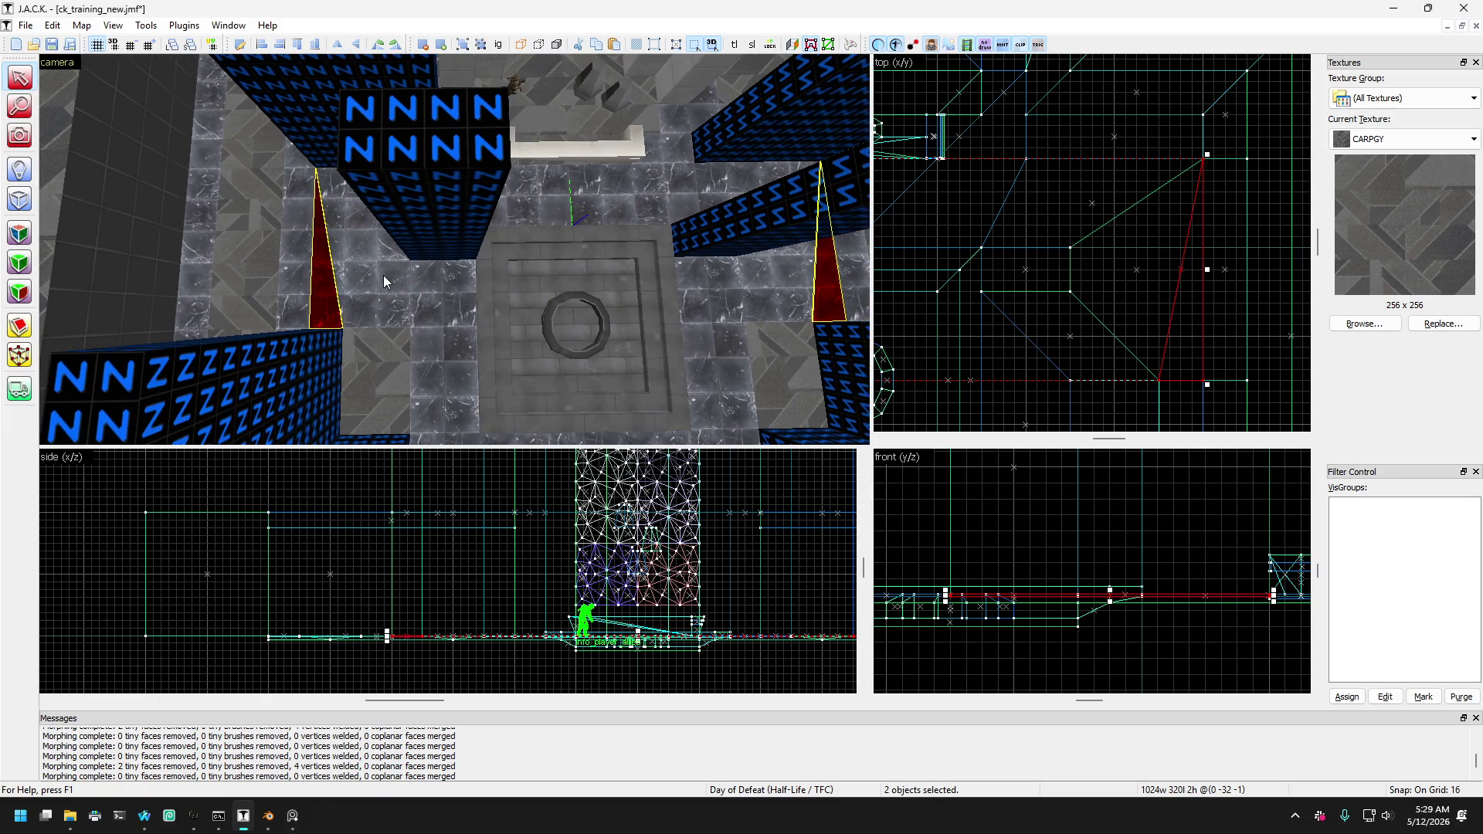
left_click(349, 276)
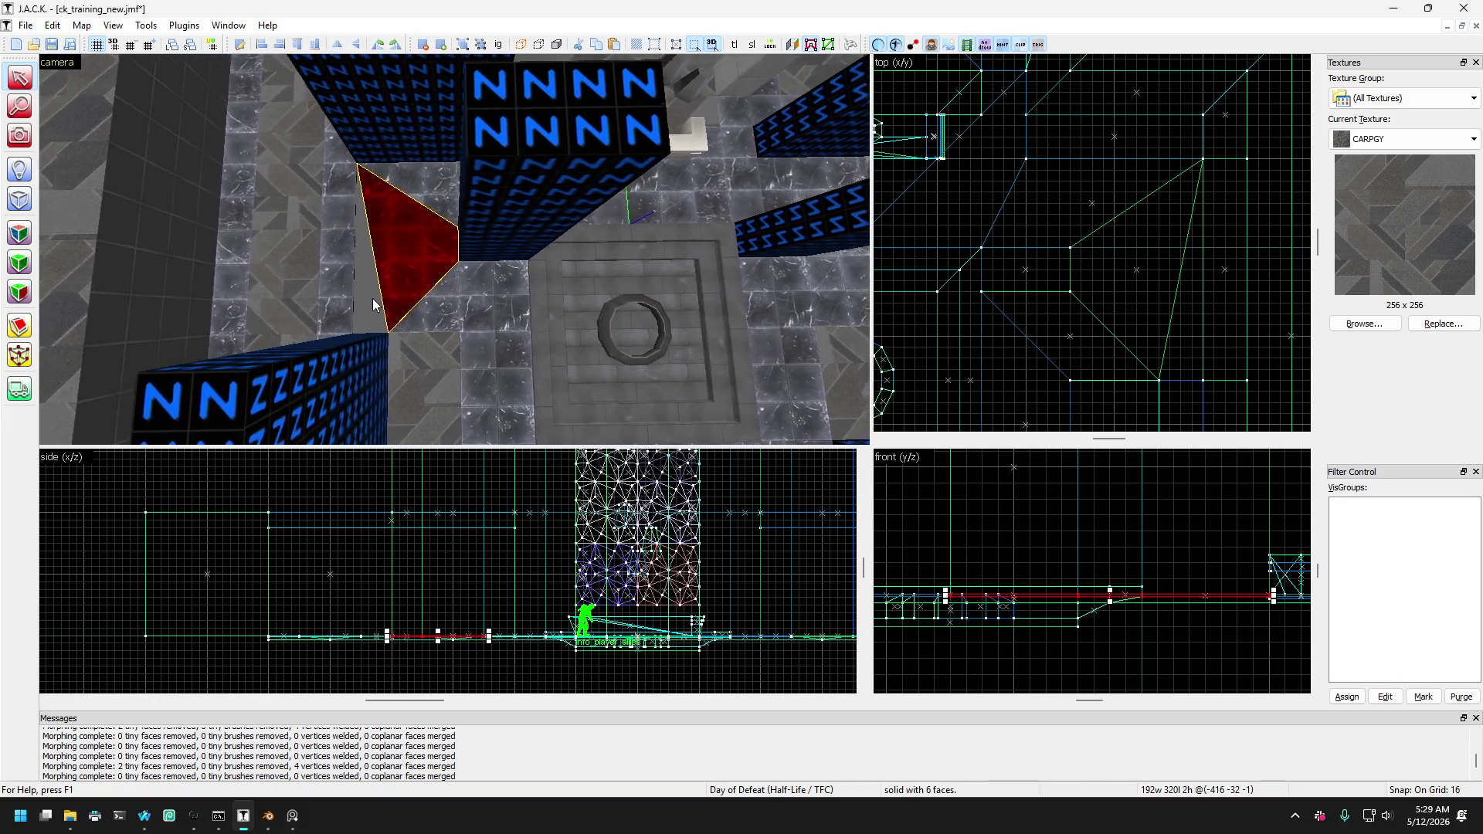
left_click(460, 205)
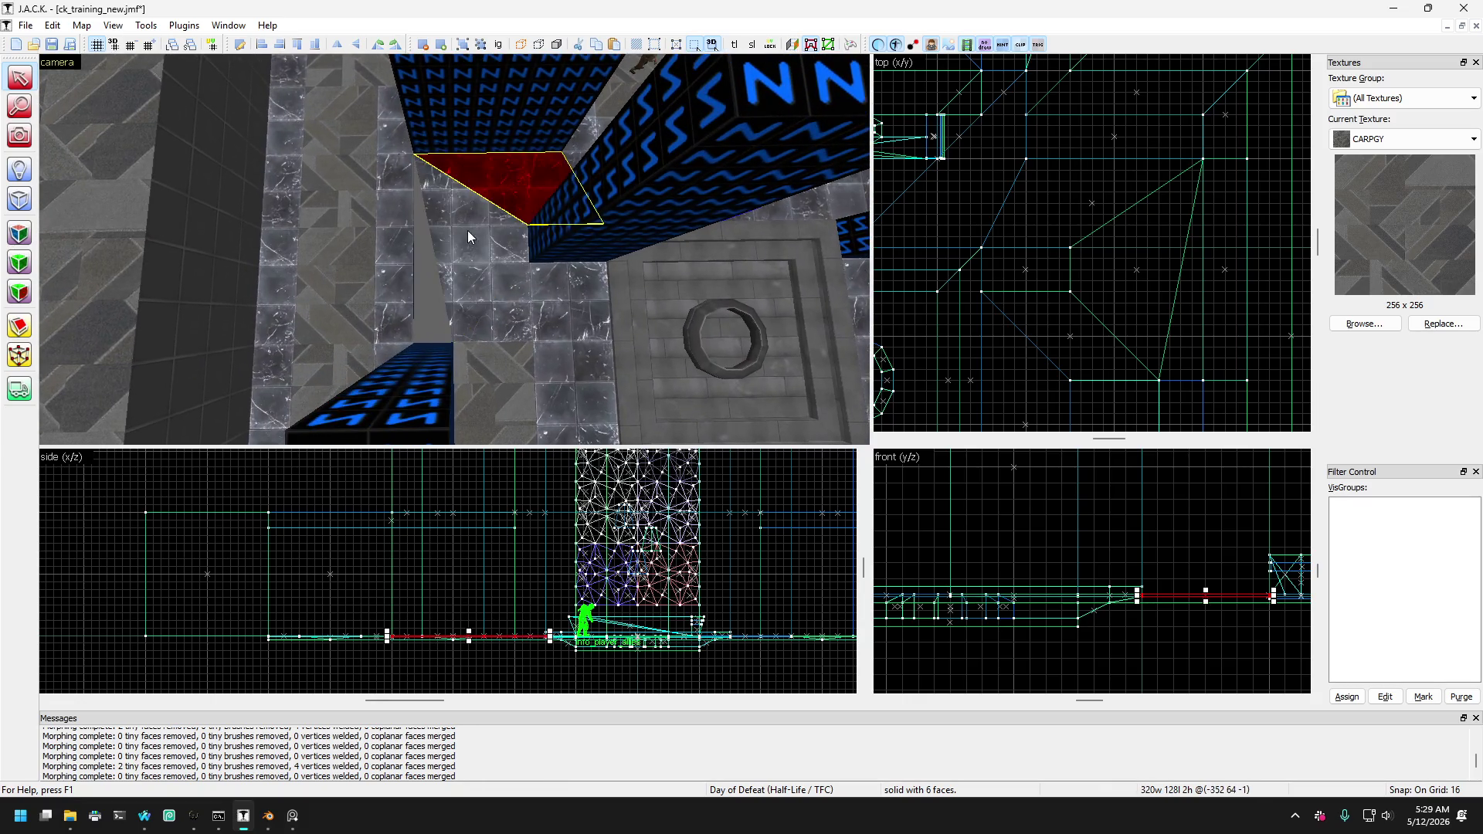
left_click(409, 340)
left_click(444, 313)
left_click(494, 327)
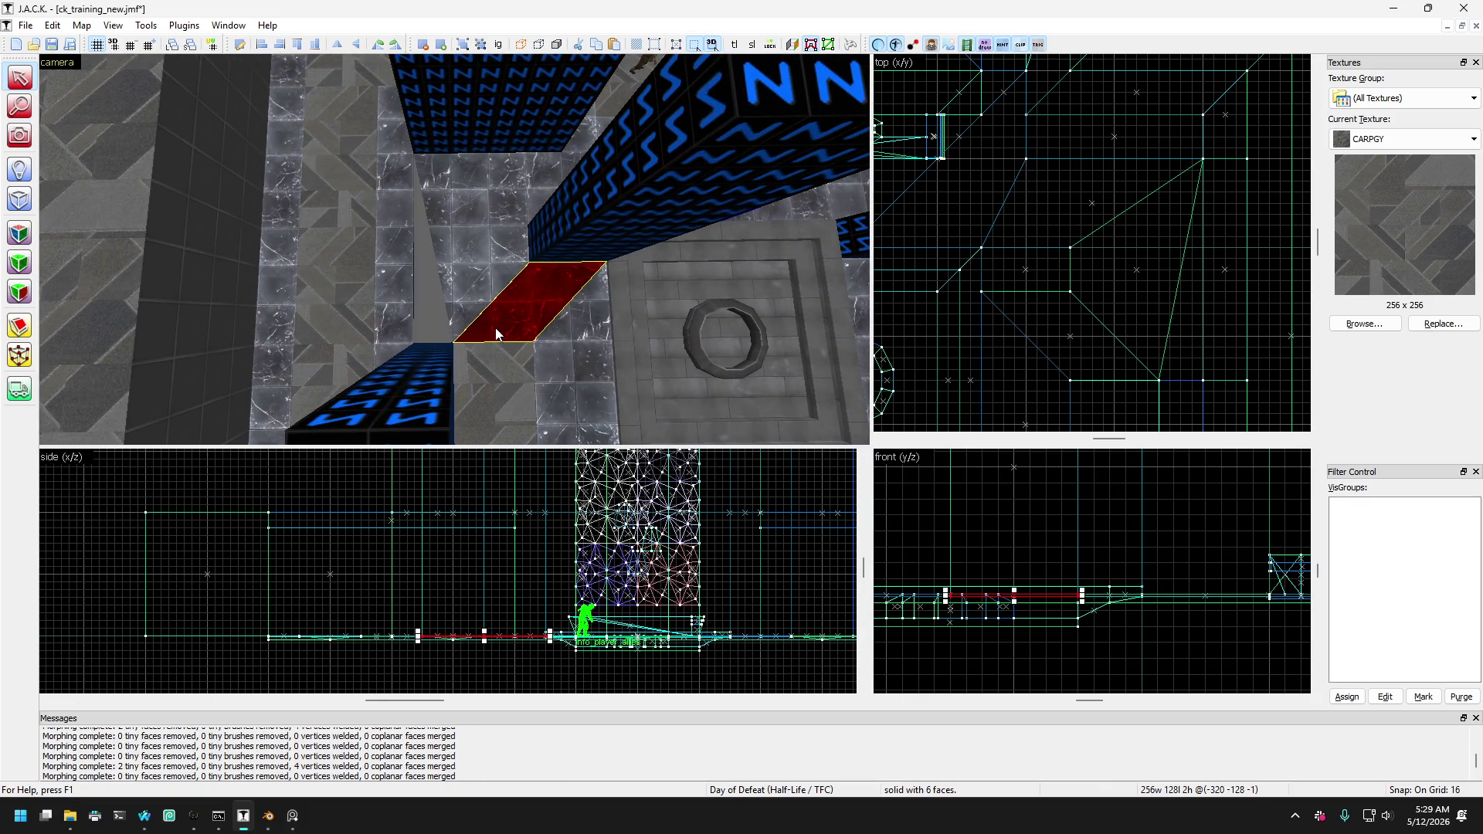
left_click(452, 328)
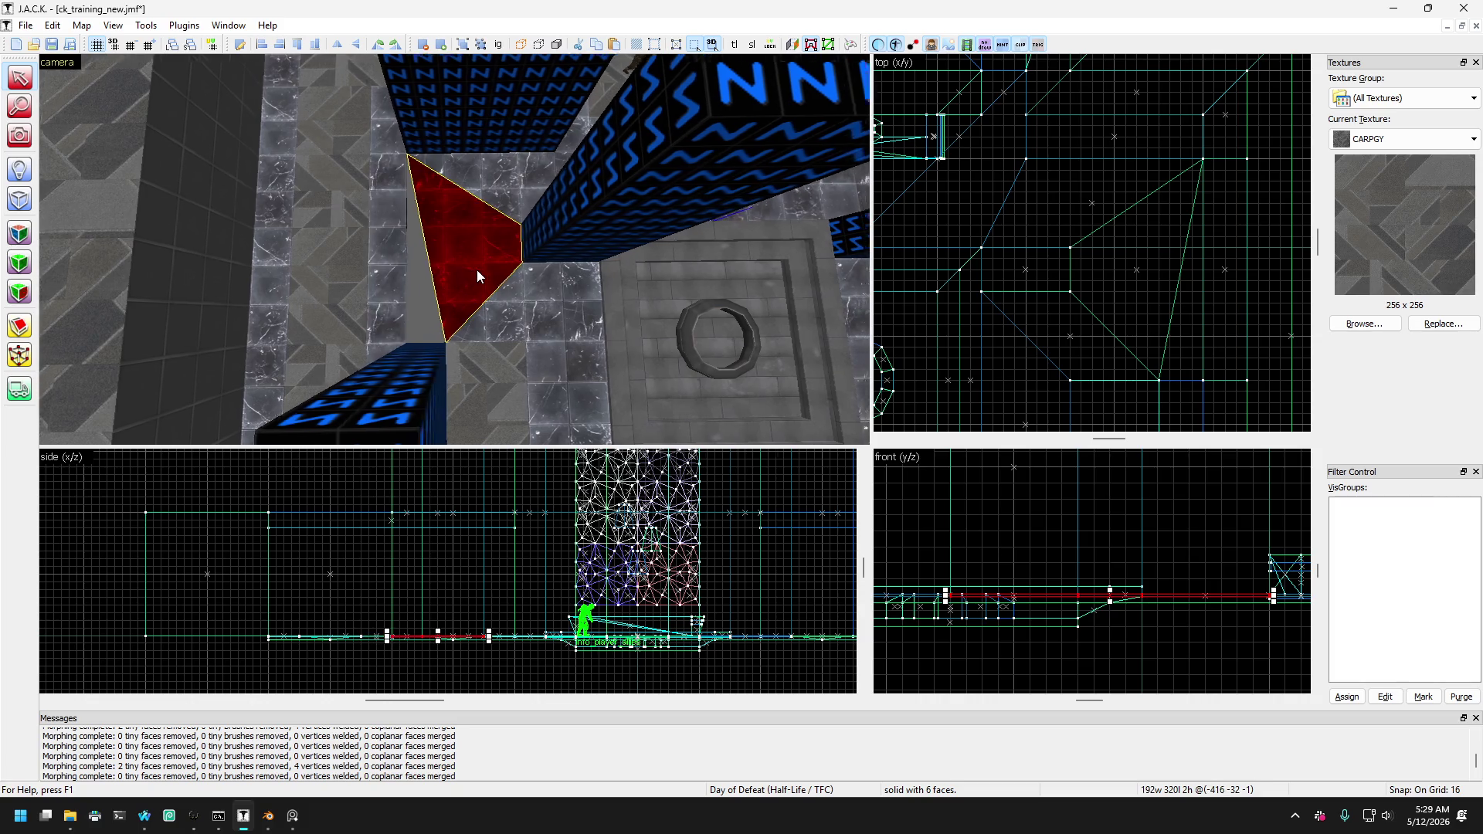
key("d")
left_click(541, 267, "ctrl")
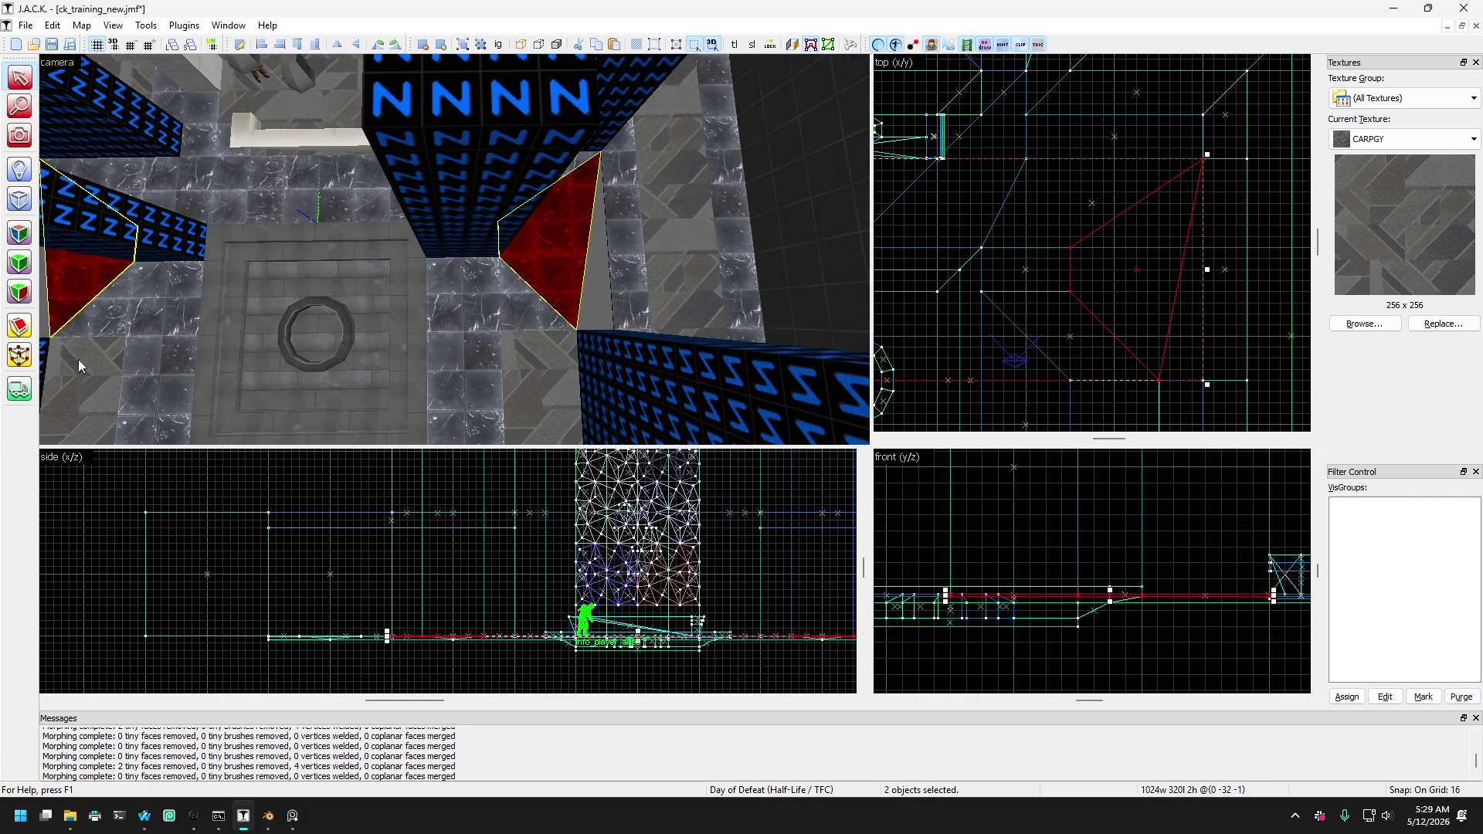
Move one brush corner right to add a short slanted edge.
key("shift+a")
left_click_drag(1124, 341, 1148, 340)
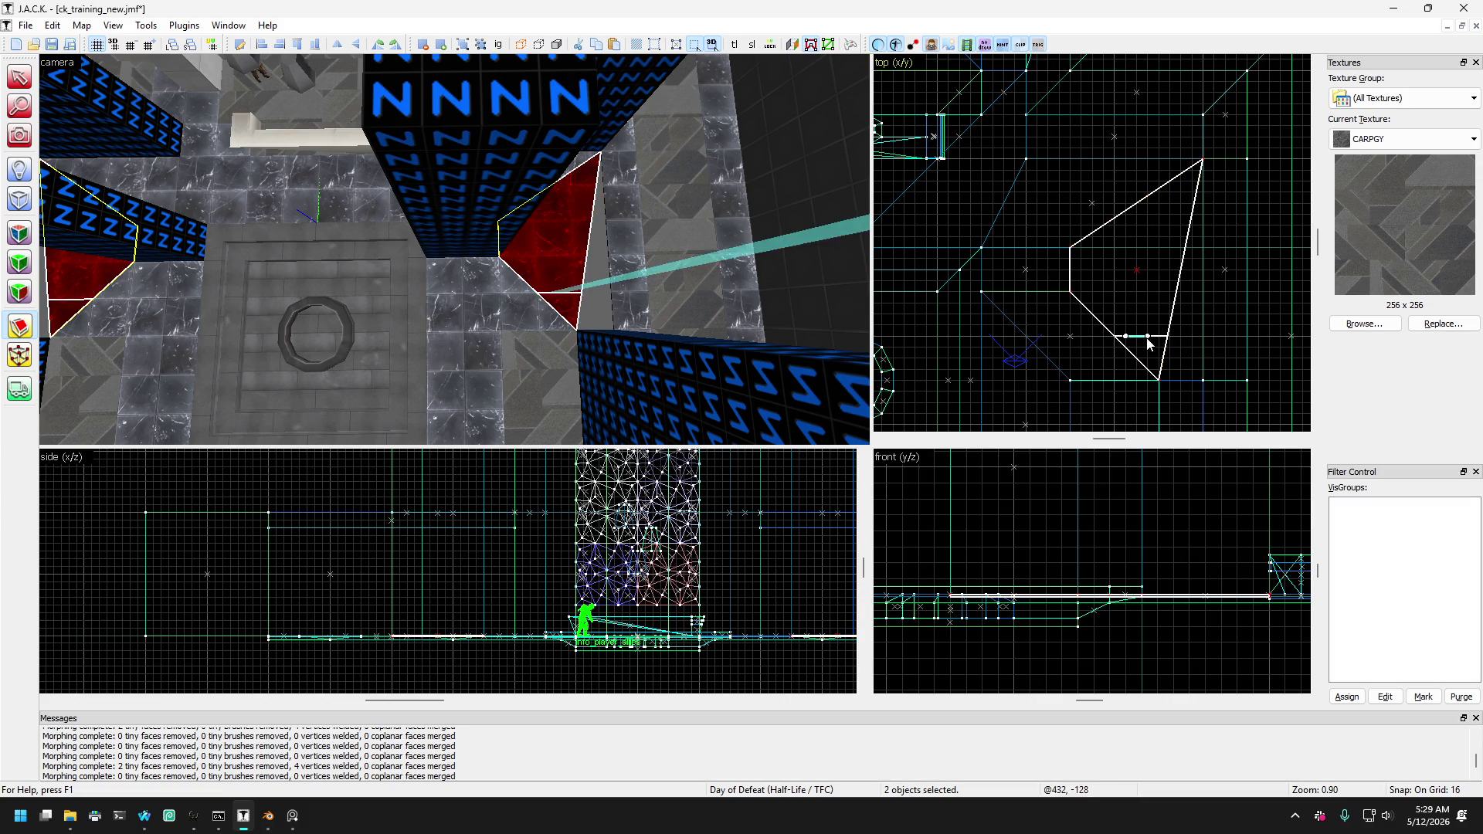
key("Escape")
left_click(9, 78)
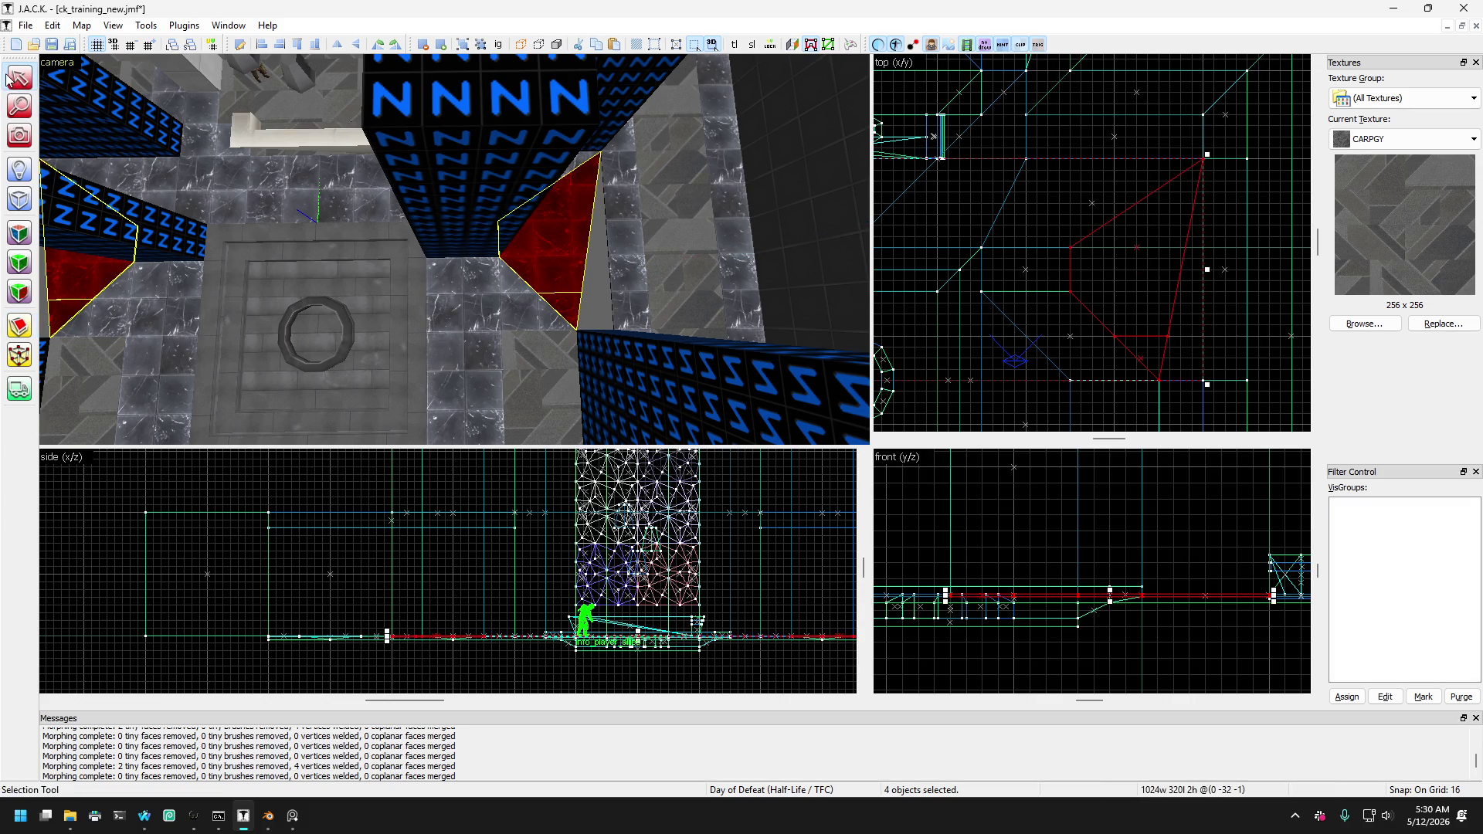
Select the other red wedge and drag its corners diagonally down into an angled five-sided piece.
left_click(562, 264, "ctrl")
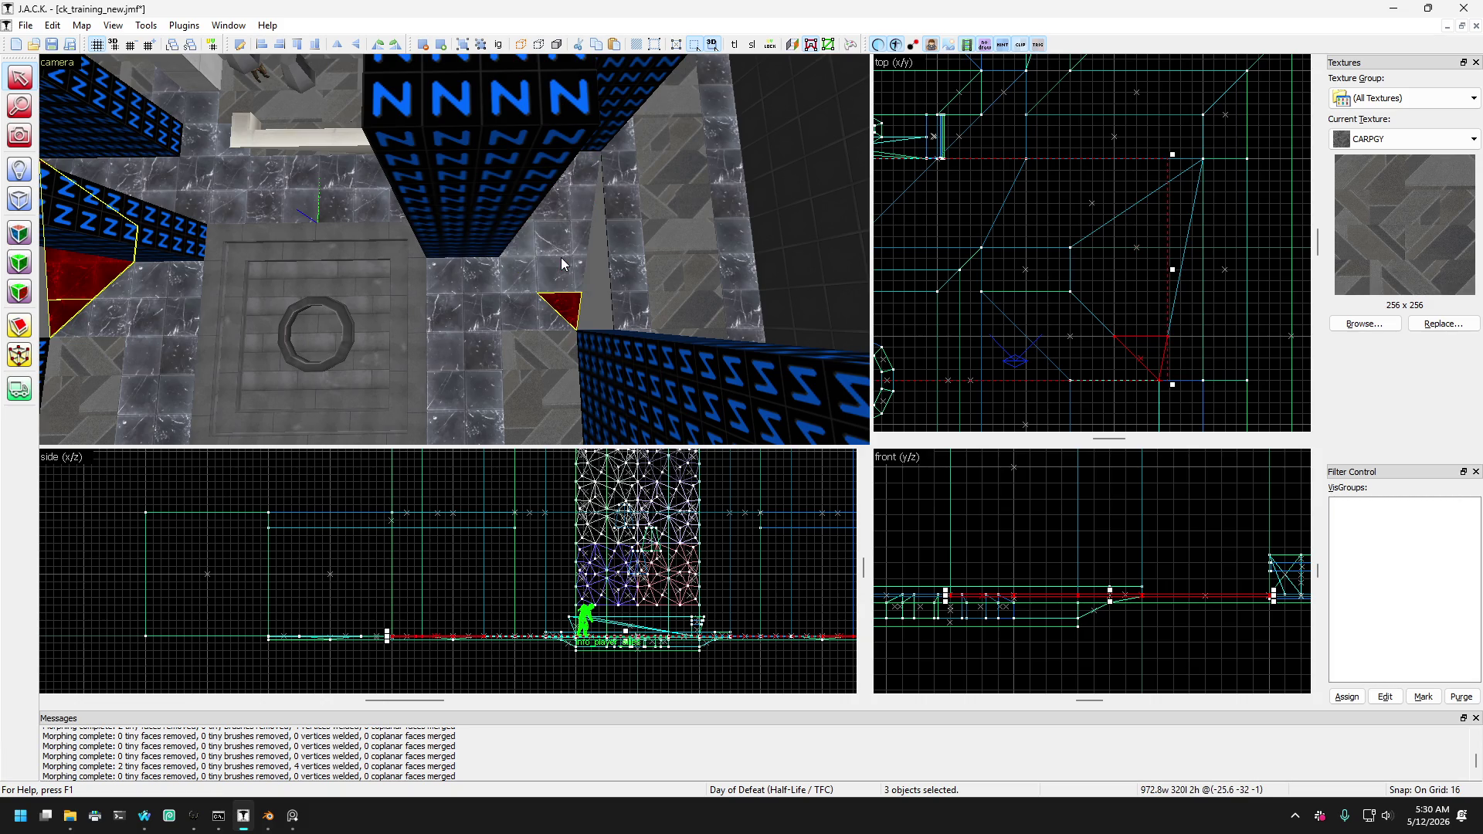
left_click(300, 273, "ctrl")
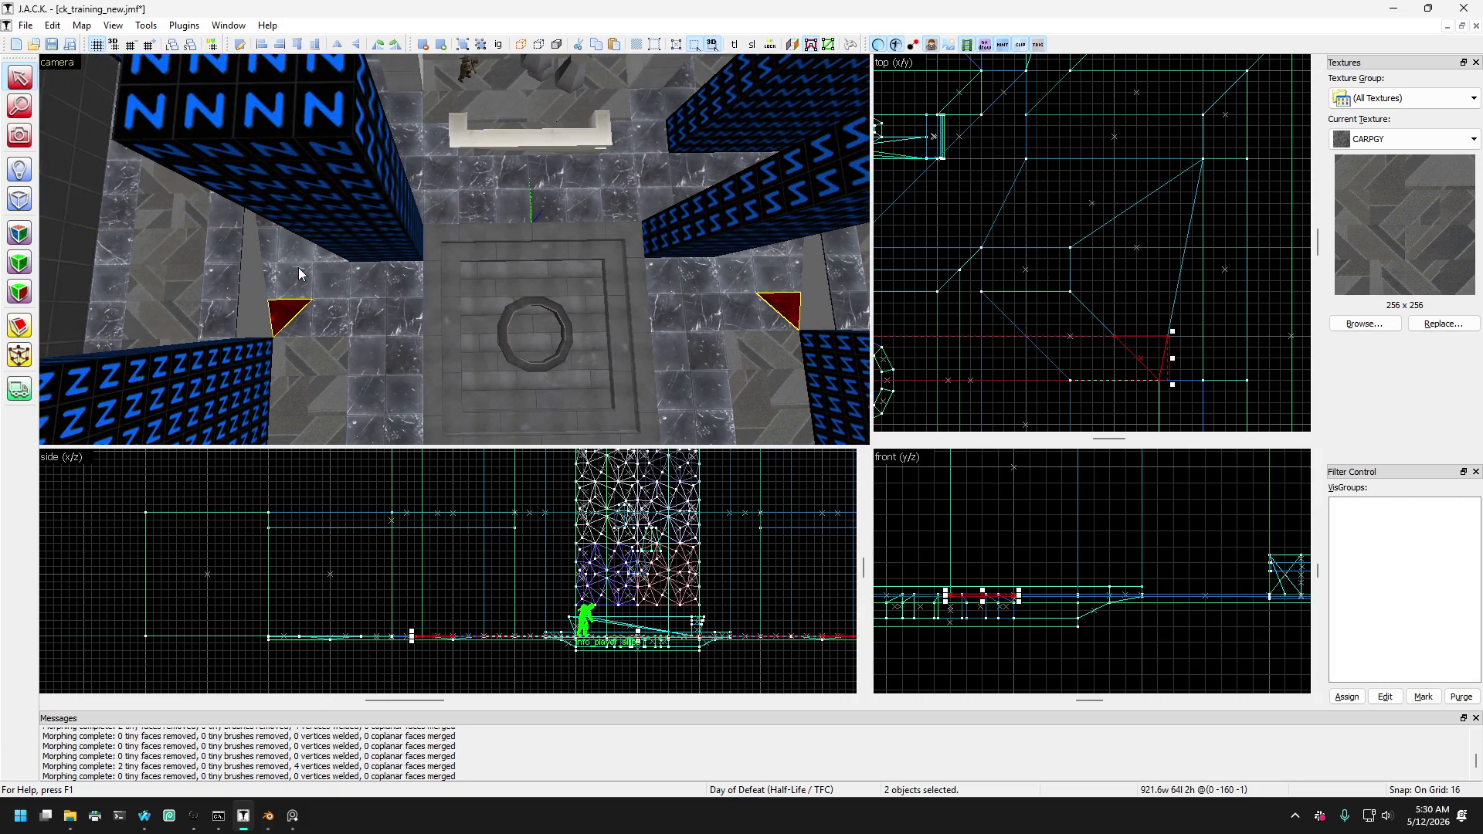
left_click(298, 268)
left_click_drag(298, 268, 558, 267)
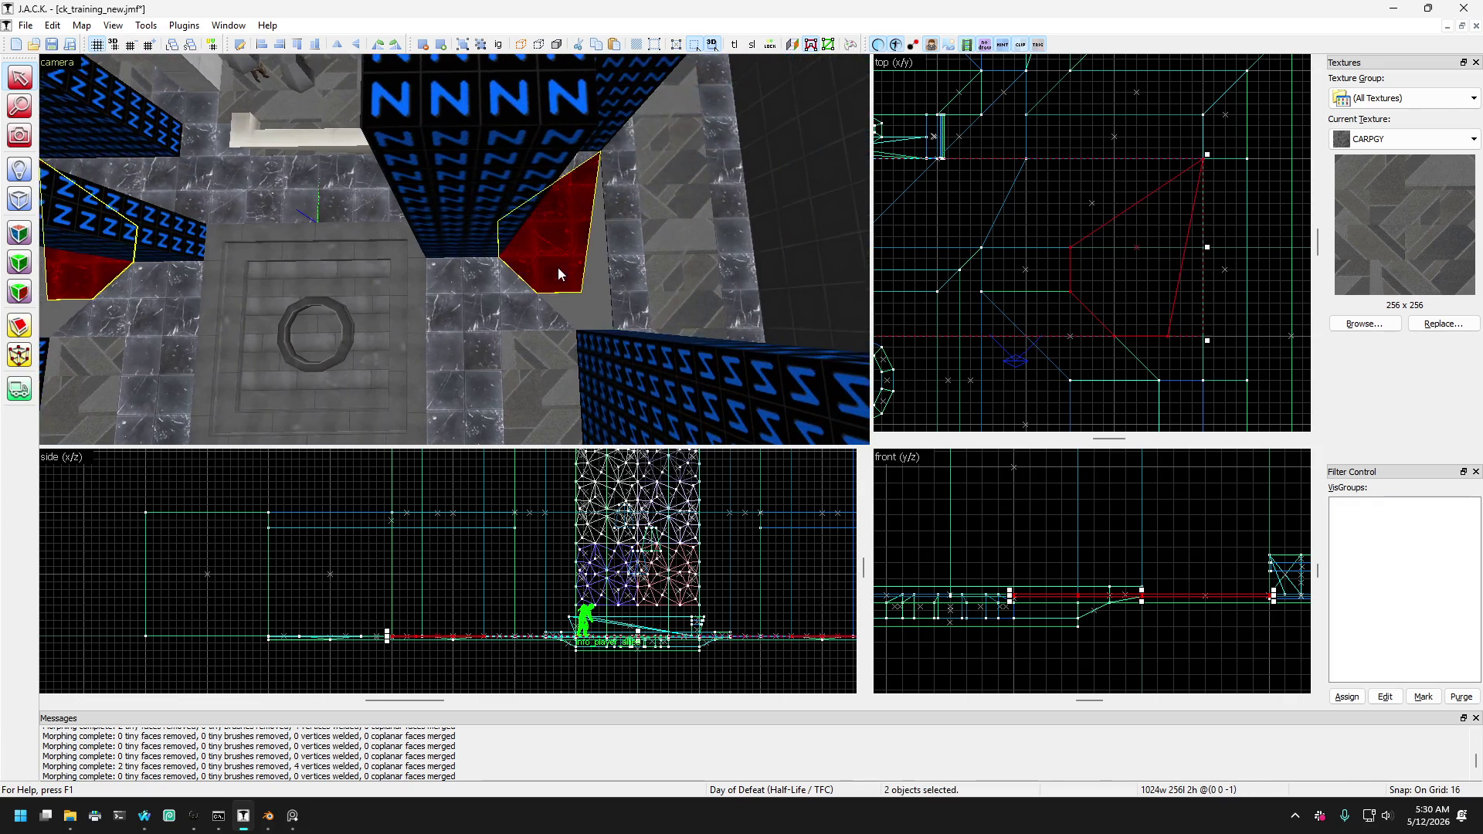
left_click(24, 353)
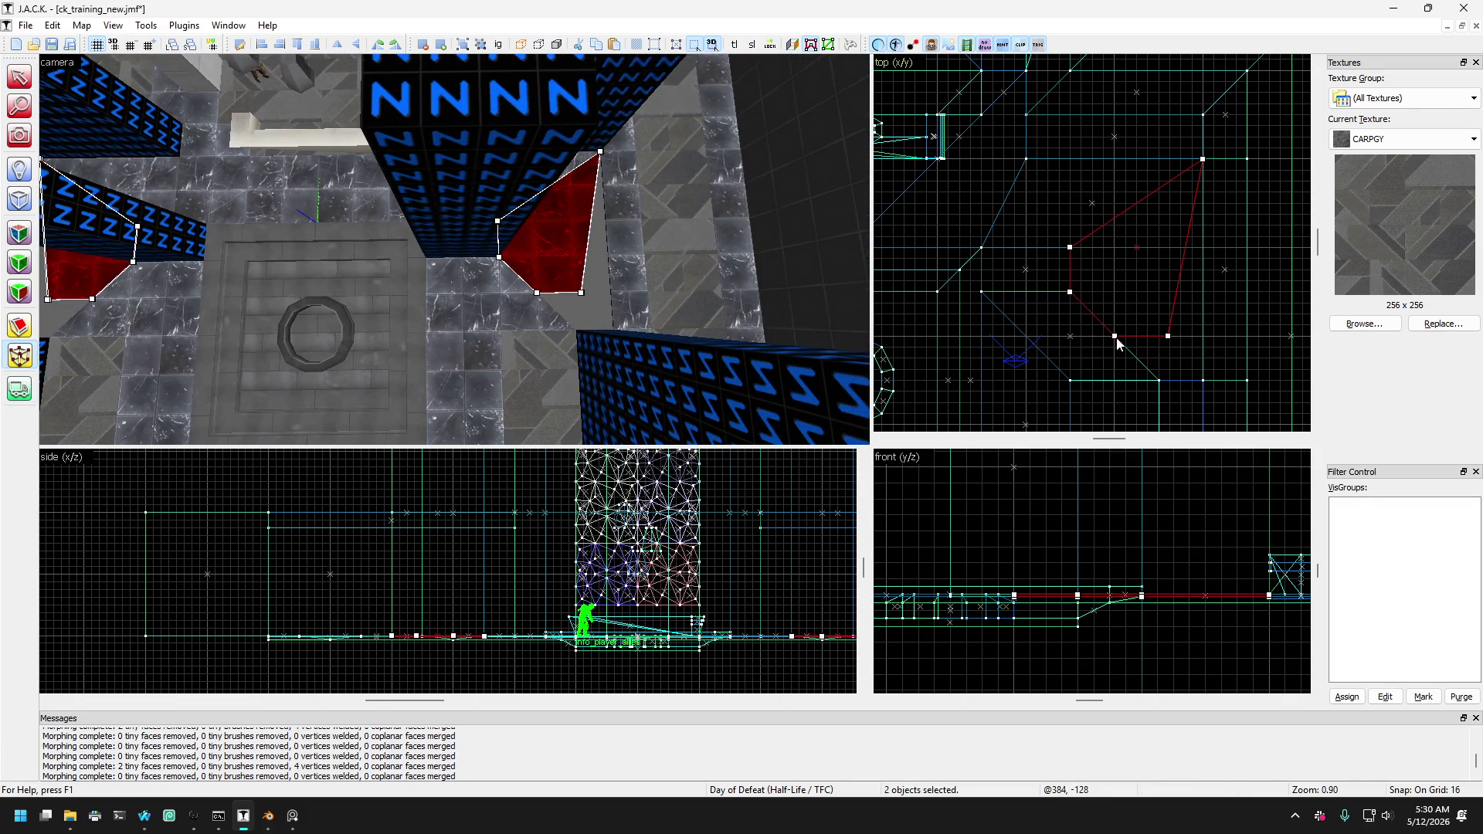
mouse_move(1127, 353)
left_mouse_down()
mouse_move(1159, 382)
mouse_move(1189, 360)
mouse_move(1203, 380)
left_mouse_up()
scroll(1207, 387, "down", 4)
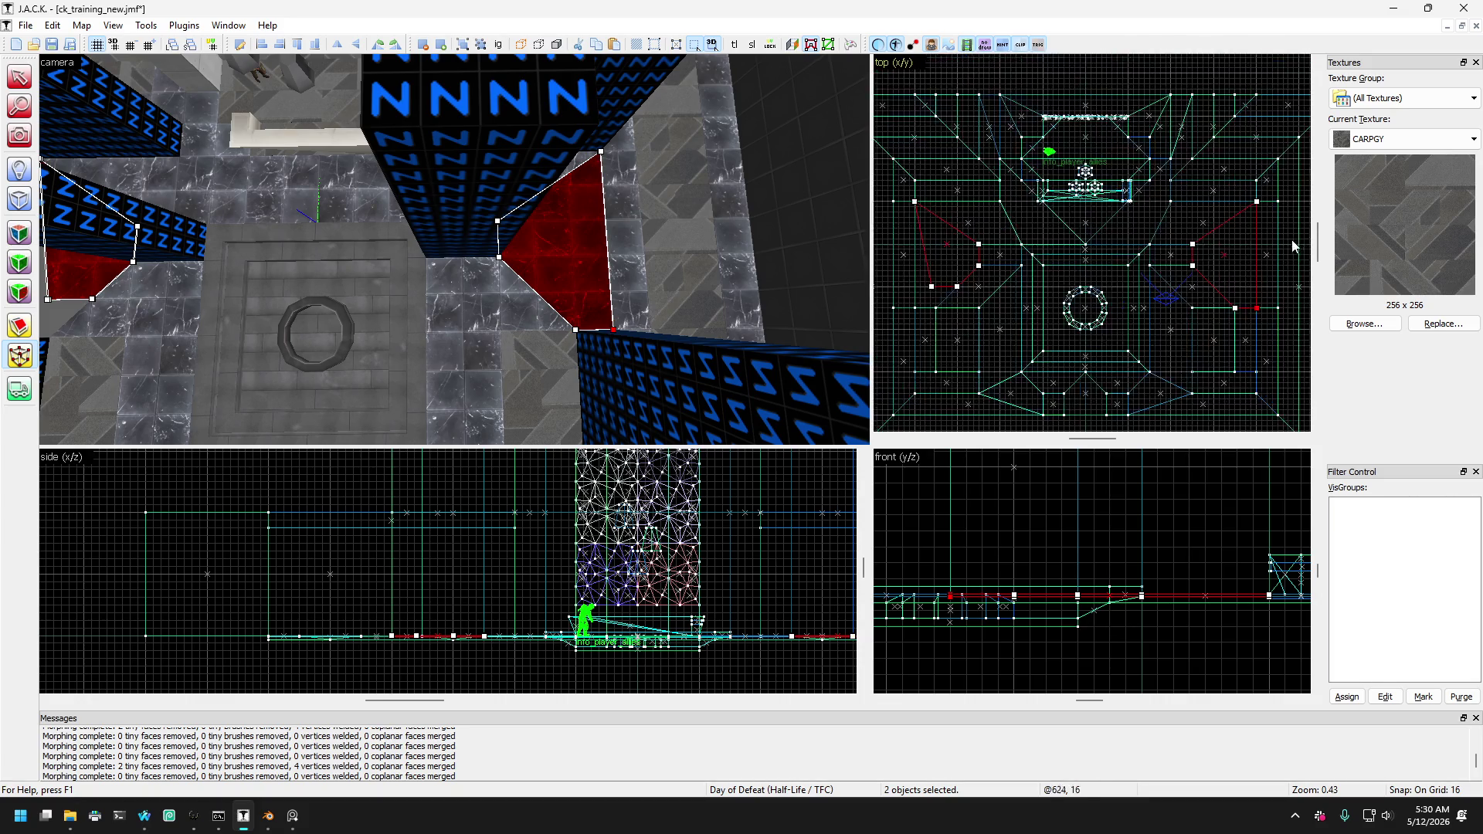
scroll(1198, 269, "up", 6)
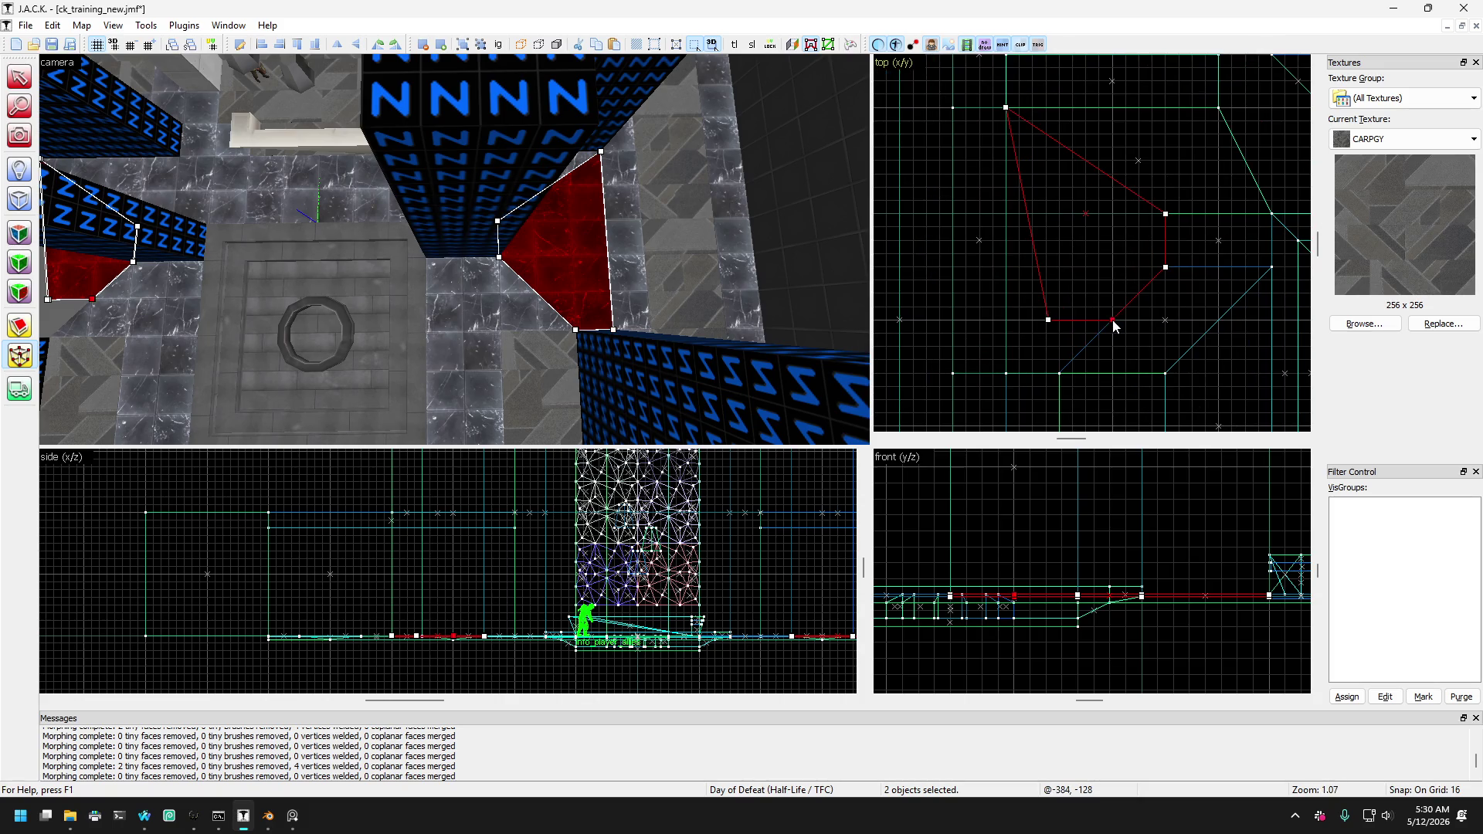
mouse_move(1115, 326)
left_mouse_down()
mouse_move(1033, 343)
mouse_move(1022, 366)
left_mouse_up()
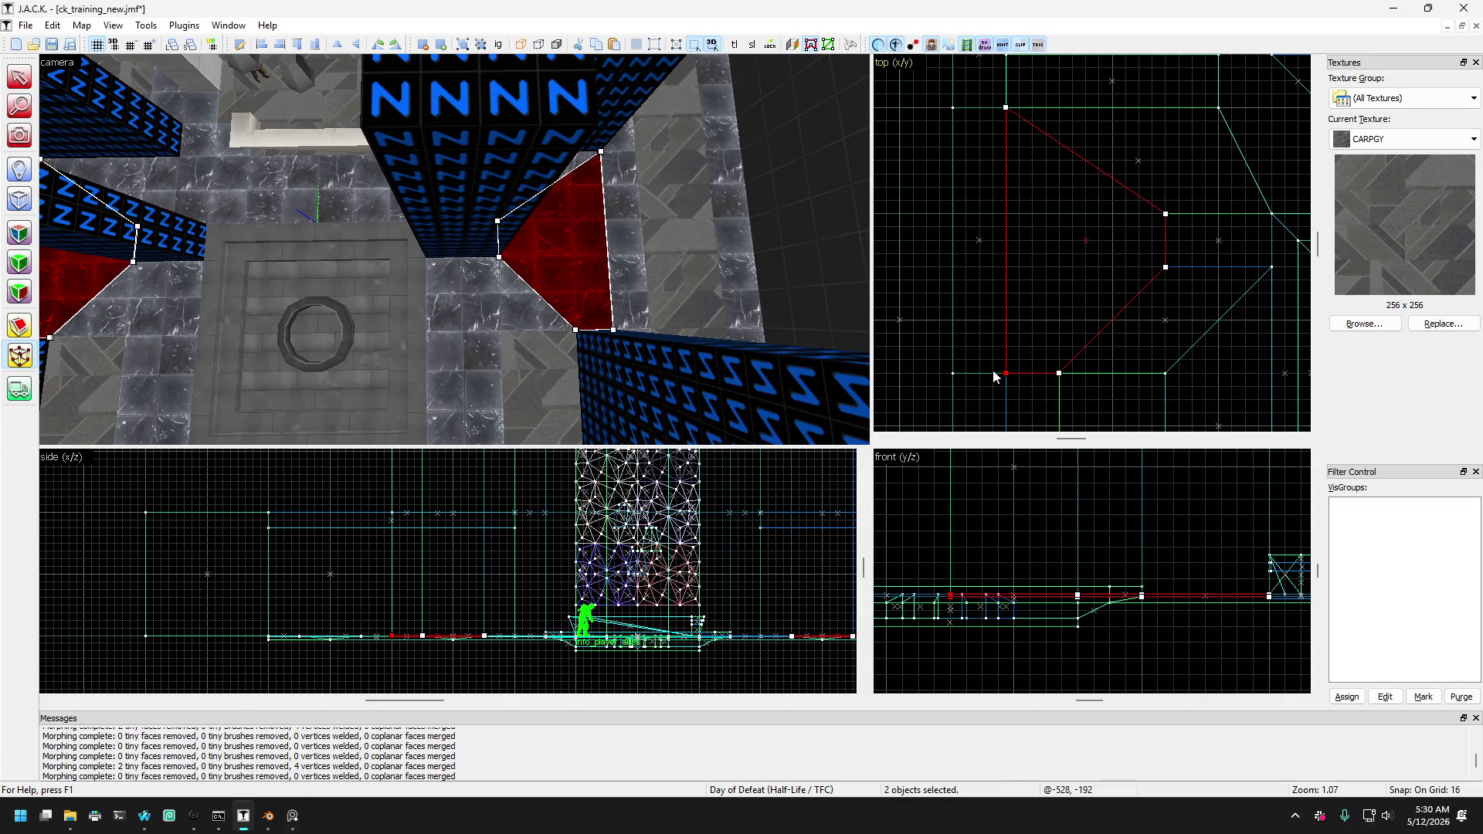
left_click(19, 78)
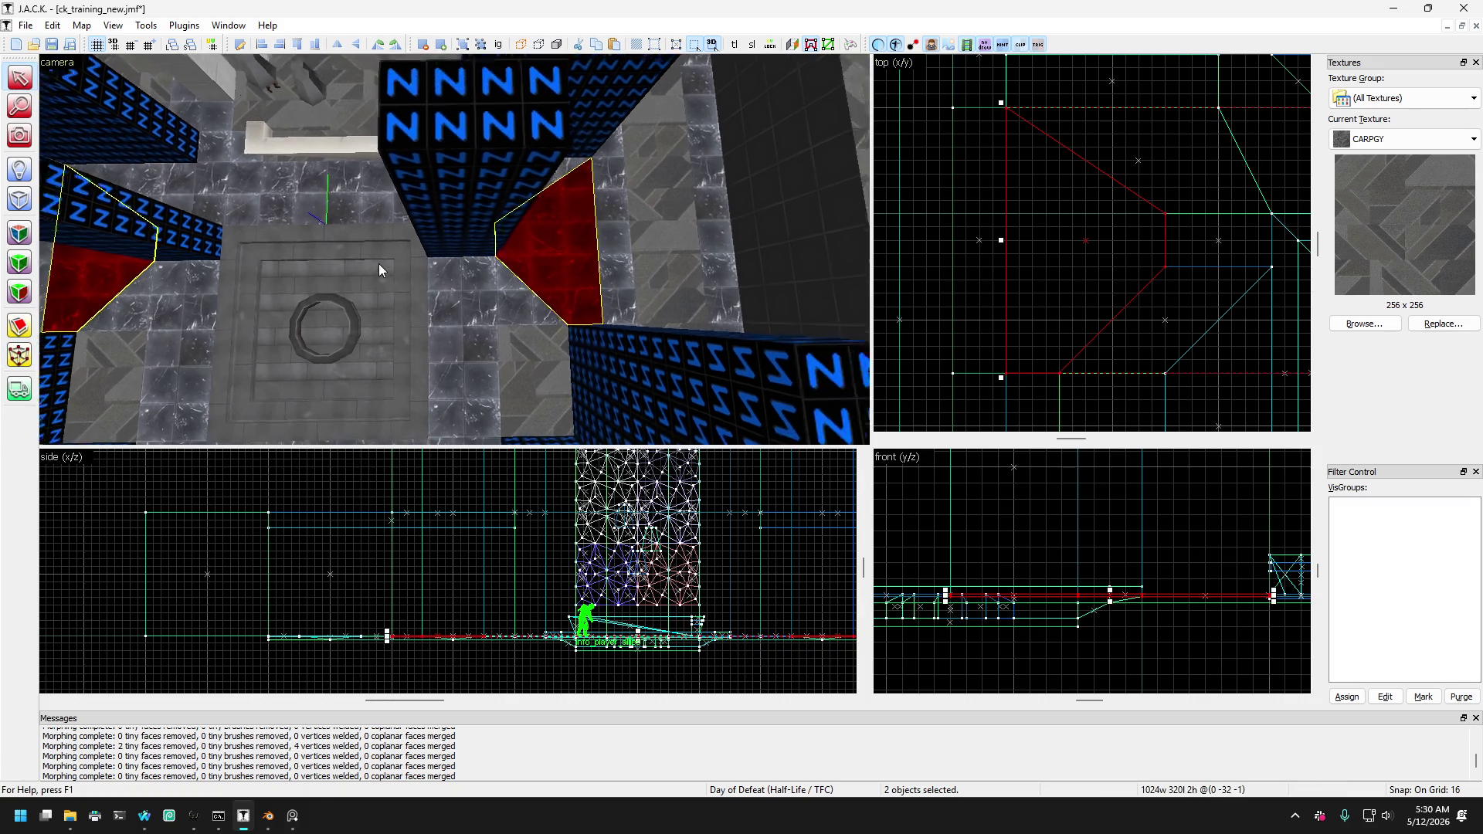
scroll(378, 262, "down", 3)
left_click(526, 270)
scroll(526, 262, "up", 2)
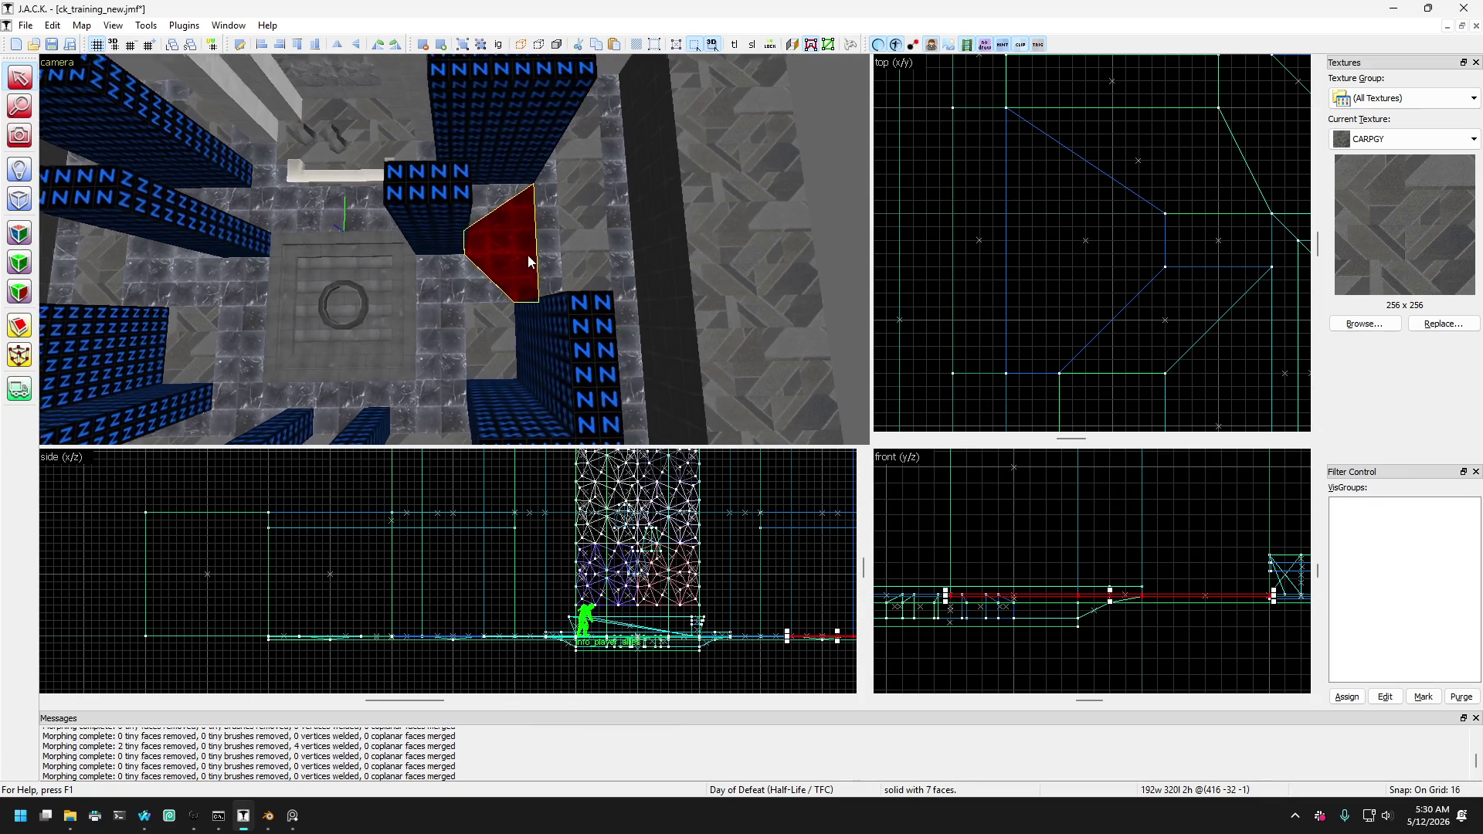
left_click(511, 237)
scroll(480, 208, "up", 3)
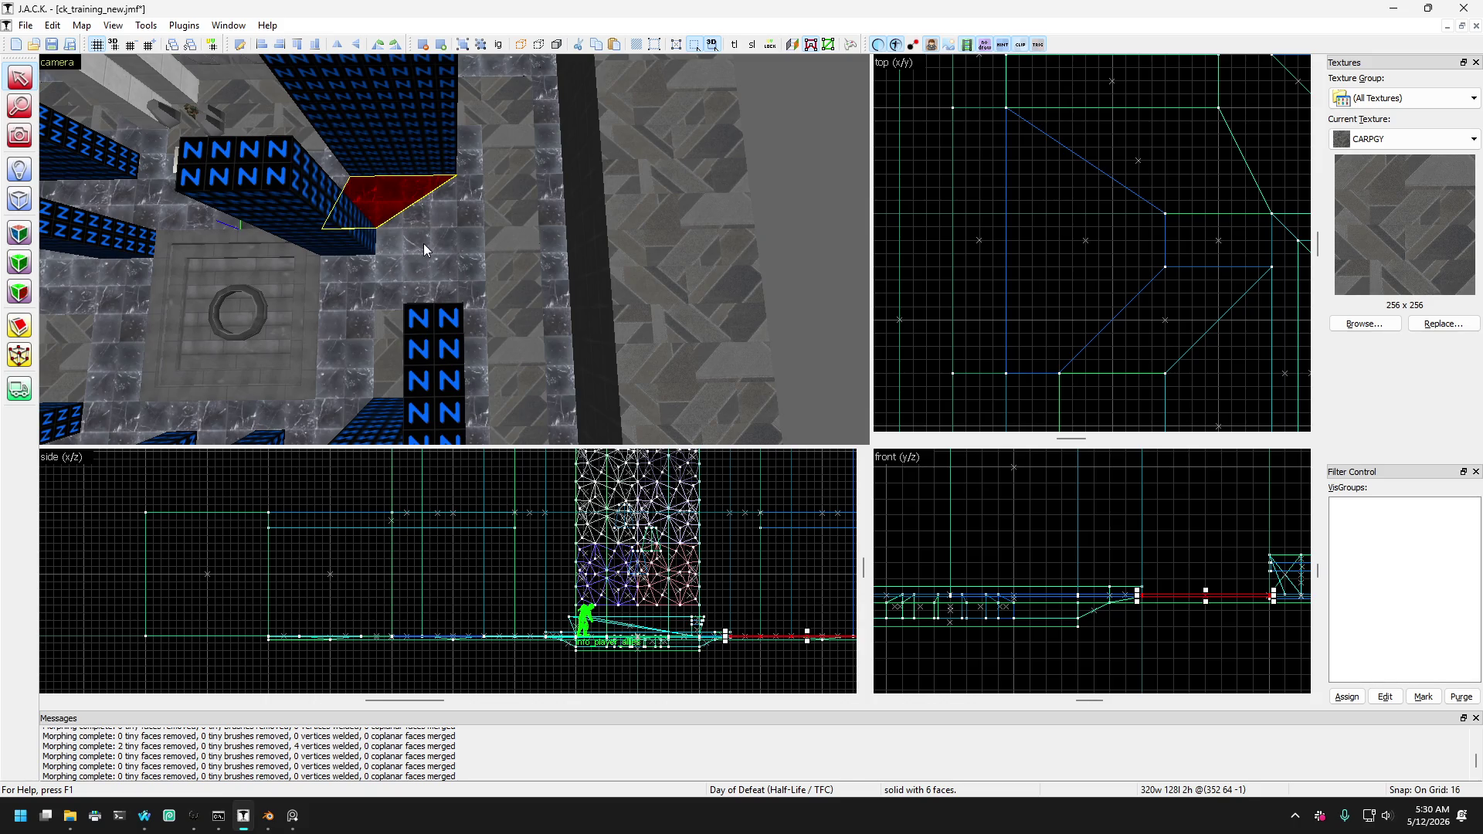
left_click(474, 192)
left_click(469, 162)
left_click(448, 198)
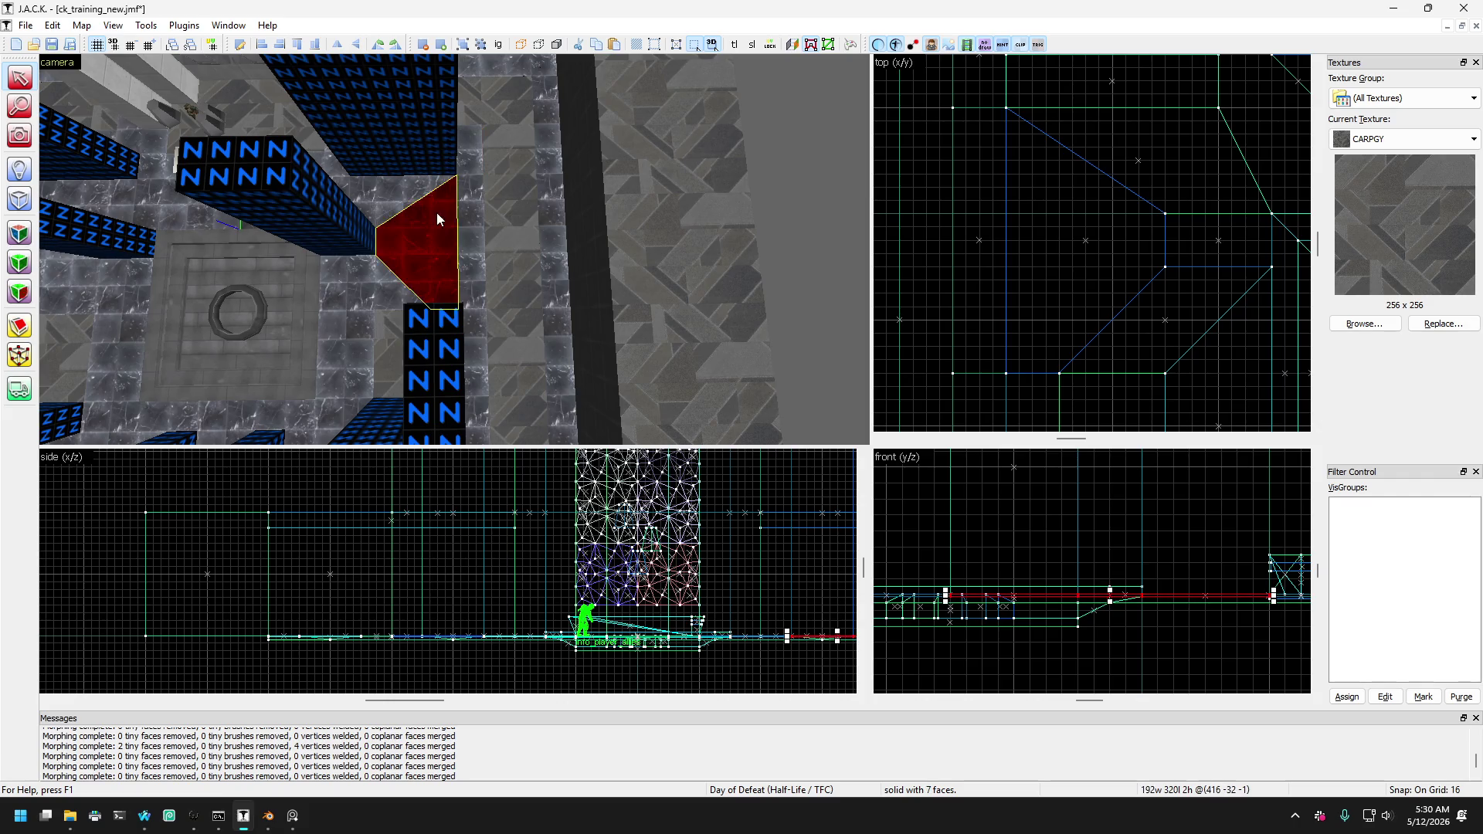
left_click(464, 174)
left_click(436, 192)
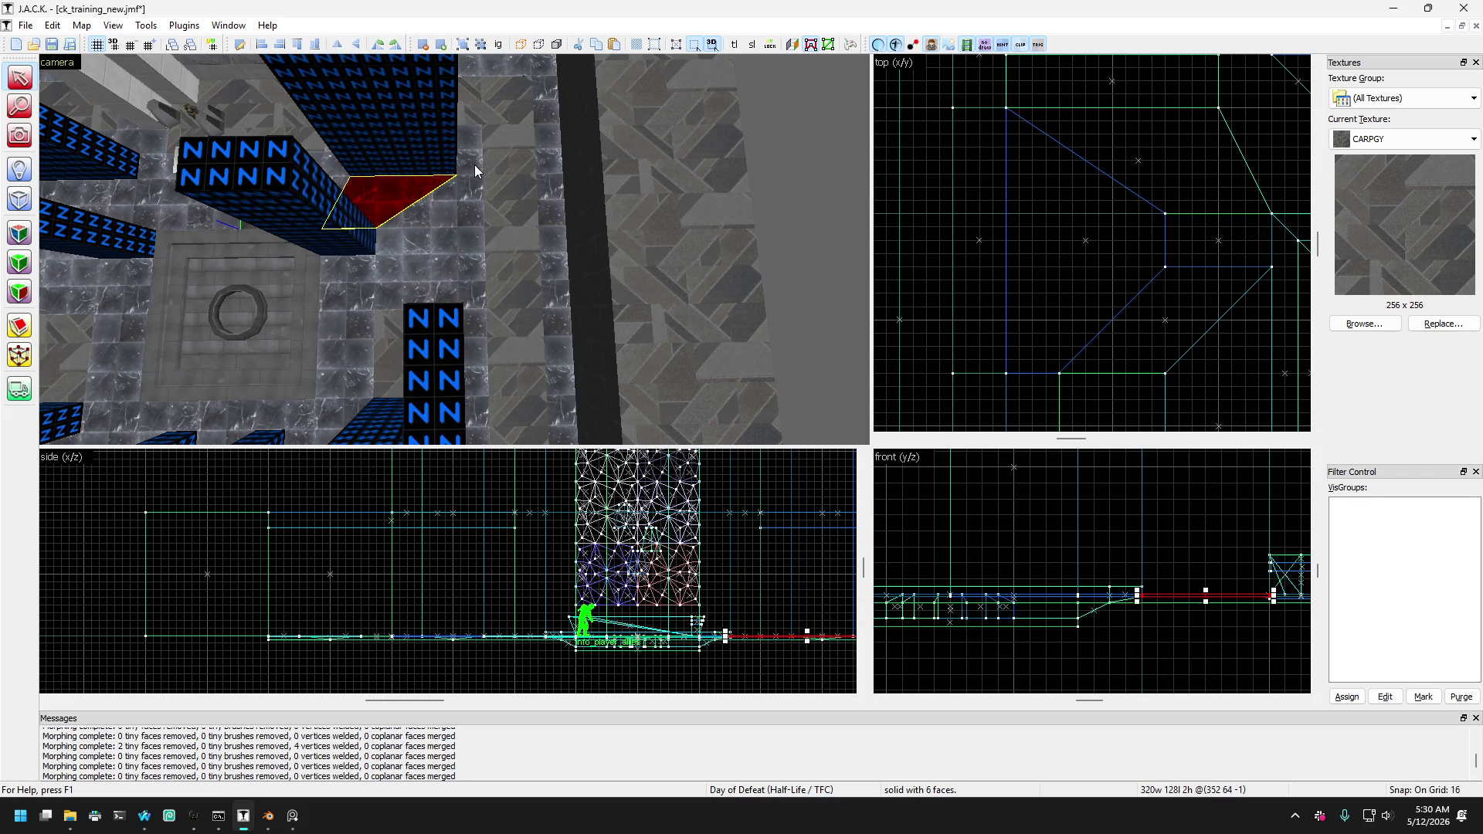
left_click(473, 185)
left_click(434, 193)
left_click(467, 158)
left_click(468, 205)
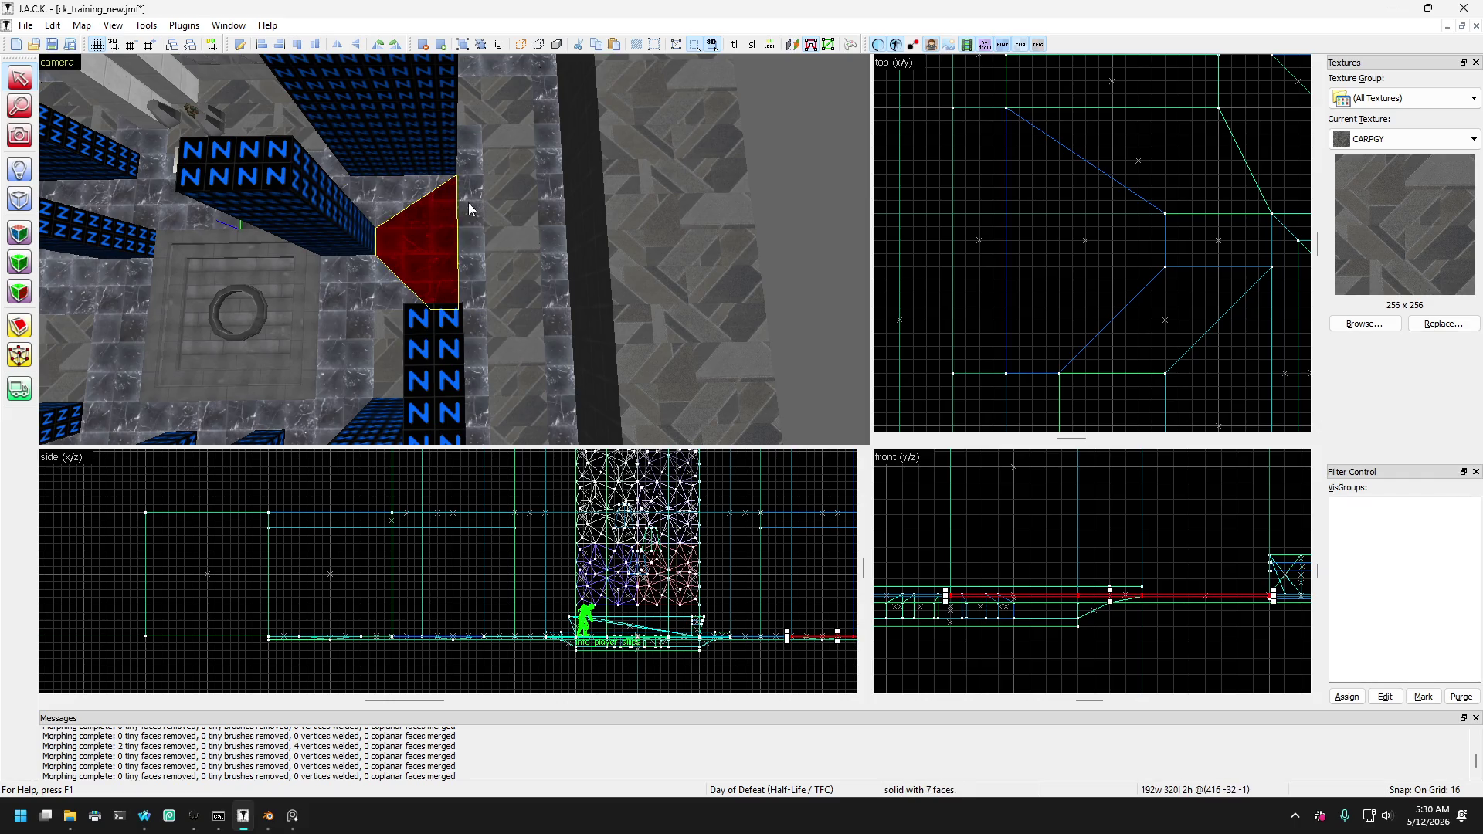
scroll(1117, 253, "down", 4)
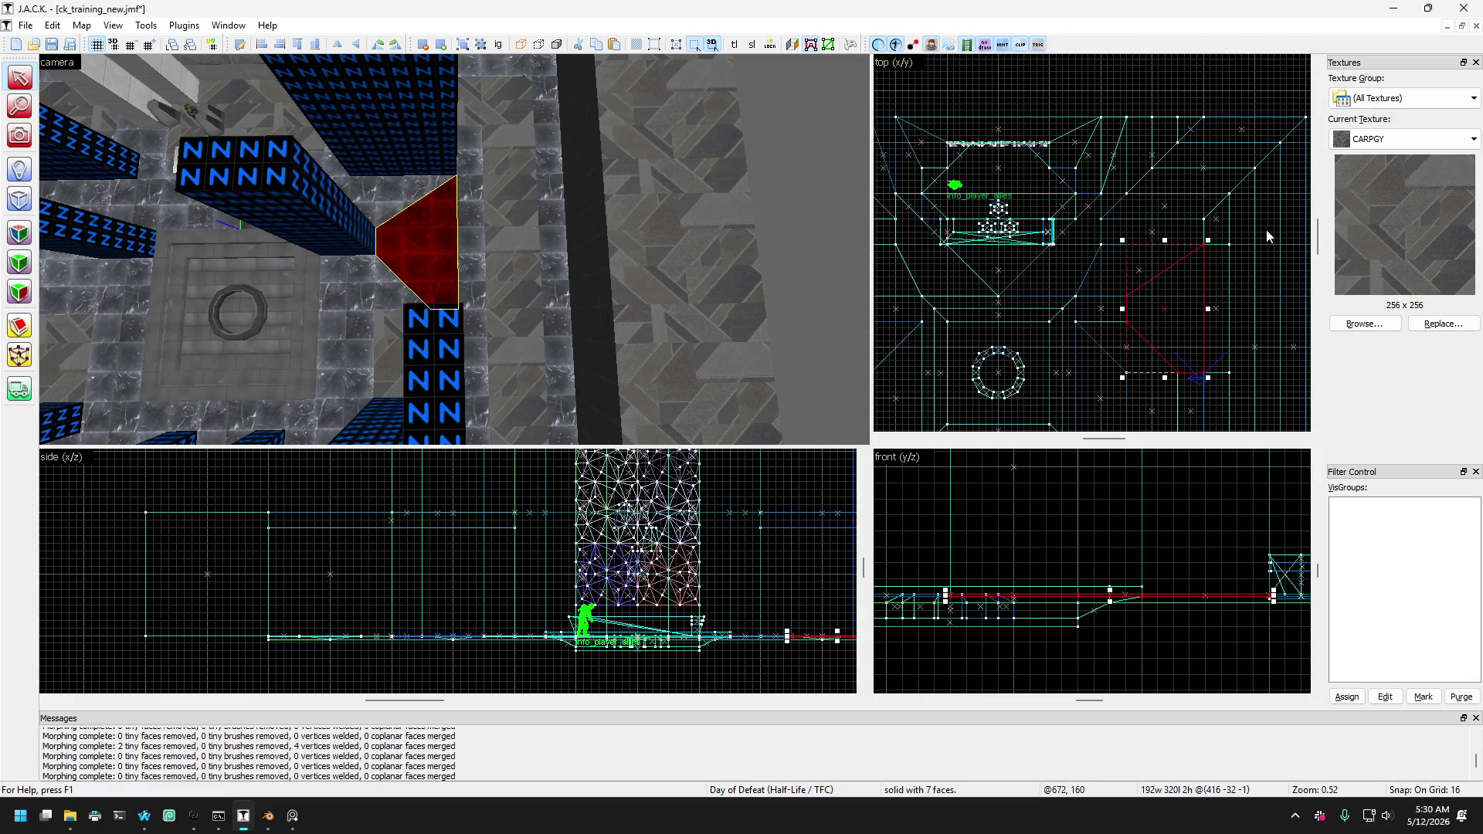
scroll(1193, 230, "up", 1)
scroll(1198, 215, "down", 1)
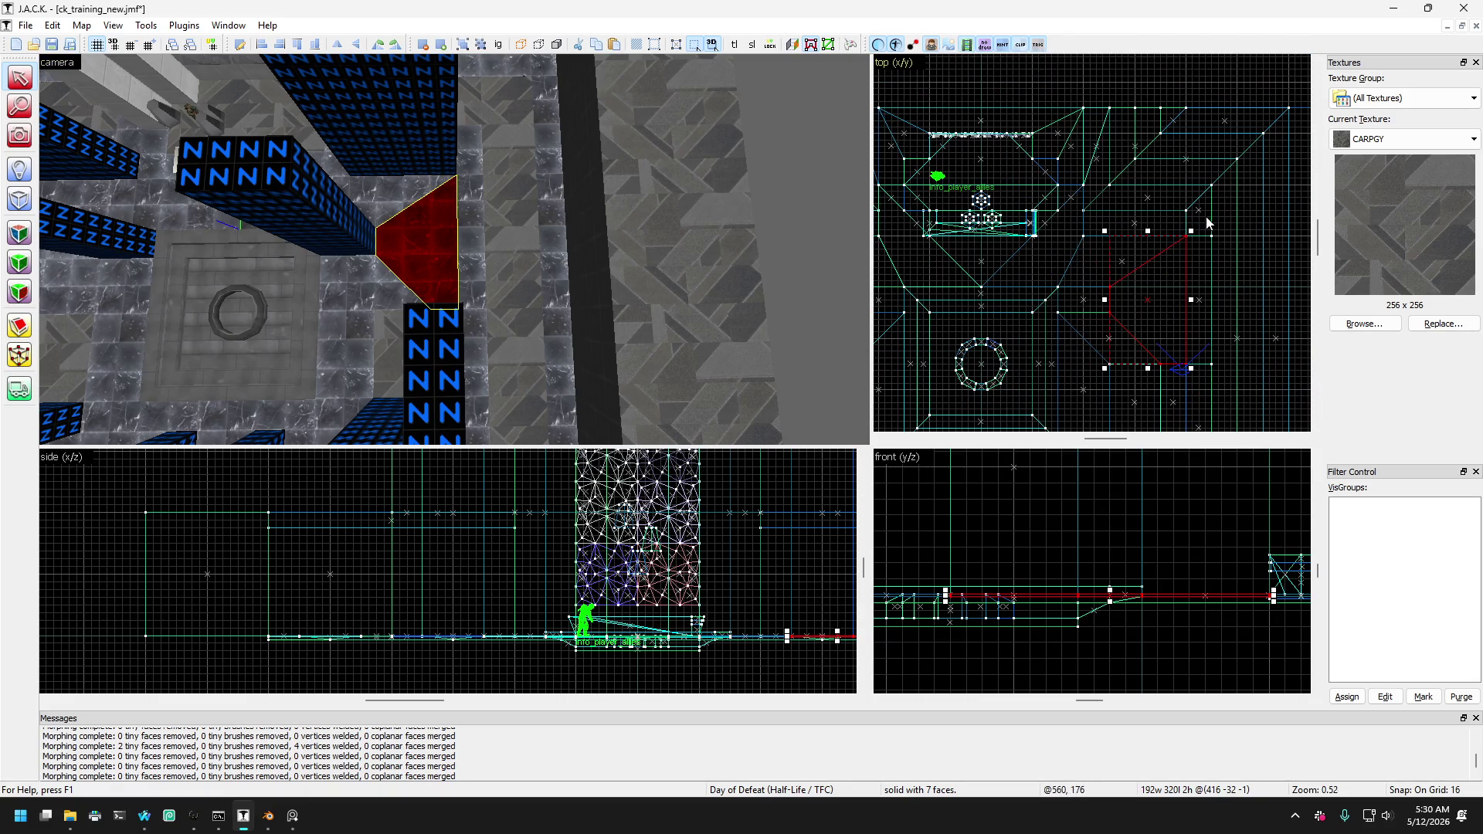
left_click(468, 232)
left_click(517, 149)
left_click(474, 154)
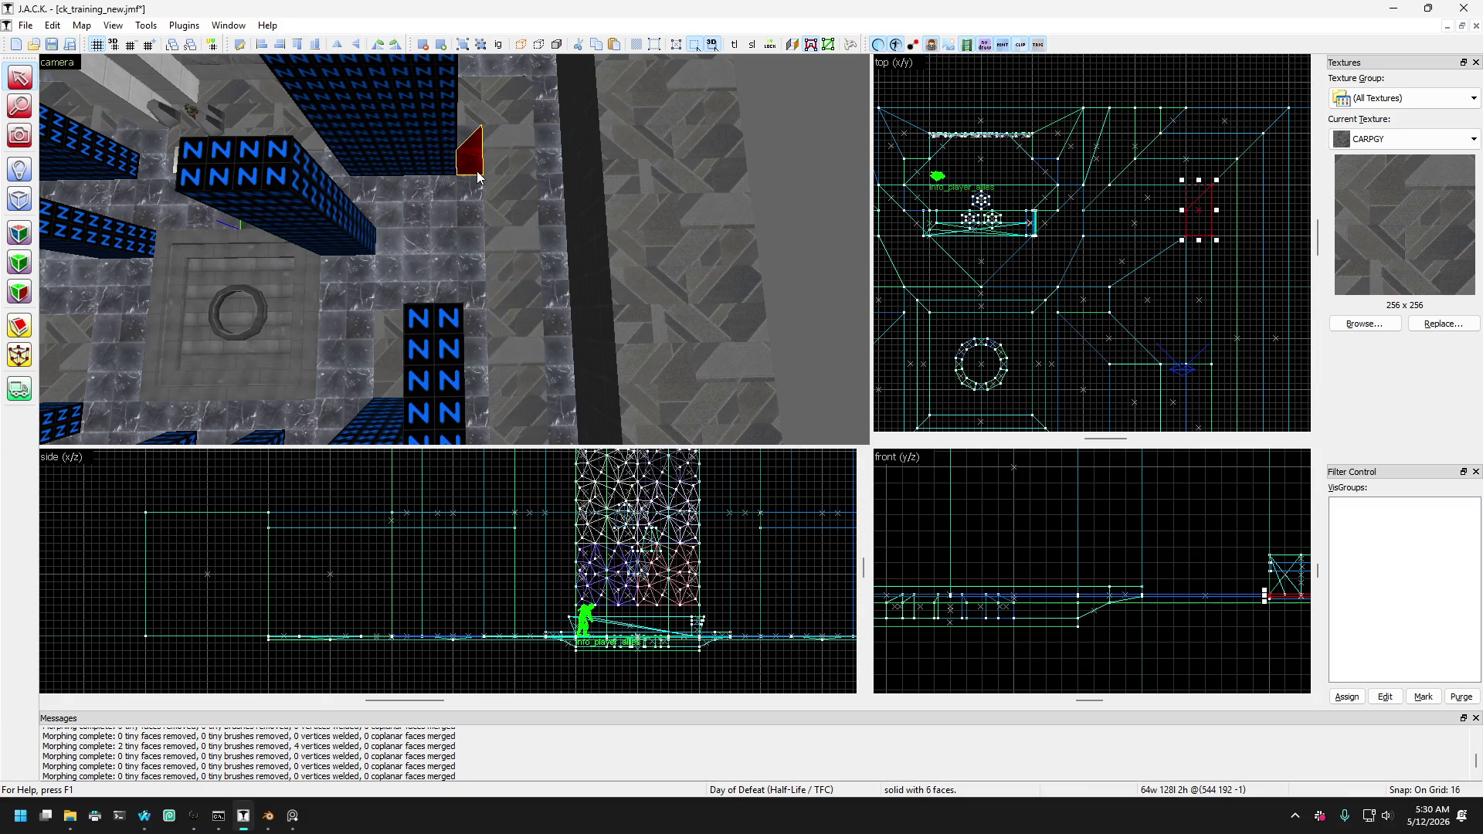
left_click(480, 219)
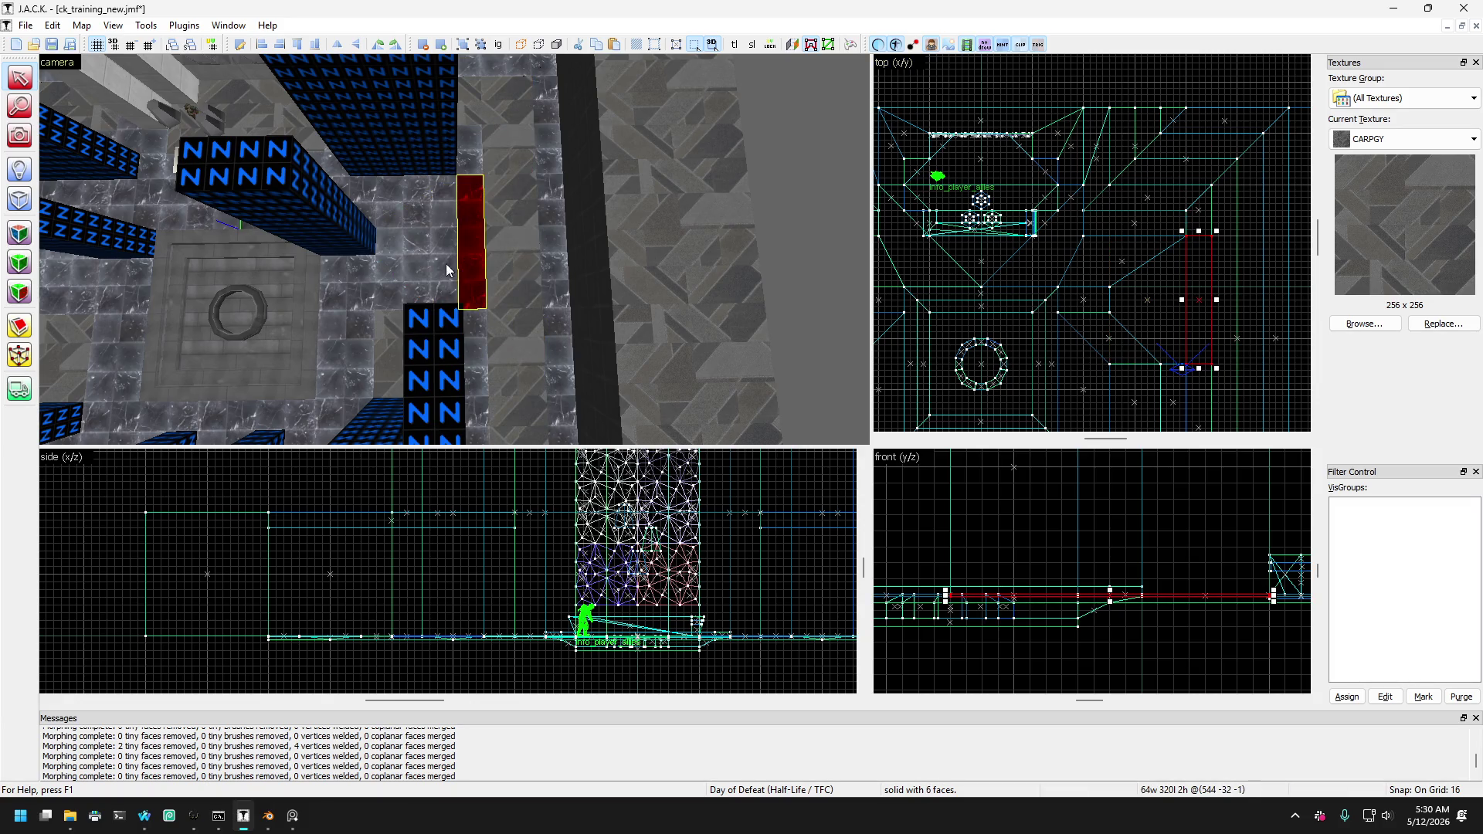
mouse_move(447, 263)
left_mouse_down()
mouse_move(442, 339)
mouse_move(431, 292)
mouse_move(456, 335)
left_mouse_up()
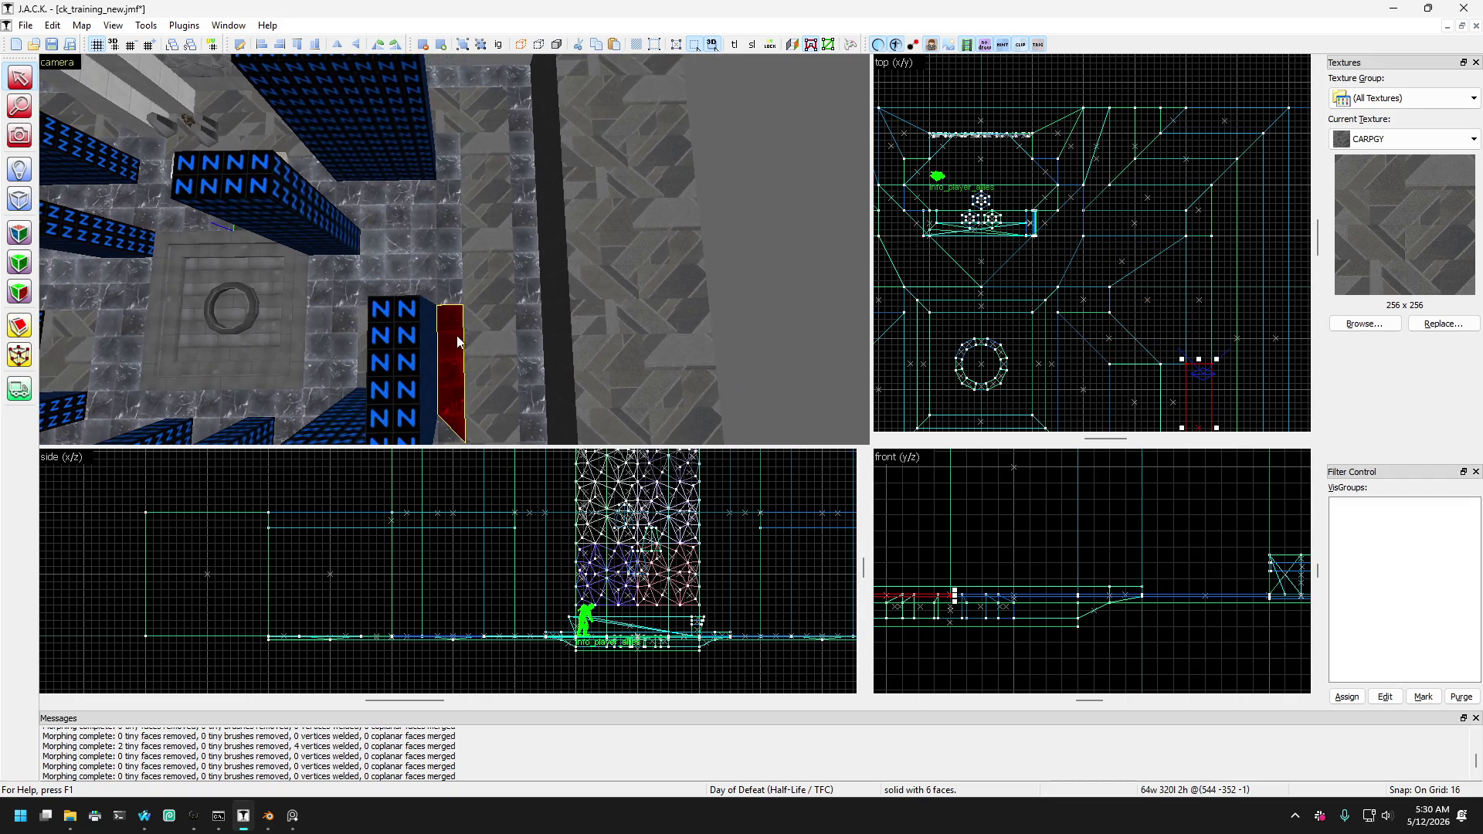
scroll(456, 335, "down", 3)
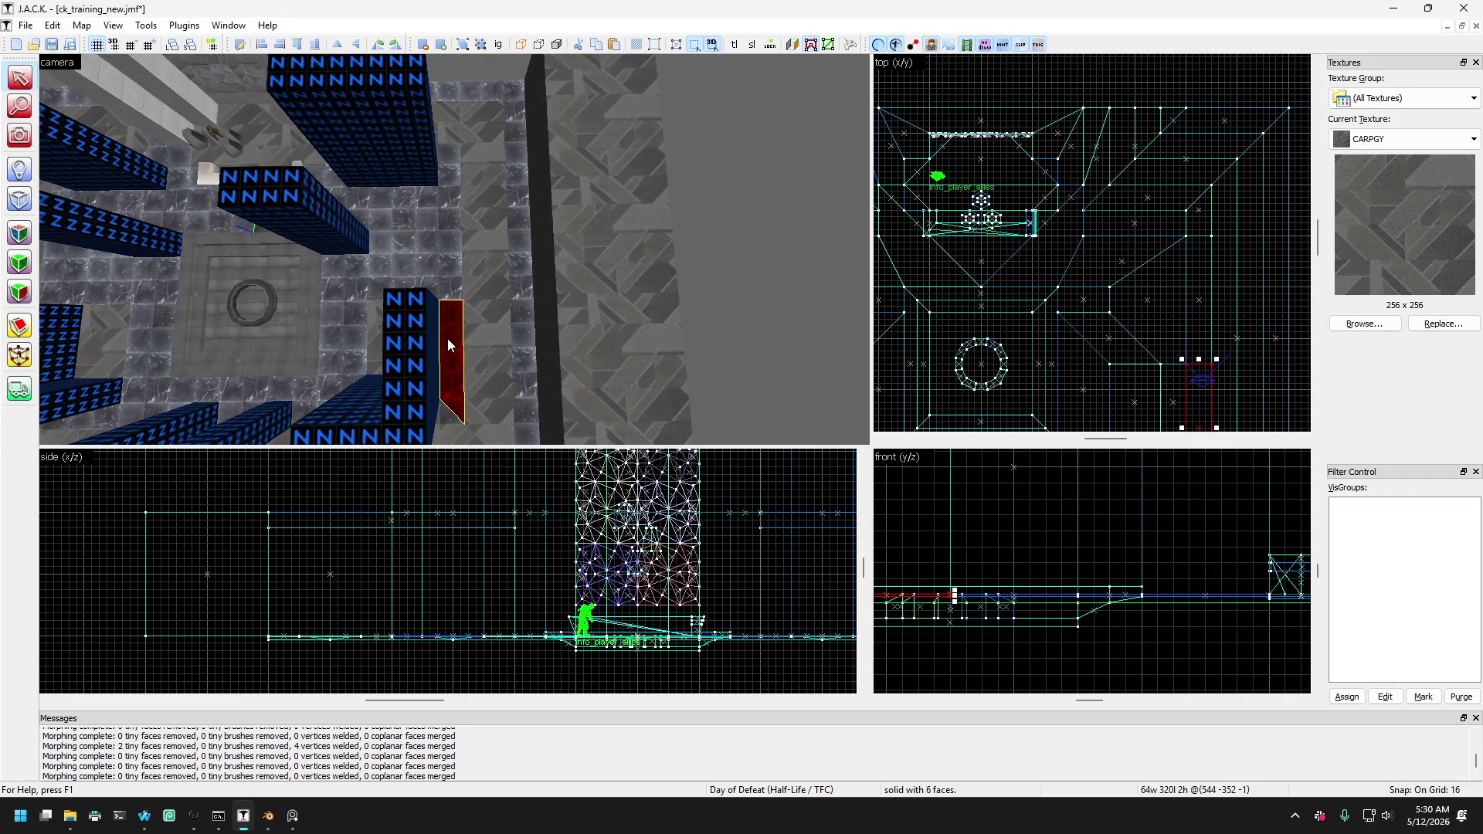
scroll(448, 345, "up", 2)
mouse_move(449, 344)
left_mouse_down()
mouse_move(453, 232)
mouse_move(417, 231)
mouse_move(400, 281)
mouse_move(427, 294)
mouse_move(489, 257)
mouse_move(448, 187)
mouse_move(462, 218)
mouse_move(451, 265)
mouse_move(480, 281)
mouse_move(398, 290)
mouse_move(396, 276)
mouse_move(448, 268)
left_mouse_up()
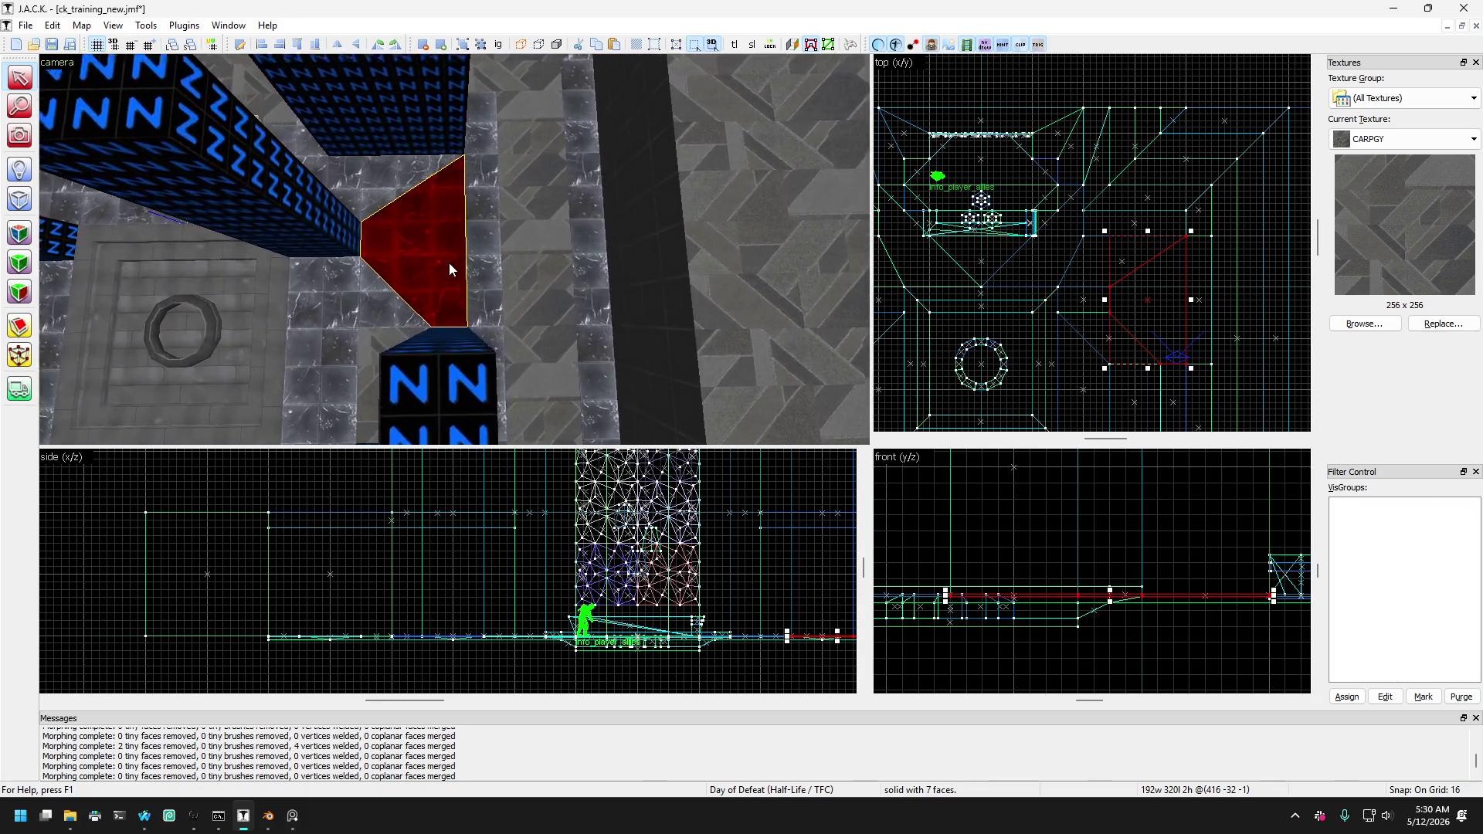
key("a")
key("a")
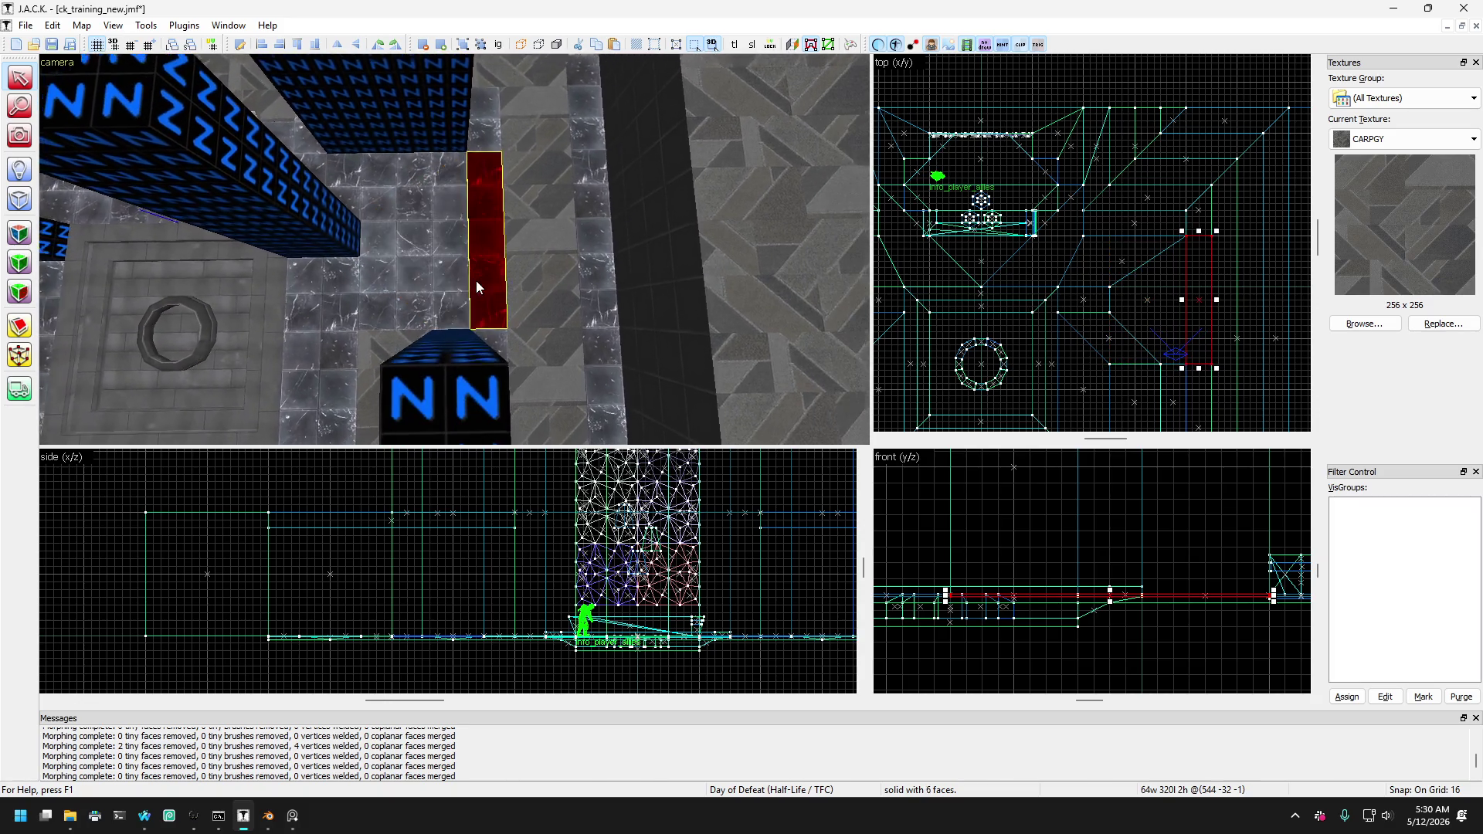
mouse_move(391, 265)
left_mouse_down()
mouse_move(414, 230)
mouse_move(551, 189)
mouse_move(531, 202)
mouse_move(525, 249)
left_mouse_up()
key("a")
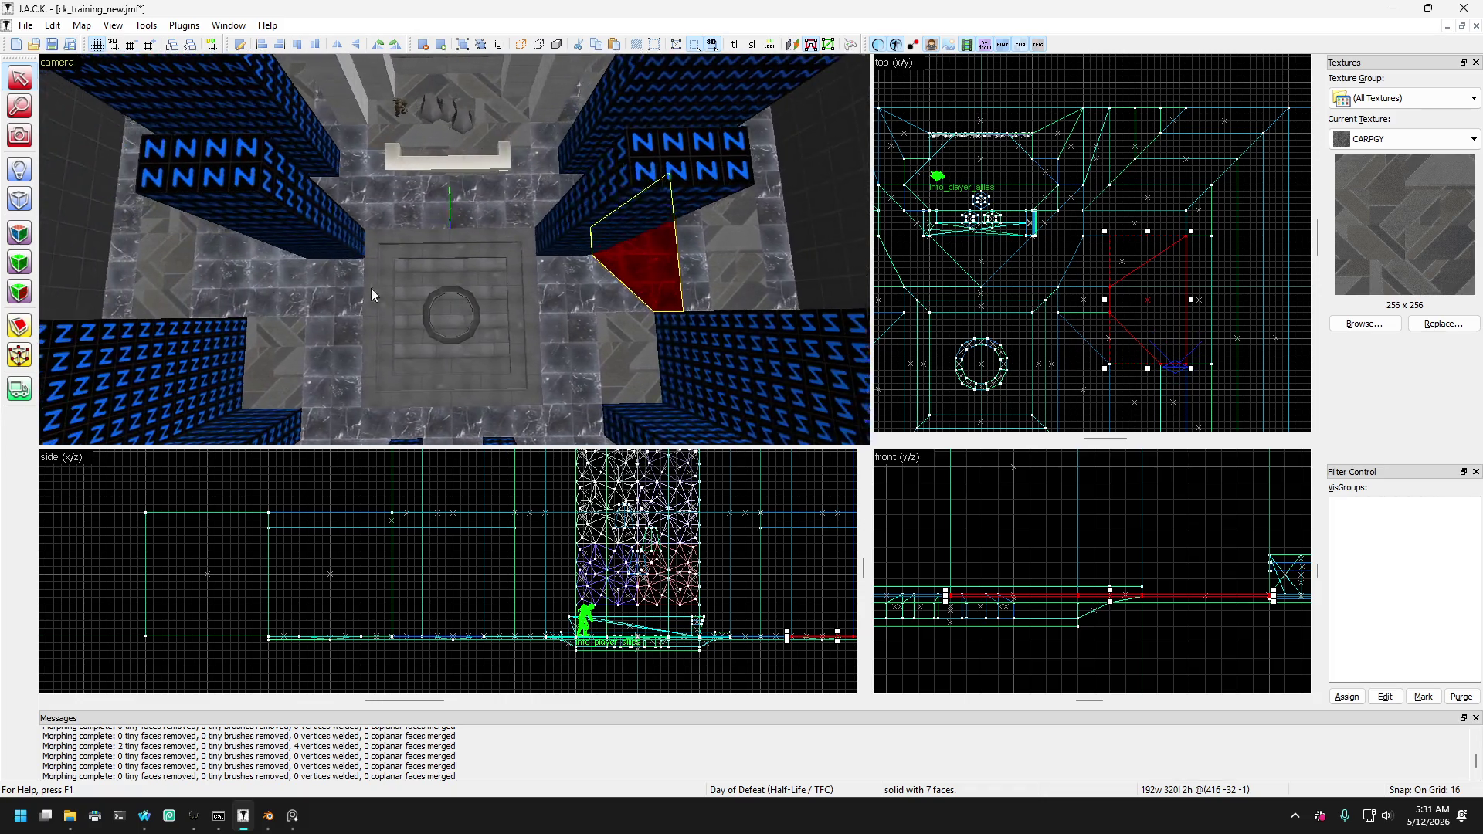
left_click(308, 280)
key("w")
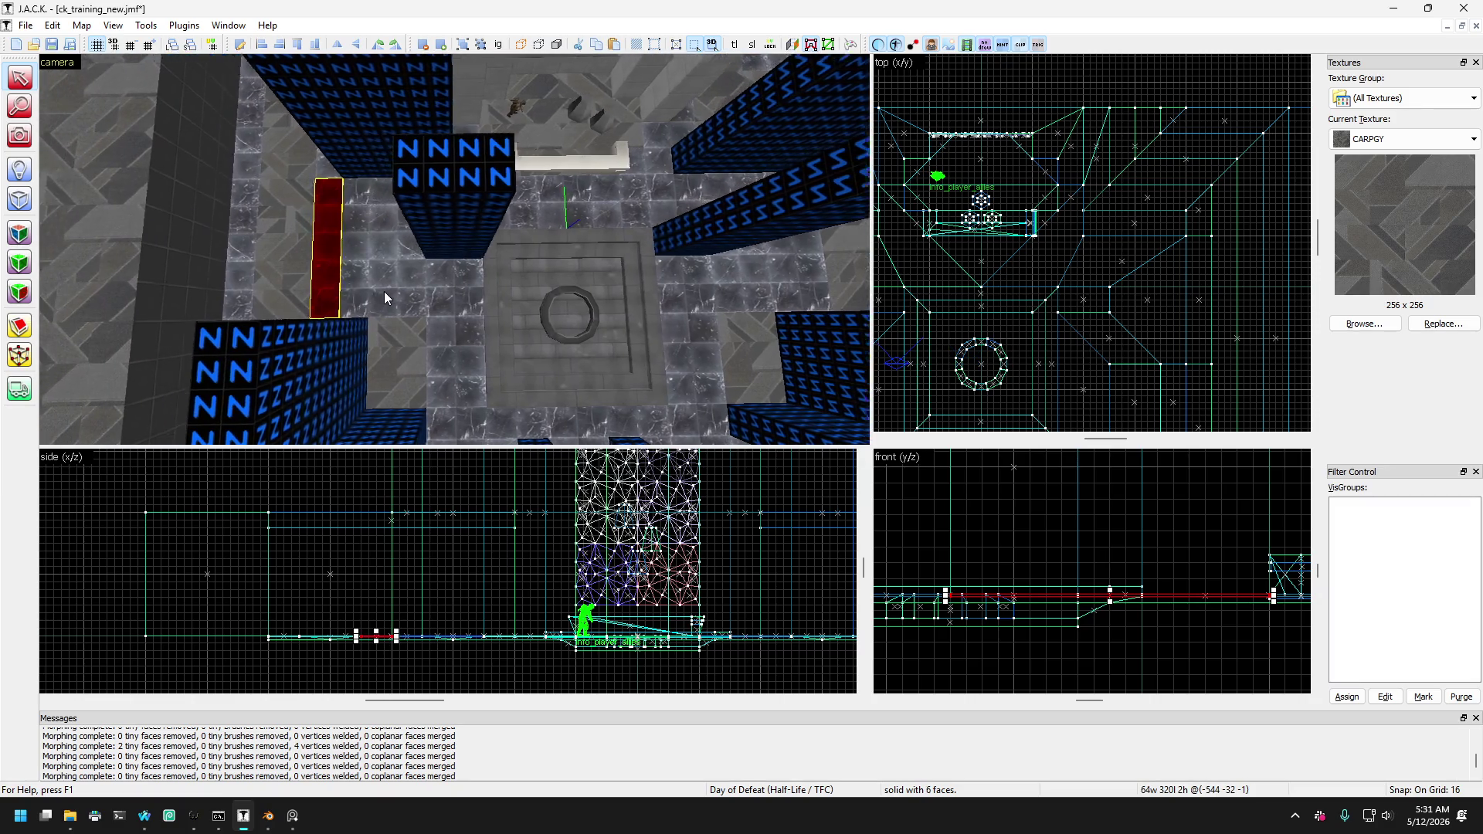
left_click(385, 290)
mouse_move(391, 283)
left_mouse_down()
mouse_move(188, 177)
mouse_move(454, 249)
left_mouse_up()
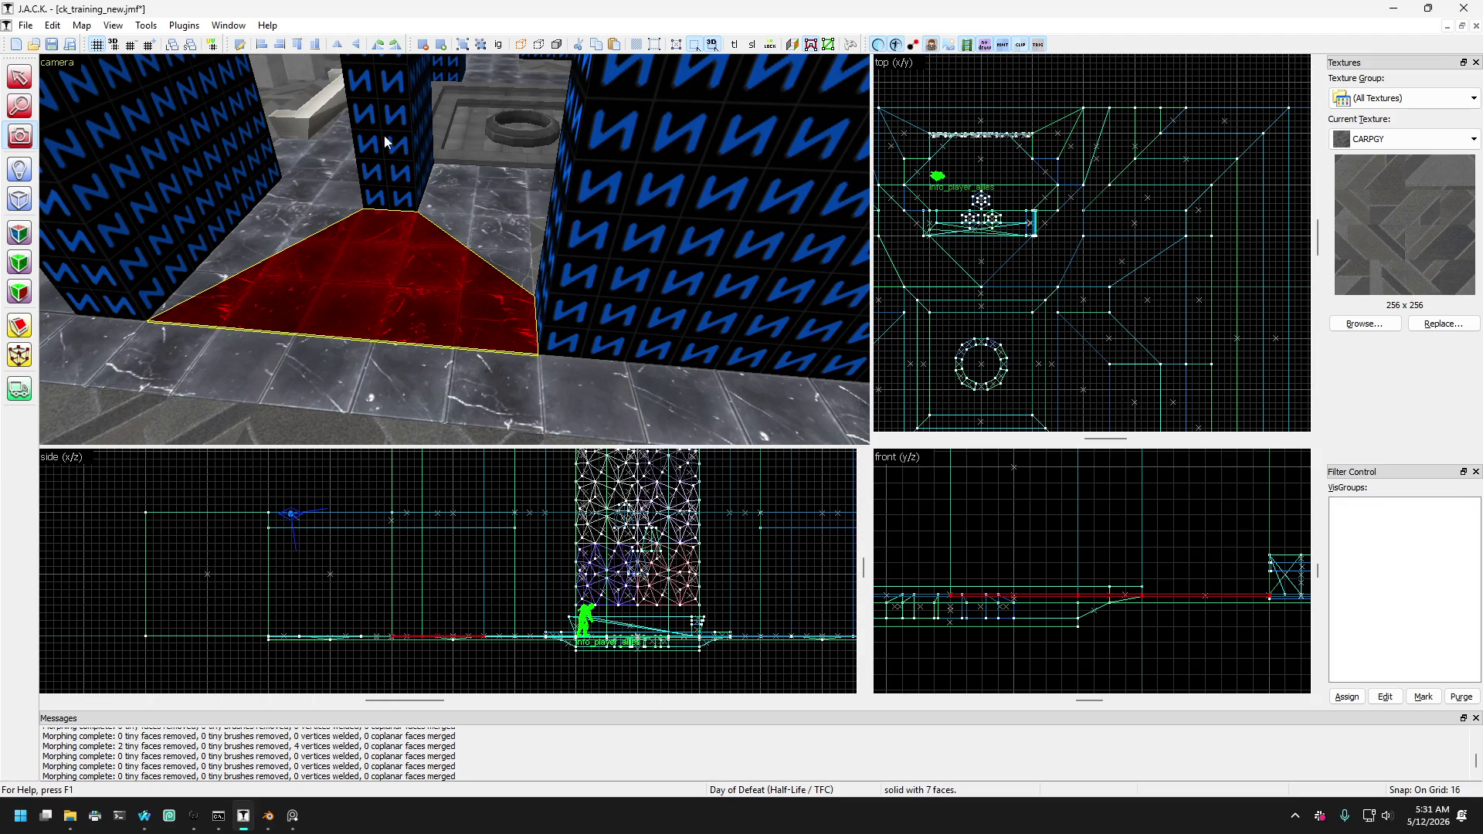
Cut the left red floor brush along a diagonal line with the Clipping tool.
left_click_drag(385, 142, 456, 257)
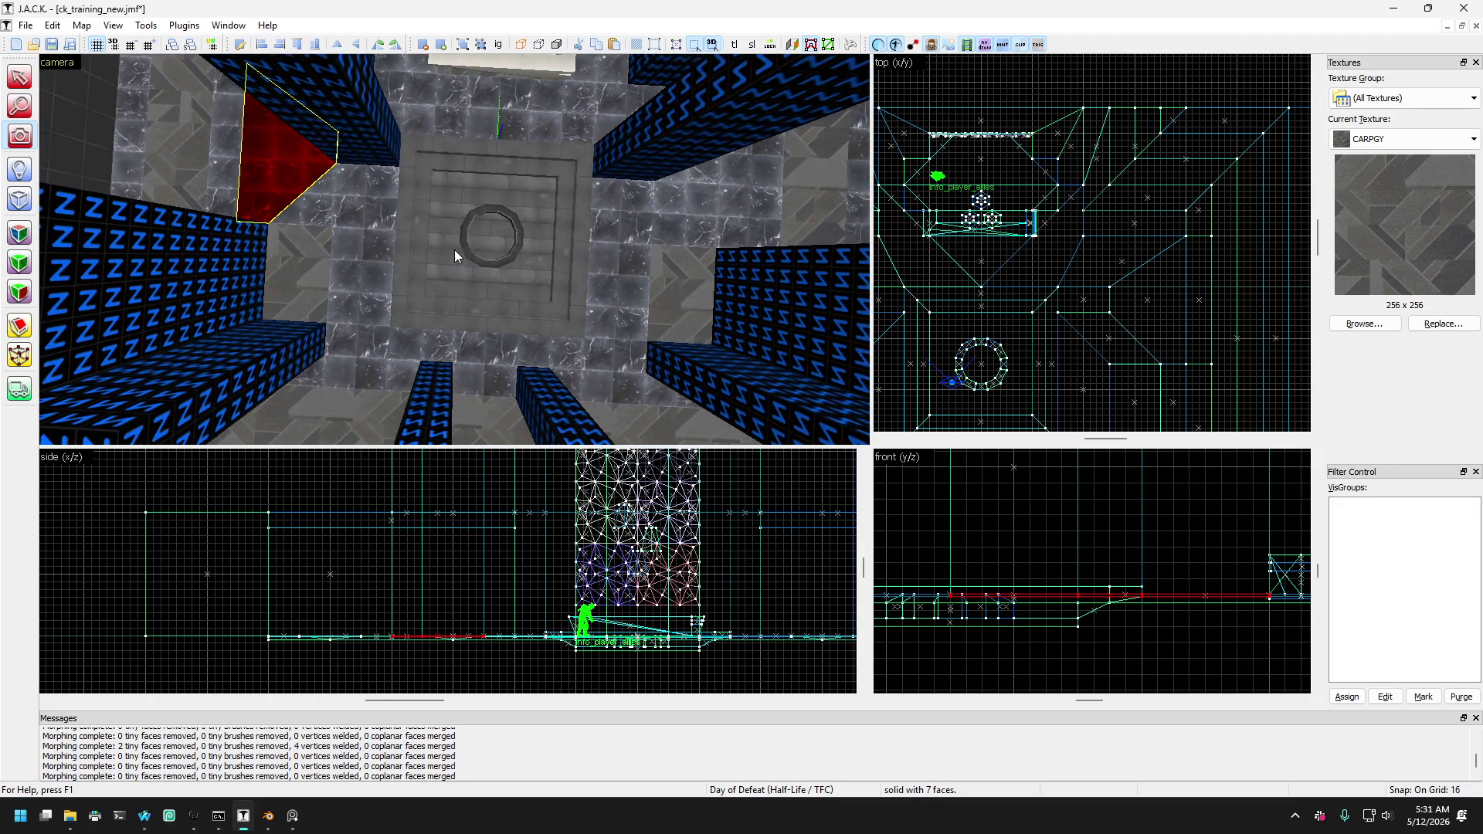
left_click(19, 78)
left_click(19, 326)
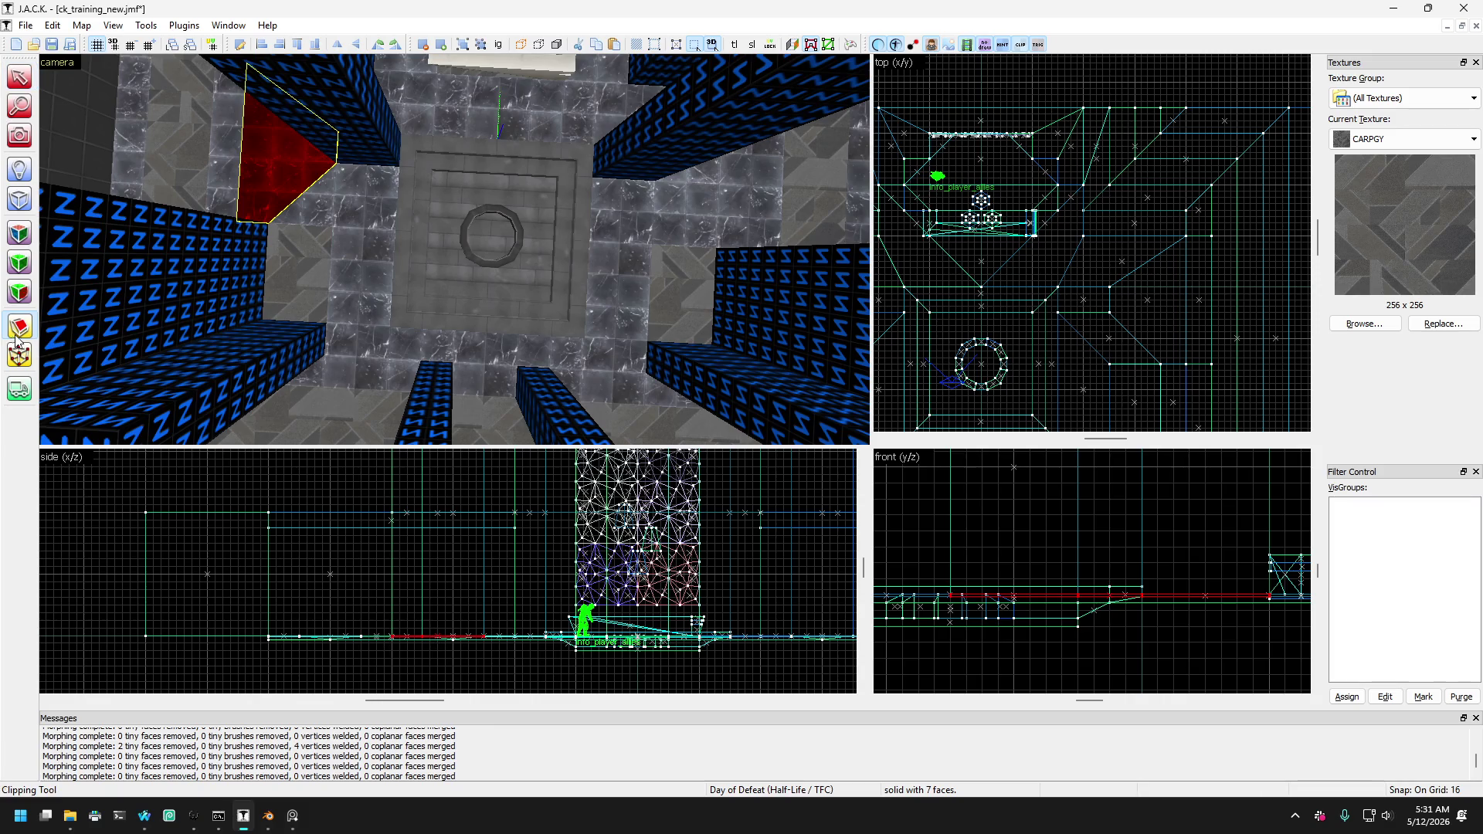
scroll(919, 266, "down", 2)
scroll(919, 266, "up", 3)
scroll(910, 289, "up", 3)
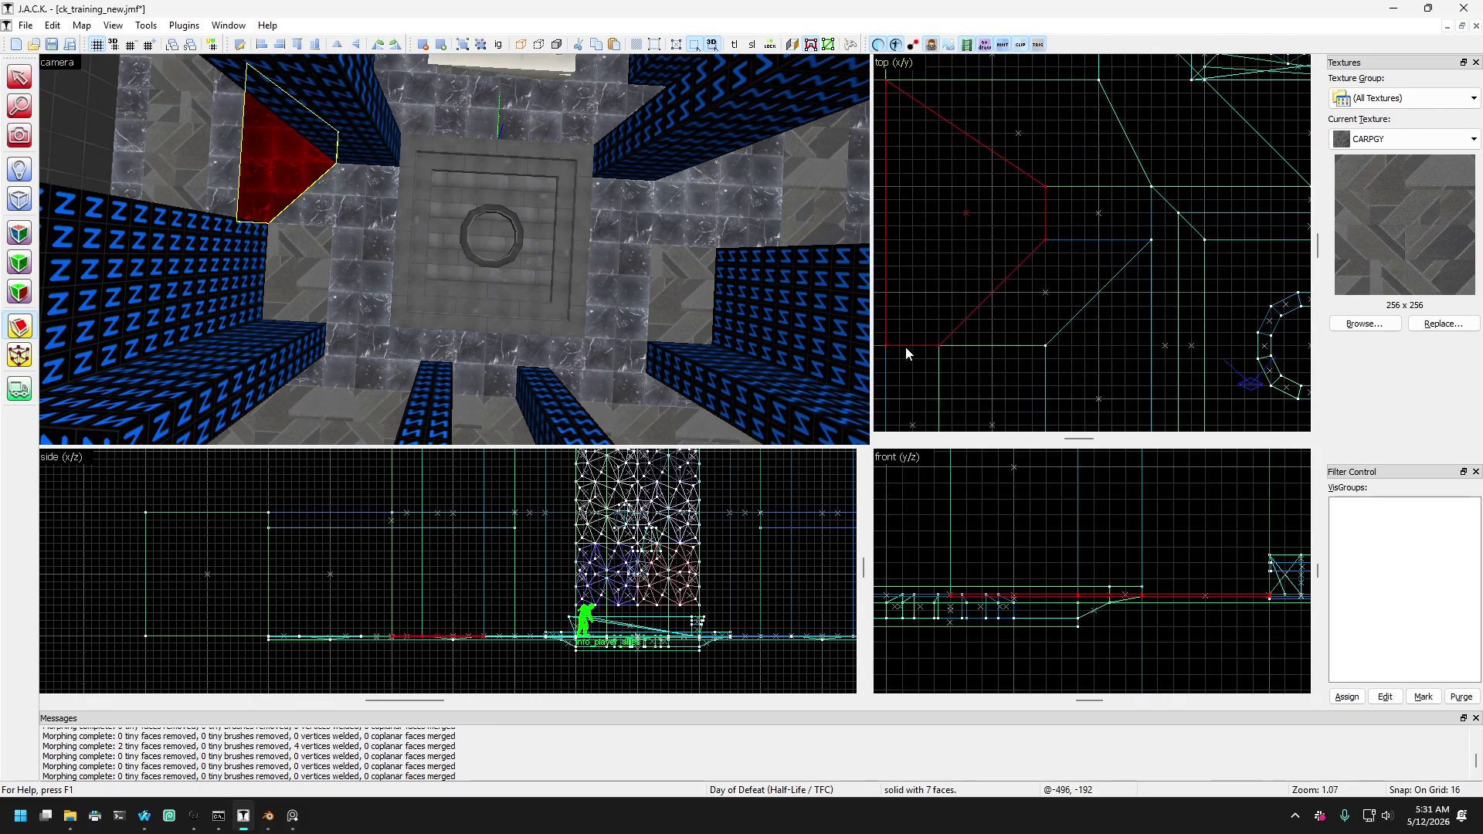
left_click_drag(887, 348, 1045, 244)
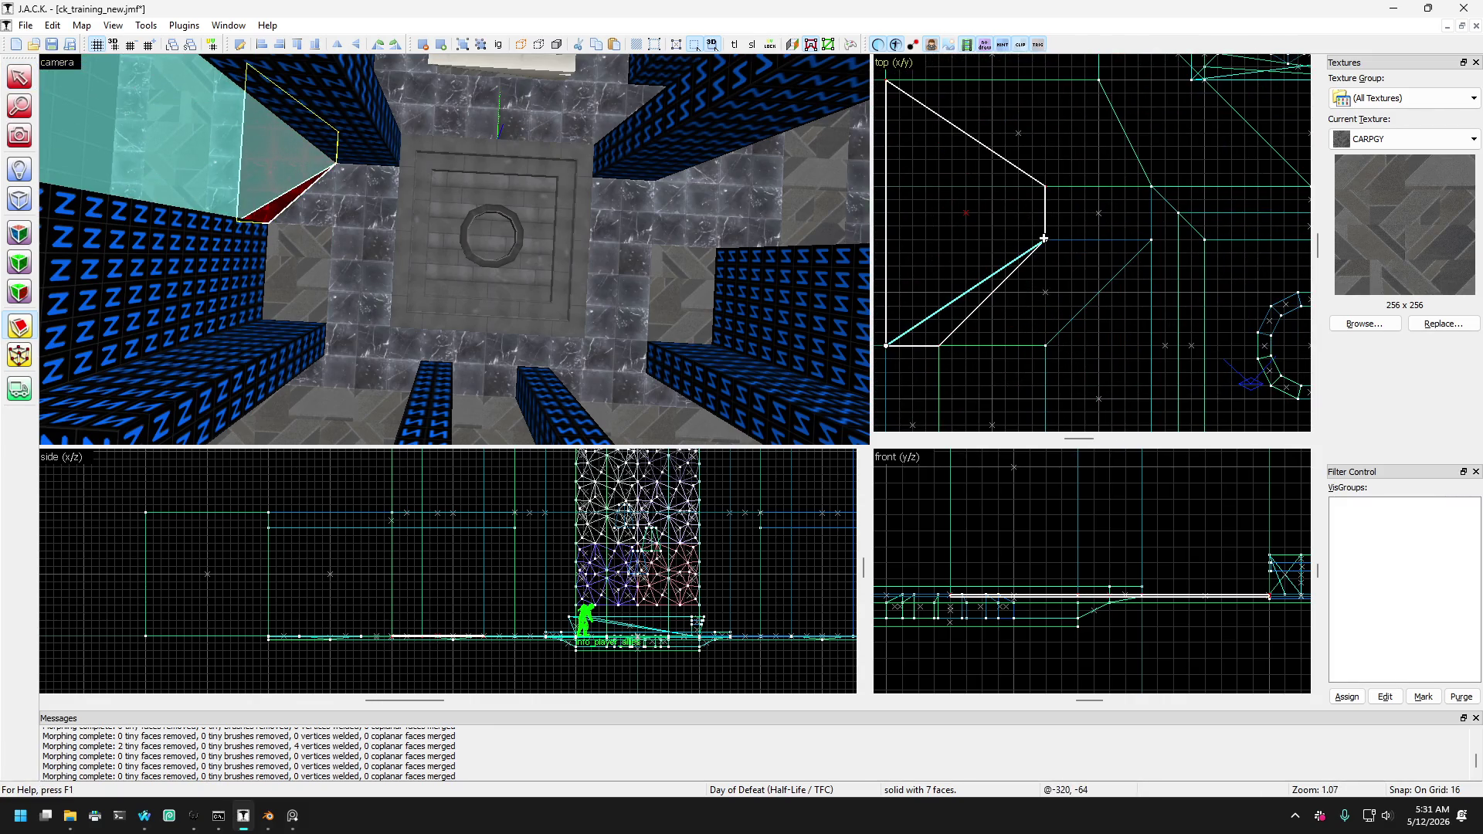
scroll(1046, 251, "down", 3)
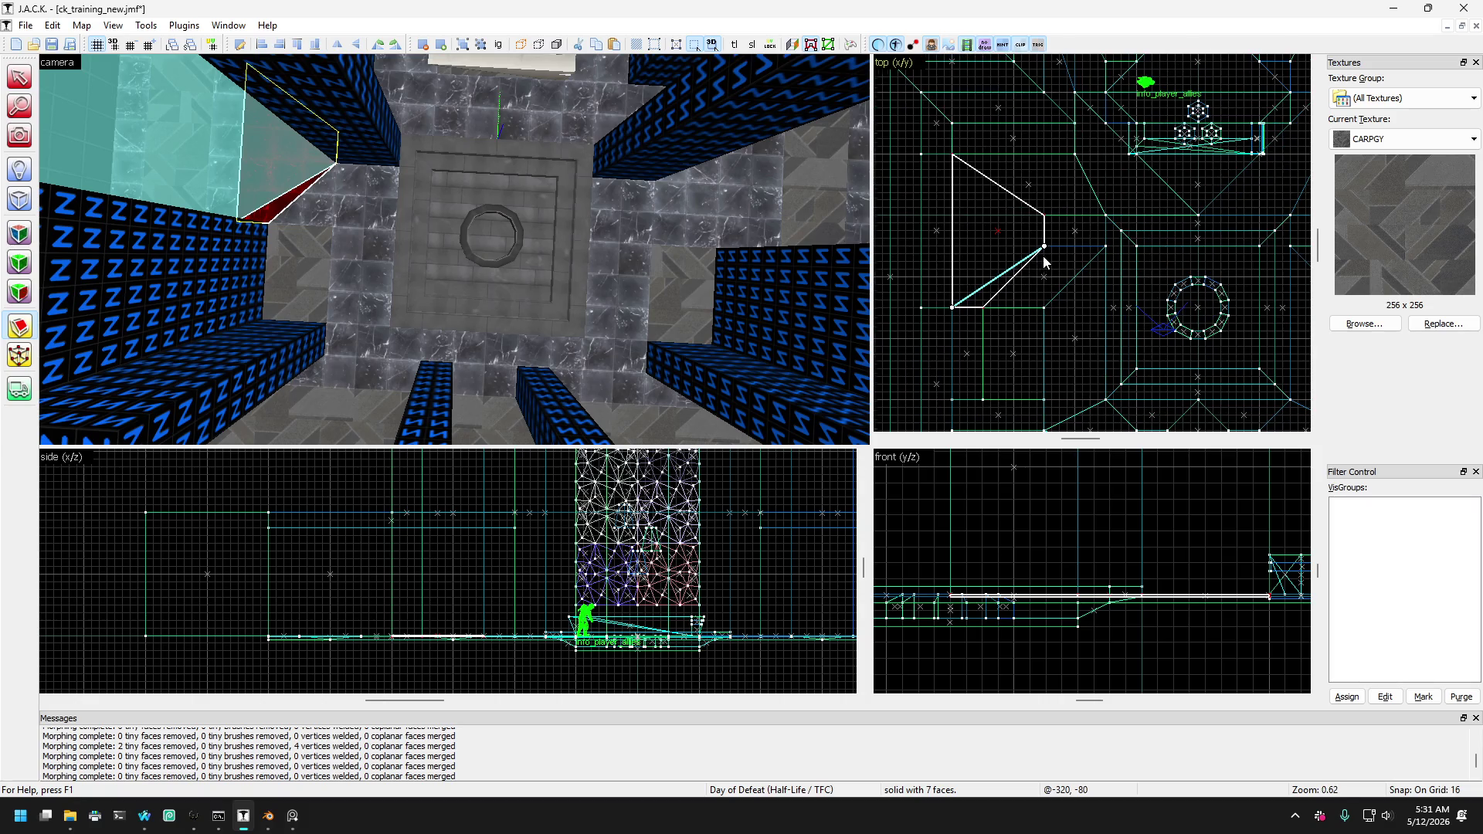
left_click(977, 286)
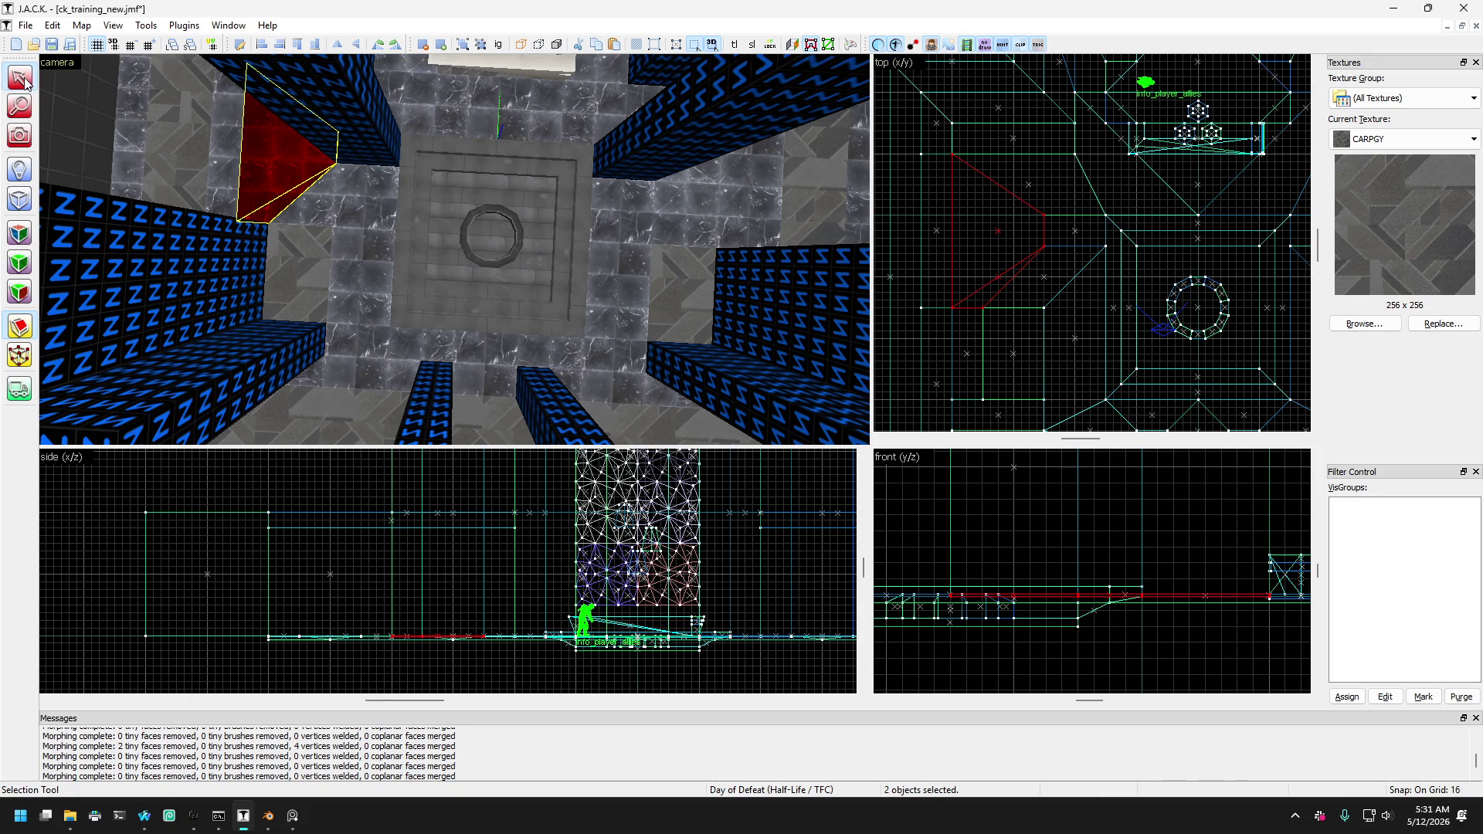
Clip the right red floor brush along a mirrored diagonal.
left_click(737, 223)
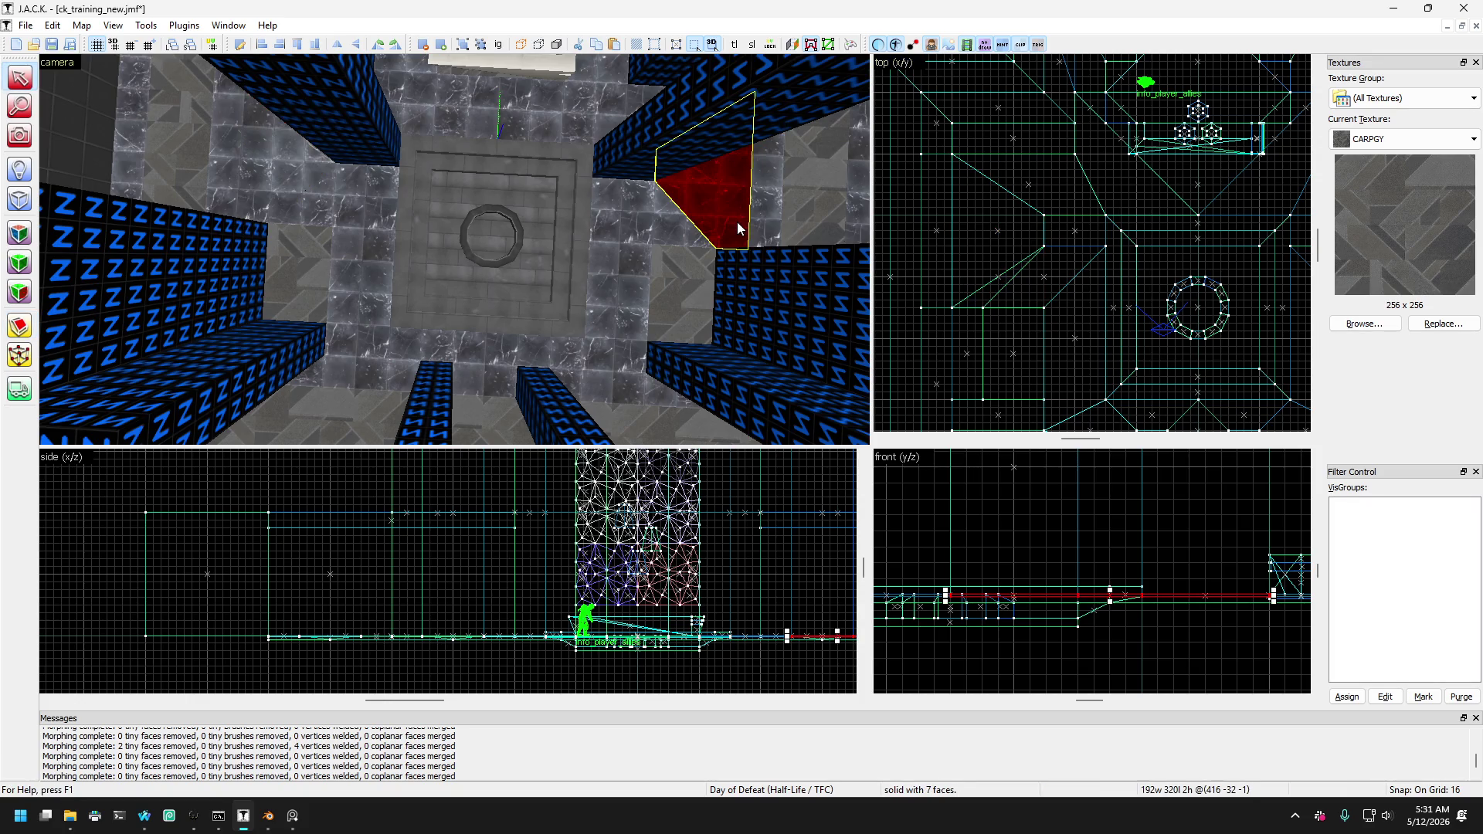
left_click(22, 329)
scroll(1171, 253, "up", 5)
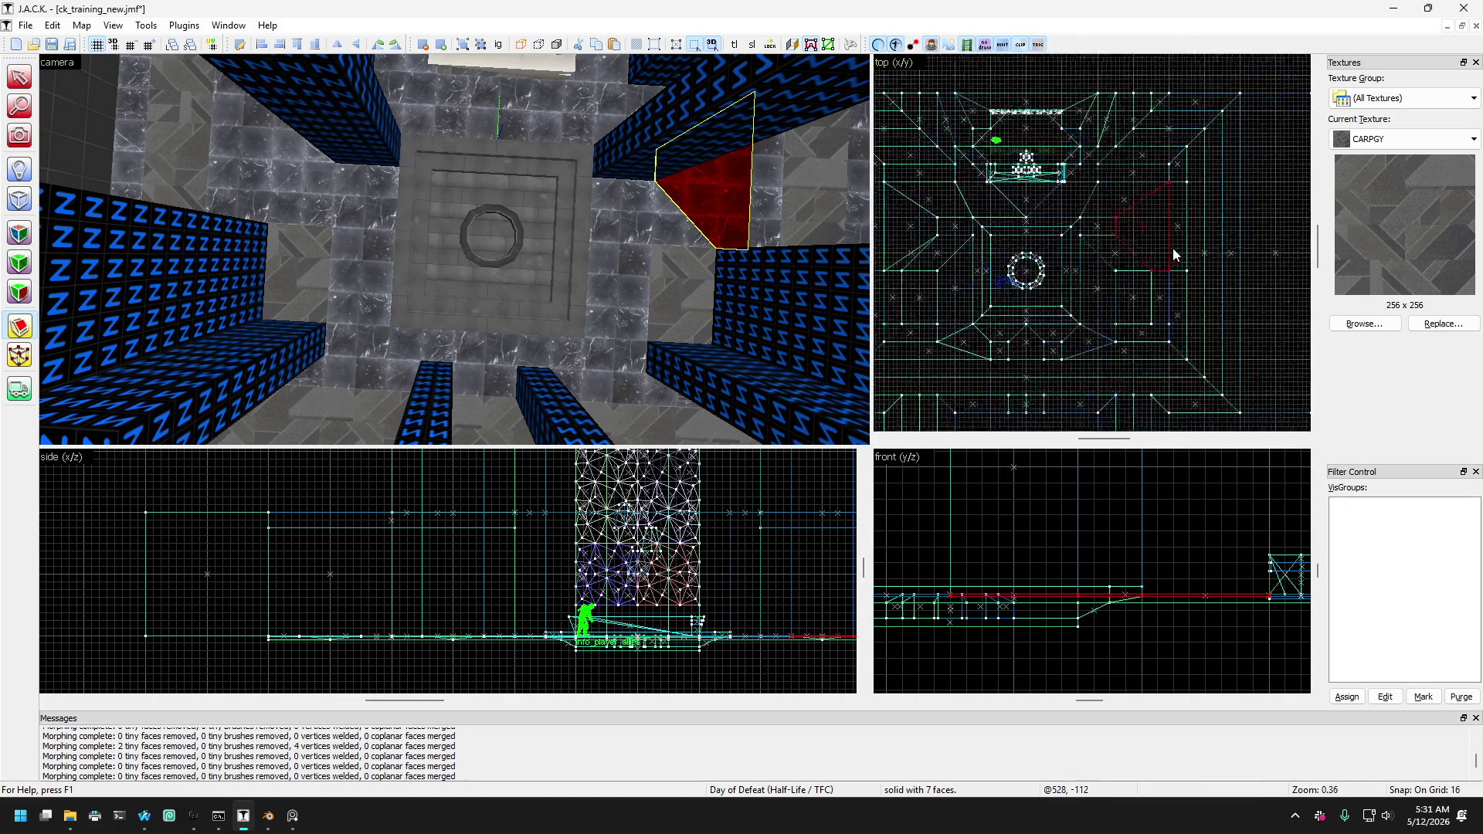
mouse_move(1164, 307)
left_mouse_down()
mouse_move(1059, 265)
mouse_move(1007, 207)
left_mouse_up()
key("Return")
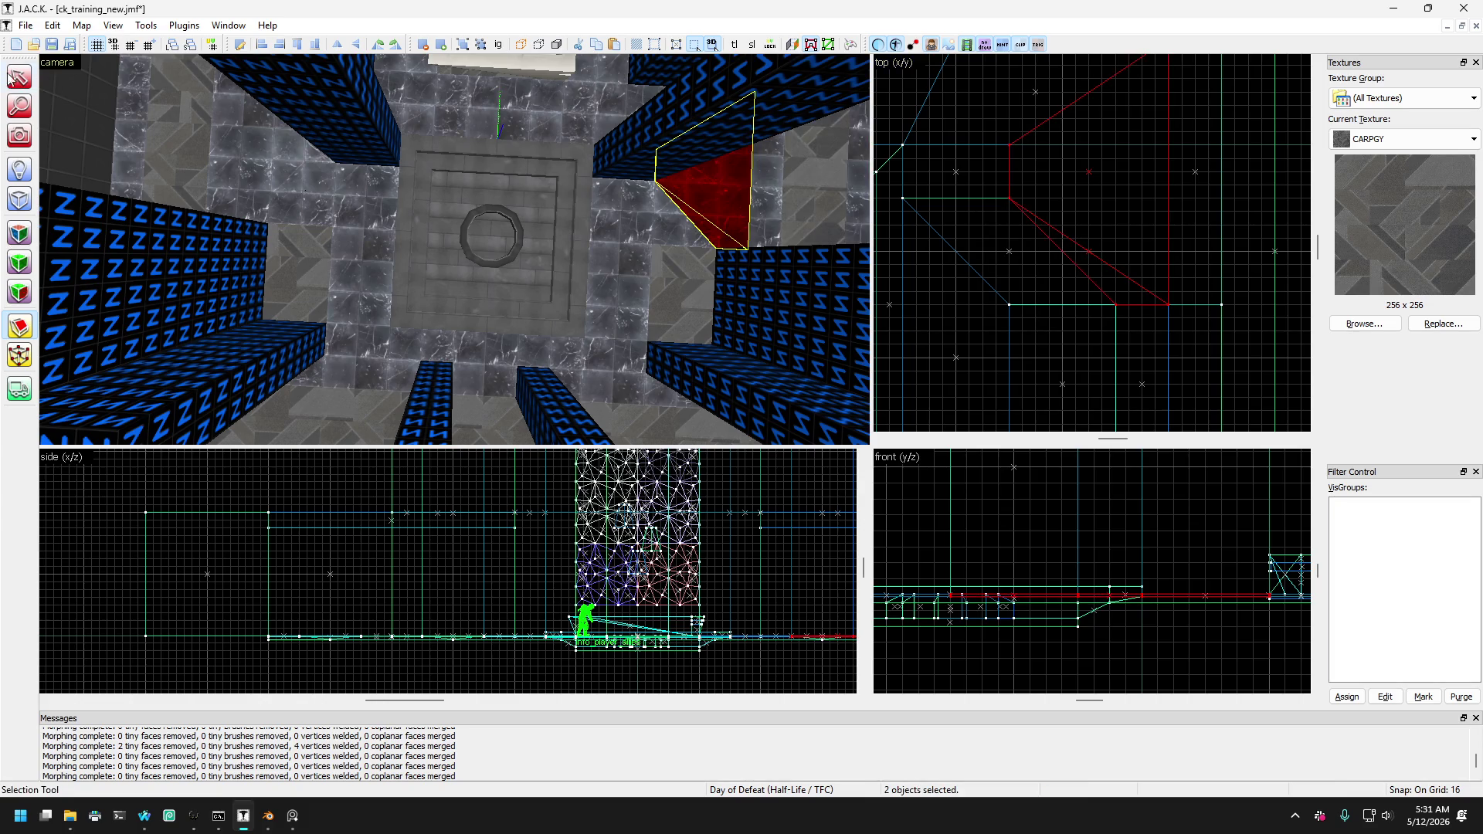
Select the thin red panel brushes on both sides of the pillar.
left_click(10, 74)
left_click(249, 203)
left_click(234, 203)
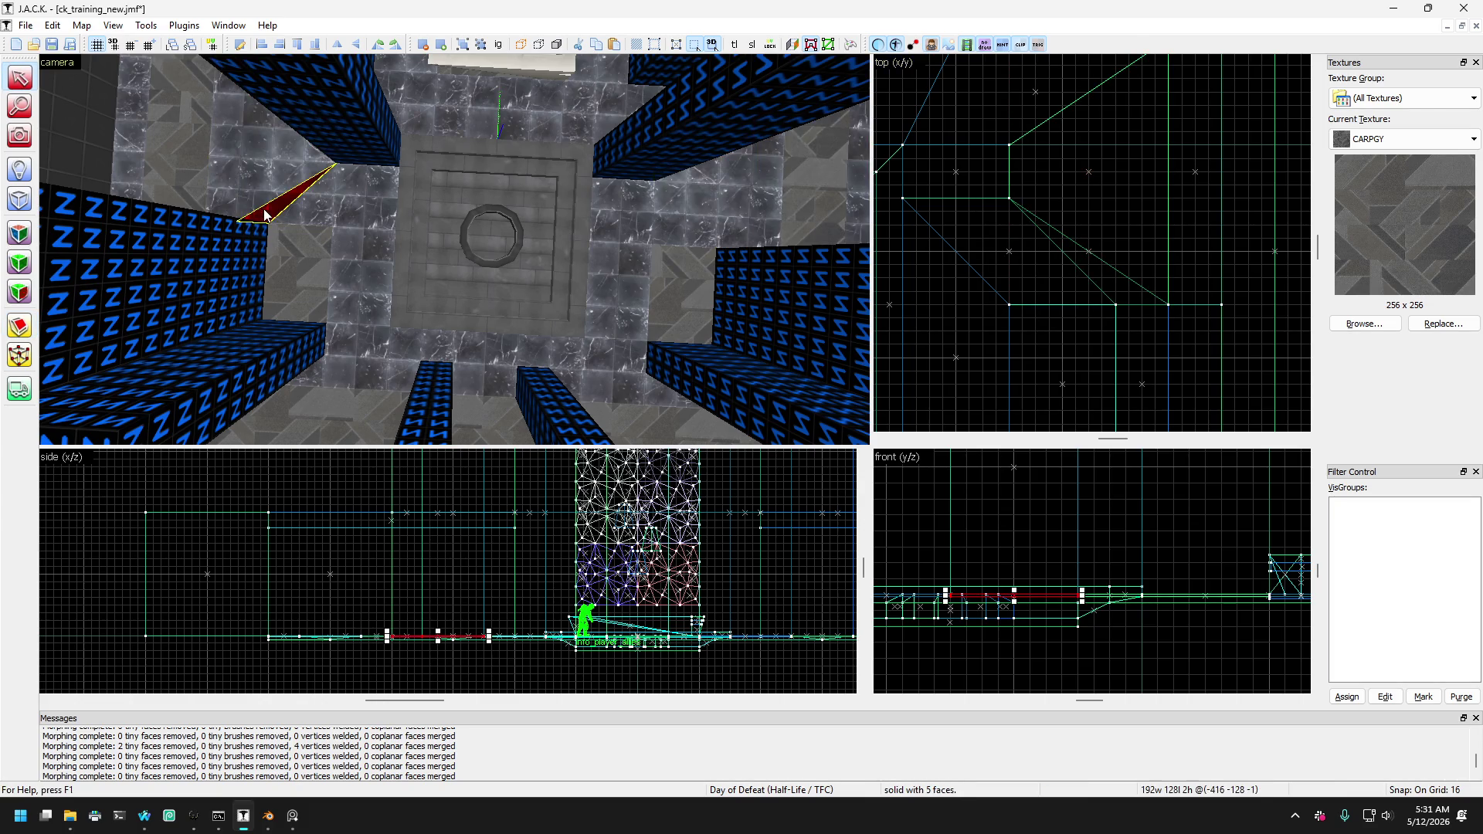
key("d")
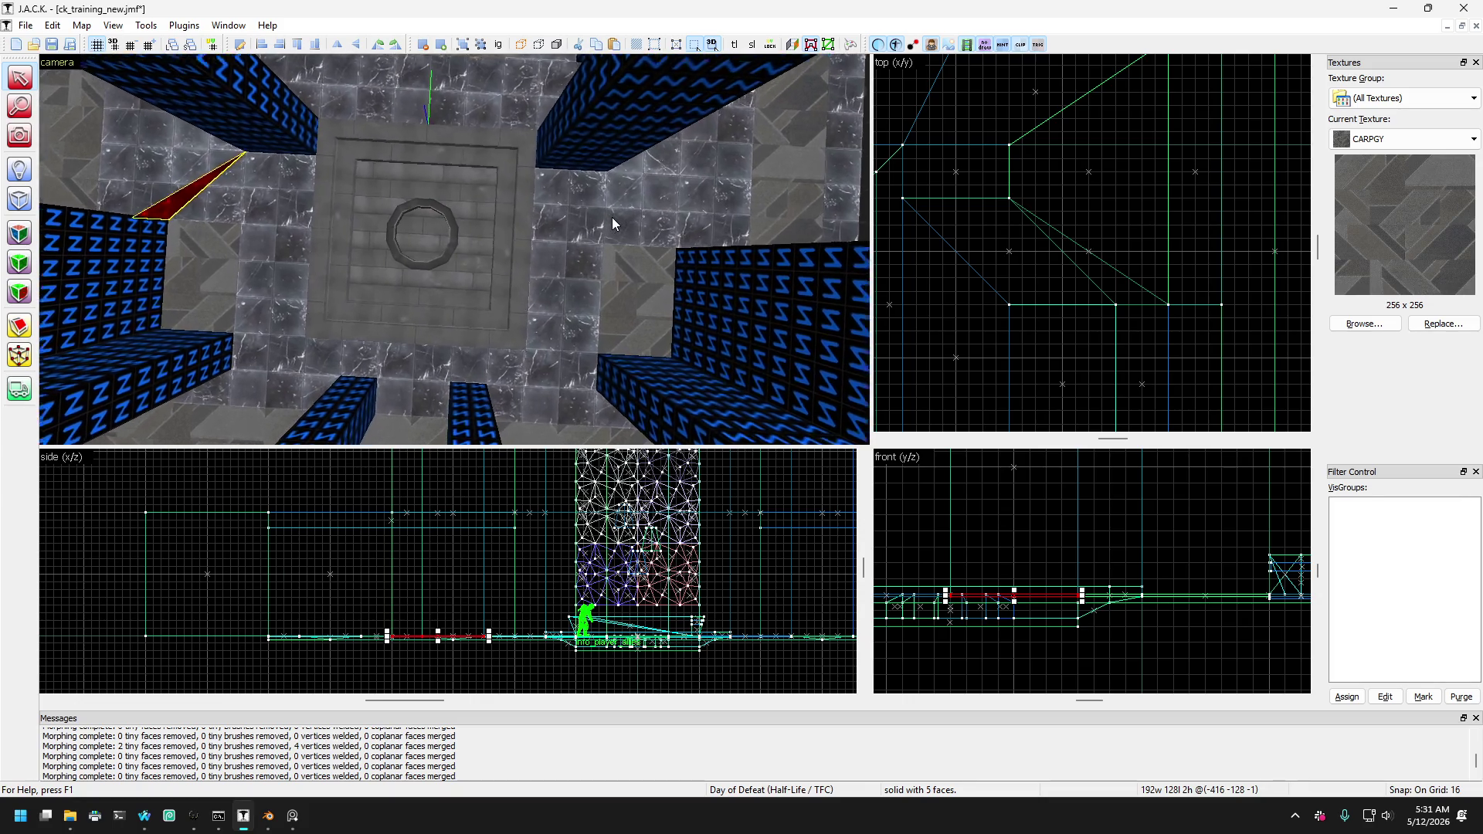
left_click(663, 232, "ctrl")
left_click(631, 237)
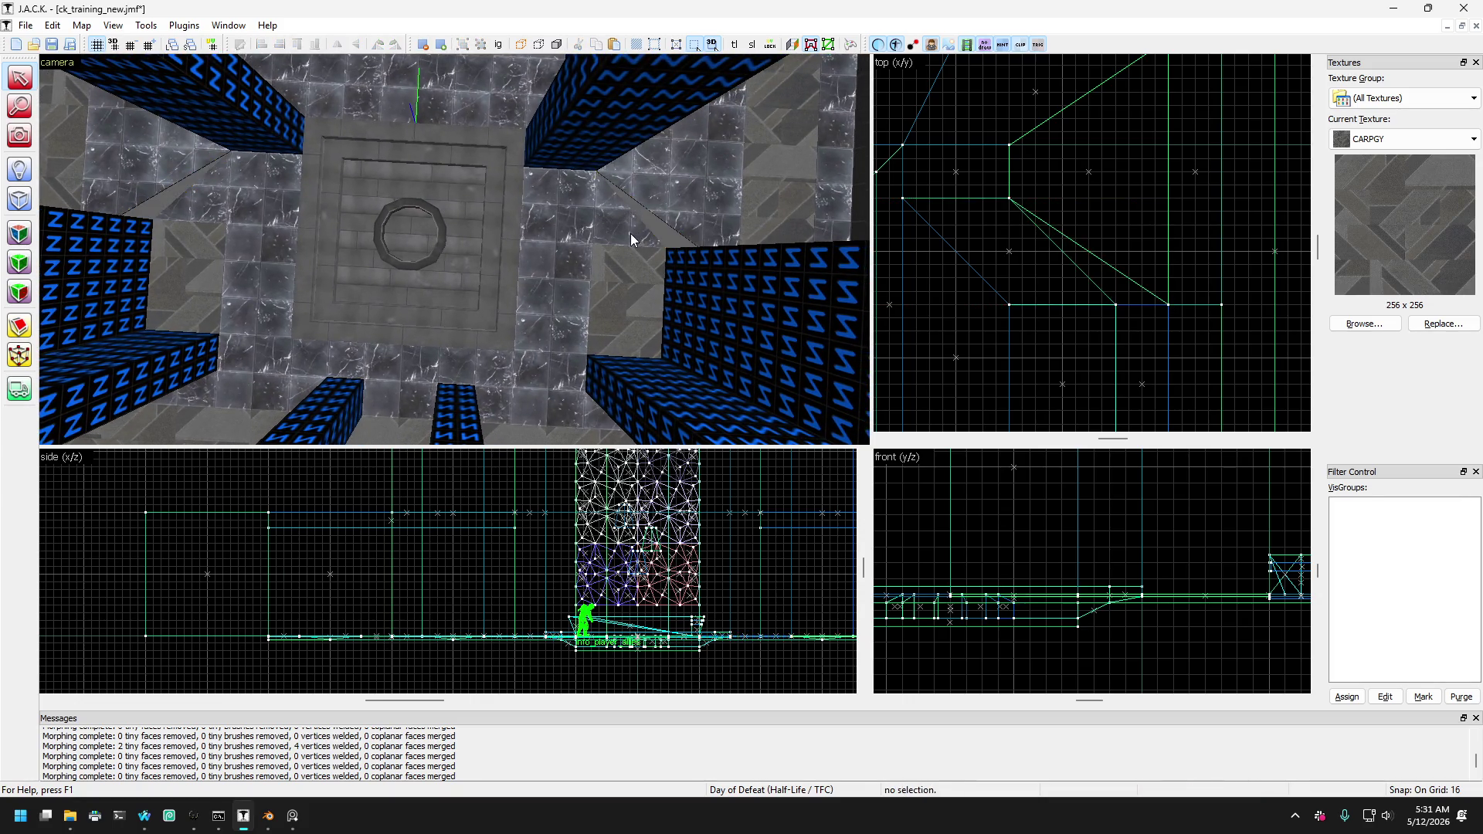
key("a")
left_click(247, 213, "ctrl")
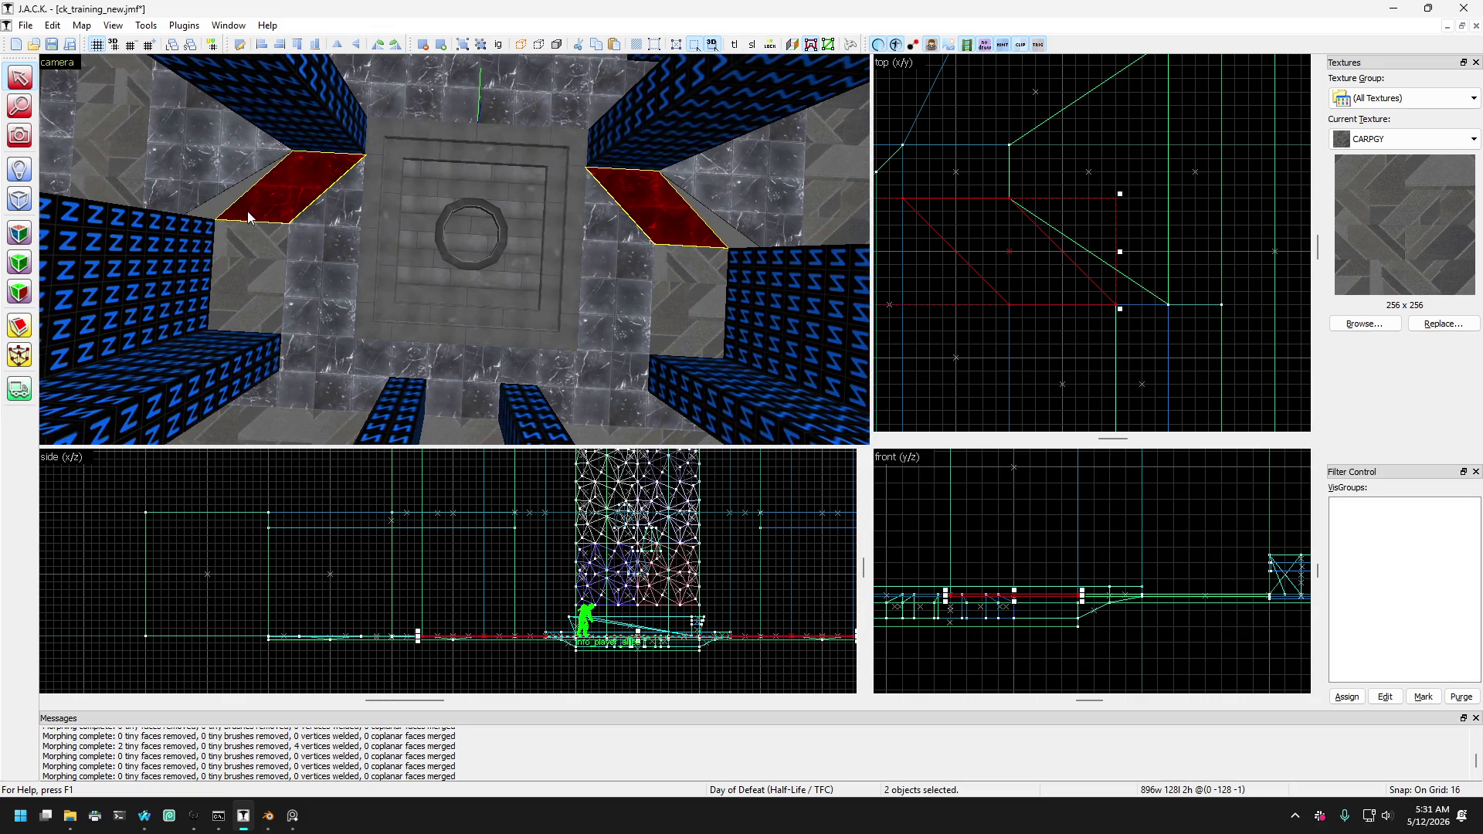
Slant both panels into parallelograms by pulling their corners outward, then clear the selection.
left_click(18, 358)
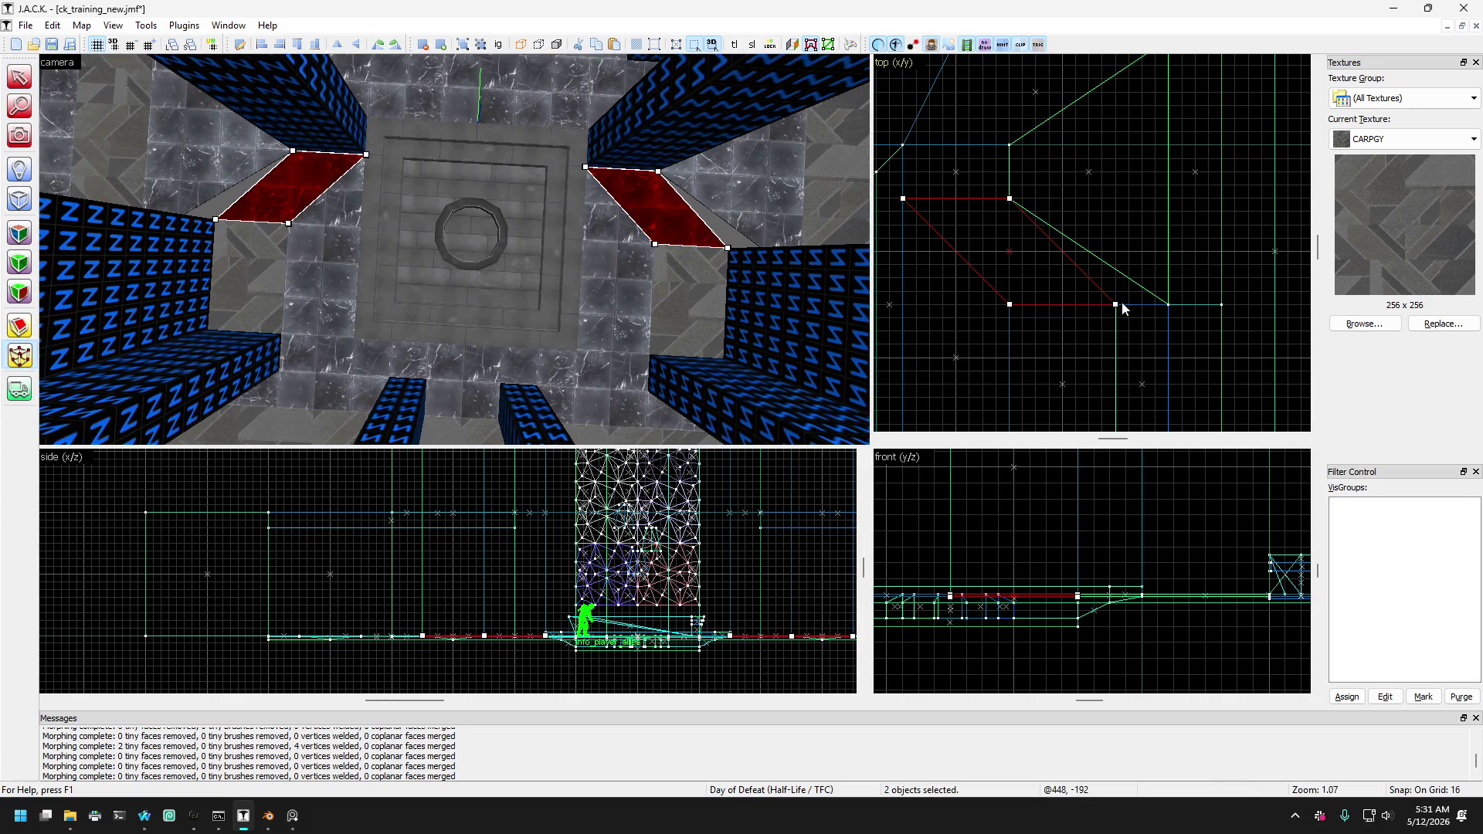
left_click_drag(1114, 308, 1168, 306)
scroll(1171, 306, "down", 4)
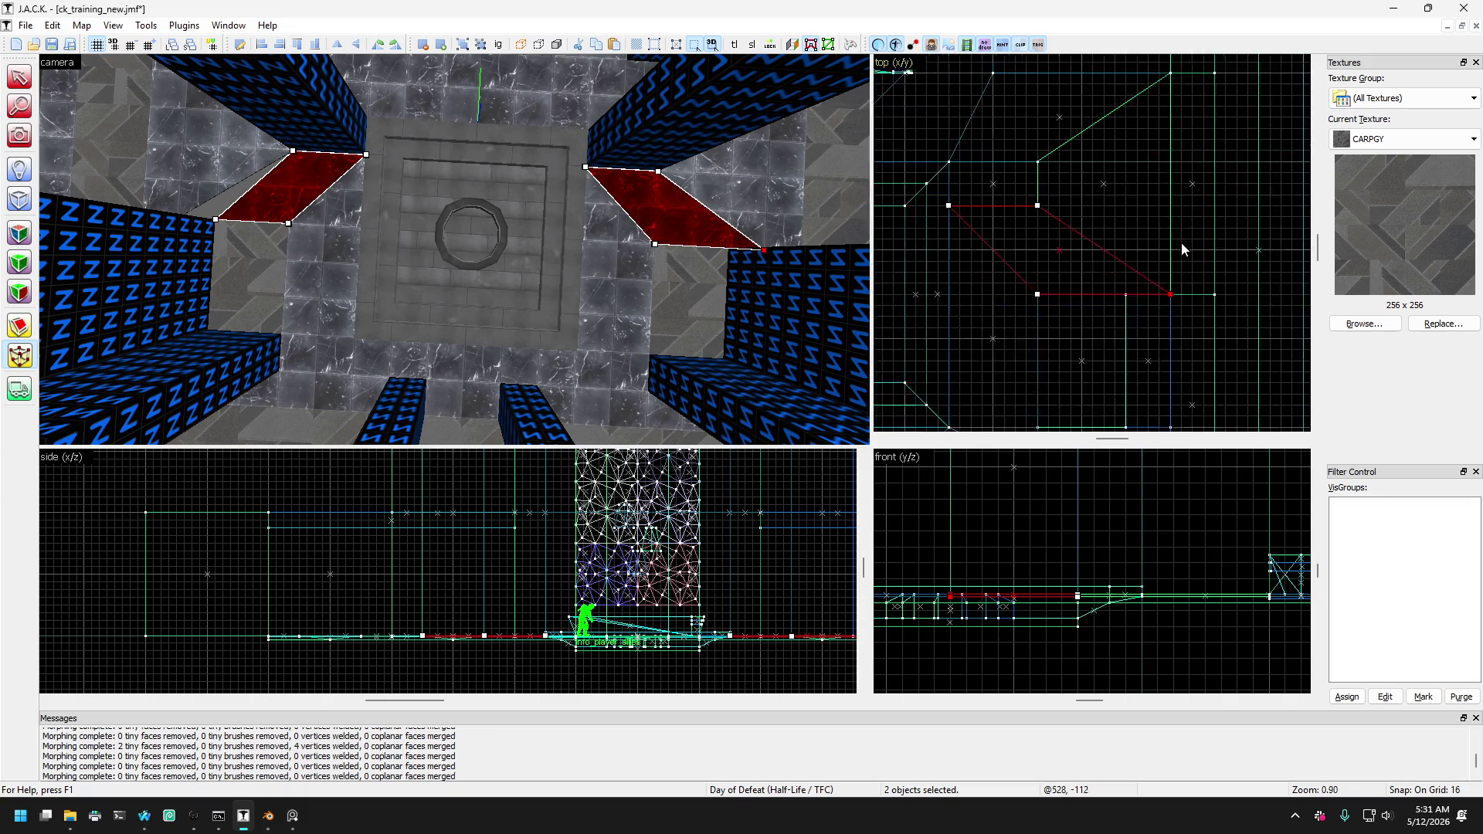
scroll(1004, 255, "up", 4)
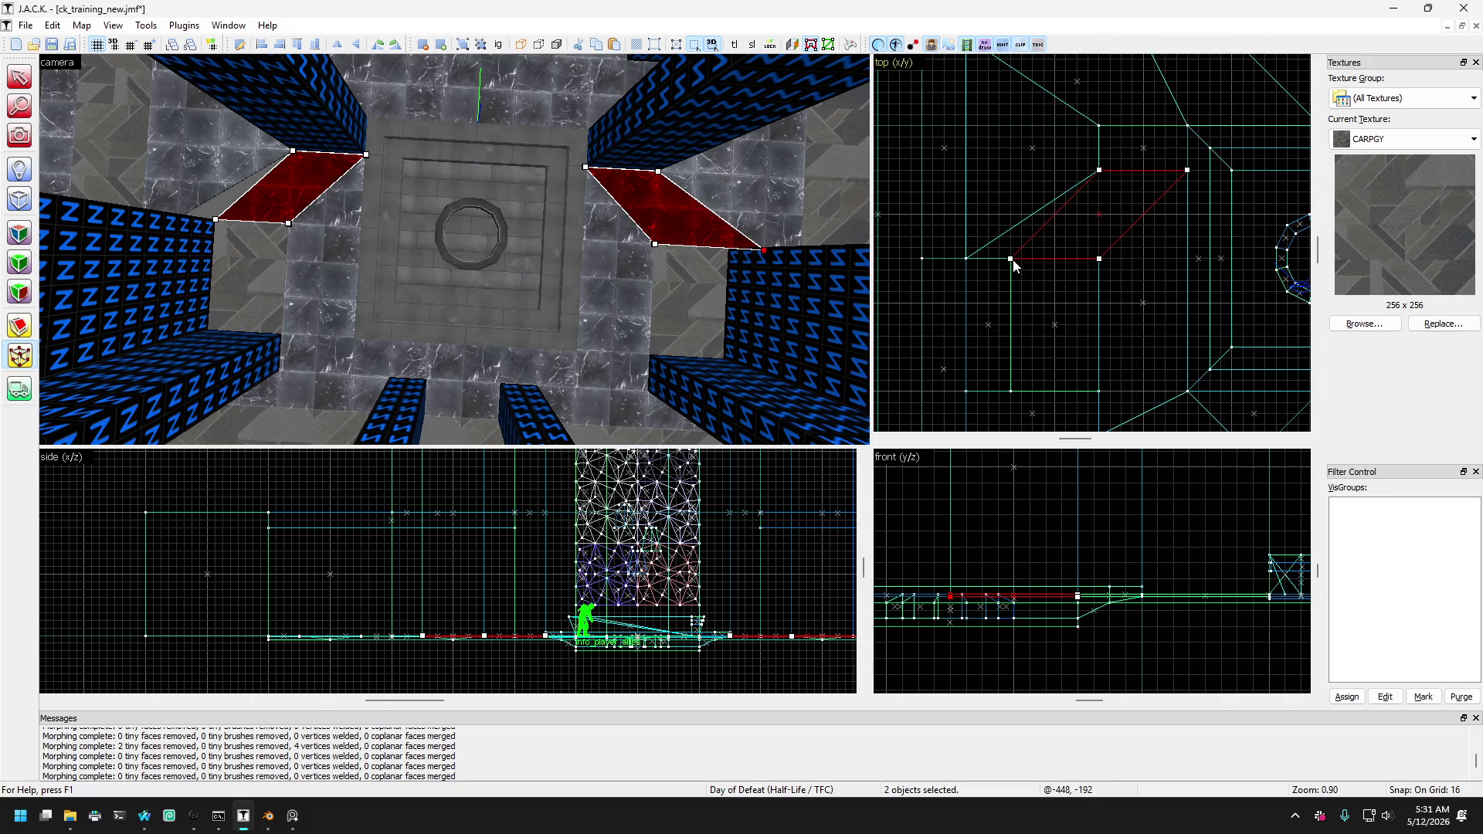
left_click_drag(1009, 260, 958, 255)
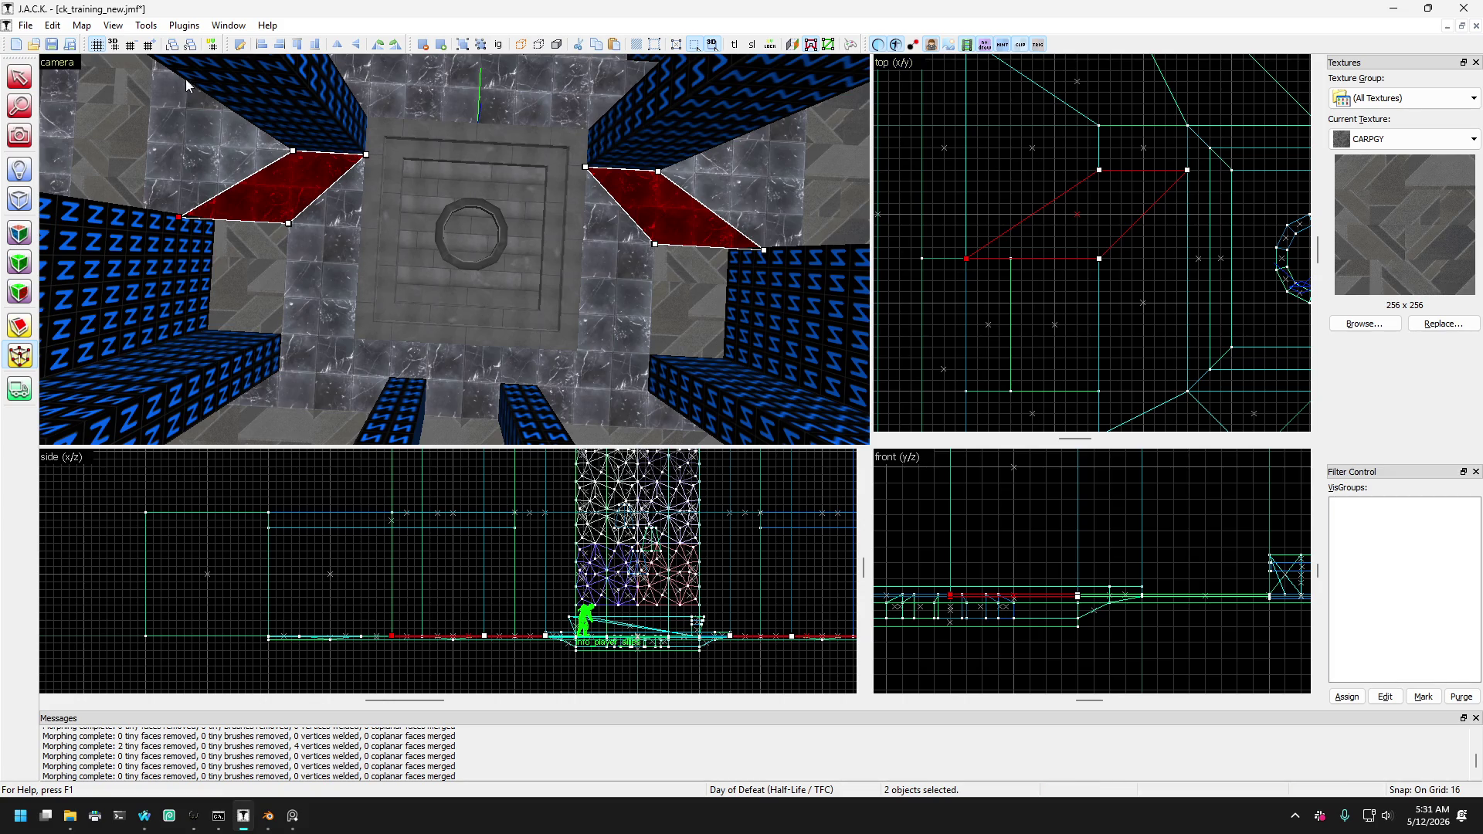
left_click(31, 83)
scroll(118, 174, "down", 10)
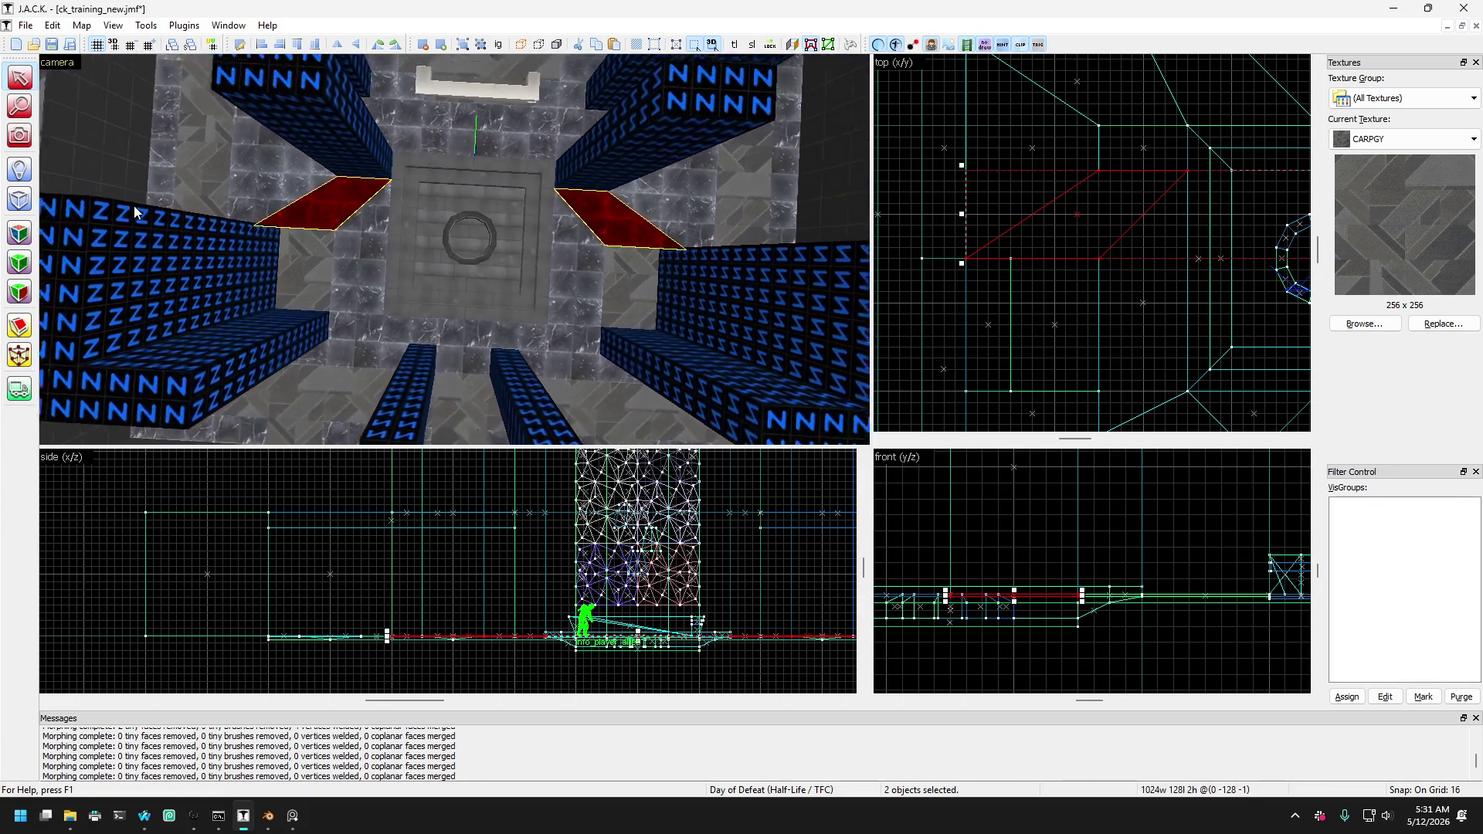
key("Escape")
scroll(454, 249, "up", 8)
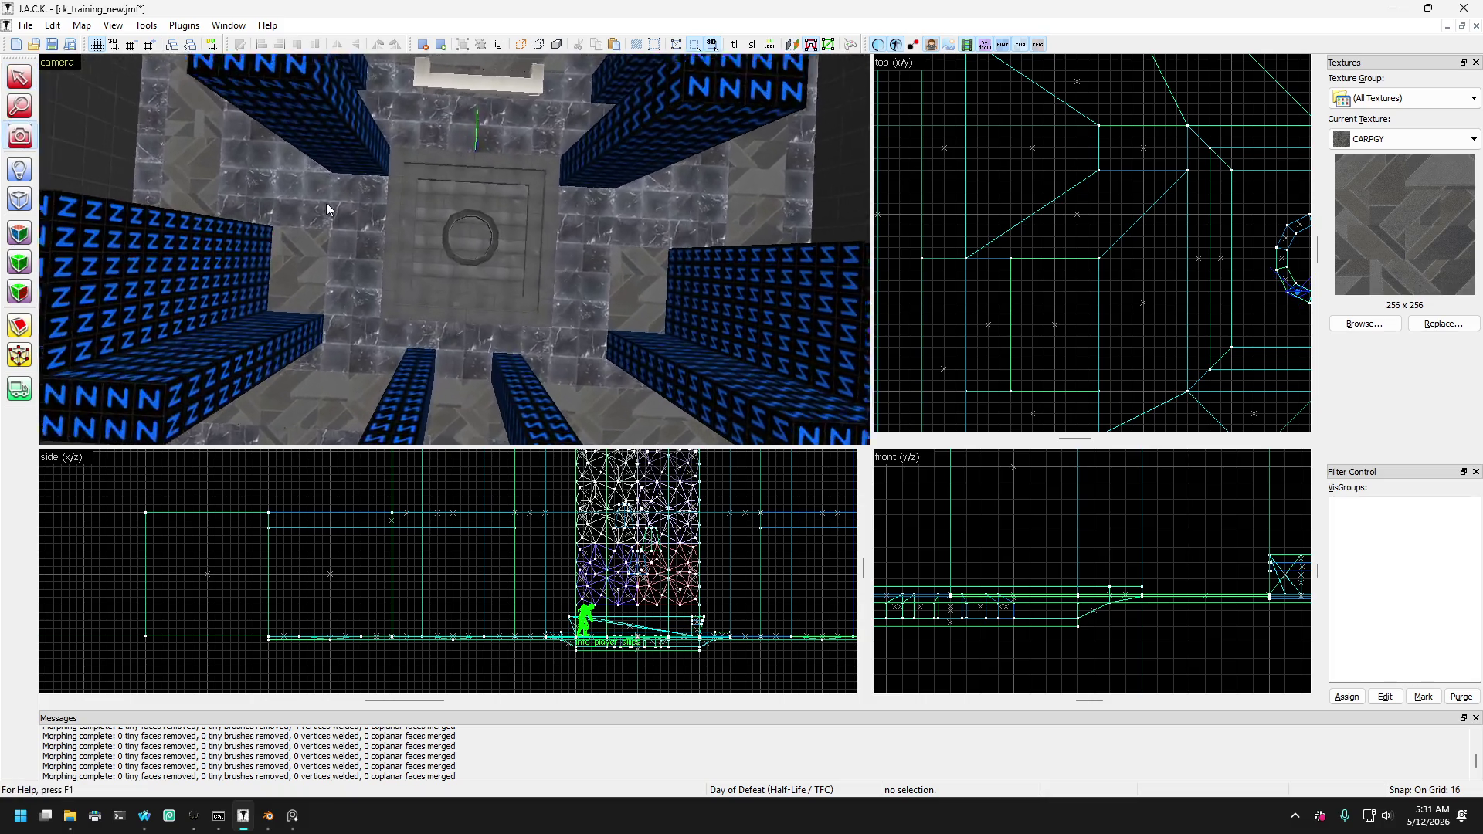
Resize the floor brush beside the pit to 320 by 128 units.
key("Up")
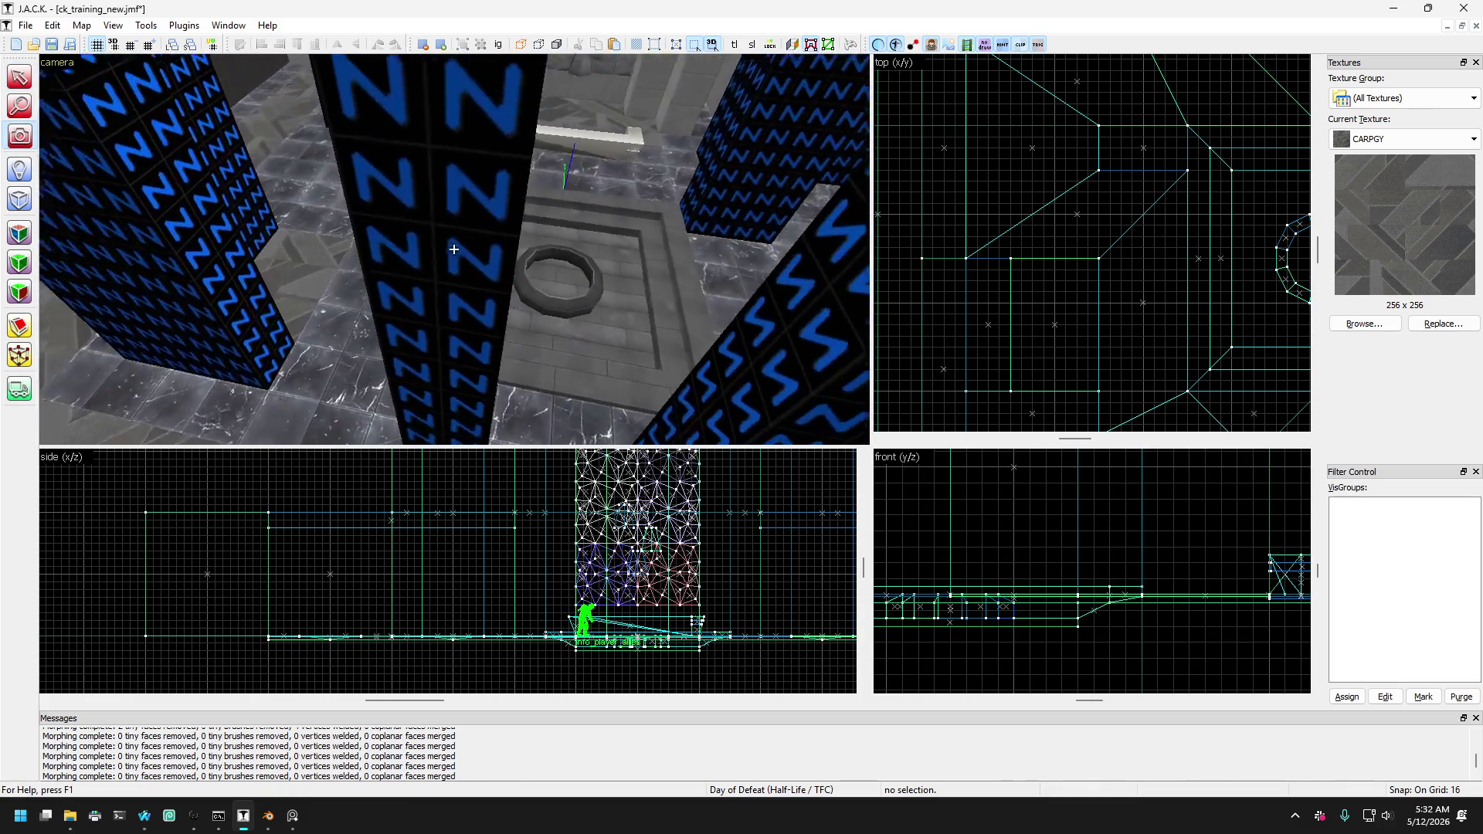
scroll(454, 250, "up", 4)
left_click_drag(454, 248, 99, 130)
left_click(19, 77)
left_click(226, 293)
mouse_move(226, 293)
left_mouse_down()
mouse_move(304, 336)
mouse_move(295, 325)
mouse_move(380, 397)
mouse_move(282, 292)
mouse_move(281, 260)
left_mouse_up()
key("Escape")
Save the map ck_training_new.jmf.
left_click(19, 135)
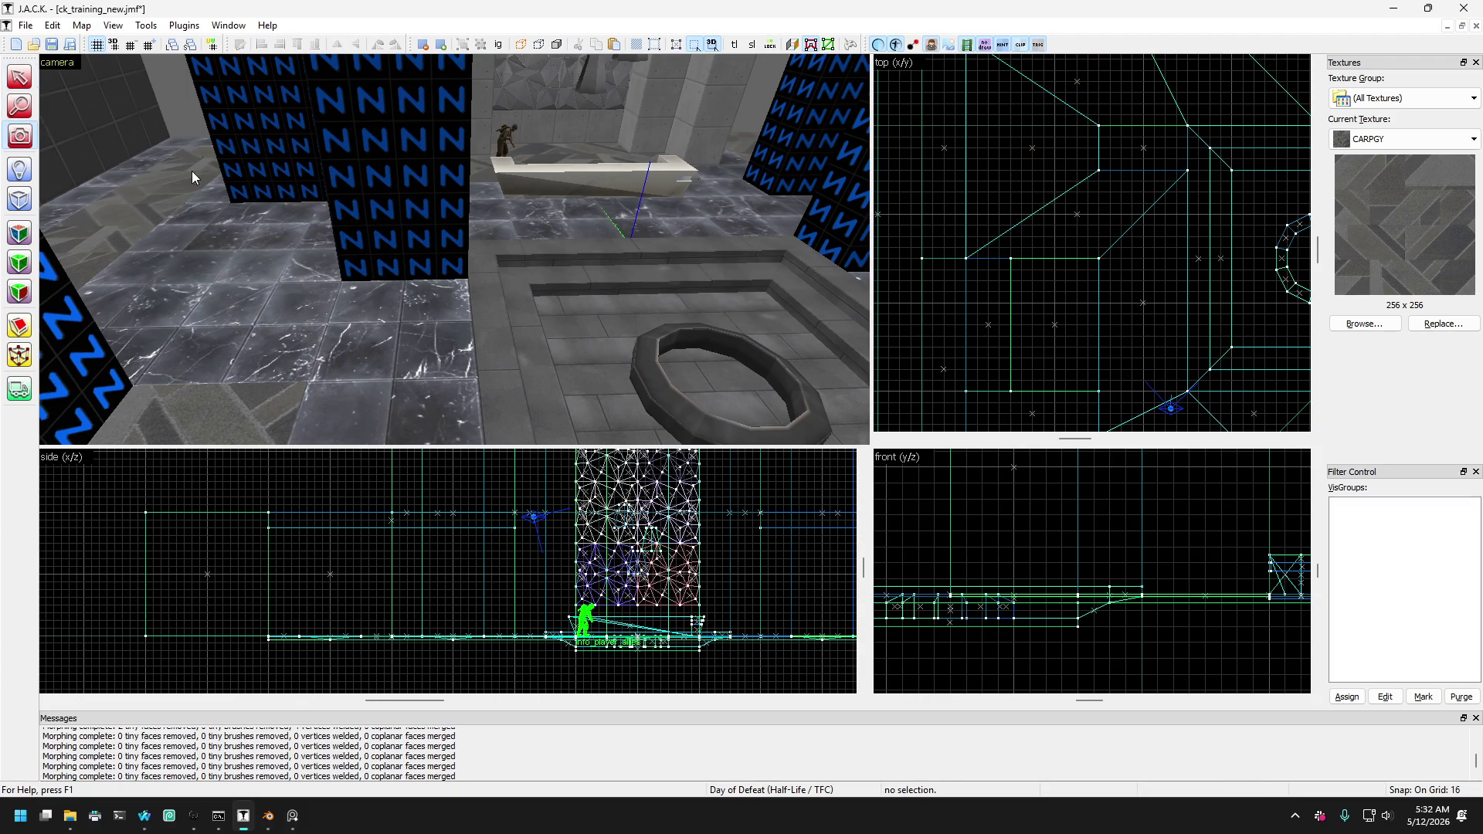
left_click_drag(191, 170, 454, 249)
left_click(23, 27)
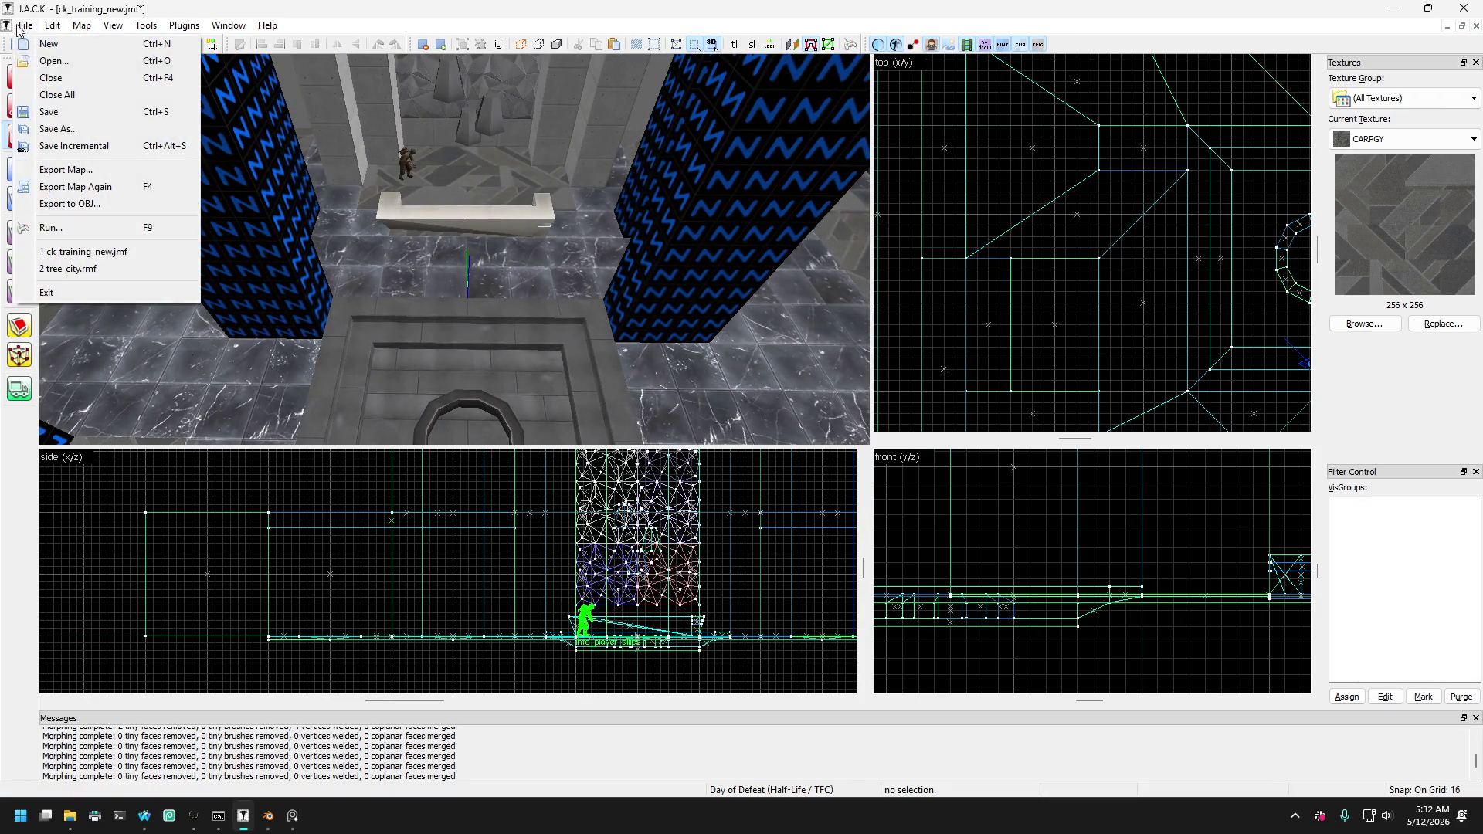
left_click(34, 103)
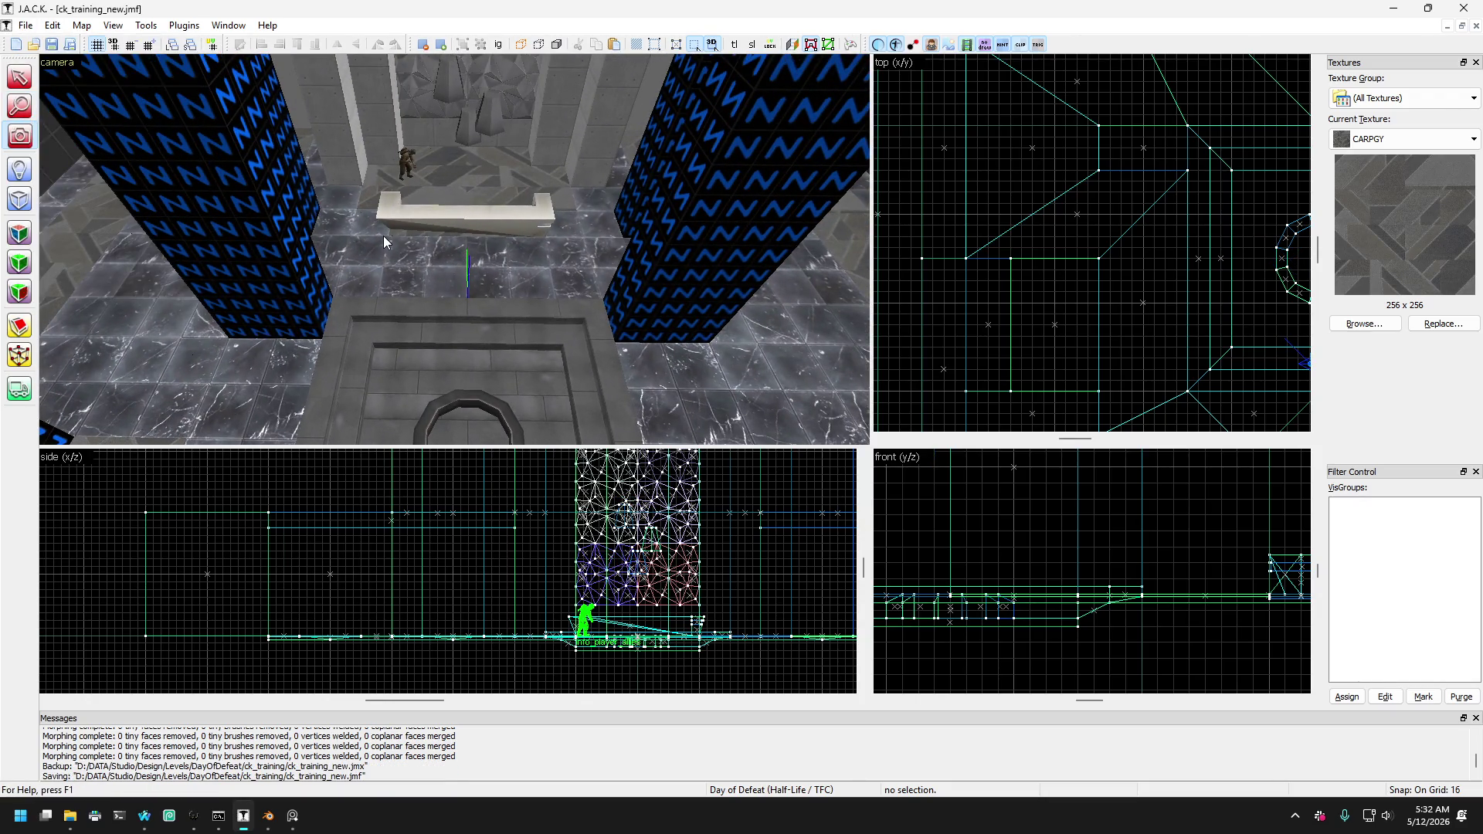
left_click_drag(384, 236, 384, 236)
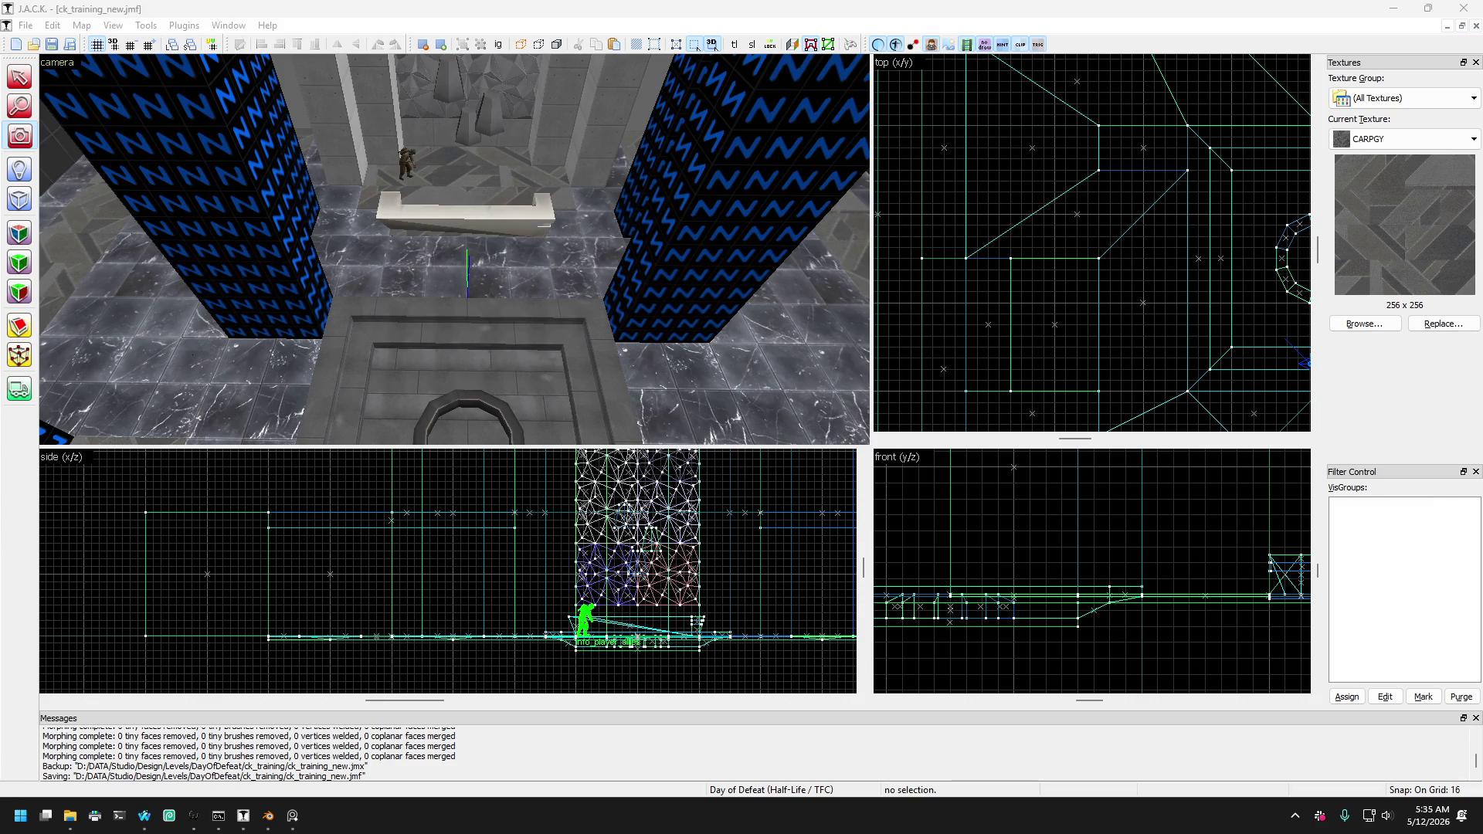
Pull the view back and drag-select the 111 objects of the central room.
left_click(333, 250)
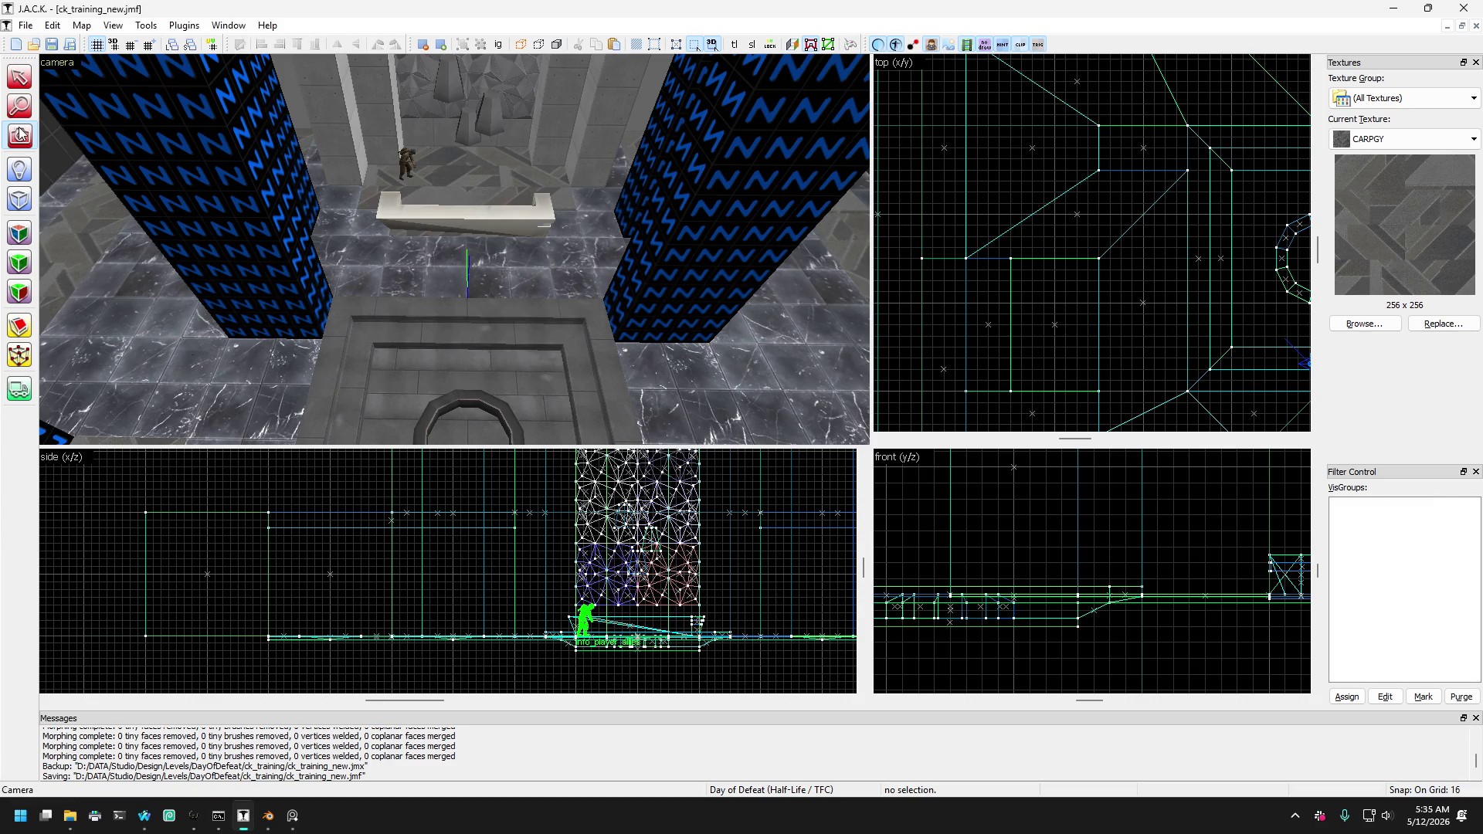
key("z")
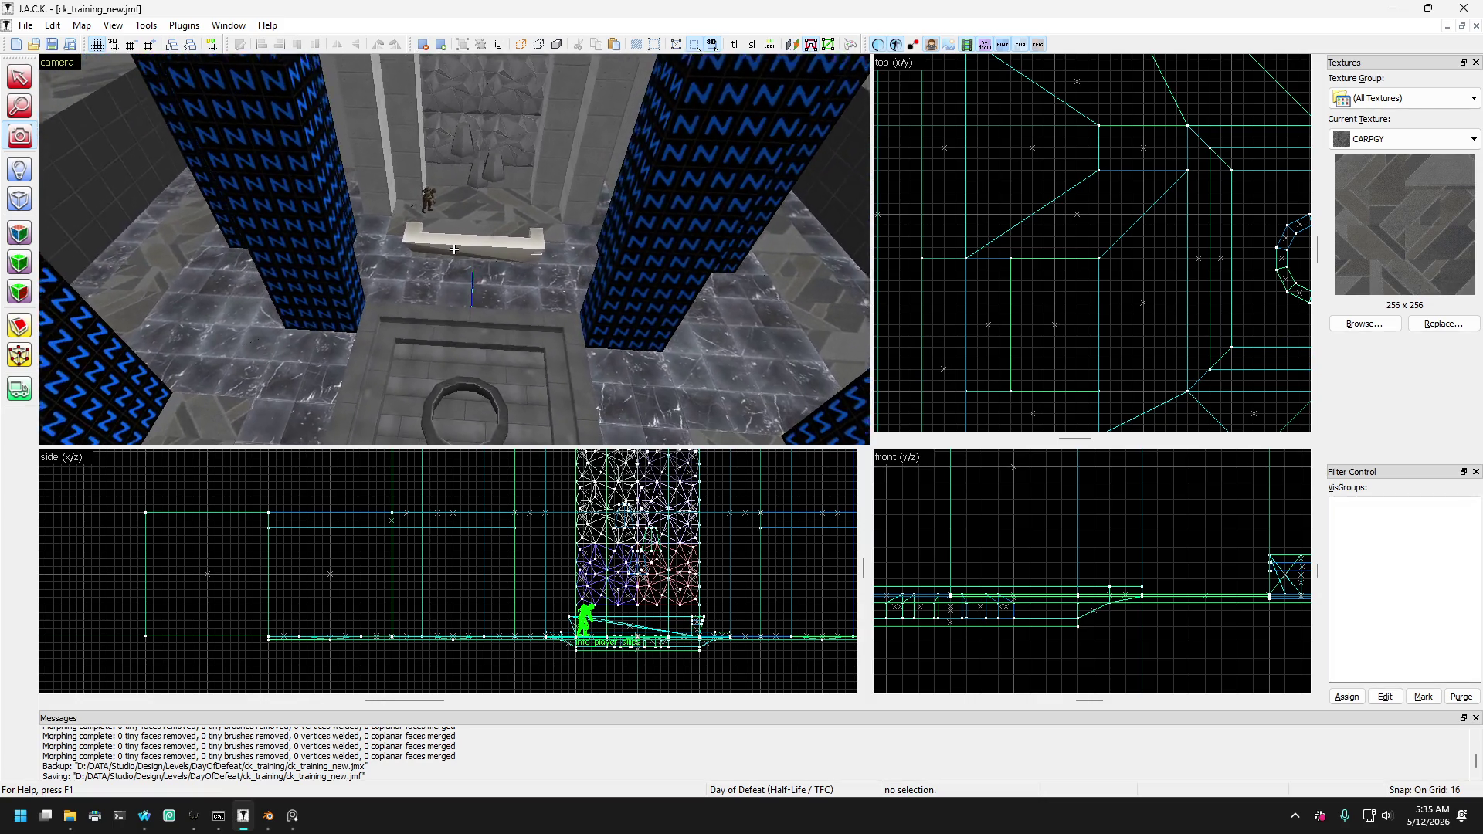
key("s")
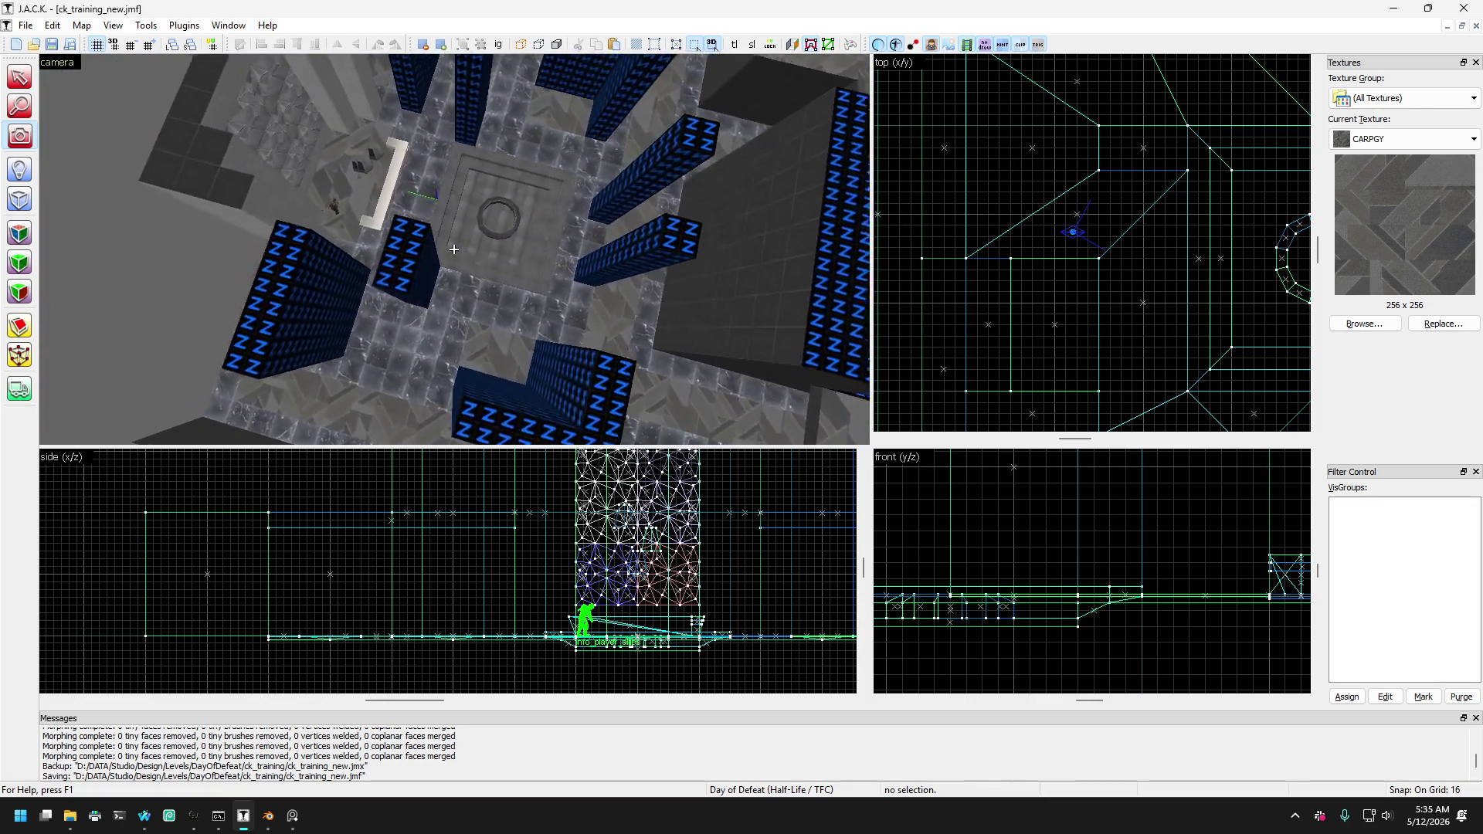
key("z")
scroll(1050, 291, "down", 5)
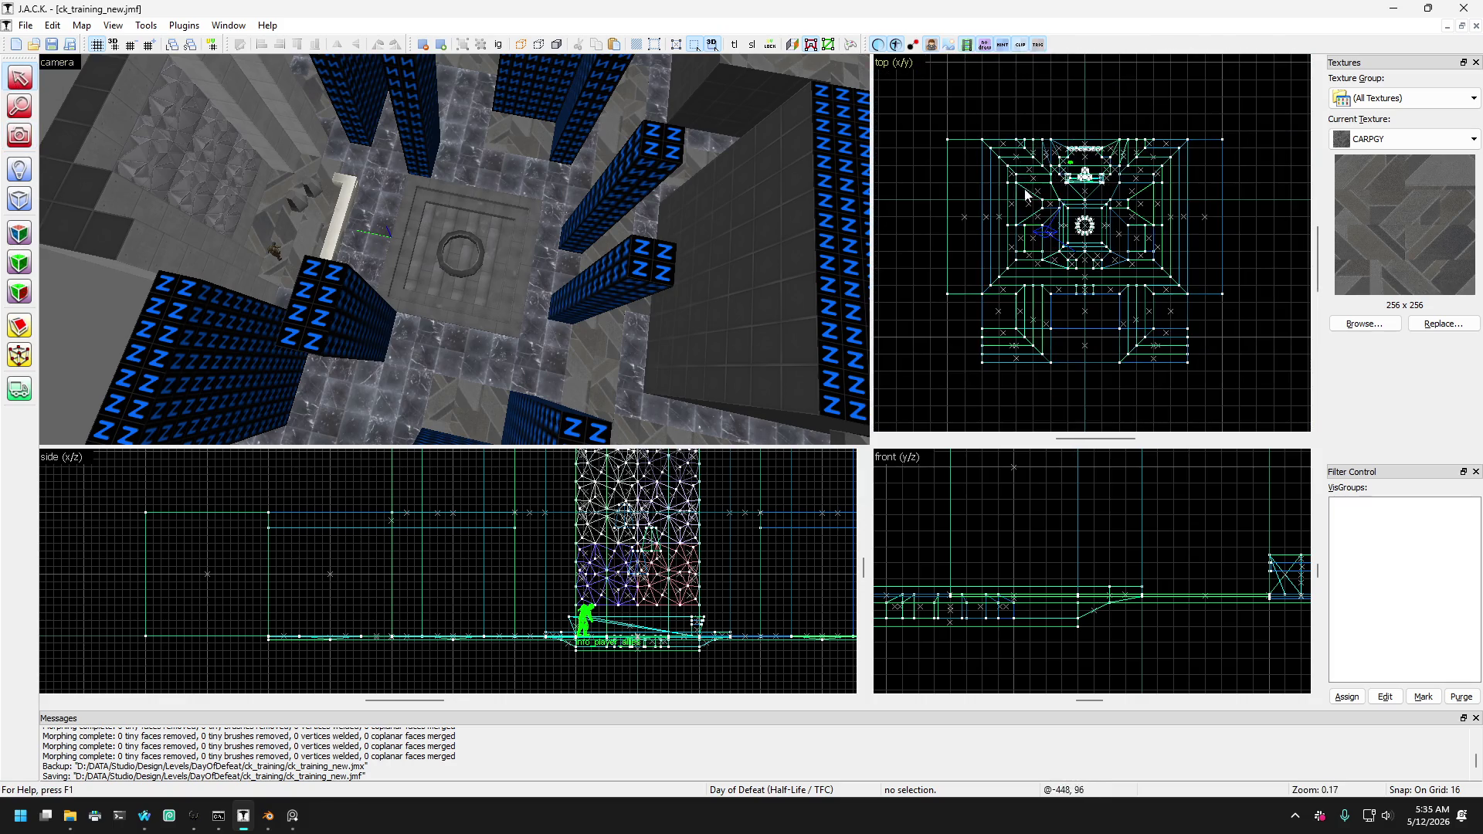
left_click(463, 120)
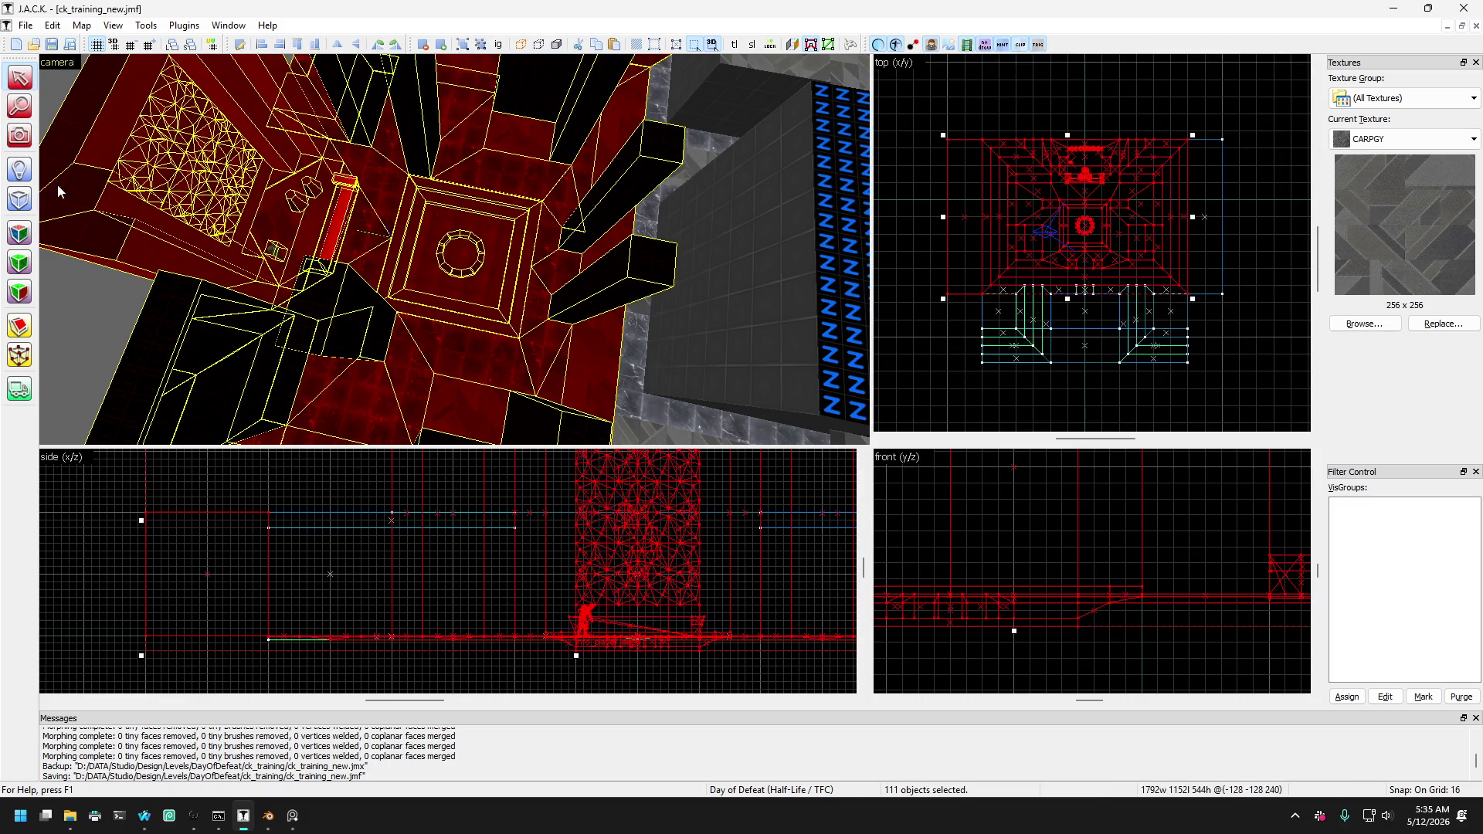
Fly the 3D camera down to the alcove beside the soldier model.
left_click(23, 136)
key("z")
key("w")
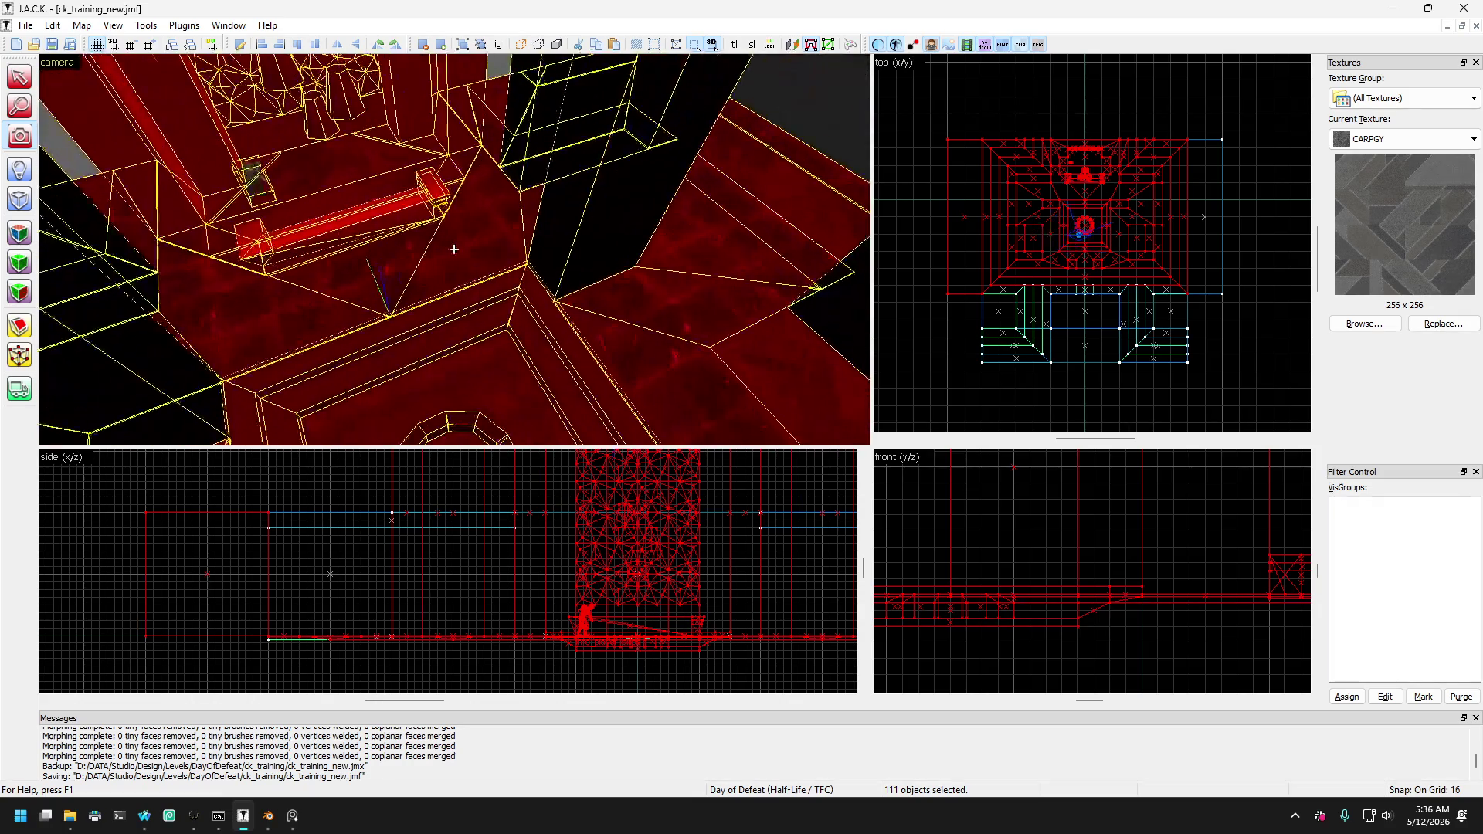
key("w")
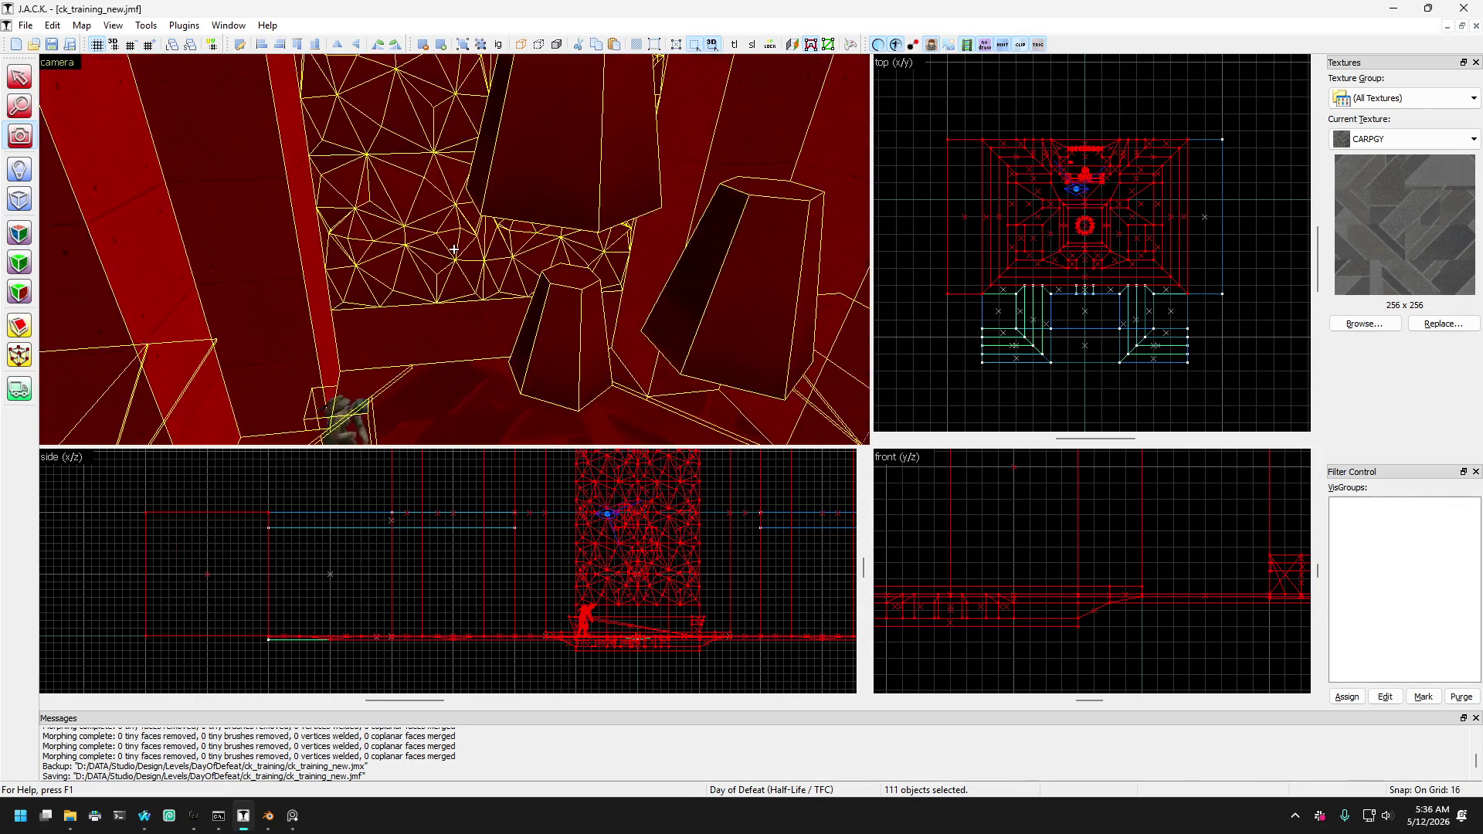
key("w")
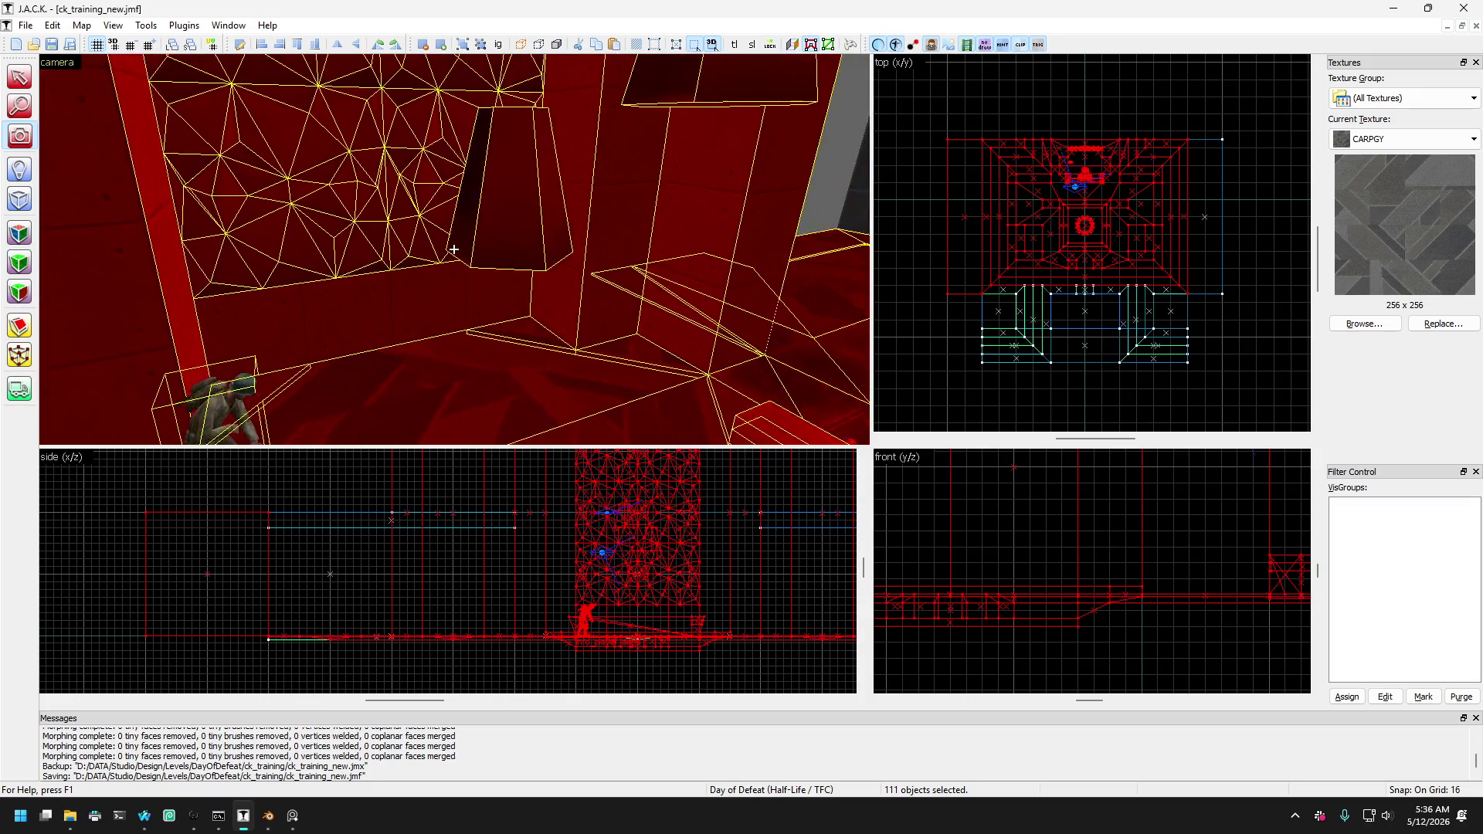
key("s")
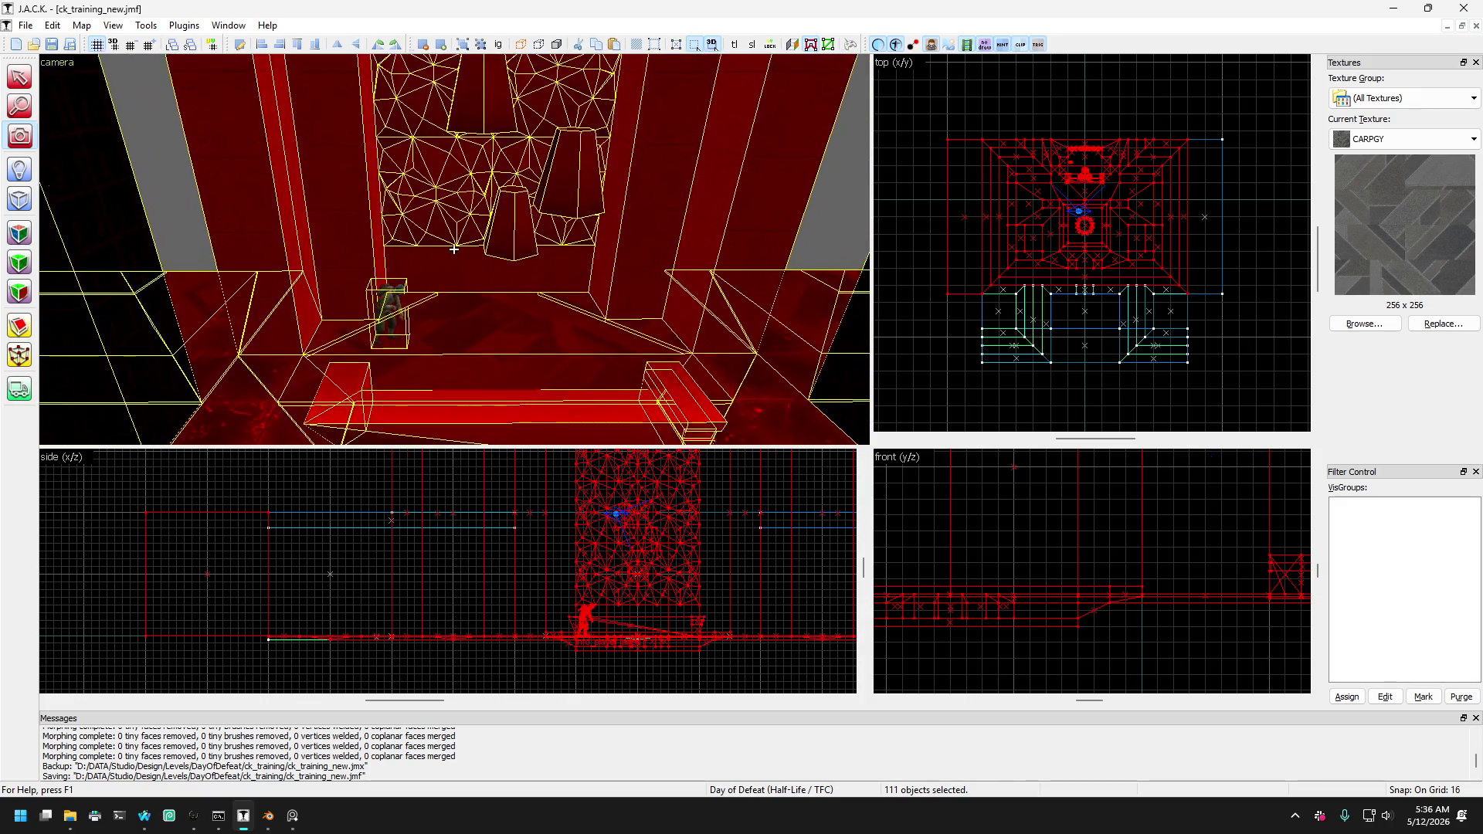
key("w")
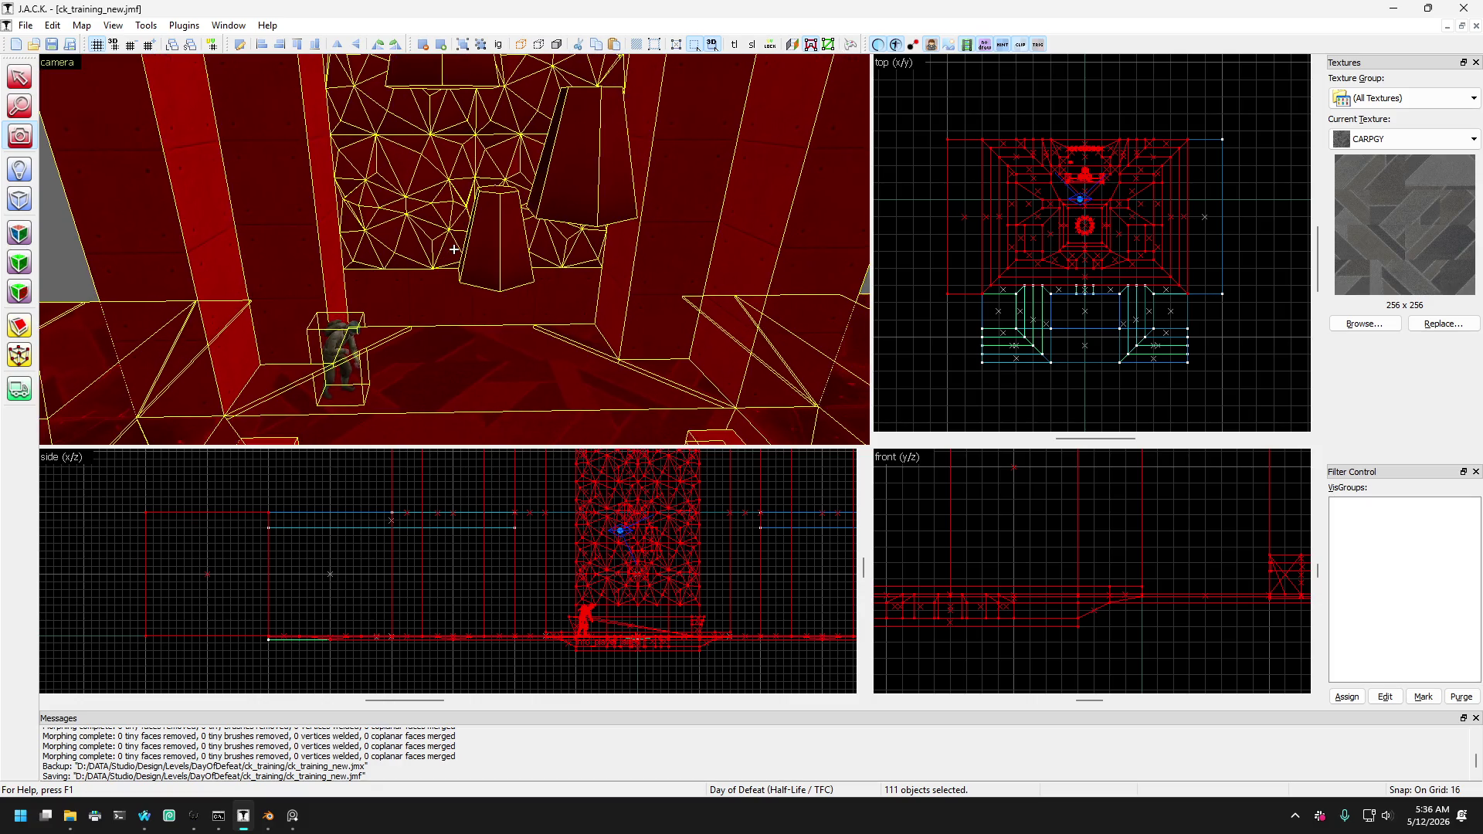
key("s")
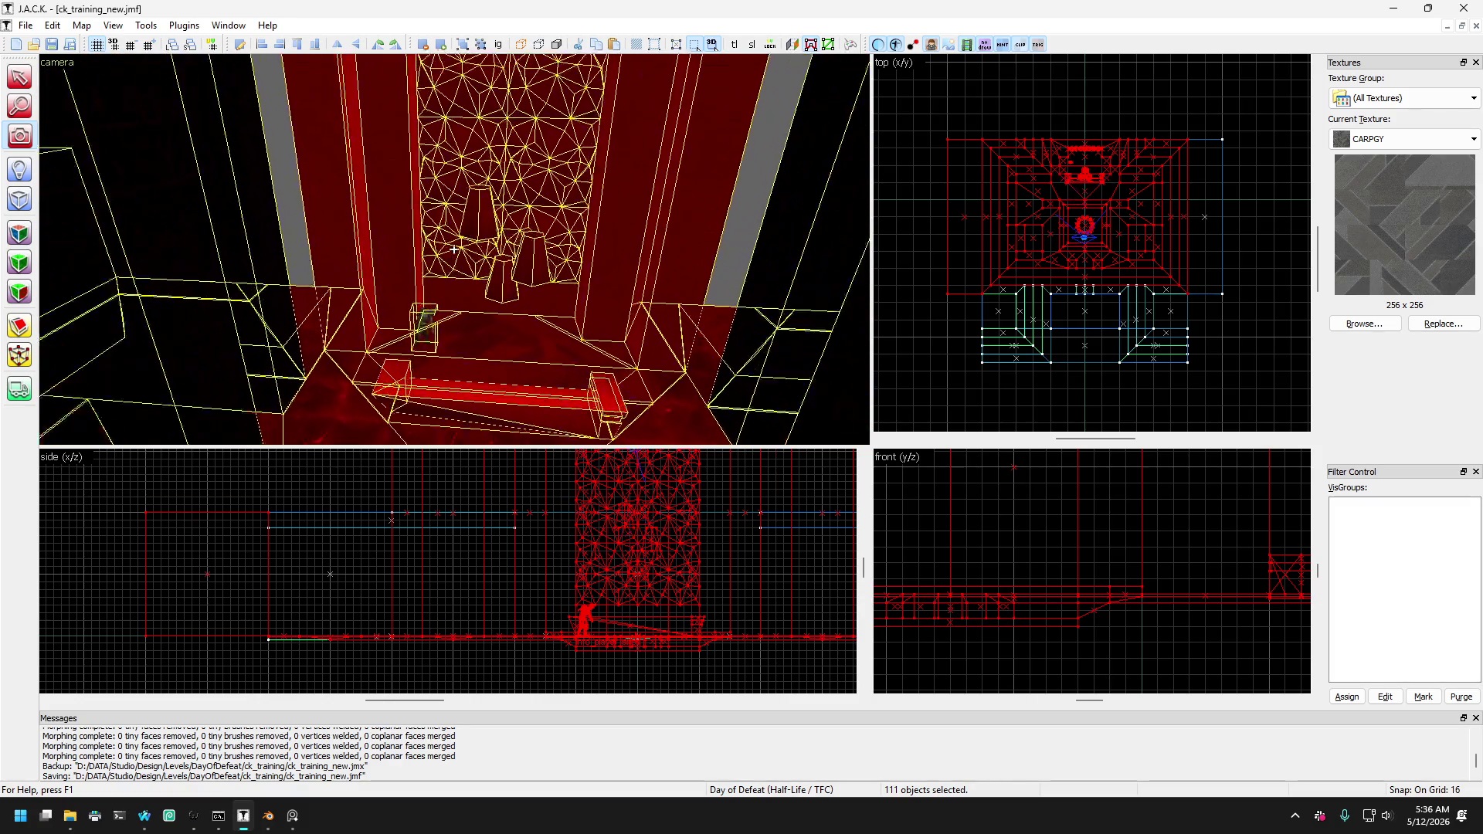
key("z")
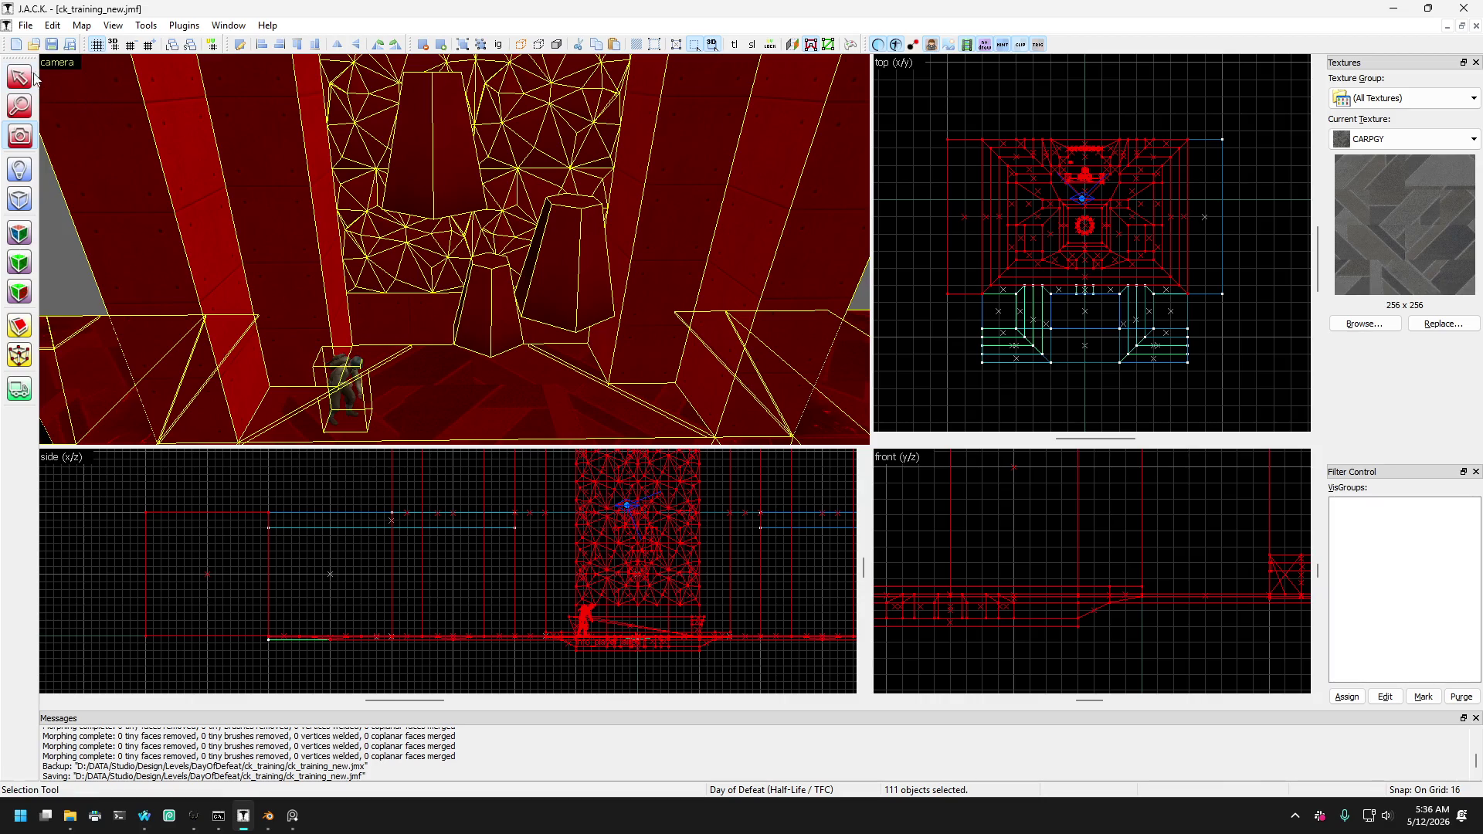
left_click(20, 77)
left_click(394, 337)
scroll(395, 336, "up", 2)
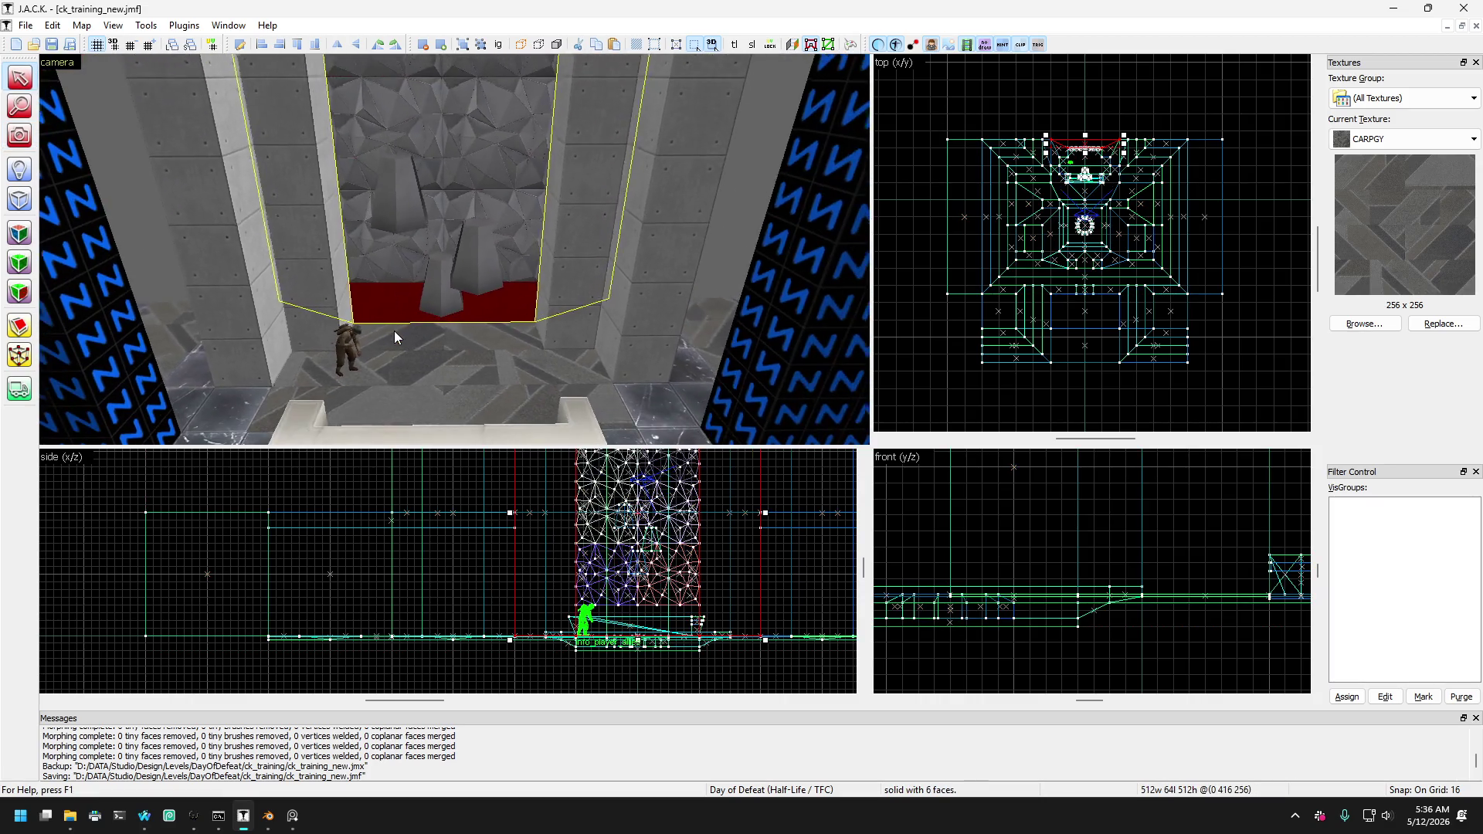
key("s")
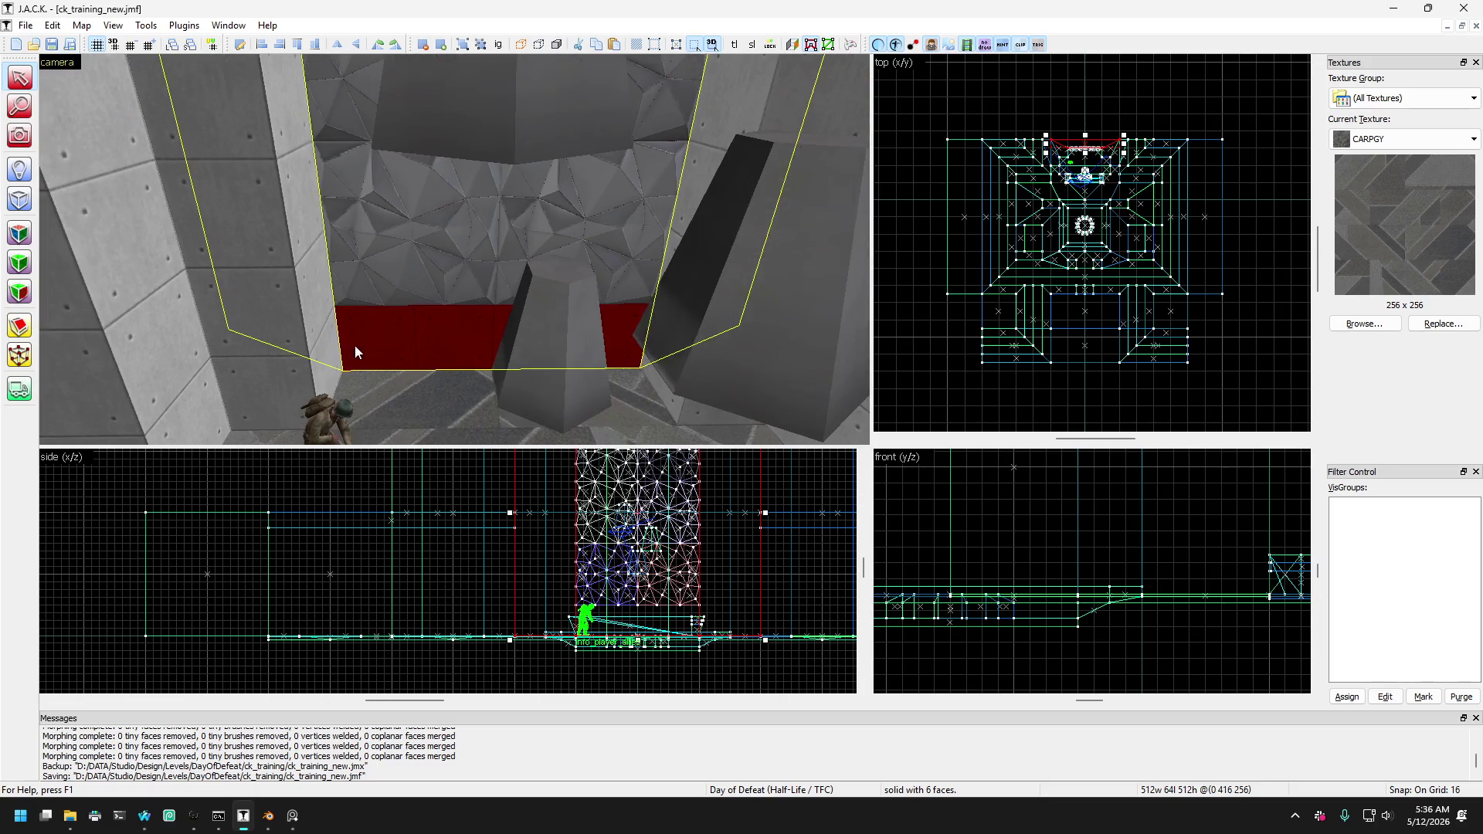
key("s")
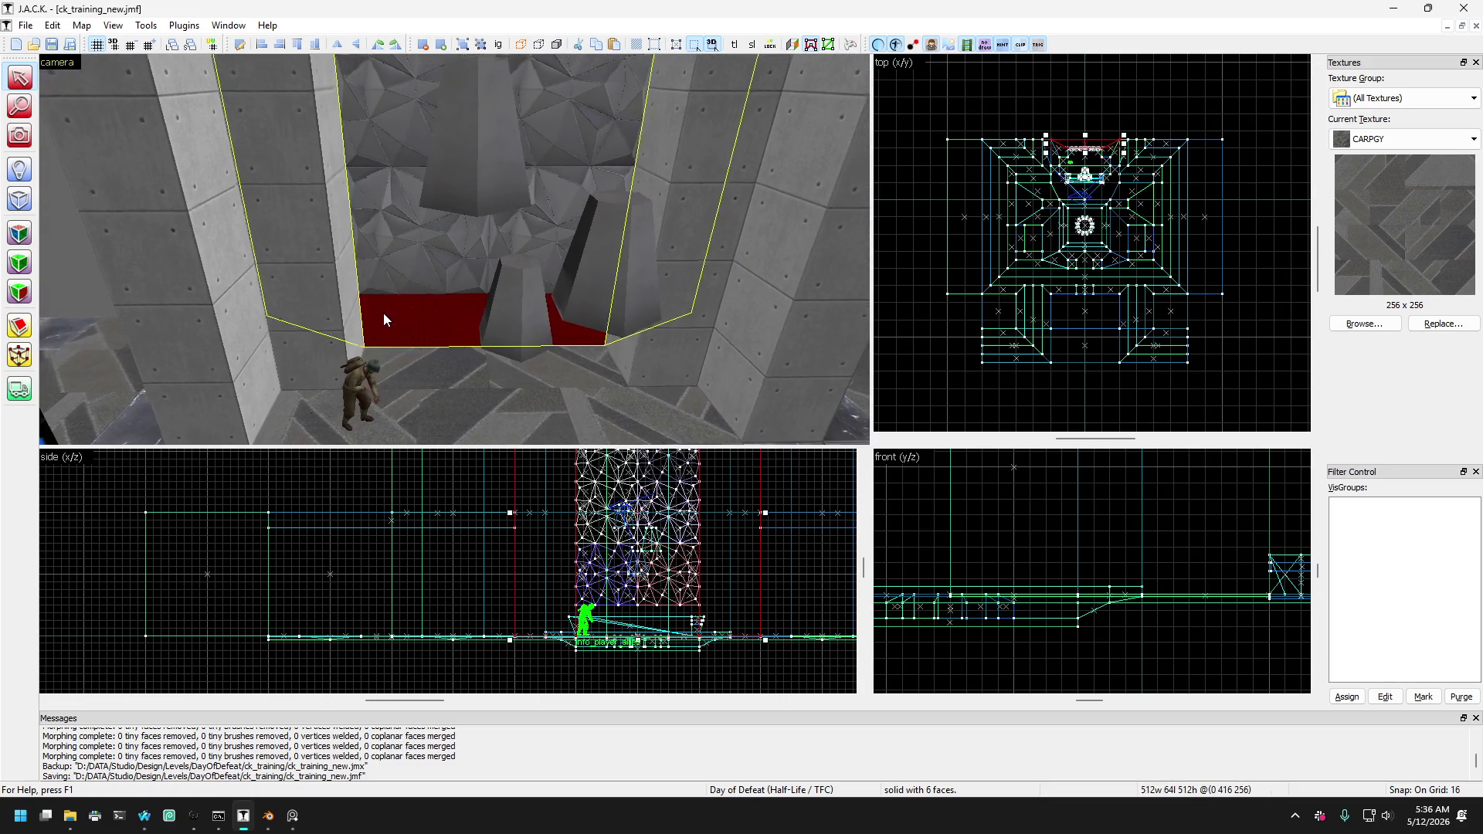
key("w")
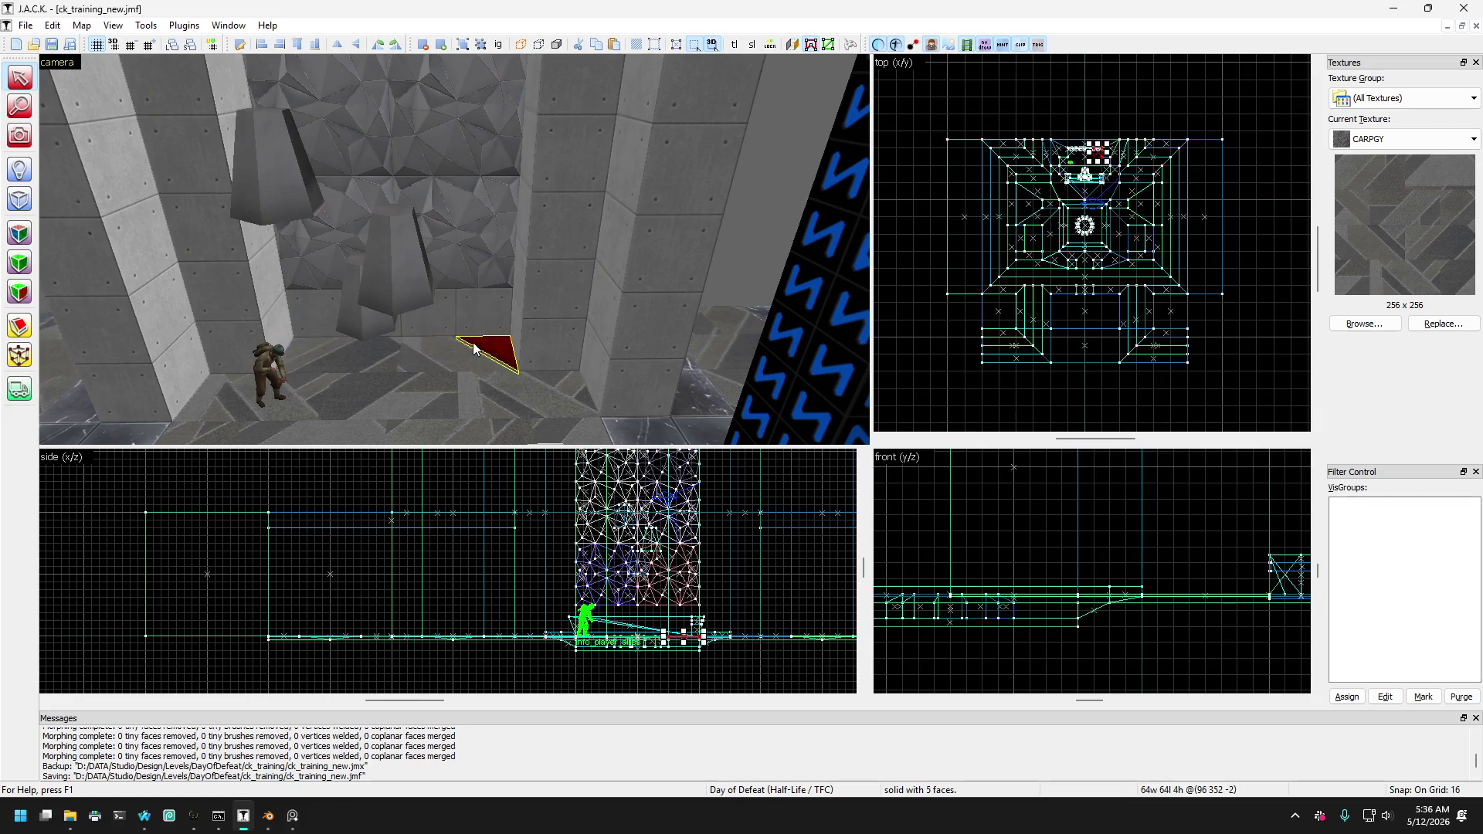
key("w")
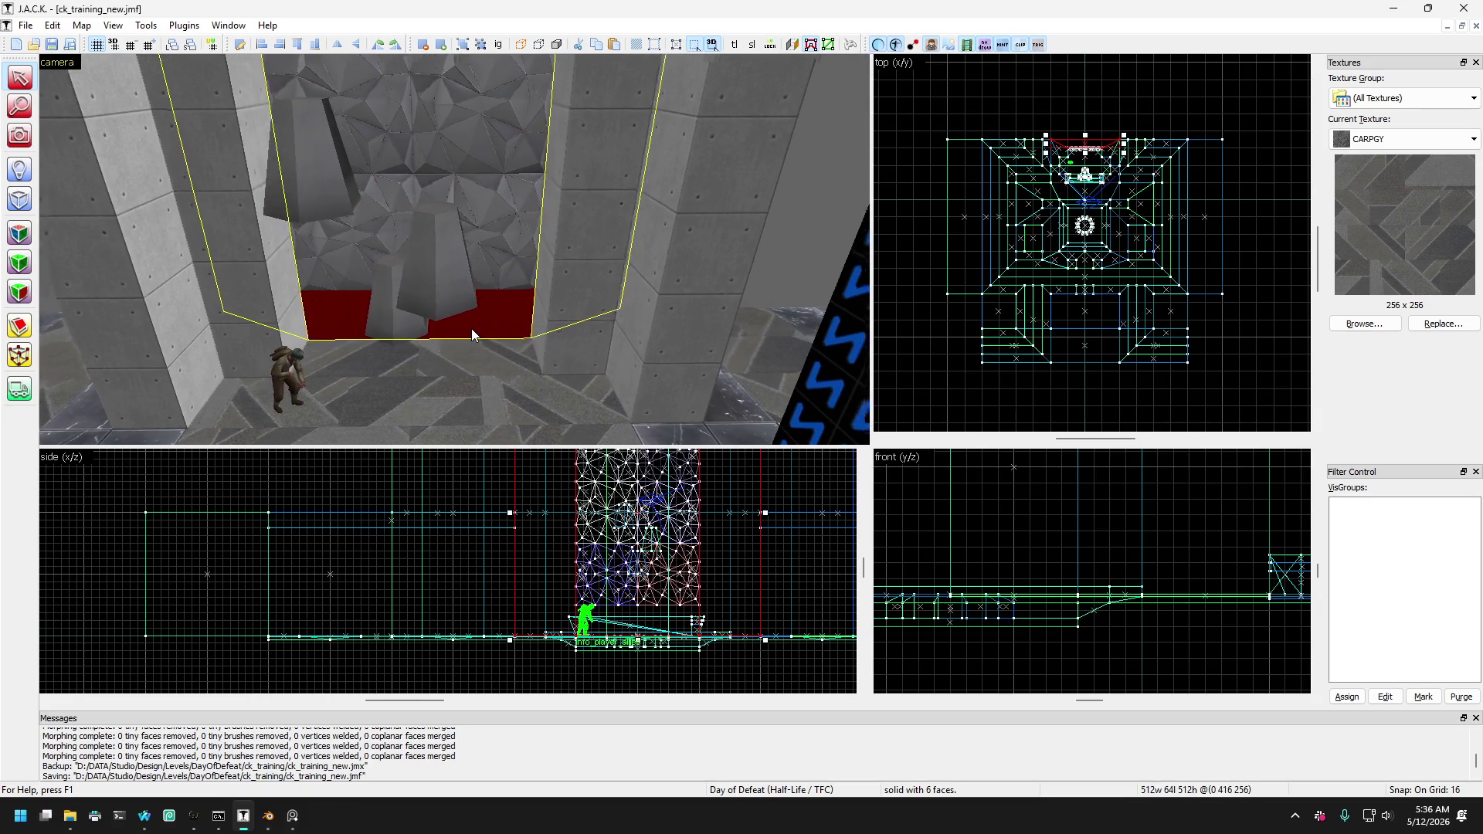
key("s")
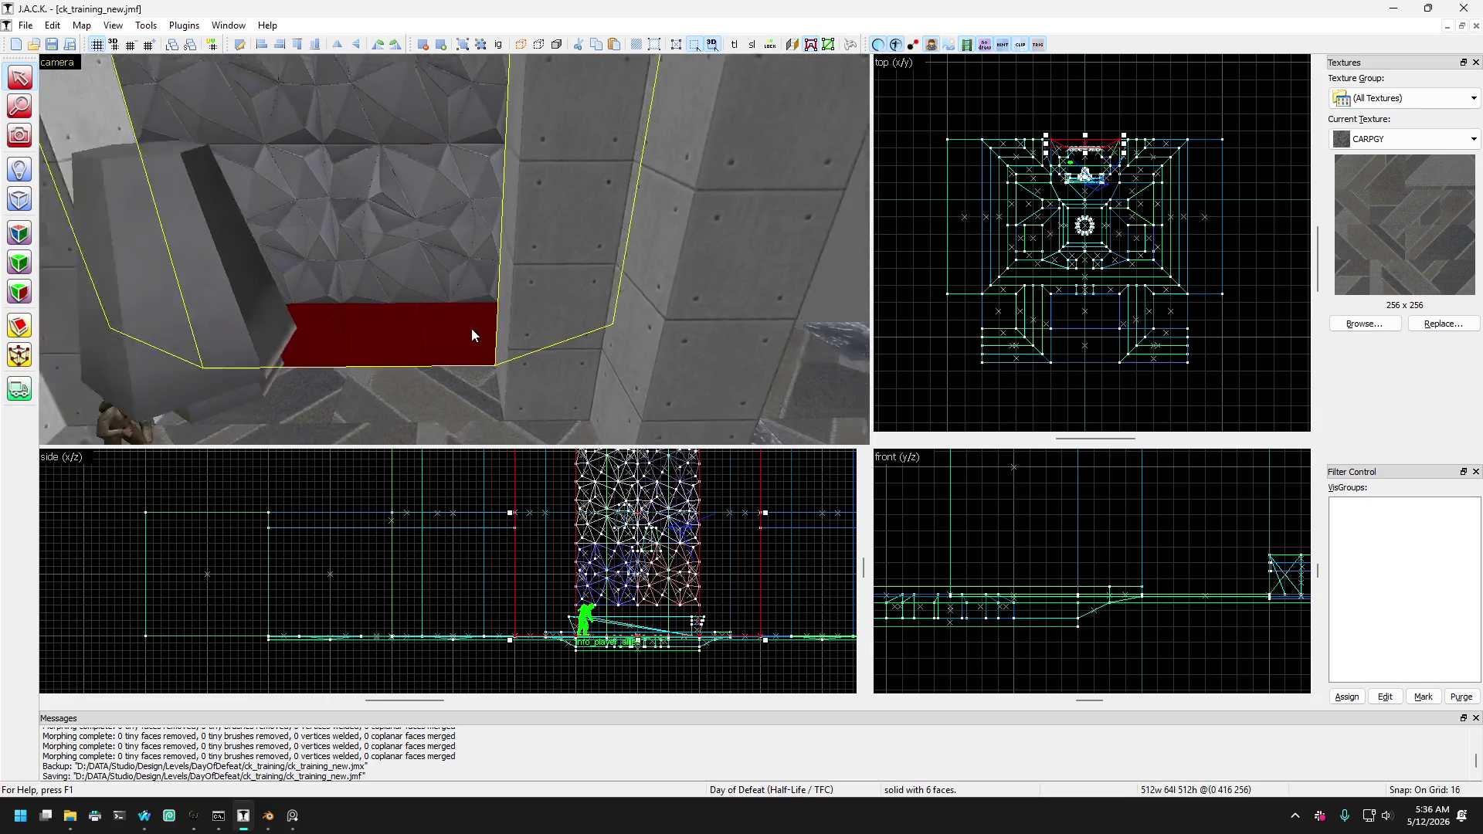
left_click(20, 326)
scroll(511, 593, "up", 5)
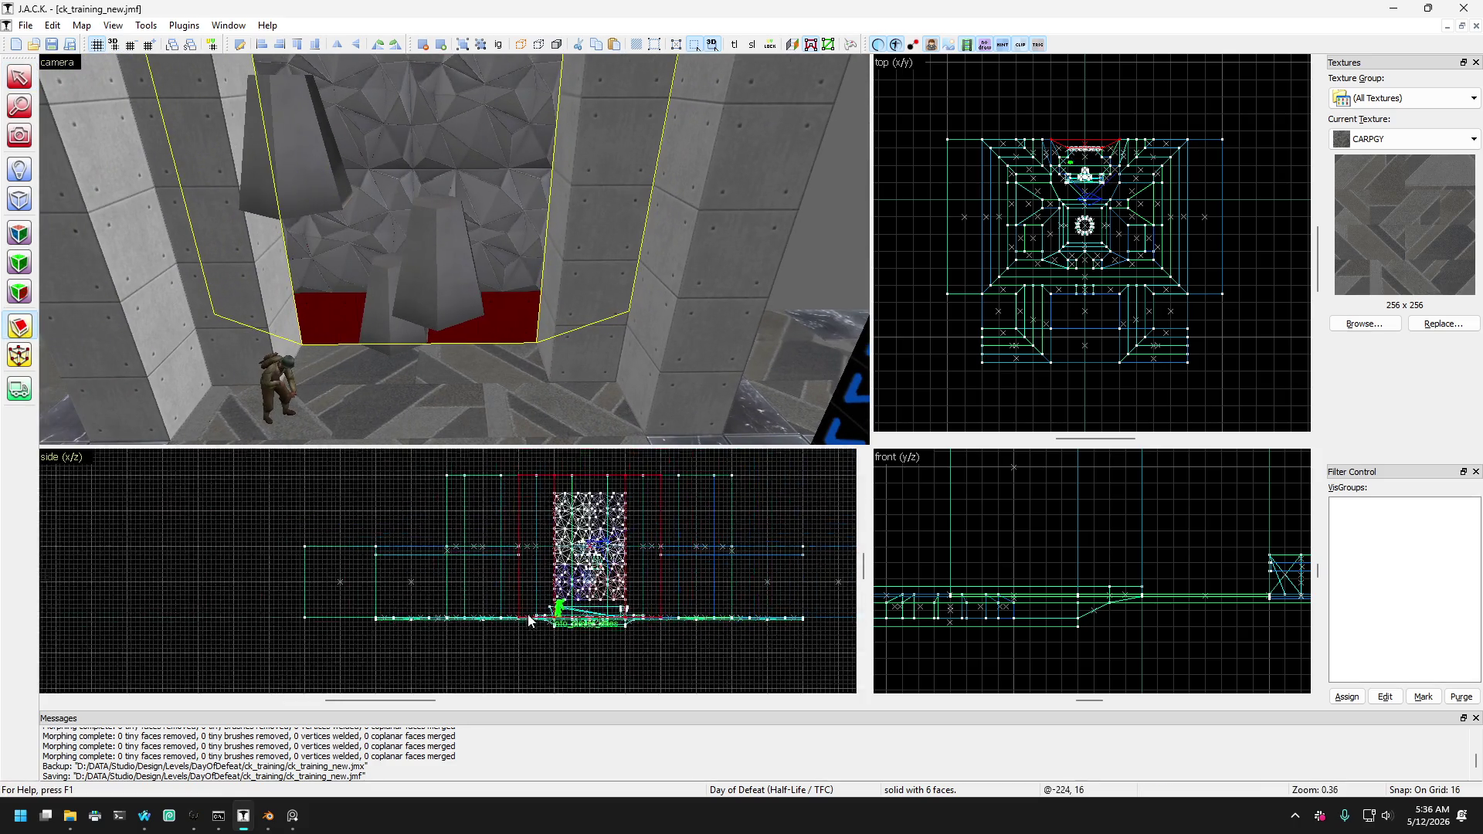
scroll(512, 593, "up", 2)
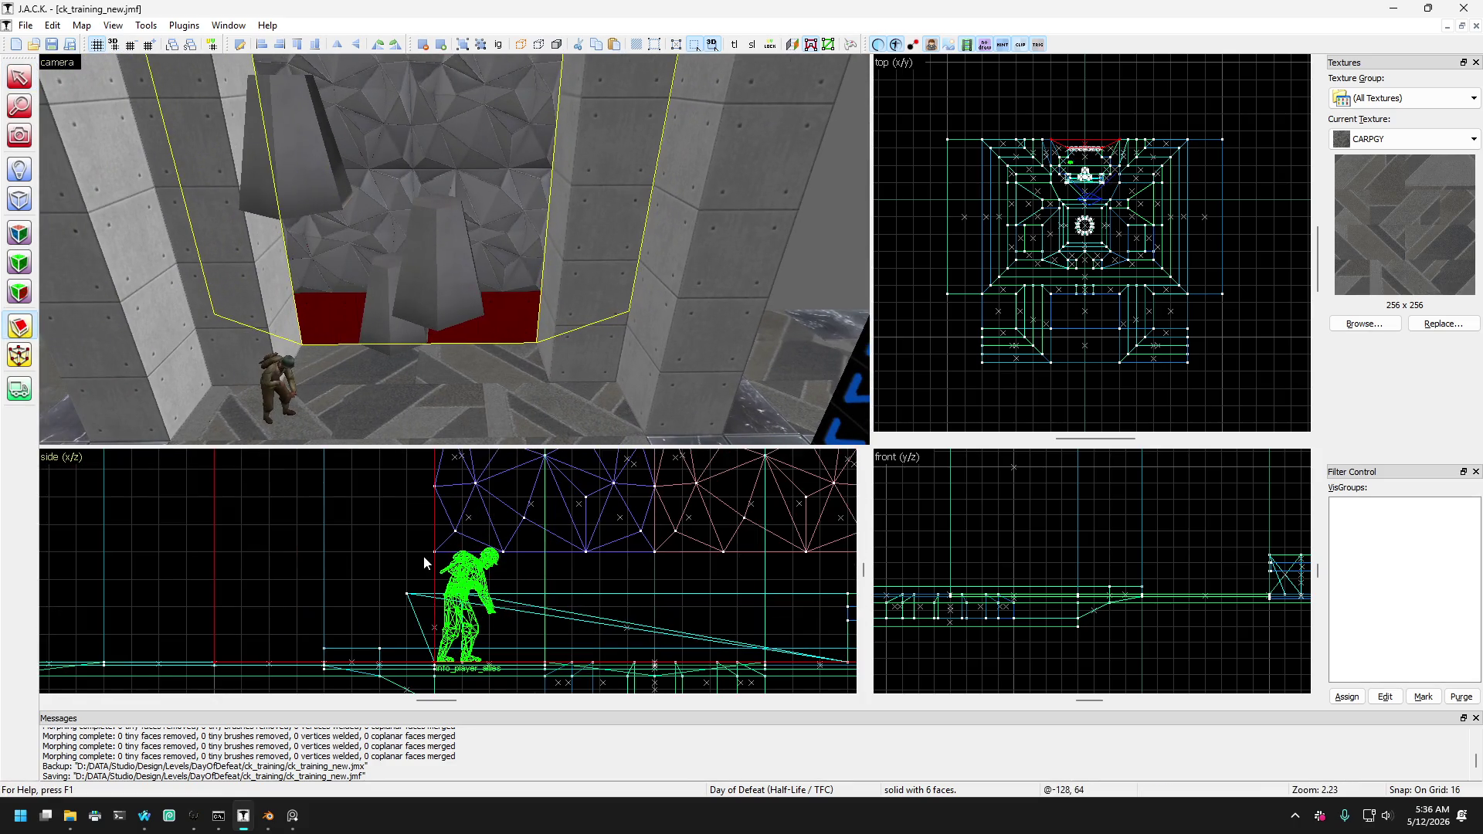
scroll(335, 314, "up", 1)
key("a")
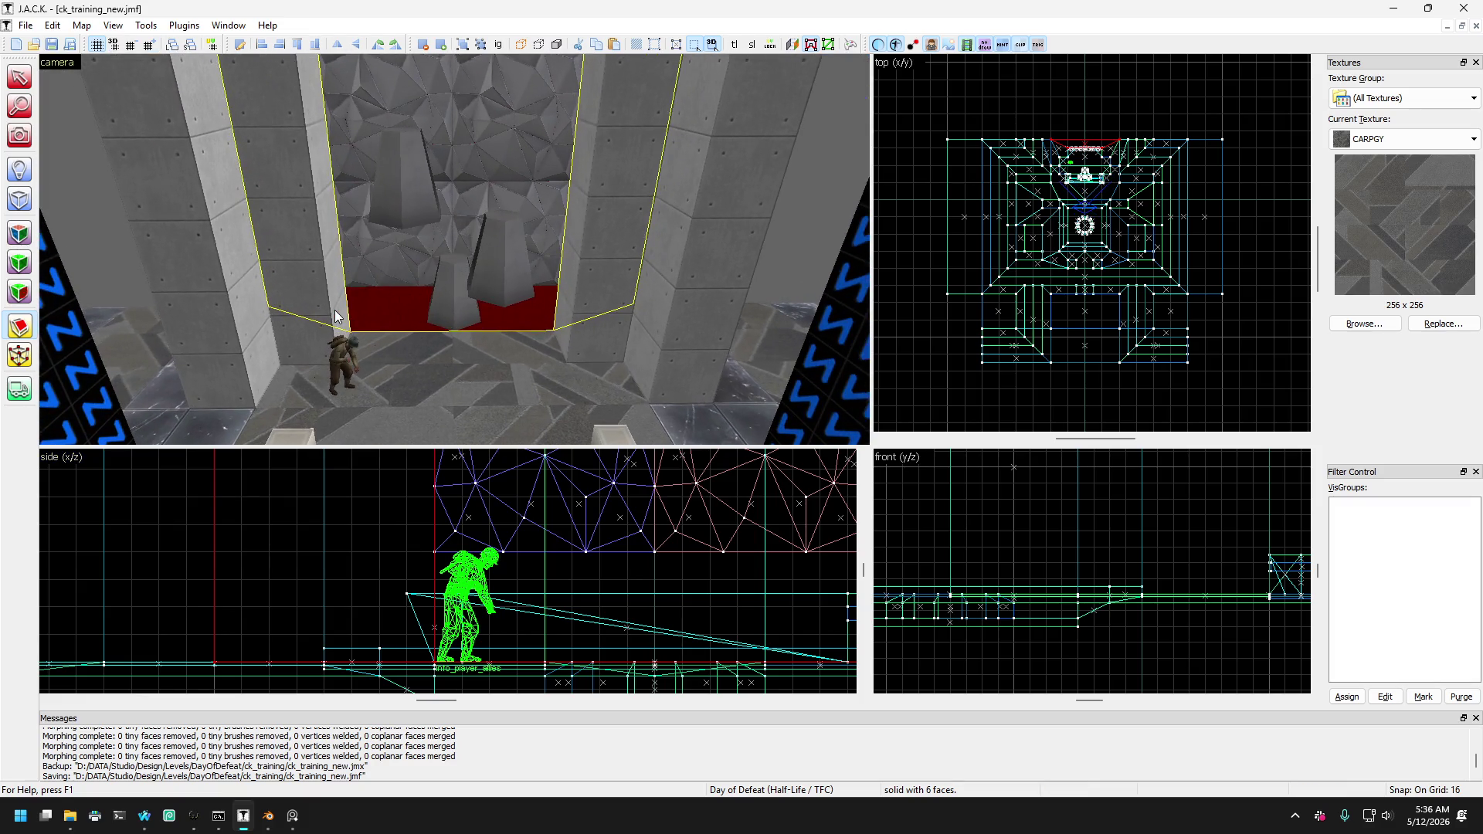
scroll(335, 315, "up", 2)
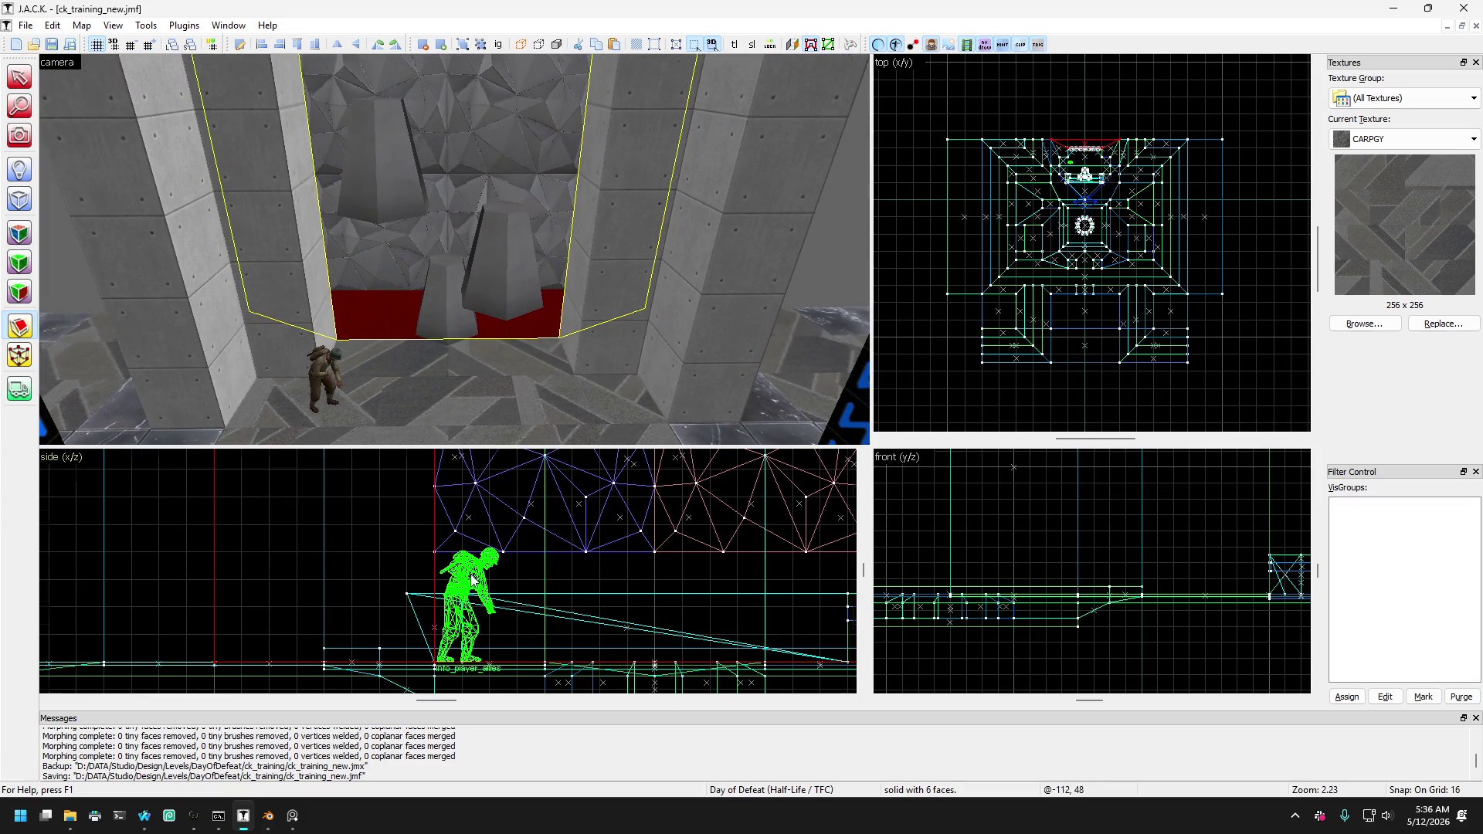
scroll(465, 579, "down", 2)
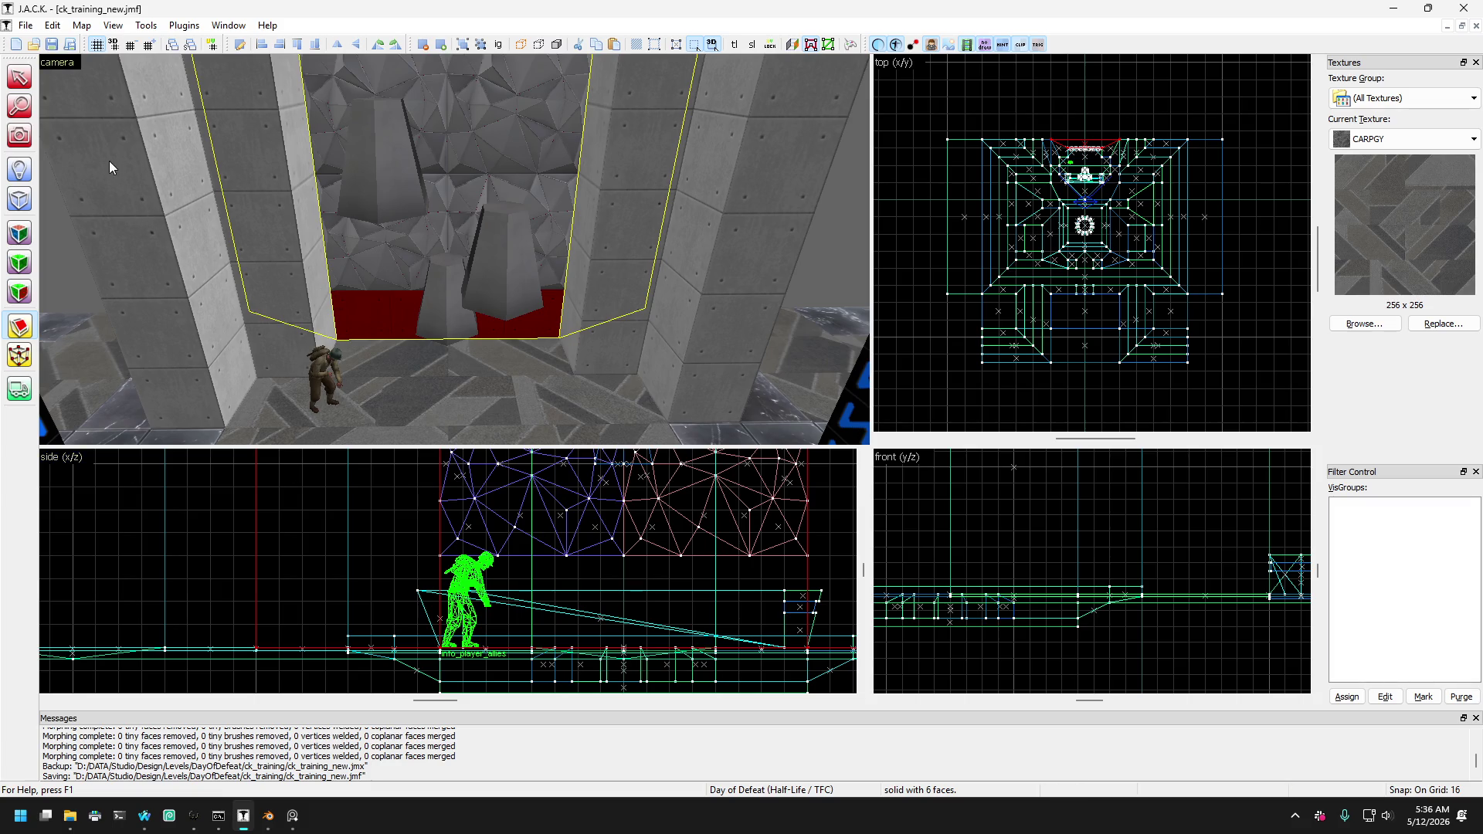
left_click(19, 135)
left_click_drag(309, 247, 454, 249)
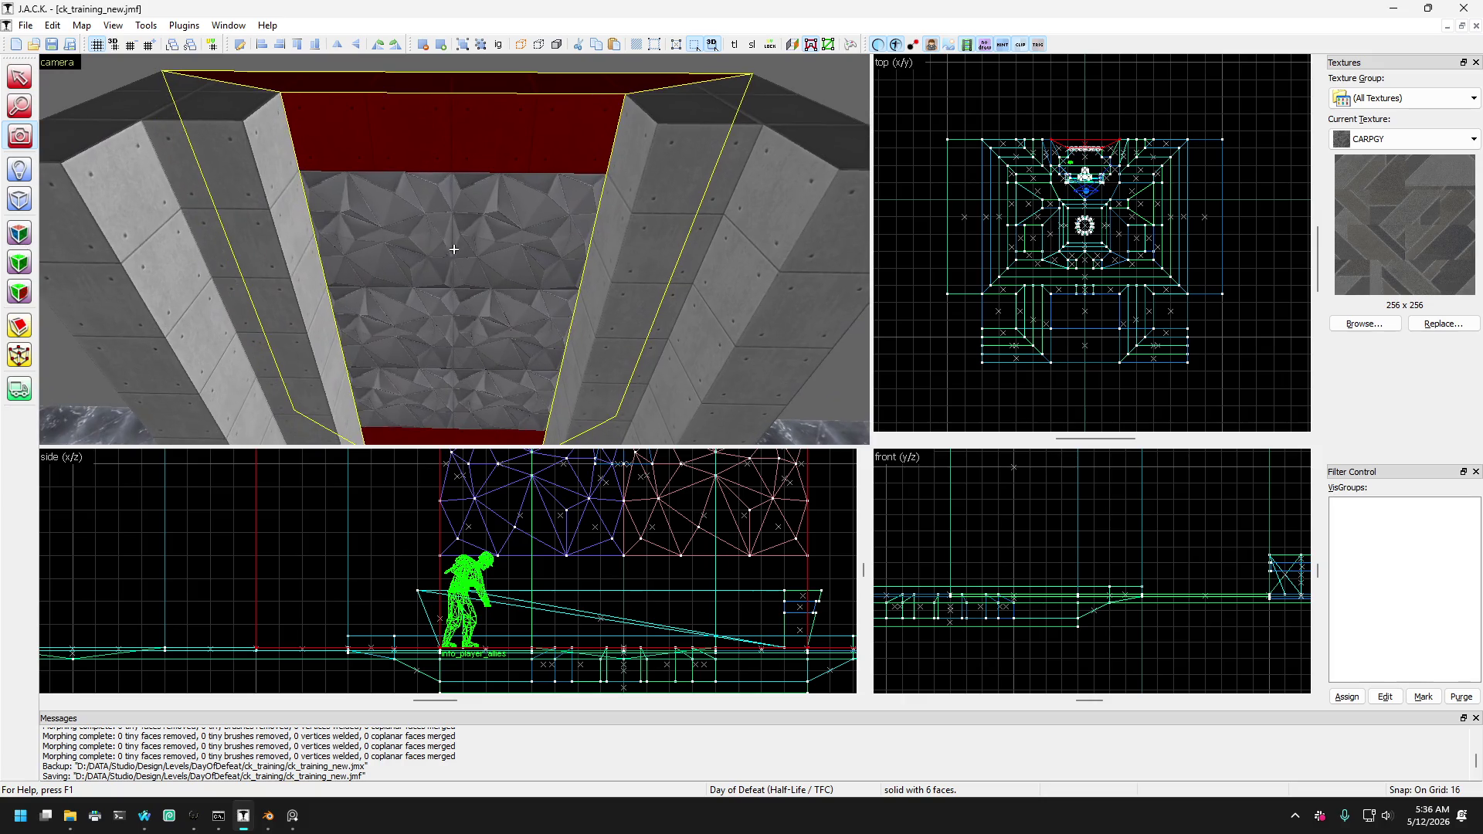
Select the red brush across the alcove next to the pillar in the 3D view.
left_click(20, 77)
left_click(219, 151)
left_click(318, 98)
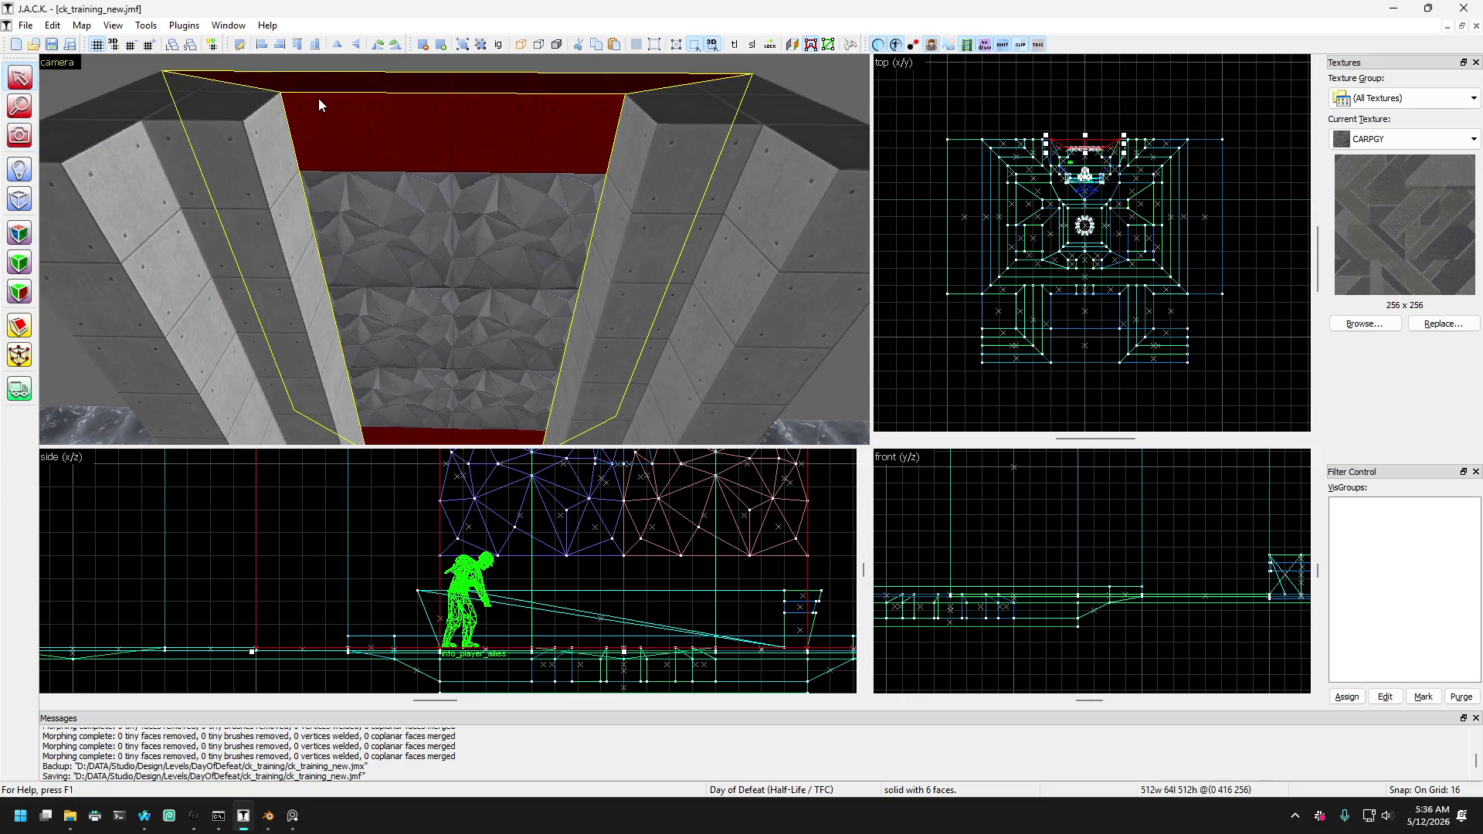
left_click(254, 152)
left_click(312, 139)
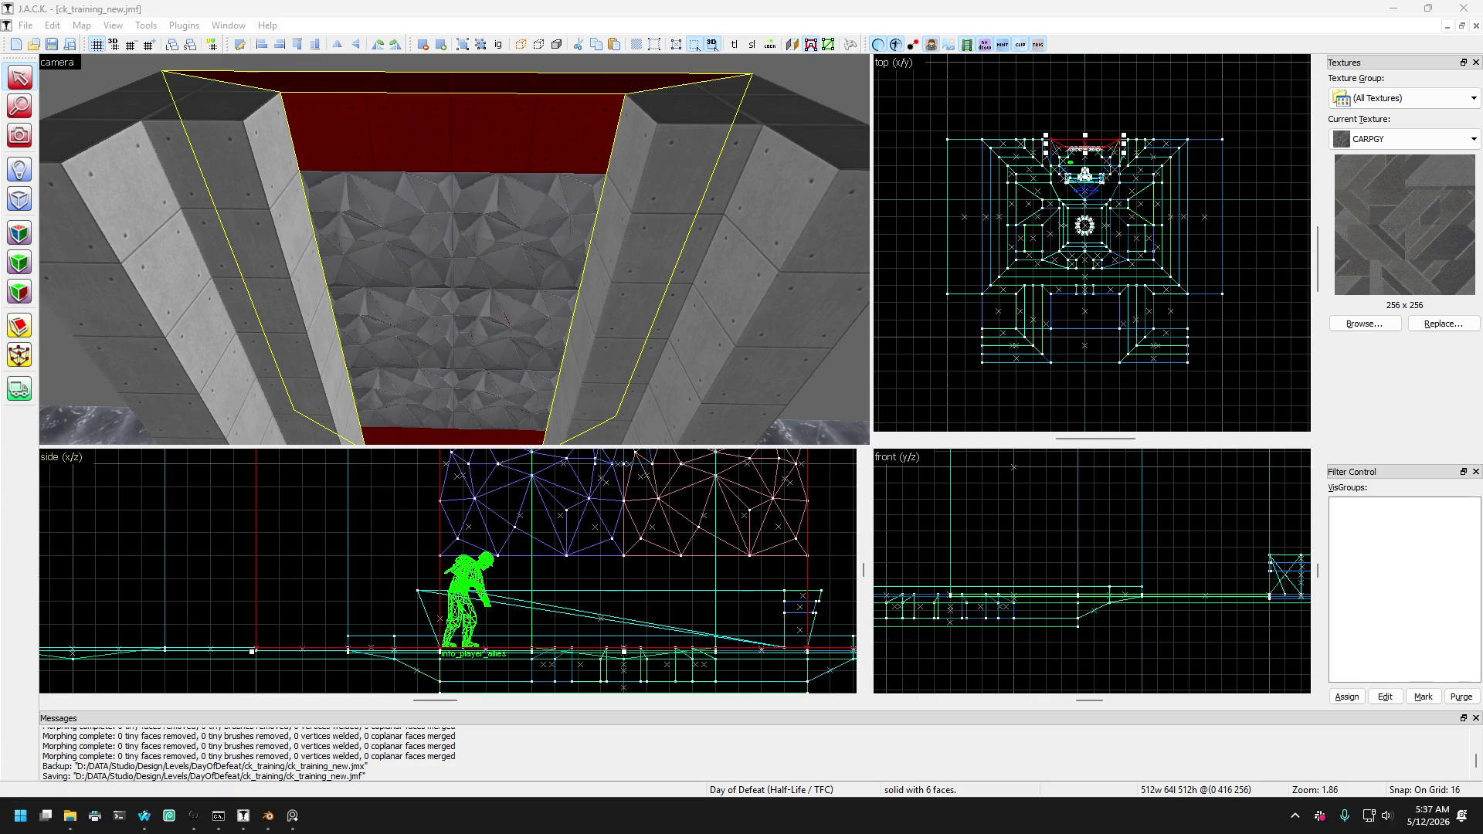
Tilt the 3D view down over the alcove and select the red floor brush.
left_click(390, 16)
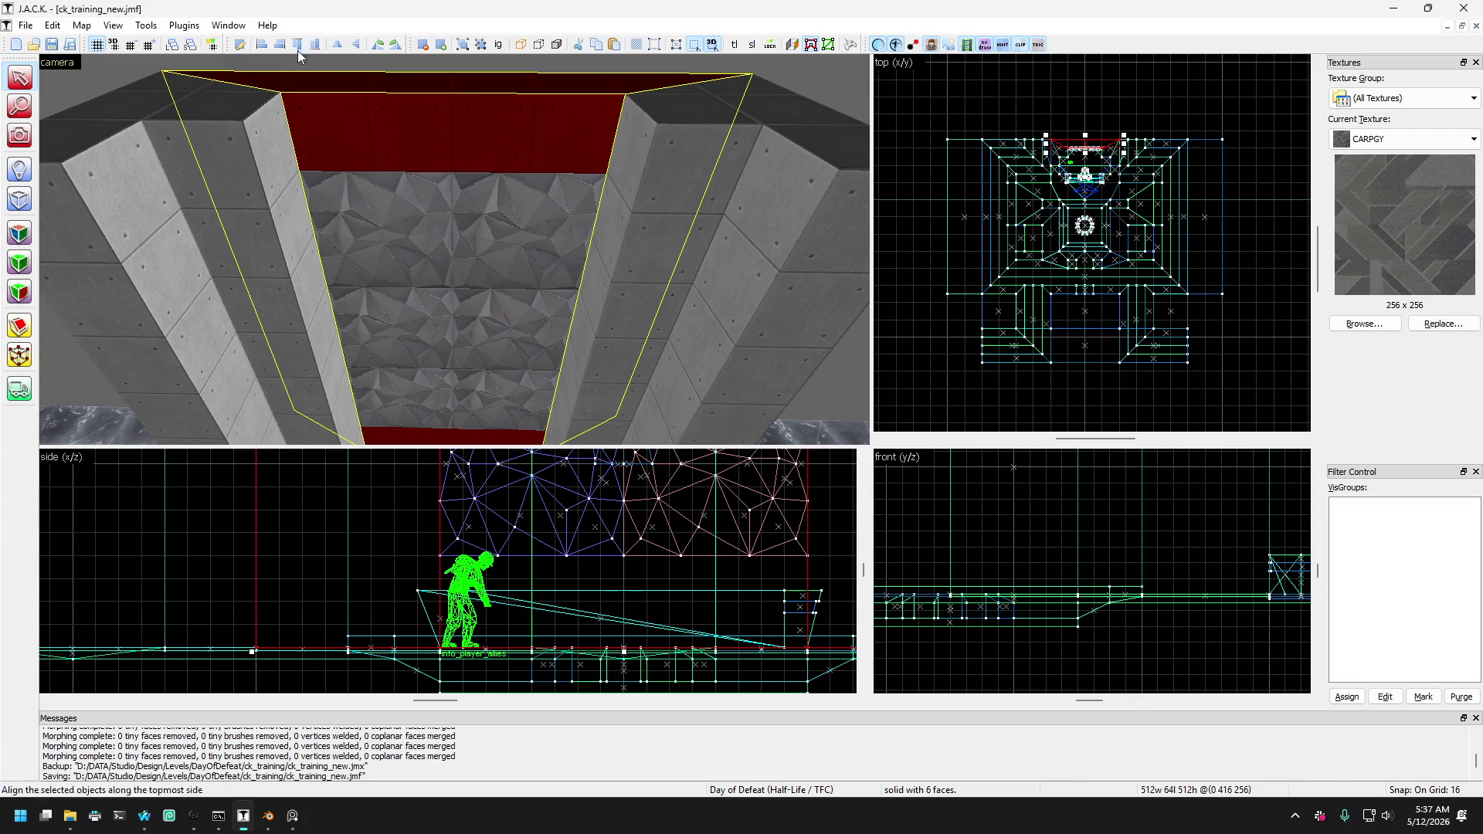
left_click(23, 137)
mouse_move(270, 190)
left_mouse_down()
mouse_move(461, 252)
mouse_move(434, 251)
left_mouse_up()
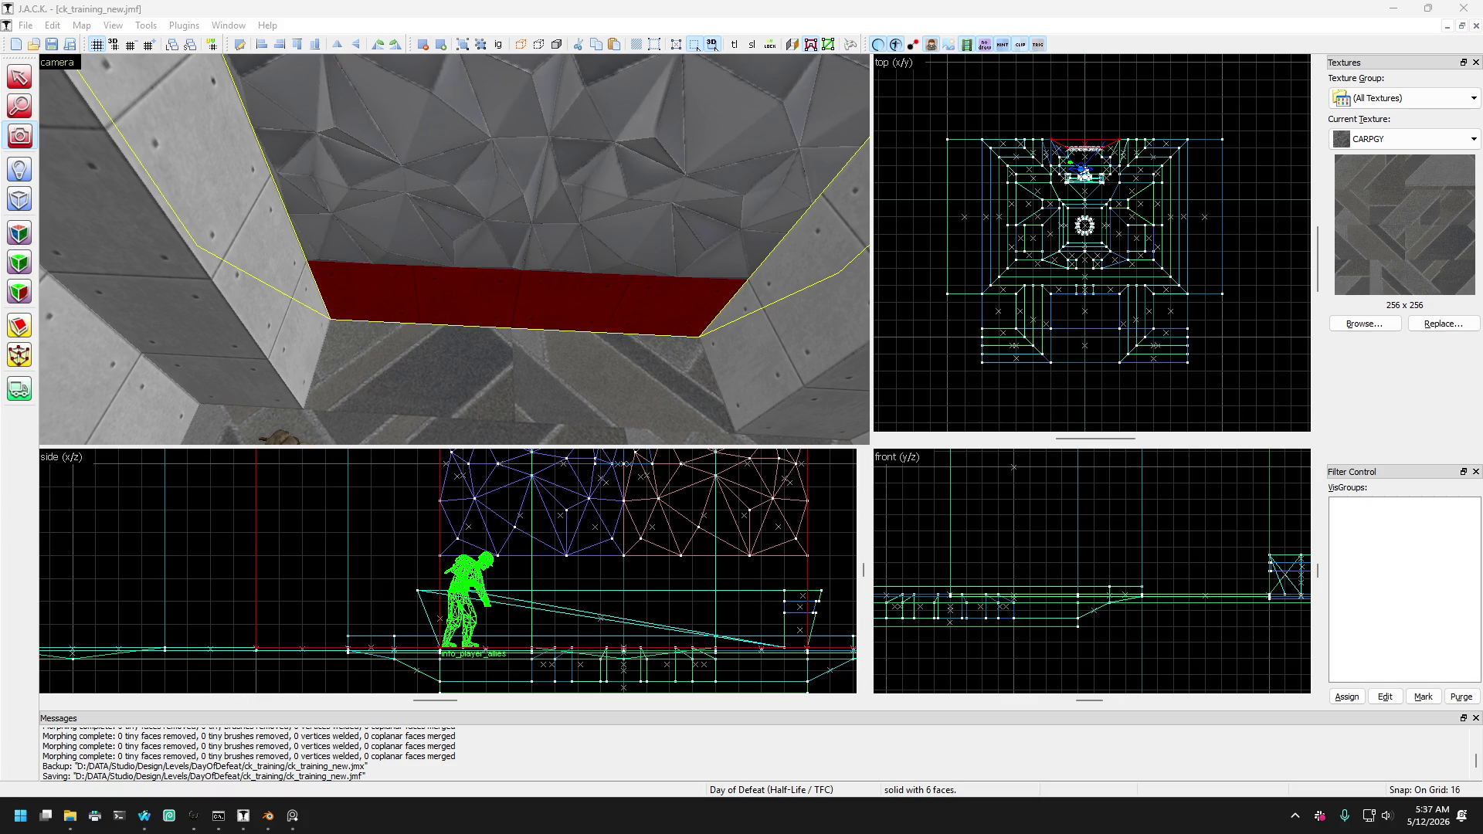
left_click_drag(57, 189, 454, 249)
key("shift+s")
left_click(452, 254)
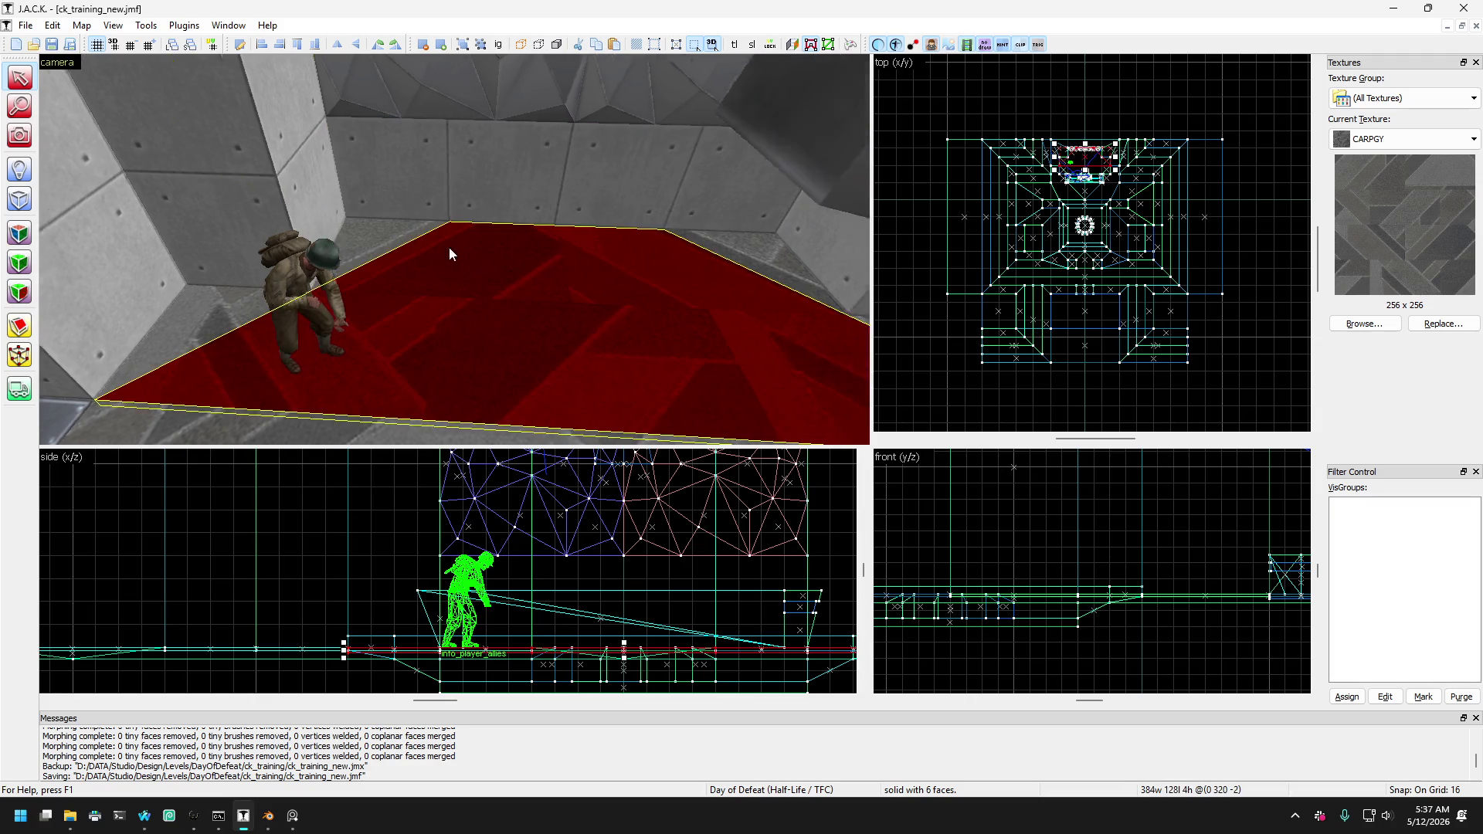
left_click(409, 174)
key("Up")
key("Up")
key("Up")
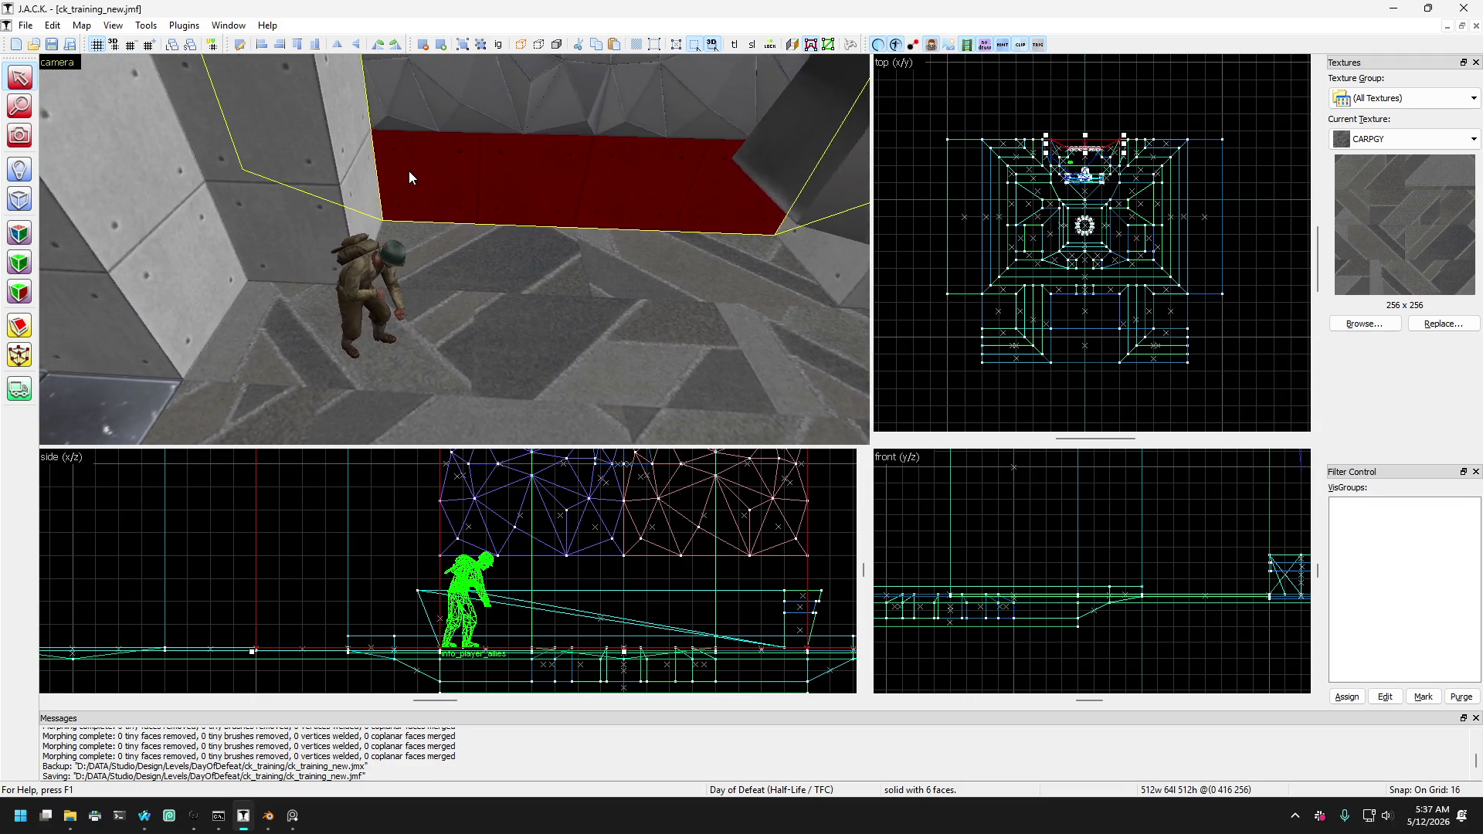
key("Down")
key("Down")
key("Down")
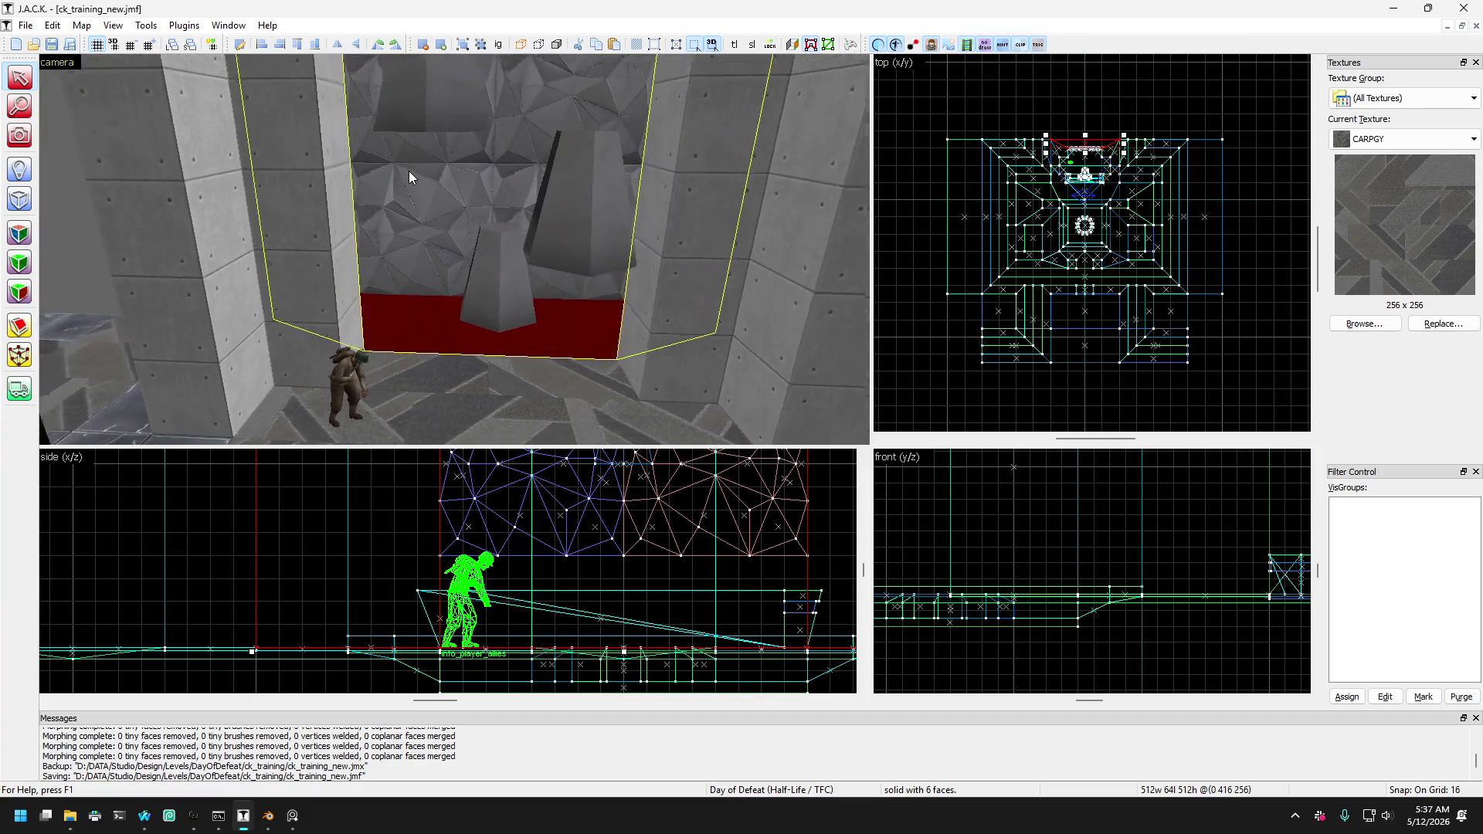
key("Up")
key("Up")
key("Up")
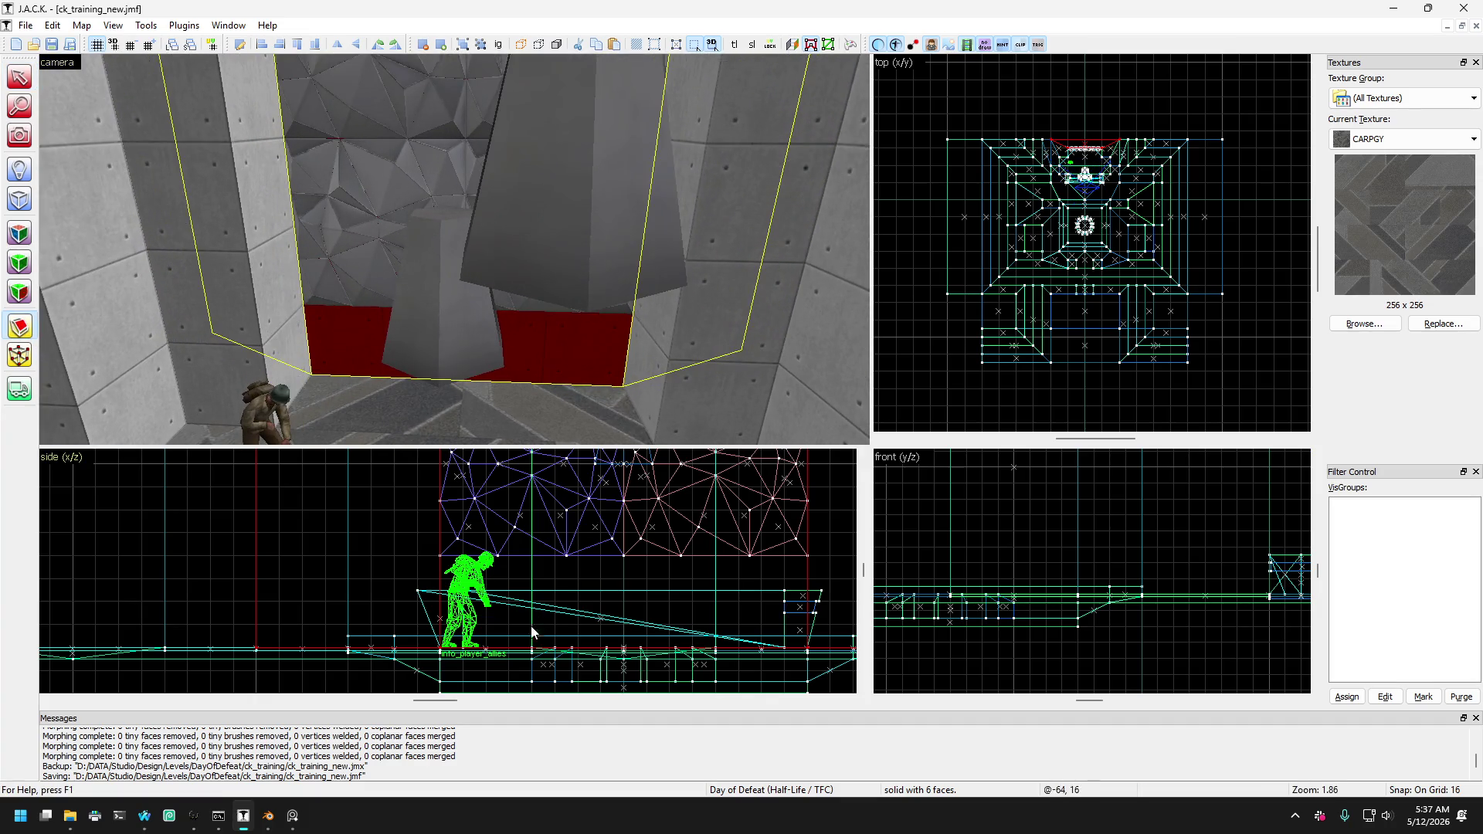
Cut the red floor brush along a diagonal in the side view.
scroll(461, 603, "up", 2)
left_click_drag(433, 550, 431, 542)
scroll(723, 604, "down", 2)
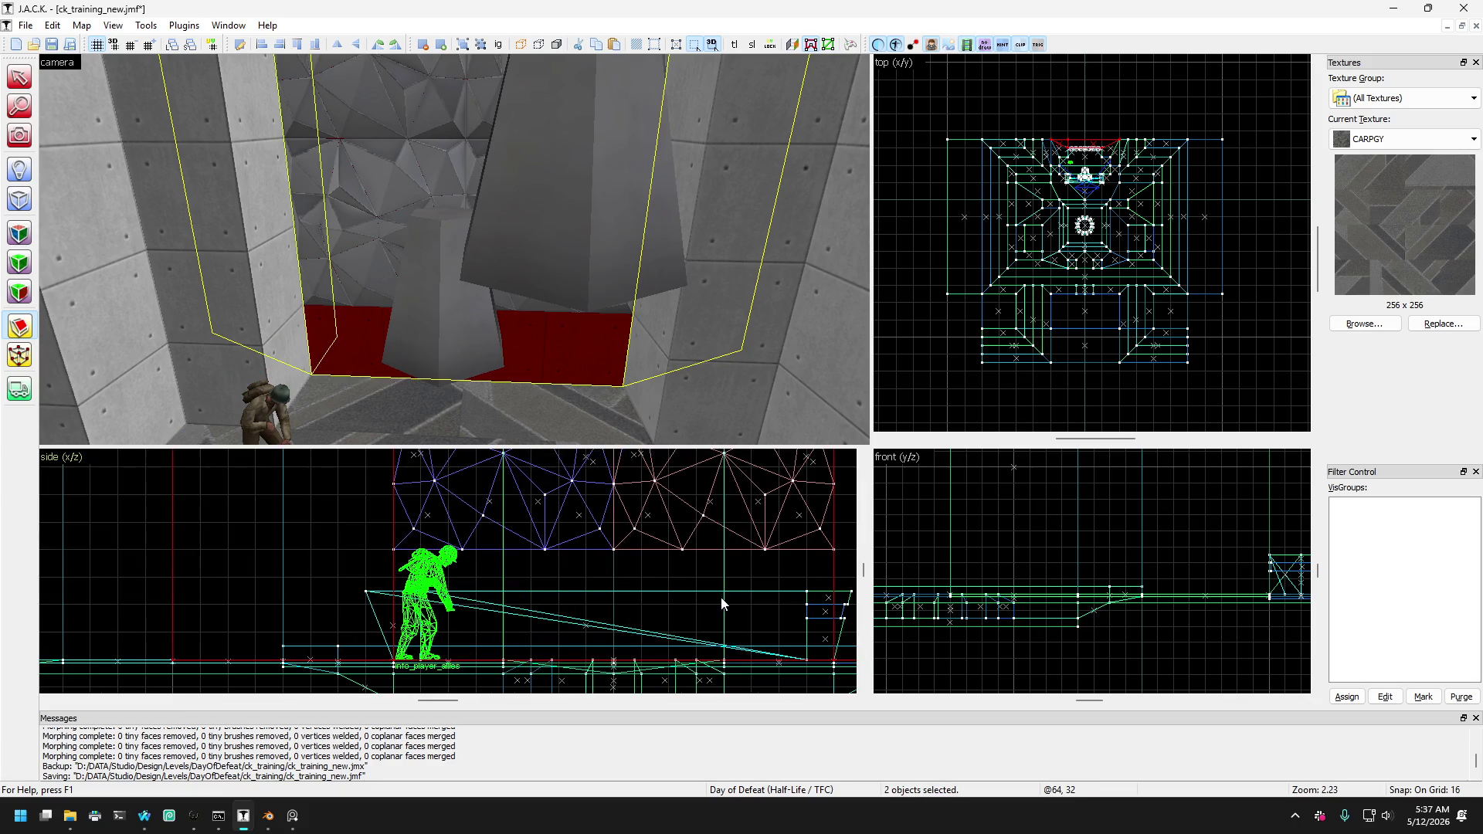
scroll(723, 604, "down", 6)
scroll(680, 641, "up", 5)
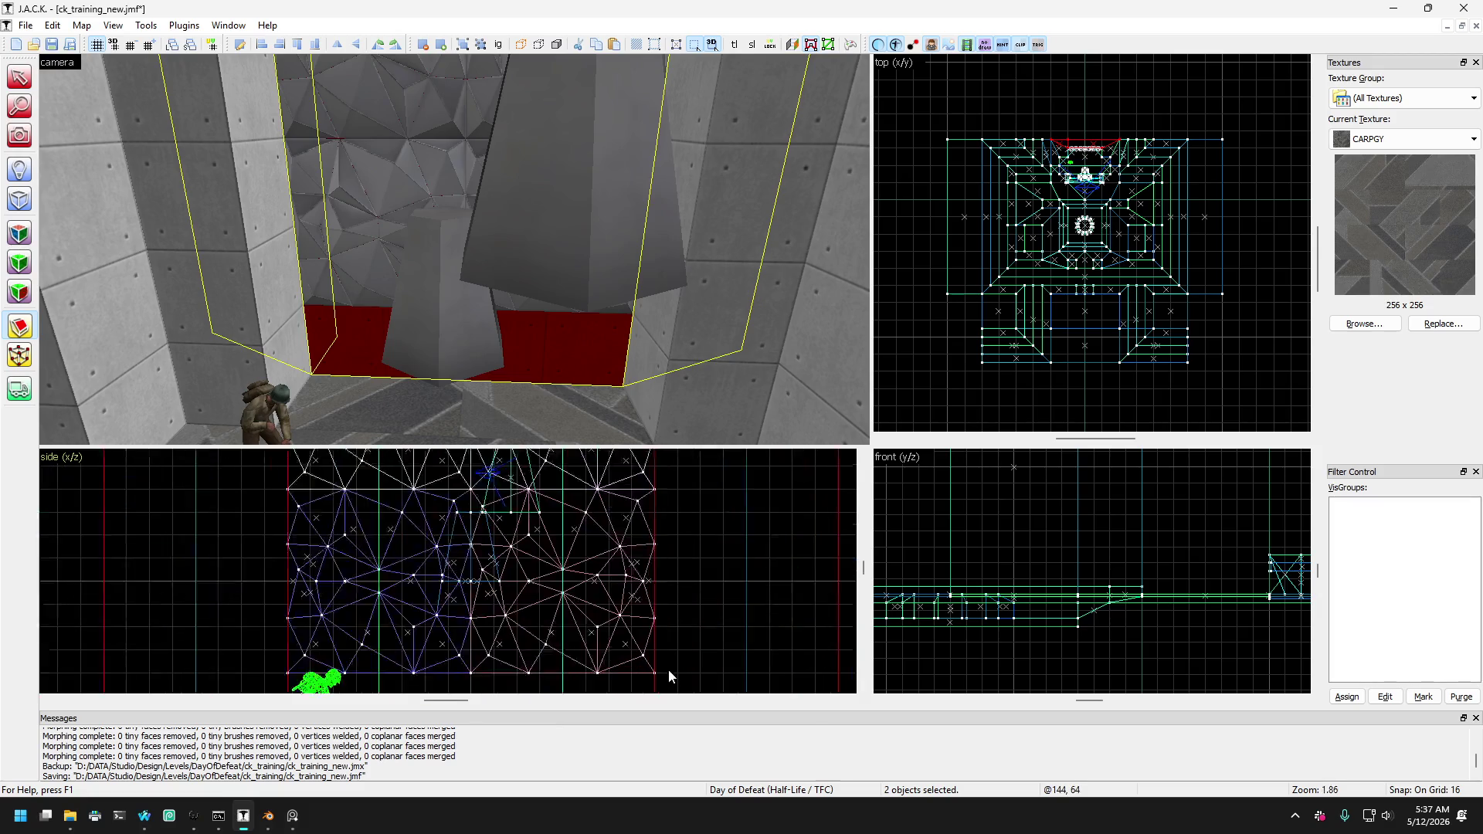
scroll(669, 677, "up", 4)
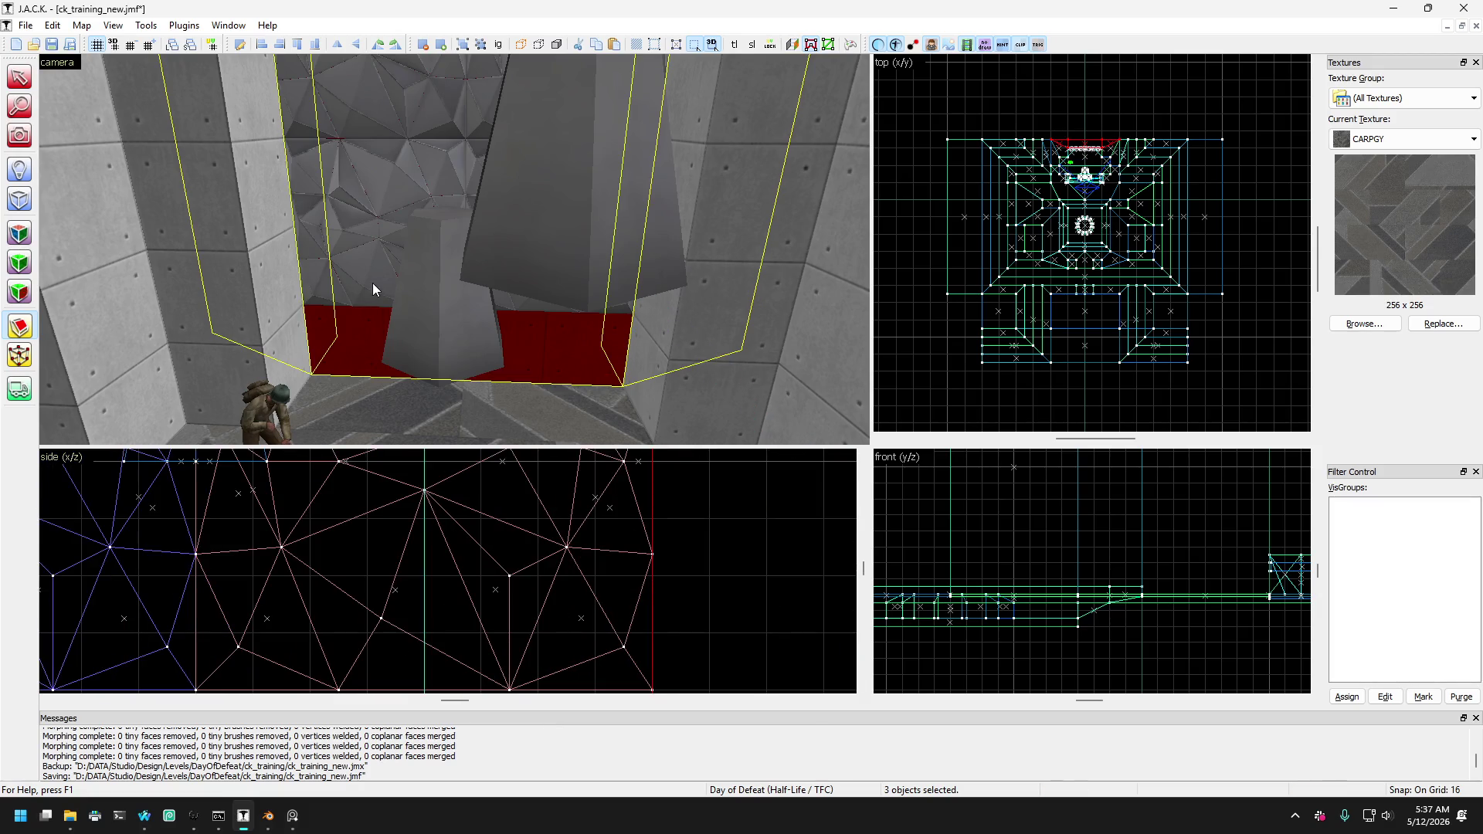
Select the next red floor piece beside the pillar and draw a diagonal clip across its corner.
left_click(358, 351)
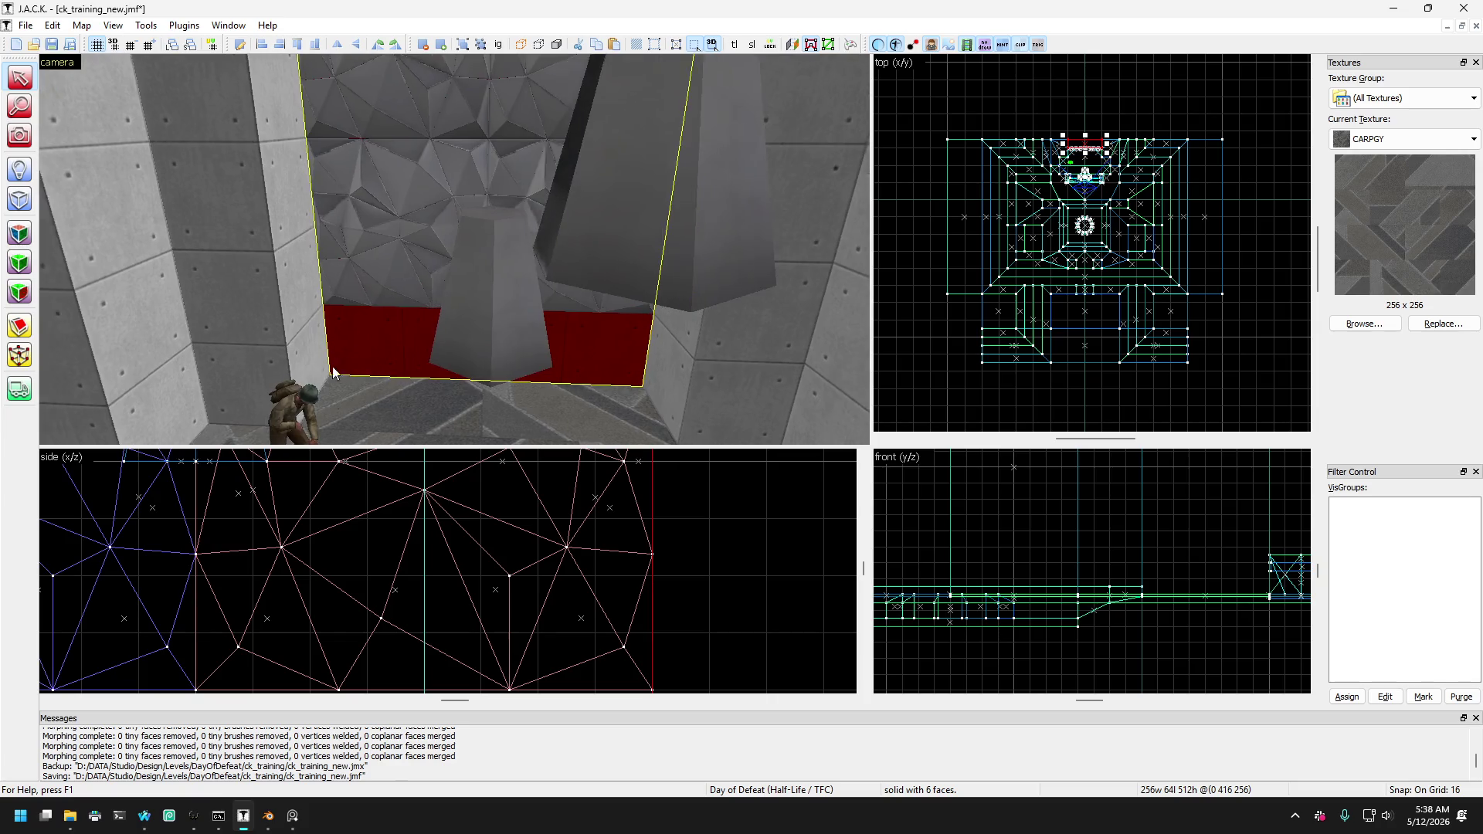
left_click(19, 326)
scroll(651, 540, "down", 3)
scroll(652, 526, "up", 5)
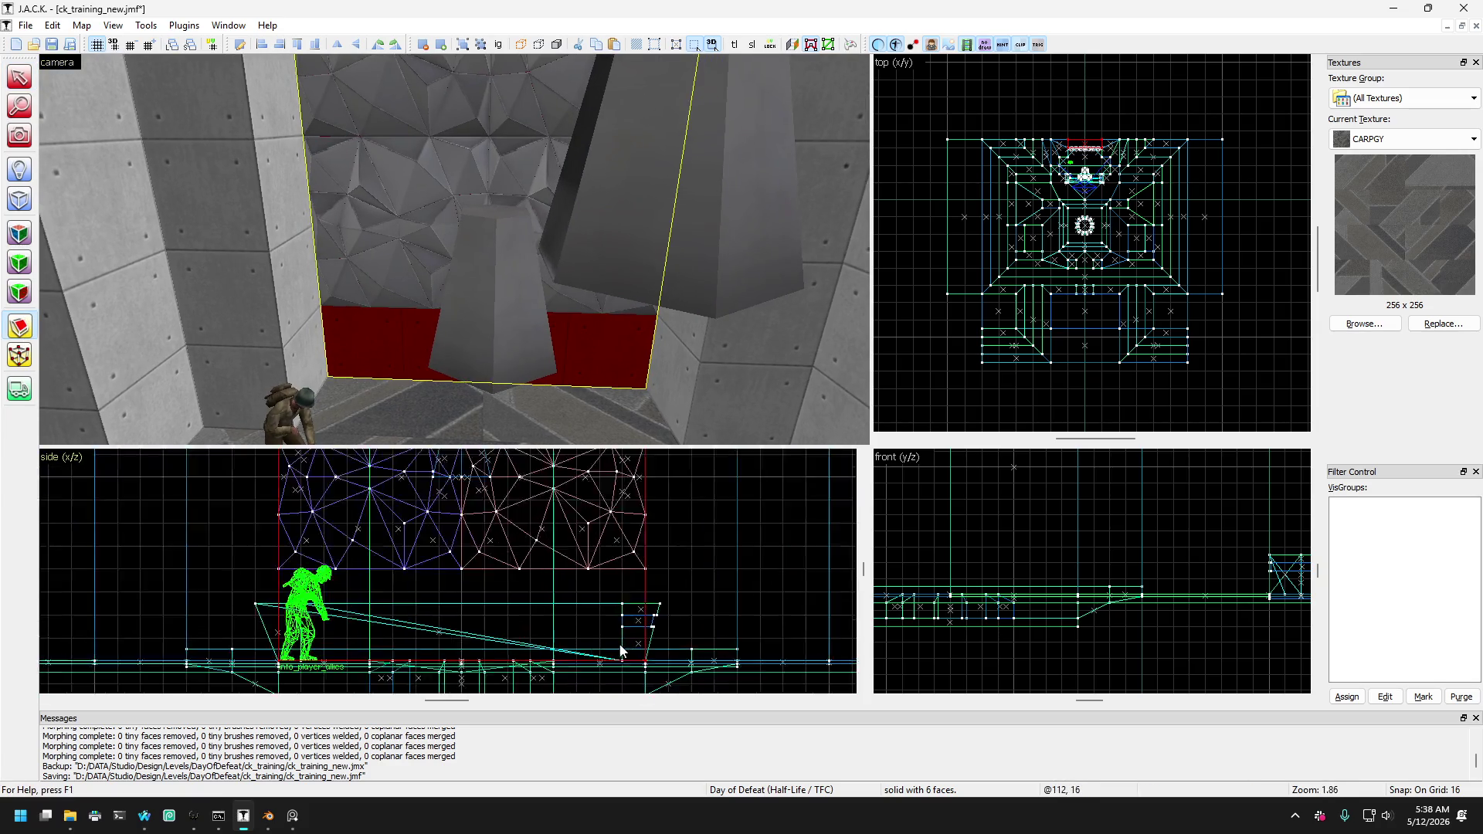
left_click_drag(652, 525, 643, 545)
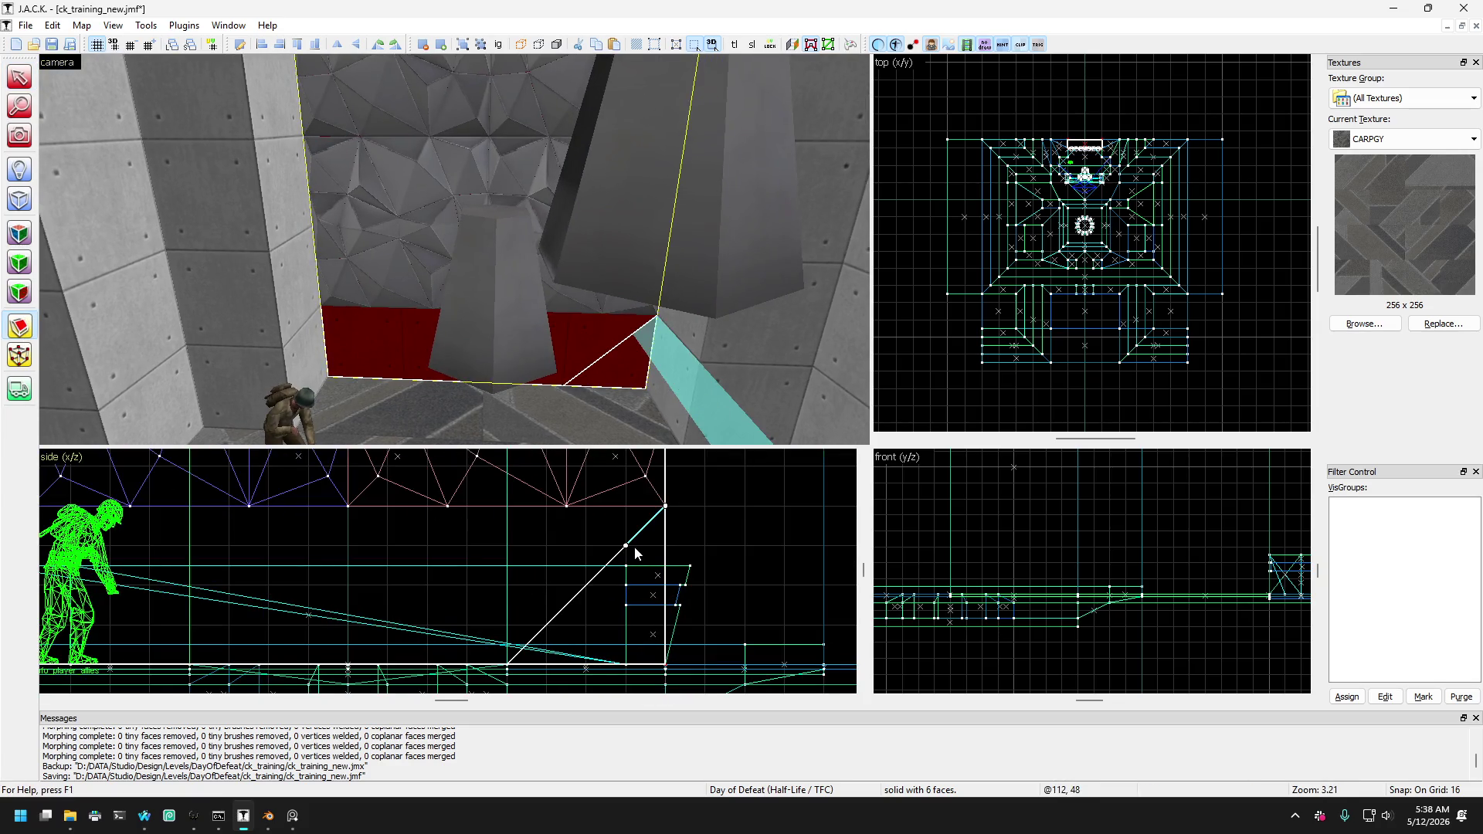
Apply the diagonal clip so the floor brush splits in two.
scroll(635, 548, "down", 2)
scroll(340, 570, "up", 2)
key("Return")
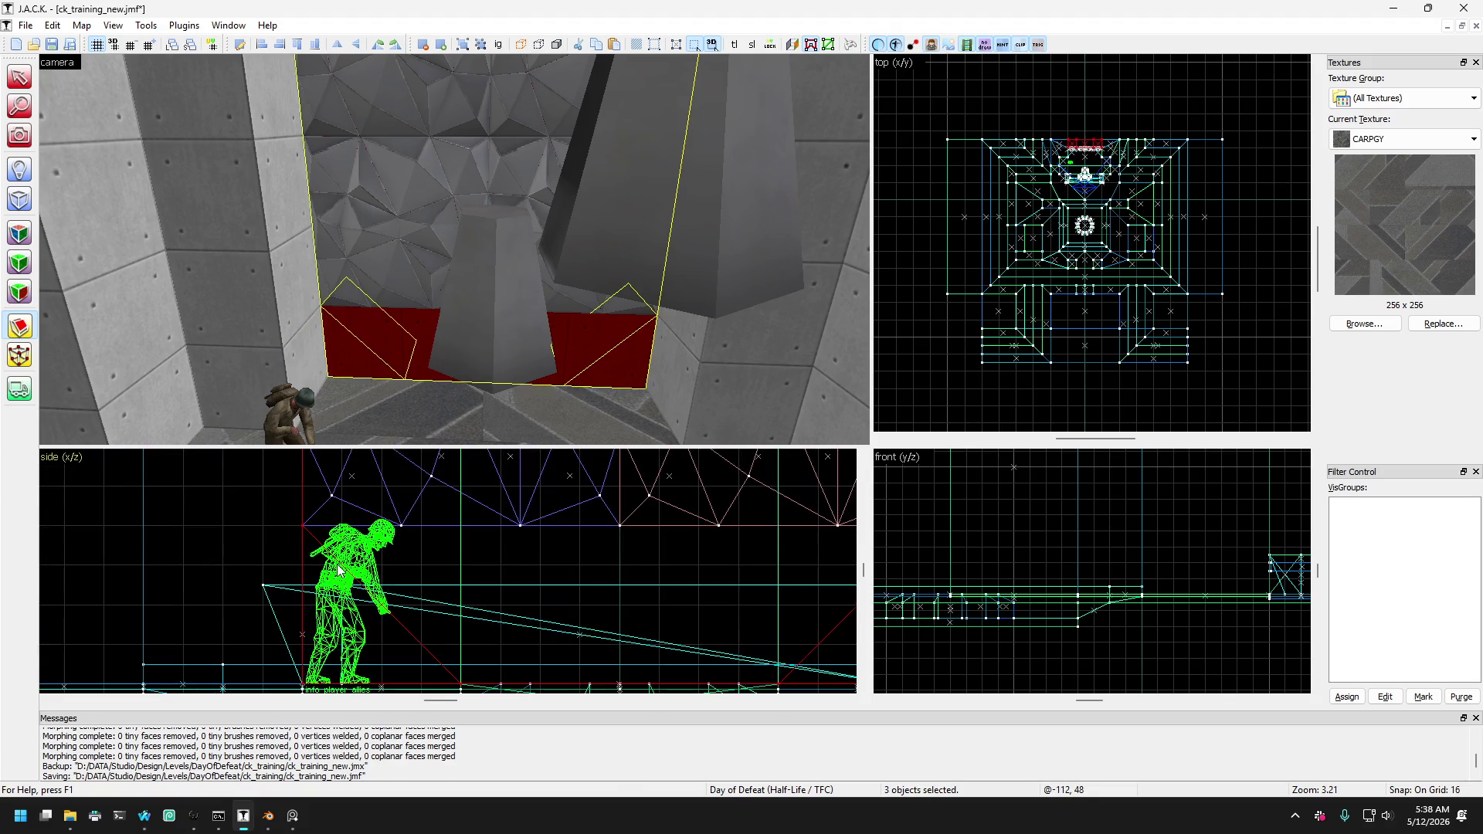
left_click(19, 78)
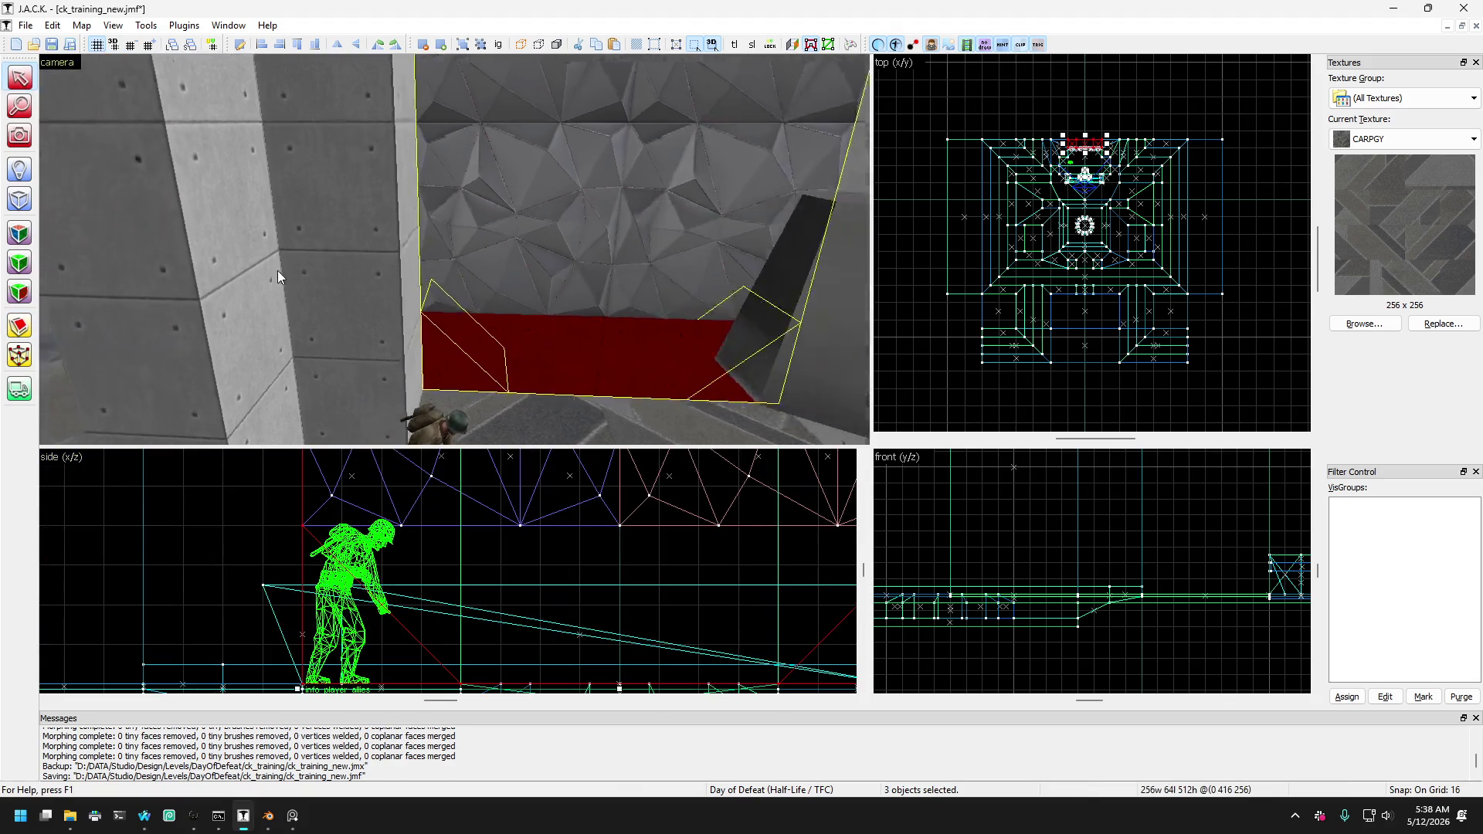
Swing the camera back to the alcove wall and select the recessed red brush.
left_click(19, 135)
left_click_drag(49, 143, 455, 250)
scroll(454, 249, "up", 5)
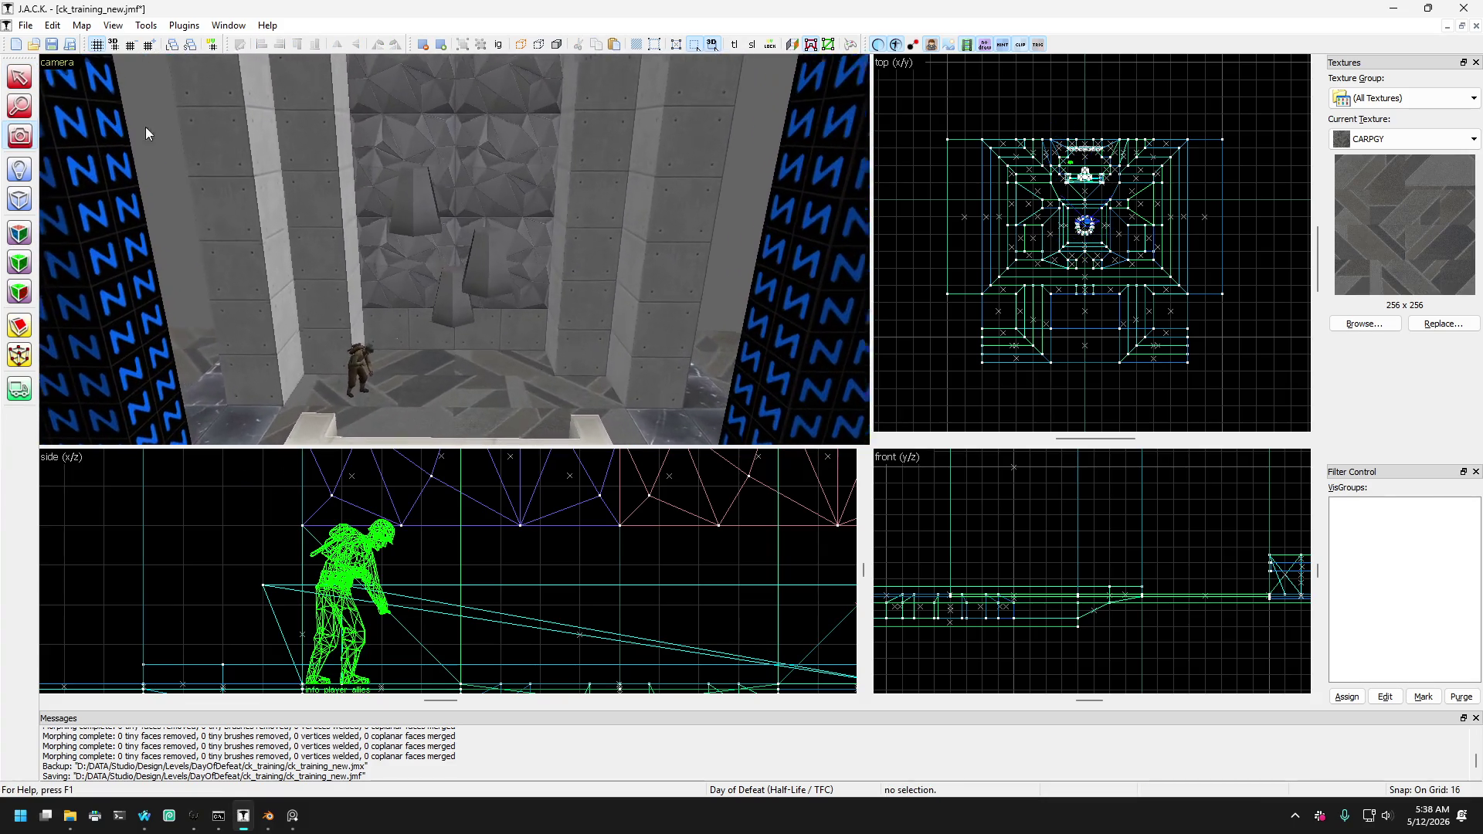
left_click(399, 330)
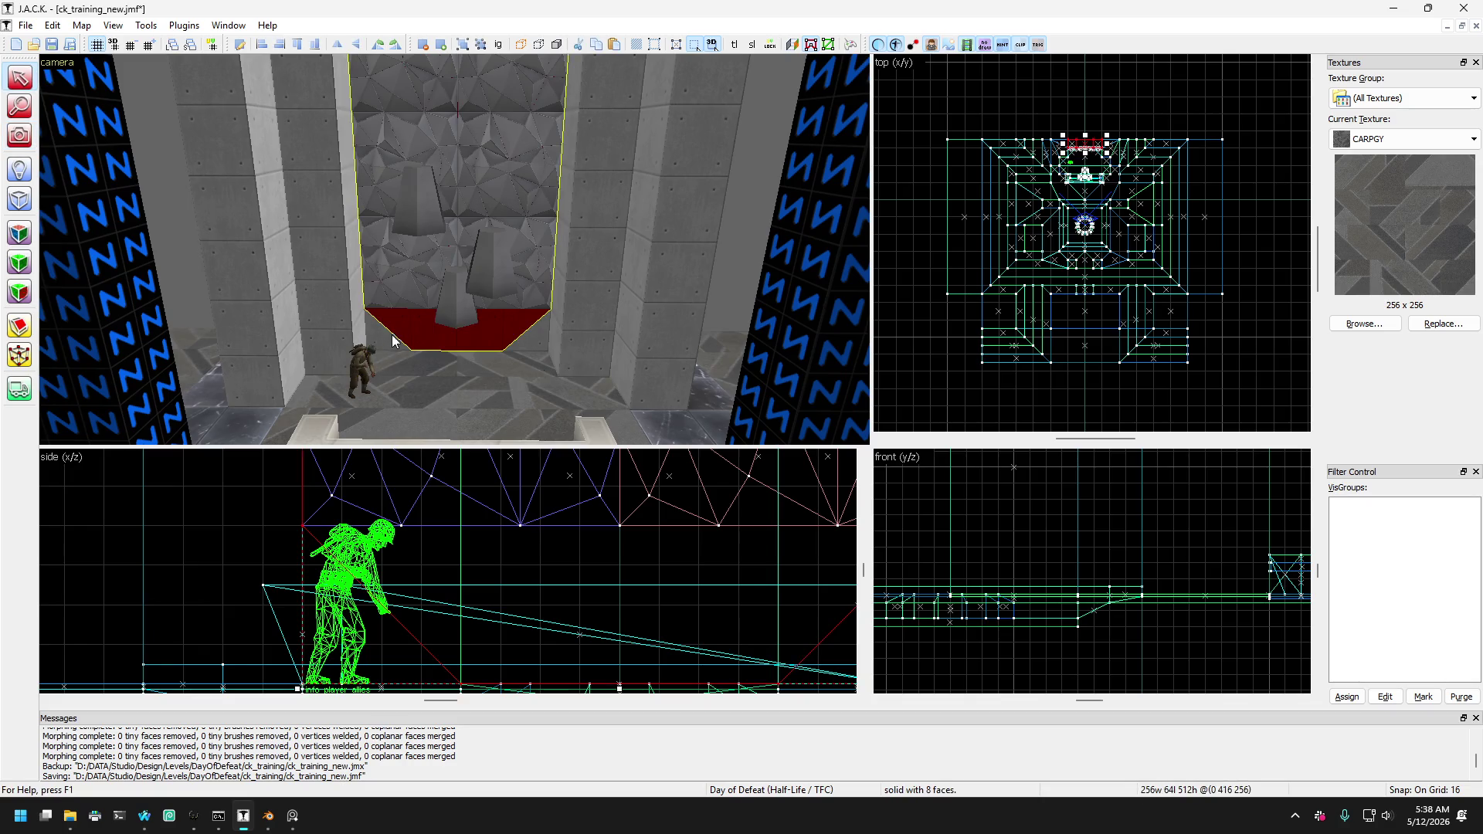
left_click(542, 336)
left_click(572, 284)
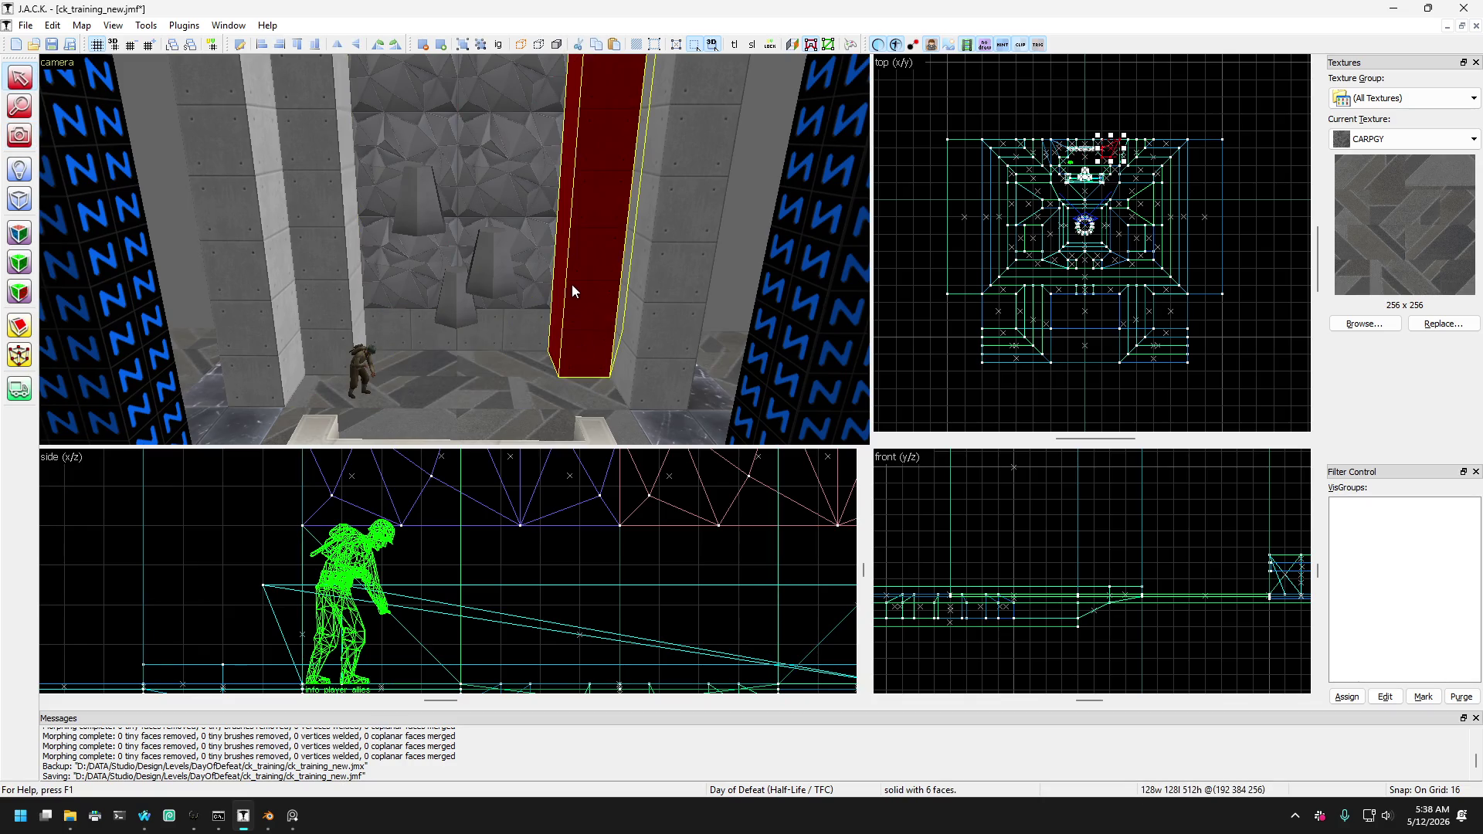
key("ctrl+z")
key("Down")
key("Down")
key("Down")
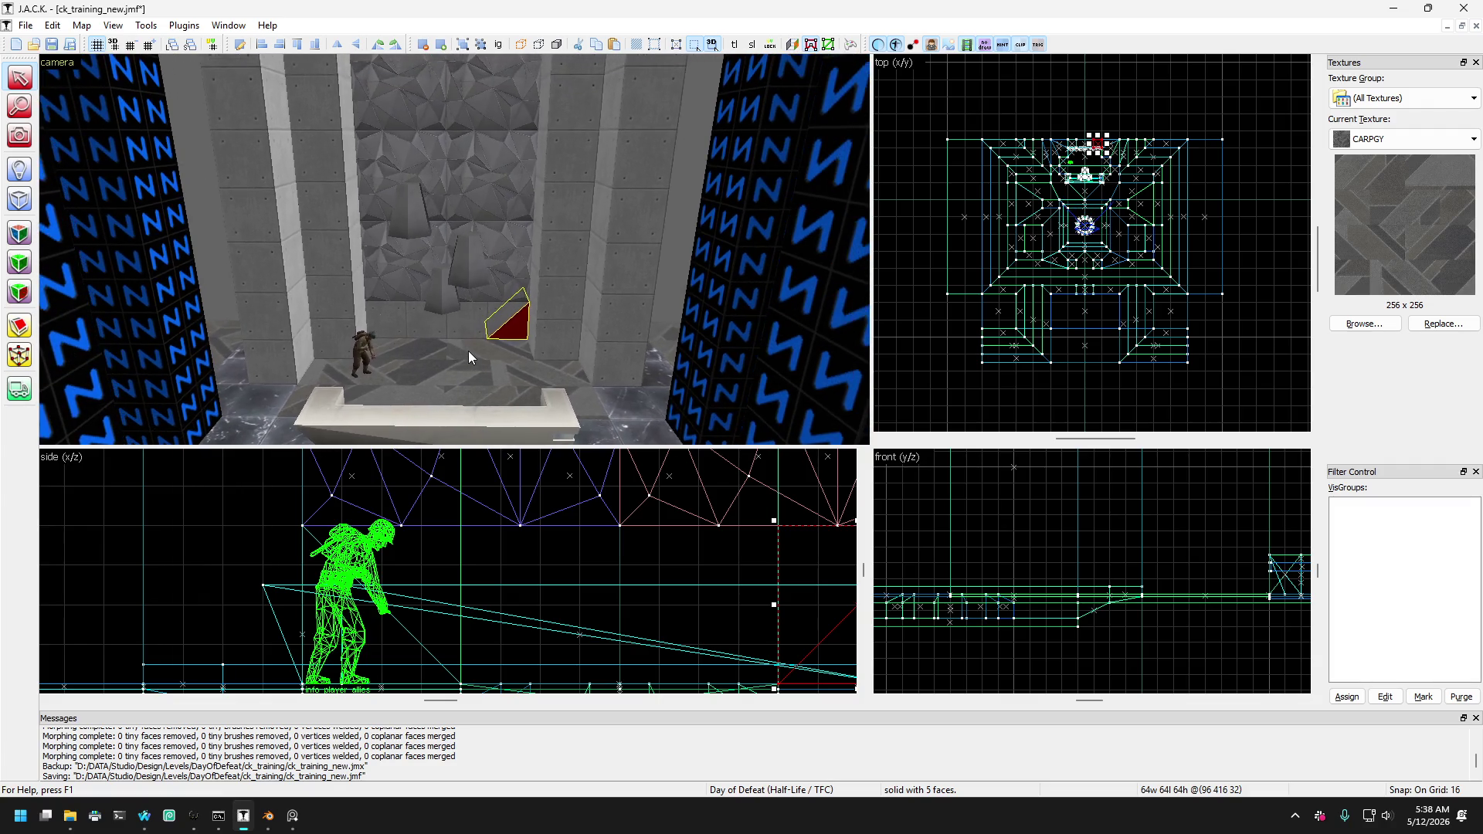
key("Up")
key("Up")
key("Up")
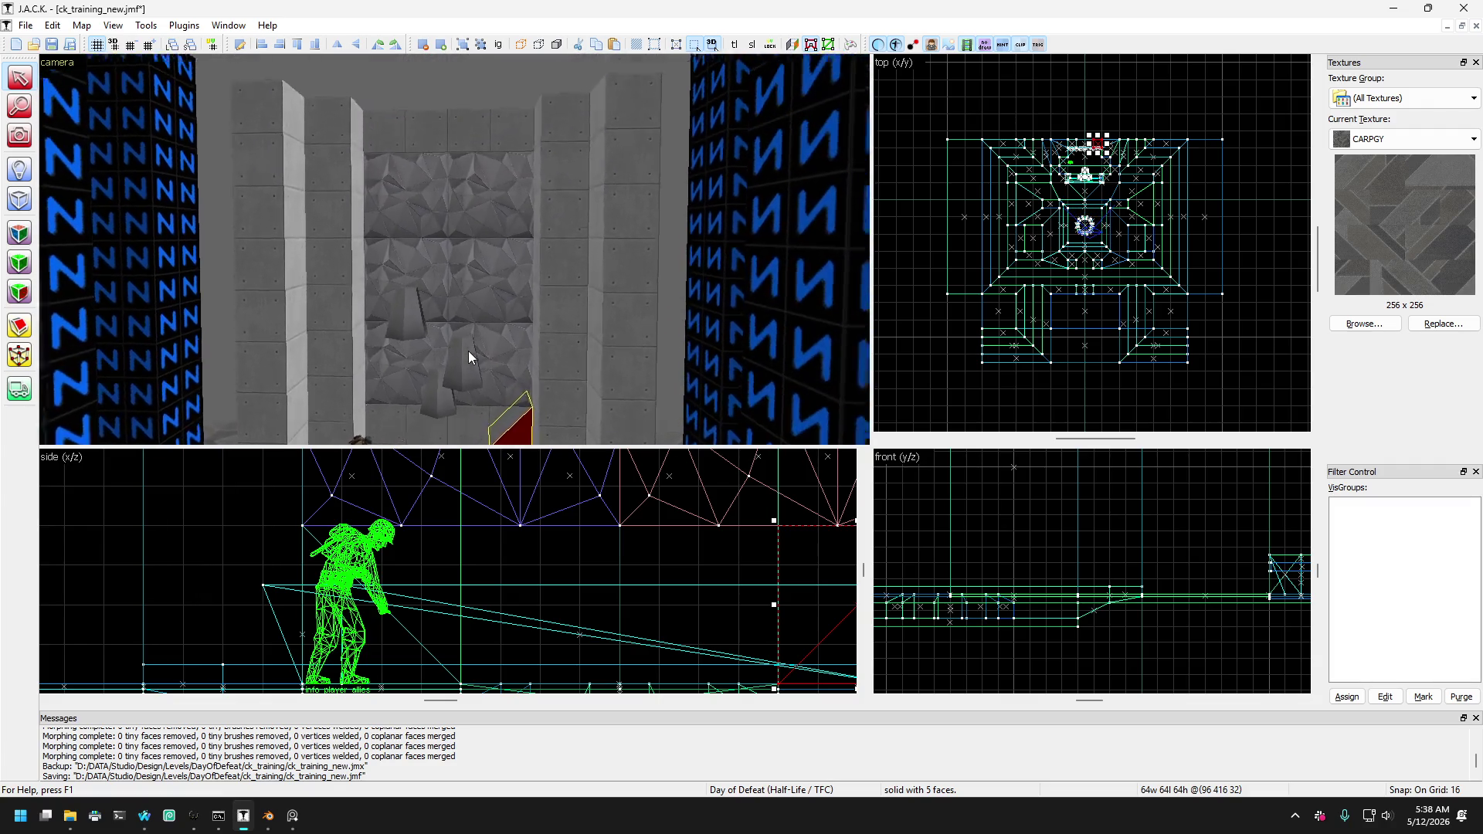
key("Page_Up")
key("Page_Up")
key("Page_Up")
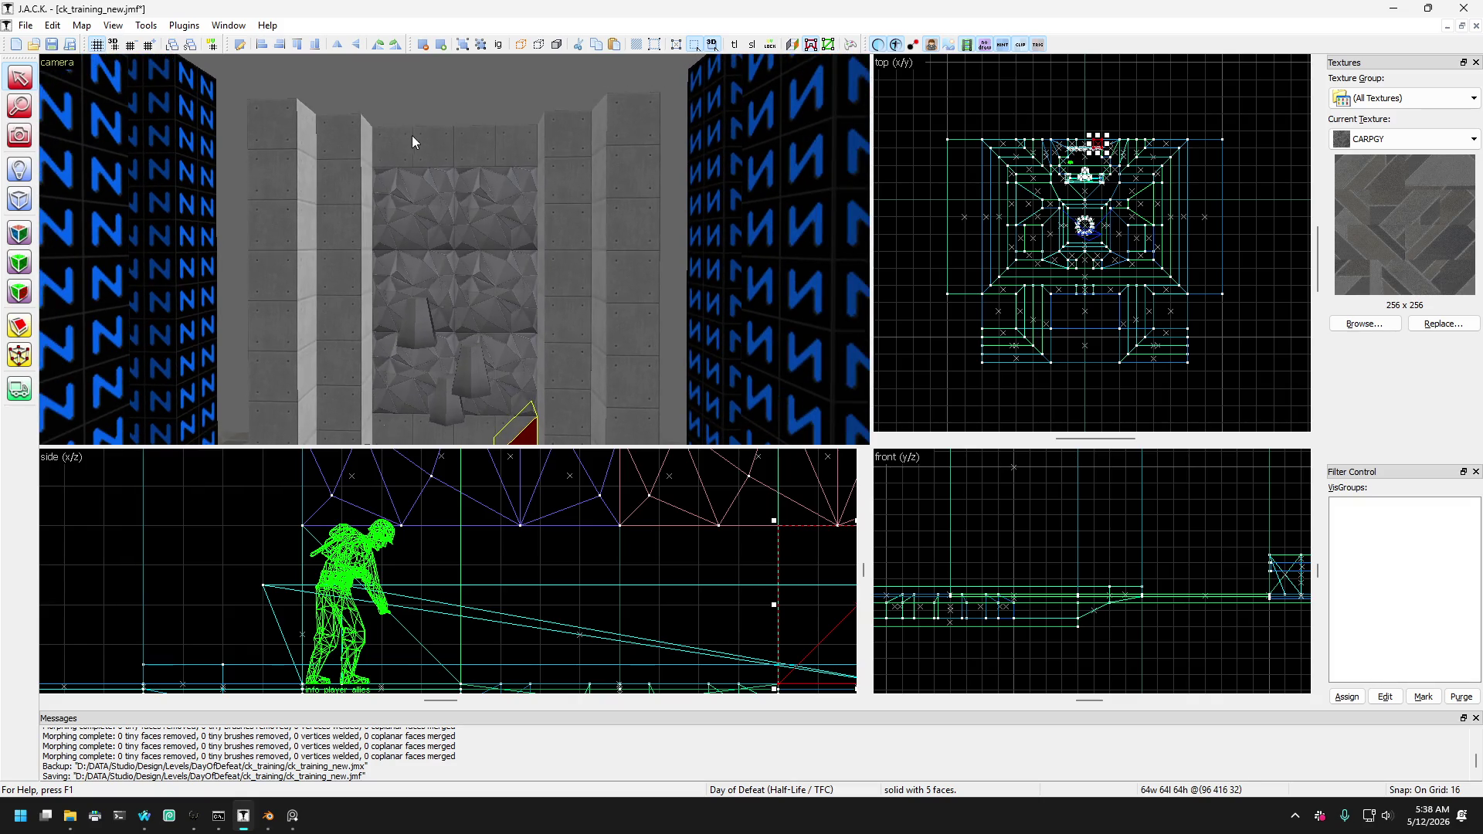
left_click(413, 142)
Clip the recessed brush's top-left and top-right corners at 45° and apply.
left_click(19, 326)
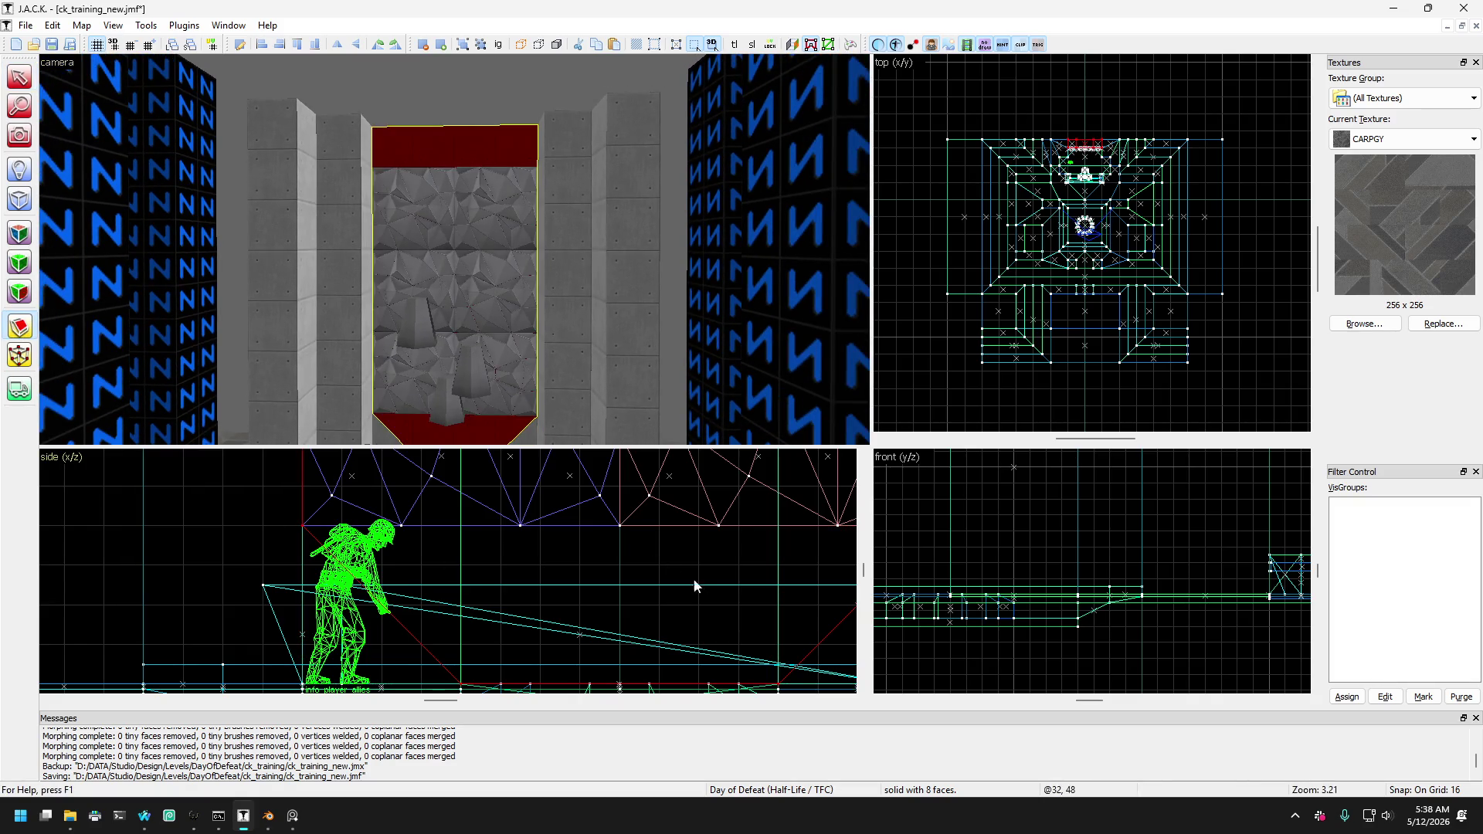
scroll(694, 586, "down", 3)
scroll(579, 522, "up", 2)
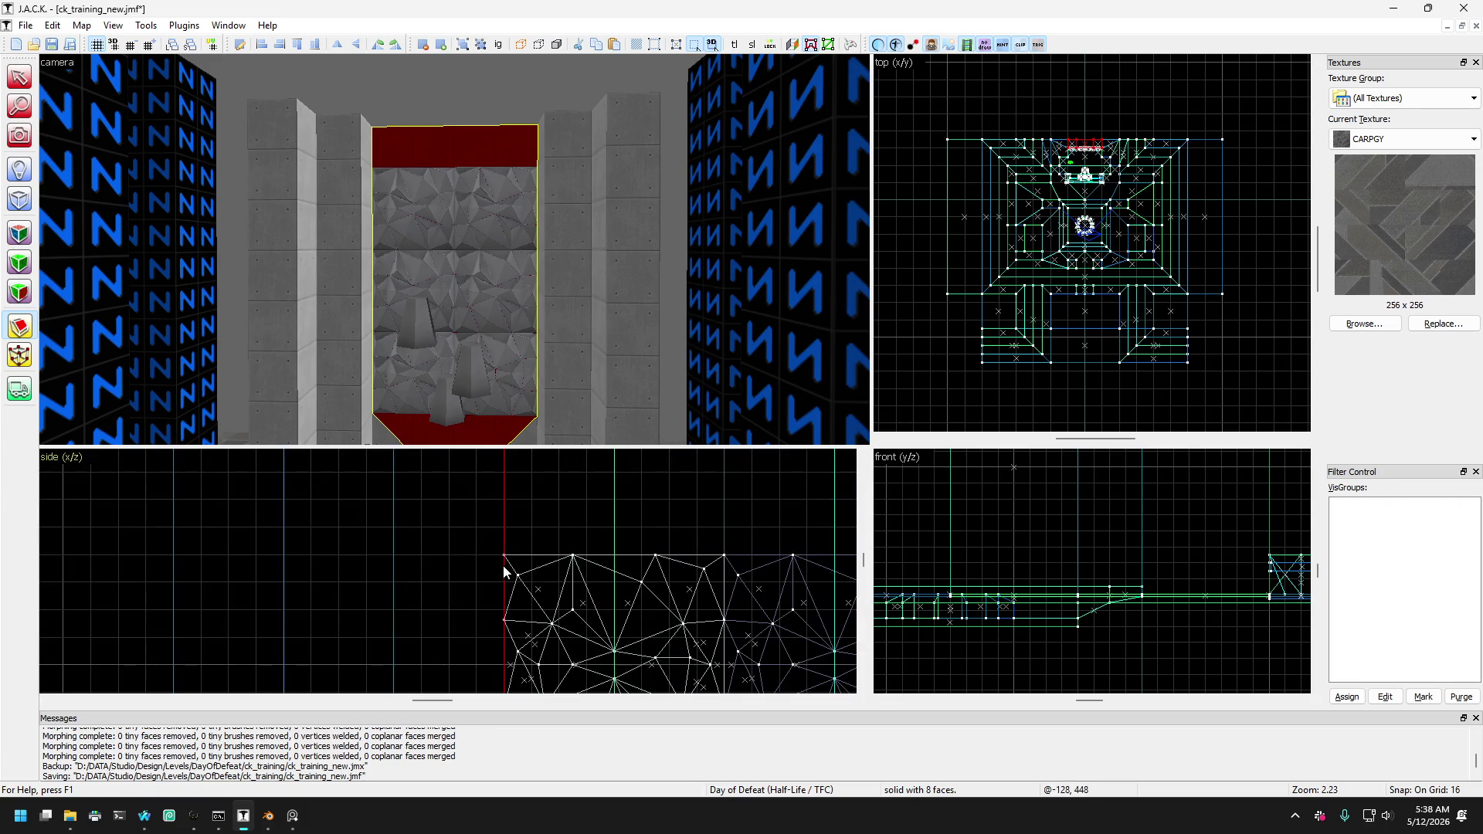
left_click_drag(503, 566, 612, 449)
scroll(525, 537, "down", 2)
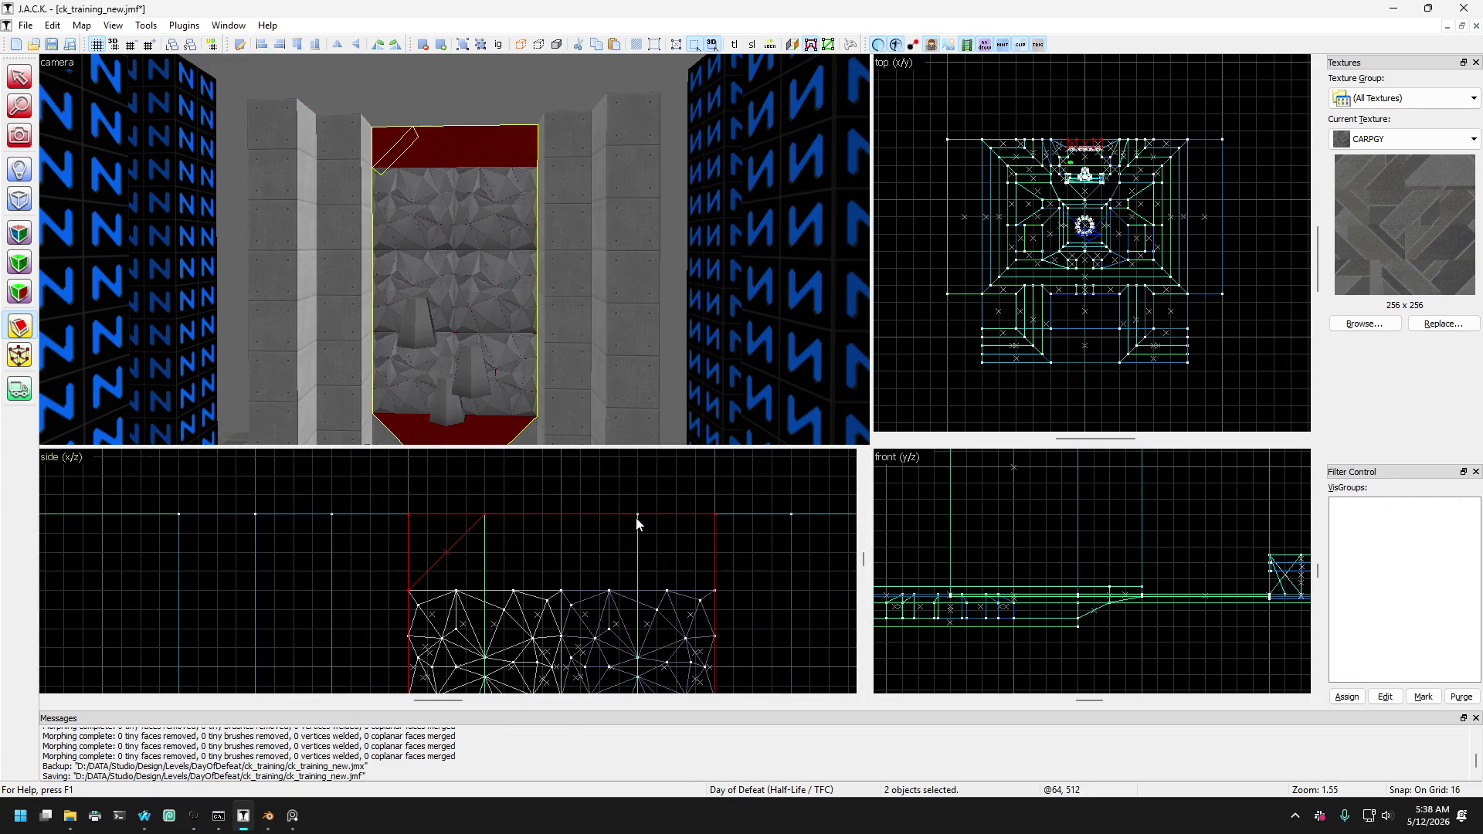
left_click_drag(637, 517, 652, 540)
key("Return")
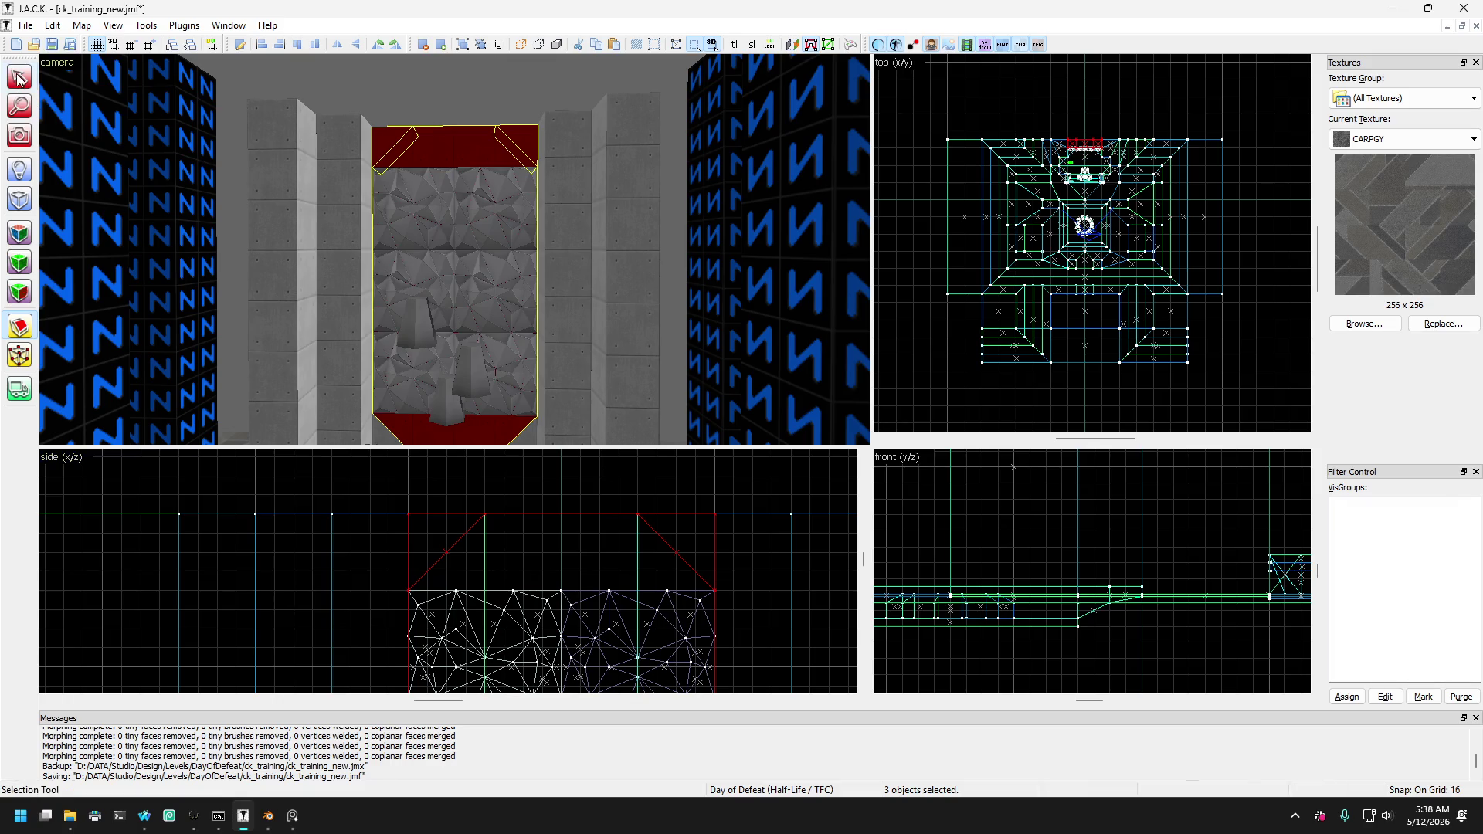
Check the clipped corner pieces, then clear the selection.
key("Escape")
scroll(453, 139, "up", 3)
left_click(452, 139)
key("Escape")
scroll(465, 153, "up", 2)
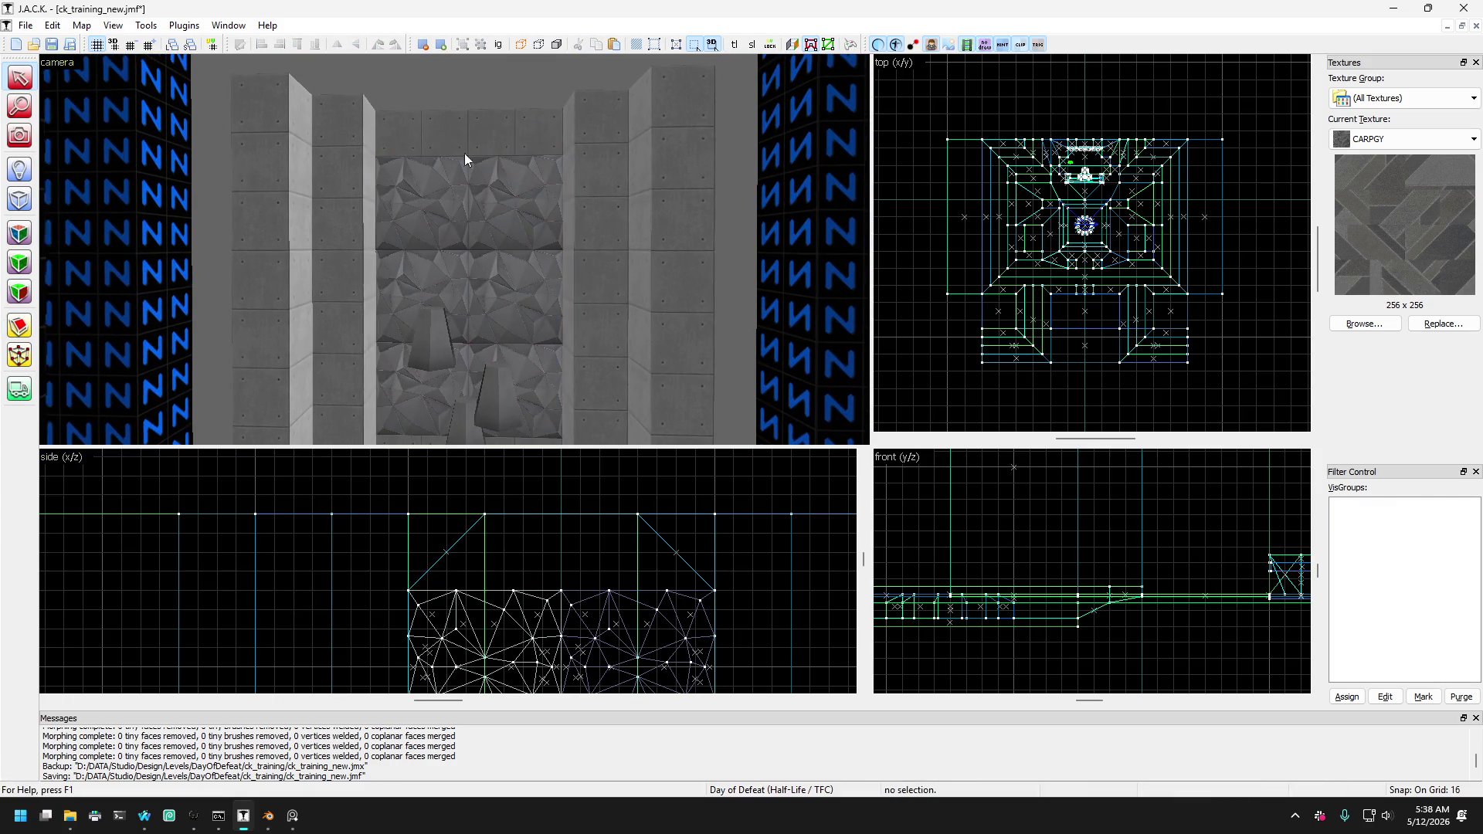
scroll(465, 160, "up", 1)
left_click(607, 149)
left_click(532, 132)
key("Escape")
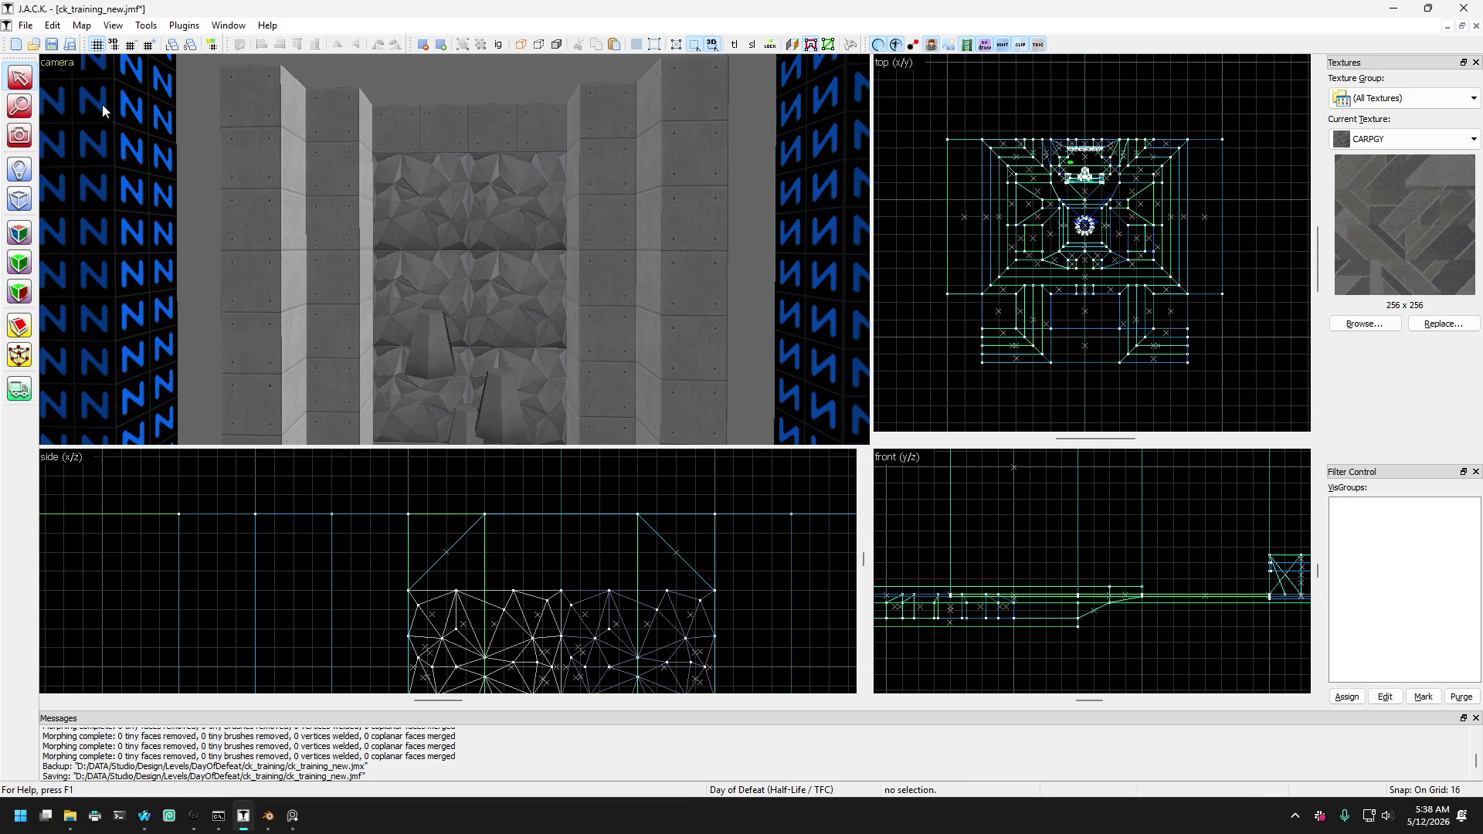
Fly the 3D camera over to the white counter.
left_click(19, 135)
scroll(450, 242, "down", 5)
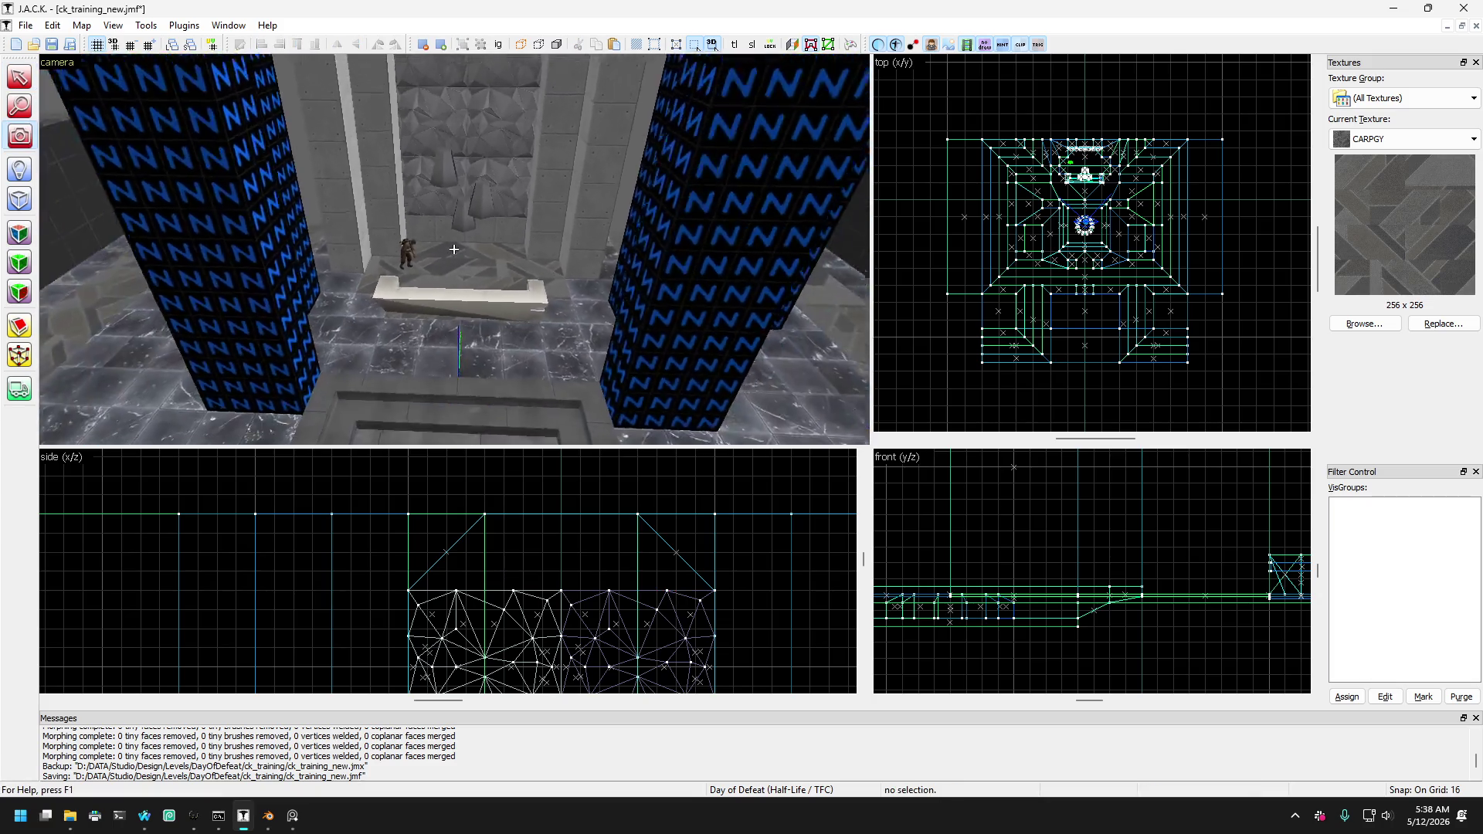
scroll(454, 250, "down", 3)
scroll(453, 249, "up", 6)
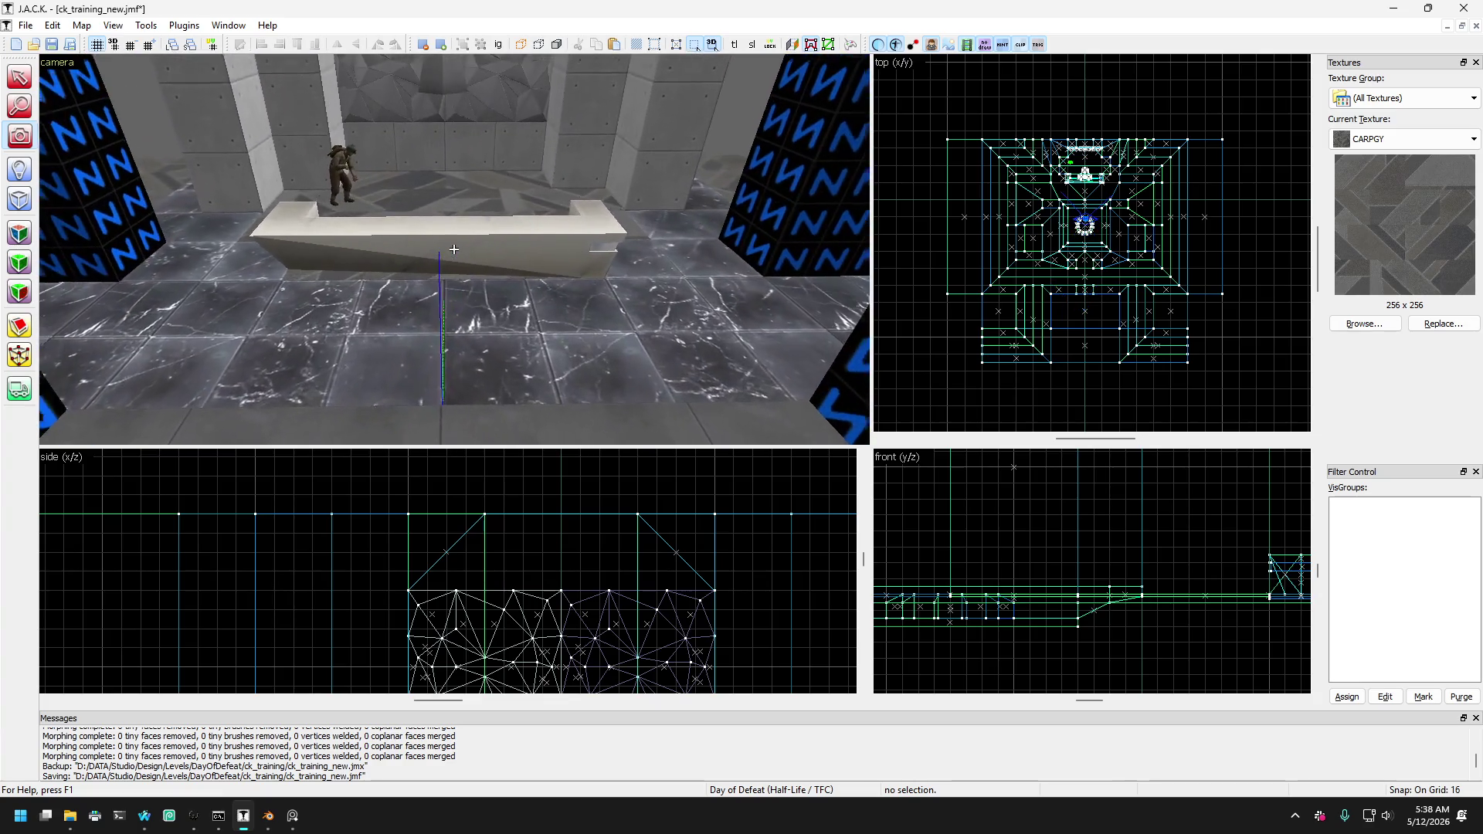
scroll(454, 249, "down", 1)
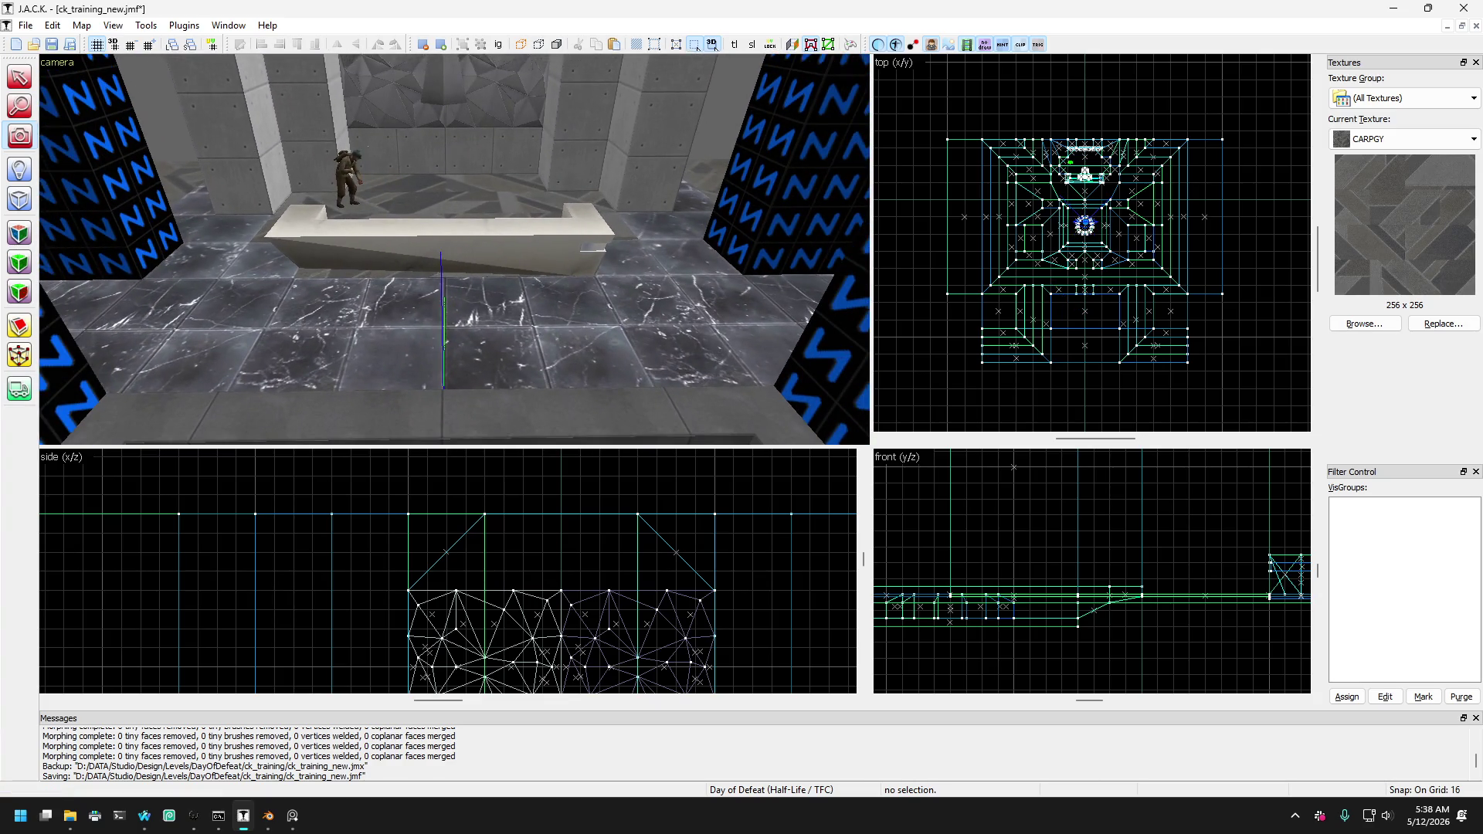
key("z")
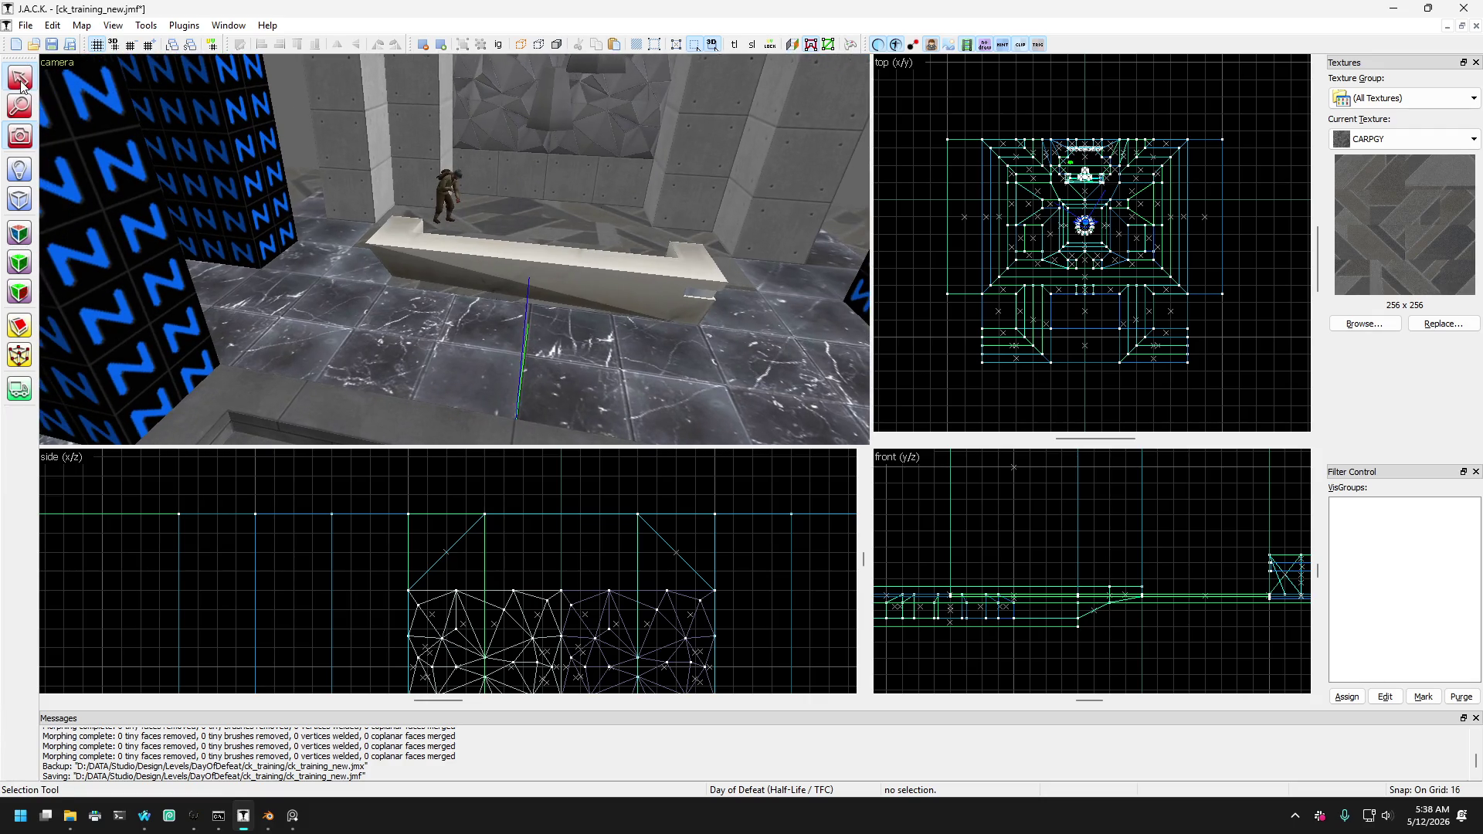
Click through the floor brushes beside the counter, then clear the selection.
left_click(326, 243)
left_click(440, 331)
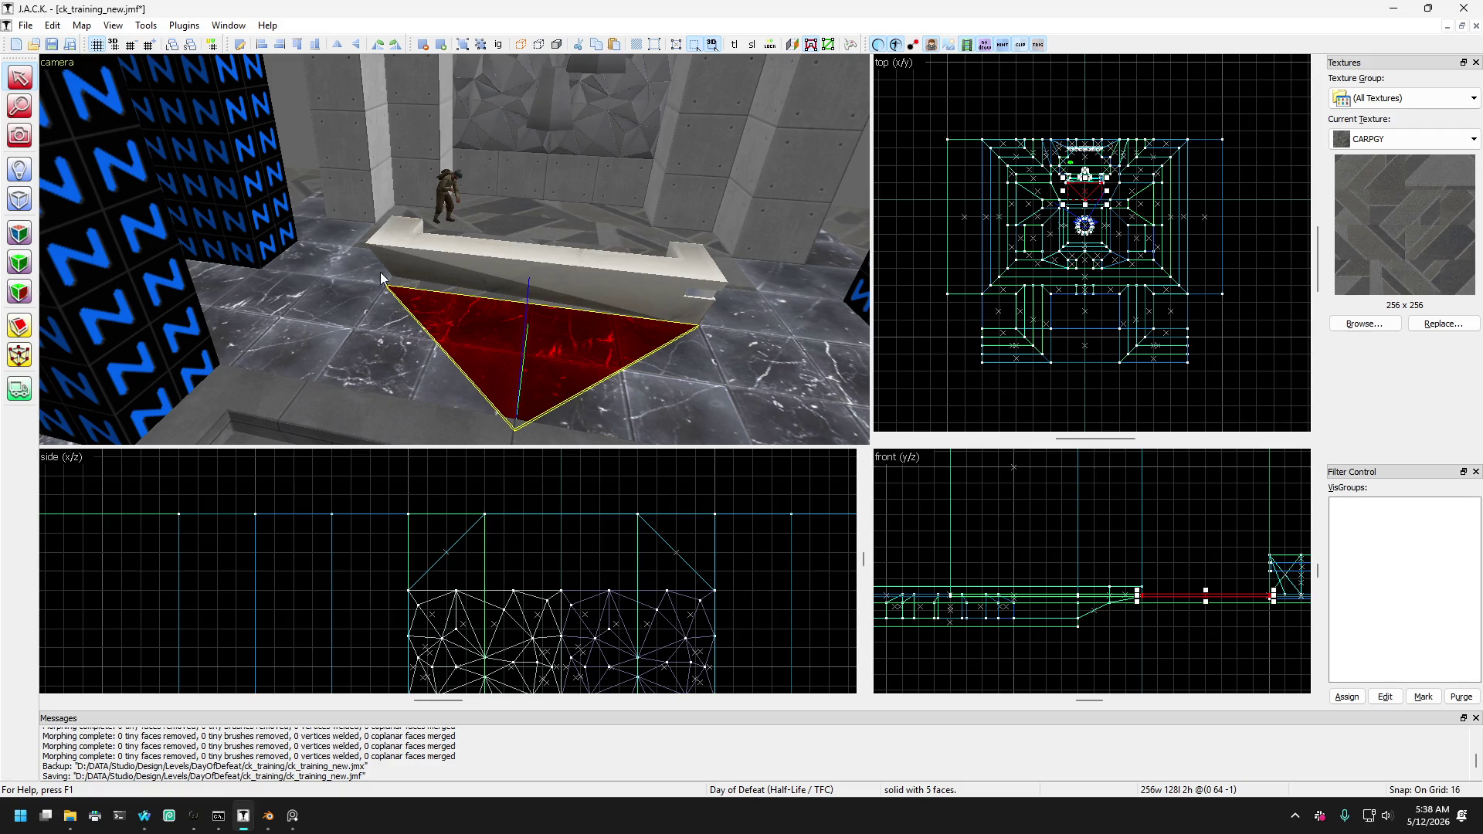
left_click(355, 139)
left_click(379, 262)
left_click(493, 379)
left_click(754, 352)
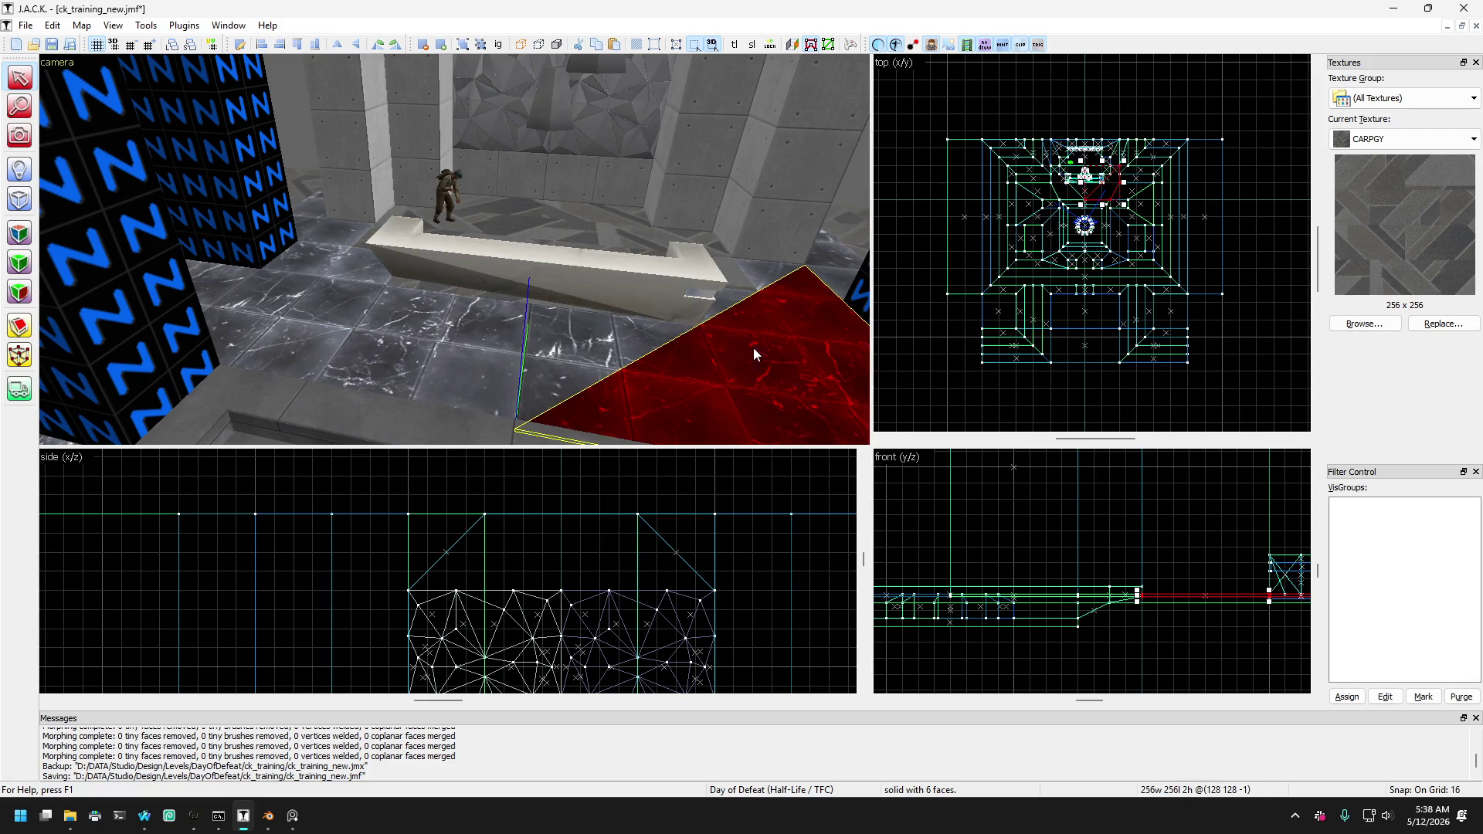
key("Escape")
Pick out the wedges at the counter end and select the large triangular floor brush.
left_click(811, 196)
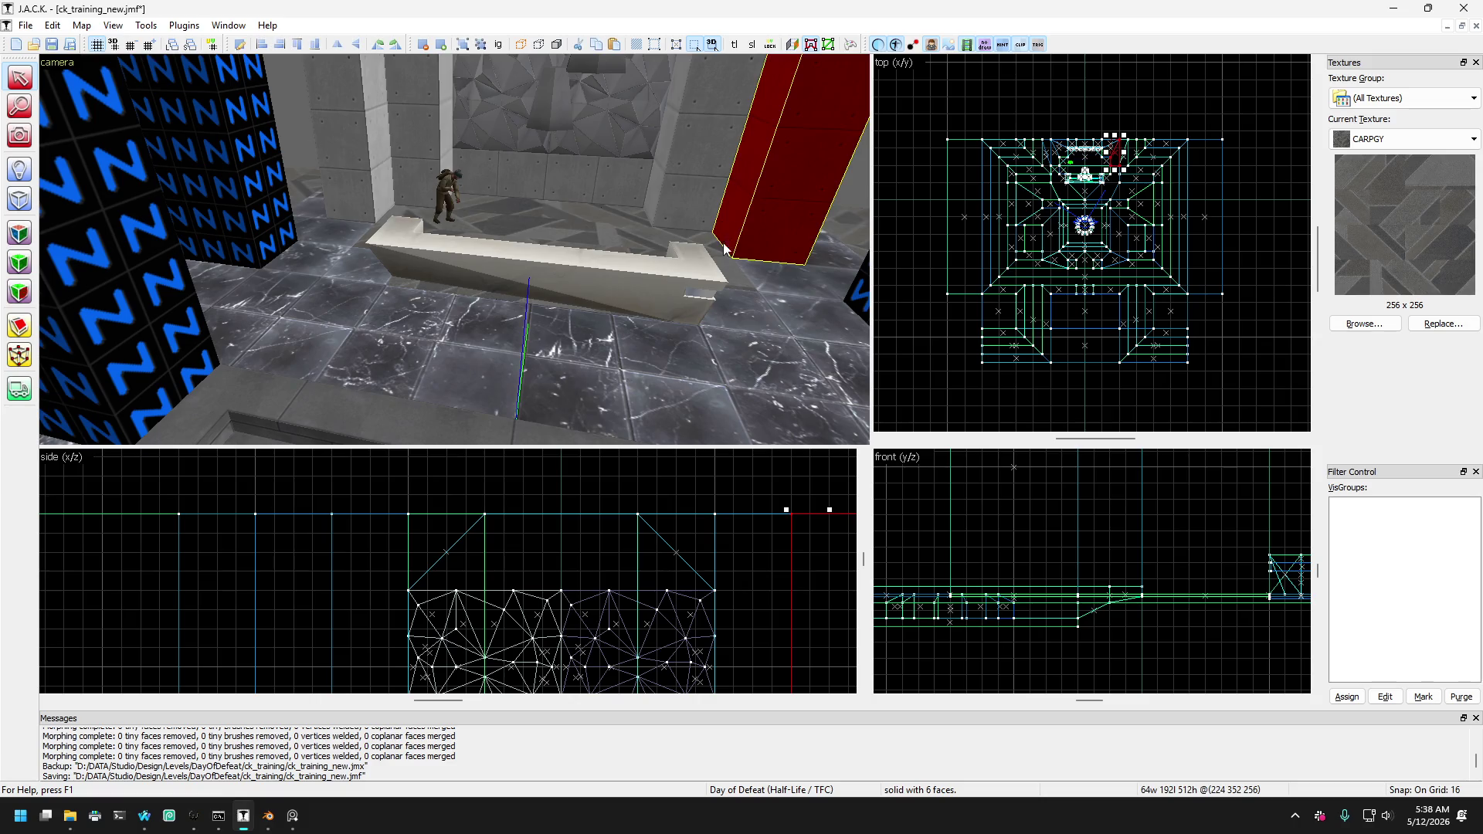
left_click(541, 251)
left_click(727, 280)
left_click(734, 309)
left_click(737, 309)
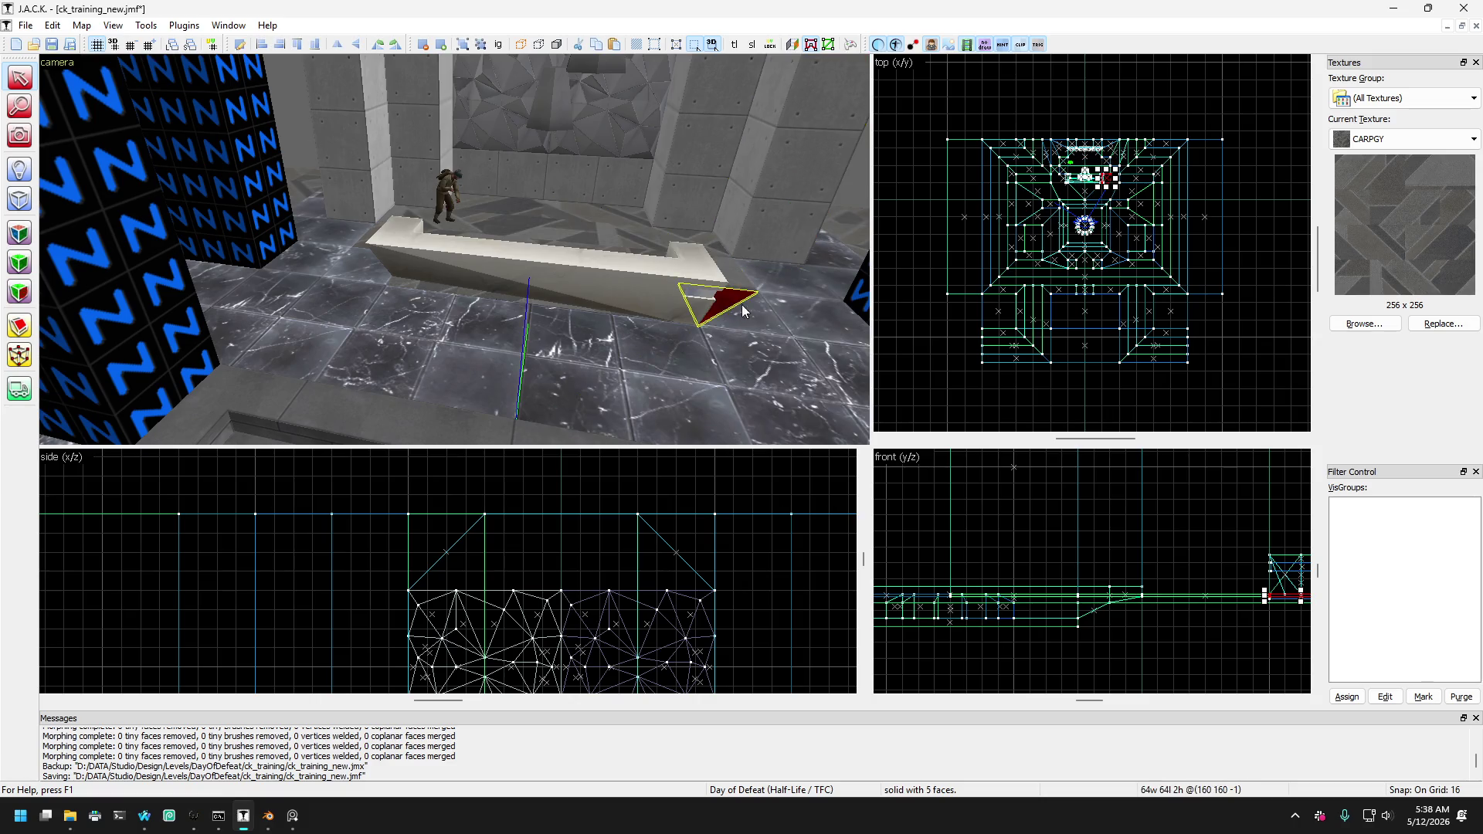
left_click(780, 306)
mouse_move(765, 274)
left_mouse_down()
mouse_move(720, 314)
mouse_move(384, 295)
mouse_move(385, 280)
left_mouse_up()
Clip the red wedge beside the counter along a diagonal, apply, and deselect the pieces.
key("w")
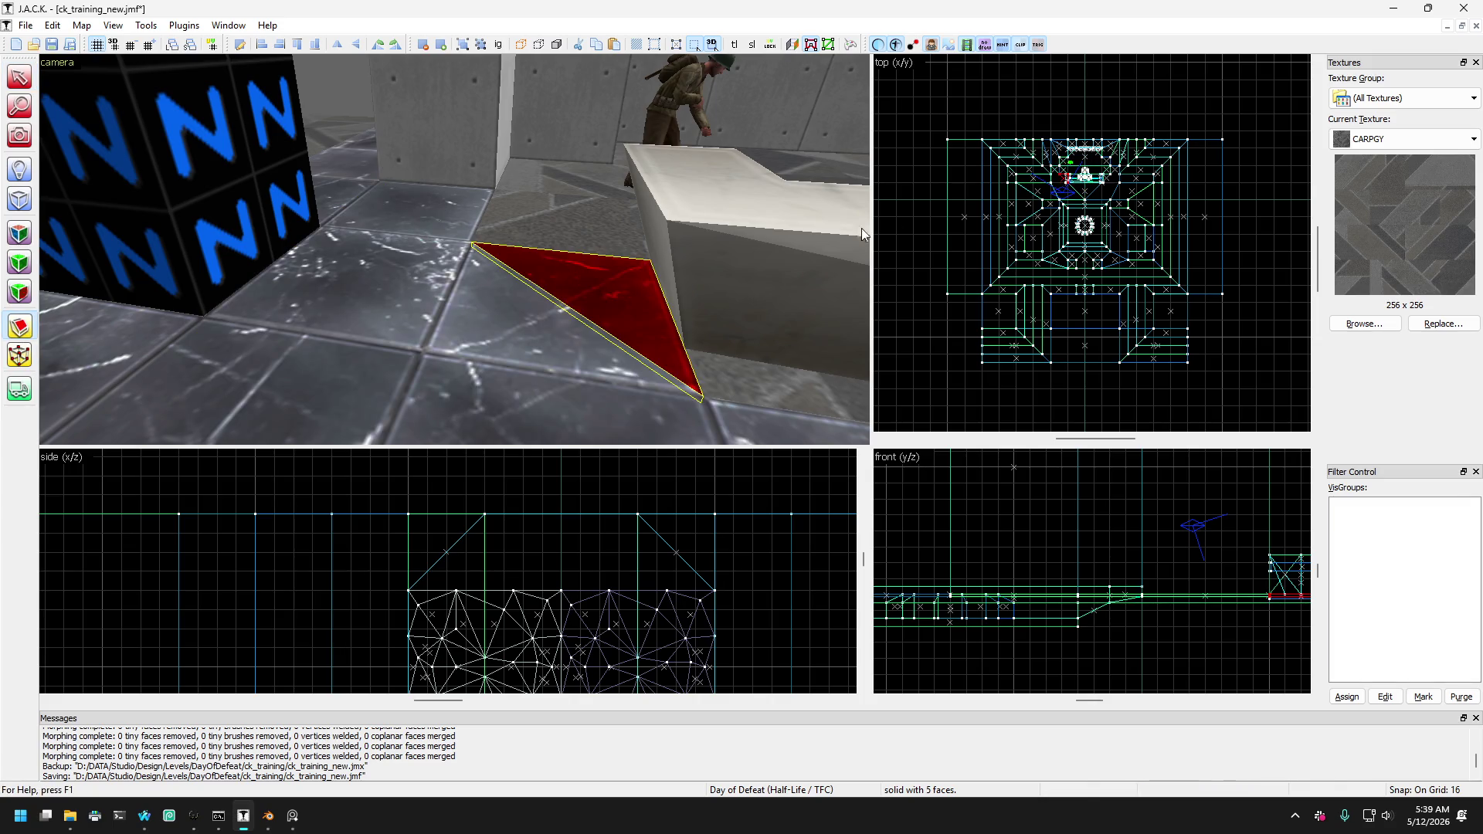
scroll(1063, 192, "up", 5)
scroll(1063, 192, "up", 4)
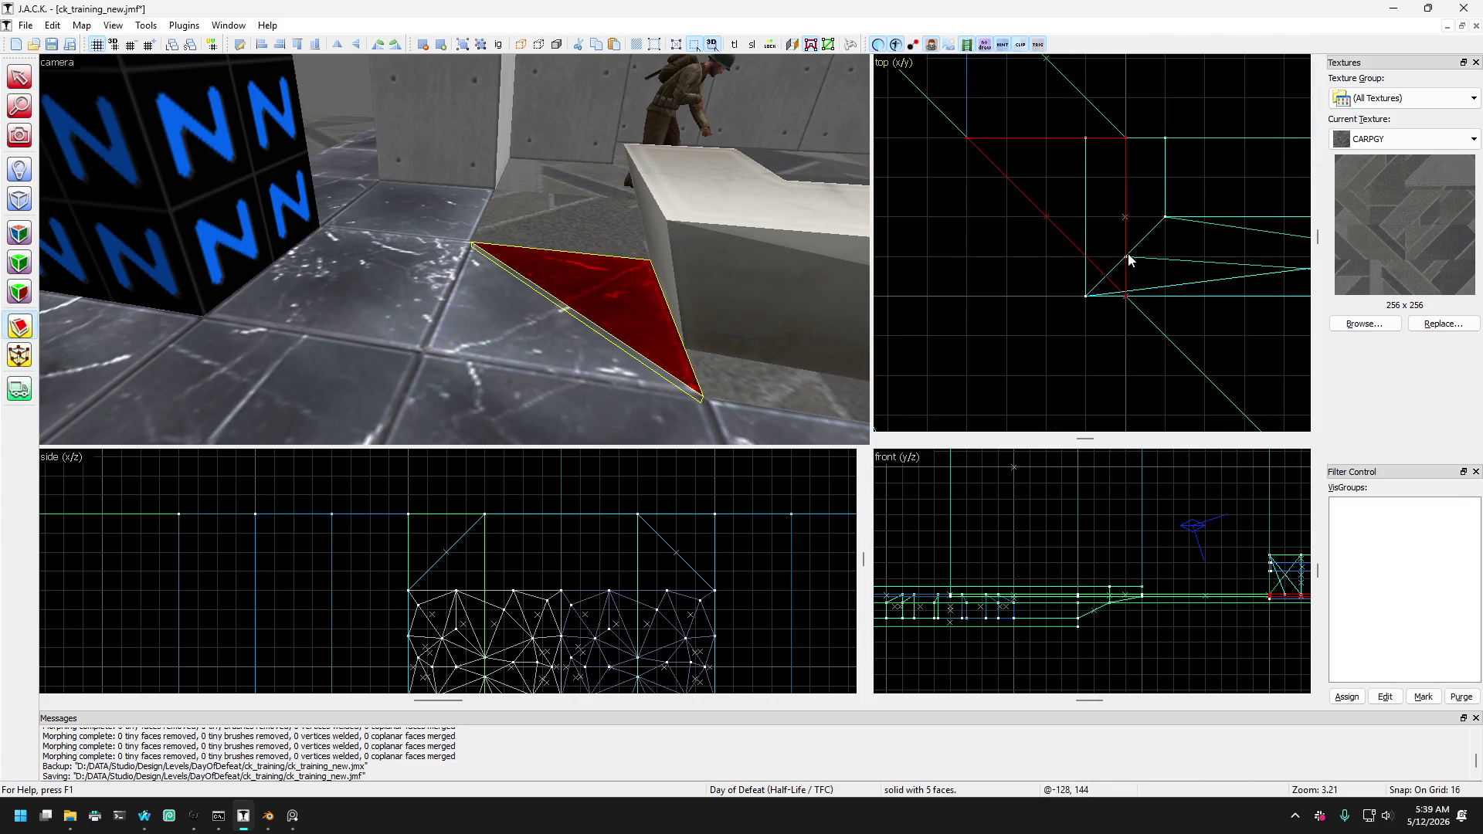
left_click_drag(1108, 248, 969, 145)
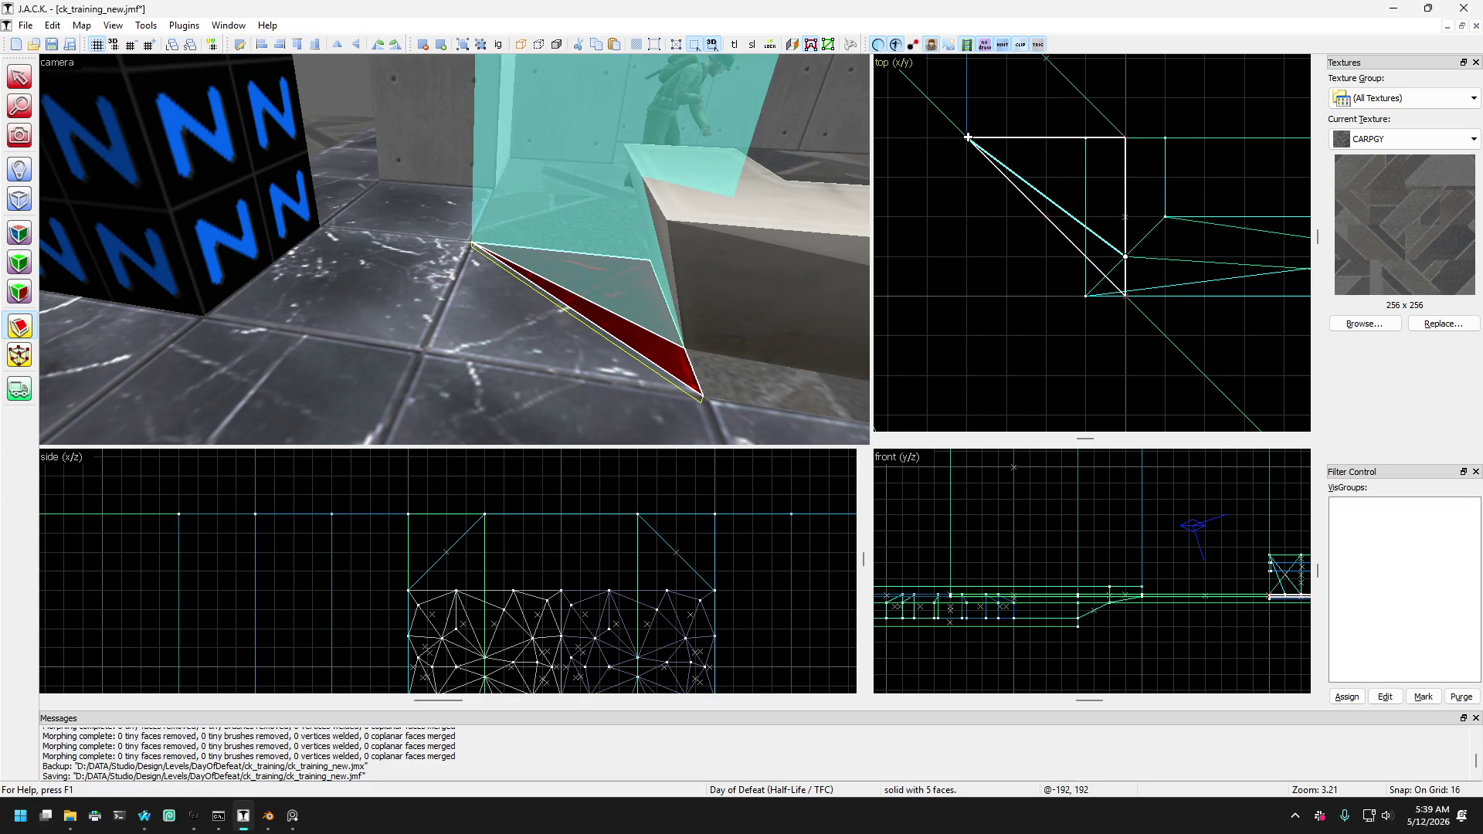
key("Return")
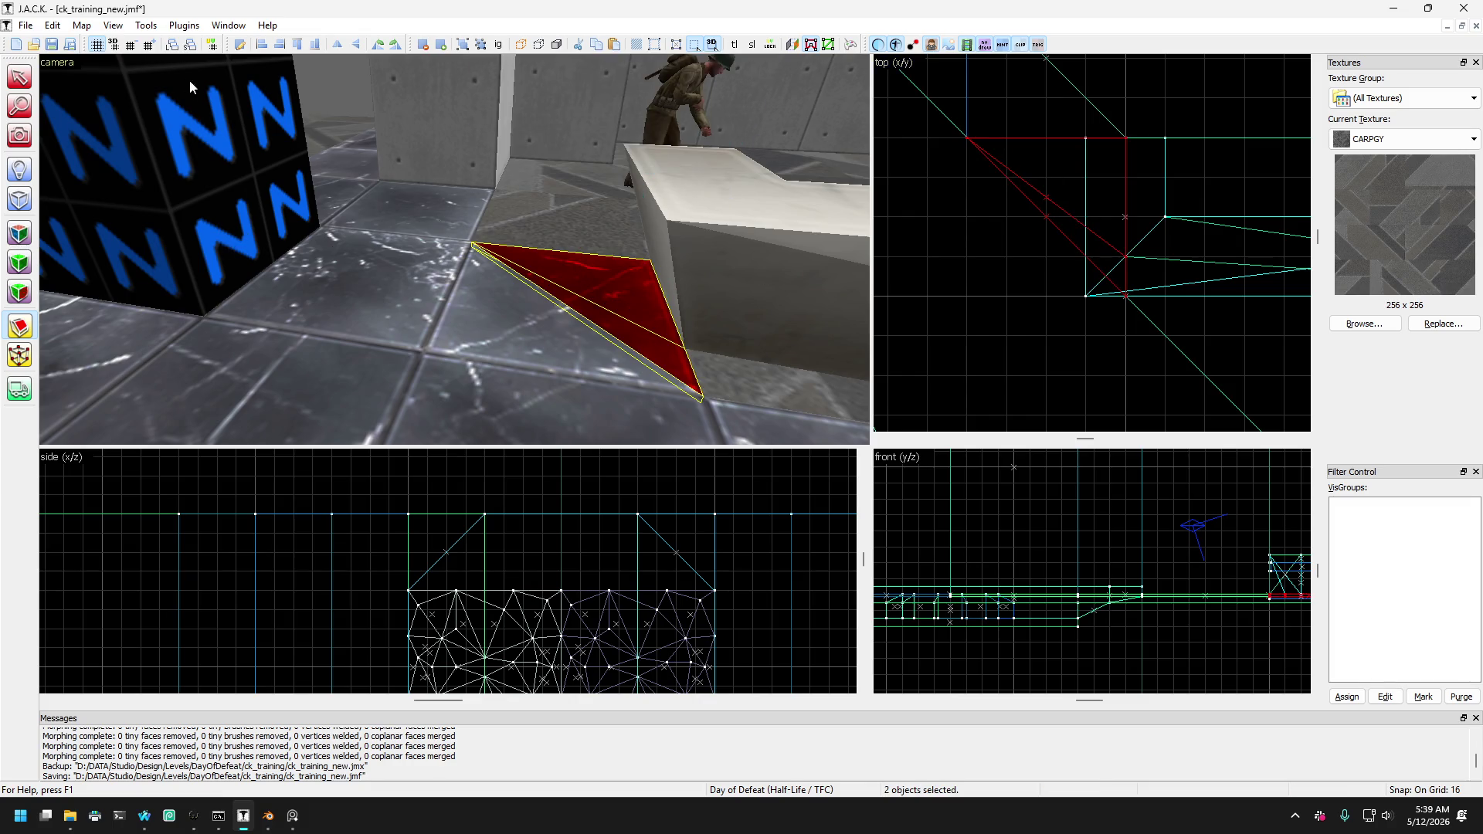
left_click(26, 84)
key("Escape")
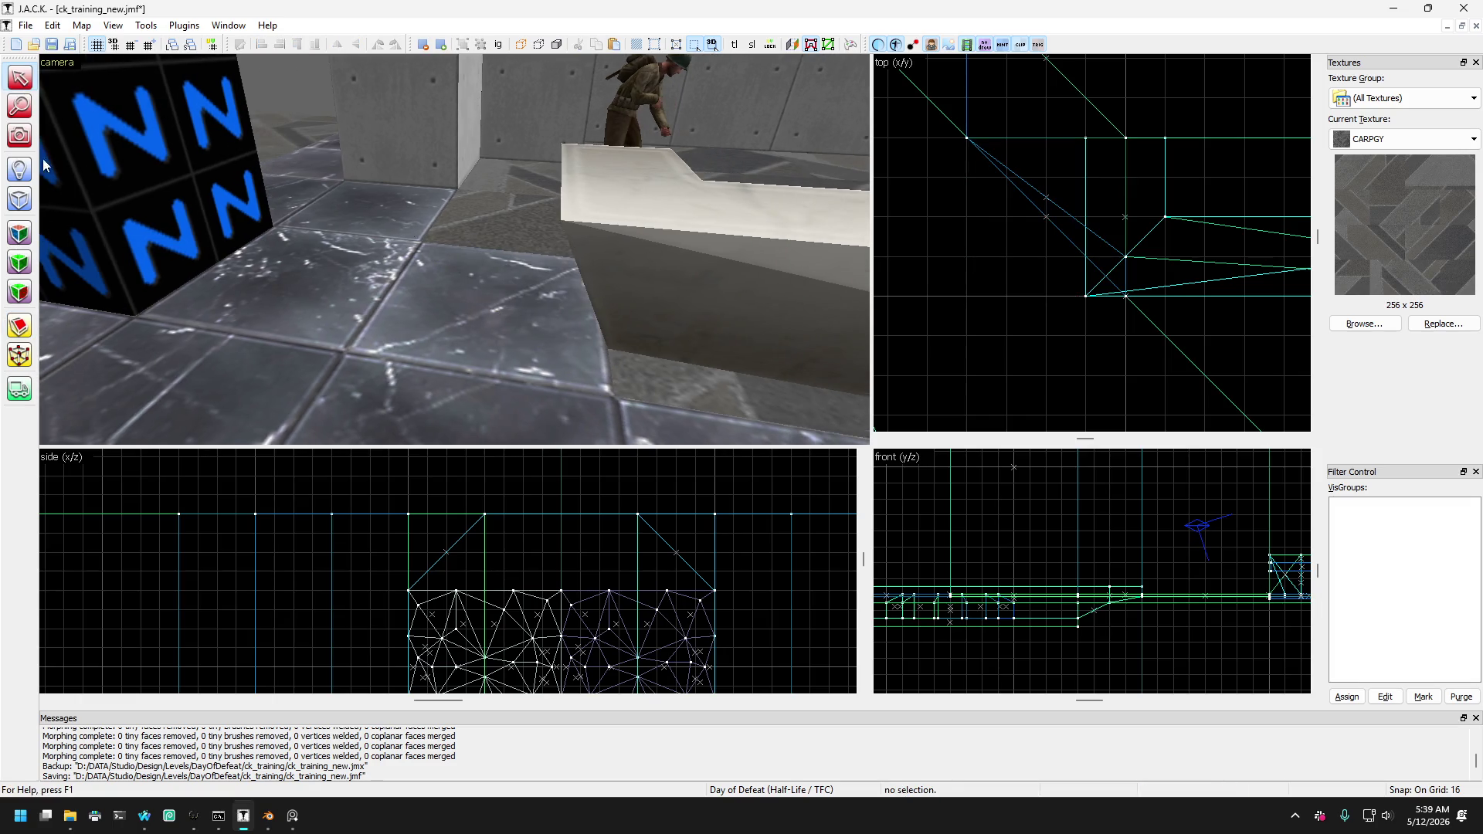
key("shift+c")
left_click_drag(117, 180, 454, 248)
Fly to the central ring and select both the left and right alcove floor brushes.
key("w")
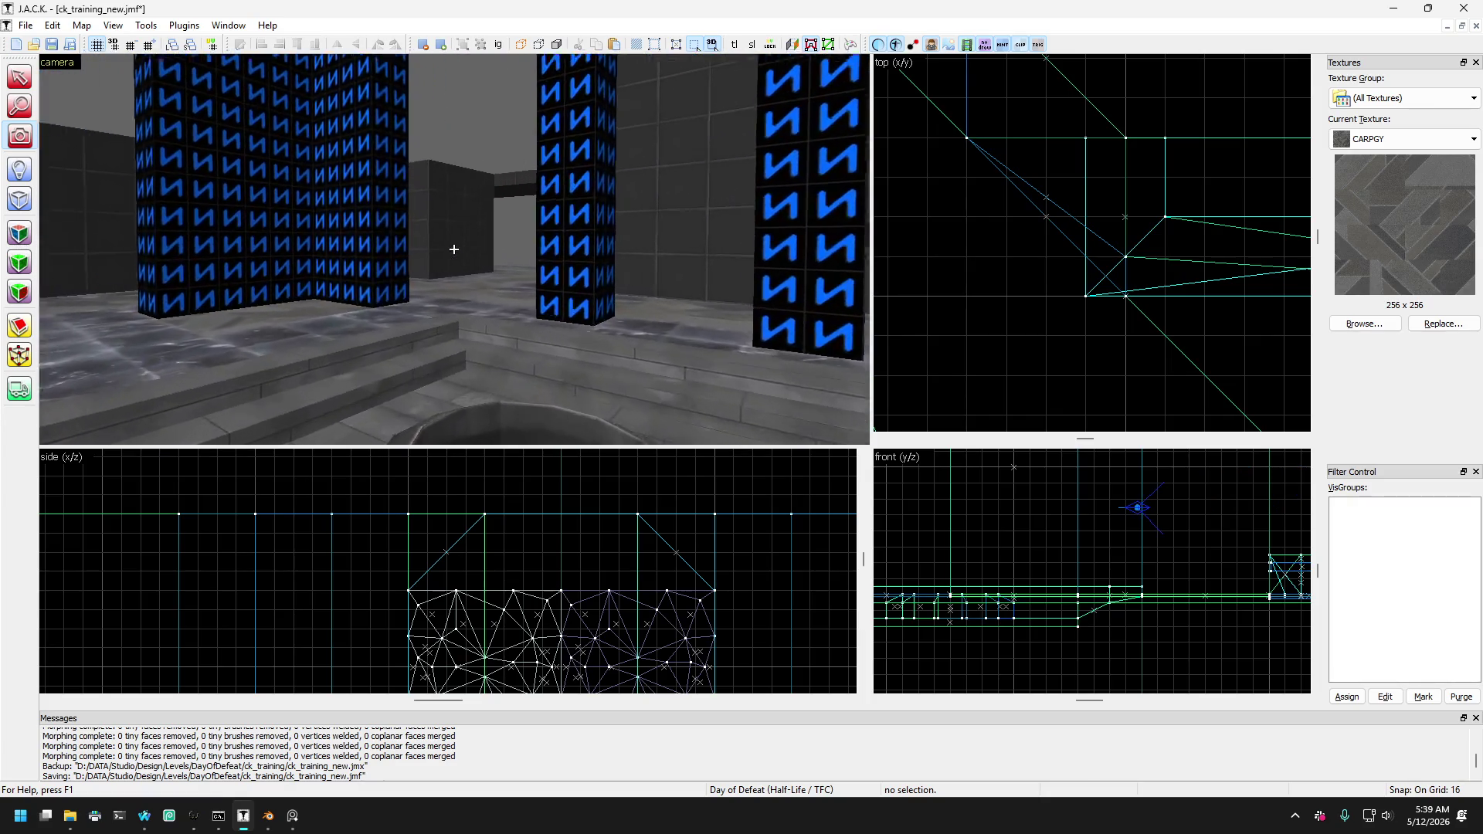
key("Up")
key("Up")
key("Up")
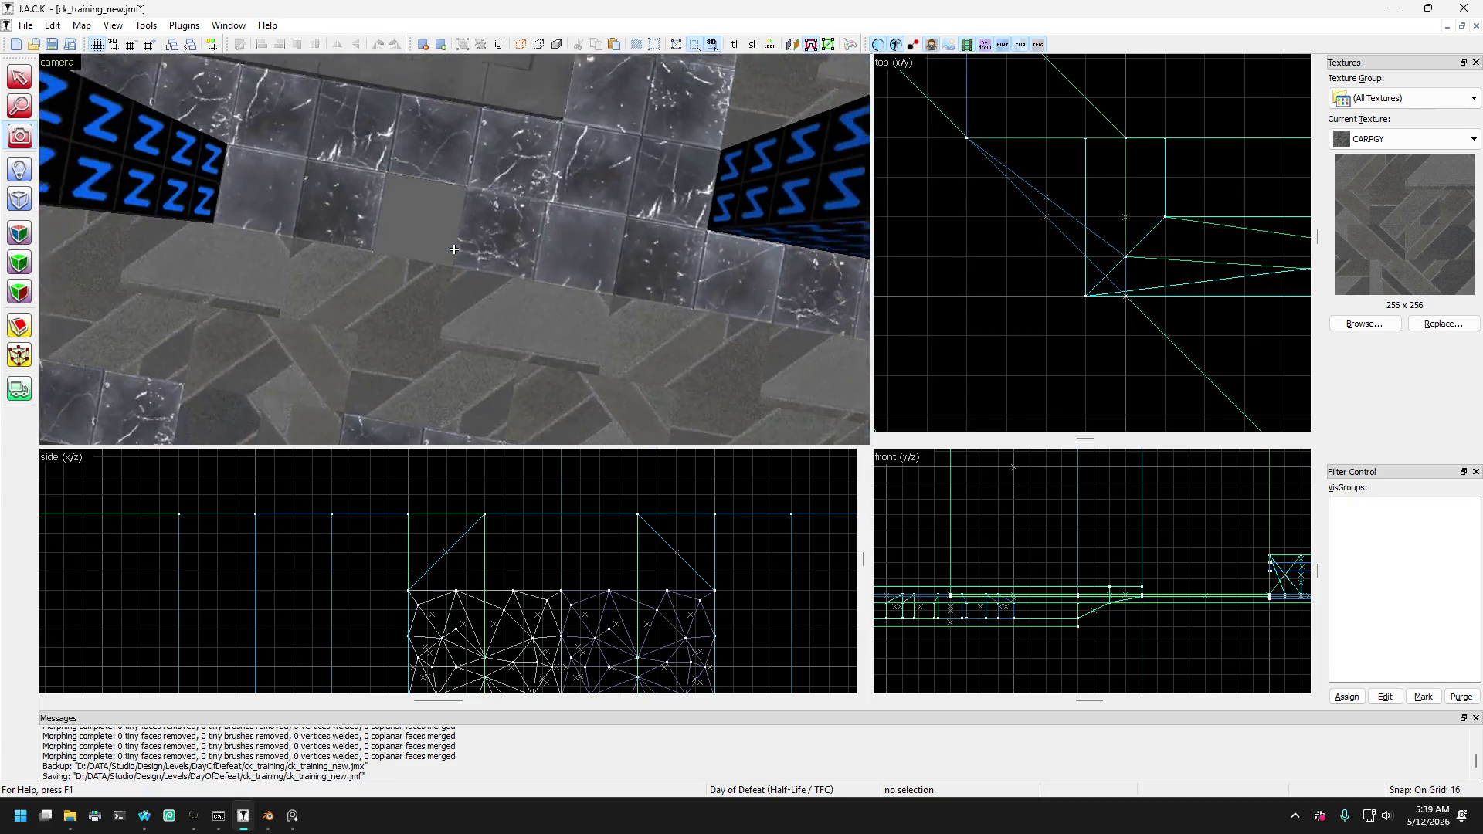
key("Up")
key("Up")
key("Up")
key("w")
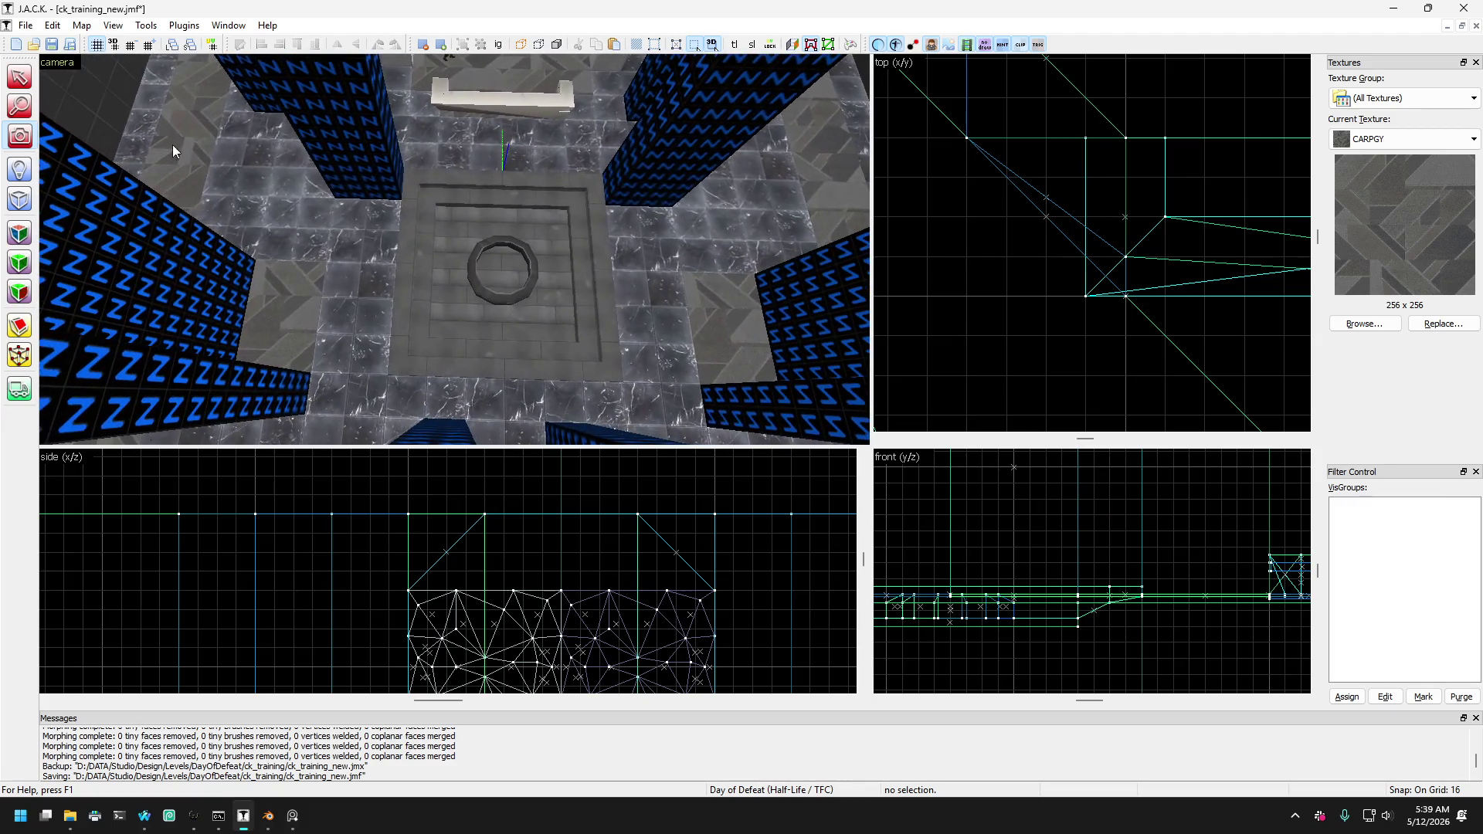
left_click(21, 79)
left_click(324, 227)
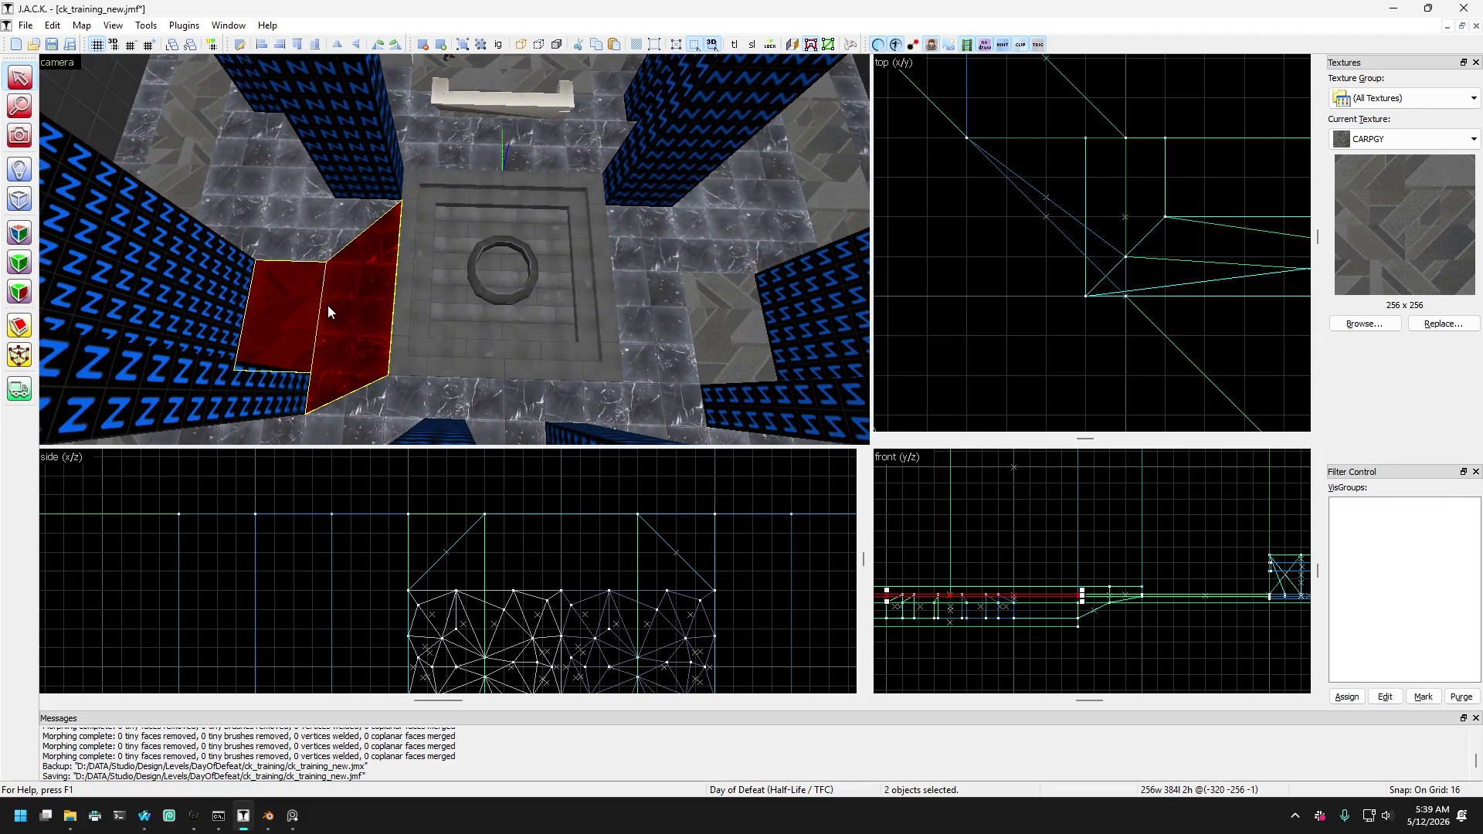
key("ctrl+z")
key("ctrl+z")
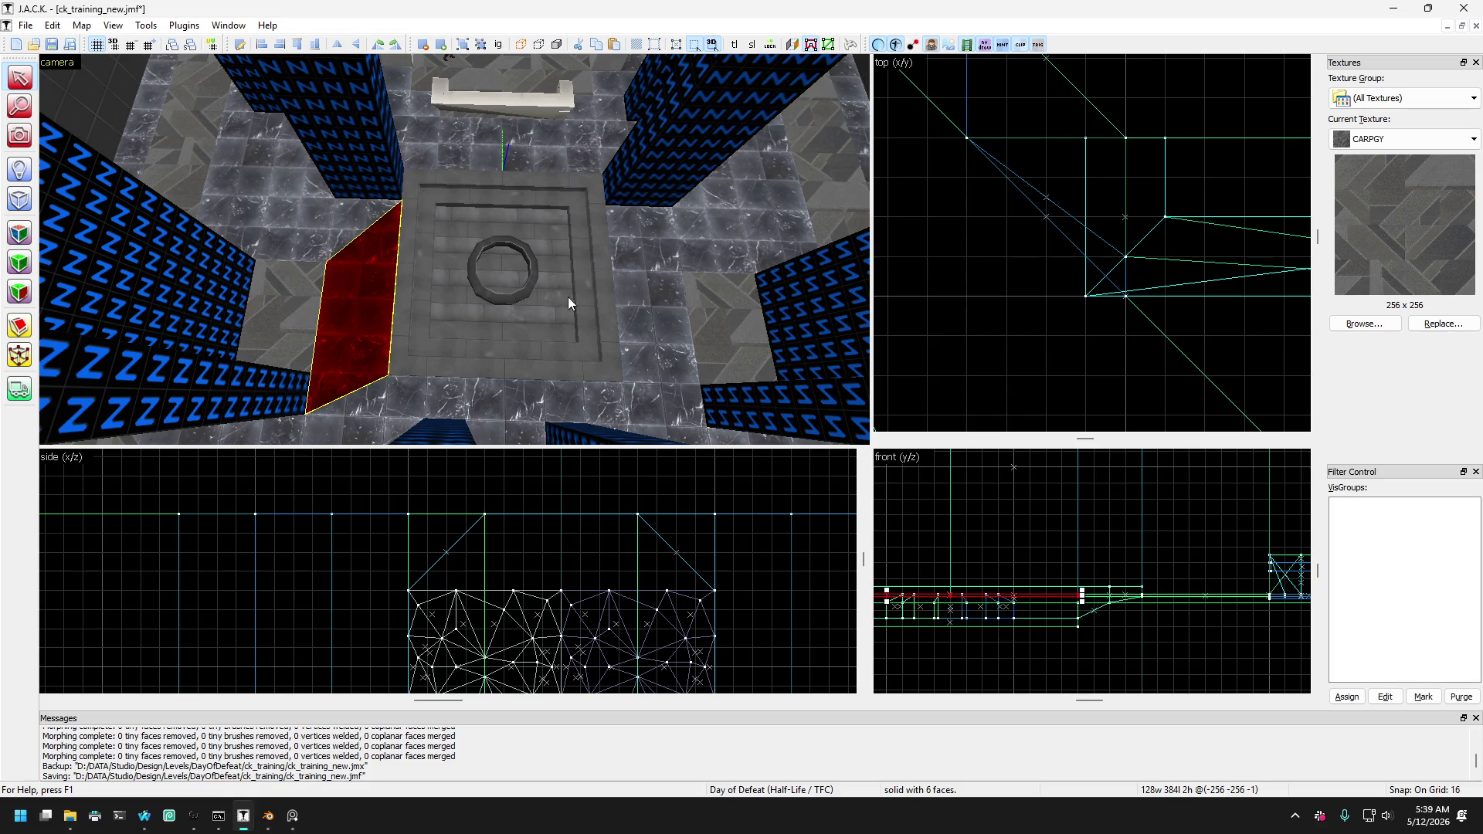
left_click(618, 304)
left_click(378, 326, "ctrl")
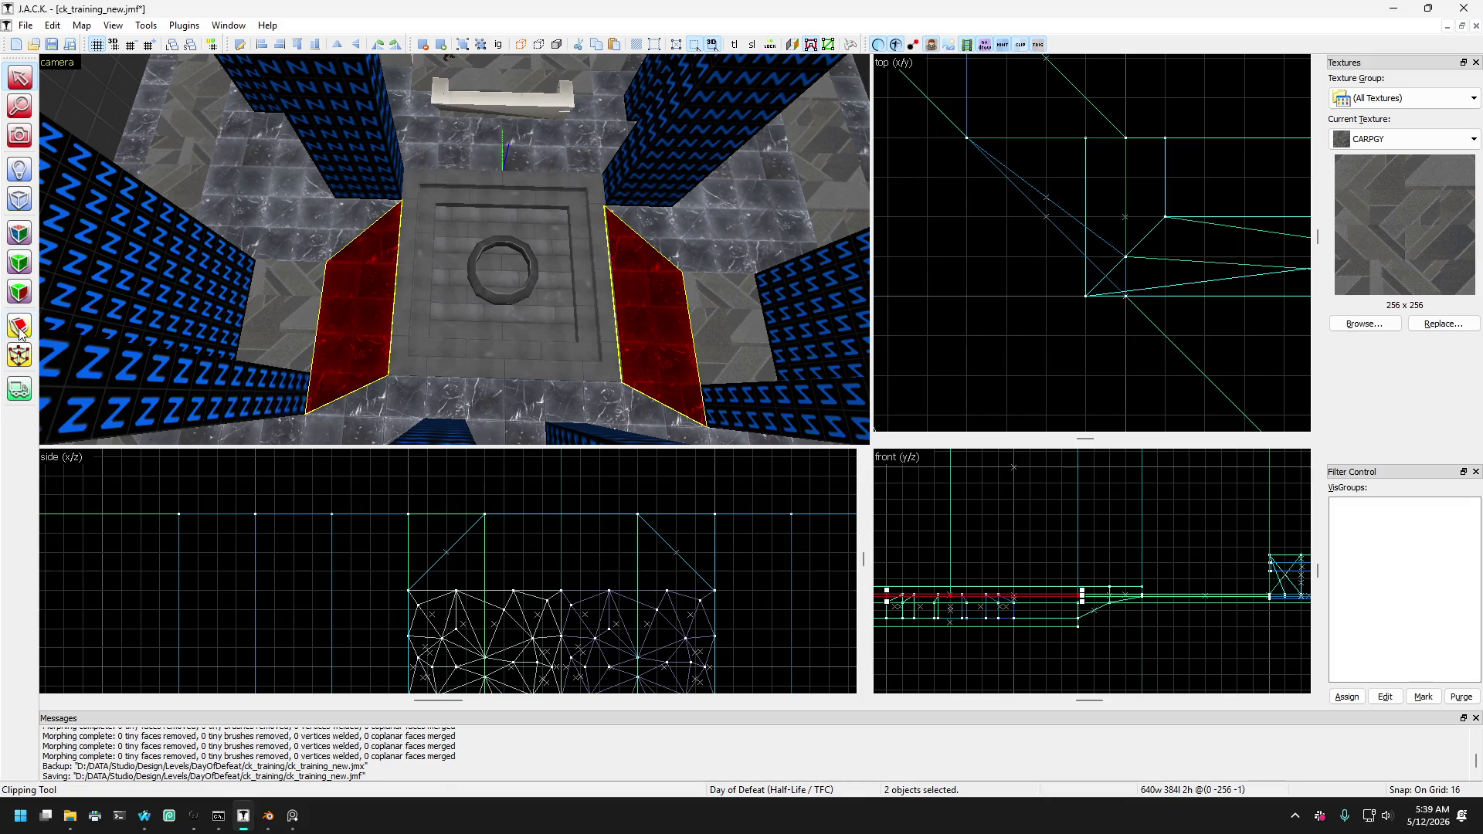
Draw diagonal clip lines across the left and right alcove floor brushes and apply them.
scroll(1037, 284, "down", 5)
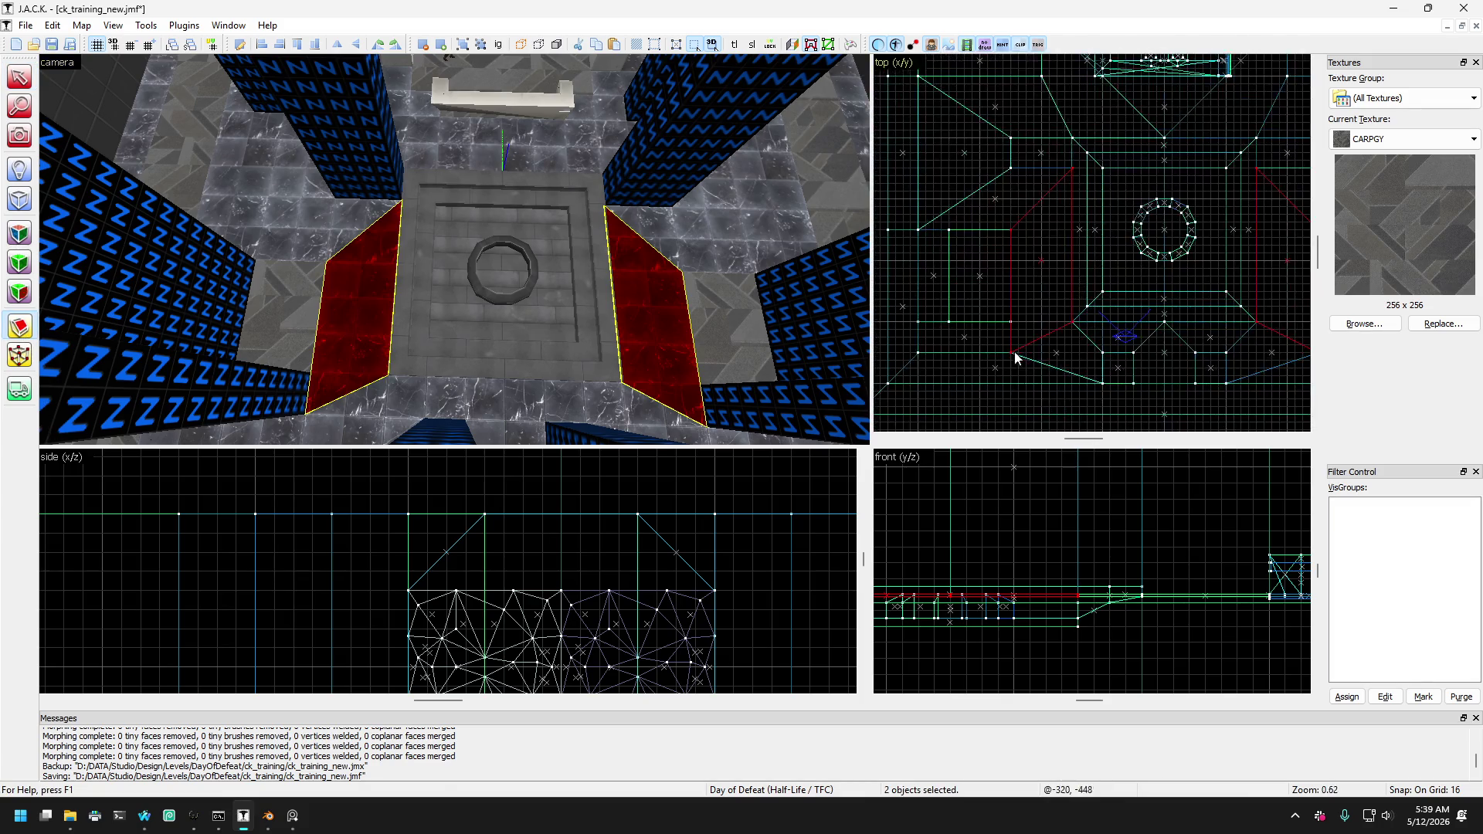
scroll(1013, 354, "up", 5)
scroll(997, 397, "down", 4)
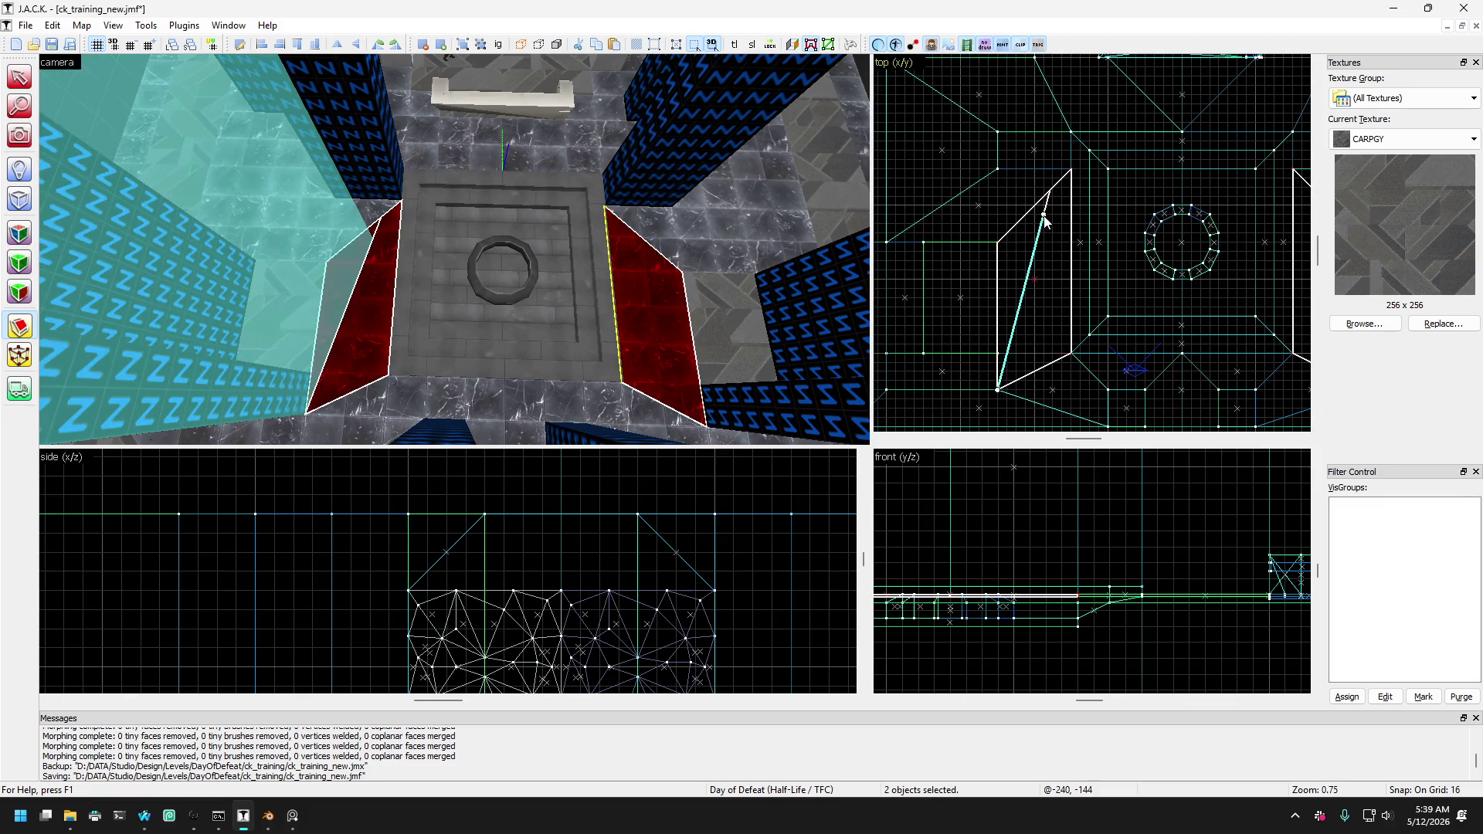
mouse_move(1047, 224)
left_mouse_down()
mouse_move(1053, 285)
mouse_move(1027, 354)
mouse_move(1073, 178)
left_mouse_up()
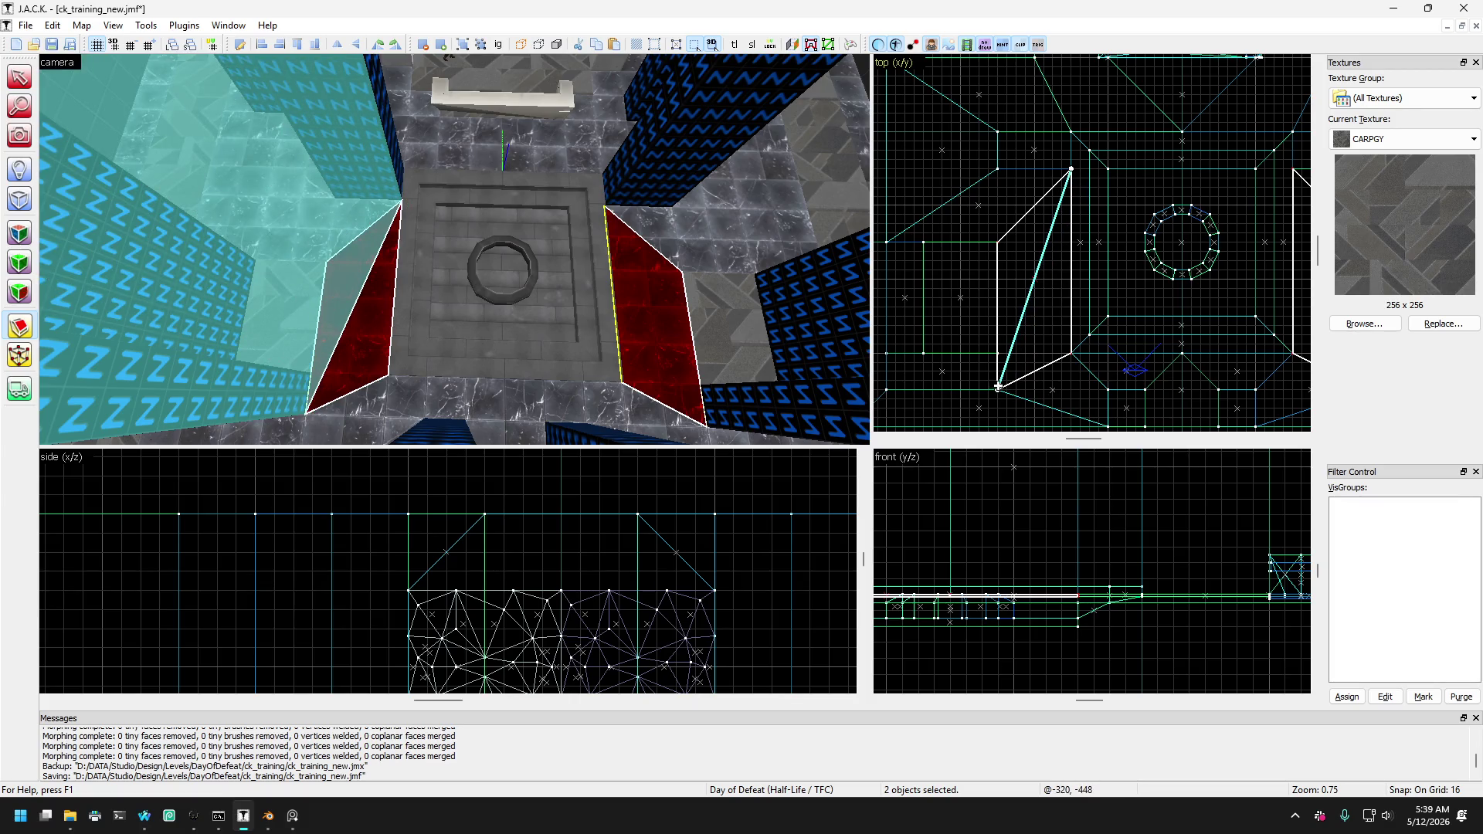
left_click_drag(998, 388, 999, 355)
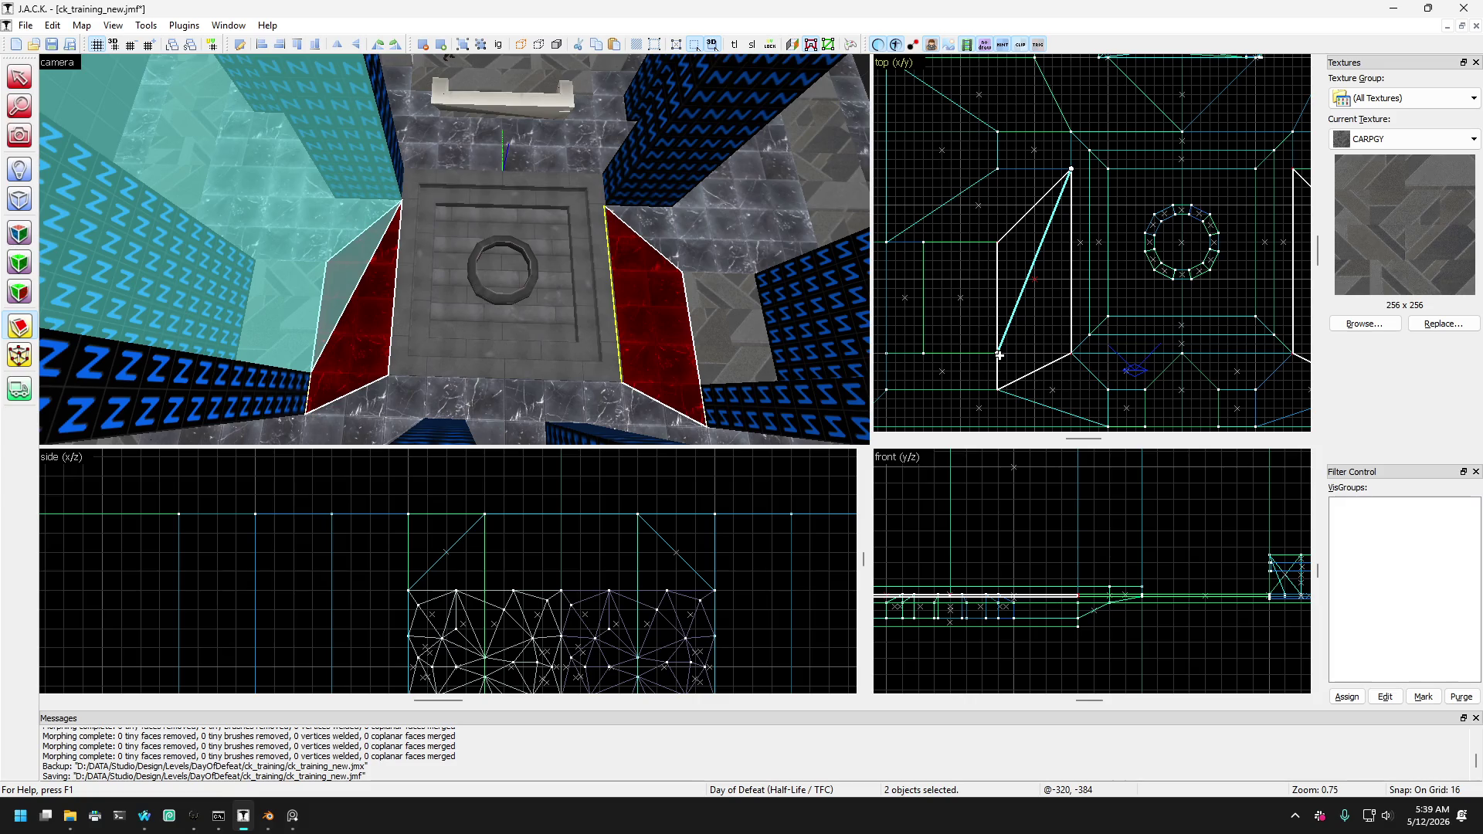
scroll(1008, 308, "down", 2)
scroll(1180, 341, "up", 2)
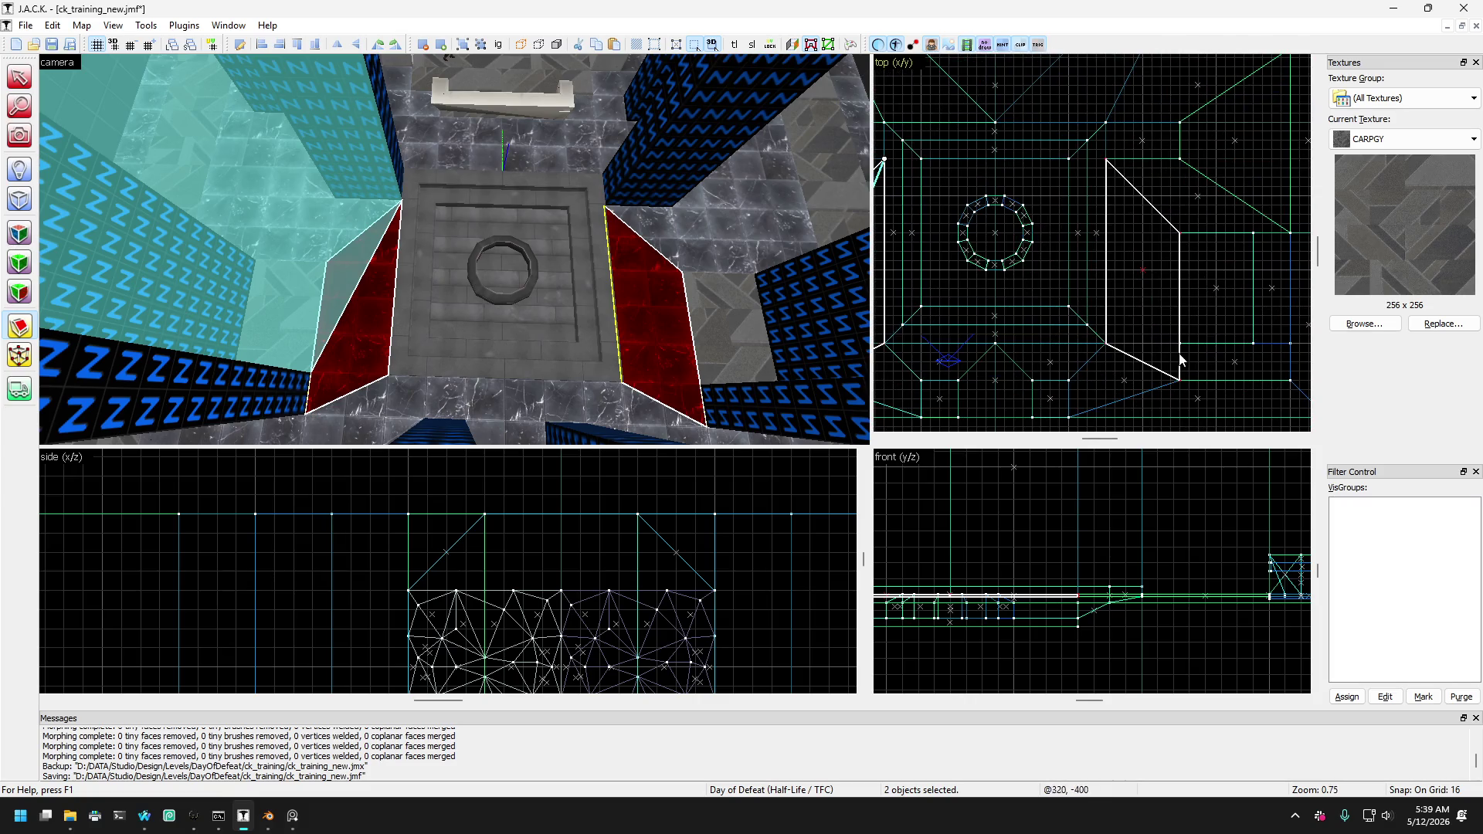
left_click(1180, 341, "ctrl")
left_click_drag(1181, 341, 1106, 157)
scroll(1106, 159, "up", 2)
key("Return")
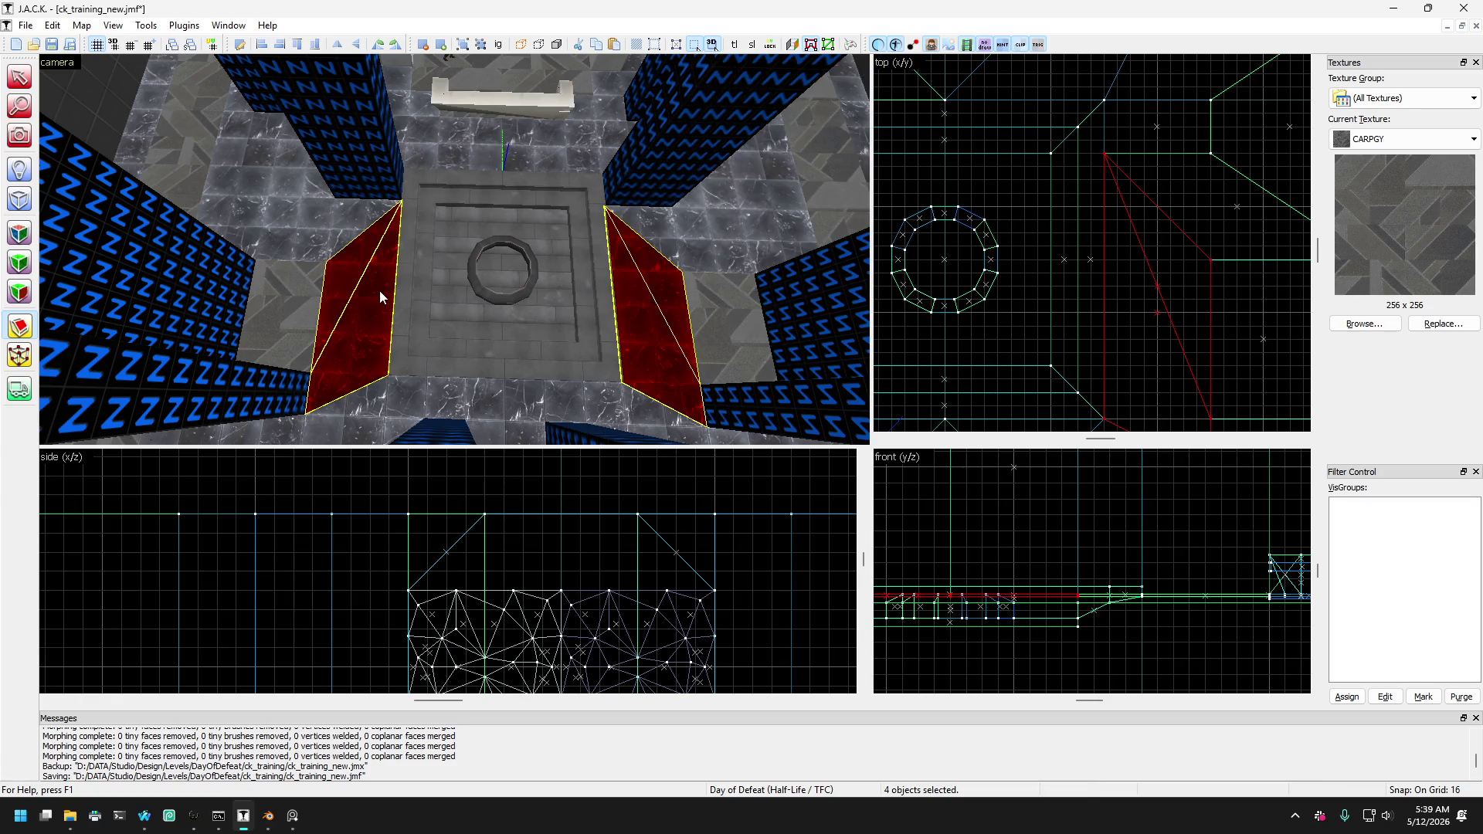
Zoom in on the alcoves and inspect each clipped piece of the left red wedge.
mouse_move(380, 296)
left_mouse_down()
mouse_move(333, 255)
mouse_move(342, 246)
left_mouse_up()
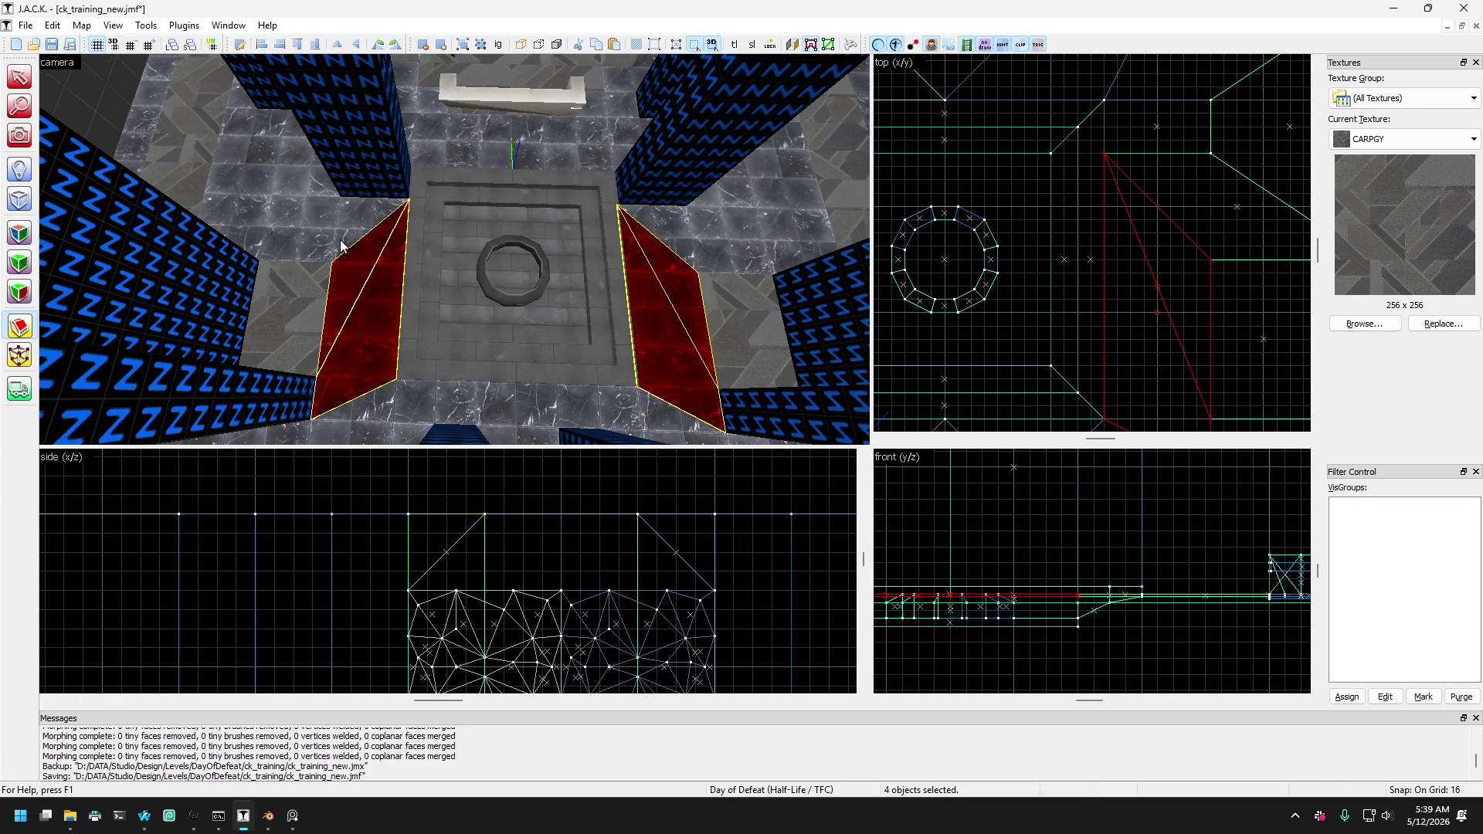
left_click(18, 77)
left_click(369, 329)
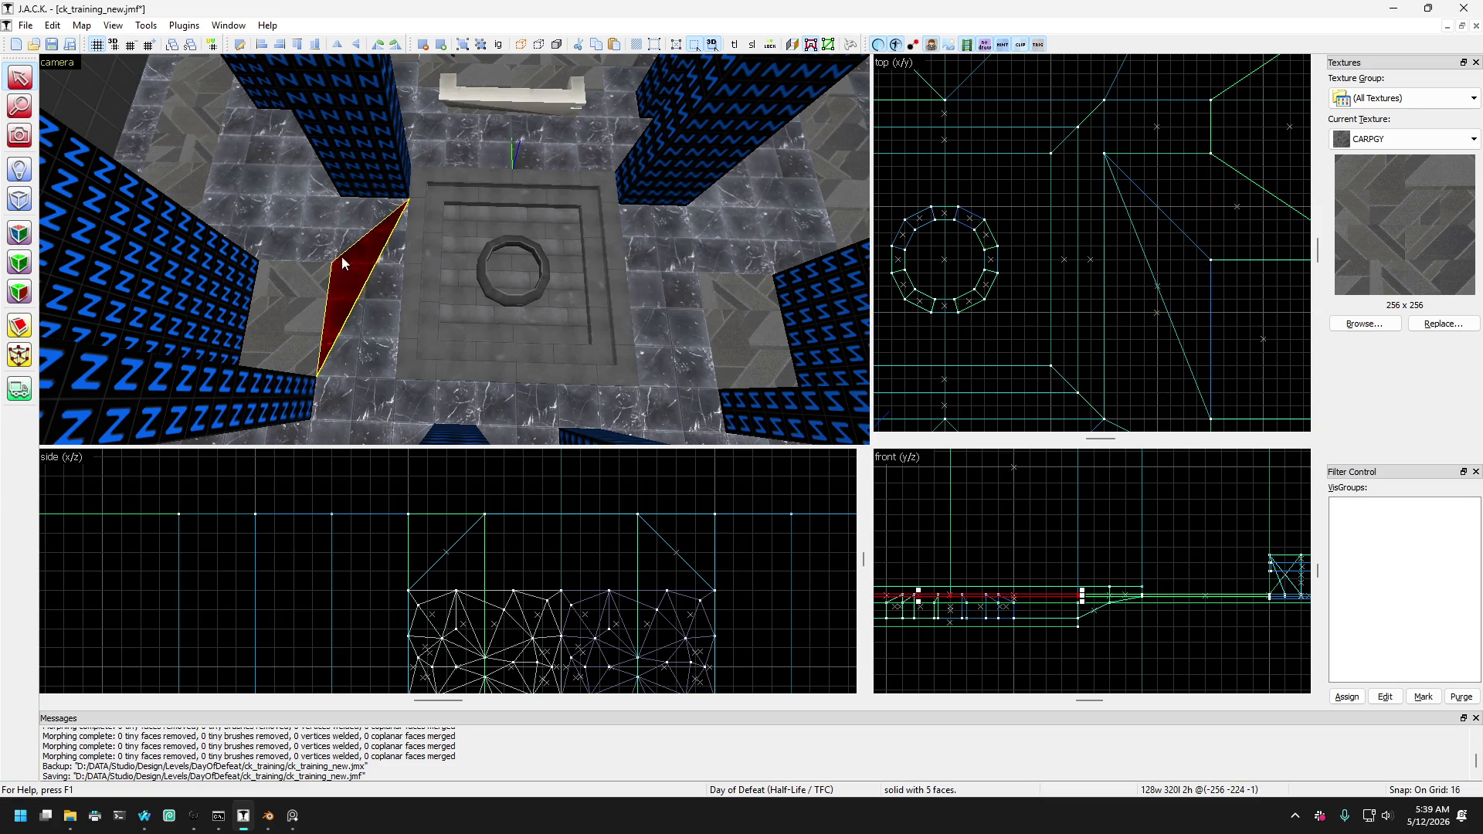
left_click(341, 257)
left_click(319, 331)
left_click(337, 402)
left_click(343, 327)
key("ctrl+z")
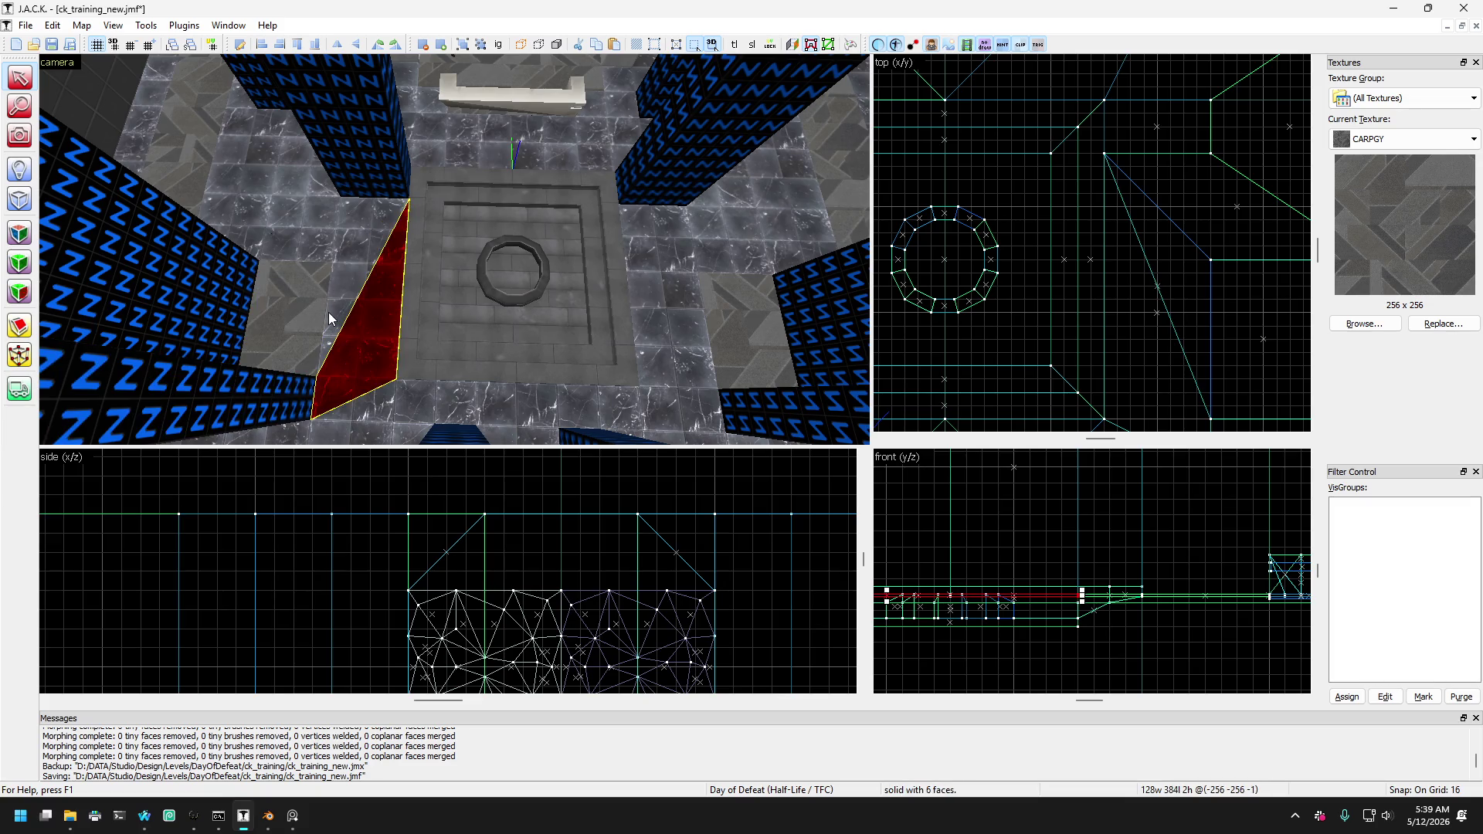
Compare the neighbouring floor brushes, then select the slanted red floor brush left of the pillar.
left_click(327, 215)
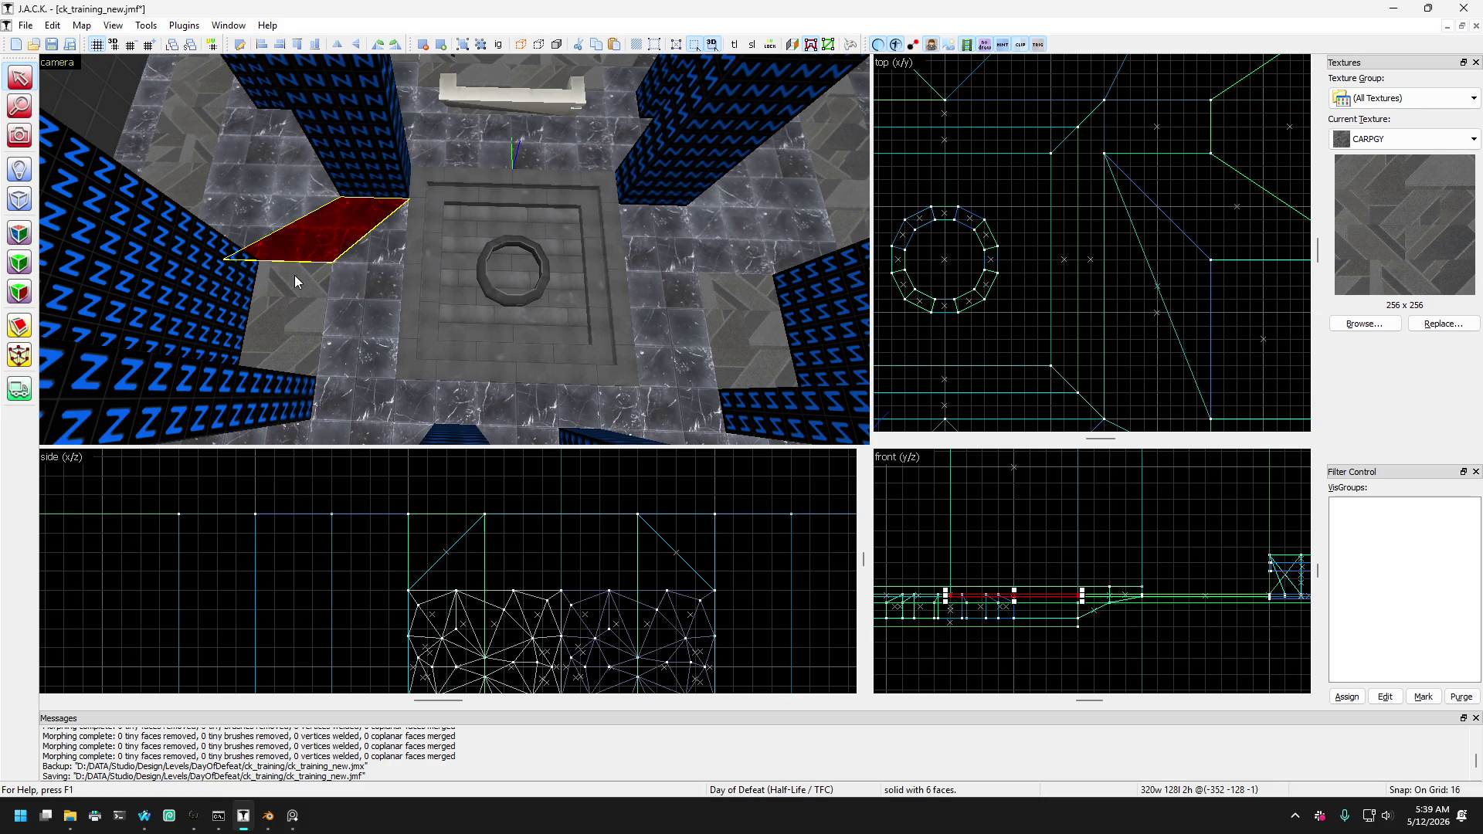
left_click(317, 244)
left_click(354, 234)
left_click(357, 248)
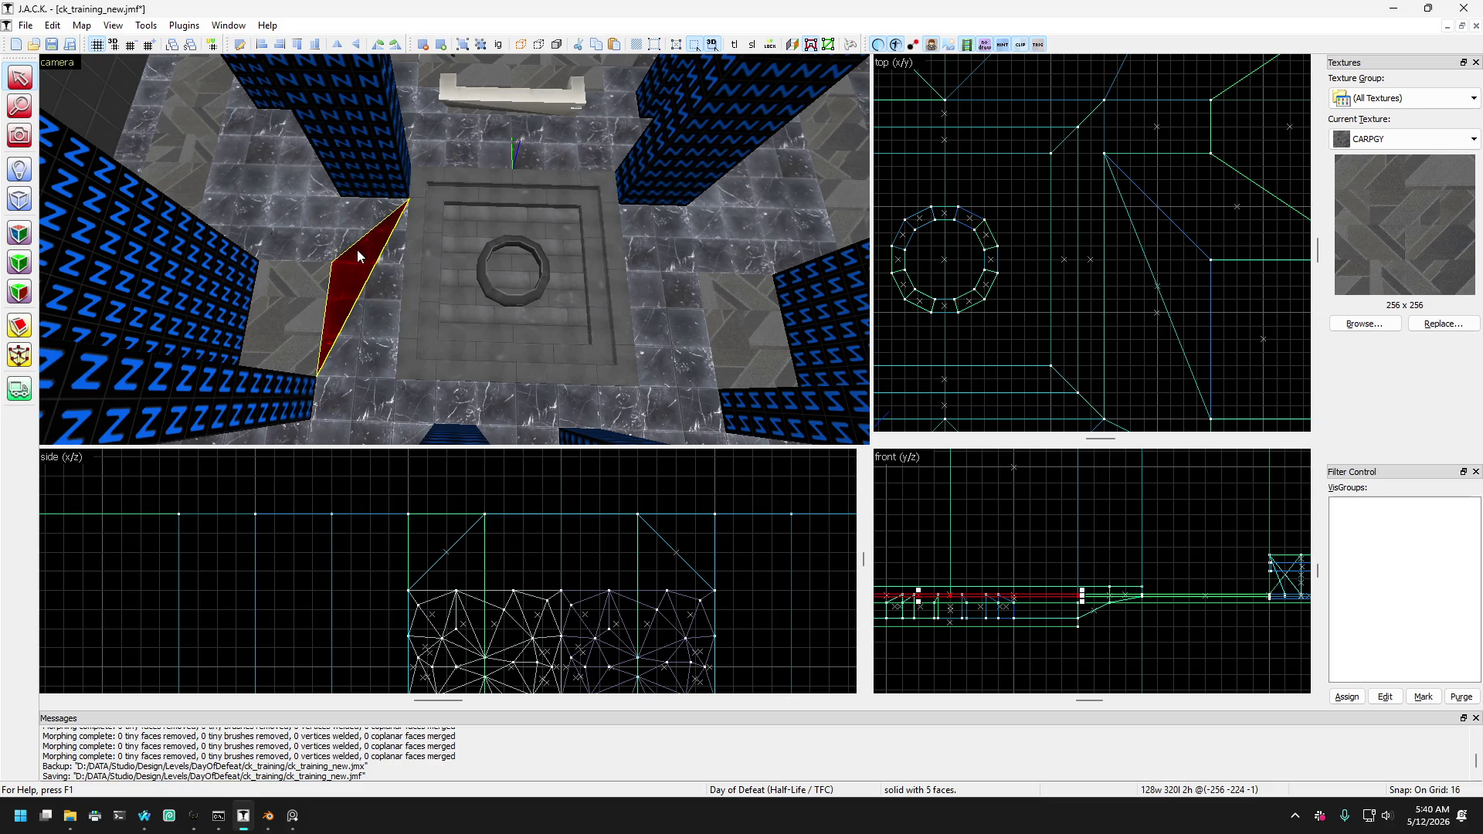
left_click(342, 245)
left_click(348, 287)
left_click(332, 238)
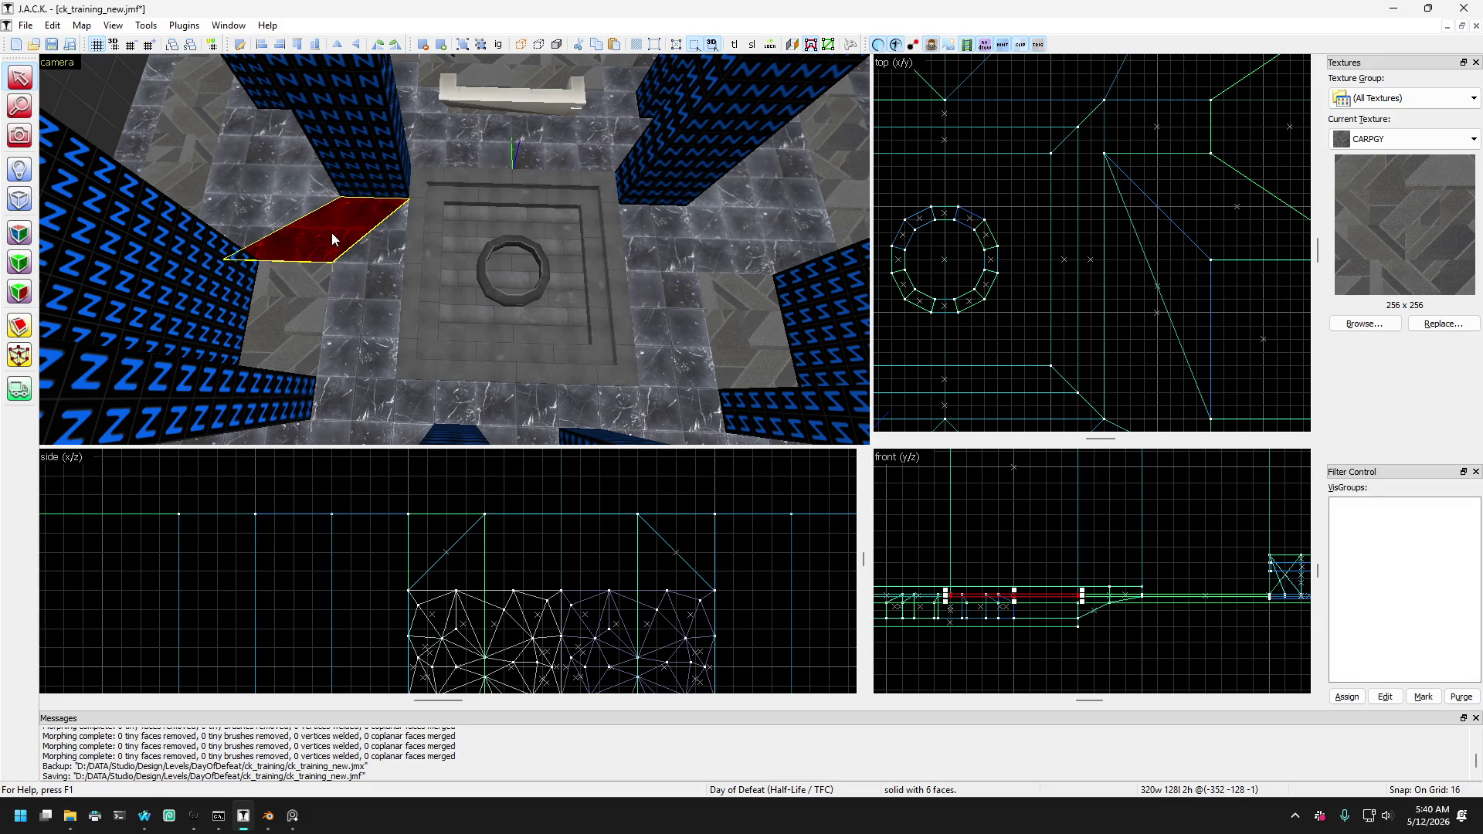
Add the red floor brush right of the pillar to the selection and view the whole room.
left_click(670, 242, "ctrl")
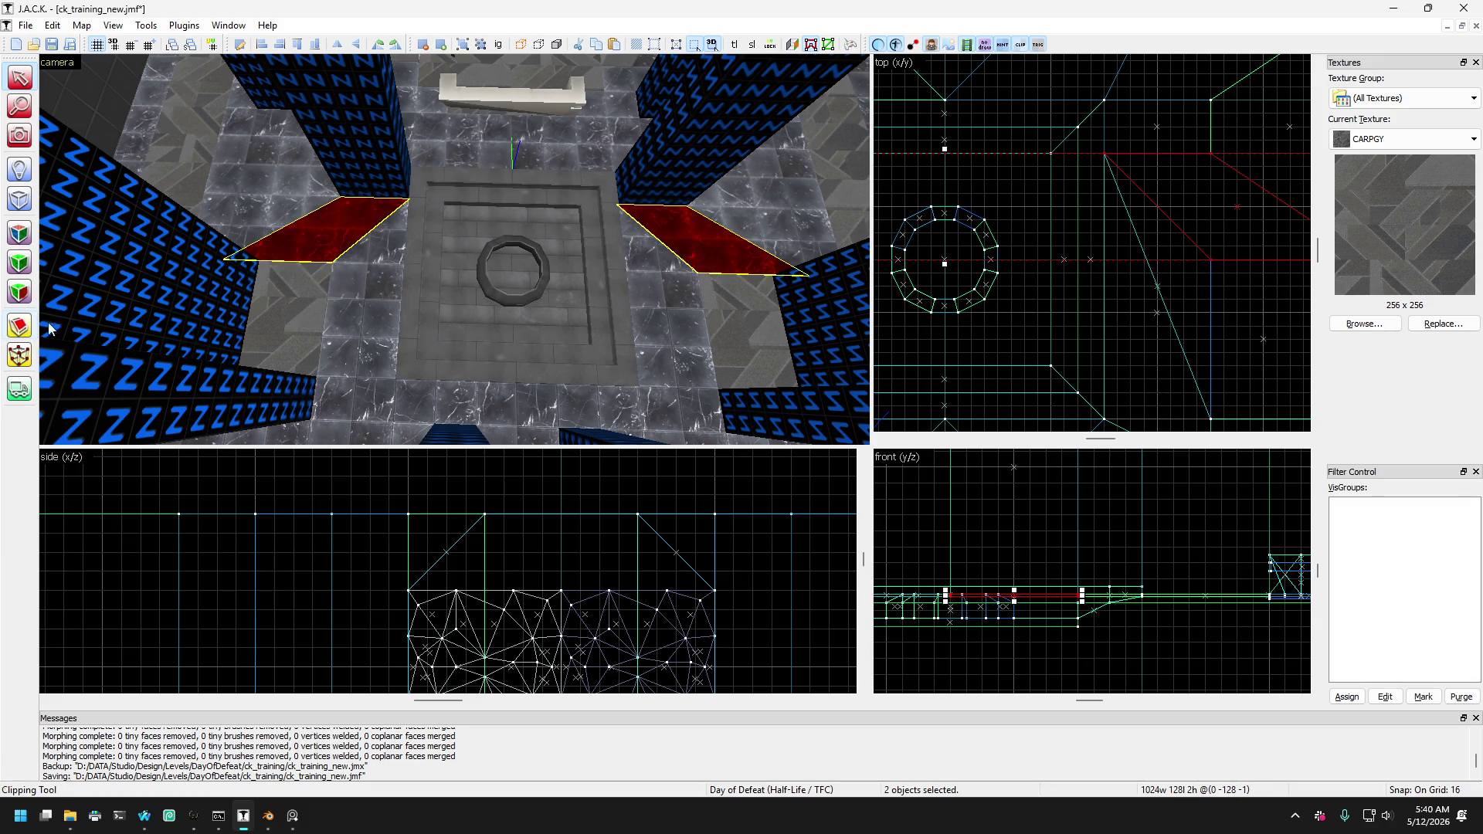
scroll(1093, 209, "down", 1)
scroll(1093, 209, "up", 1)
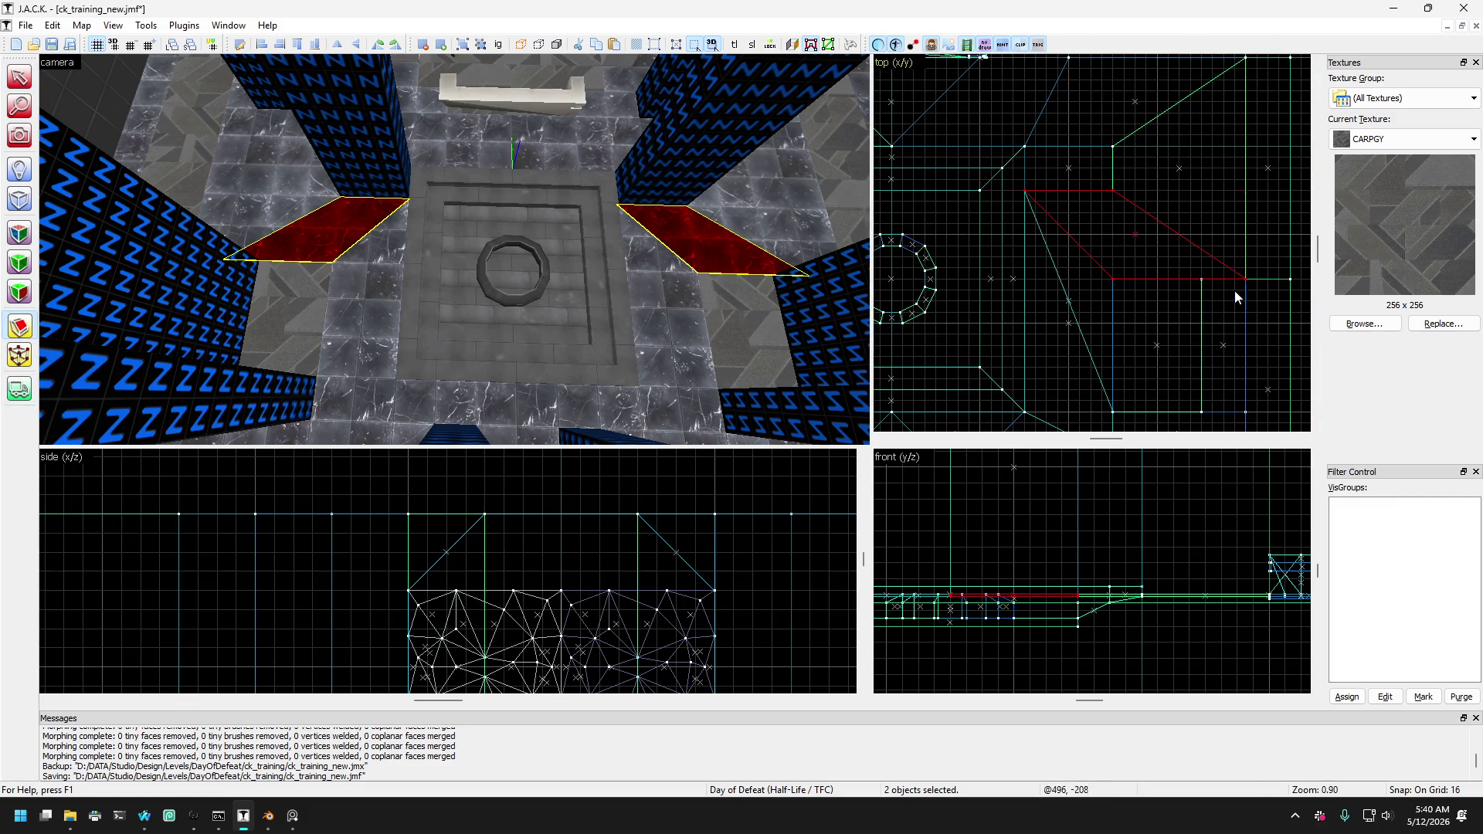
scroll(1156, 242, "down", 1)
scroll(1156, 241, "up", 1)
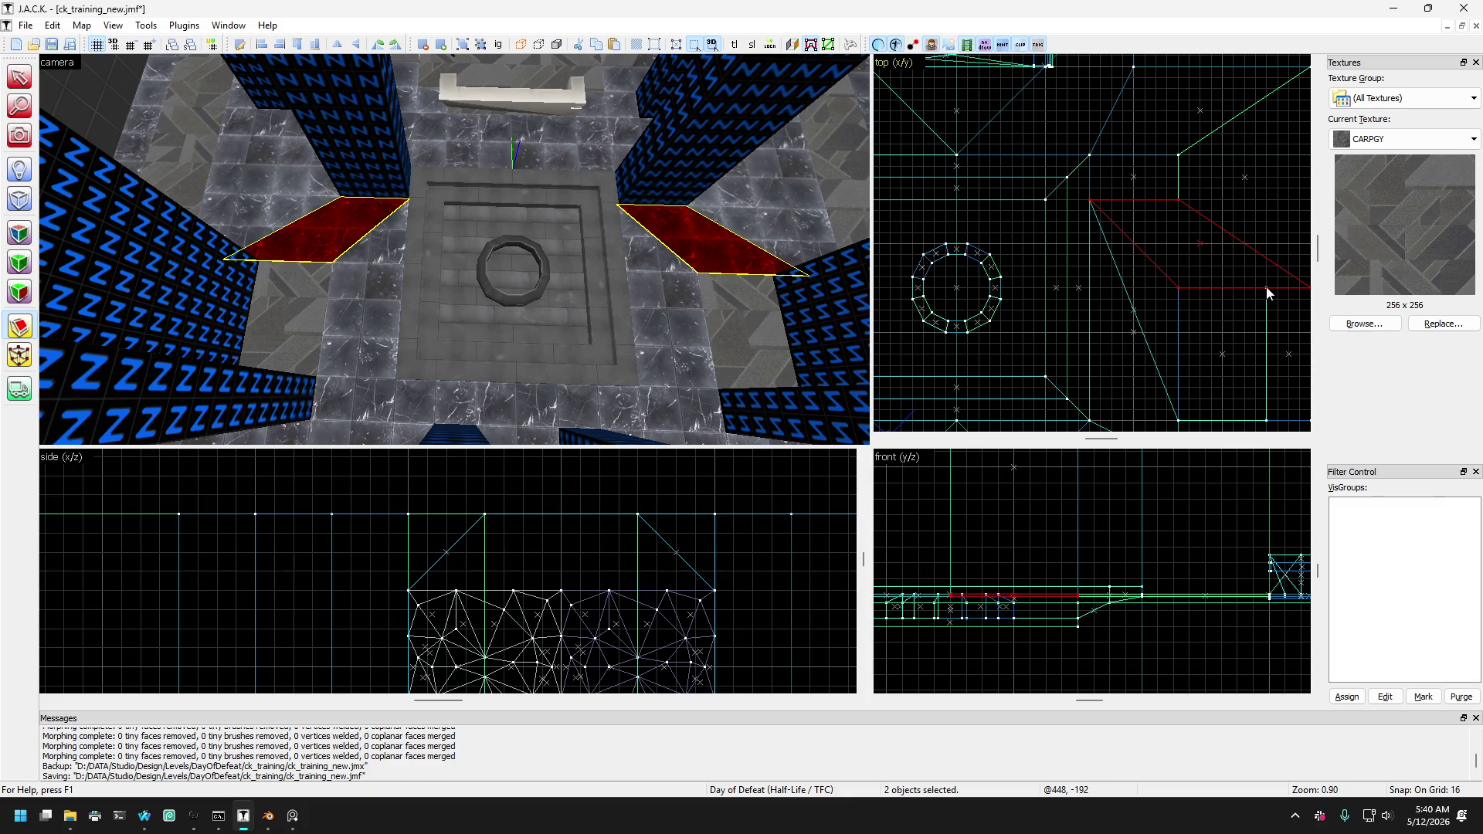
scroll(1091, 206, "up", 1)
scroll(1095, 207, "down", 3)
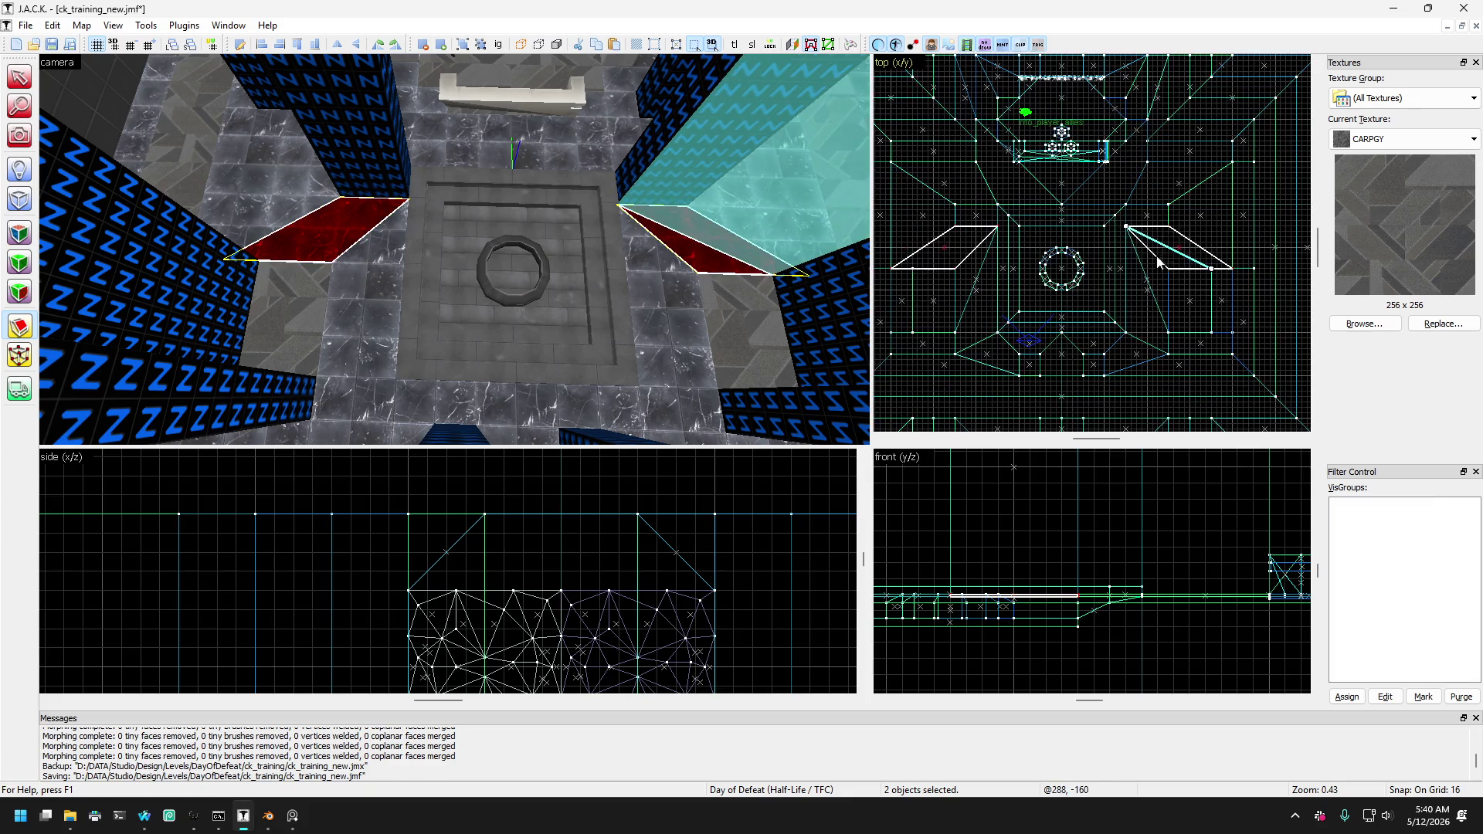
scroll(1037, 277, "up", 3)
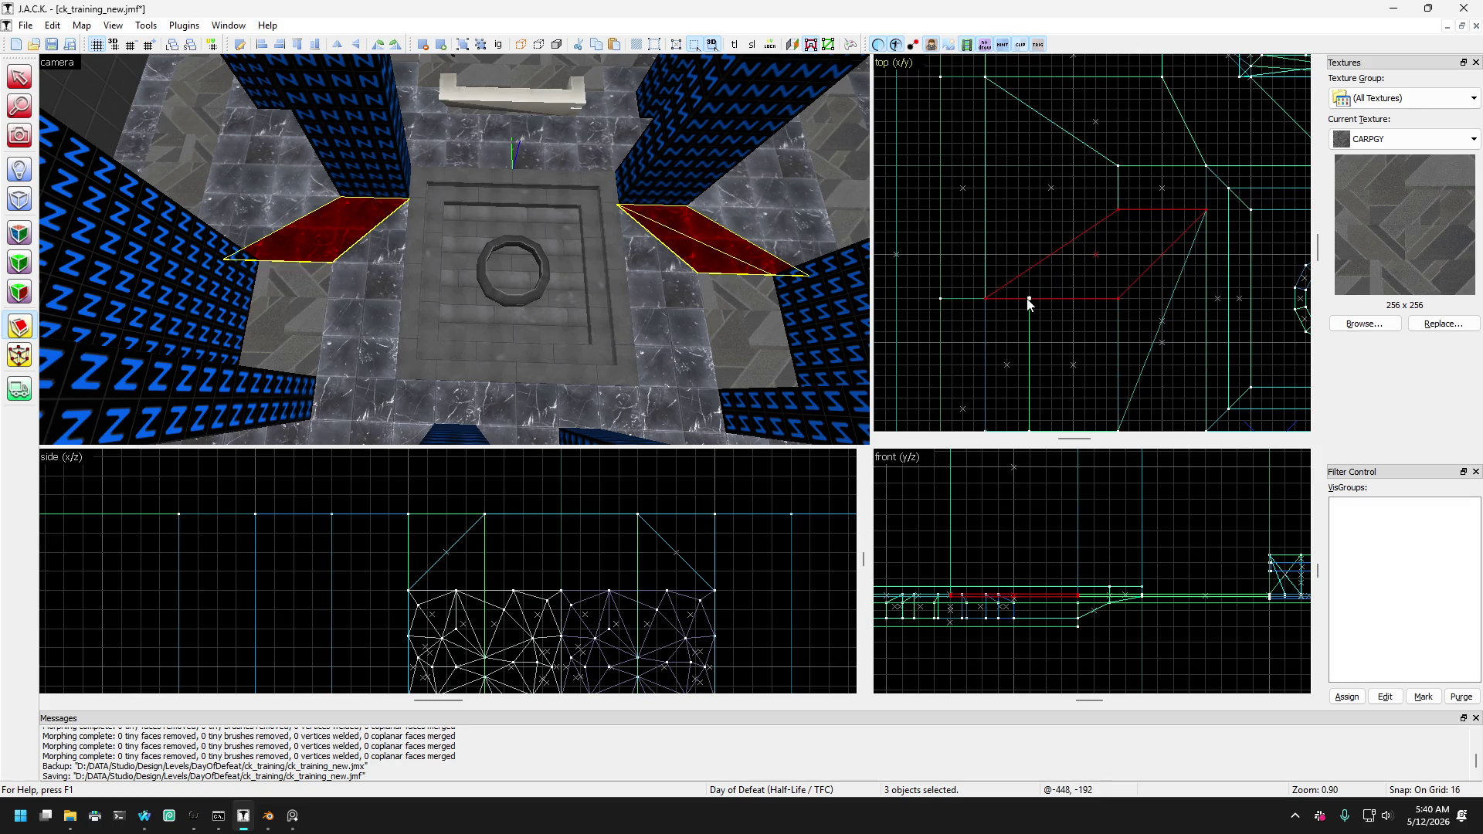
scroll(1116, 286, "down", 5)
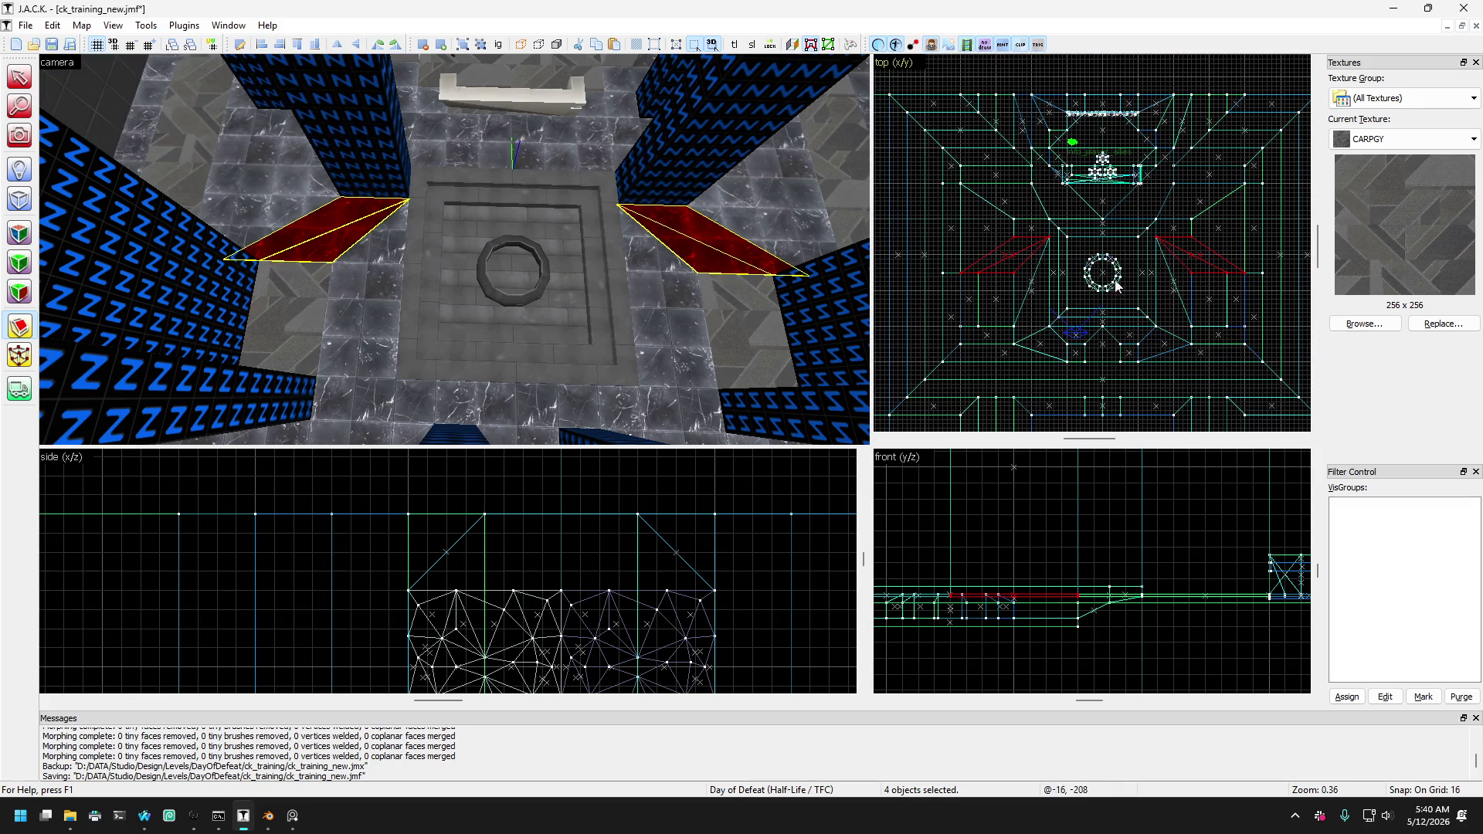
scroll(1200, 244, "up", 2)
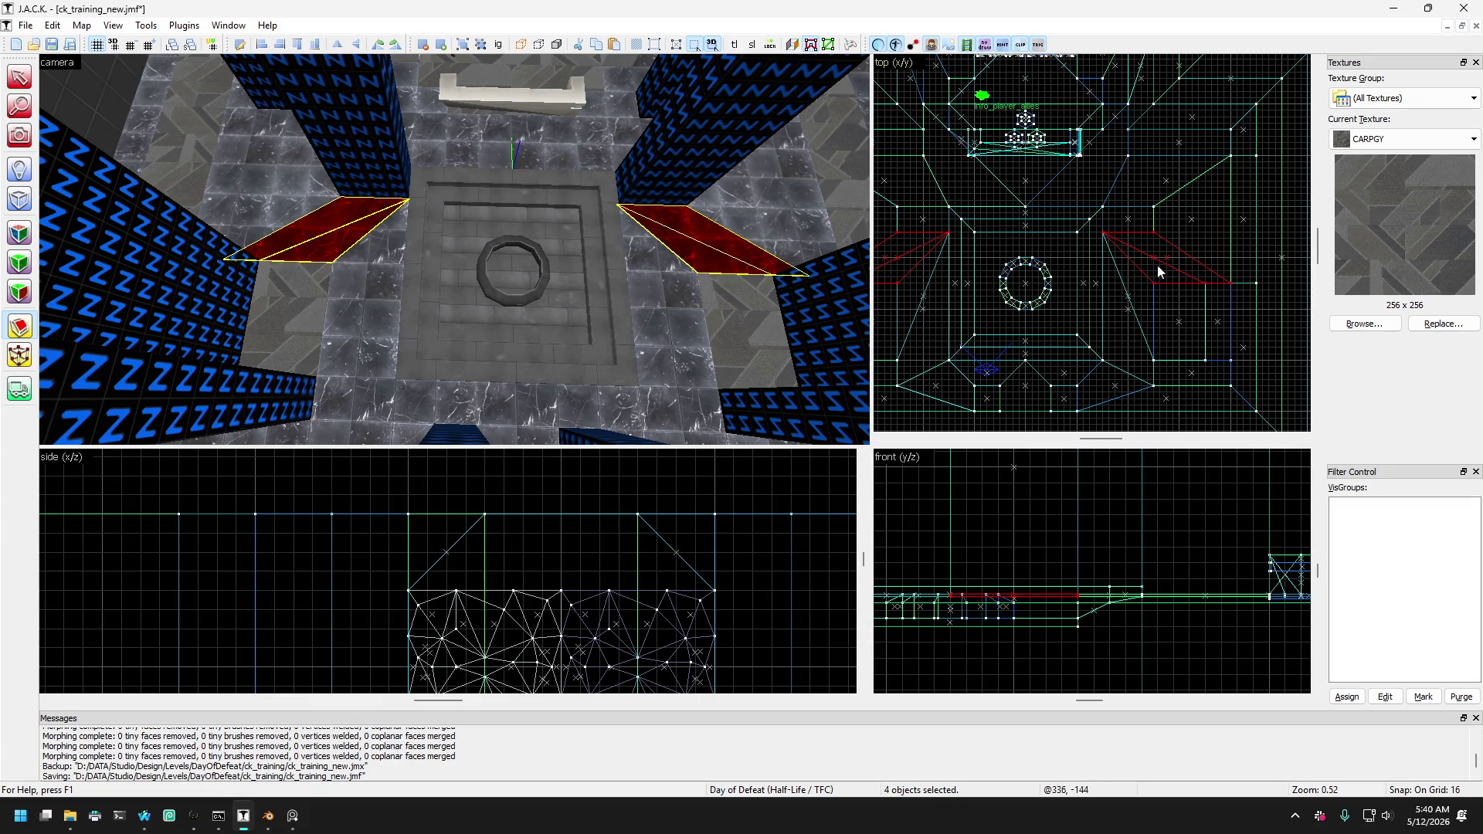
mouse_move(186, 201)
left_mouse_down()
mouse_move(269, 245)
mouse_move(179, 202)
left_mouse_up()
key("Escape")
scroll(398, 236, "up", 3)
left_click(397, 244)
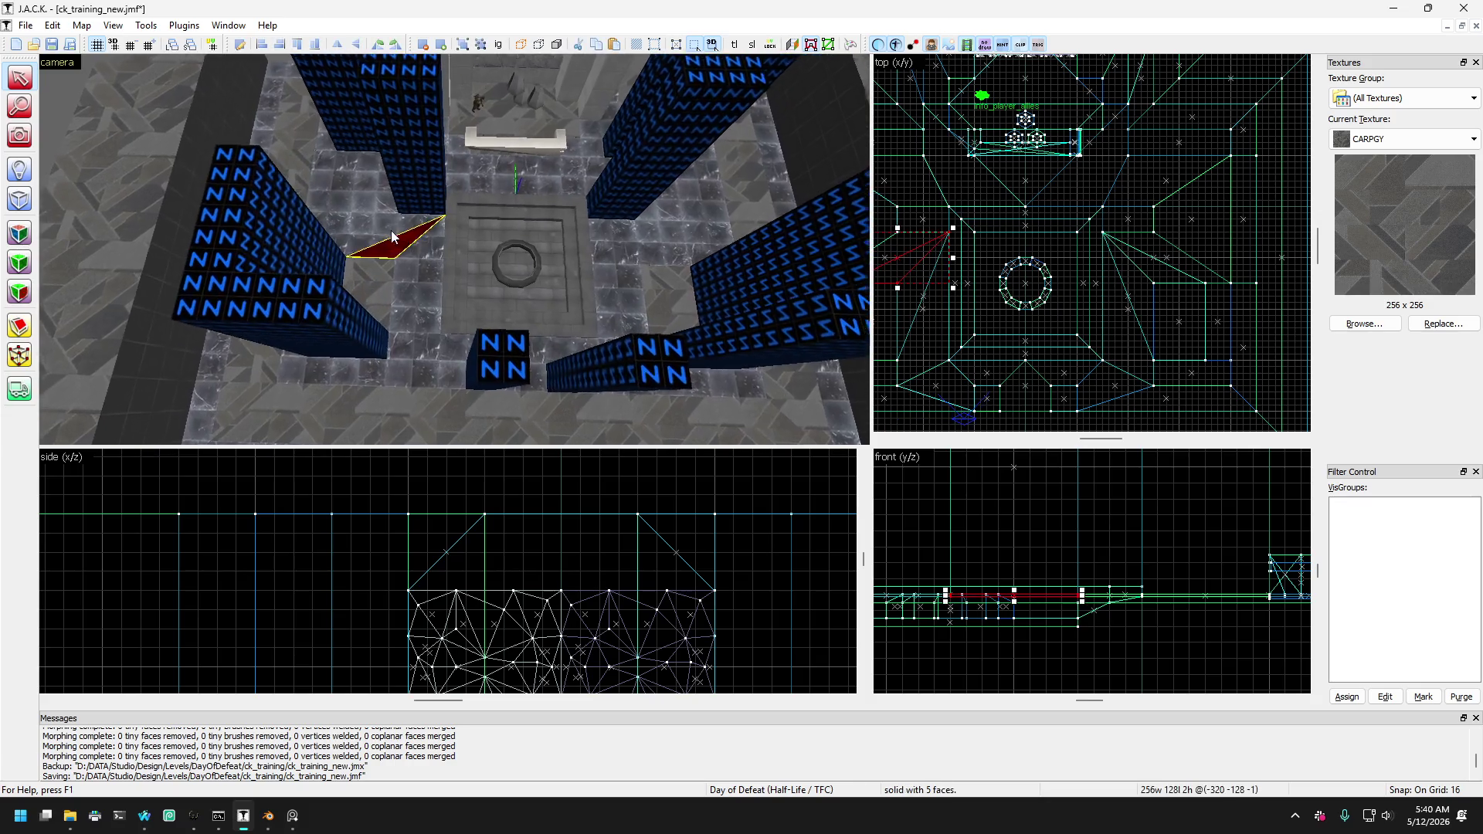
scroll(410, 255, "up", 3)
key("ctrl+z")
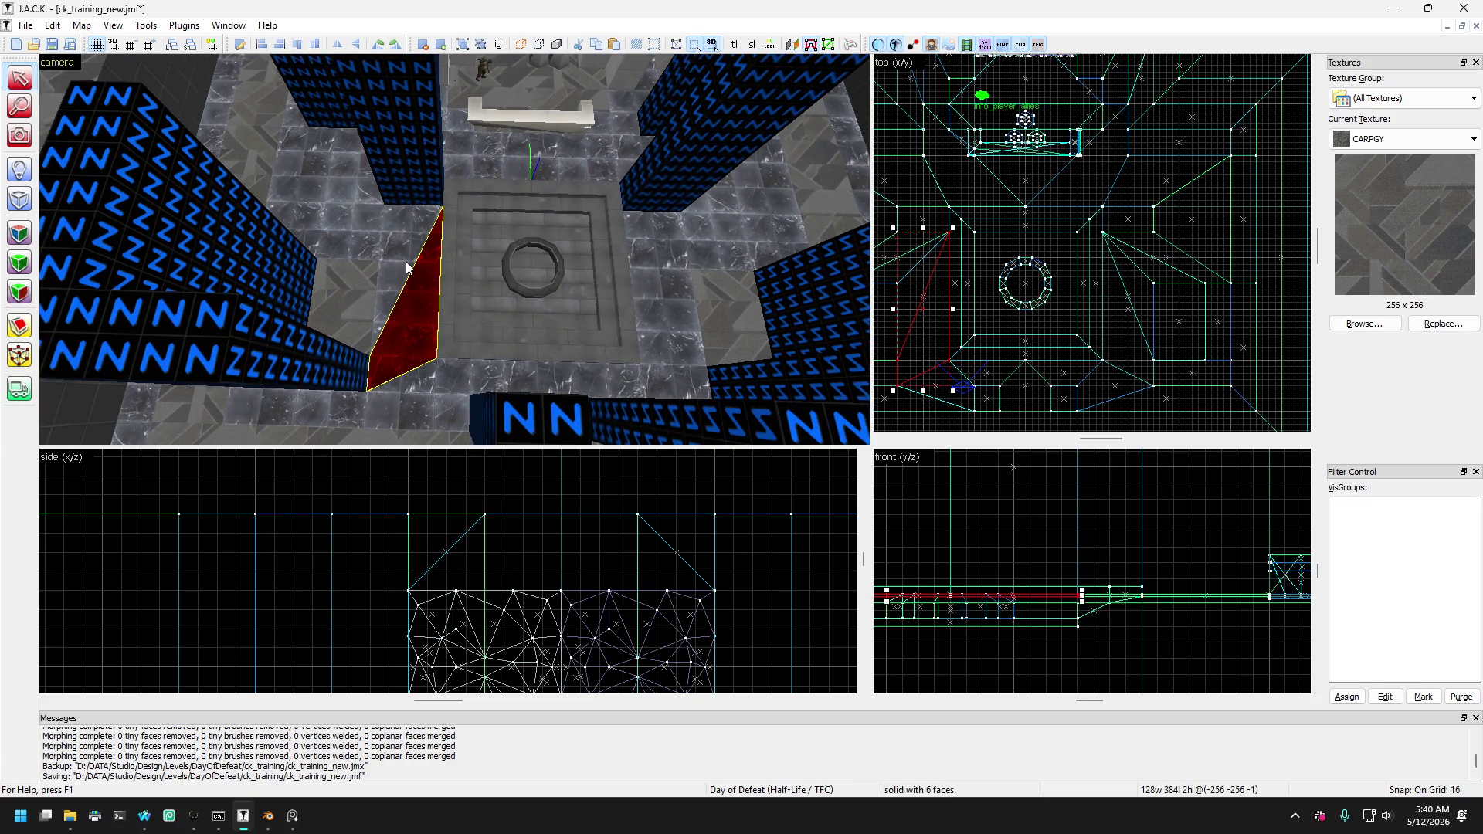
key("ctrl+z")
key("ctrl+y")
key("ctrl+z")
key("ctrl+z")
key("ctrl+z")
key("ctrl+y")
key("ctrl+y")
key("ctrl+y")
key("ctrl+z")
key("ctrl+z")
key("ctrl+z")
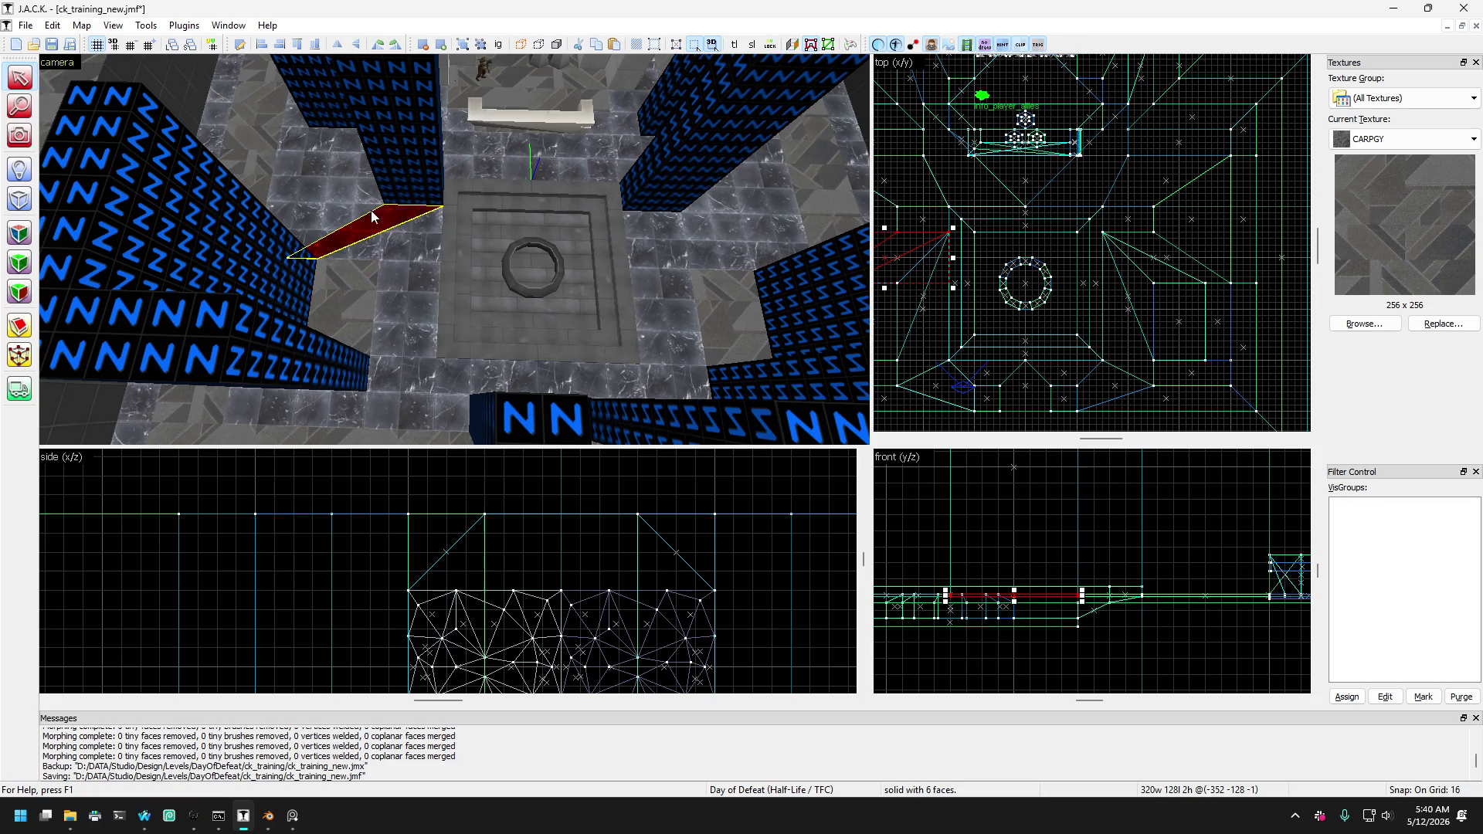
key("ctrl+z")
key("ctrl+z")
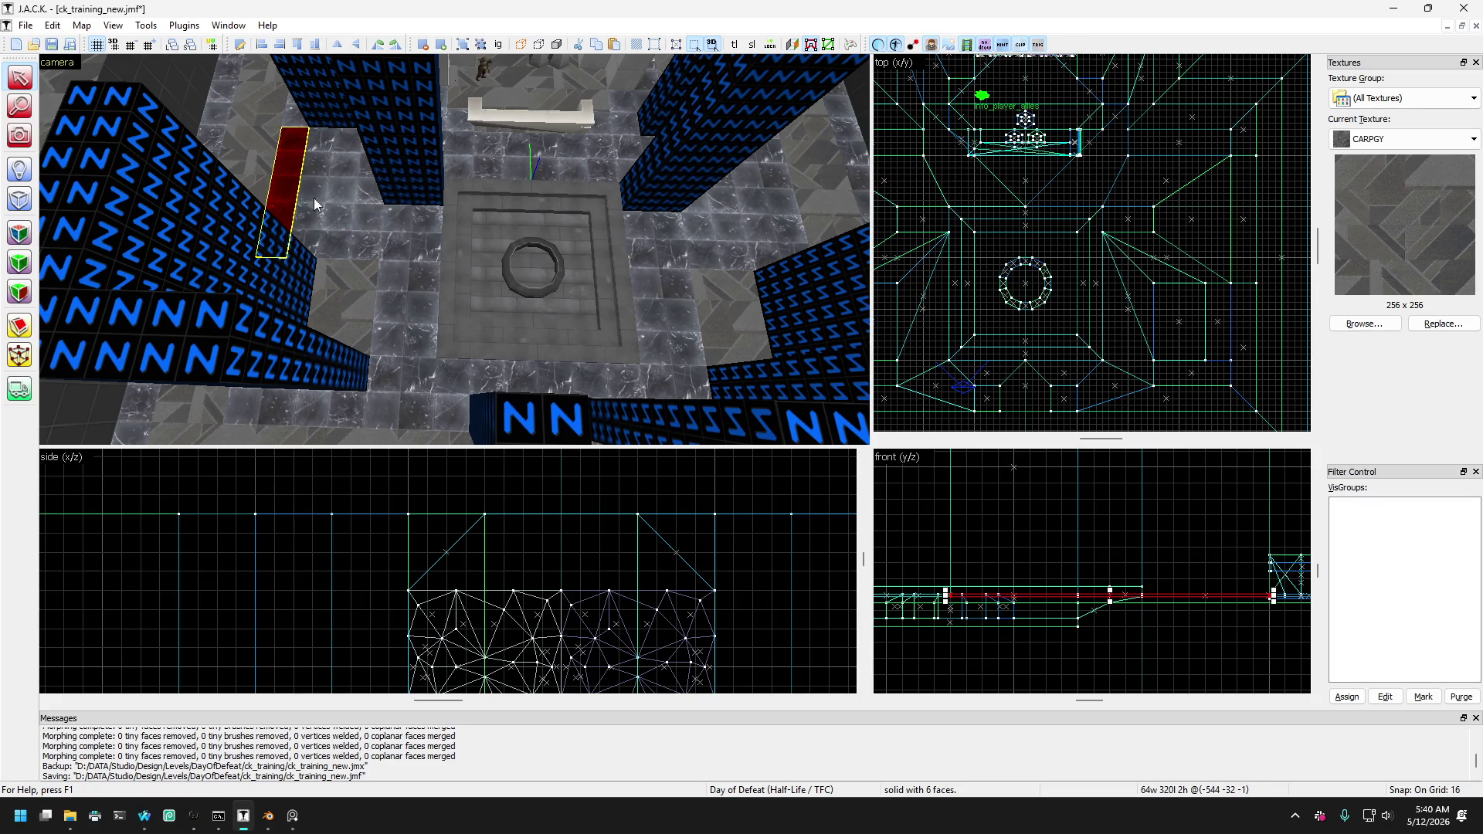
key("ctrl+y")
key("ctrl+z")
key("ctrl+y")
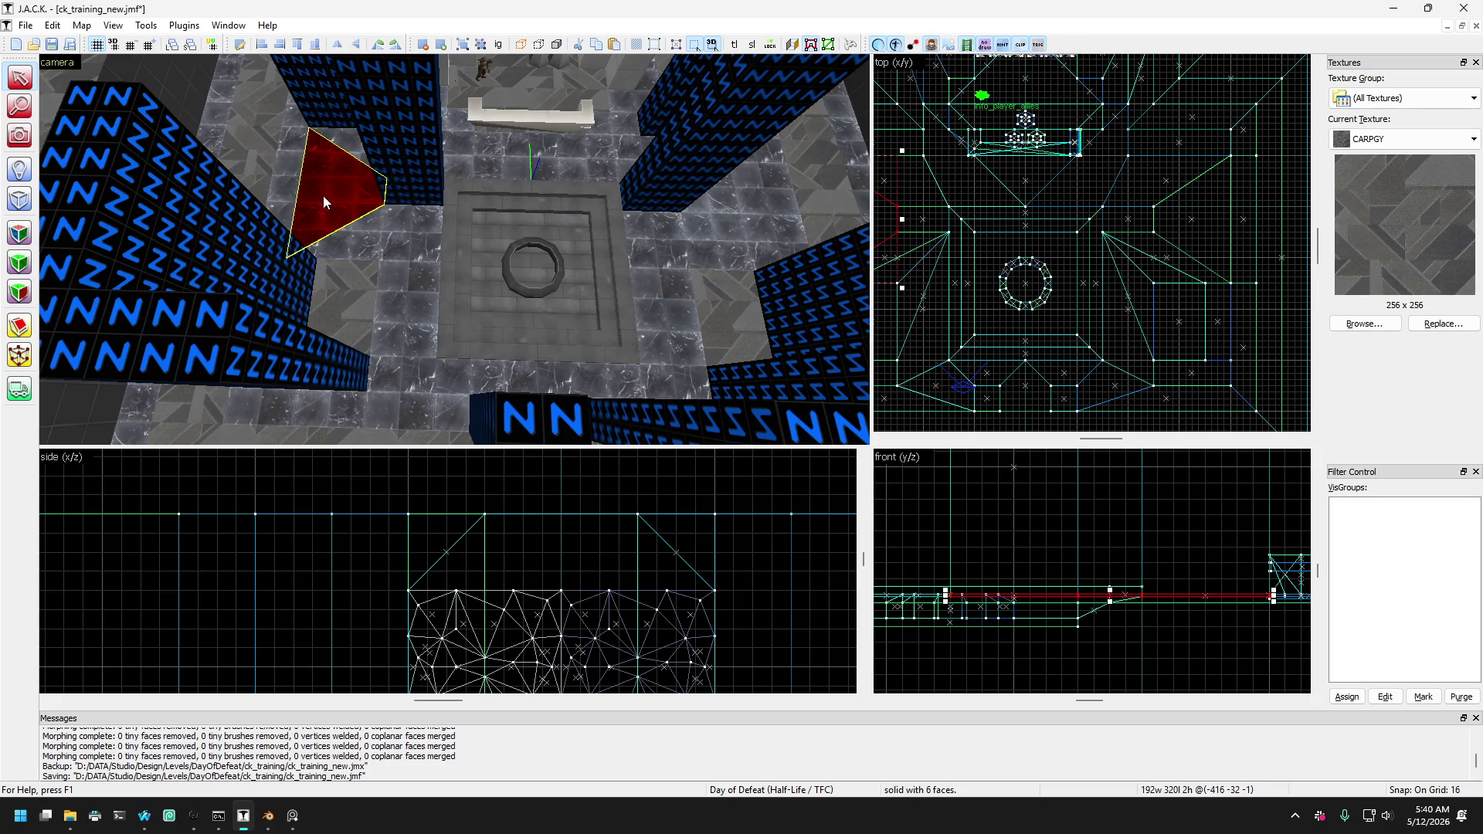
key("ctrl+z")
key("ctrl+z")
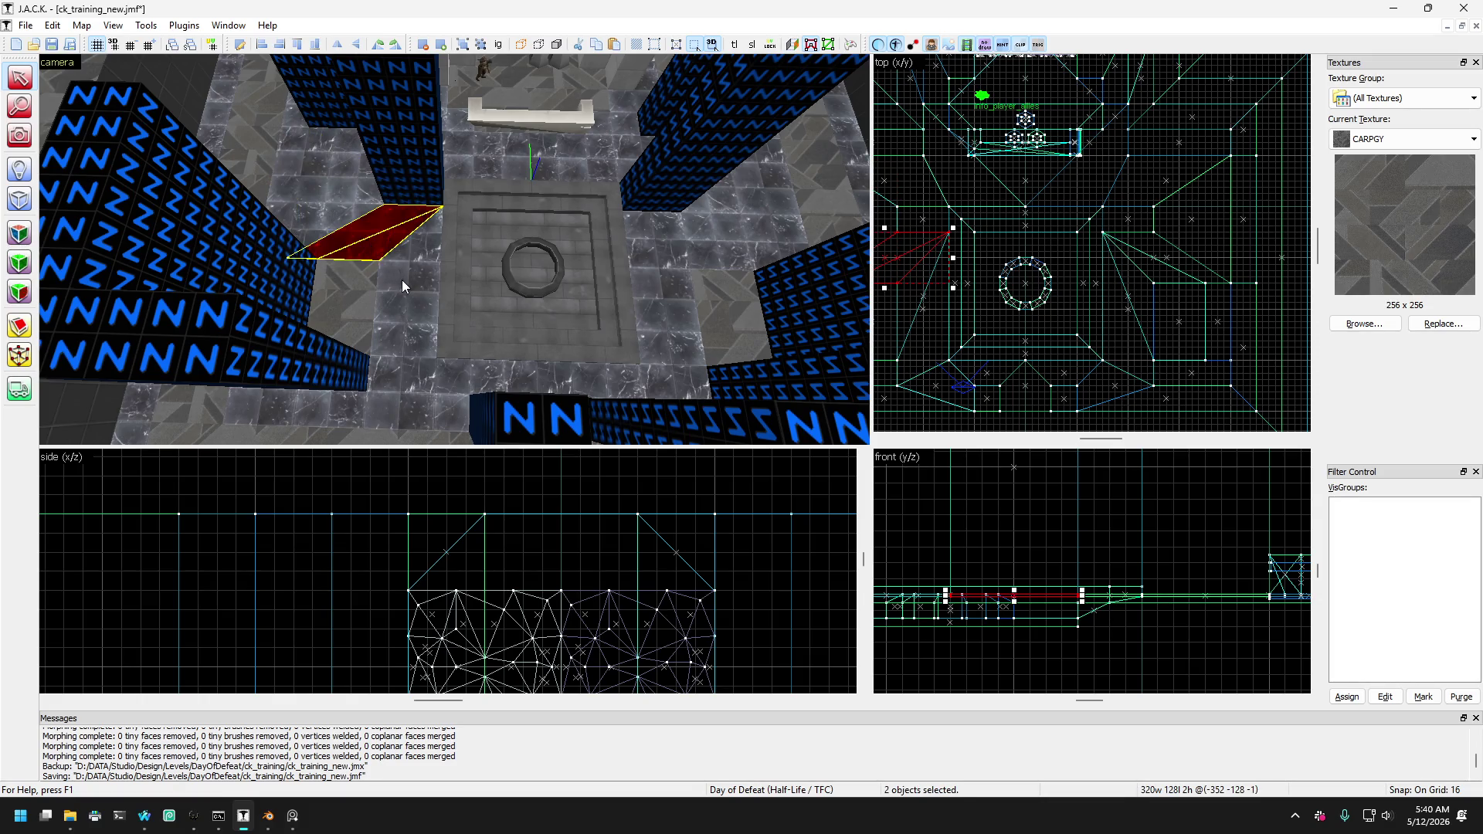
key("ctrl+y")
key("ctrl+z")
key("ctrl+z")
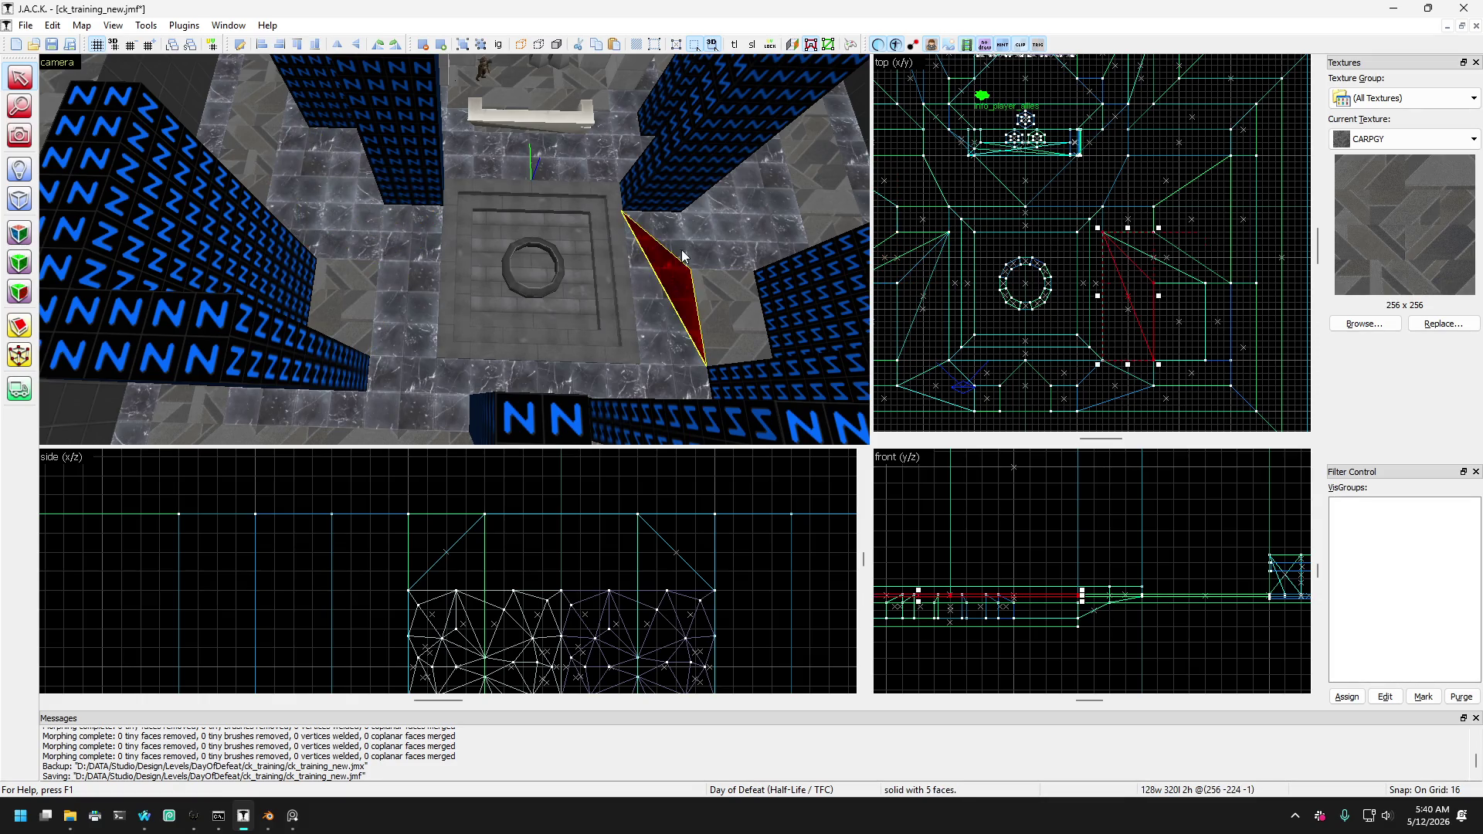
key("ctrl+z")
key("ctrl+z")
key("ctrl+z")
key("ctrl+z")
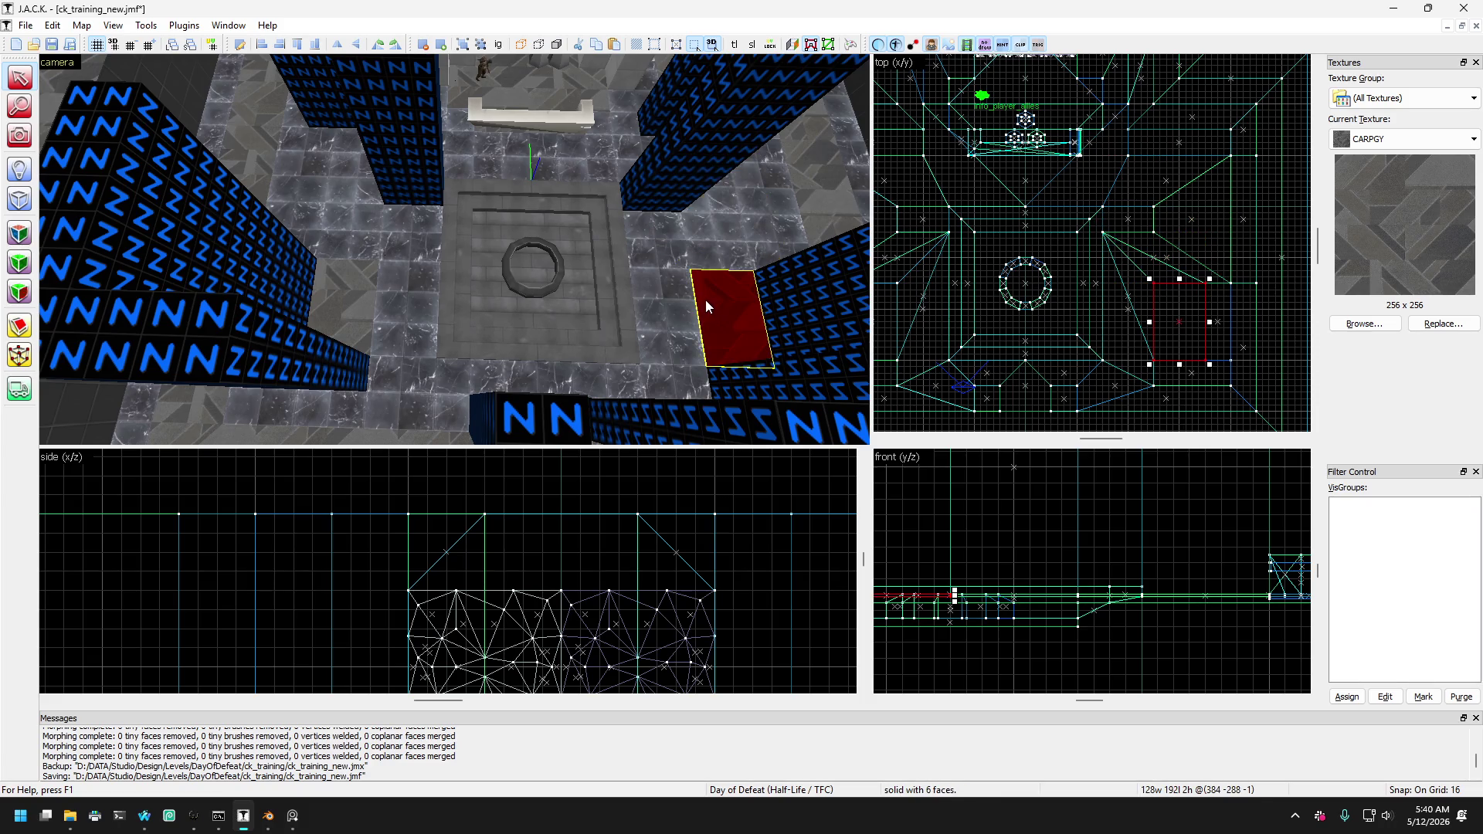
scroll(706, 300, "down", 5)
key("ctrl+z")
key("ctrl+z")
key("ctrl+z")
key("ctrl+z")
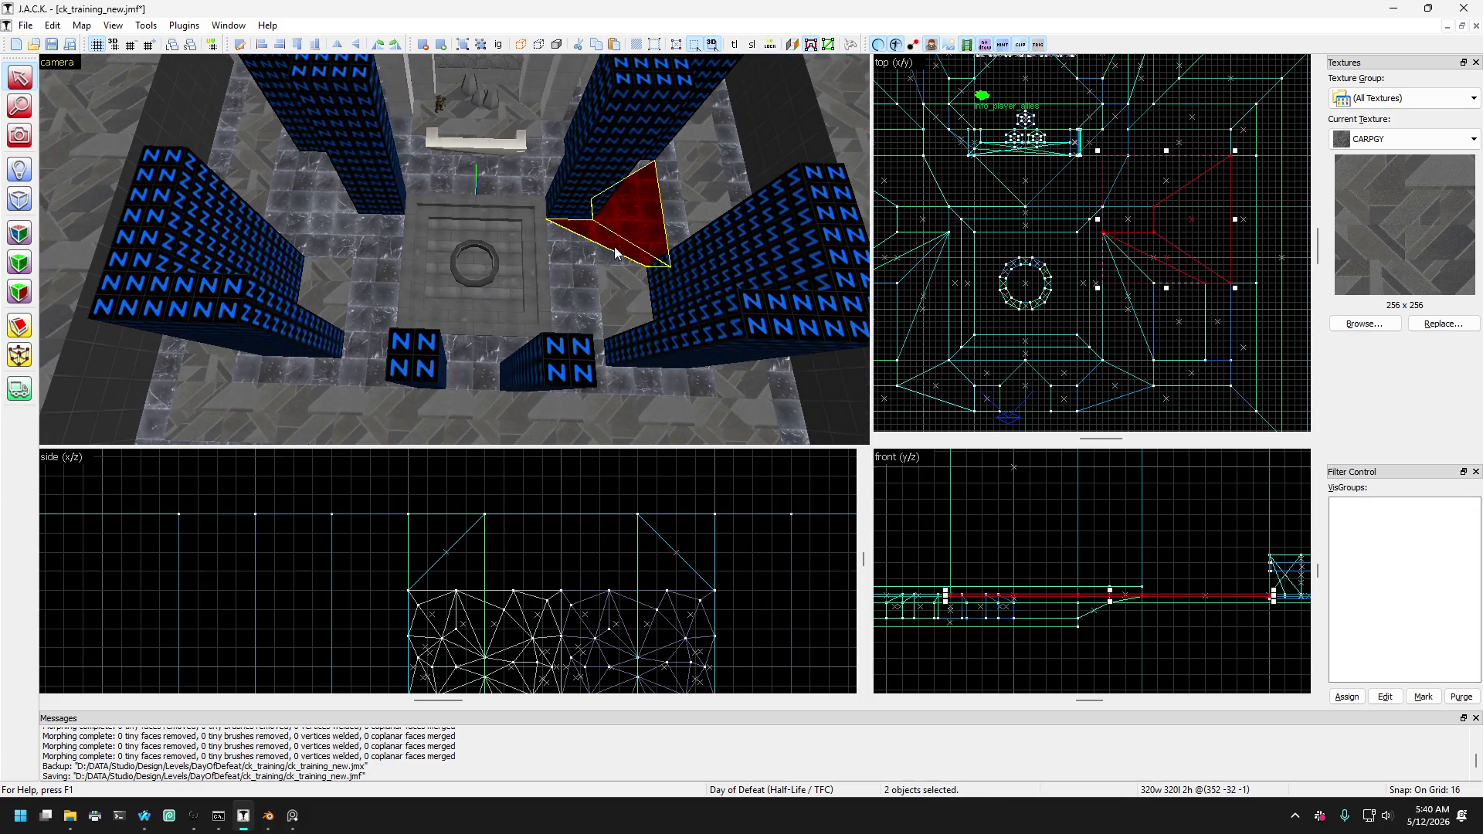
scroll(626, 270, "up", 8)
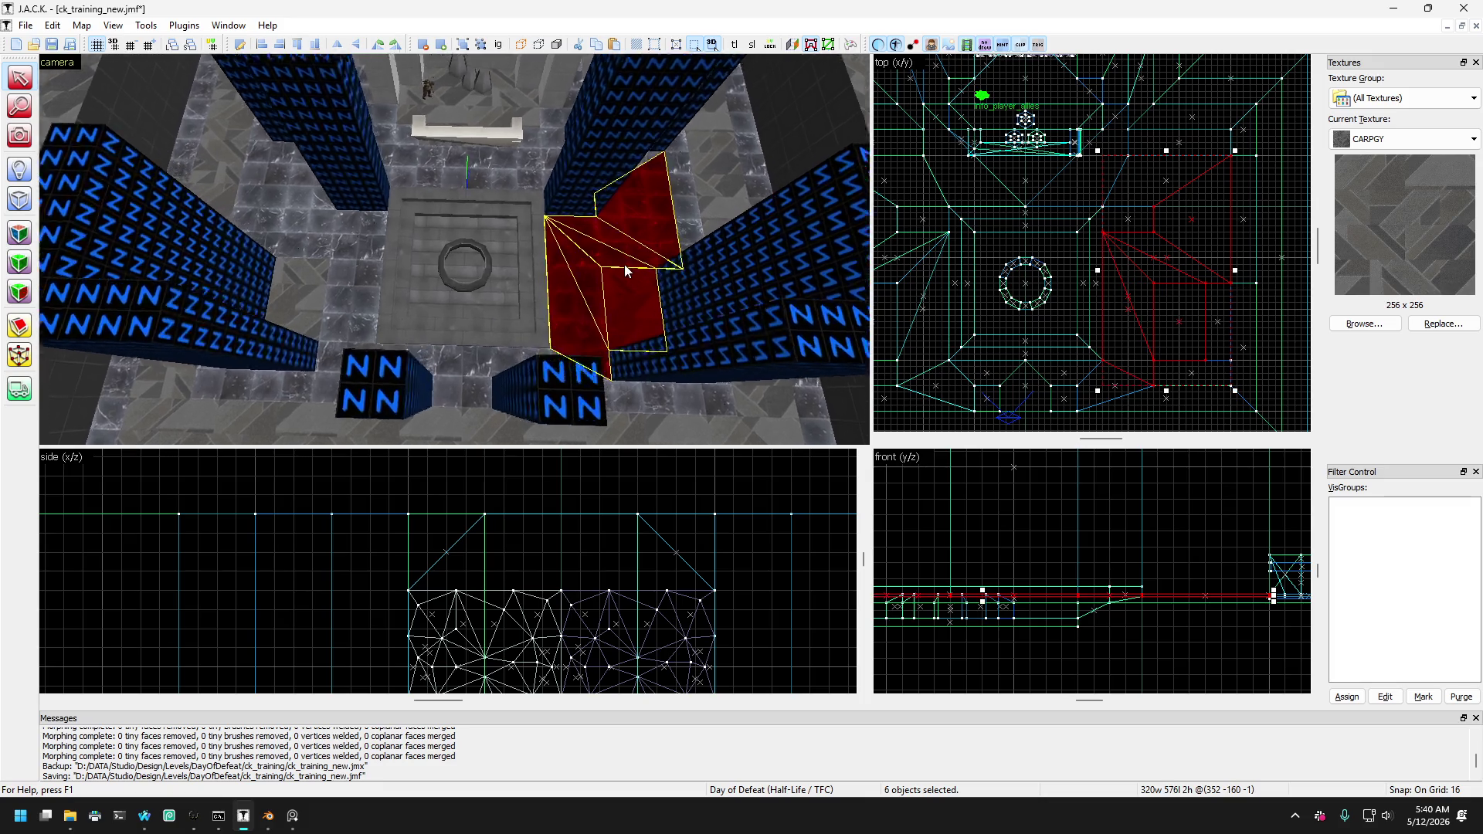
key("a")
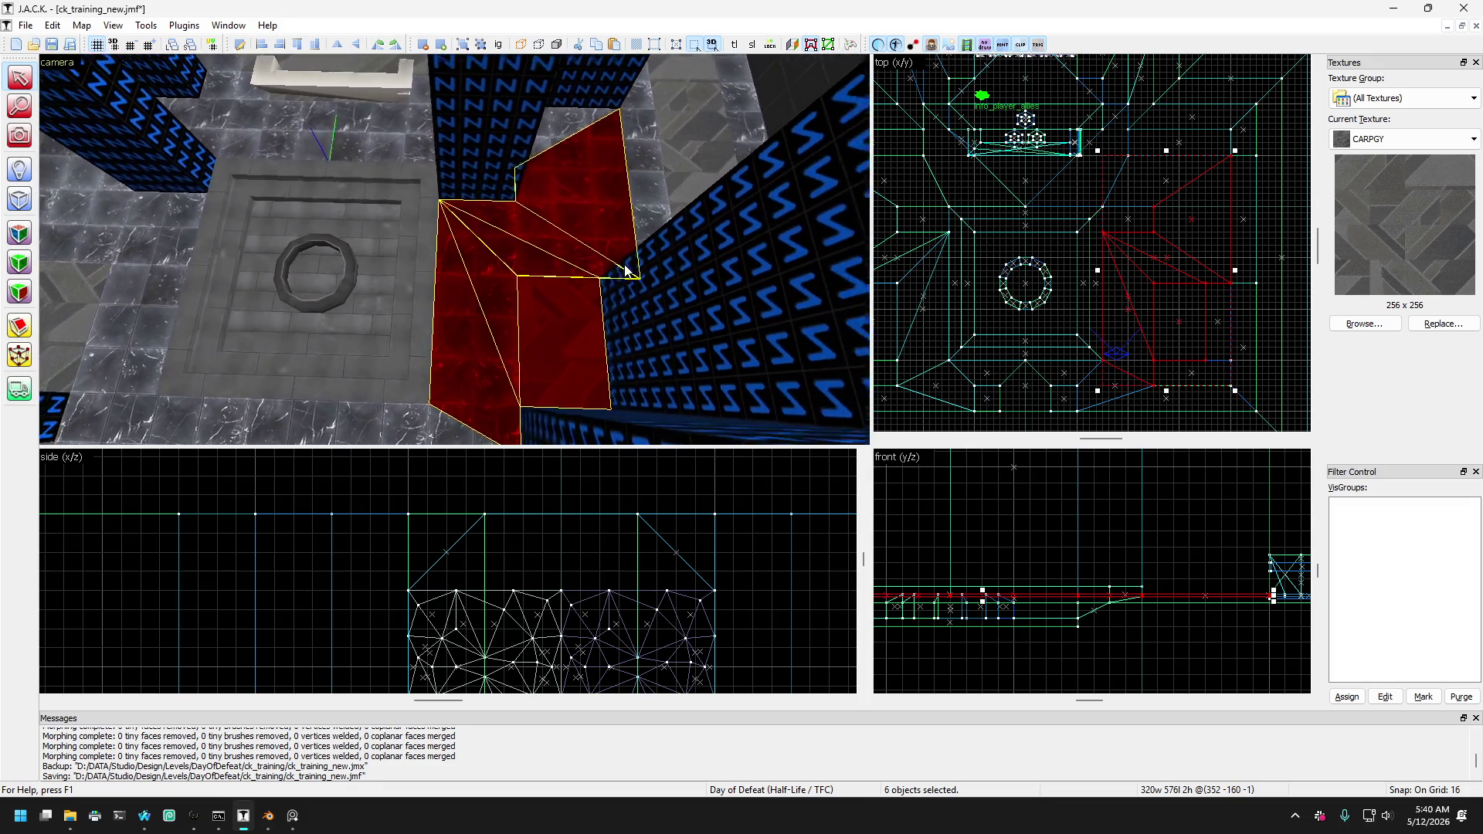
key("s")
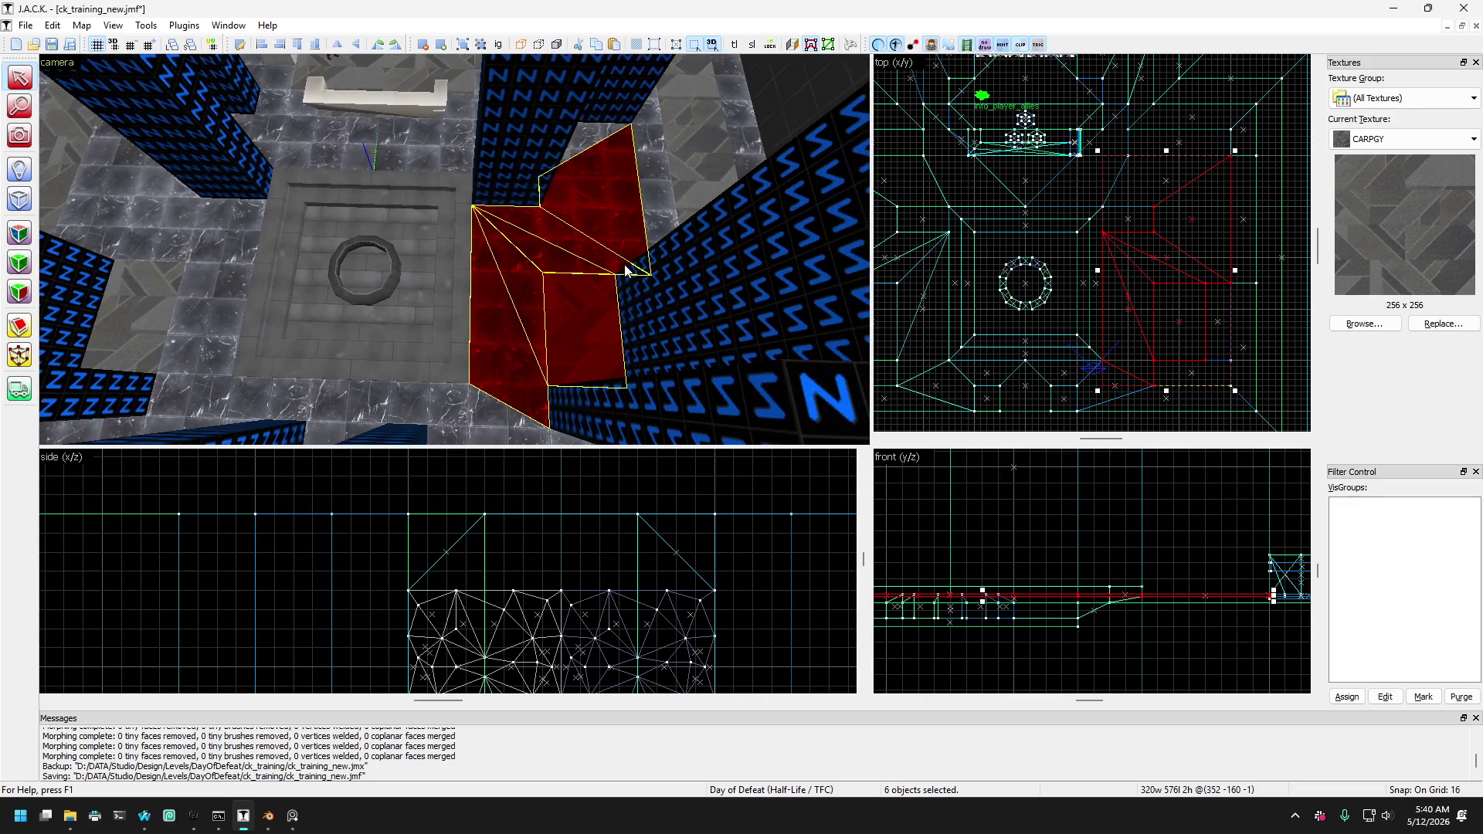
key("d")
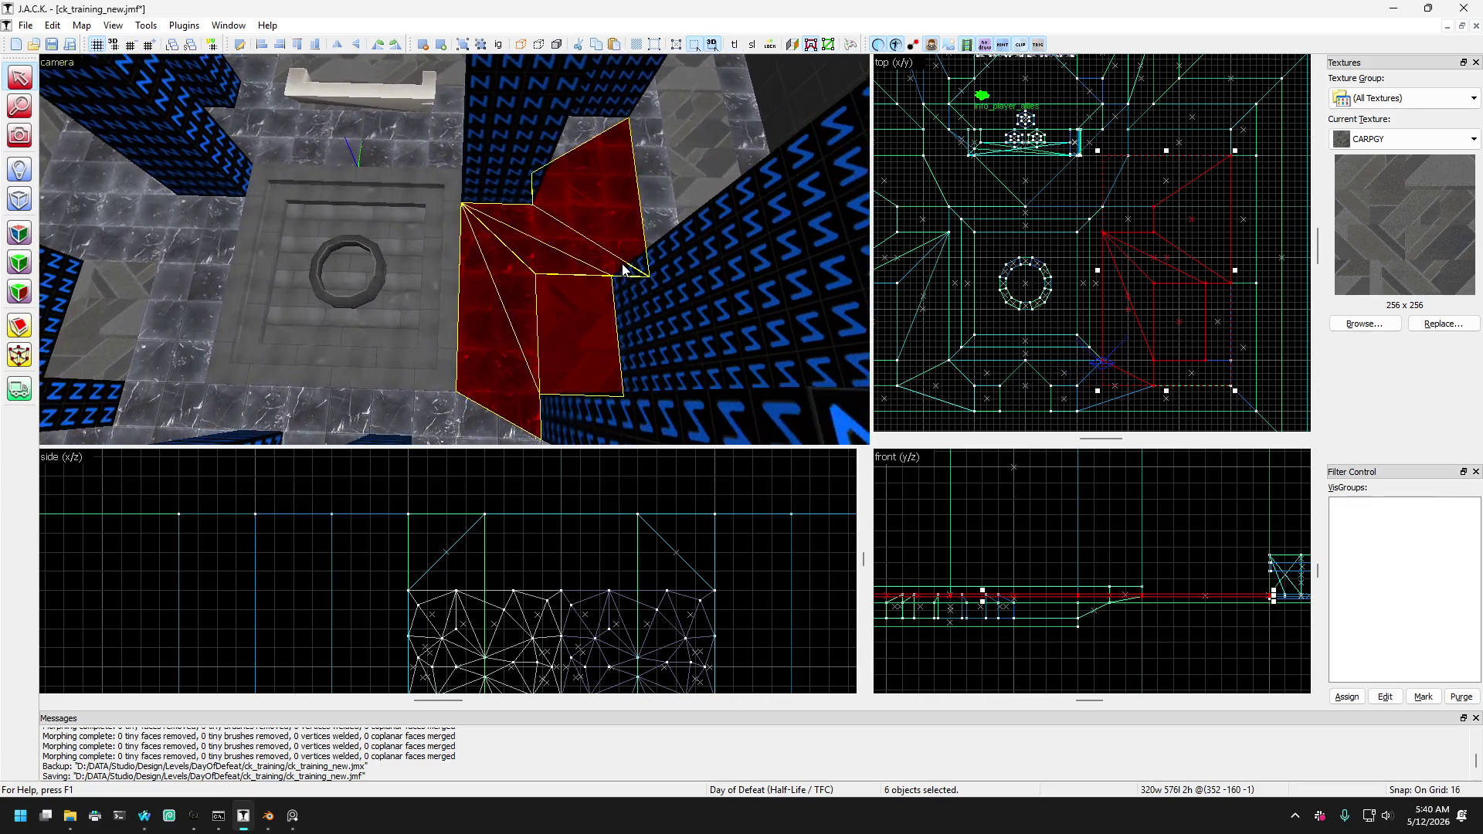
key("a")
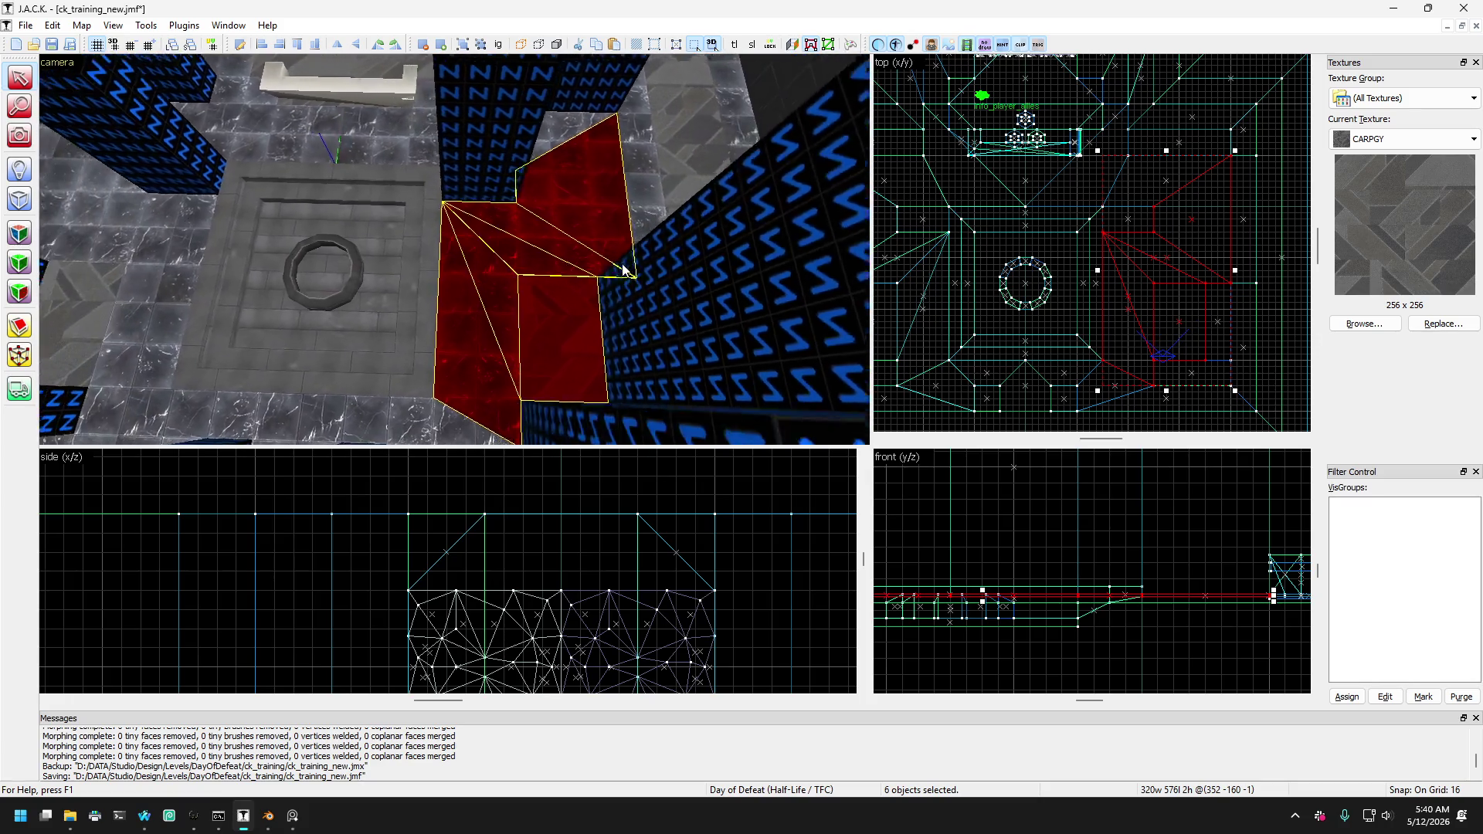
key("s")
key("s")
left_click(546, 393)
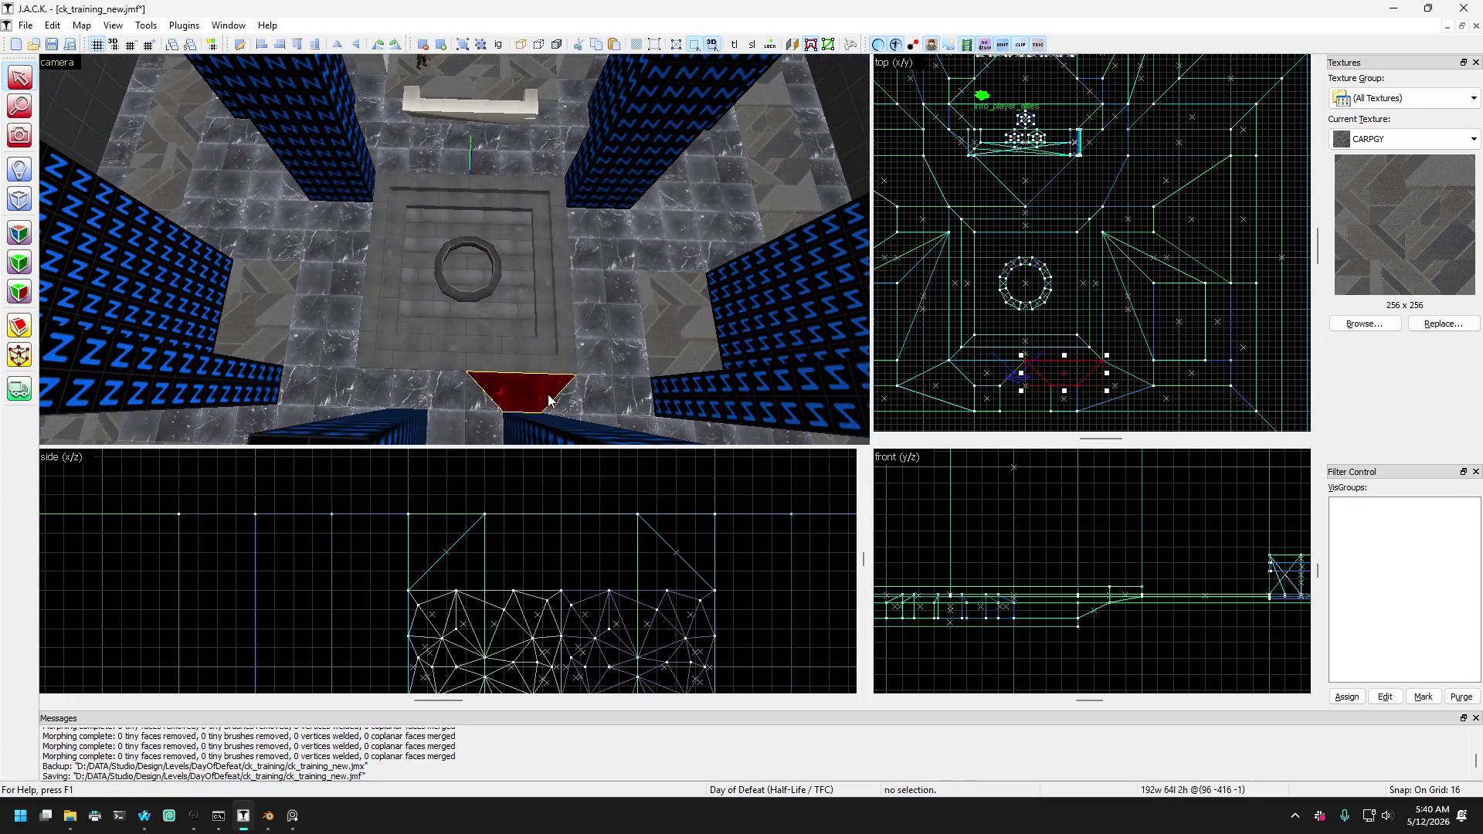
key("w")
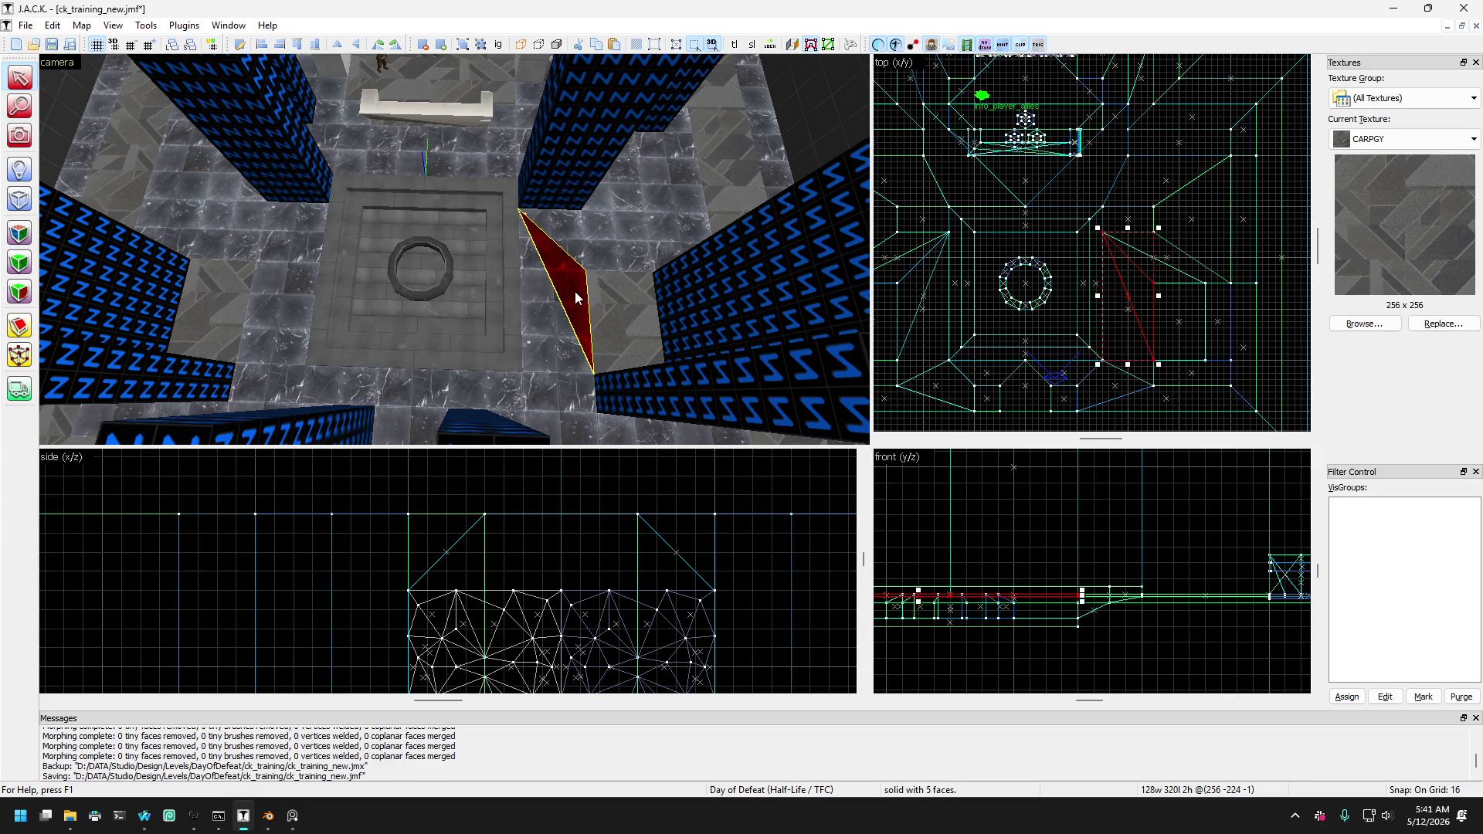
Cycle through the overlapping trim brushes to pick the lower wedge and the opposite lower wedge.
key("ctrl+r")
key("ctrl+z")
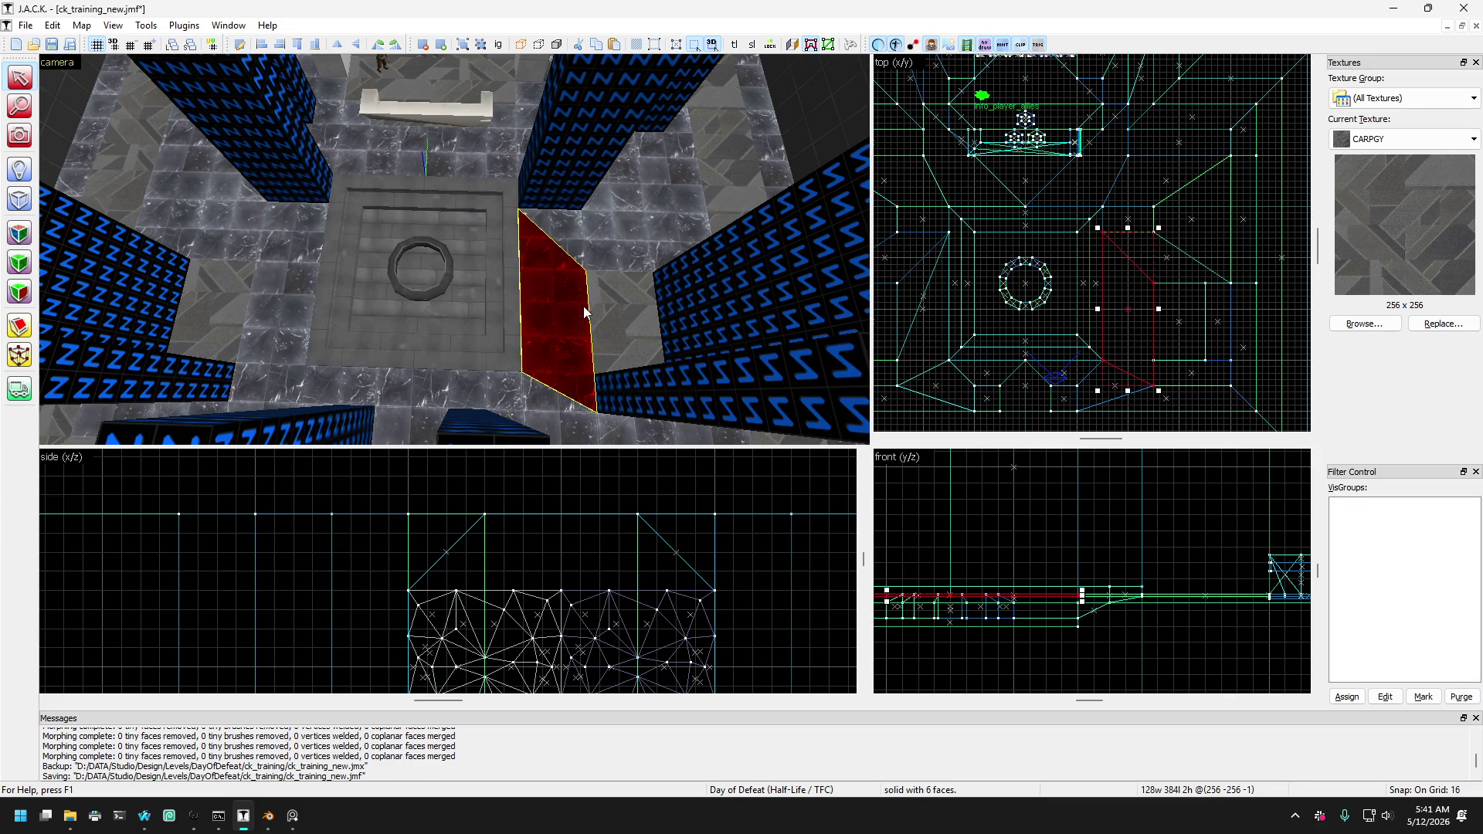
key("ctrl+z")
key("ctrl+y")
key("ctrl+y")
key("ctrl+z")
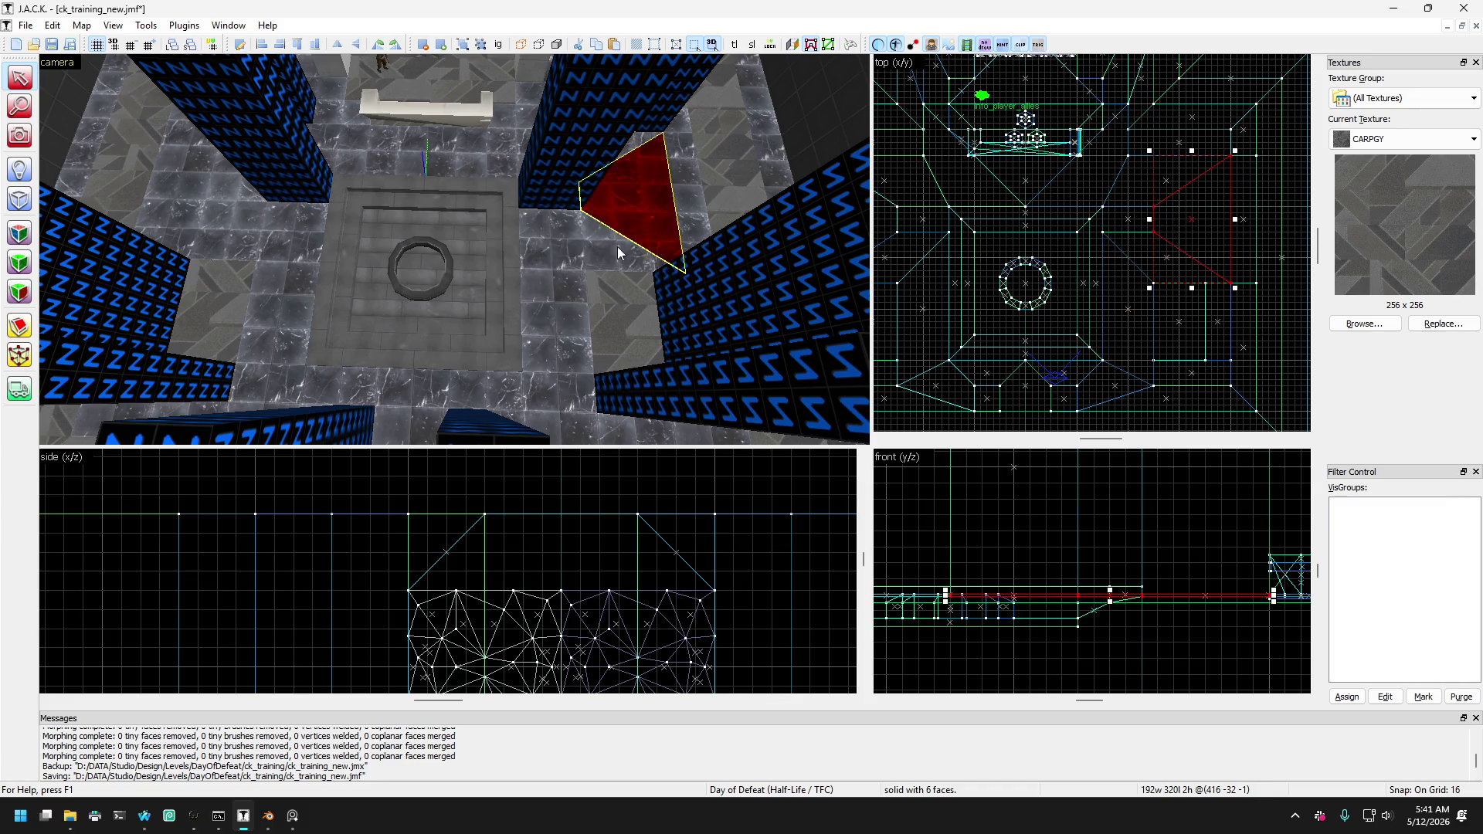
key("ctrl+y")
key("ctrl+z")
key("ctrl+z")
key("ctrl+z")
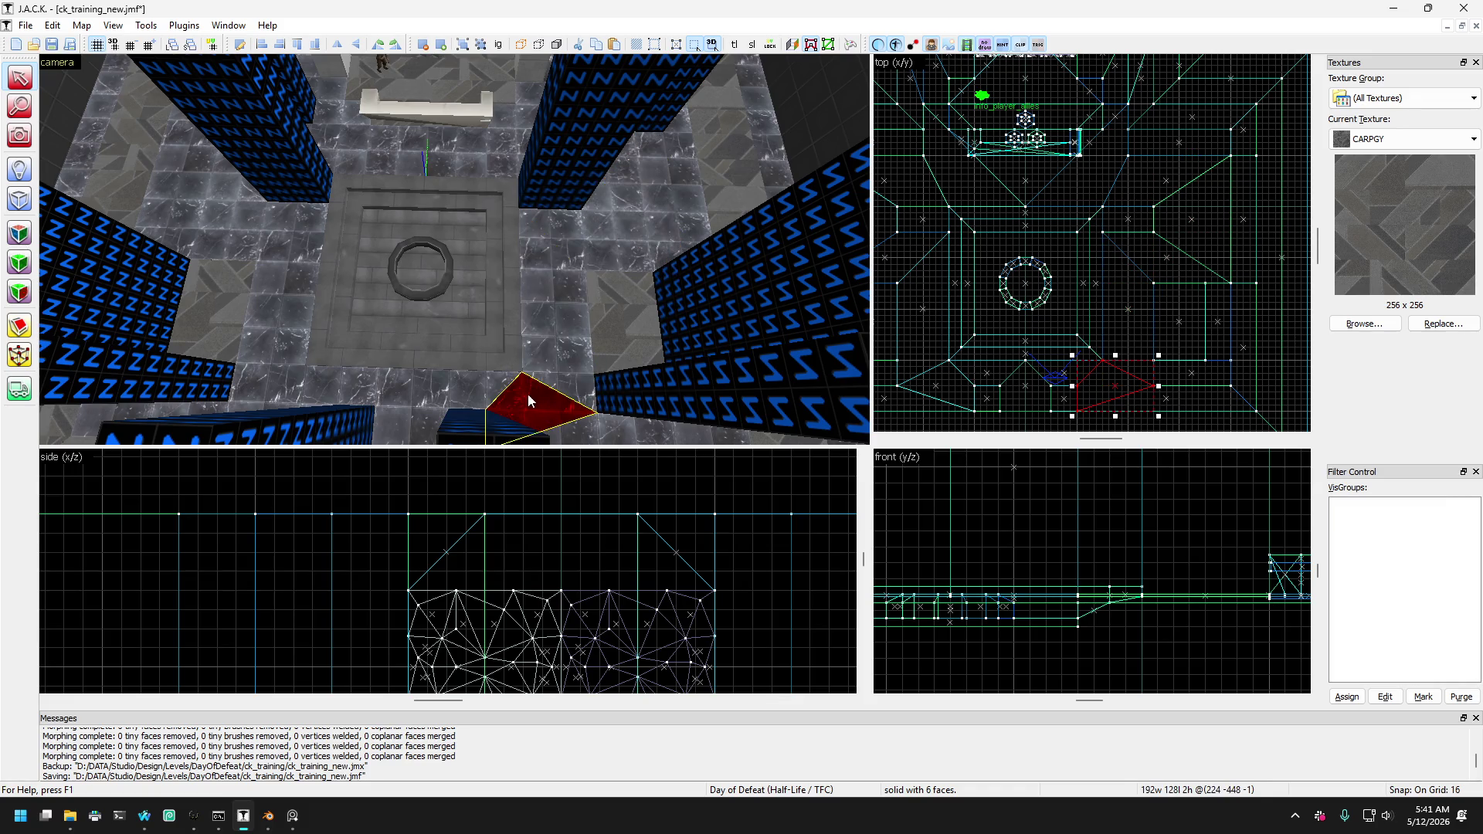
left_click_drag(527, 394, 360, 382)
key("ctrl+z")
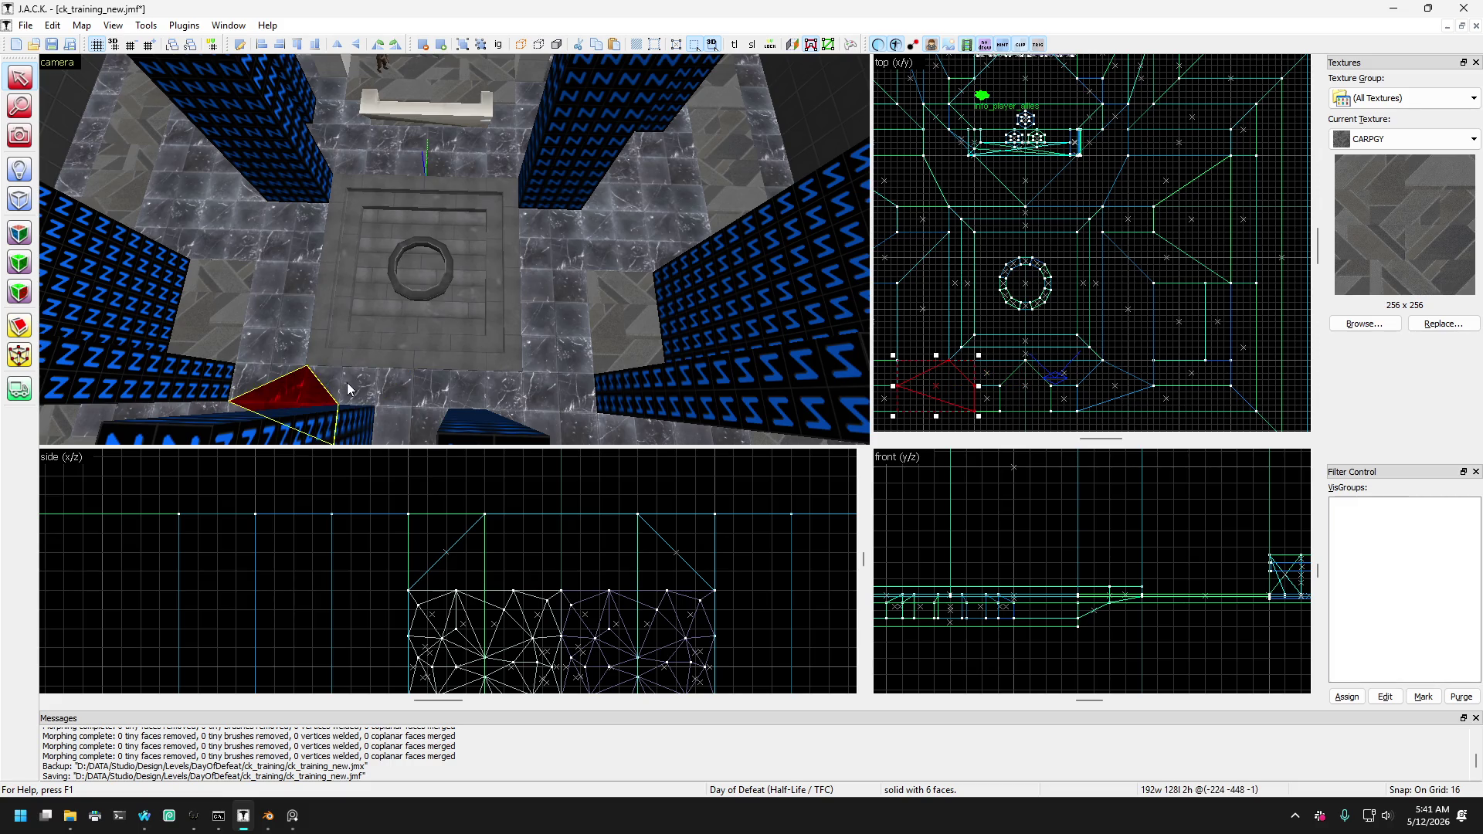
key("ctrl+z")
key("ctrl+z")
key("ctrl+z")
key("ctrl+z")
key("ctrl+z")
key("ctrl+z")
key("ctrl+z")
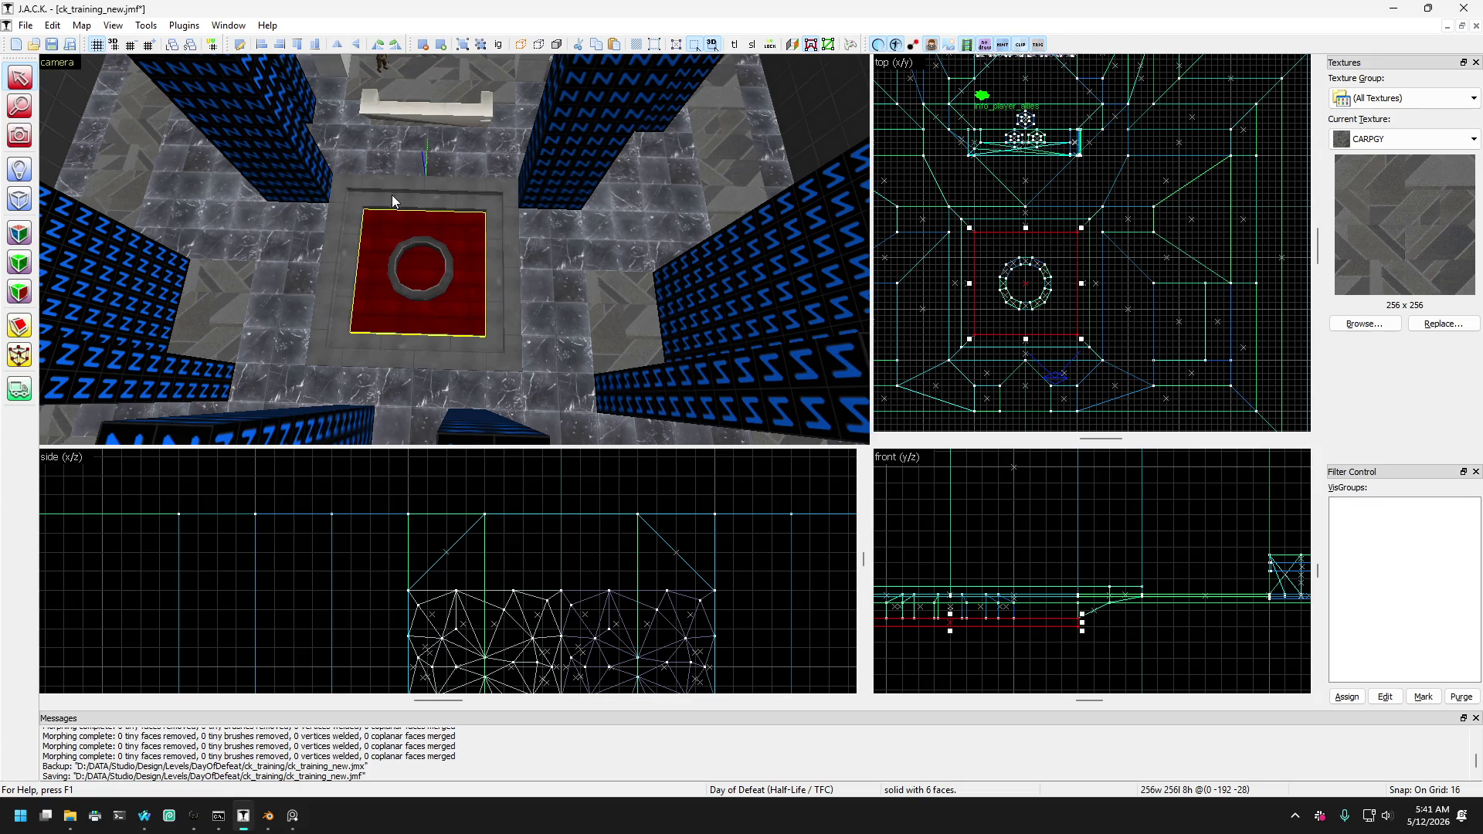
Pick the left side slab and the upper-left wedge trim piece near the ring.
left_click(346, 173)
left_click(299, 258)
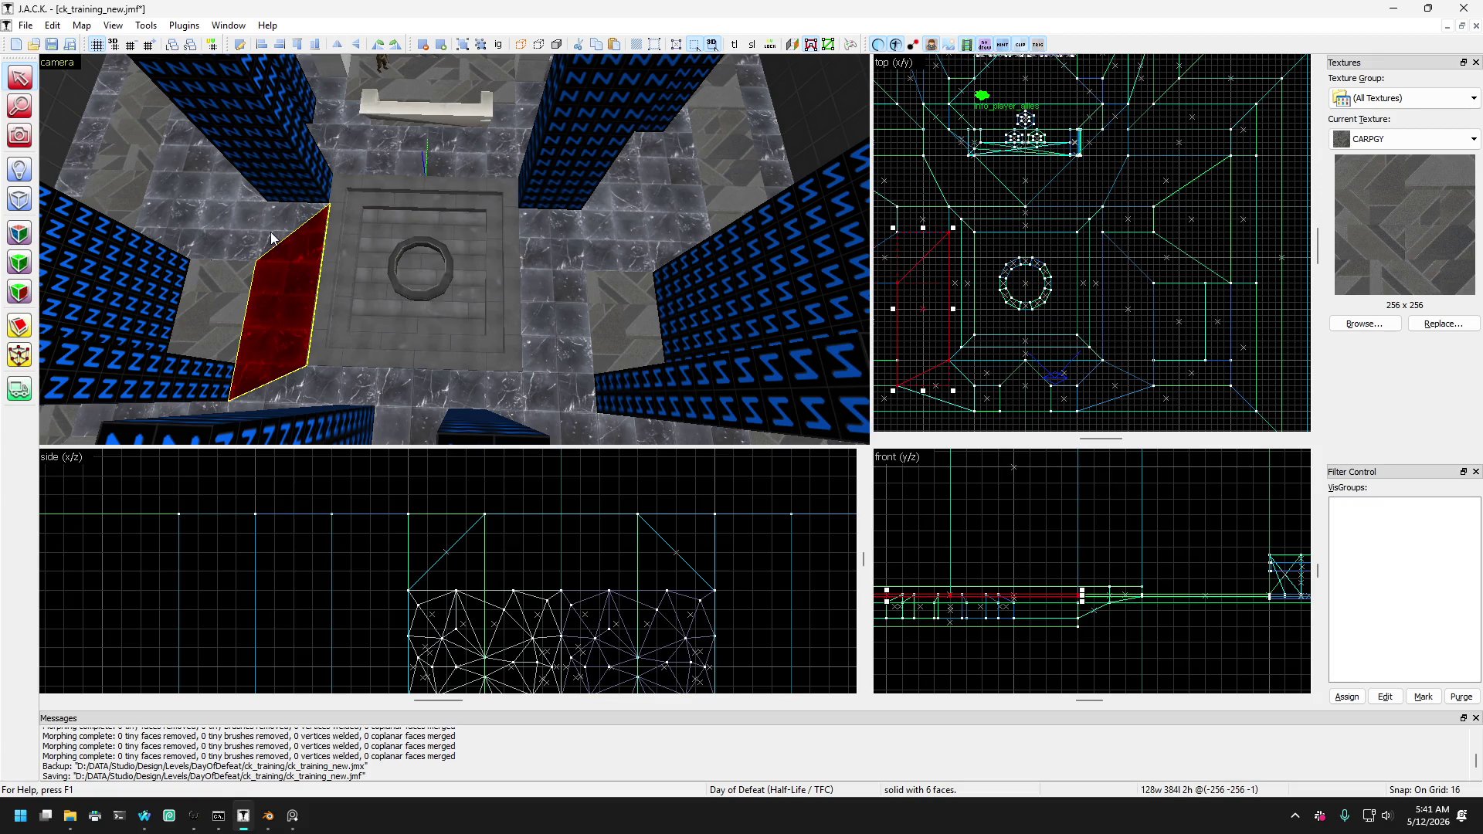
left_click(195, 249)
left_click(200, 216)
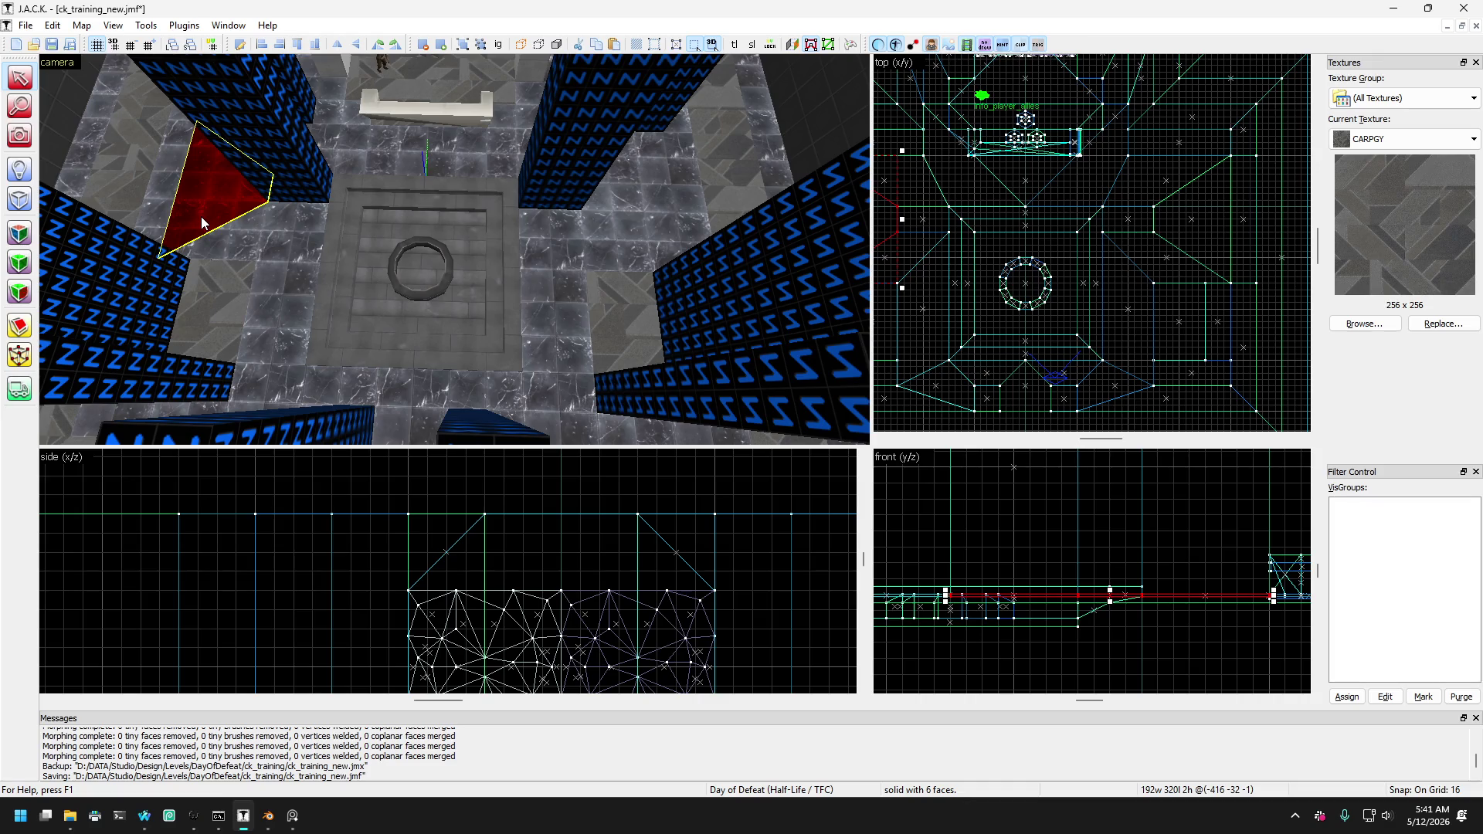
left_click(207, 217)
left_click(214, 217)
mouse_move(214, 217)
left_mouse_down()
mouse_move(410, 219)
mouse_move(369, 173)
left_mouse_up()
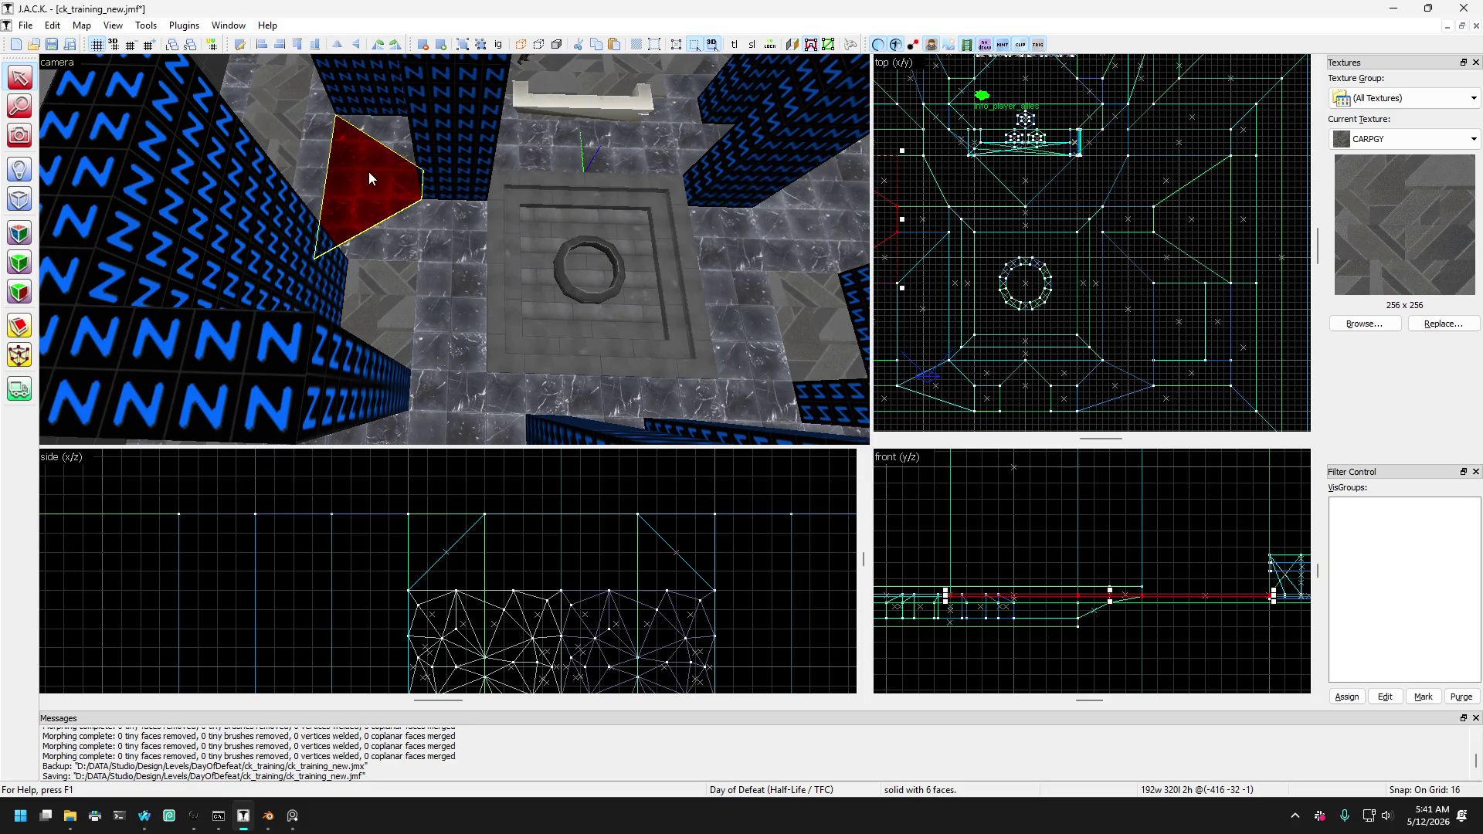
Toggle between the overlapping left wedge and slab to select the triangular wedge.
left_click(314, 167)
left_click(363, 173)
left_click(313, 157)
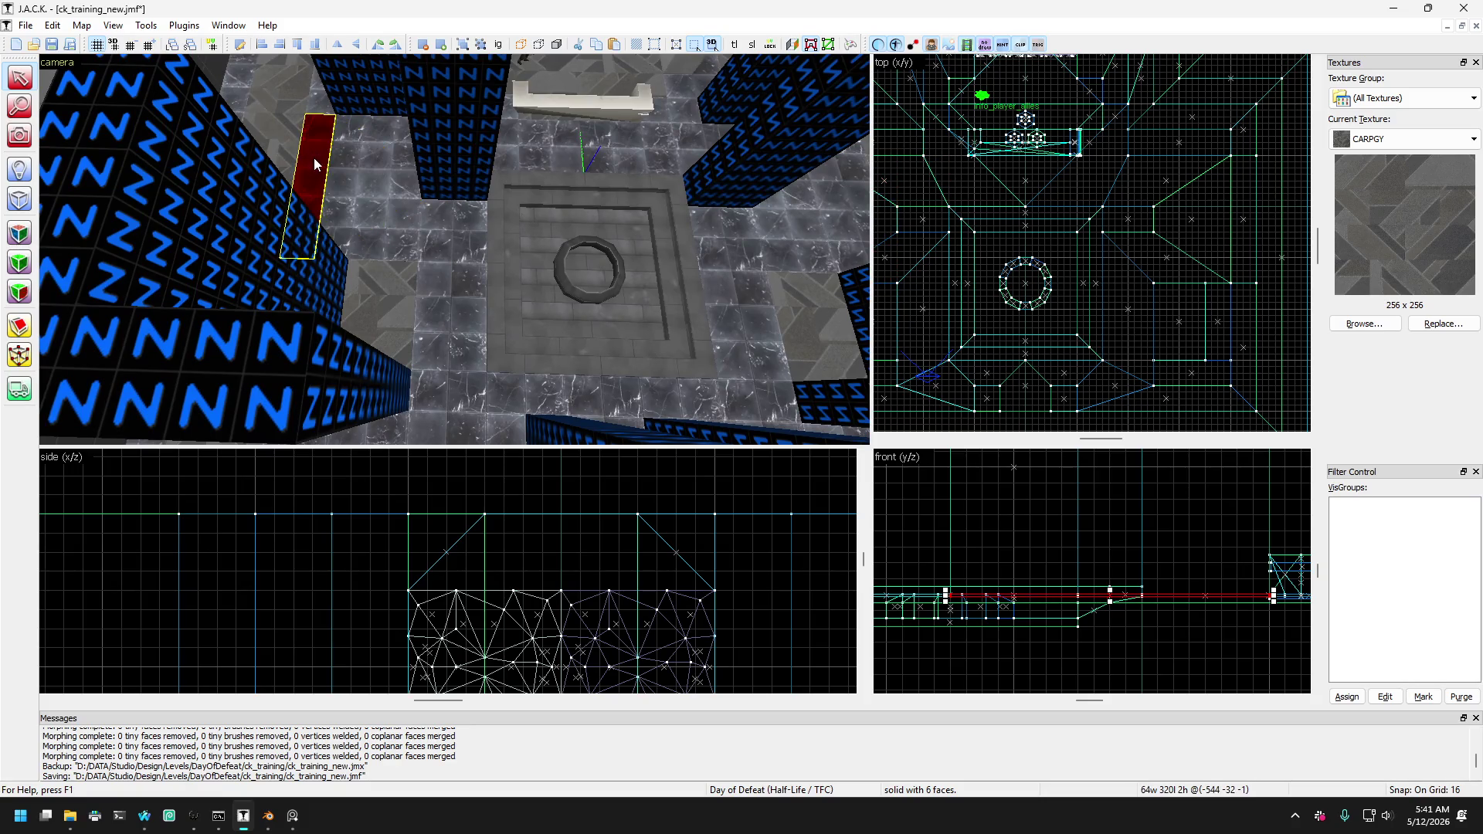
left_click(312, 165)
left_click(308, 170)
left_click(330, 179)
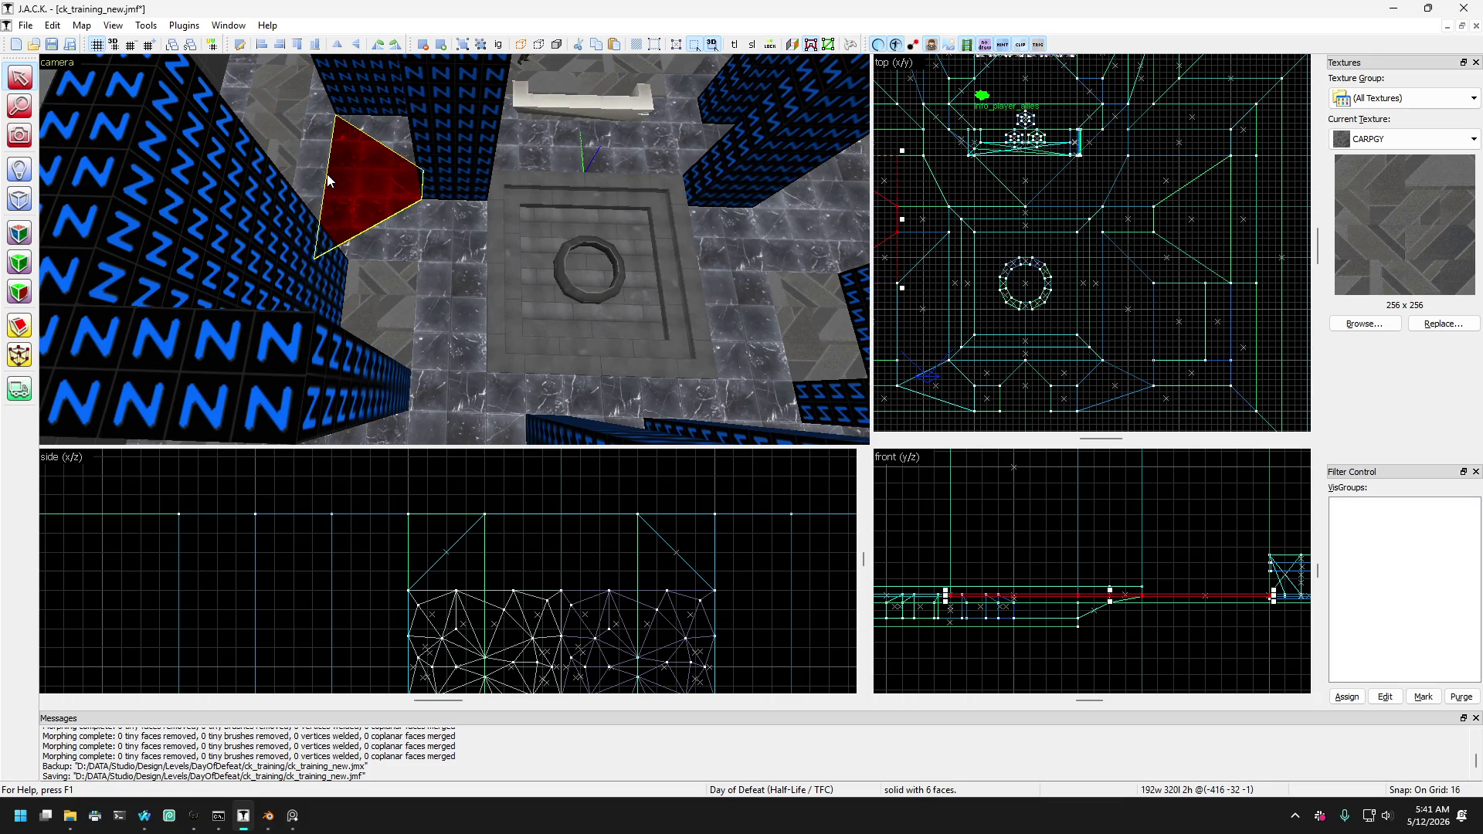
left_click(322, 176)
left_click(345, 201)
left_click(351, 197)
left_click(364, 192)
Turn the 3D view to face the left trim and pick the thin vertical slab.
left_click_drag(364, 189, 499, 178)
left_click(527, 236)
mouse_move(536, 238)
left_mouse_down()
mouse_move(564, 204)
mouse_move(530, 236)
left_mouse_up()
mouse_move(539, 297)
left_mouse_down()
mouse_move(549, 238)
mouse_move(524, 140)
mouse_move(537, 185)
left_mouse_up()
key("Down")
key("Down")
key("Down")
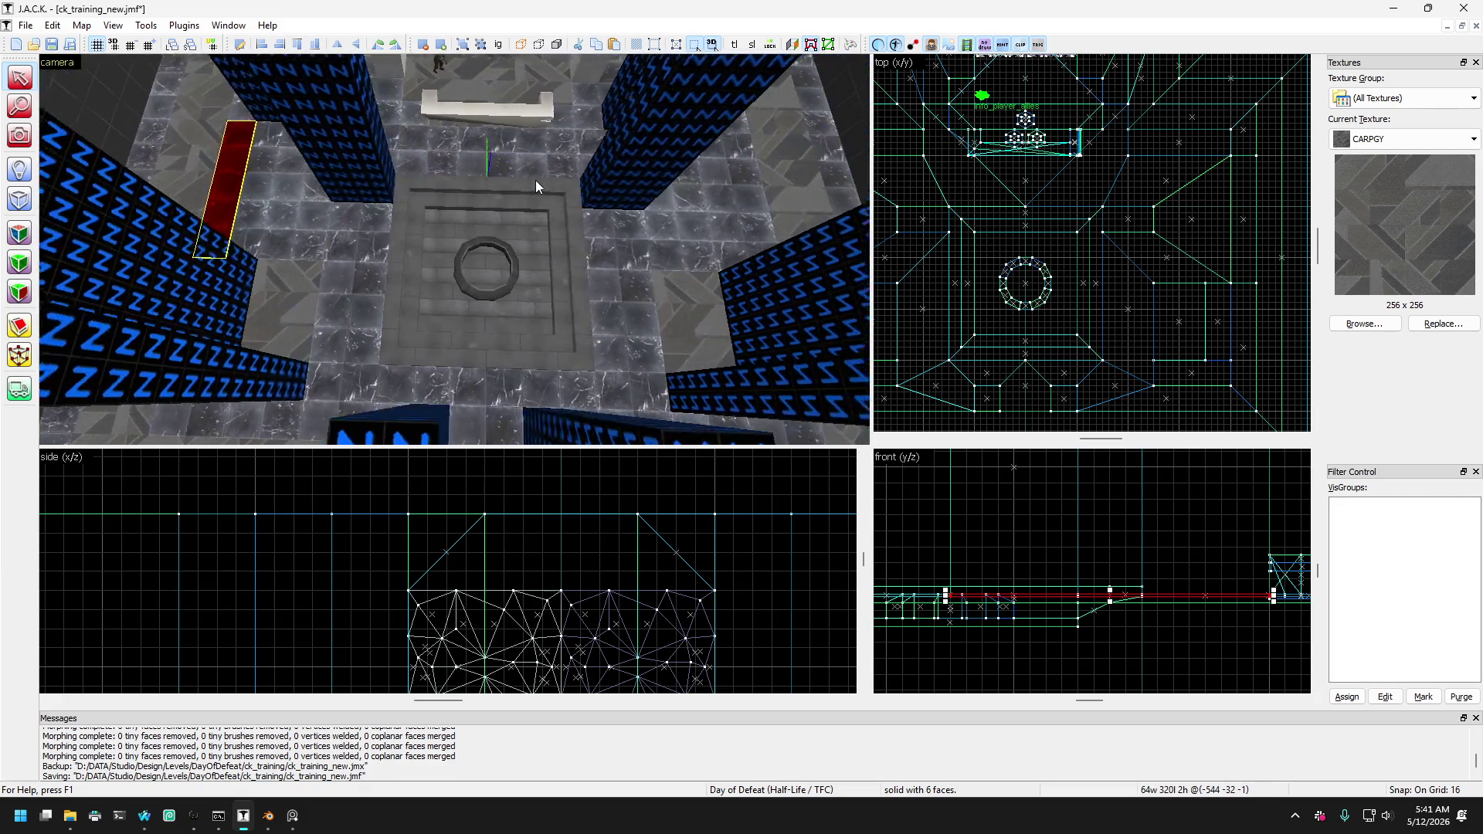
Pick the triangular trim brush, then settle on the tall slab right of the platform.
left_click(609, 215)
left_click(485, 316)
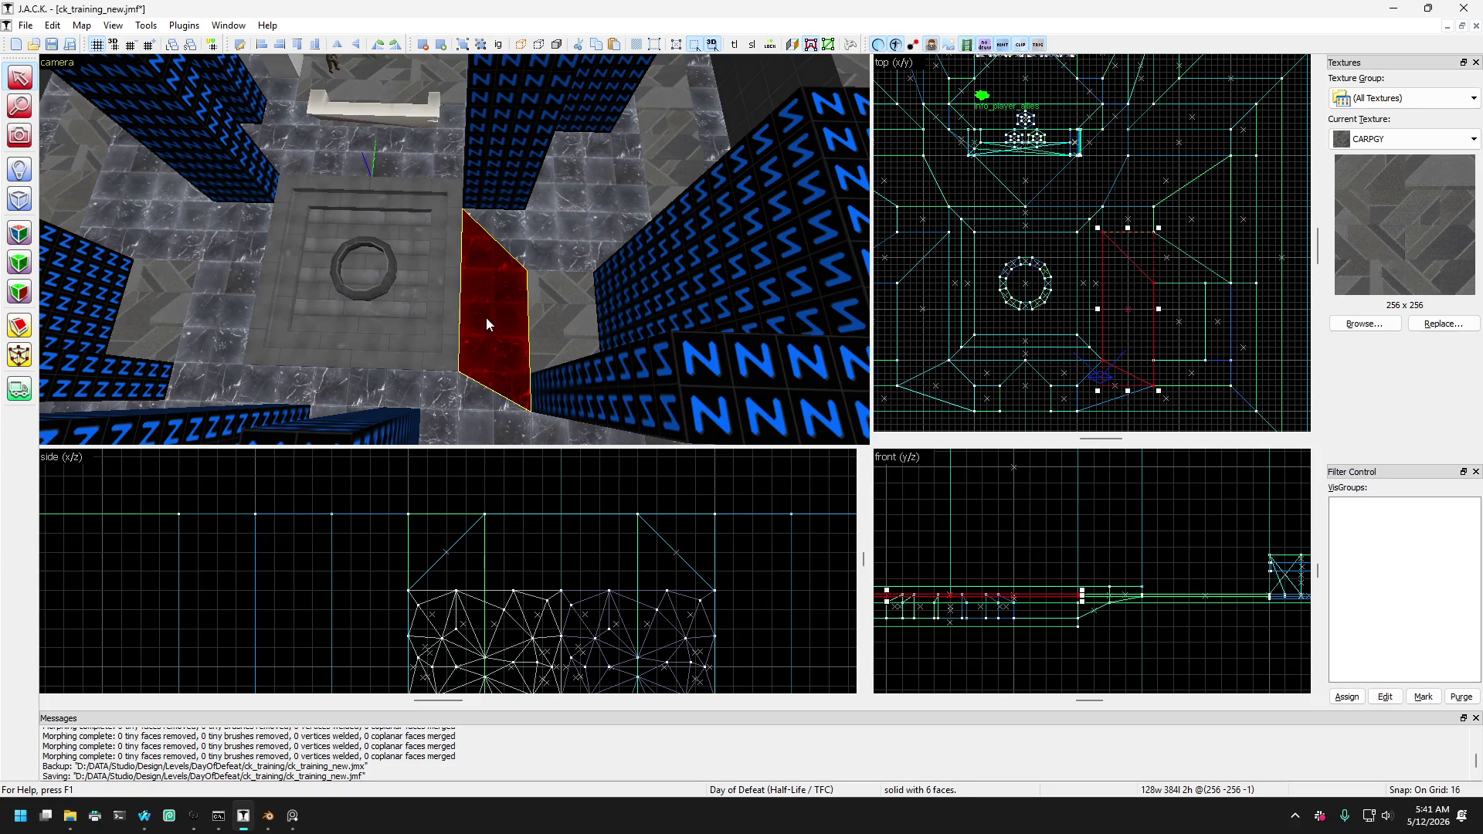
left_click_drag(524, 352, 449, 346)
left_click(494, 388)
left_click(510, 340)
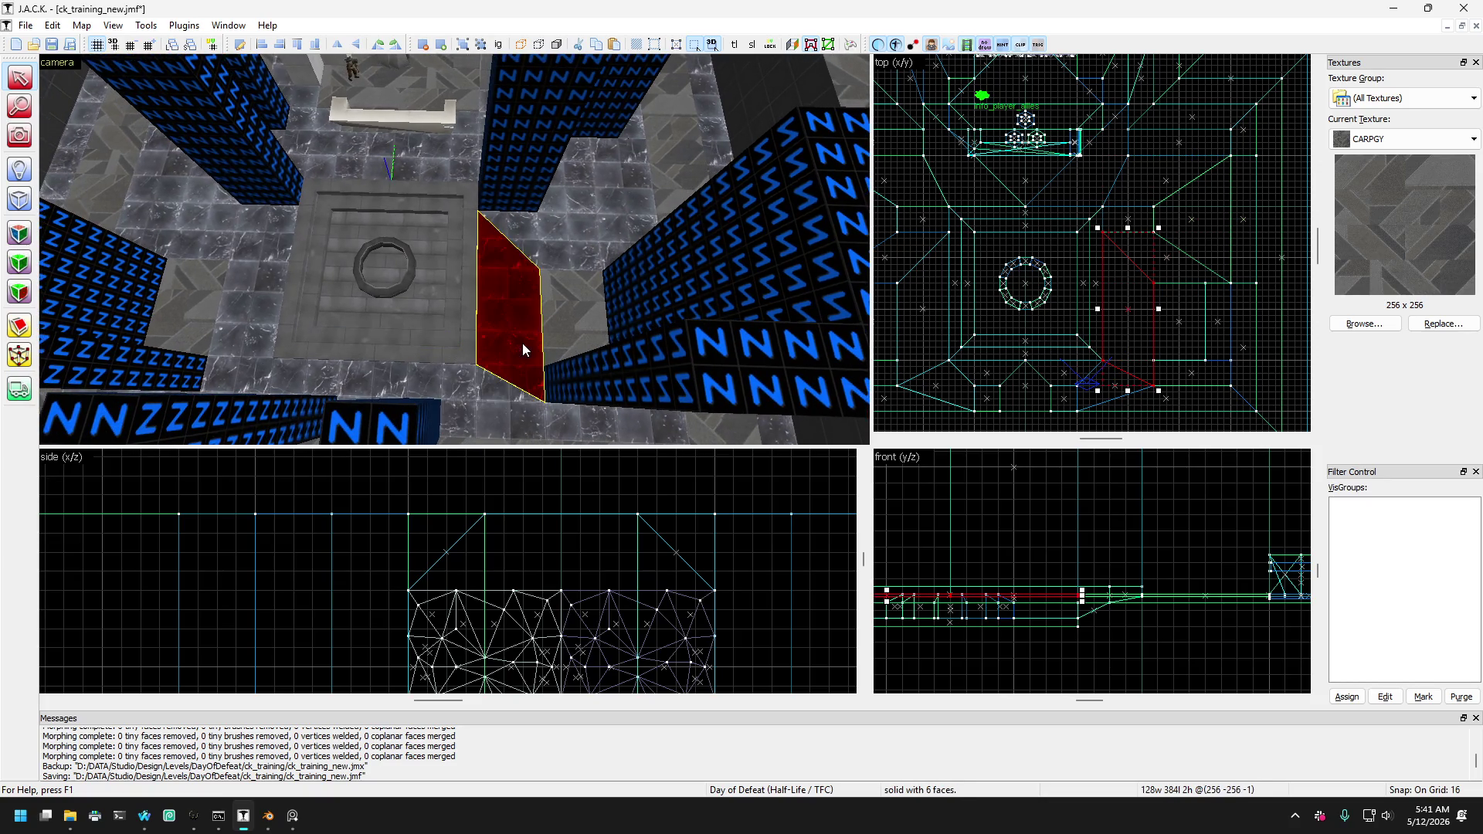
left_click(480, 383)
left_click(484, 395)
left_click(504, 350)
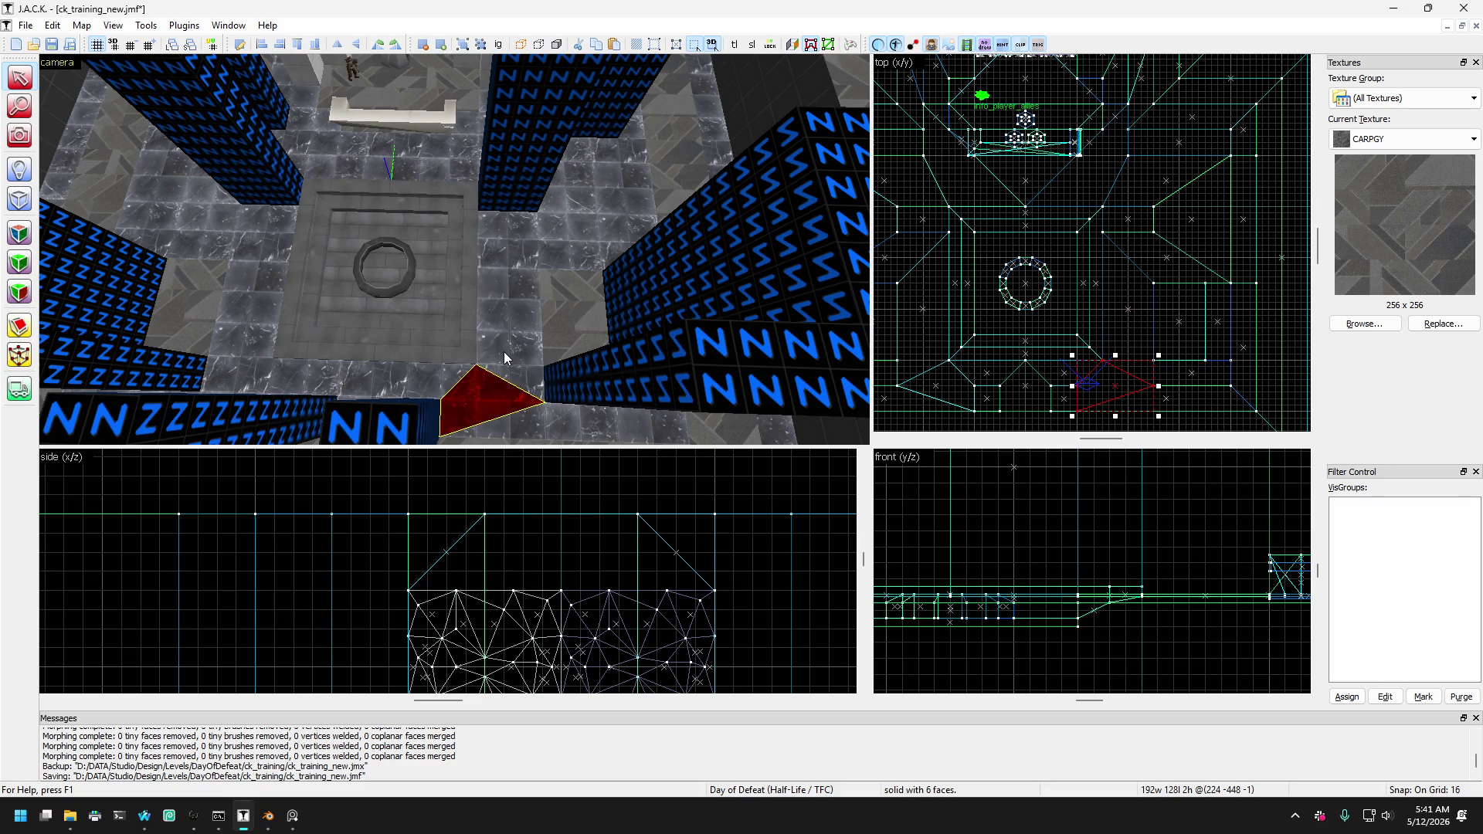
left_click(507, 350)
Select the lower-right wedge, then add the left wedge, left slab and right tall slab.
left_click(484, 392)
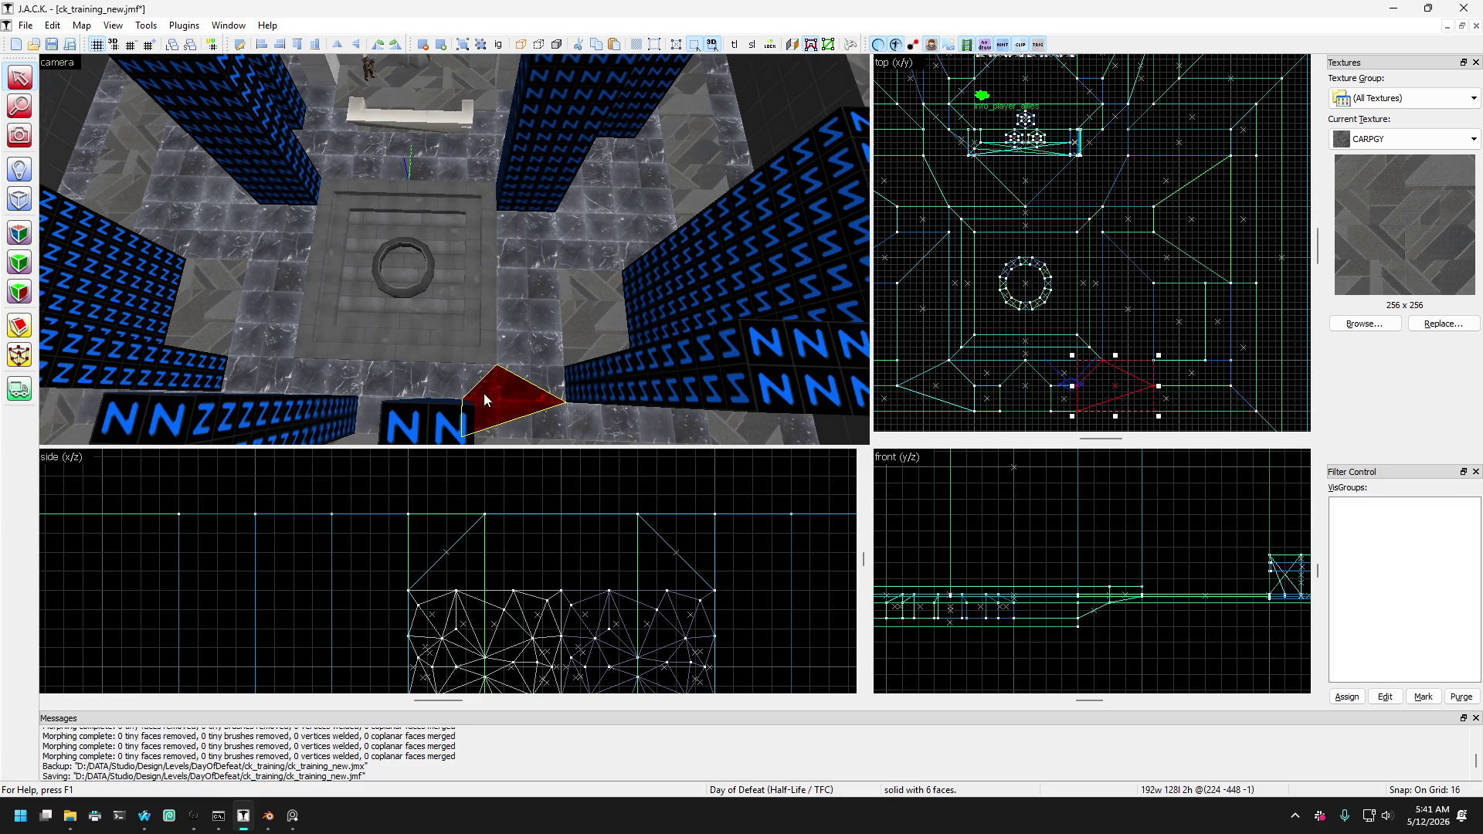
left_click(549, 298)
left_click(544, 228)
left_click(539, 320)
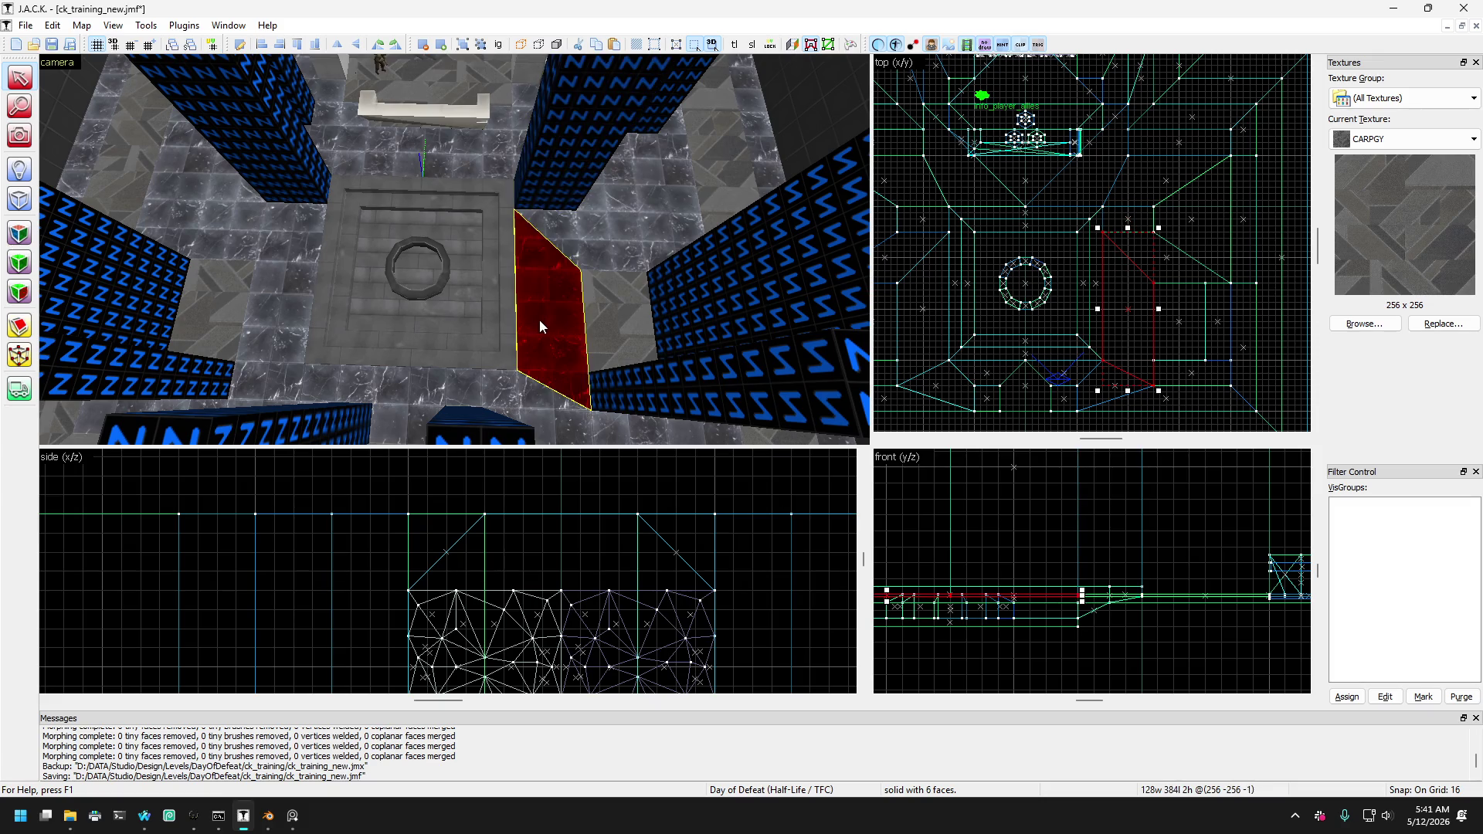
left_click(530, 397)
left_click(294, 395, "ctrl")
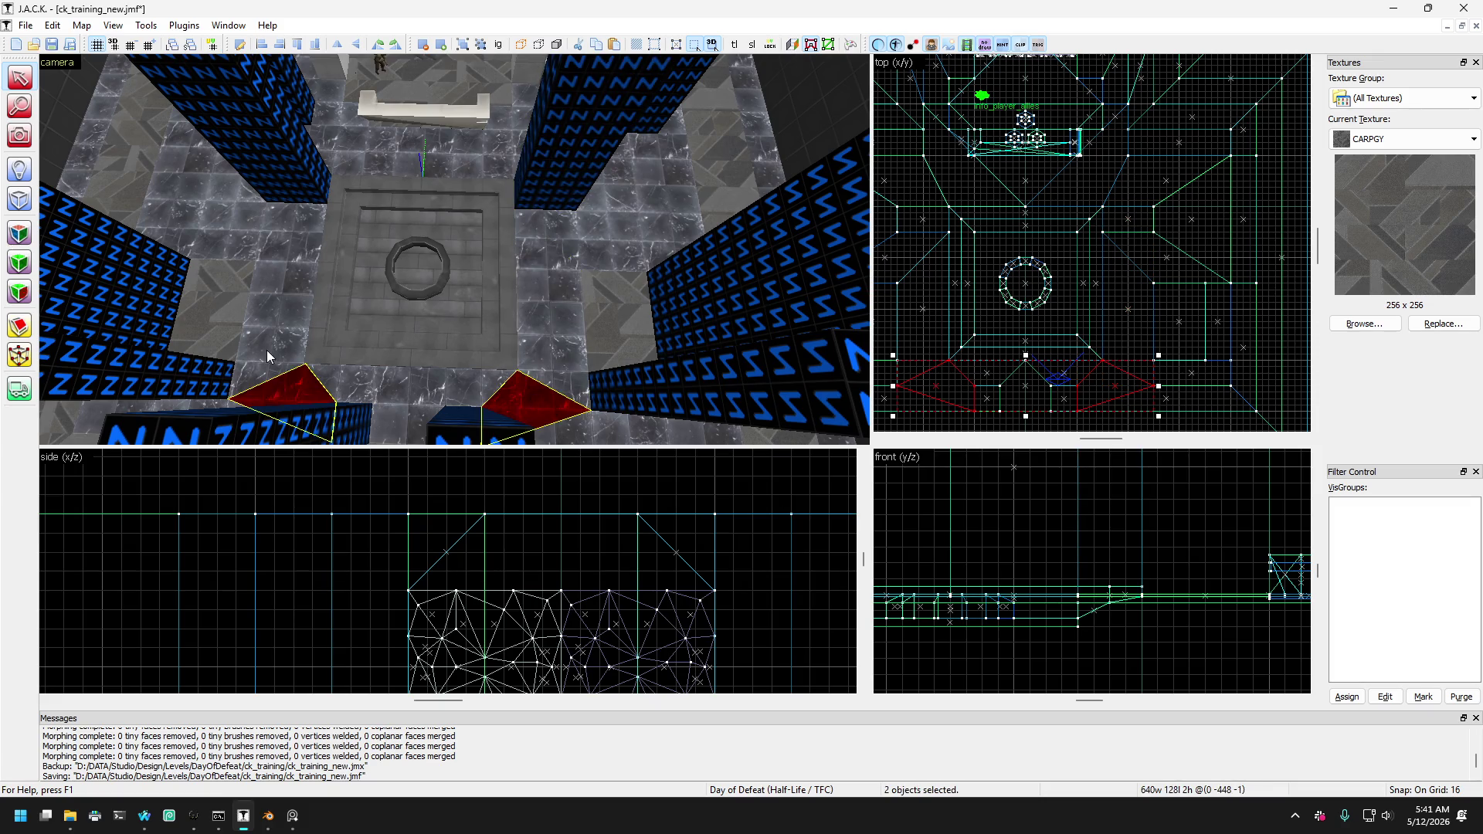
left_click(266, 349, "ctrl")
left_click(525, 334, "ctrl")
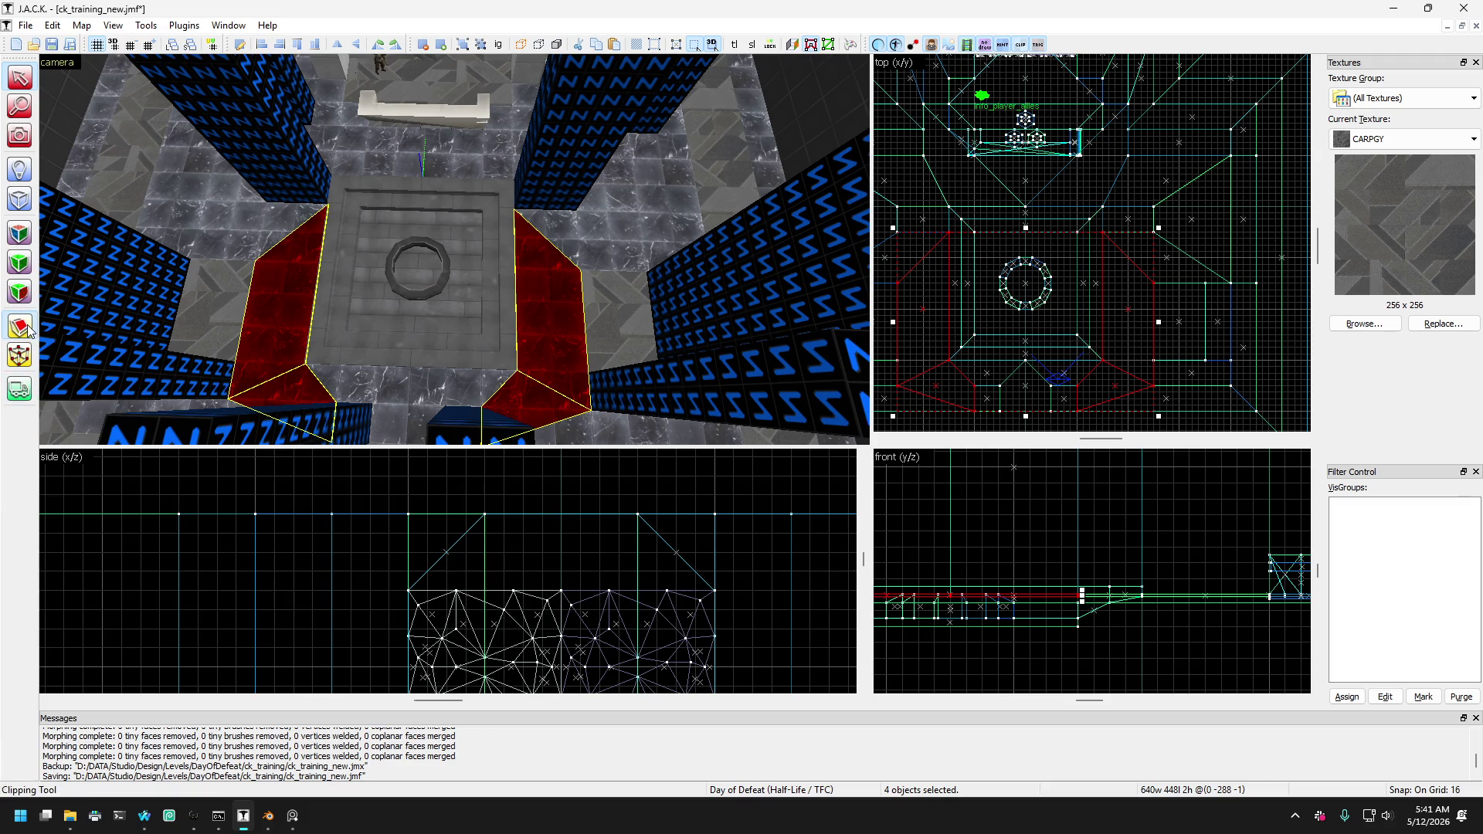
Try a cutting line across the selected brushes, then cancel it and keep only the left slab.
scroll(1102, 378, "up", 3)
left_click_drag(1105, 333, 1129, 333)
scroll(1170, 242, "down", 3)
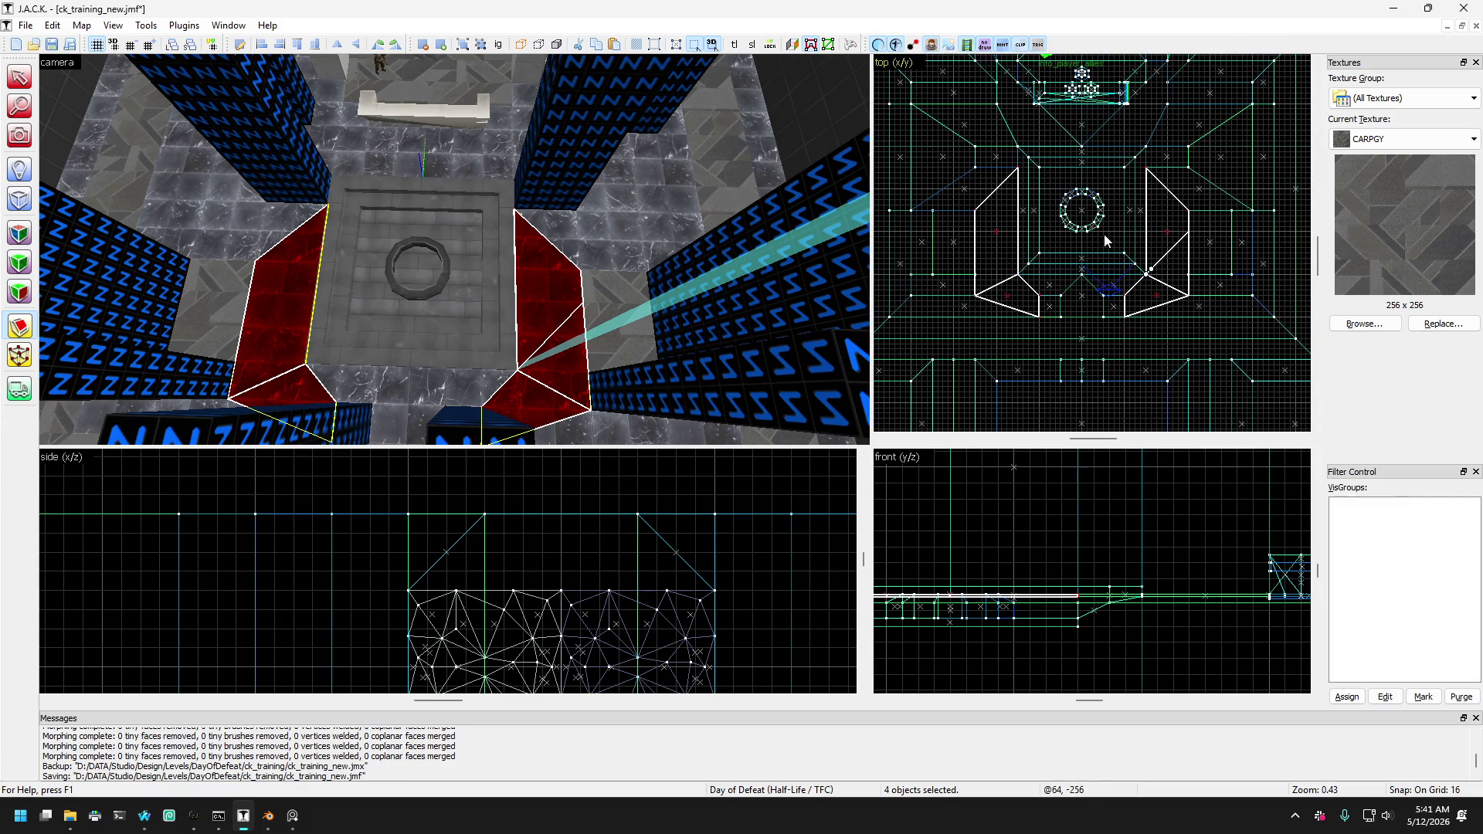
scroll(1213, 237, "up", 3)
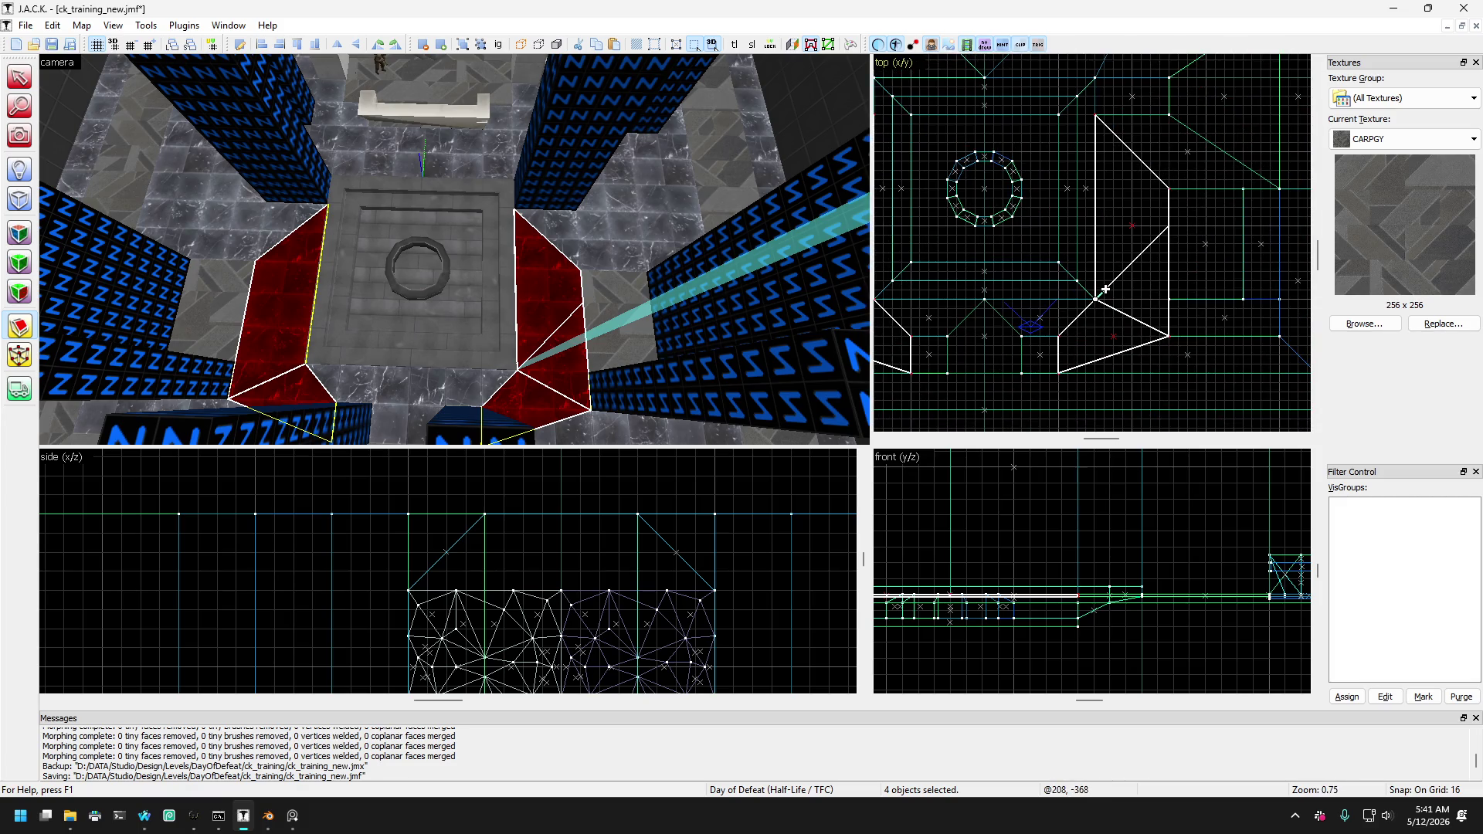
left_click_drag(1105, 288, 1171, 191)
scroll(1122, 224, "down", 2)
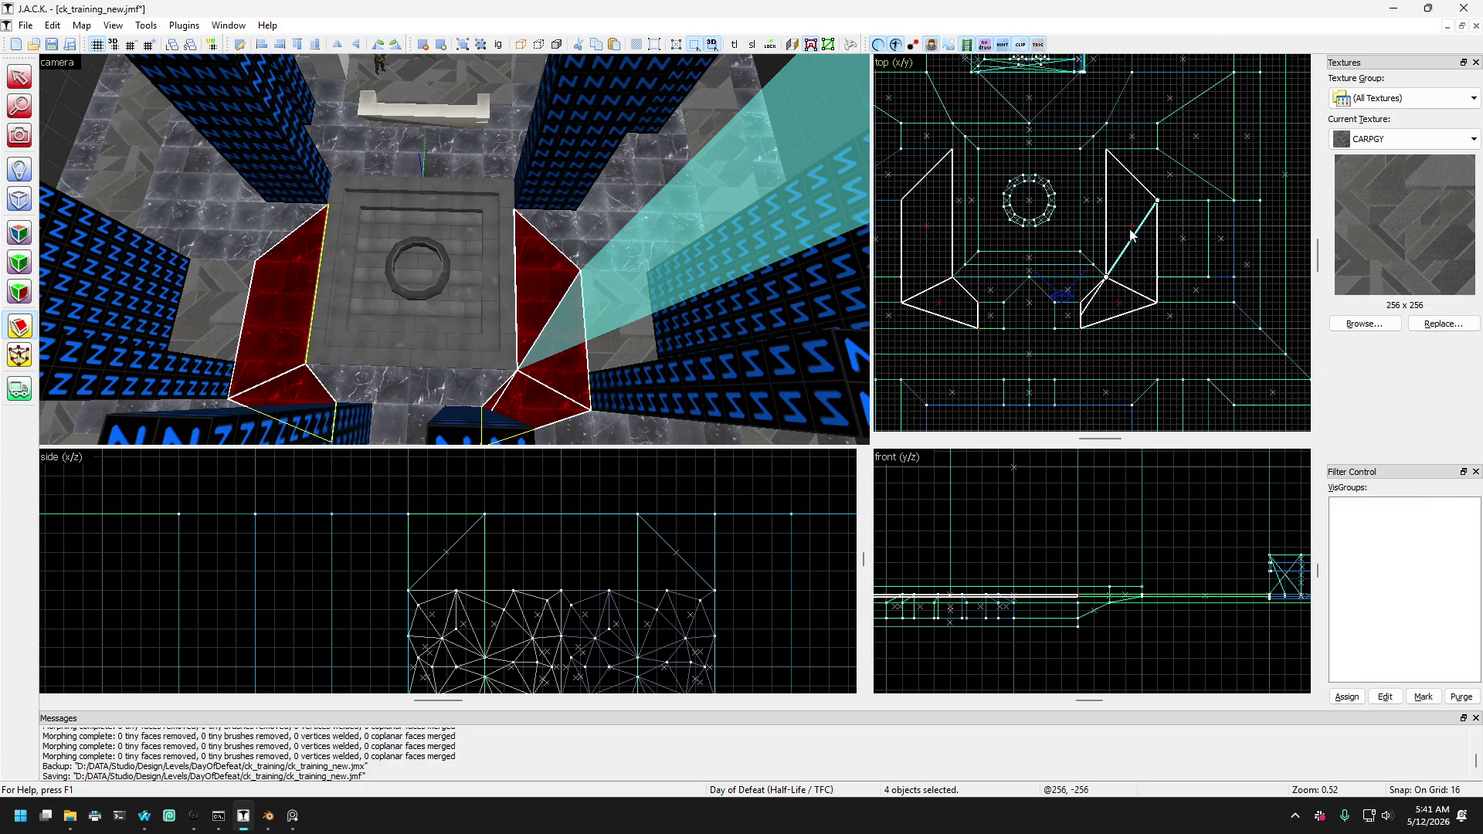
left_click(23, 75)
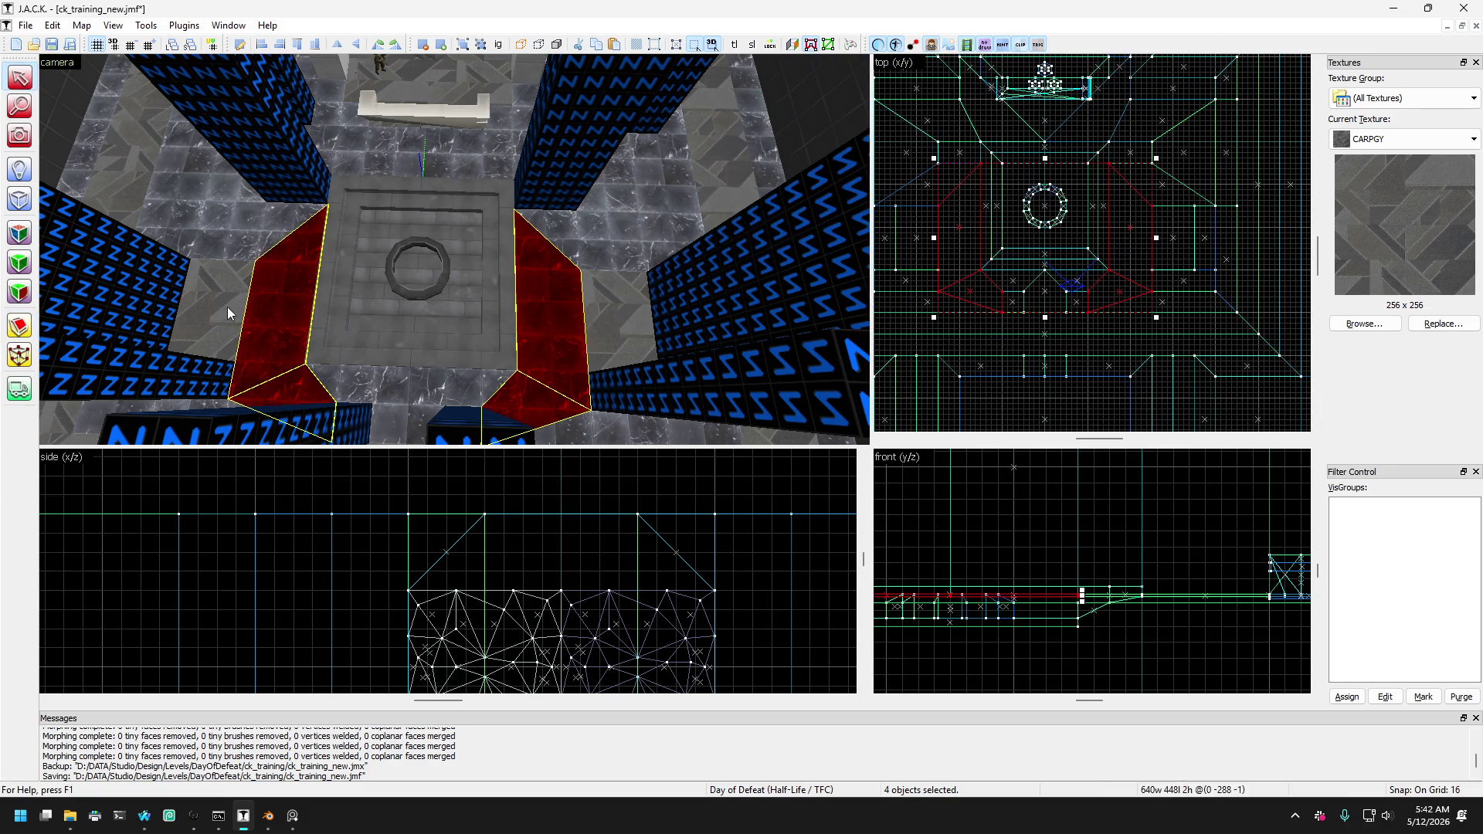
left_click(269, 322)
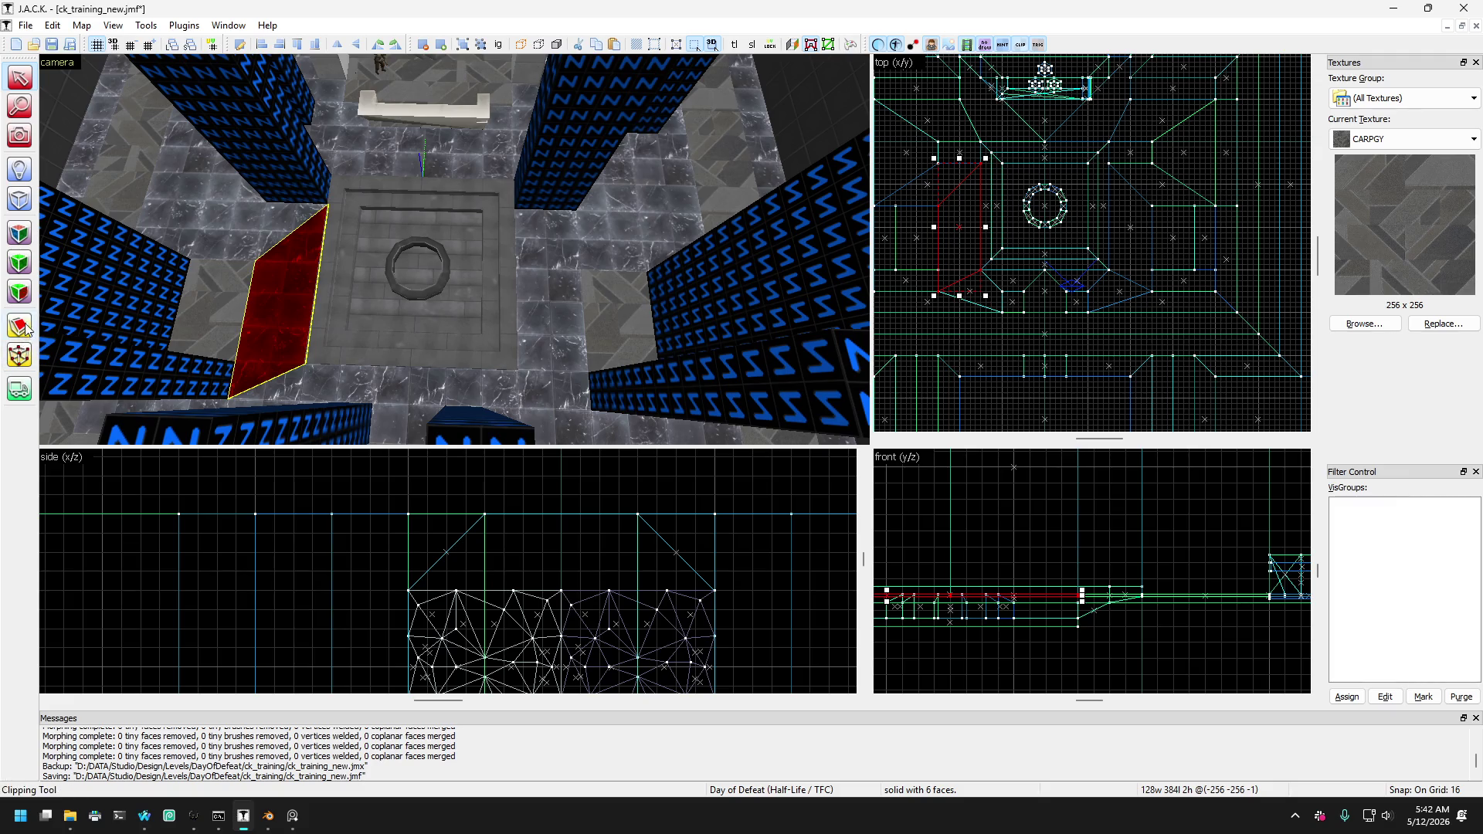
Split the left slab in two with a diagonal clip line in the top view.
left_click(19, 326)
scroll(943, 224, "up", 2)
left_click_drag(1040, 350, 934, 189)
key("Return")
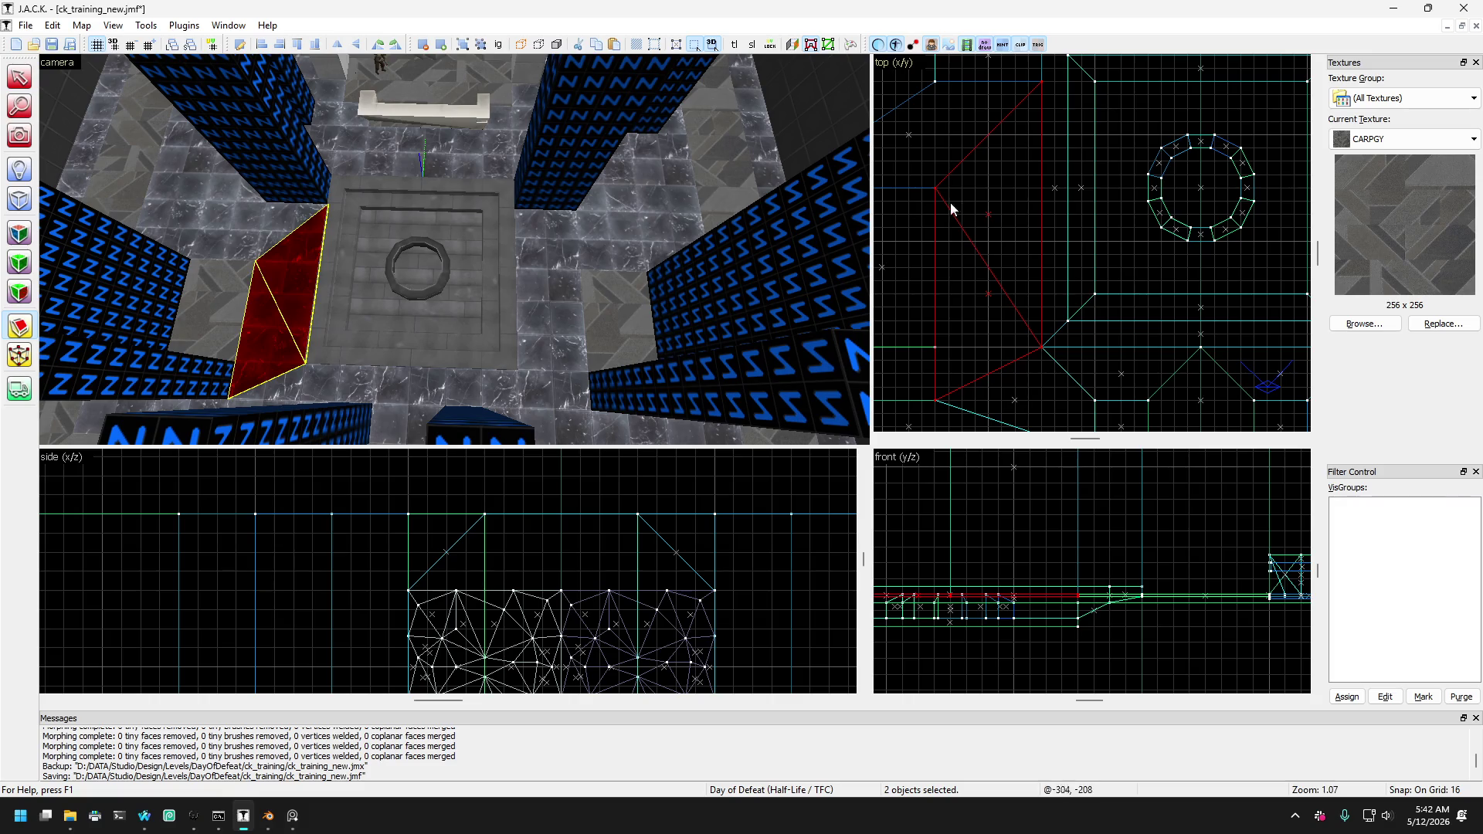
scroll(950, 203, "down", 1)
scroll(1032, 198, "down", 1)
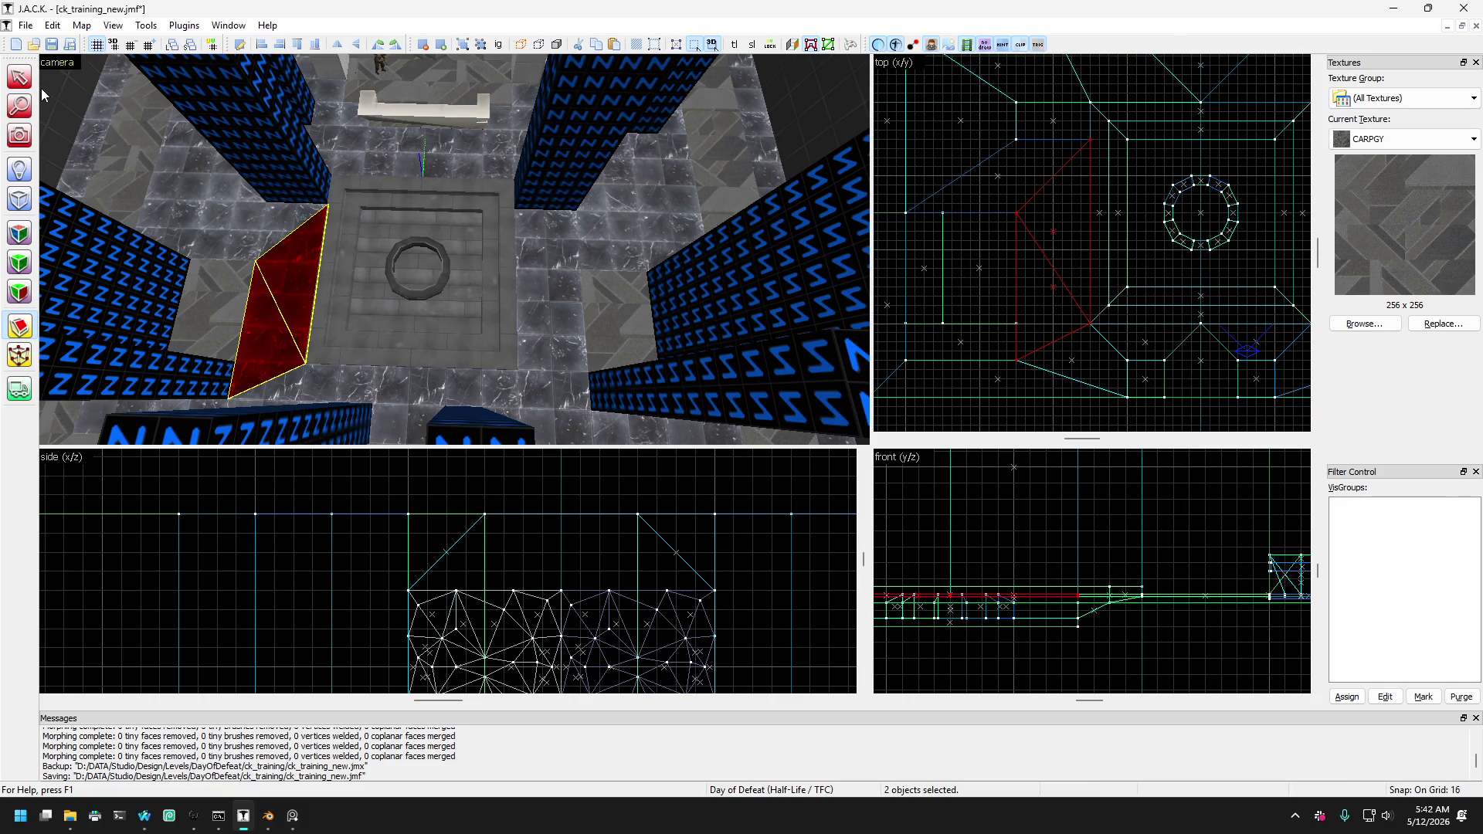
Select the right slab, split it with a diagonal clip line, and clear the selection.
left_click(558, 308)
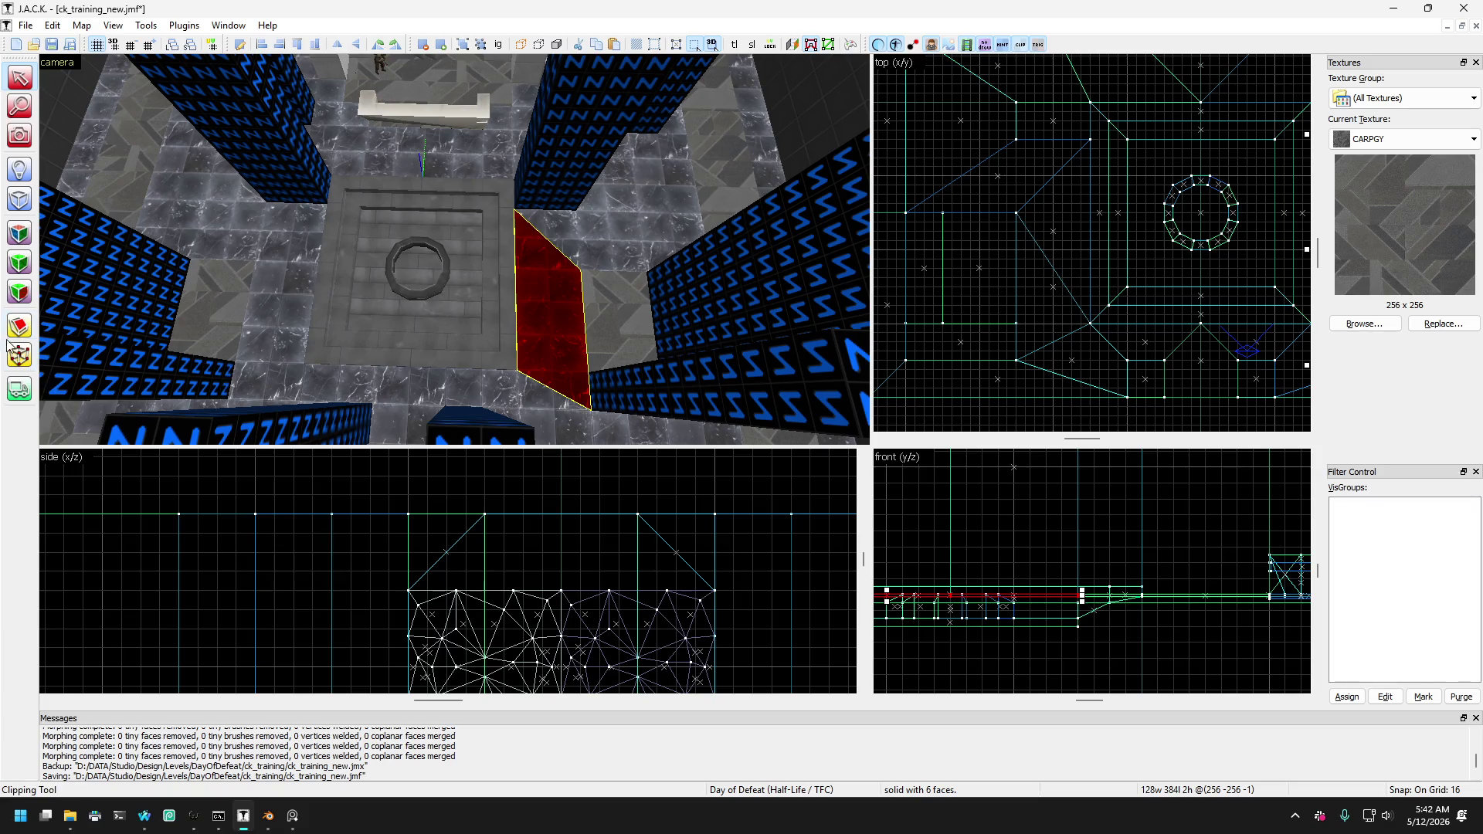
key("Right")
key("Right")
key("Right")
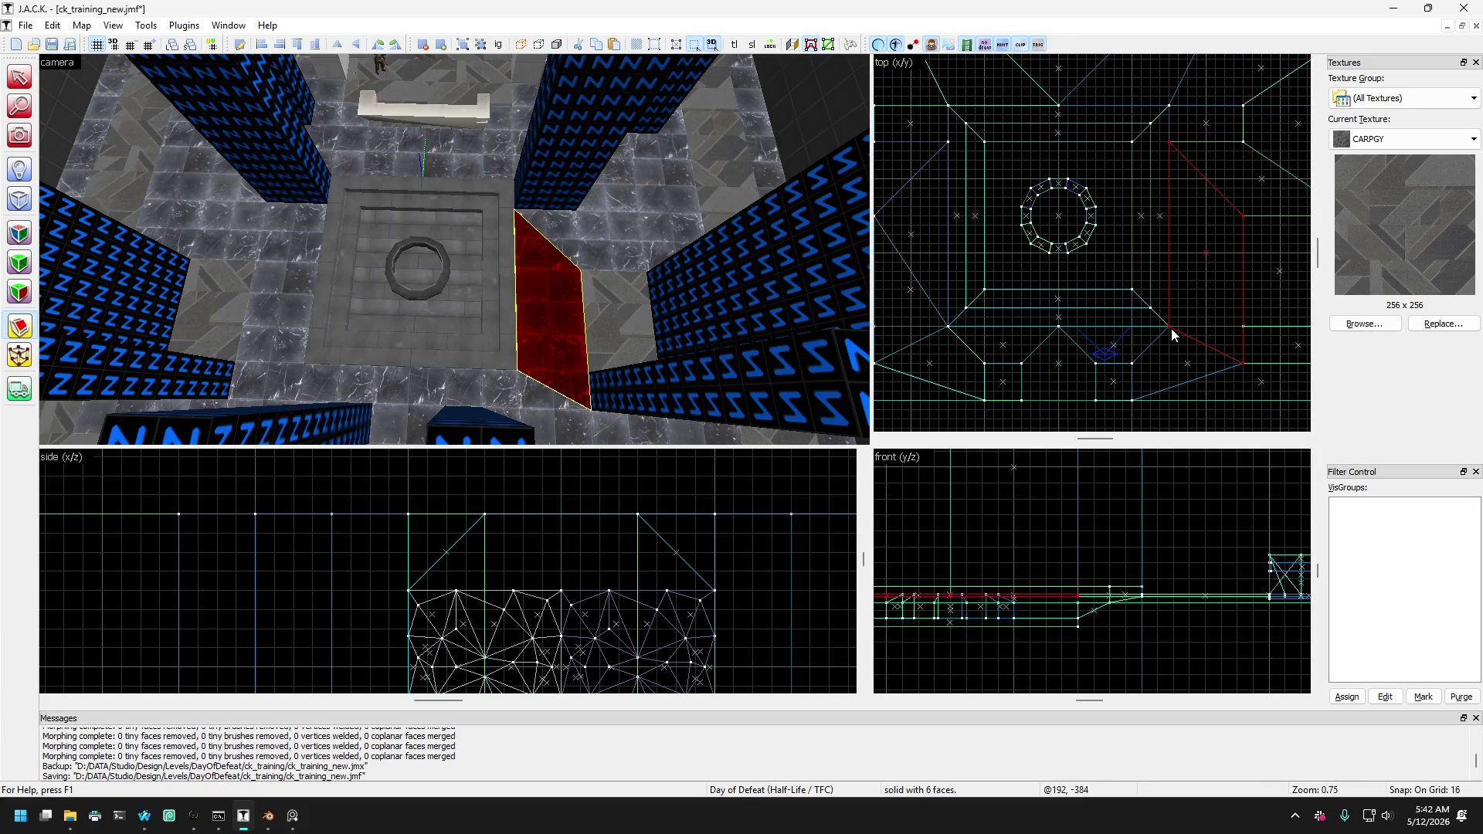
mouse_move(1172, 329)
left_mouse_down()
mouse_move(1208, 306)
mouse_move(1241, 219)
left_mouse_up()
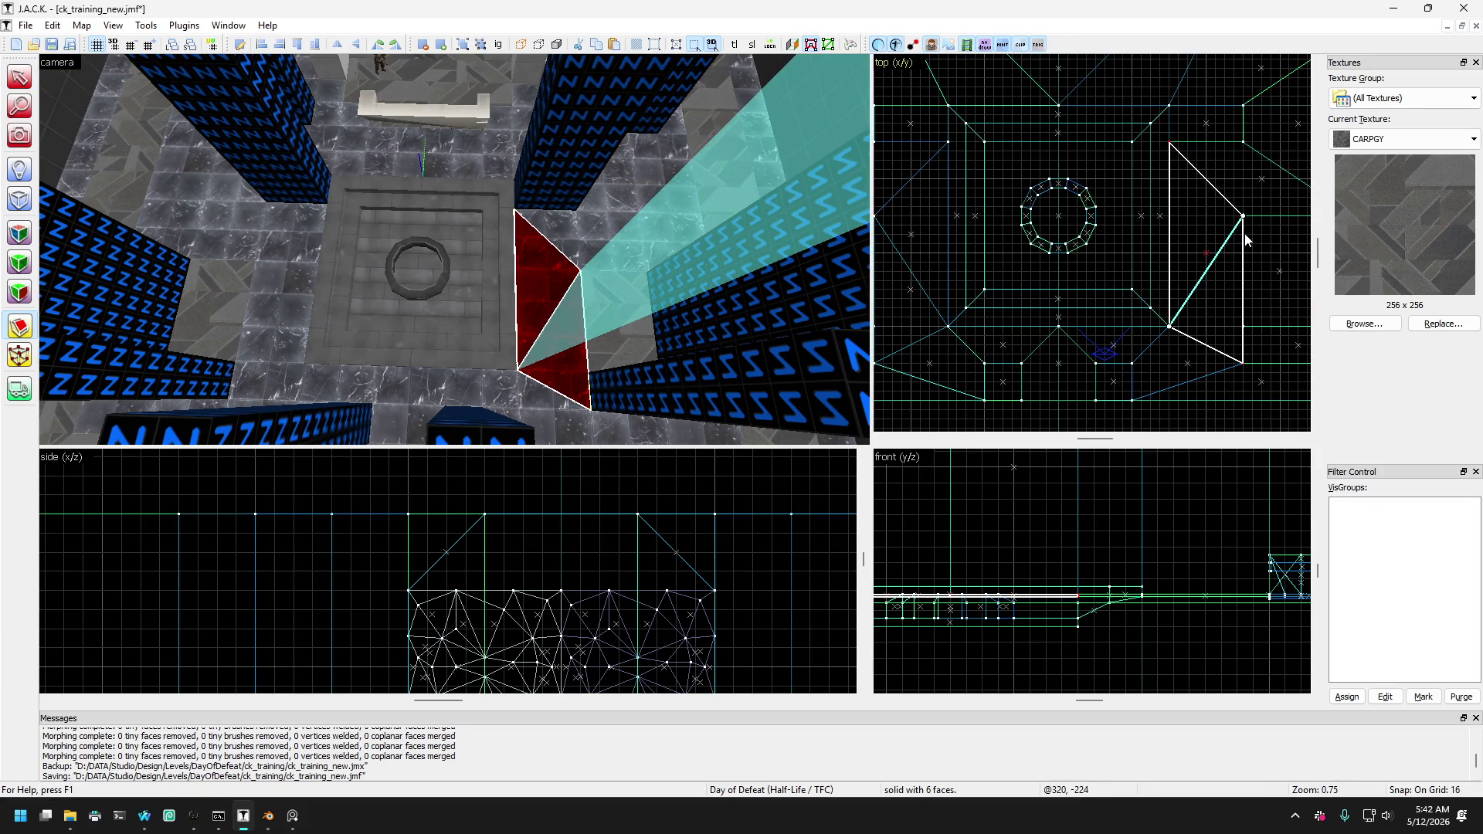
key("Return")
scroll(1244, 233, "down", 3)
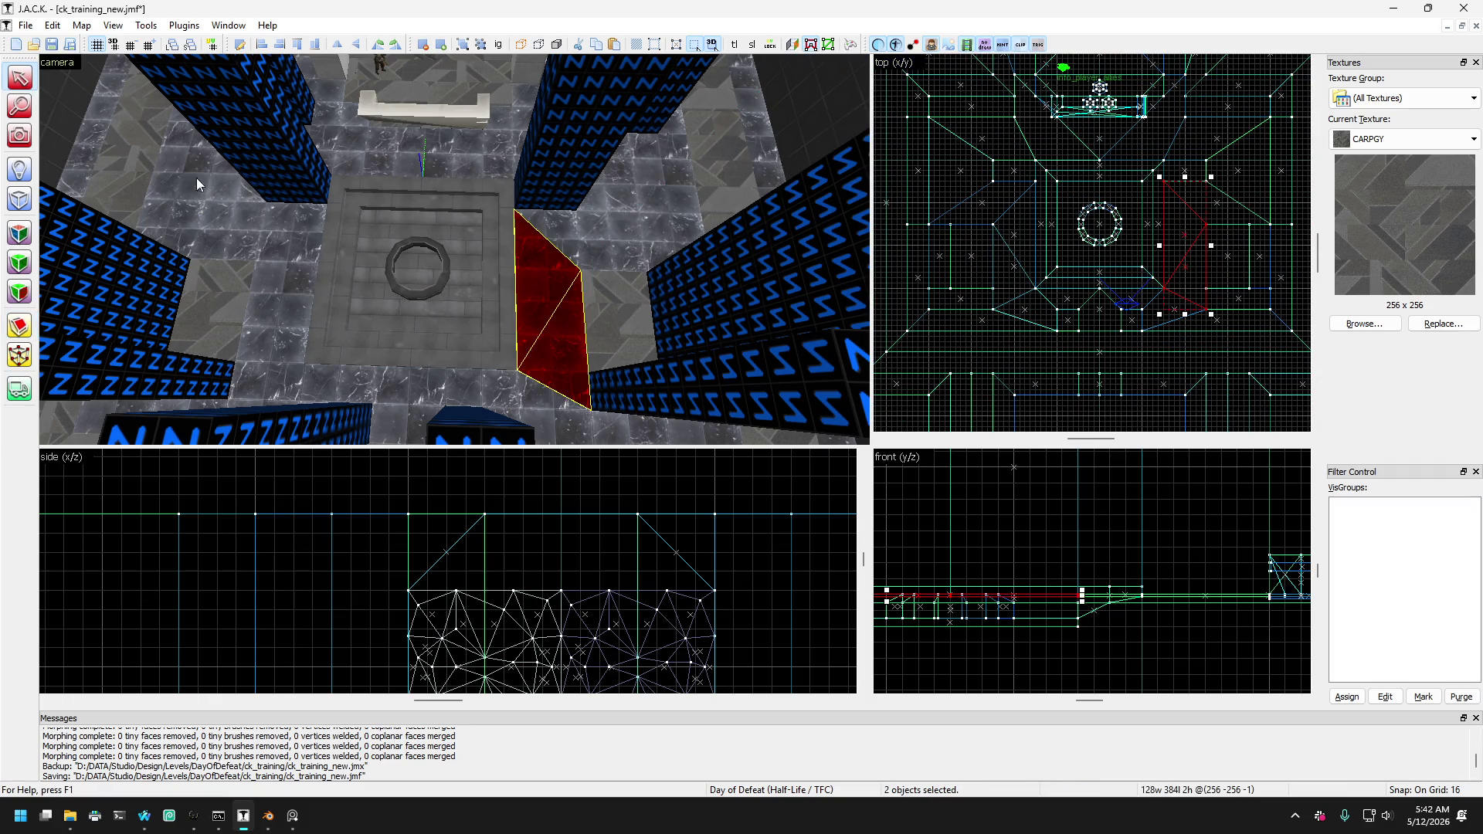
scroll(280, 221, "down", 6)
key("Escape")
scroll(455, 250, "up", 6)
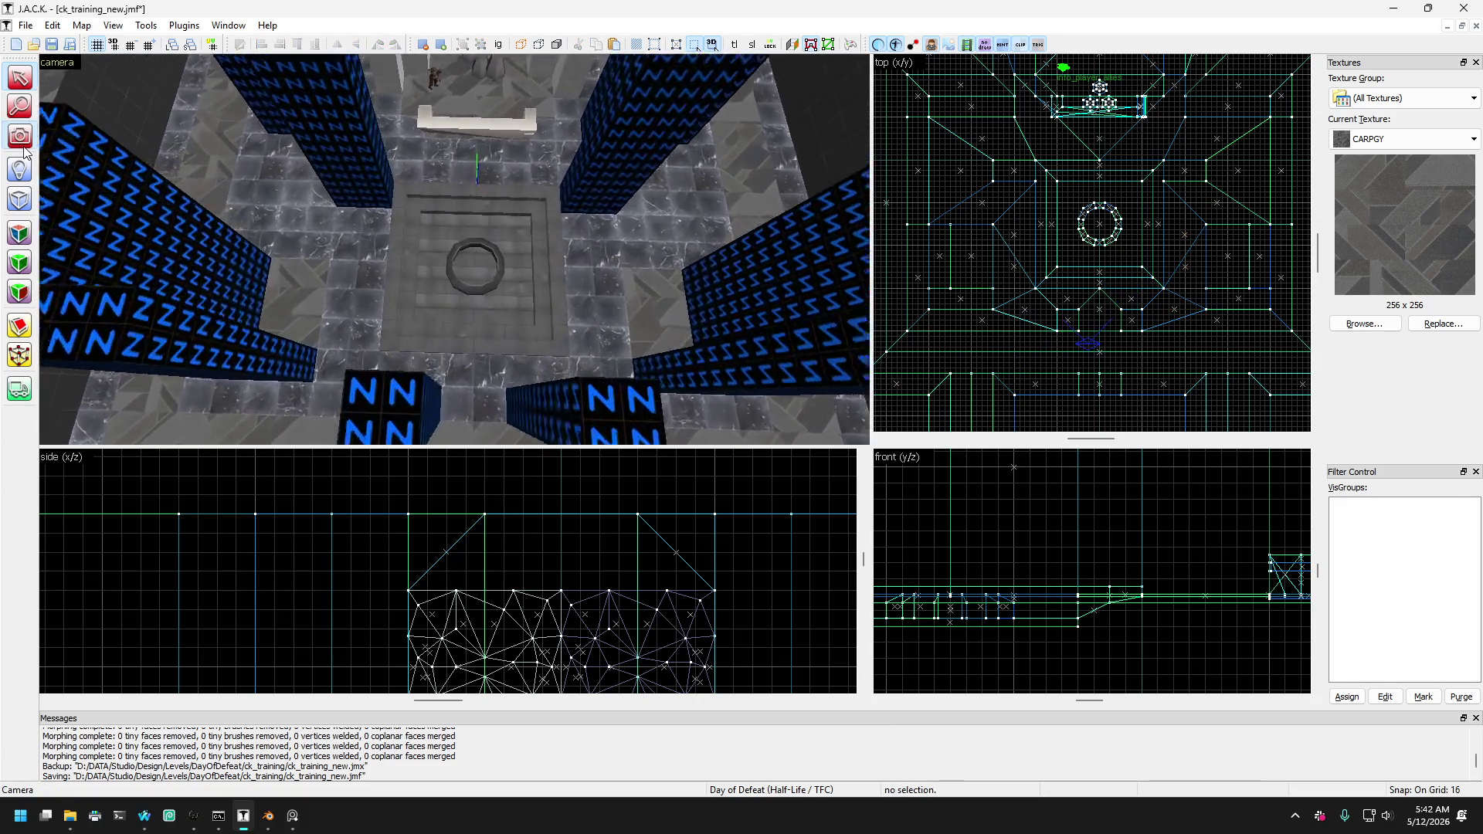
Shrink the red wedge at the pillar base into a smaller triangle.
mouse_move(454, 250)
left_mouse_down()
mouse_move(414, 235)
mouse_move(211, 263)
mouse_move(159, 226)
mouse_move(353, 312)
mouse_move(440, 188)
mouse_move(513, 165)
mouse_move(508, 114)
mouse_move(486, 119)
left_mouse_up()
key("s")
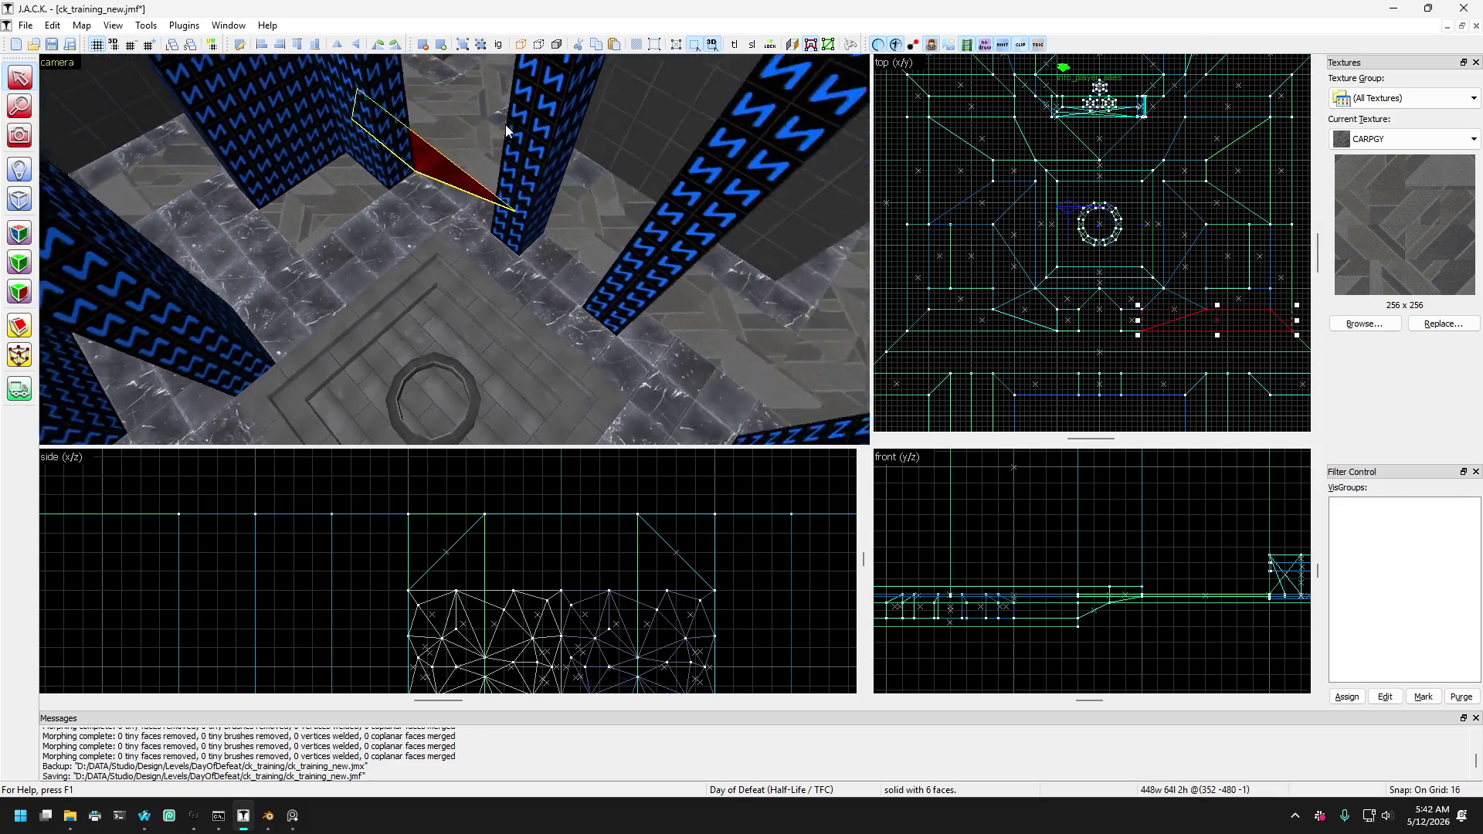
key("s")
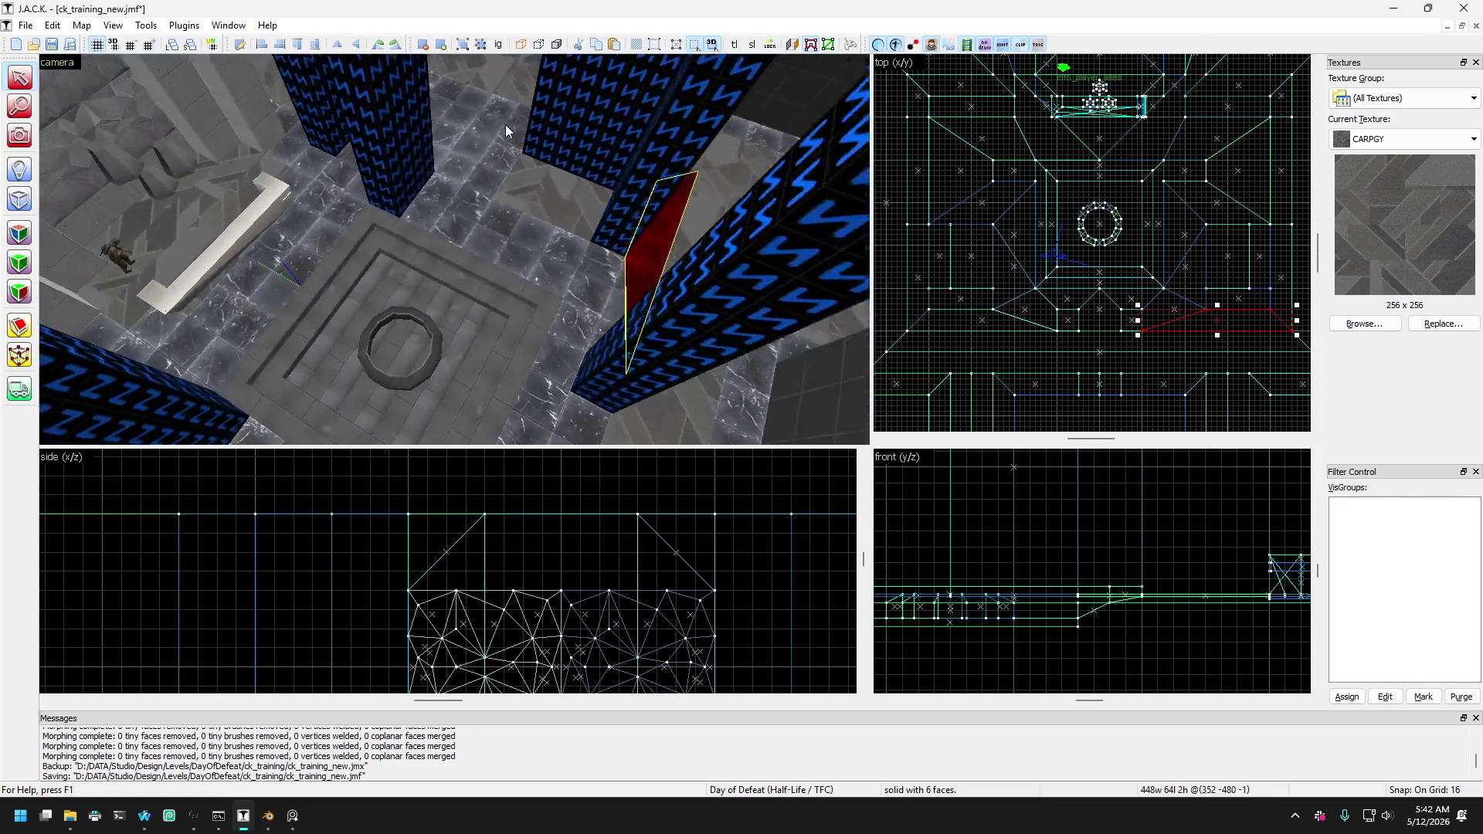
key("s")
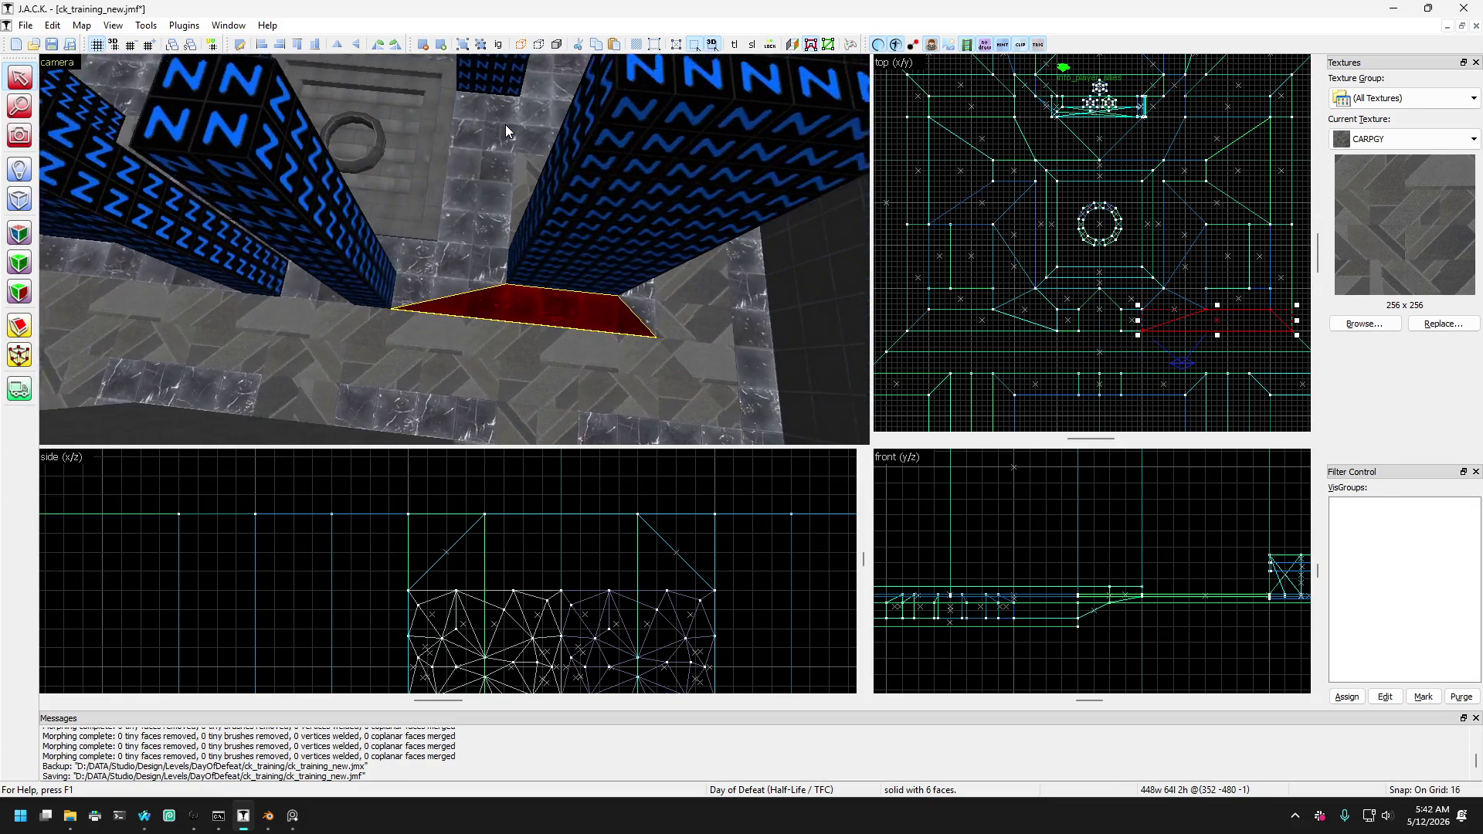
mouse_move(493, 230)
left_mouse_down()
mouse_move(485, 281)
mouse_move(432, 279)
mouse_move(483, 276)
mouse_move(456, 294)
mouse_move(369, 281)
left_mouse_up()
Select the matching wedge pieces, centre the 2D views on them, then pick the neighbouring six-sided brush.
key("Left")
key("Up")
key("ctrl+e")
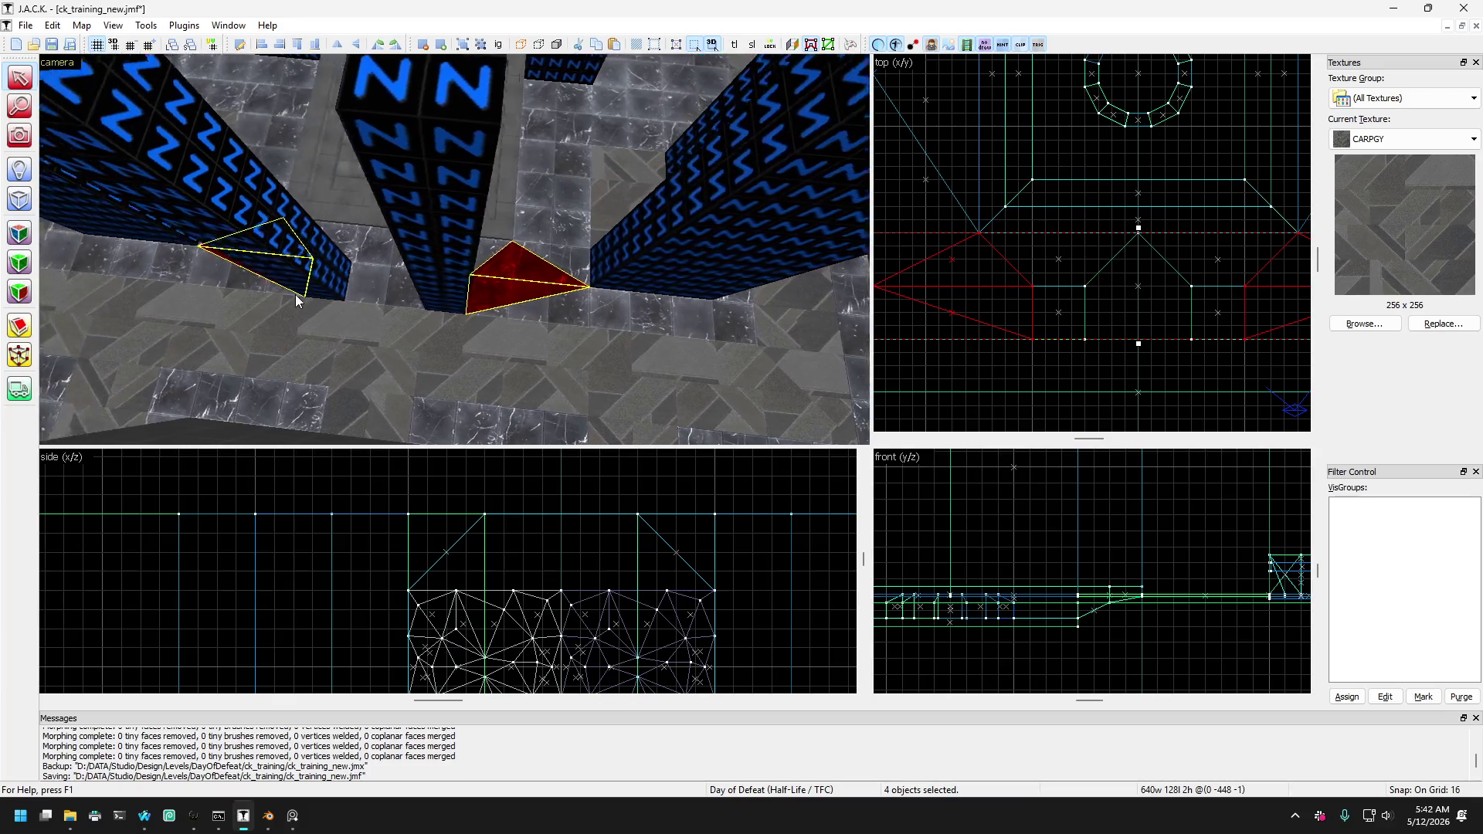
left_click(424, 267)
left_click(401, 281)
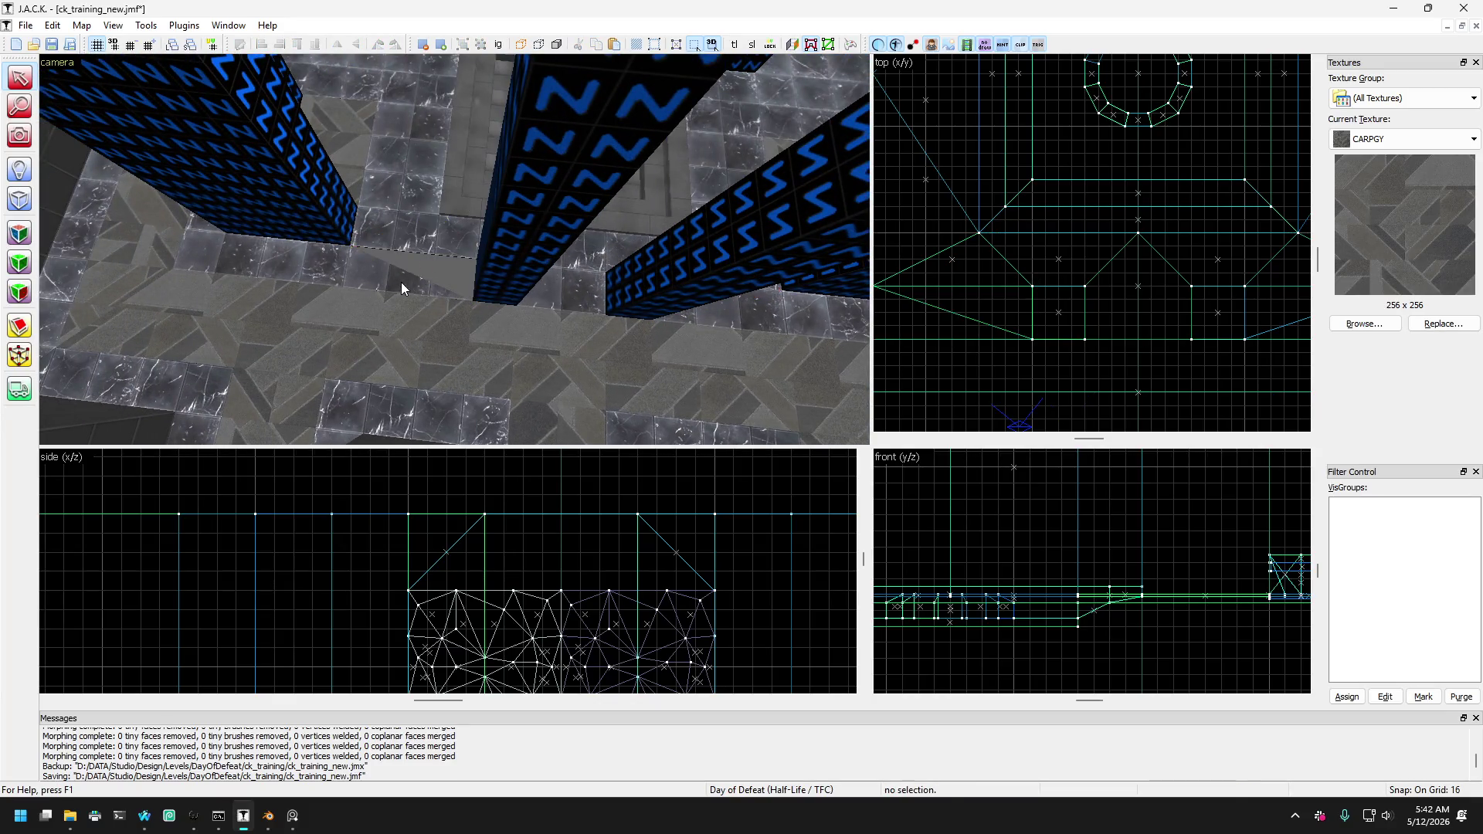
Cut the pentagon-shaped trim piece in two with the Clipping Tool.
key("Up")
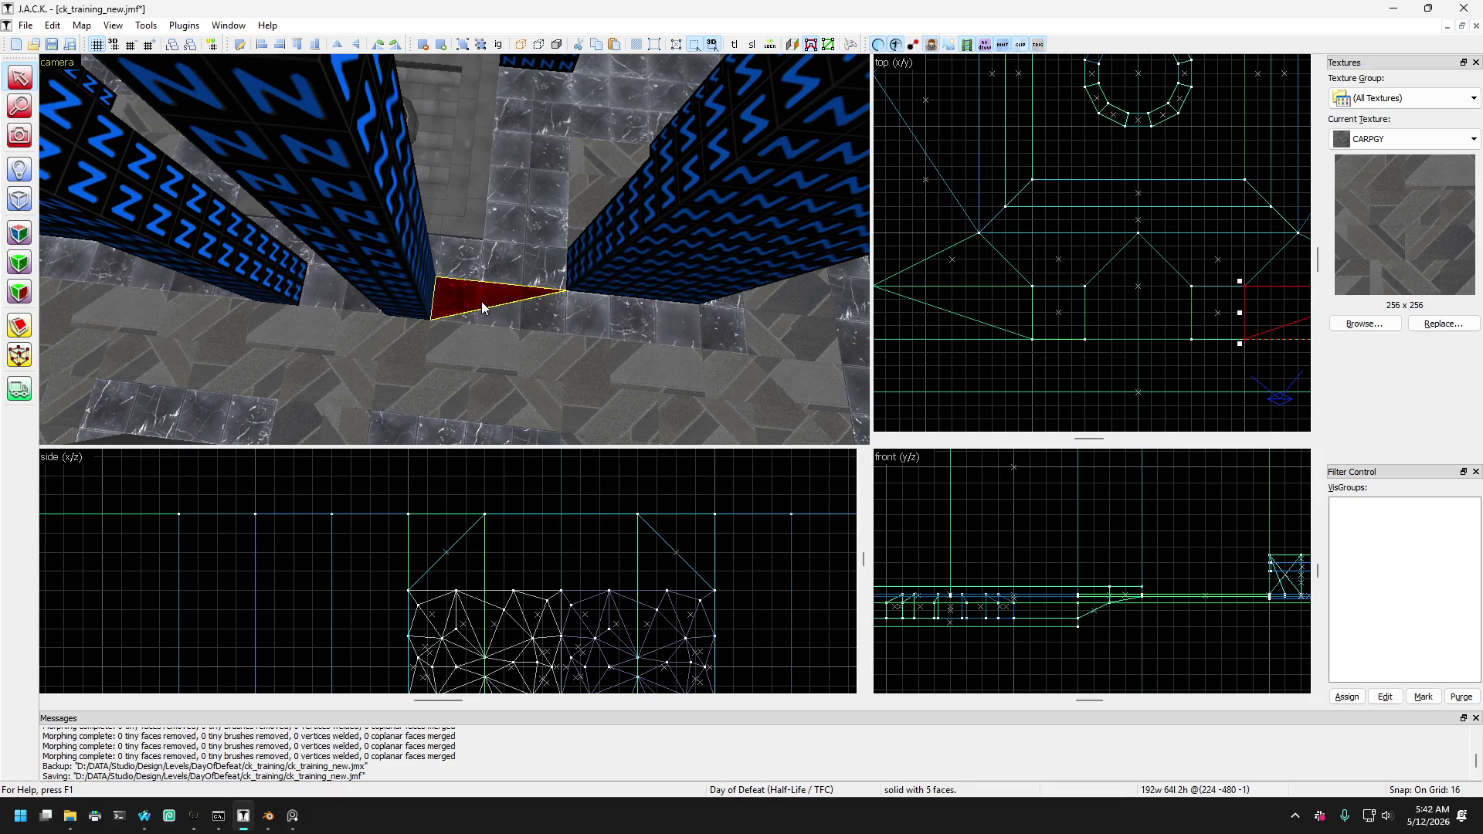
key("Up")
left_click(499, 300)
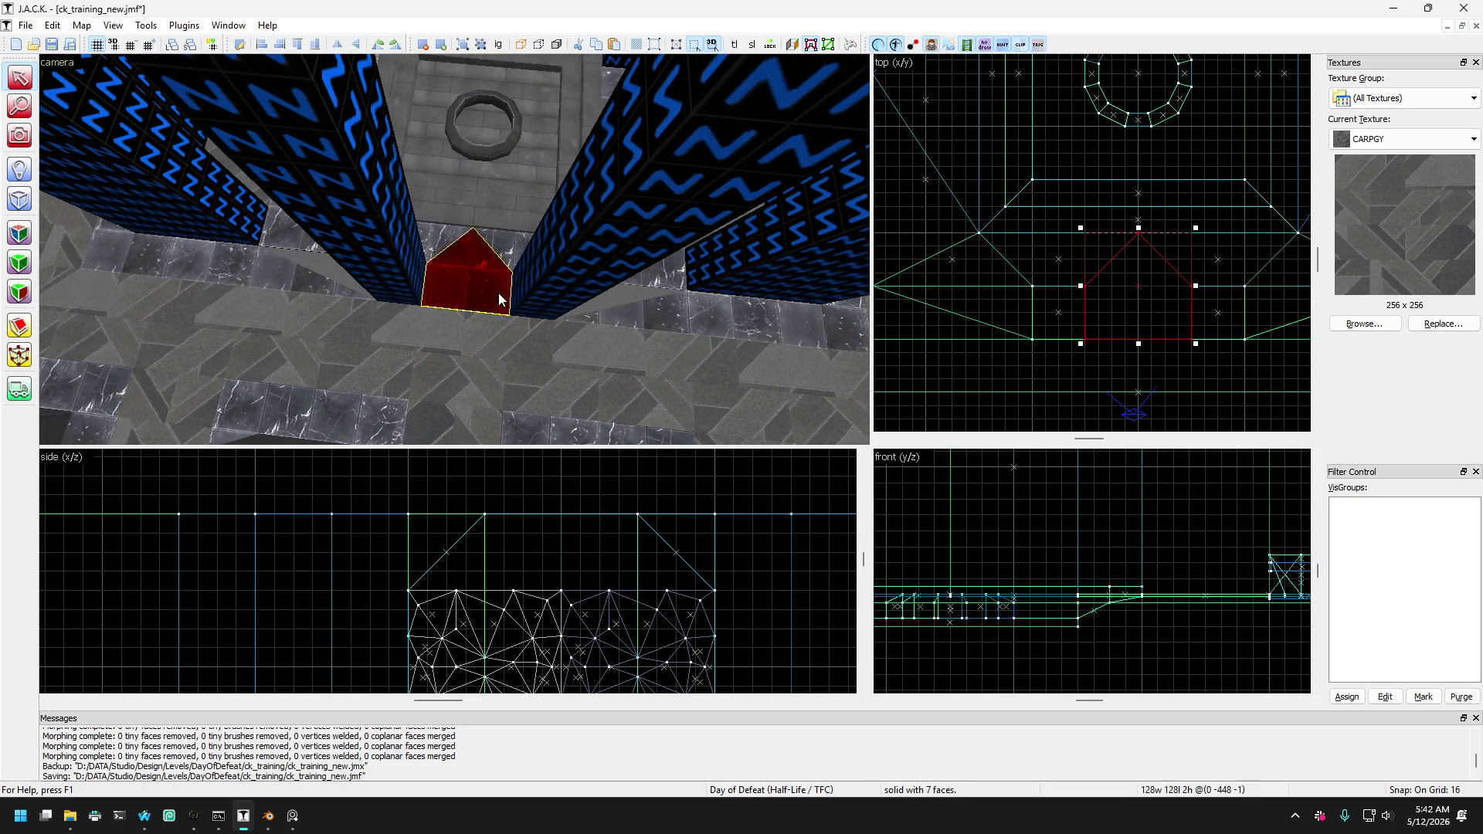
key("a")
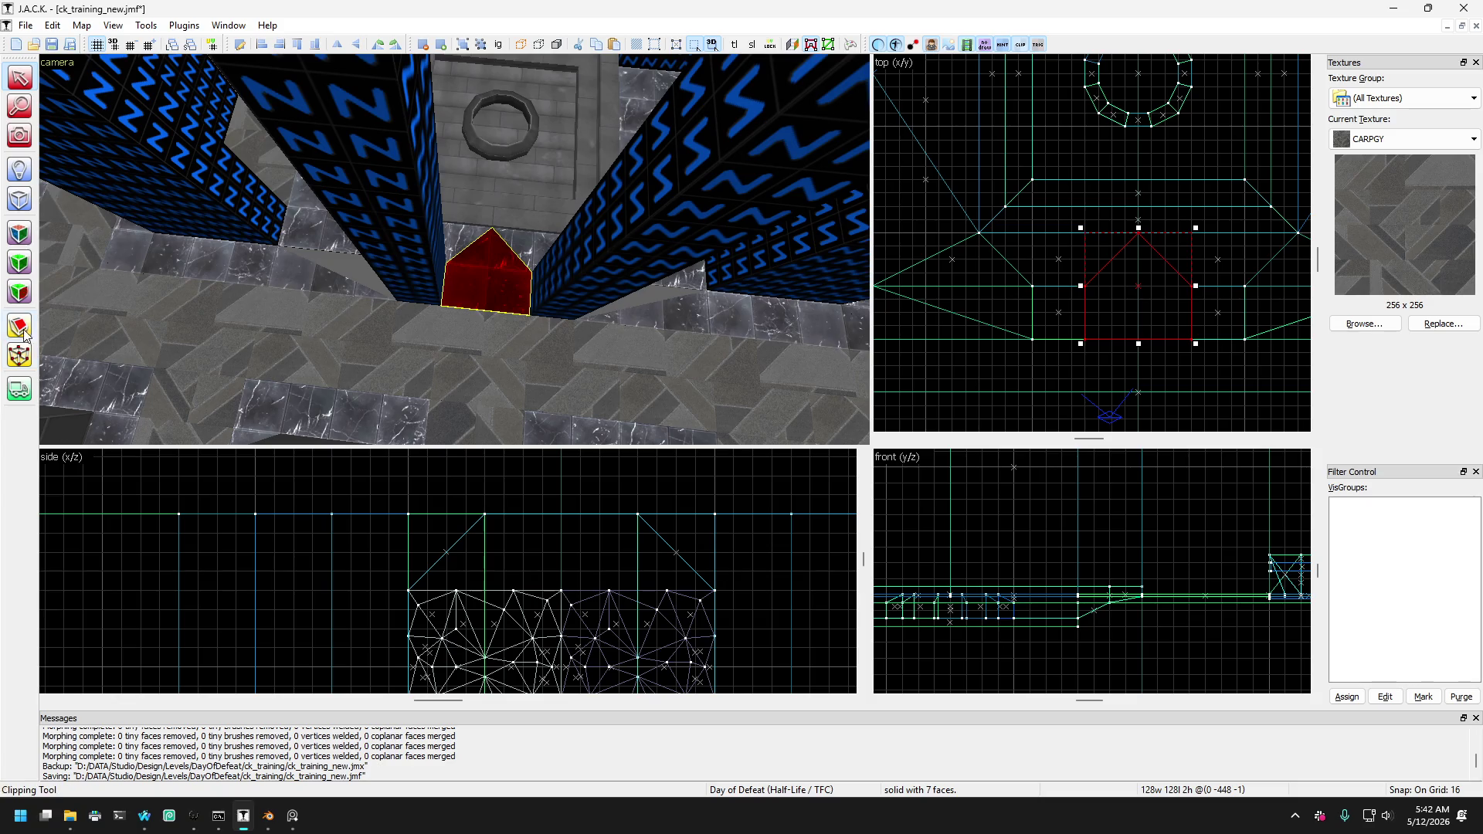
left_click(19, 326)
left_click_drag(1092, 286, 1125, 287)
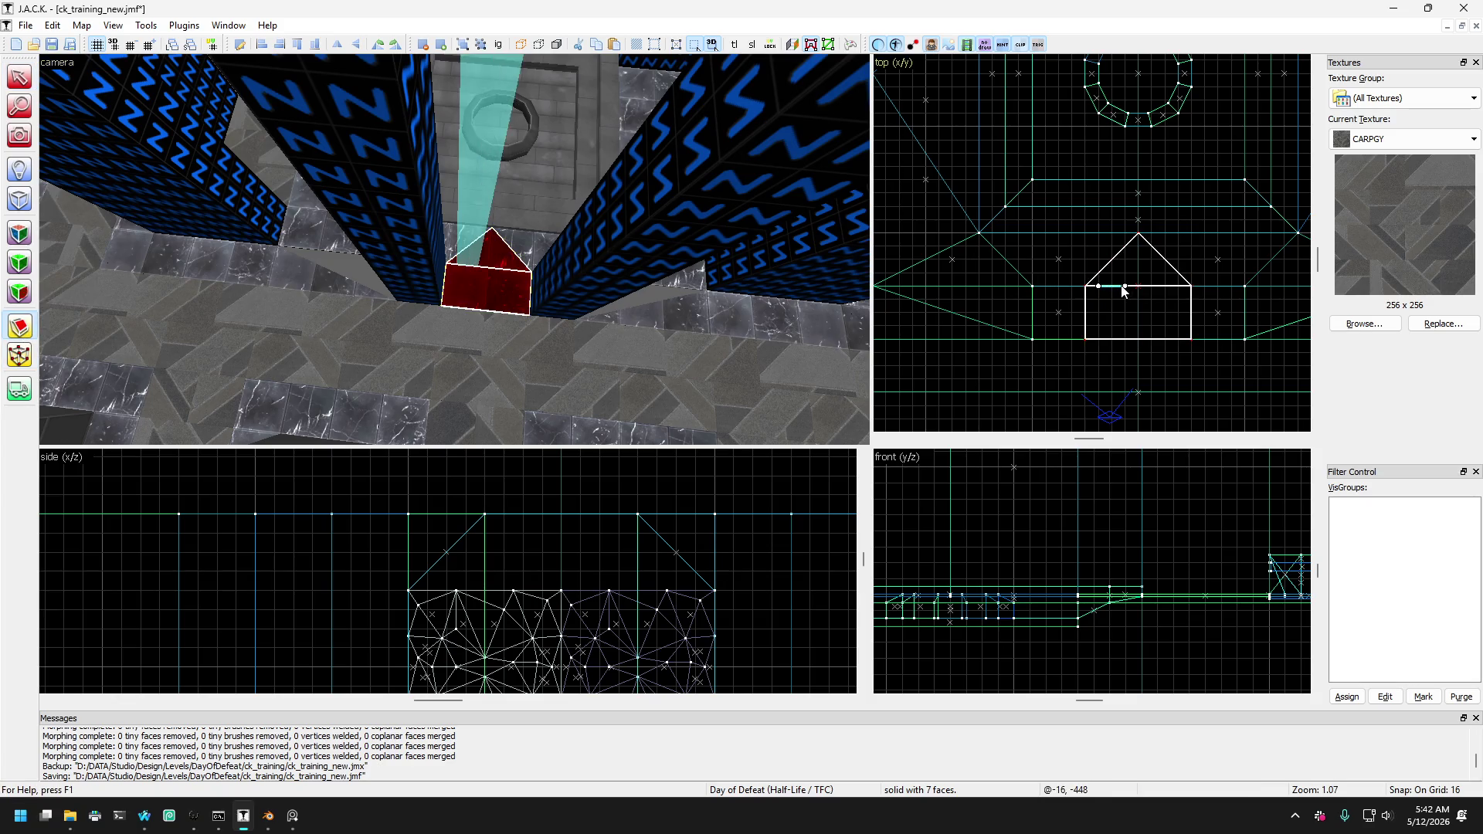
key("Return")
key("shift+s")
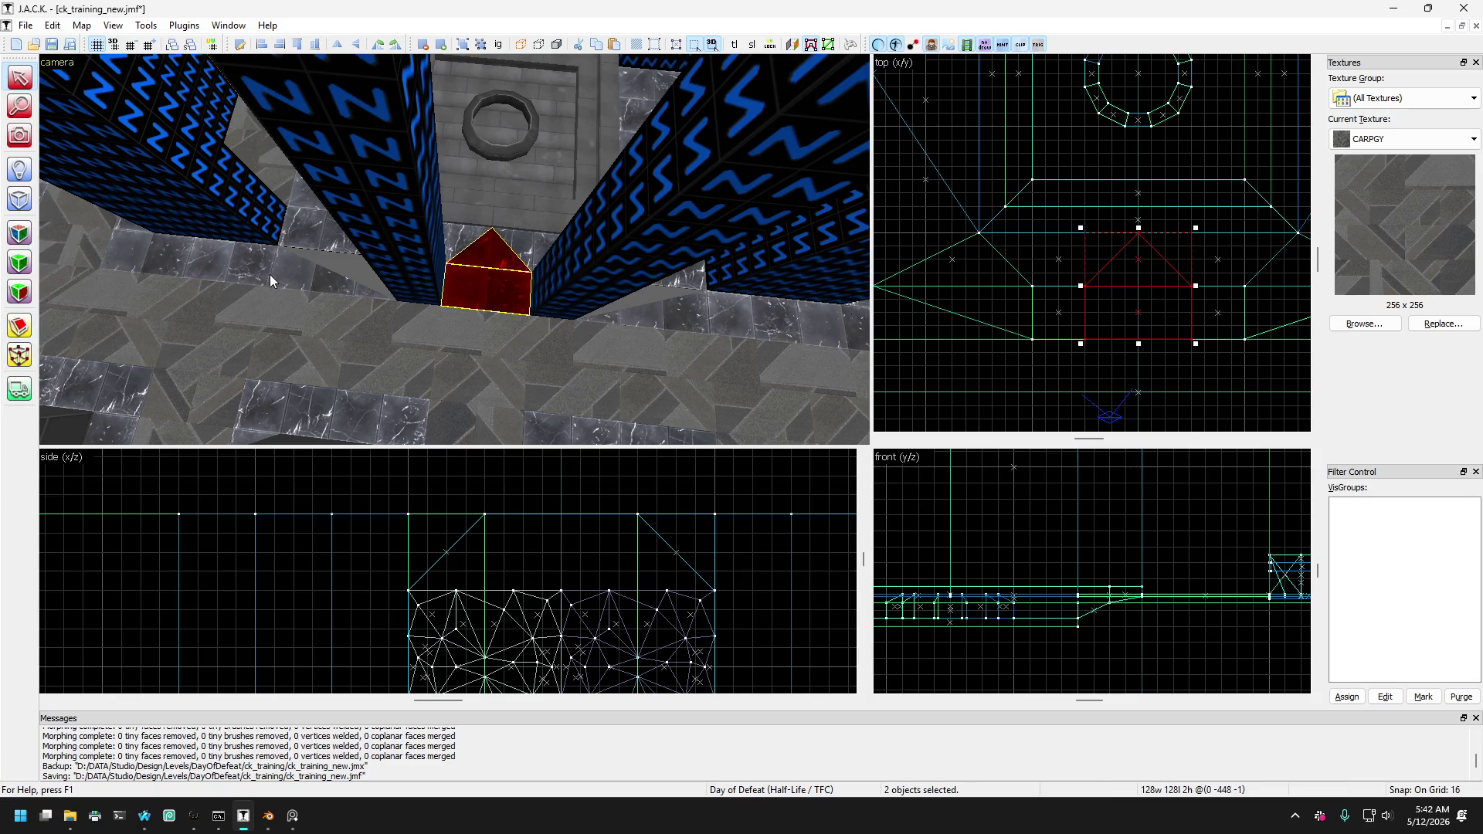
Move the floor trim strip's corners in the top view so it meets the pillar, then deselect.
left_click(270, 277)
key("d")
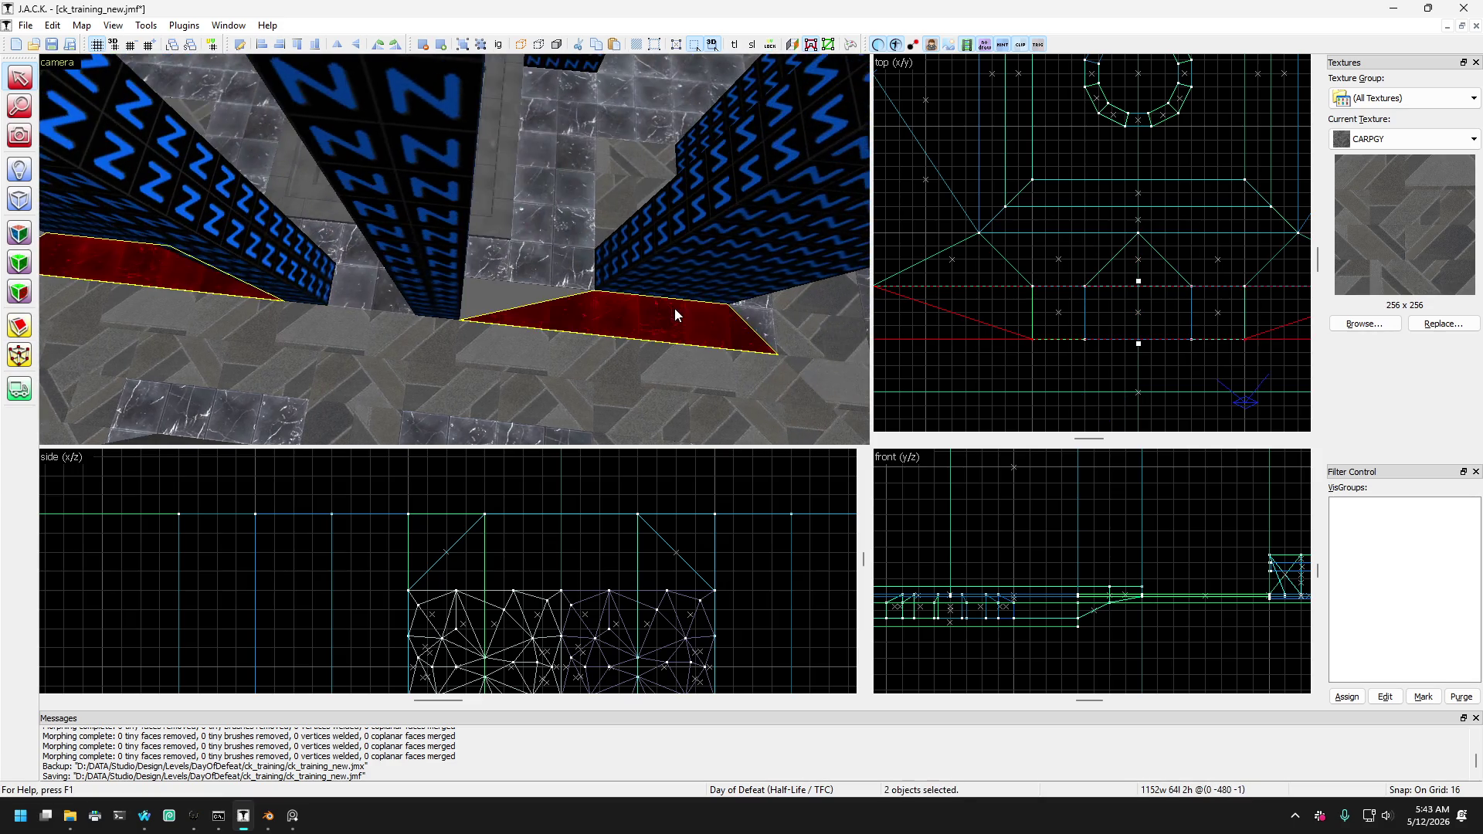
left_click(20, 356)
scroll(939, 303, "down", 2)
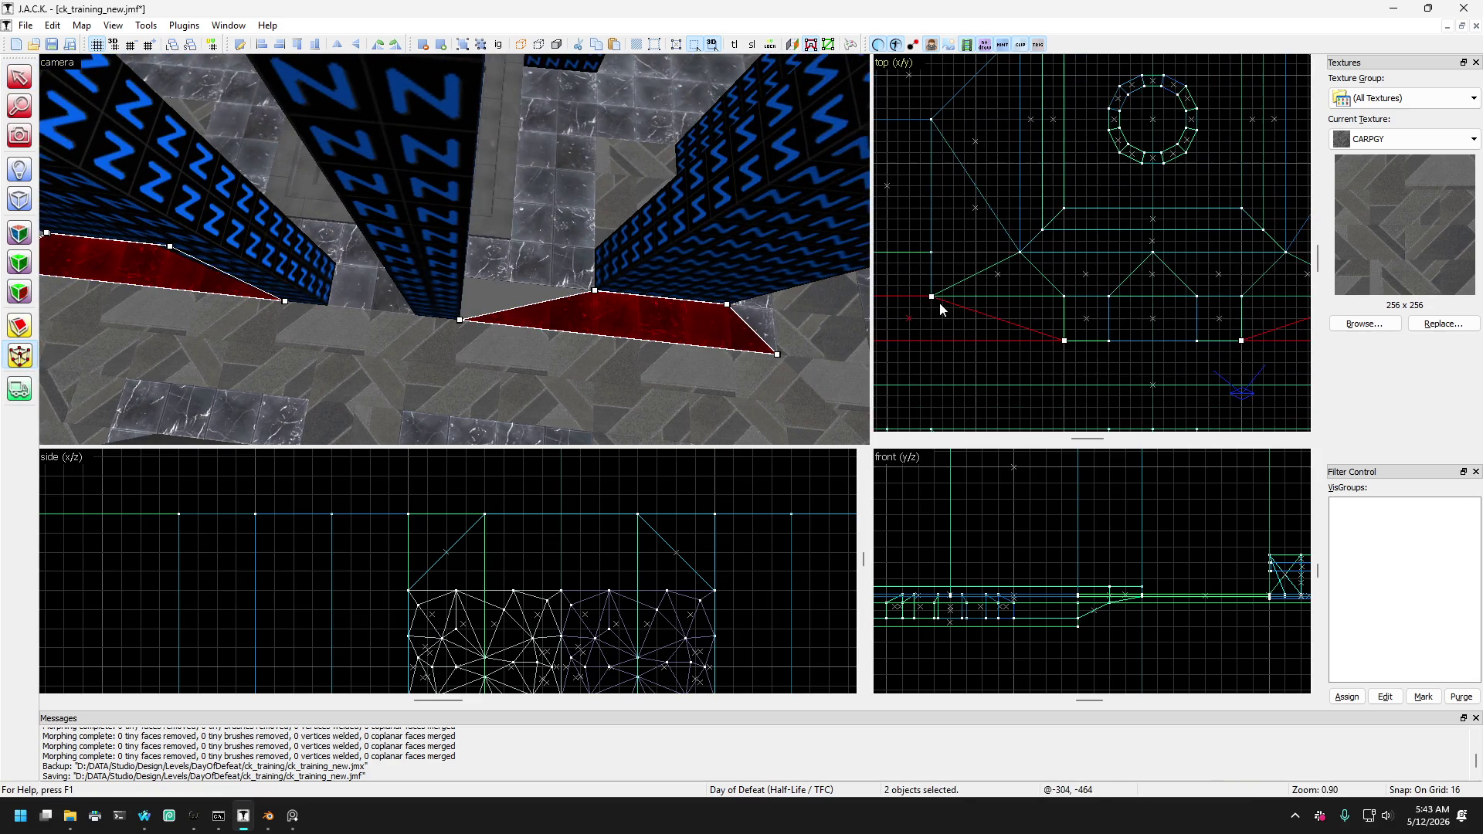
left_click_drag(938, 299, 1066, 303)
scroll(1068, 303, "down", 2)
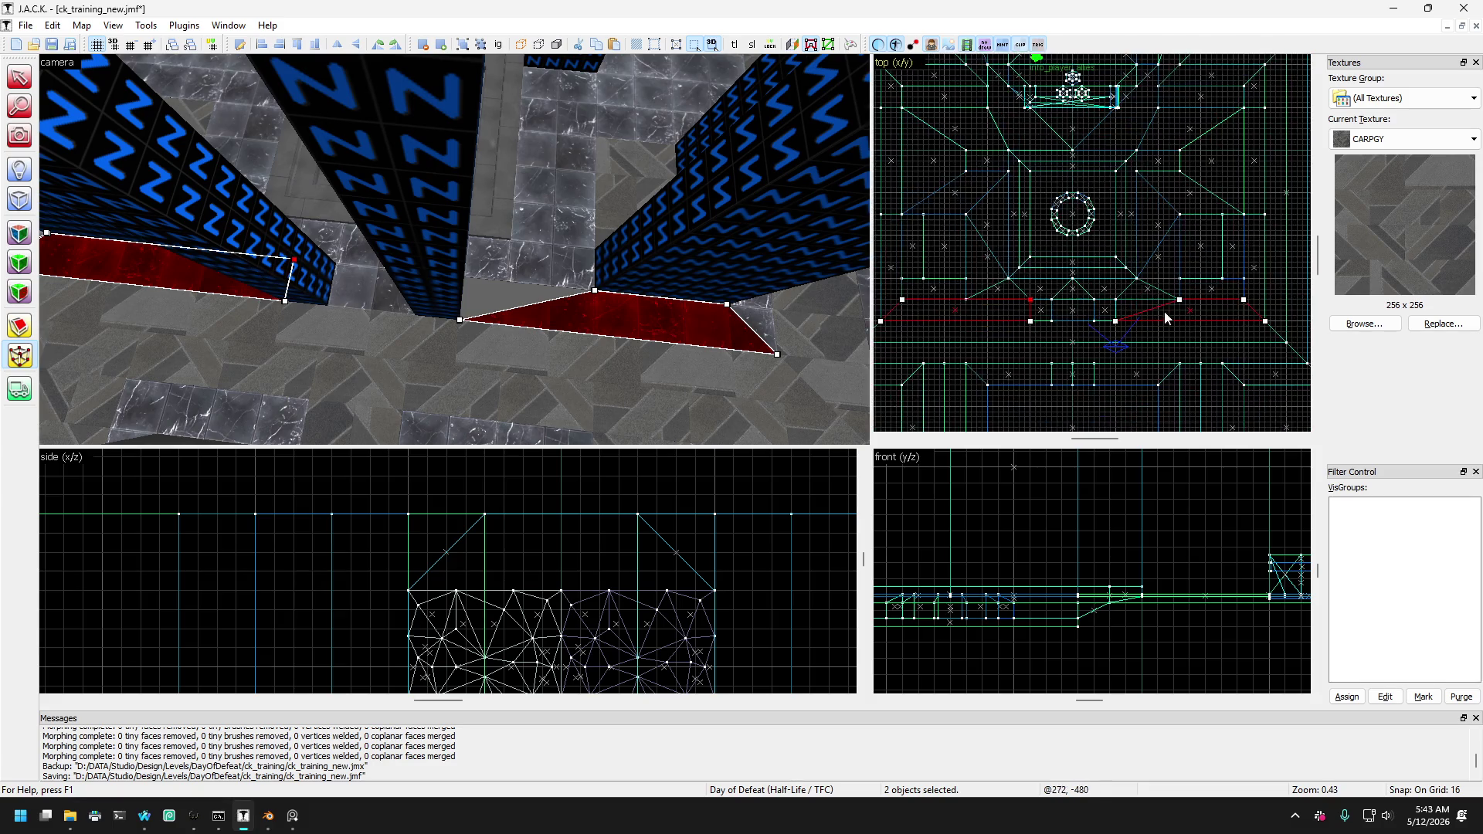
scroll(1164, 312, "up", 2)
left_click_drag(1188, 300, 1056, 303)
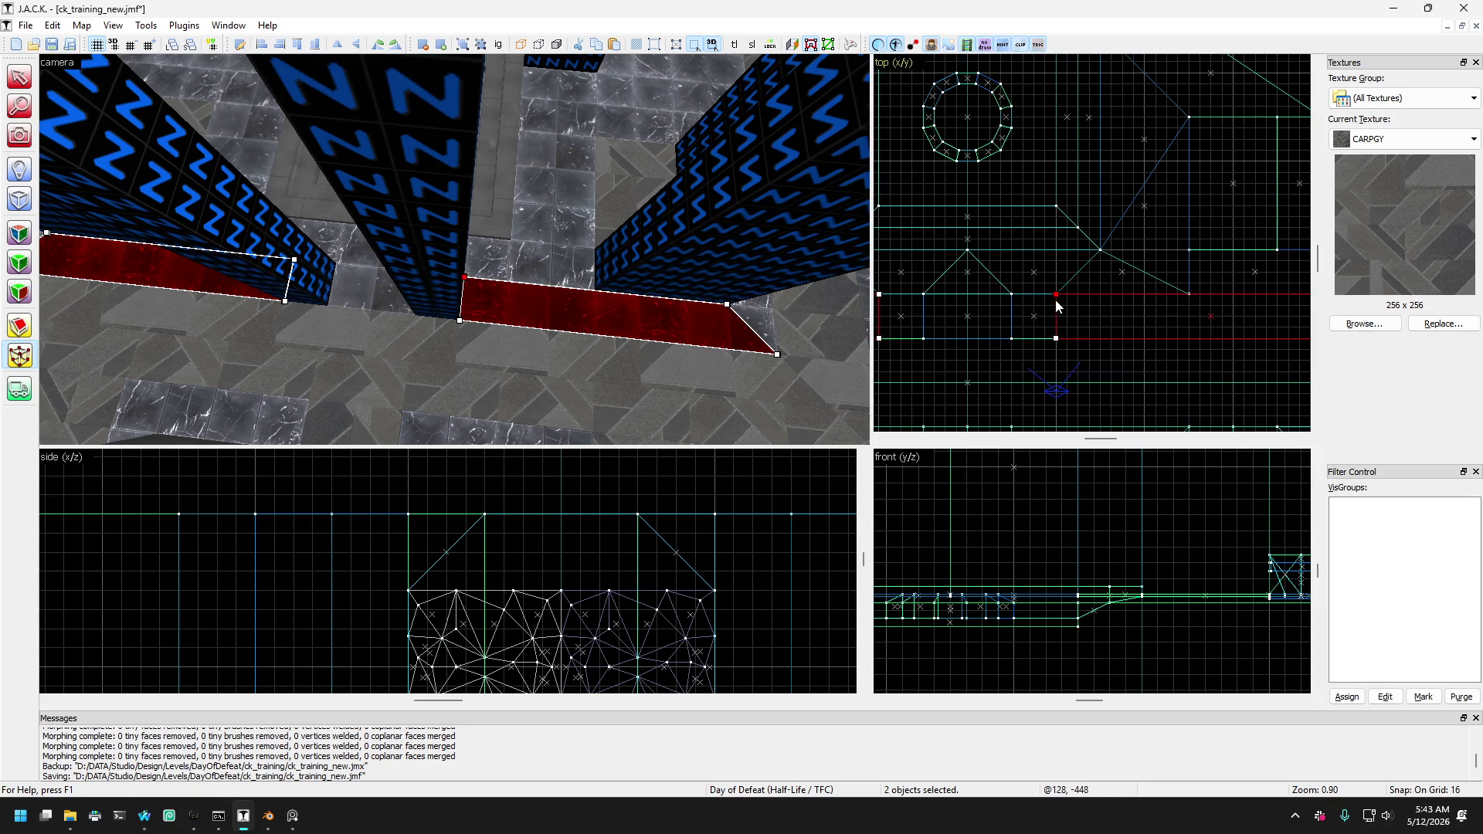
left_click(21, 87)
mouse_move(196, 220)
left_mouse_down()
mouse_move(304, 323)
mouse_move(202, 216)
mouse_move(72, 211)
mouse_move(423, 238)
mouse_move(383, 235)
mouse_move(414, 253)
mouse_move(350, 288)
mouse_move(452, 131)
mouse_move(412, 119)
mouse_move(411, 210)
mouse_move(372, 257)
mouse_move(433, 221)
mouse_move(456, 232)
mouse_move(520, 126)
mouse_move(519, 187)
mouse_move(396, 197)
mouse_move(402, 210)
left_mouse_up()
key("Escape")
key("shift+c")
Inspect the wedge, six-sided, thin and long wedge trim brushes, then clear the selection.
left_click(414, 253)
left_click(452, 132)
left_click(414, 182)
left_click(456, 232)
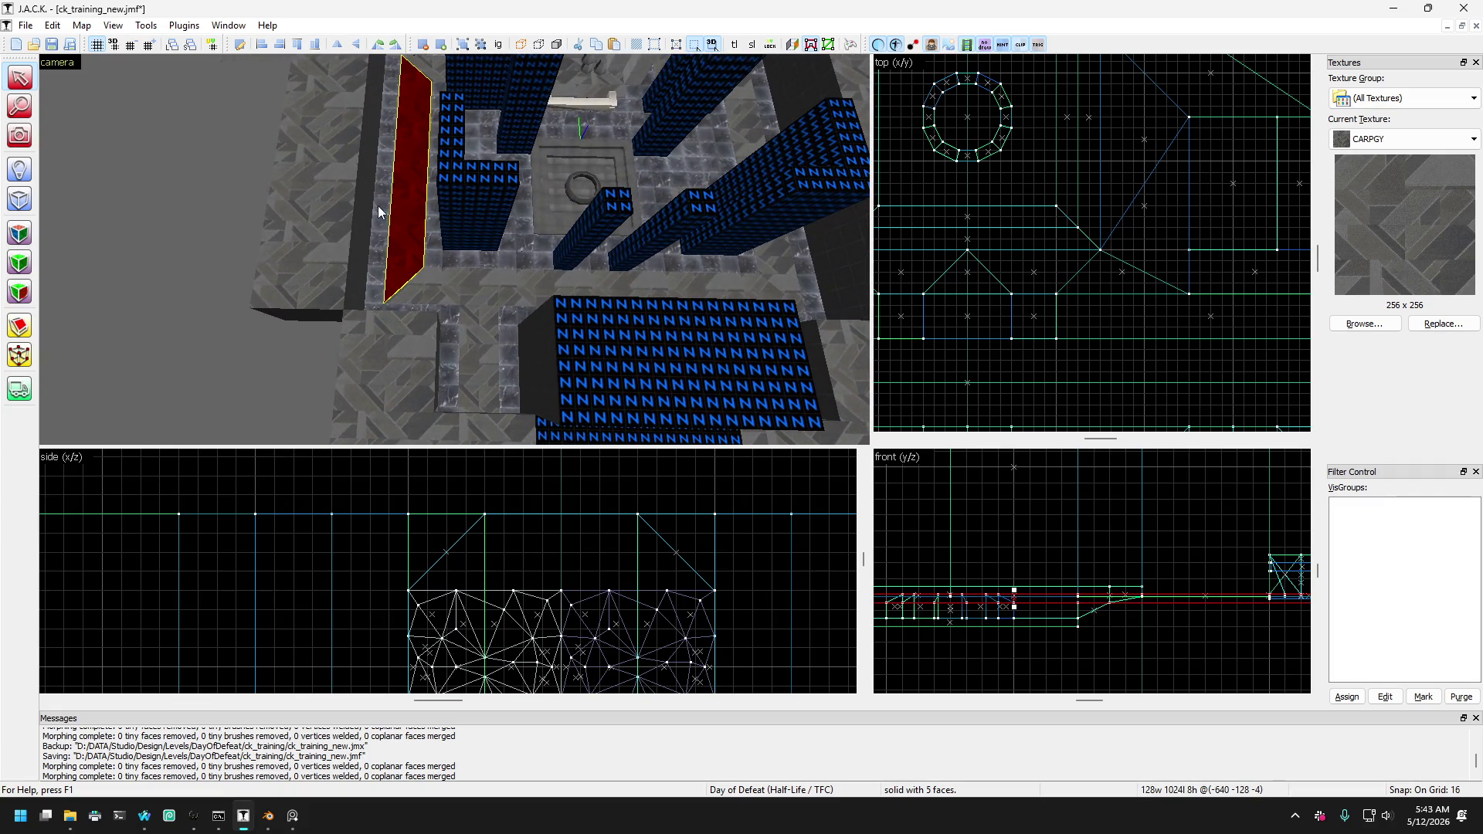
key("Escape")
Rotate toward the pillars and pick the left pillar's NULL-textured face for texturing.
left_click(19, 135)
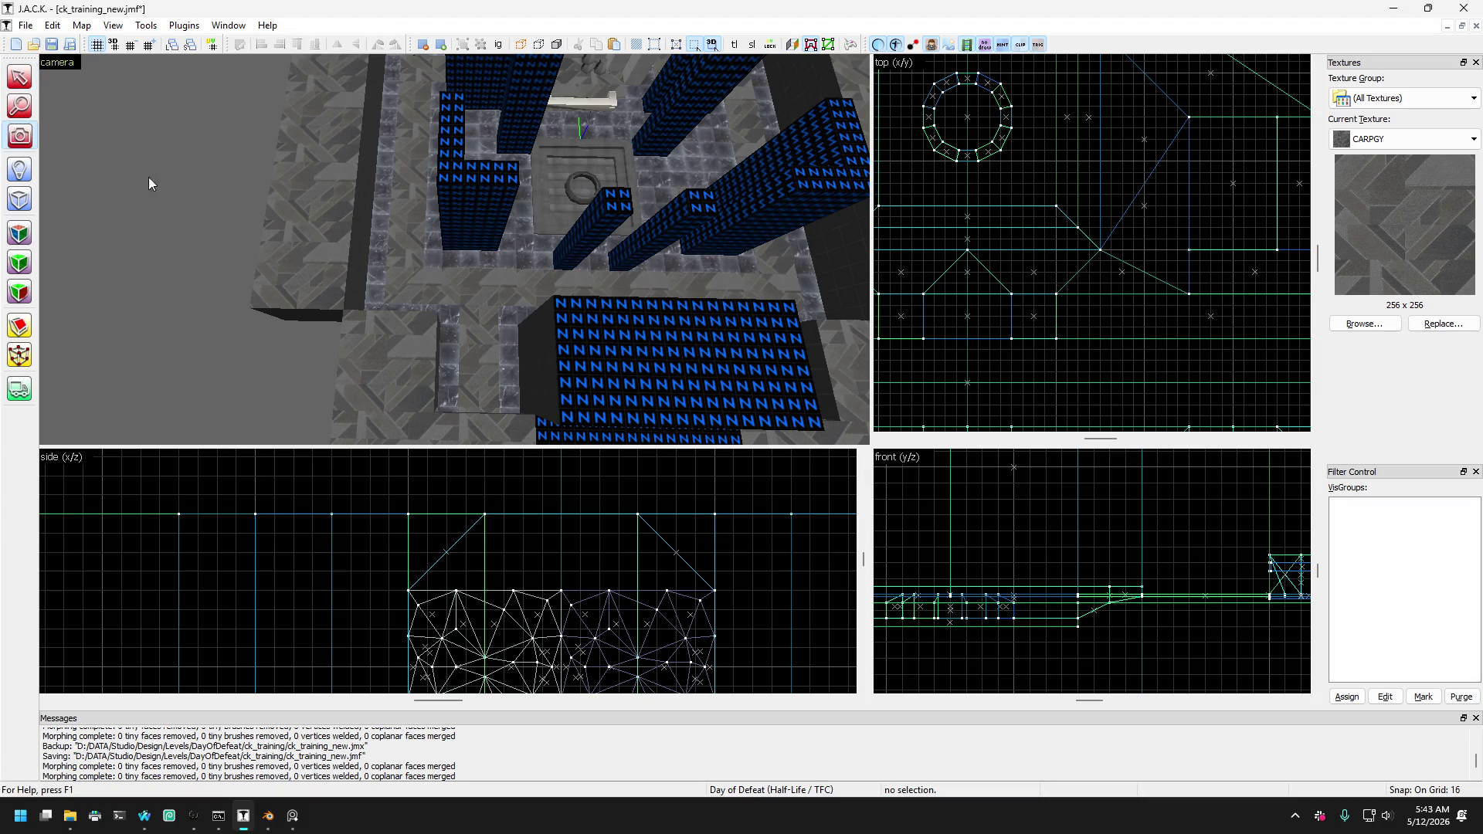
left_click_drag(145, 178, 454, 249)
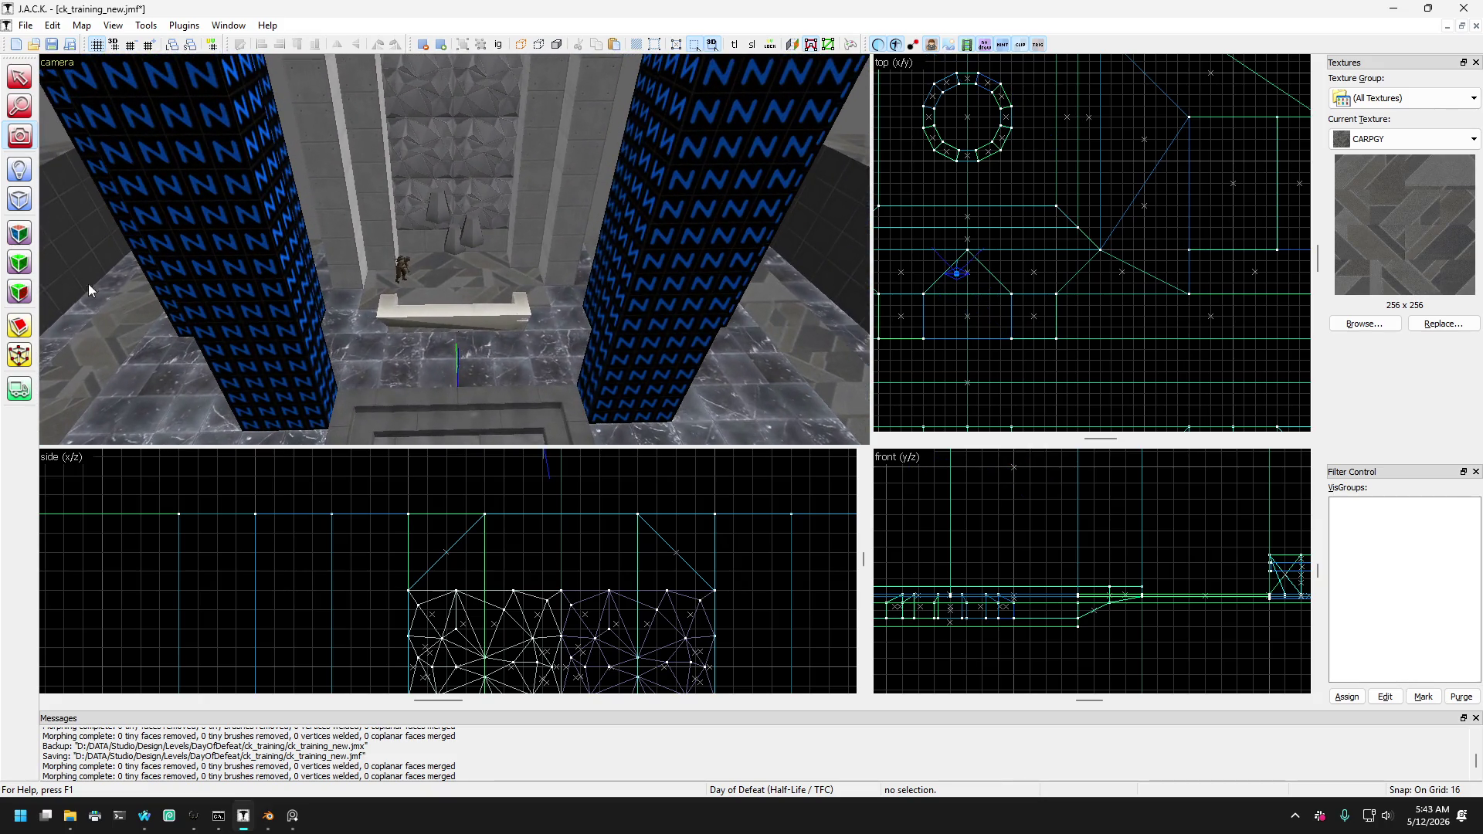
left_click(18, 233)
left_click(218, 283)
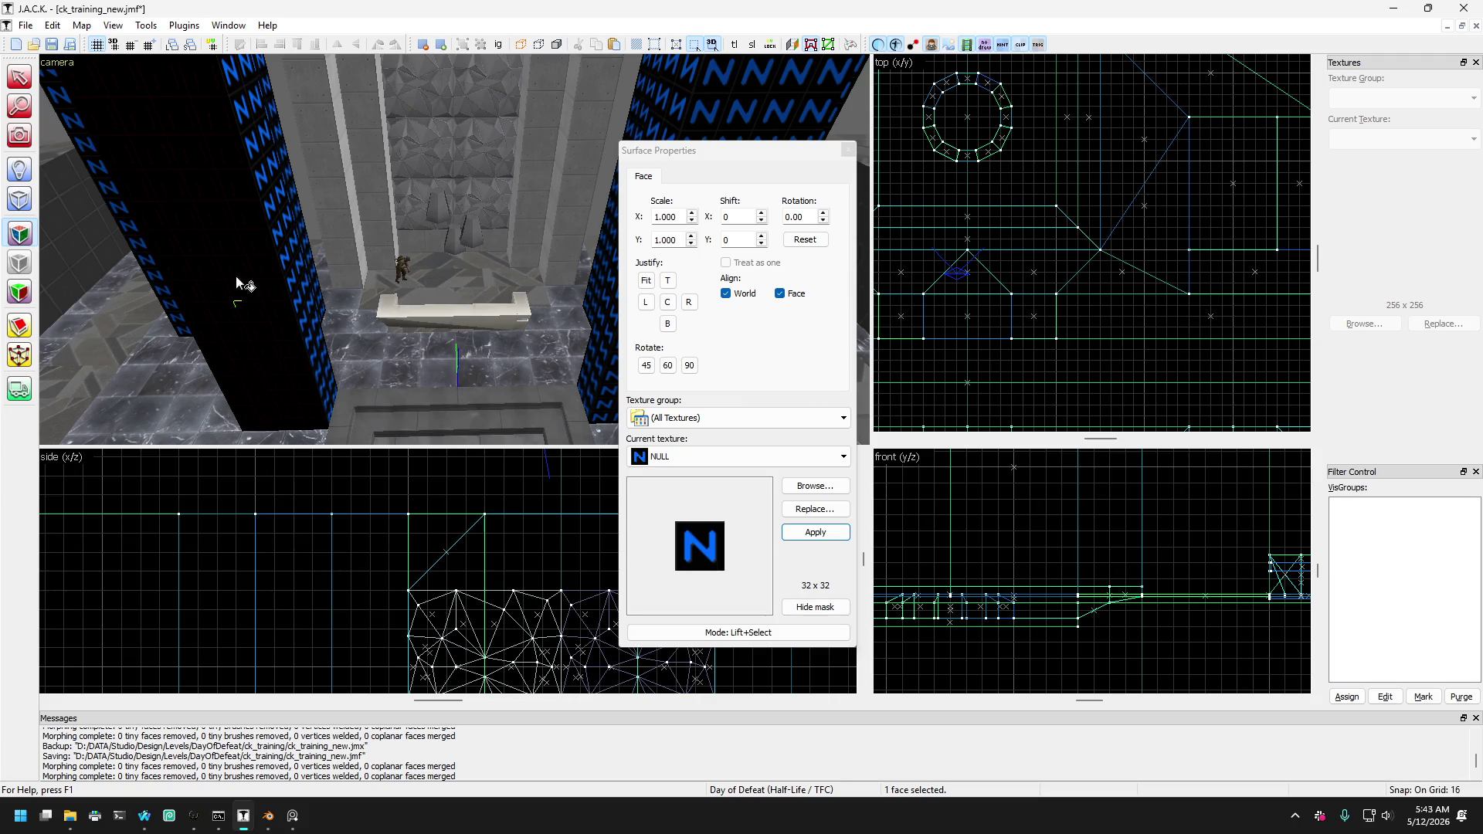
Apply the STNWLLTG stone wall texture from the texture library to the pillar face.
left_click(815, 486)
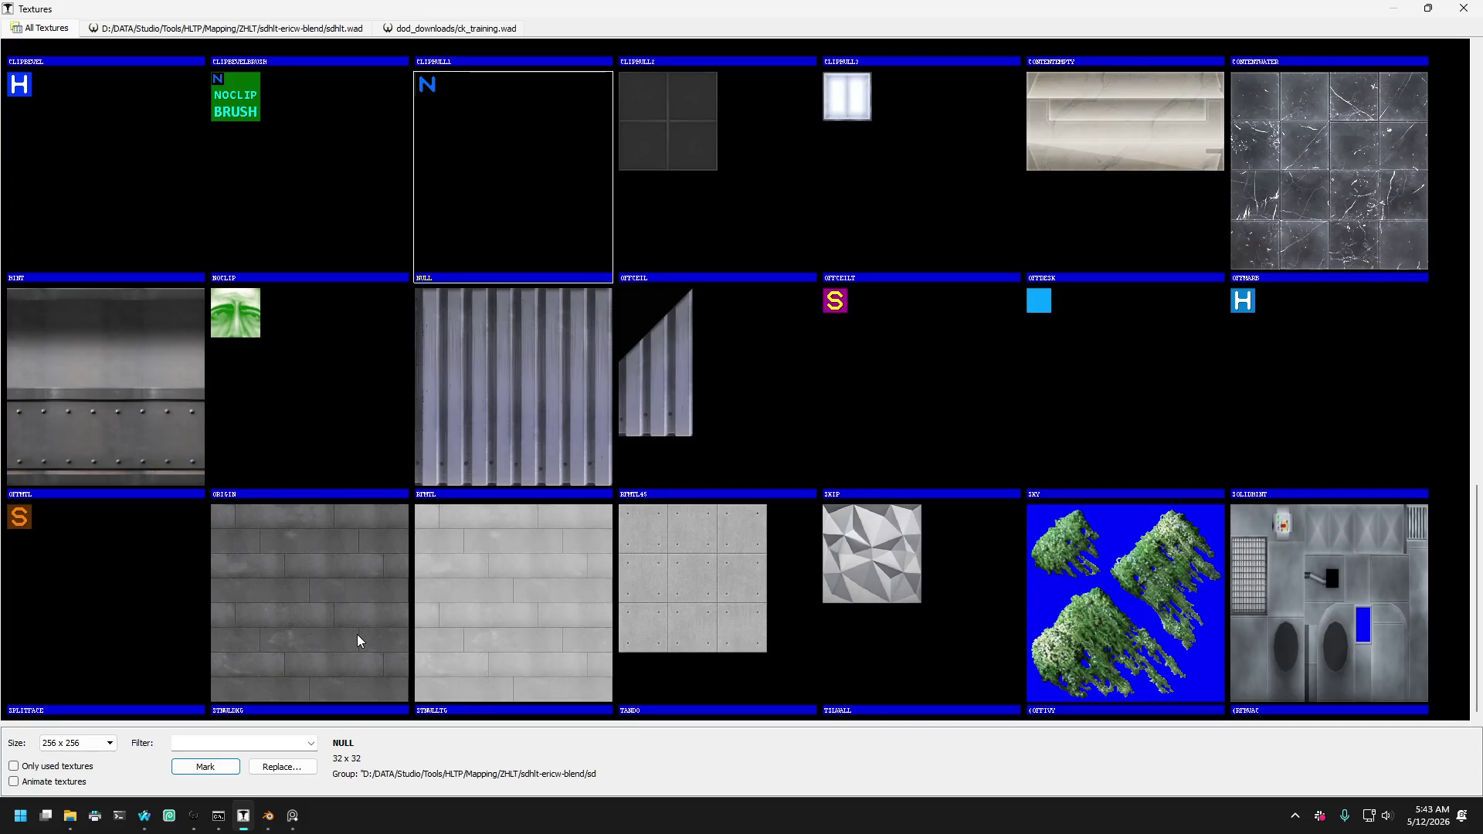
double_click(475, 635)
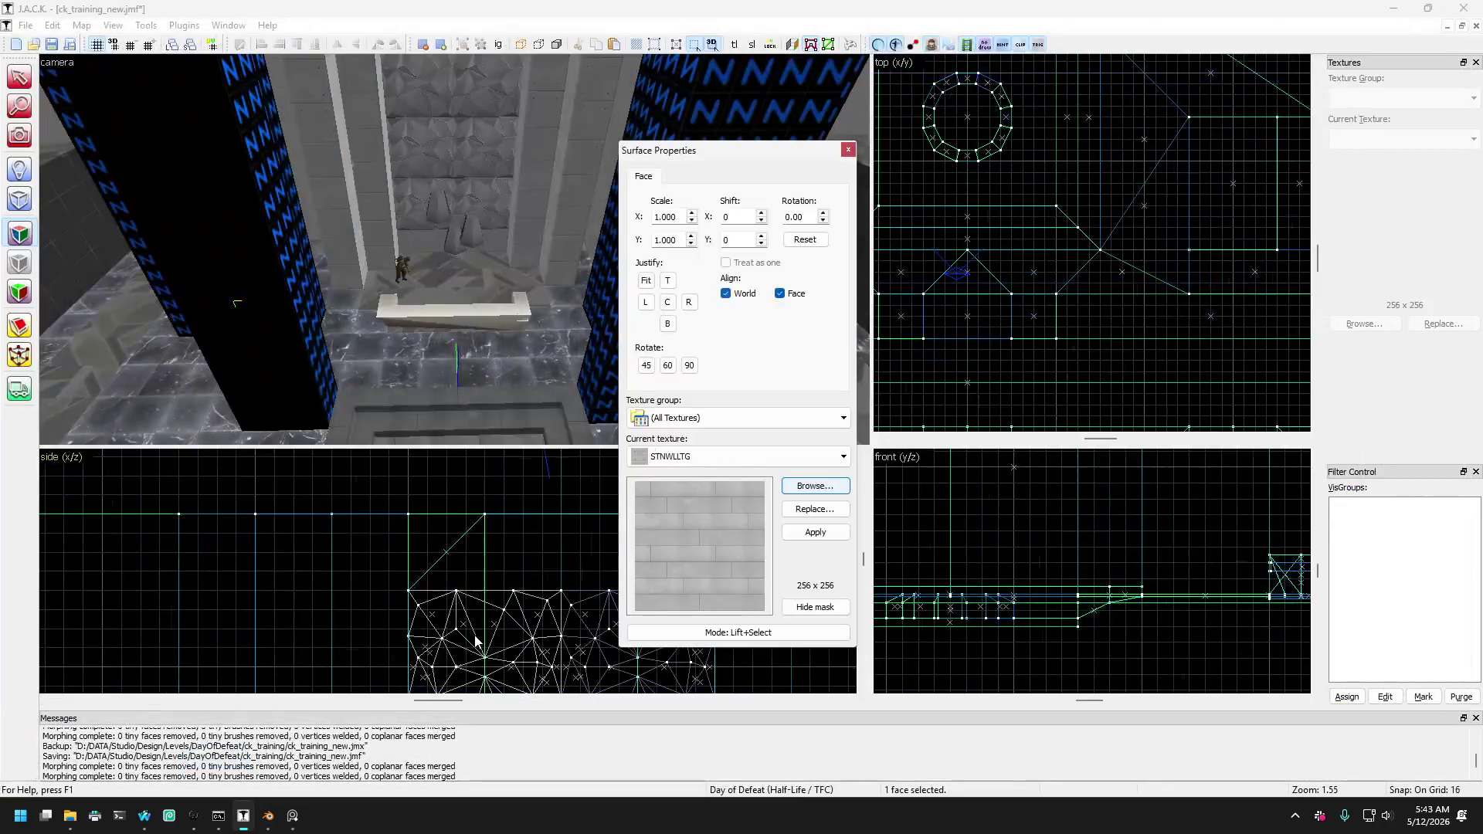
left_click(806, 533)
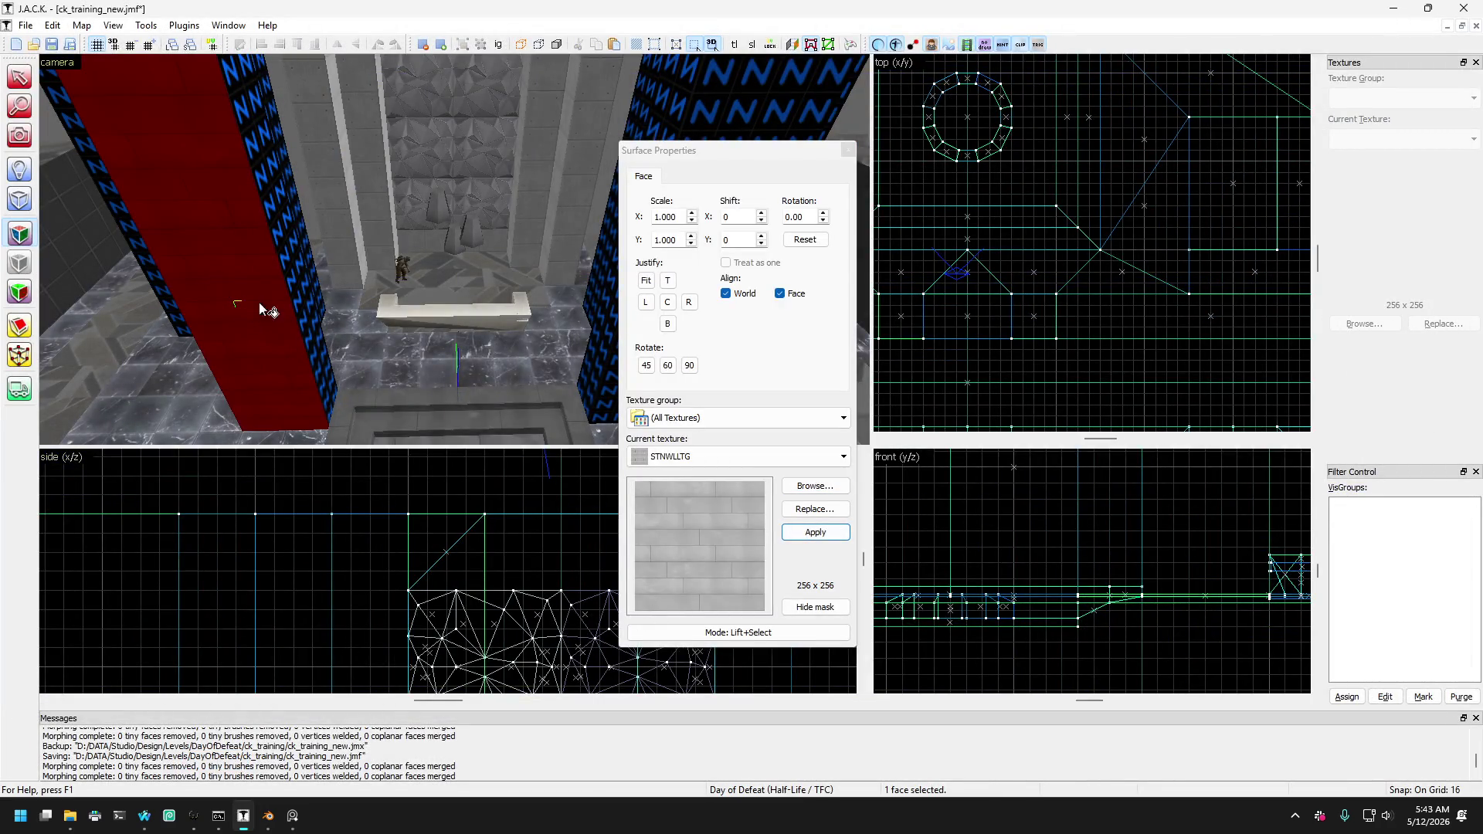
key("Left")
key("Left")
key("Left")
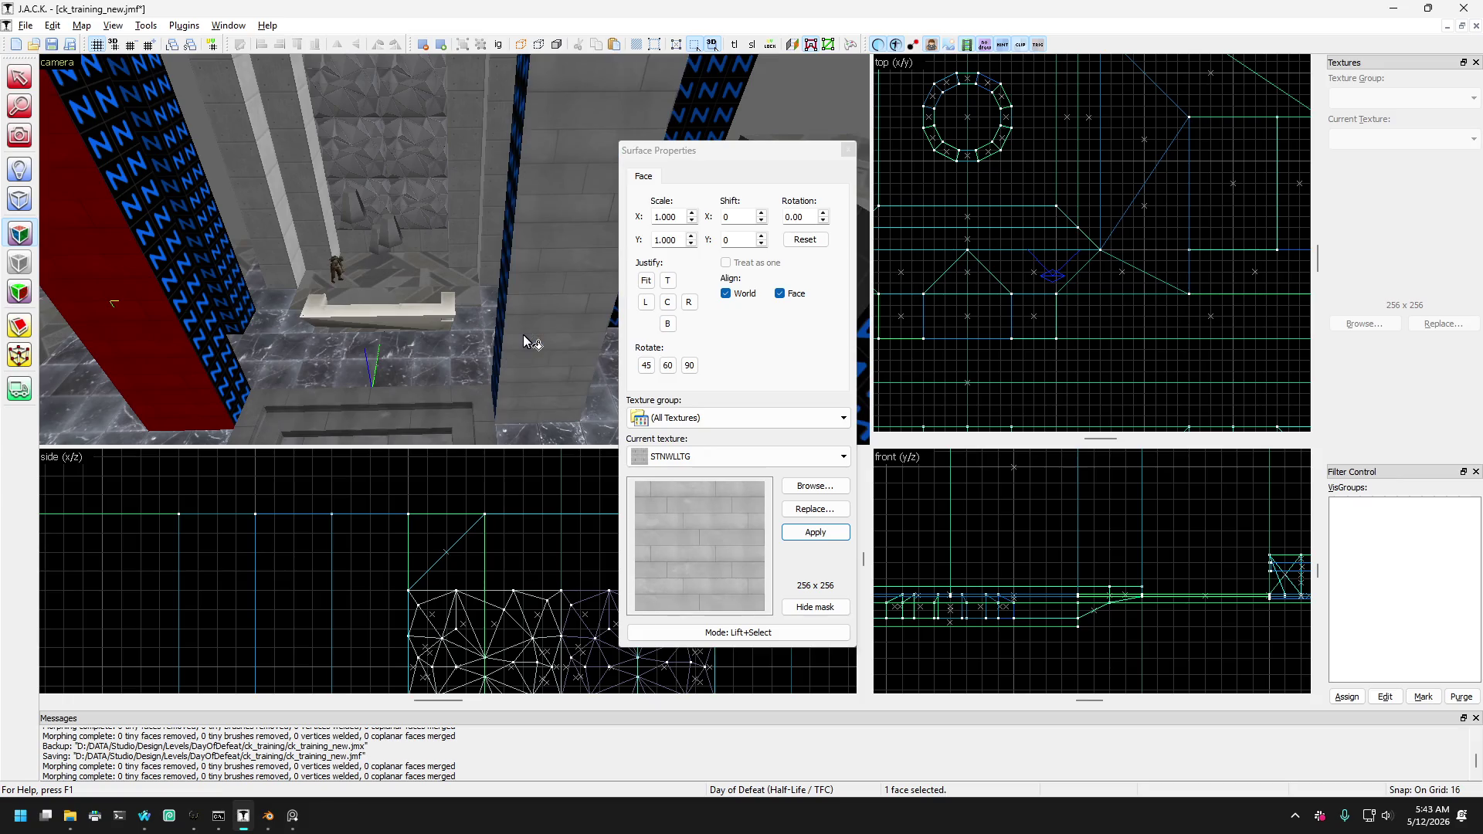
mouse_move(526, 335)
left_mouse_down()
mouse_move(281, 307)
mouse_move(494, 359)
mouse_move(596, 359)
mouse_move(554, 340)
mouse_move(592, 358)
mouse_move(292, 338)
left_mouse_up()
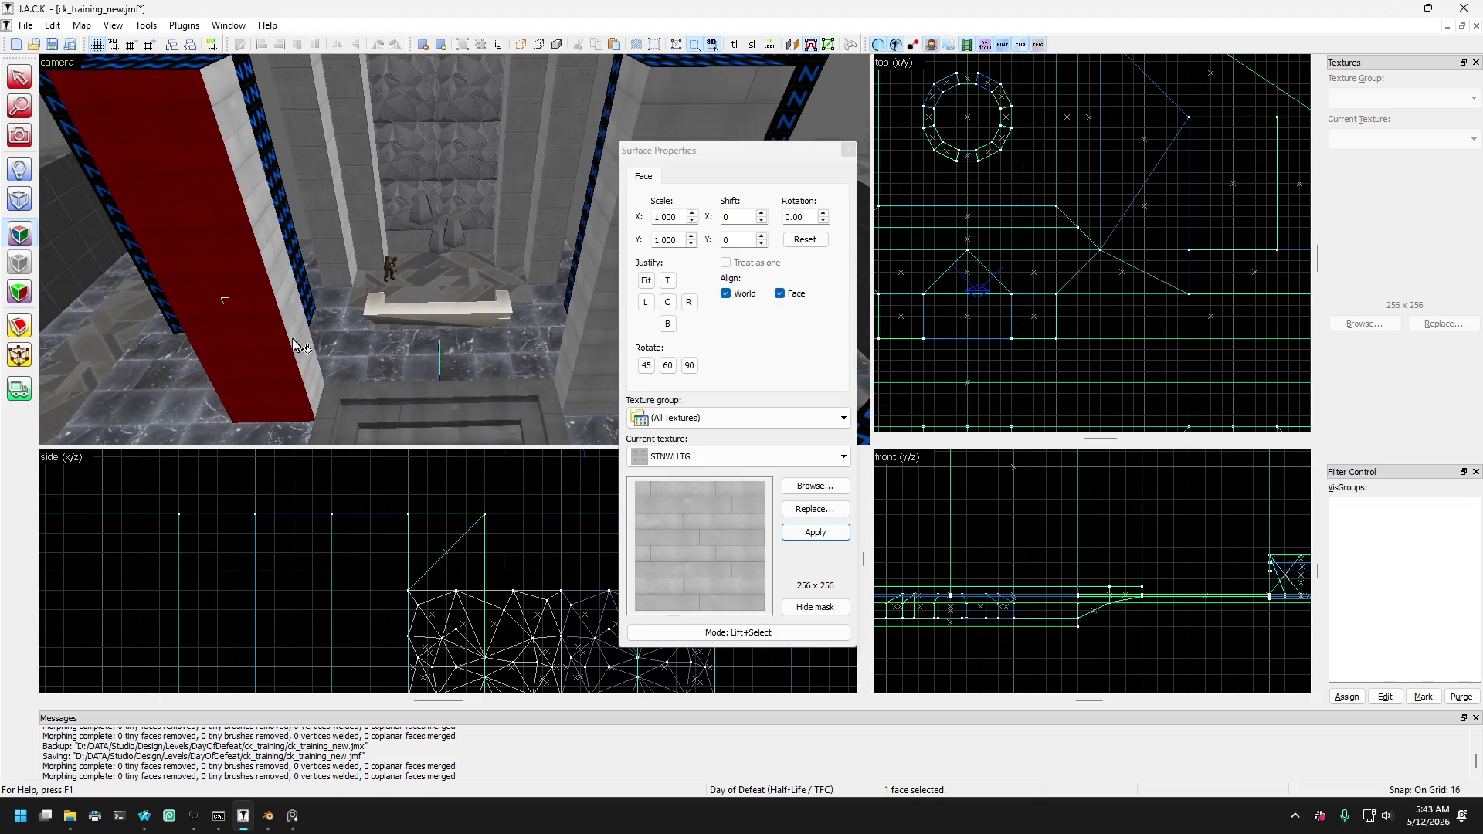
Set the texture scale to 2, then pick the desk's front face and the floor face below.
double_click(664, 217)
type("2")
key("Tab")
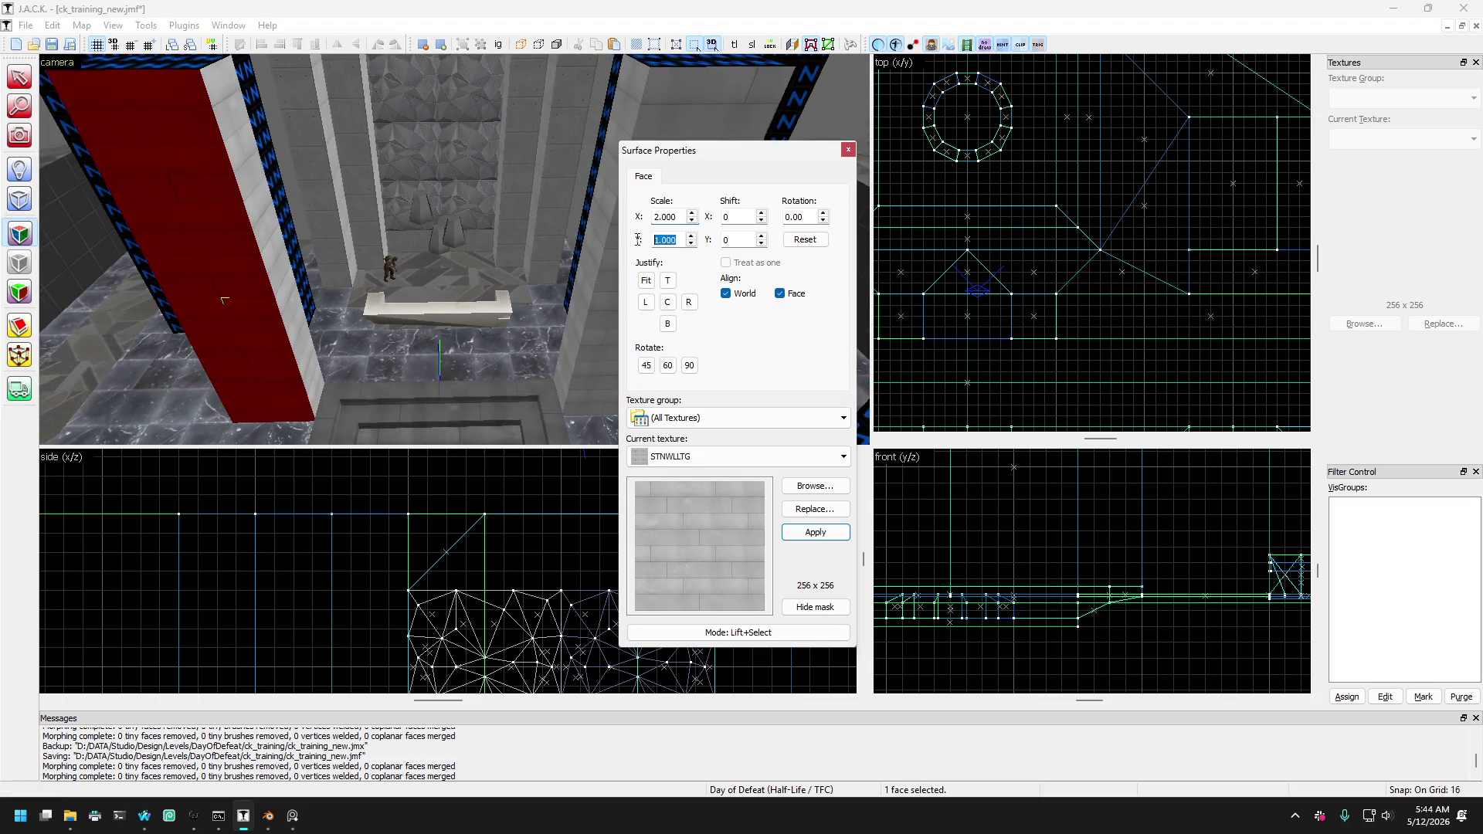
mouse_move(242, 336)
left_mouse_down()
mouse_move(272, 450)
mouse_move(270, 359)
mouse_move(338, 374)
mouse_move(533, 321)
mouse_move(198, 335)
mouse_move(212, 318)
left_mouse_up()
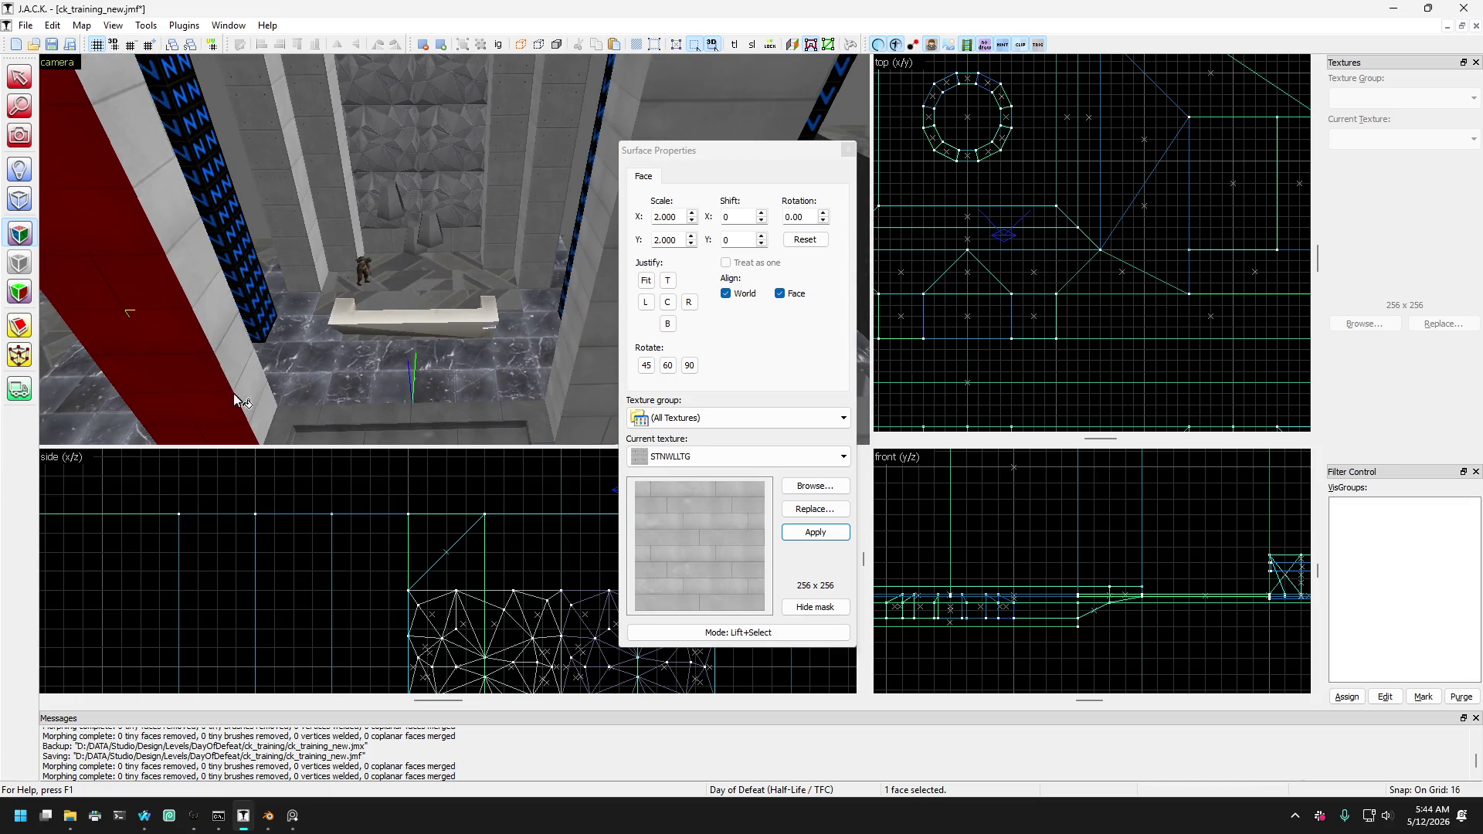
left_click(336, 414)
mouse_move(335, 414)
left_mouse_down()
mouse_move(605, 391)
mouse_move(572, 351)
mouse_move(591, 368)
left_mouse_up()
left_click(542, 330)
left_click(451, 351)
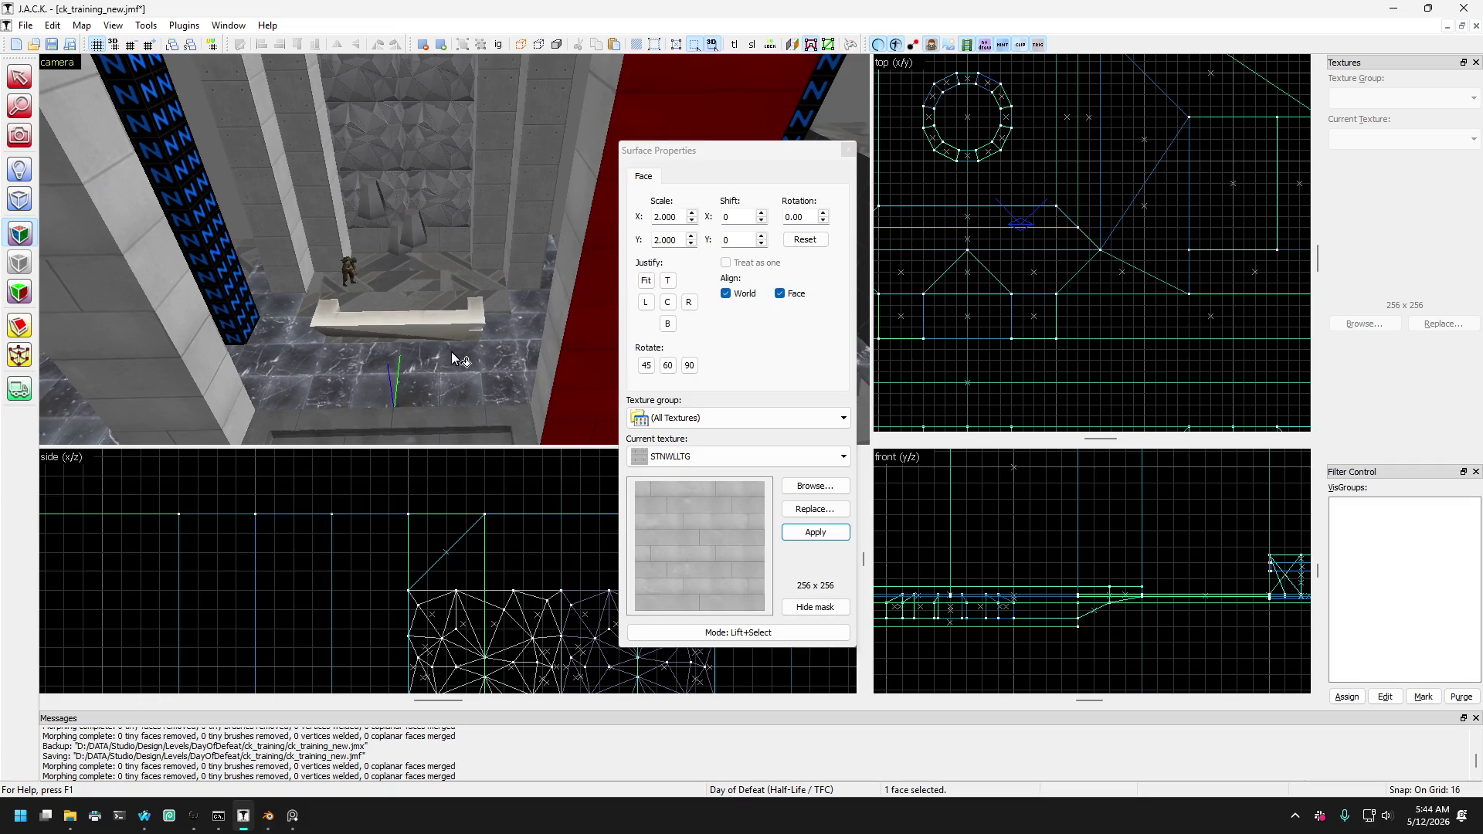
Give the left wall and both square pillars' faces the STNWLDKG dark stone texture.
key("Down")
key("Right")
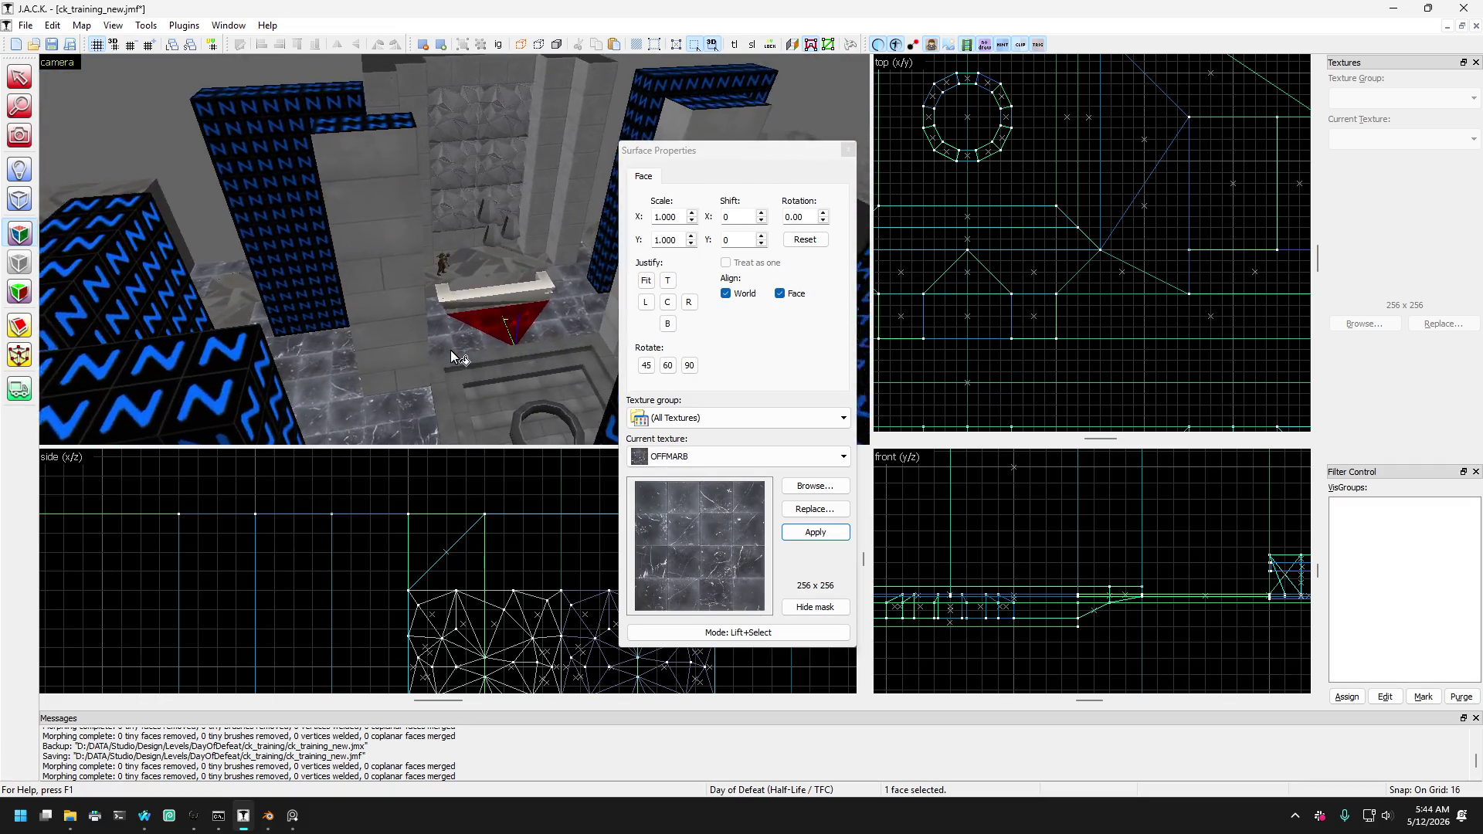
key("Up")
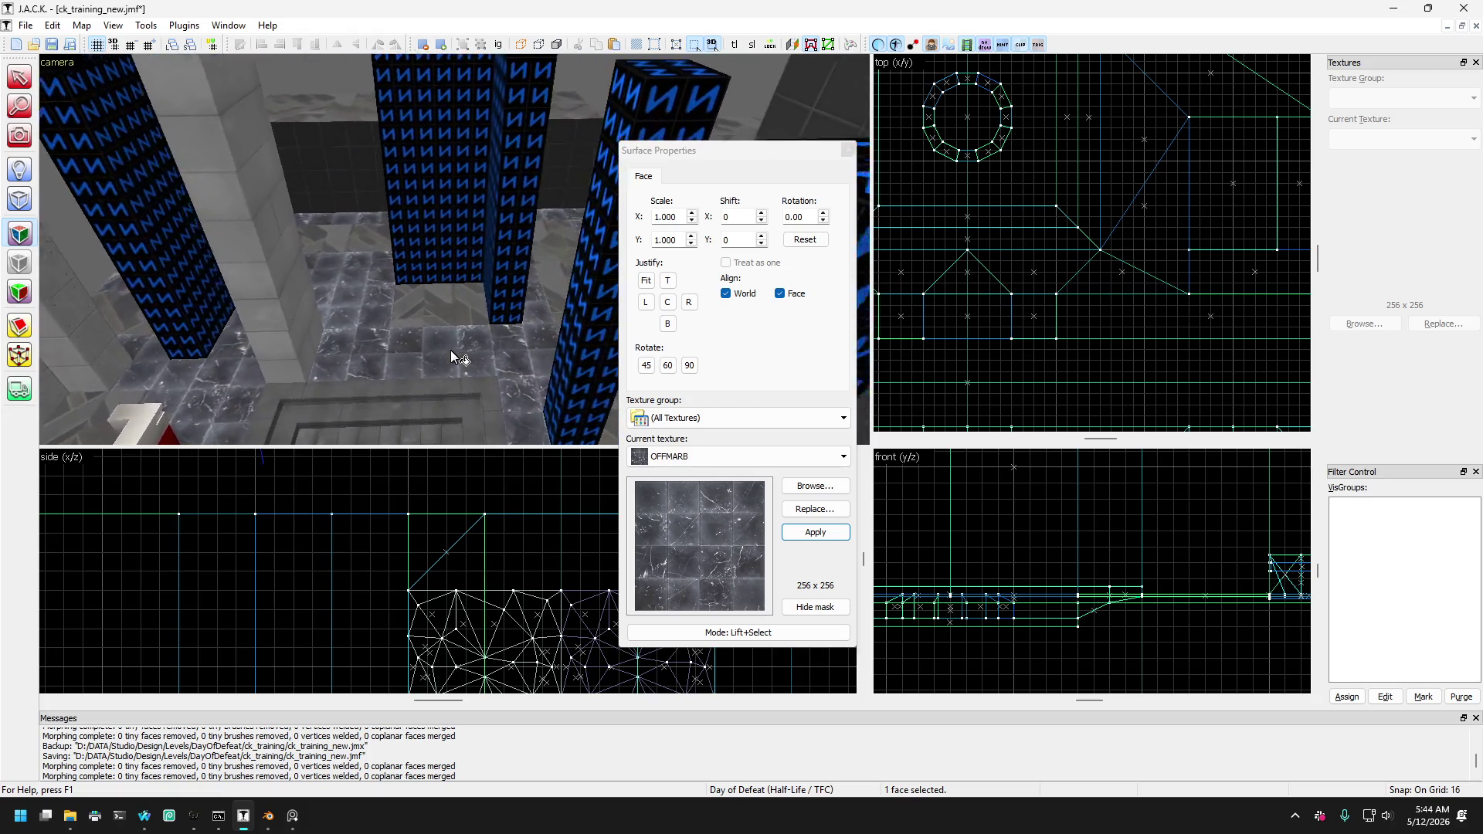
key("Up")
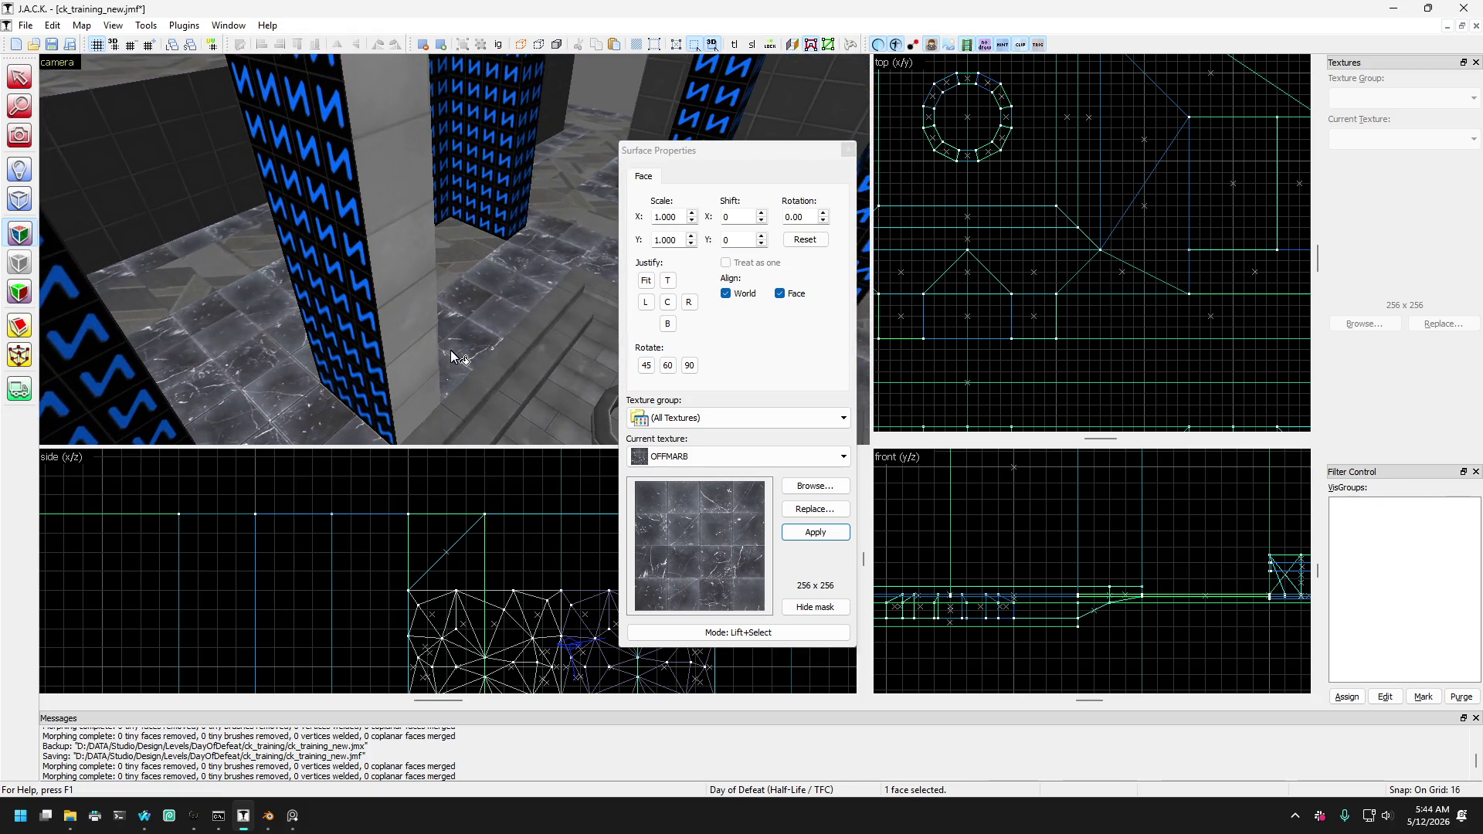
key("Left")
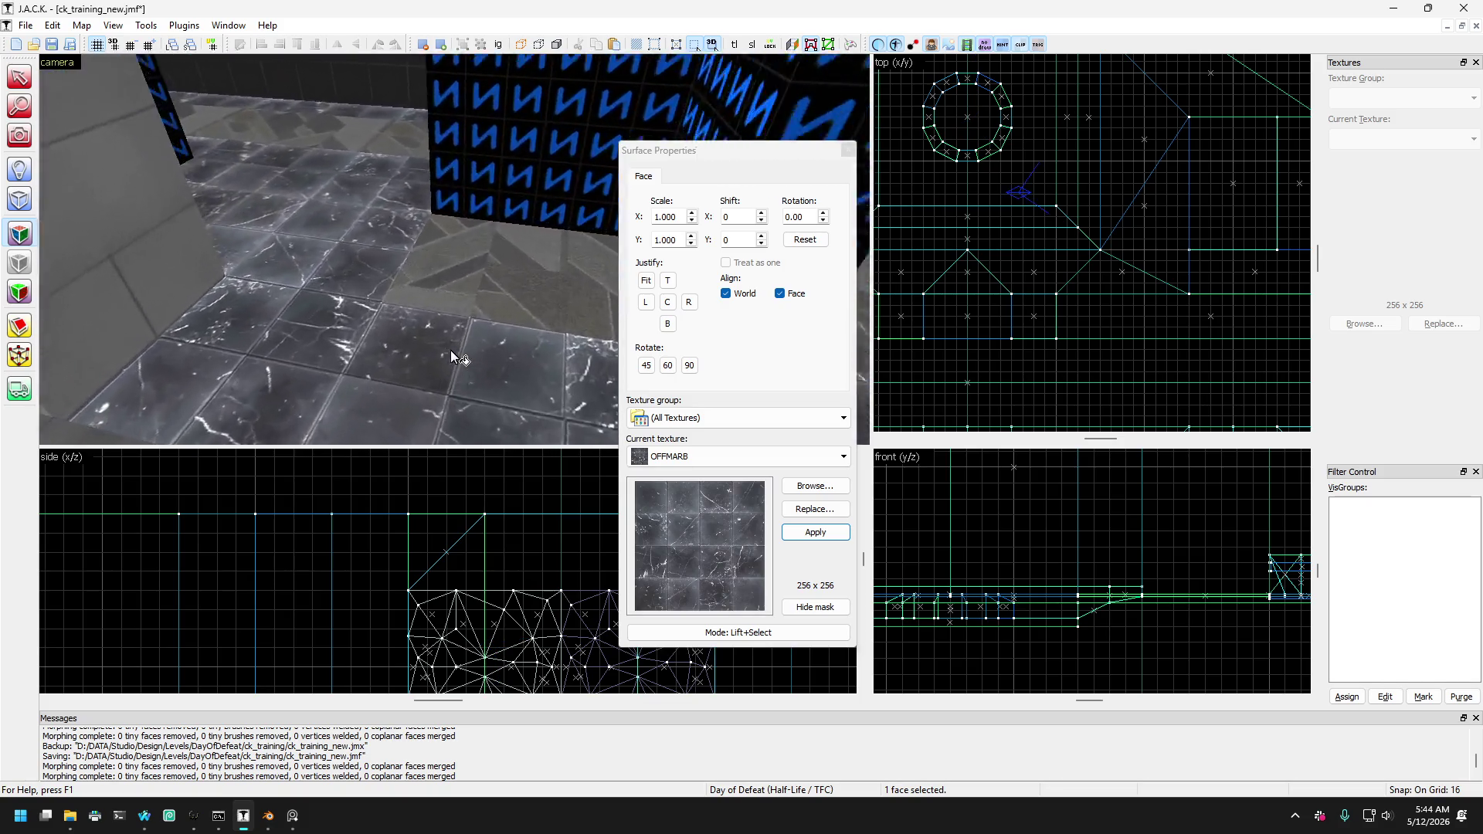
key("Down")
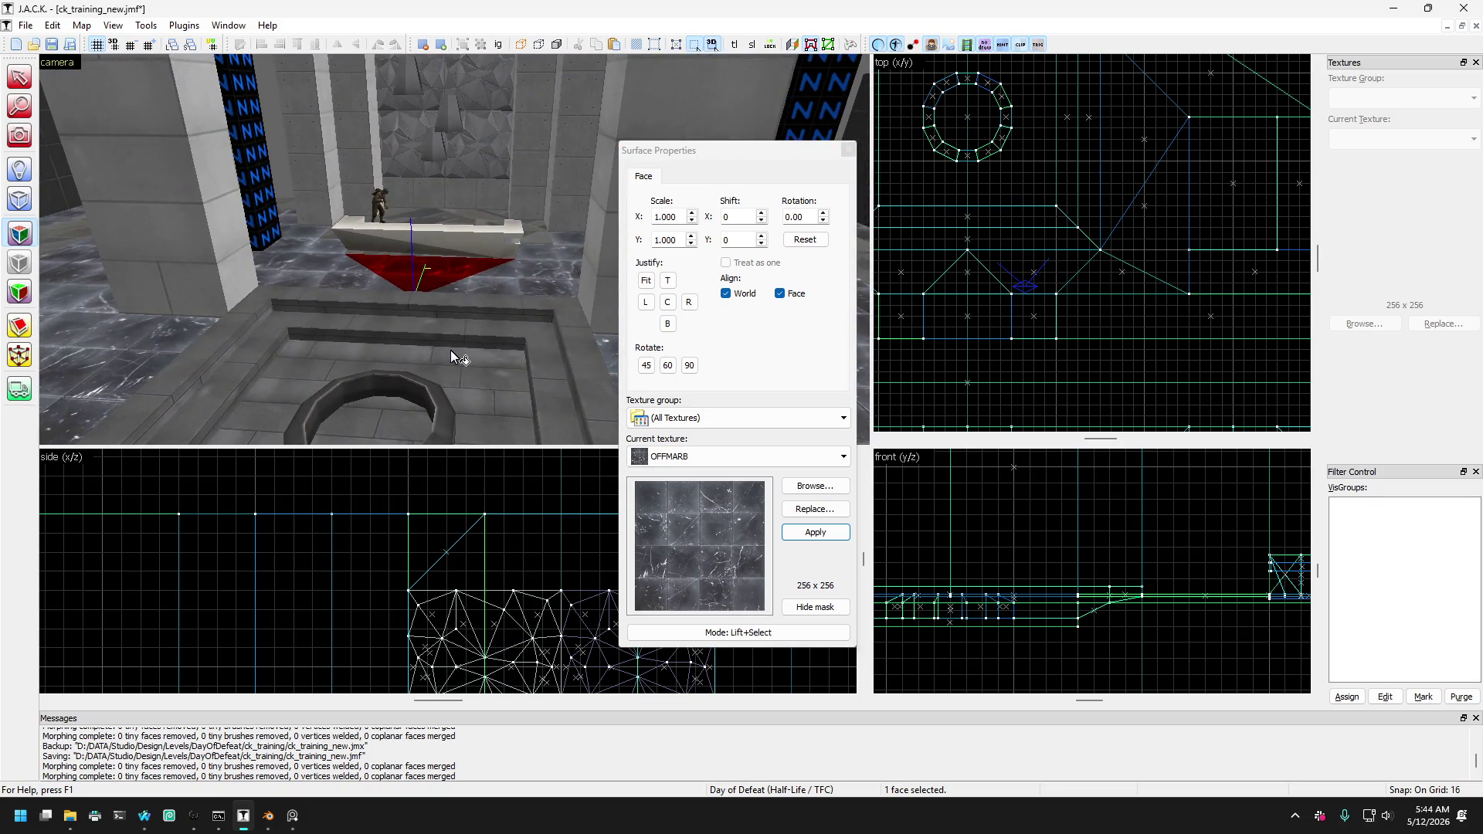
left_click(170, 229)
left_click(213, 226, "ctrl")
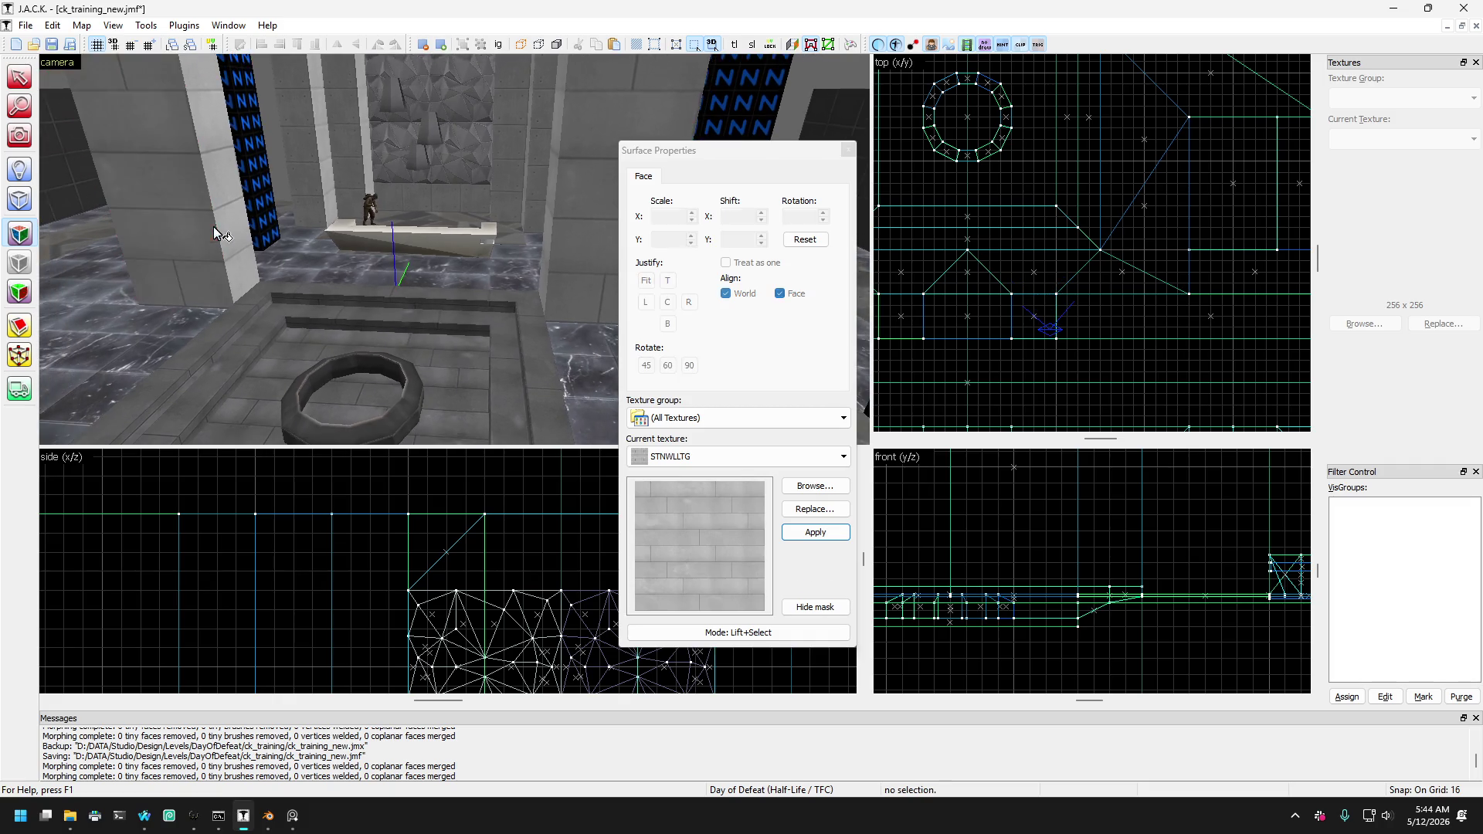
left_click(552, 234, "ctrl")
left_click(551, 235, "ctrl")
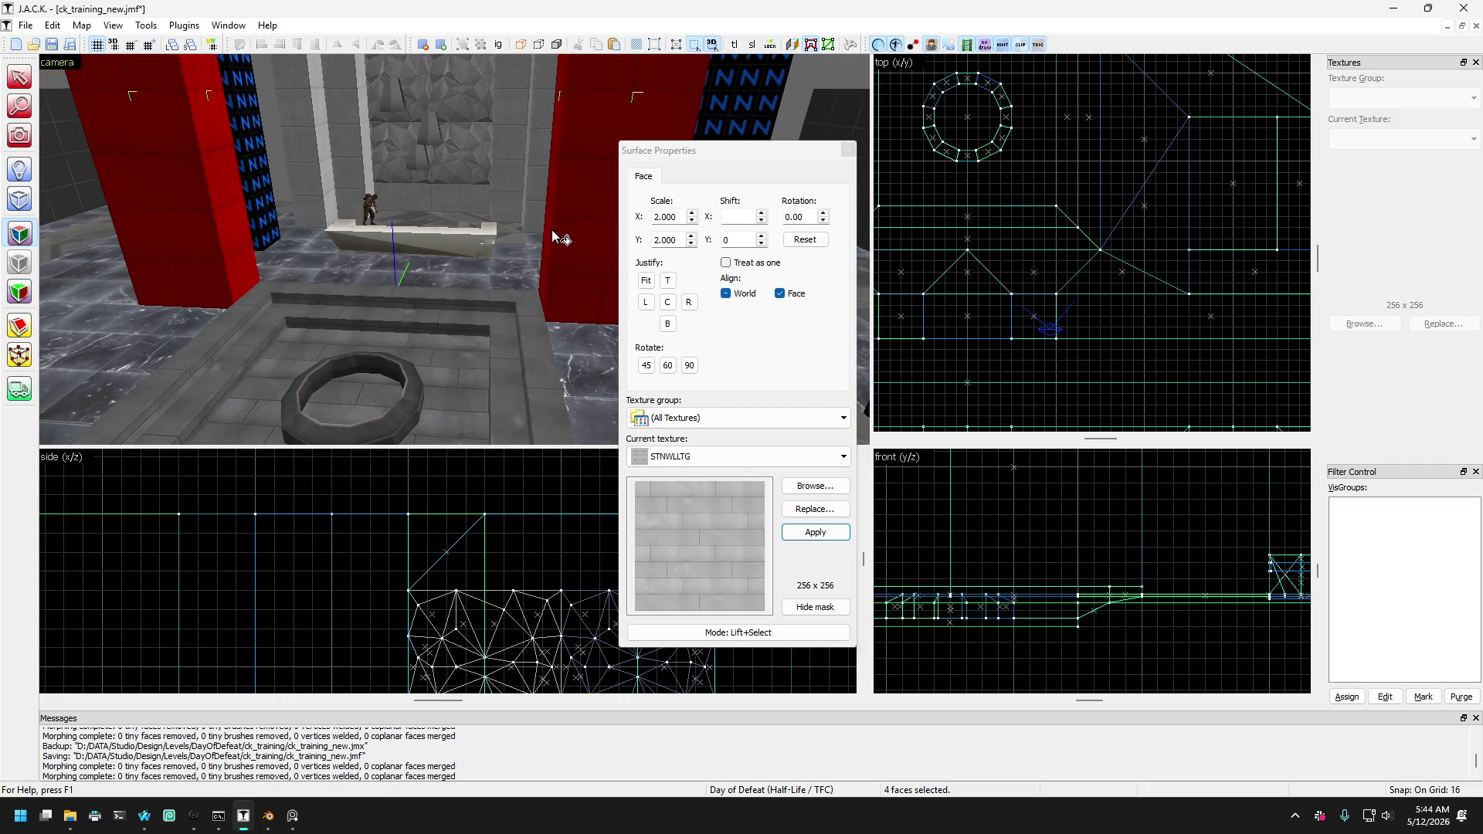
left_click(811, 491)
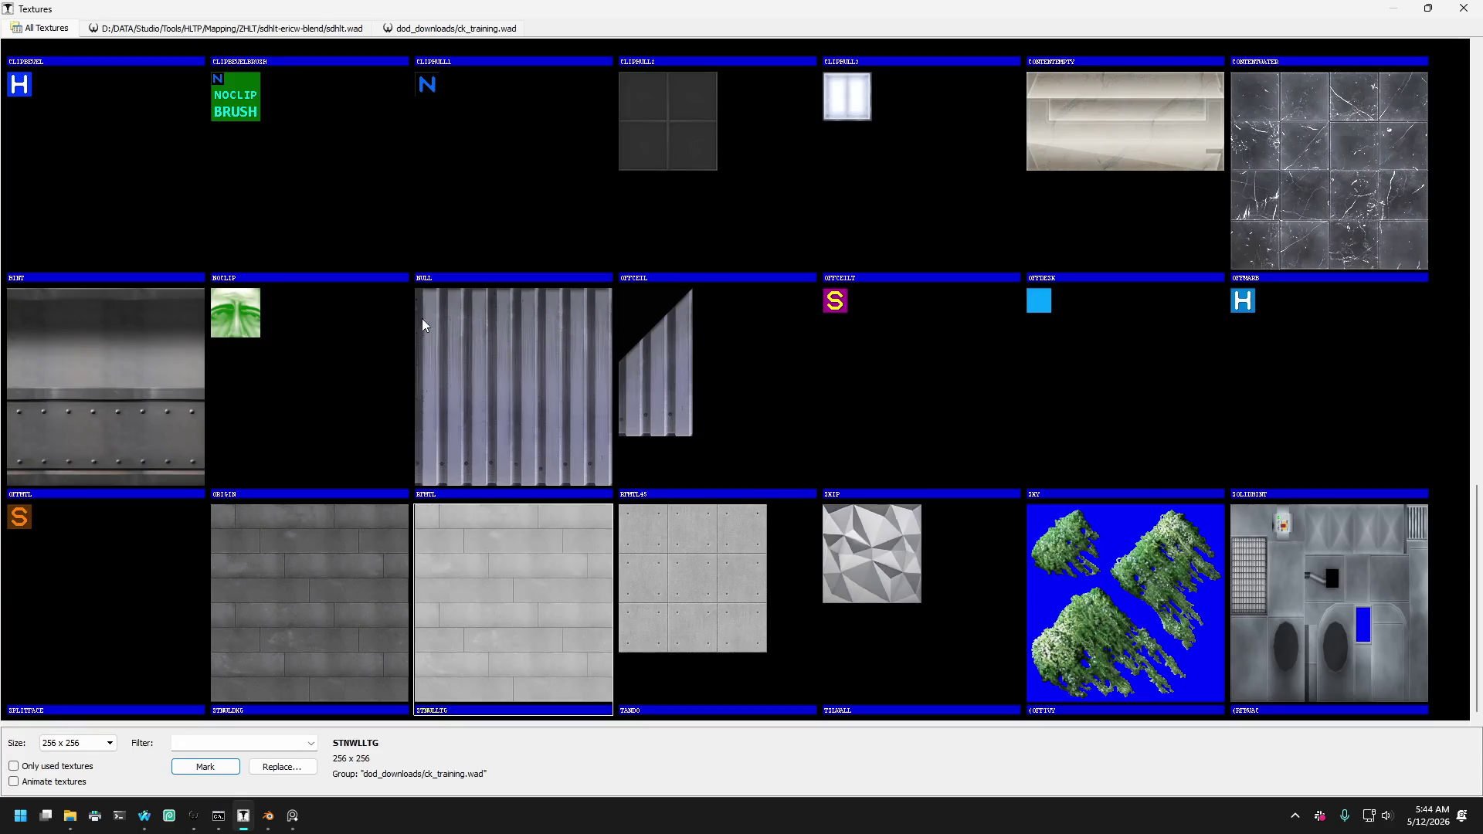
double_click(287, 551)
left_click(815, 532)
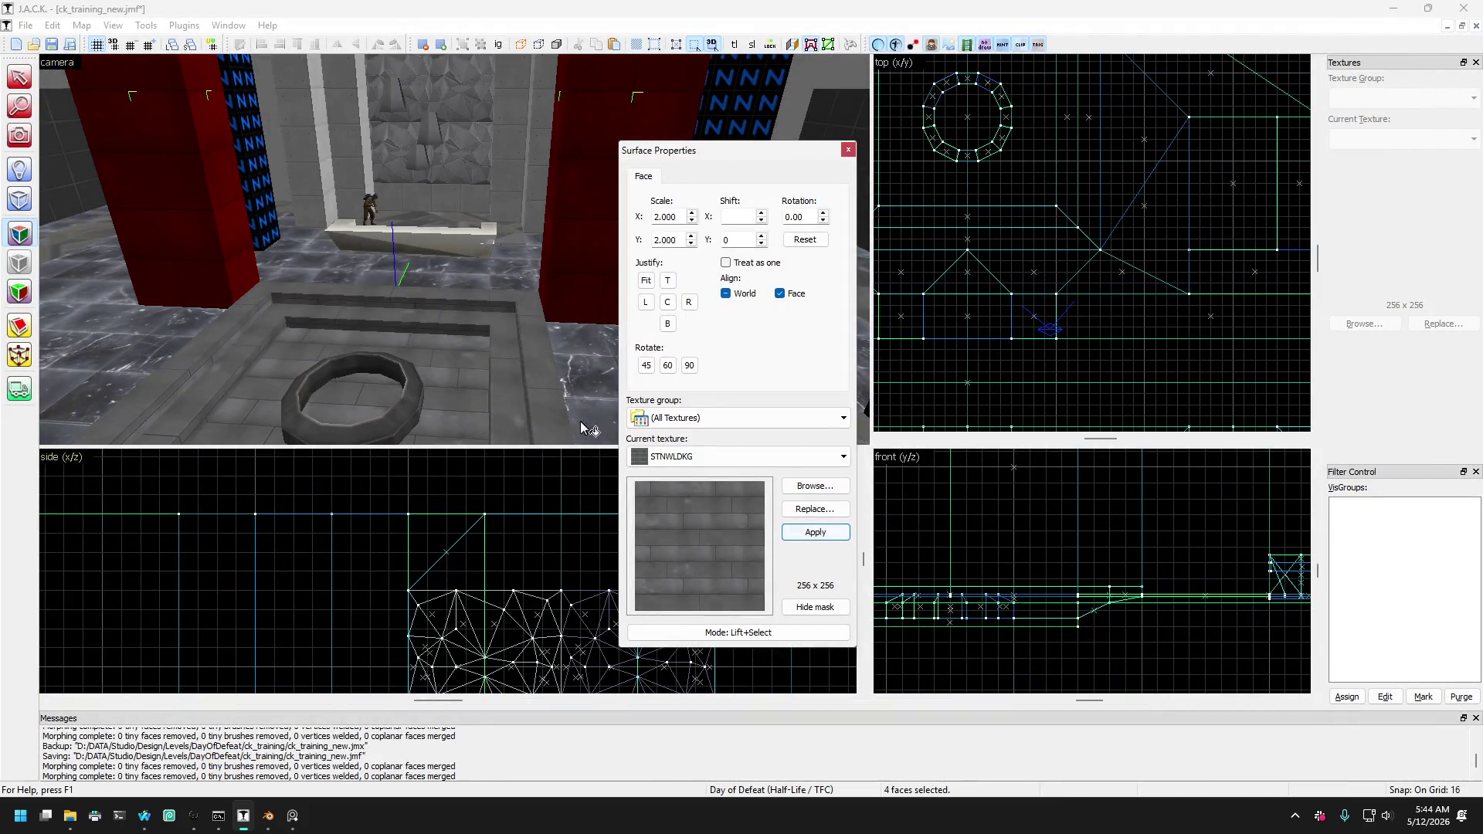
Select faces by the floor ring and fly the camera toward the ring platform.
left_click(539, 377)
left_click(390, 368)
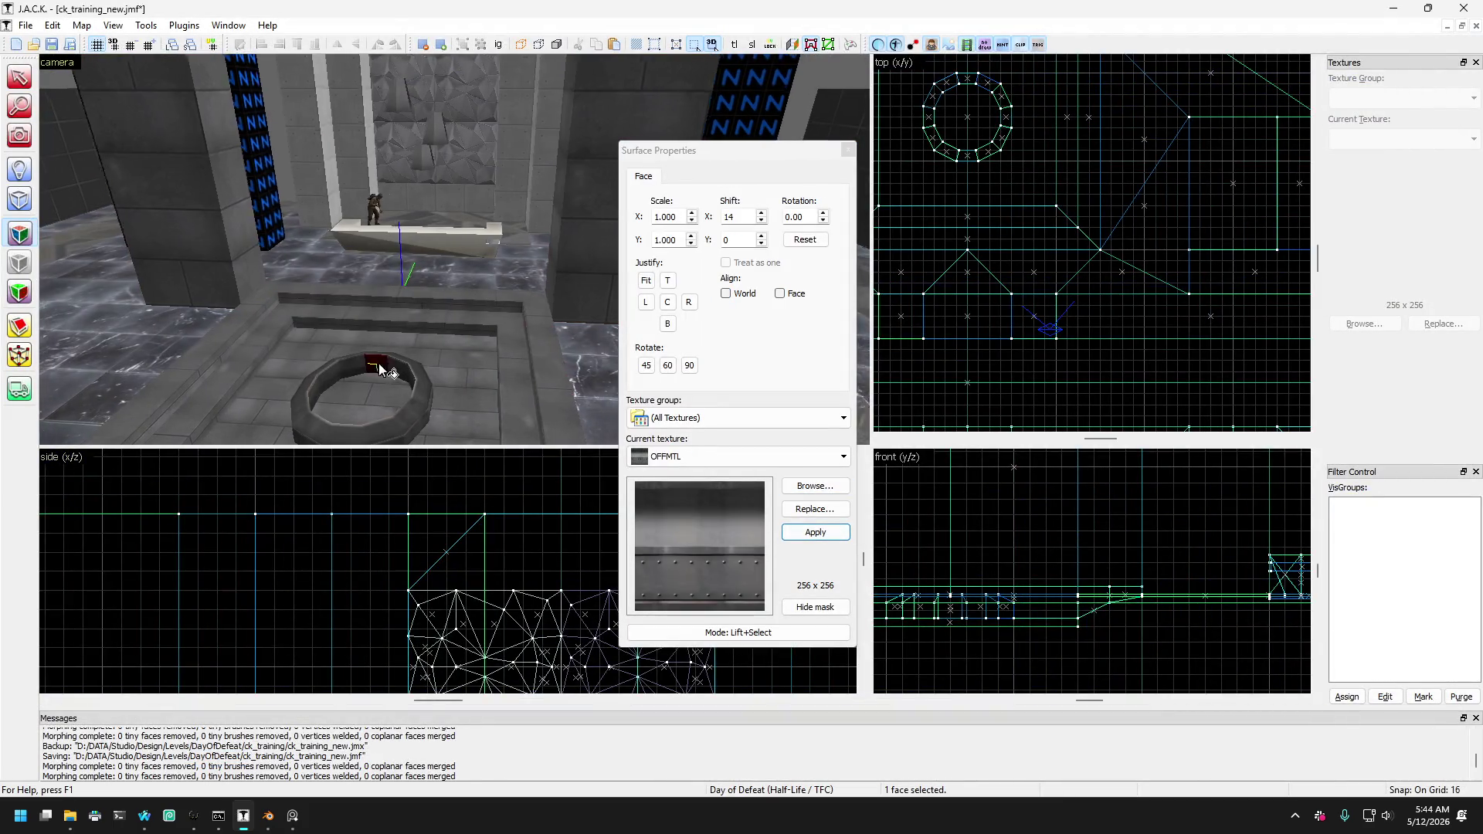
key("Right")
key("Right")
key("Right")
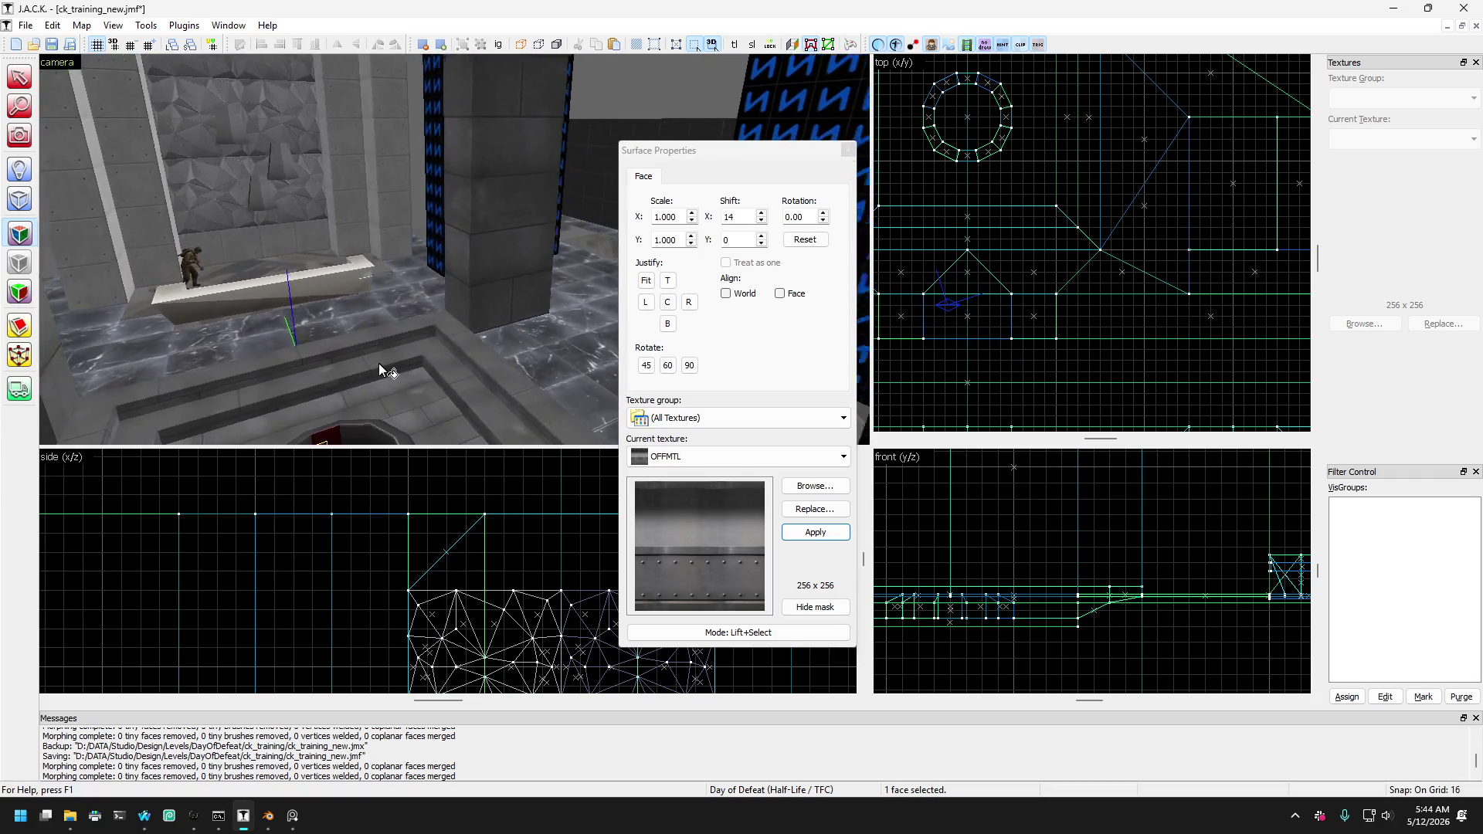
key("Down")
key("Down")
key("Down")
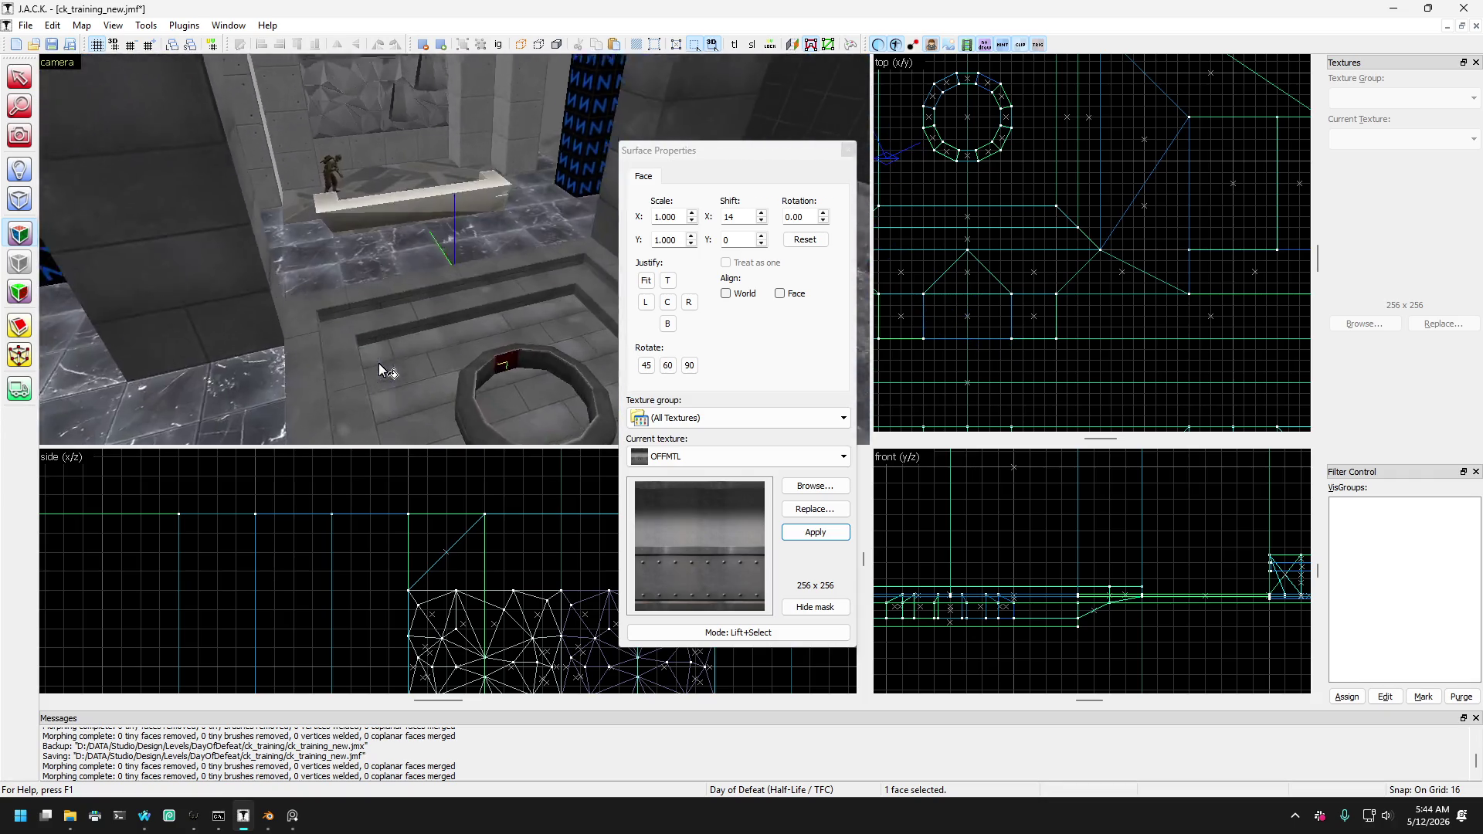
key("Up")
key("Up")
key("Up")
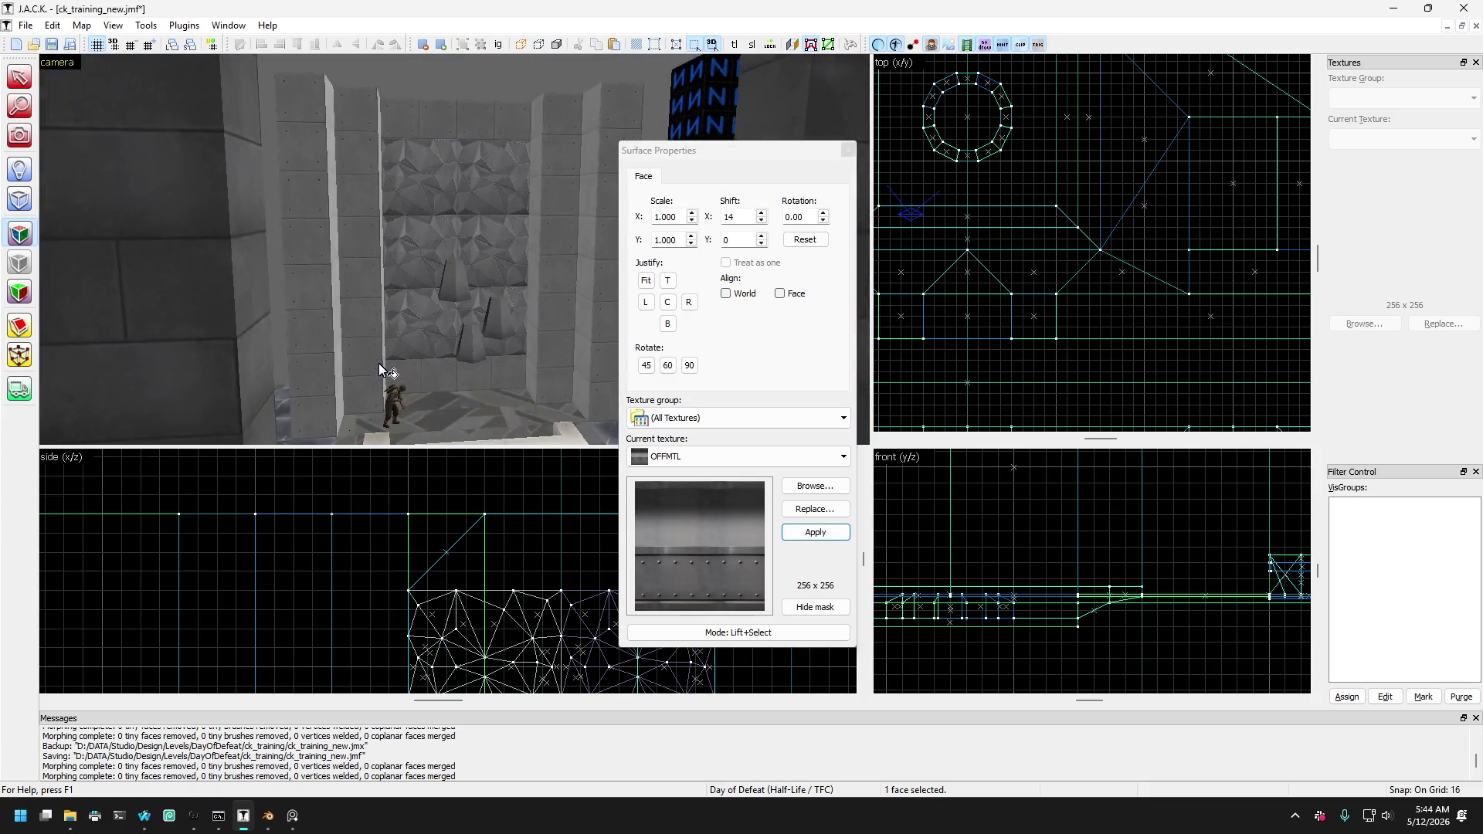
key("Down")
key("Down")
key("Down")
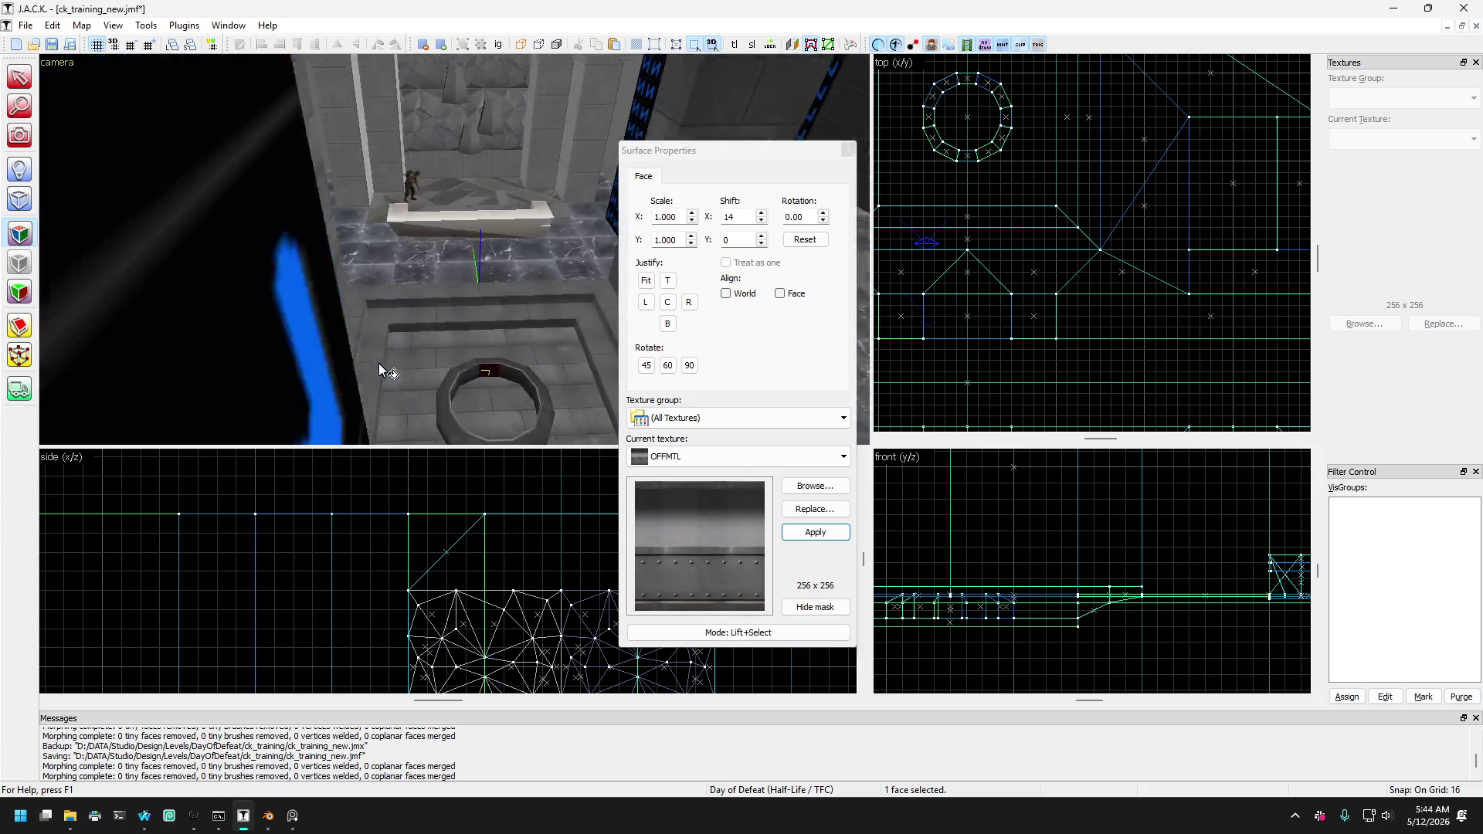
key("Up")
key("Up")
key("Up")
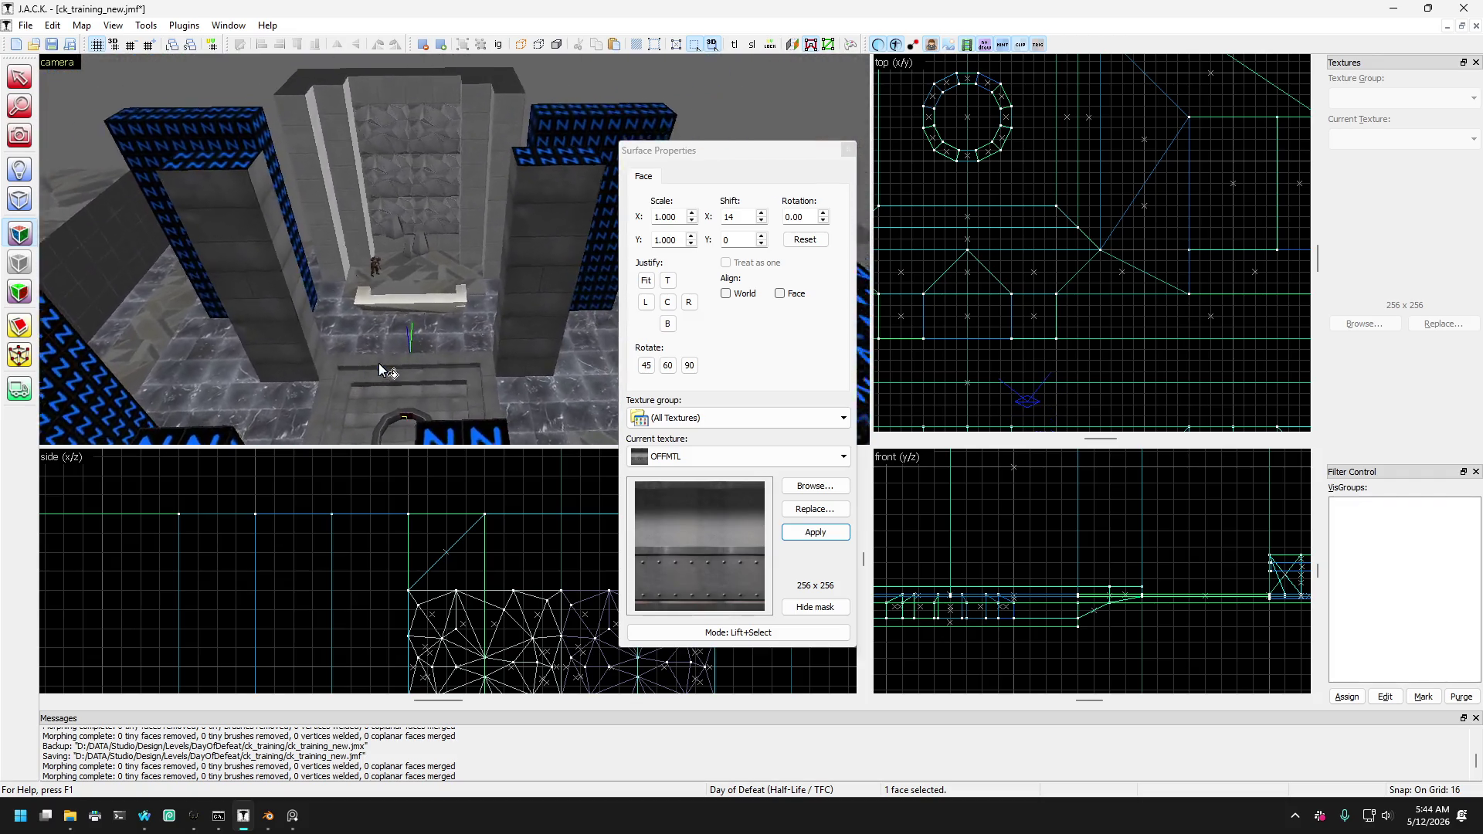
key("Up")
key("Up")
key("Up")
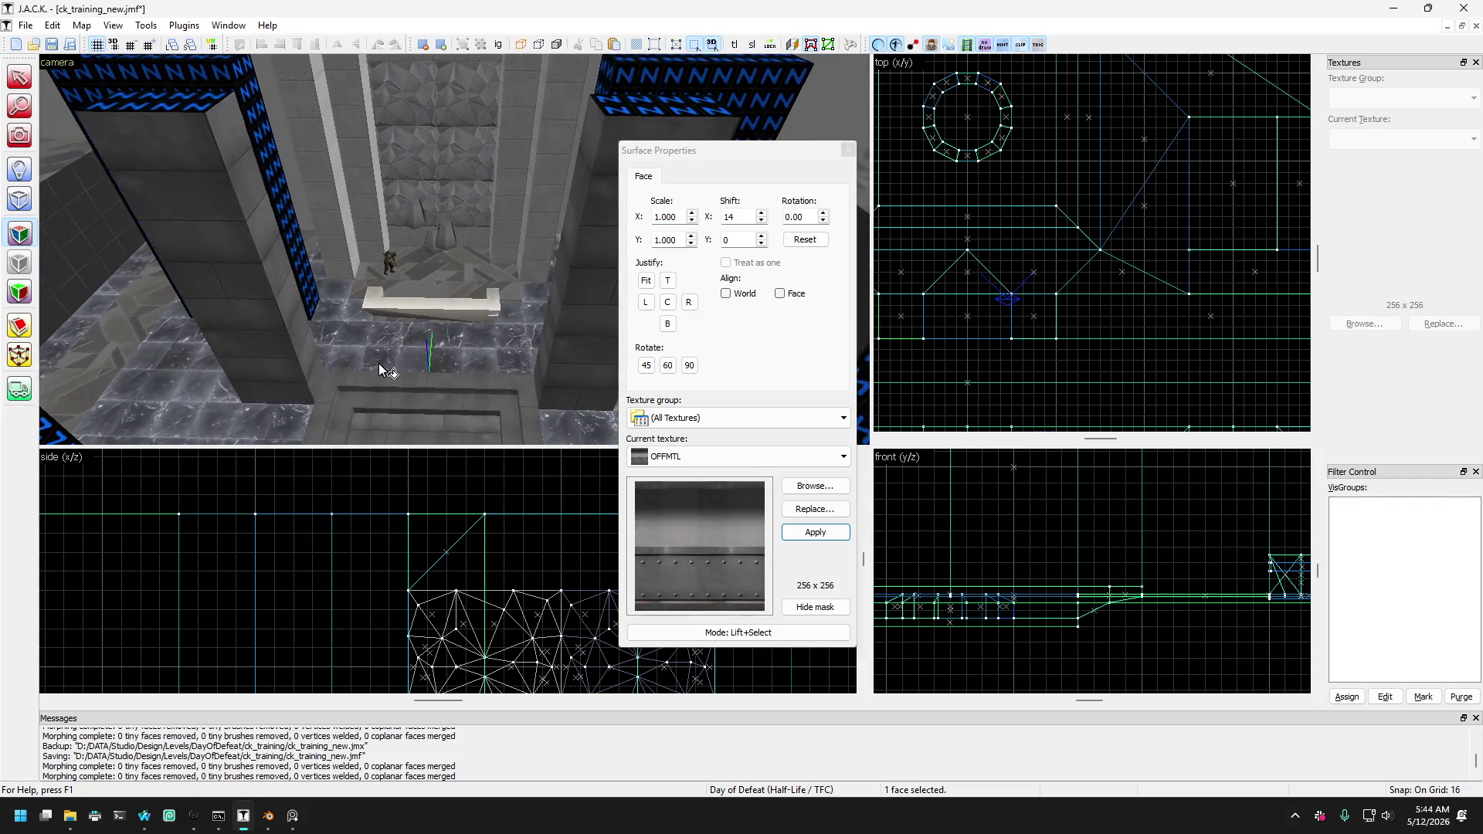
Edit the horizontal and vertical texture scale of the left square pillar face.
left_click(252, 359)
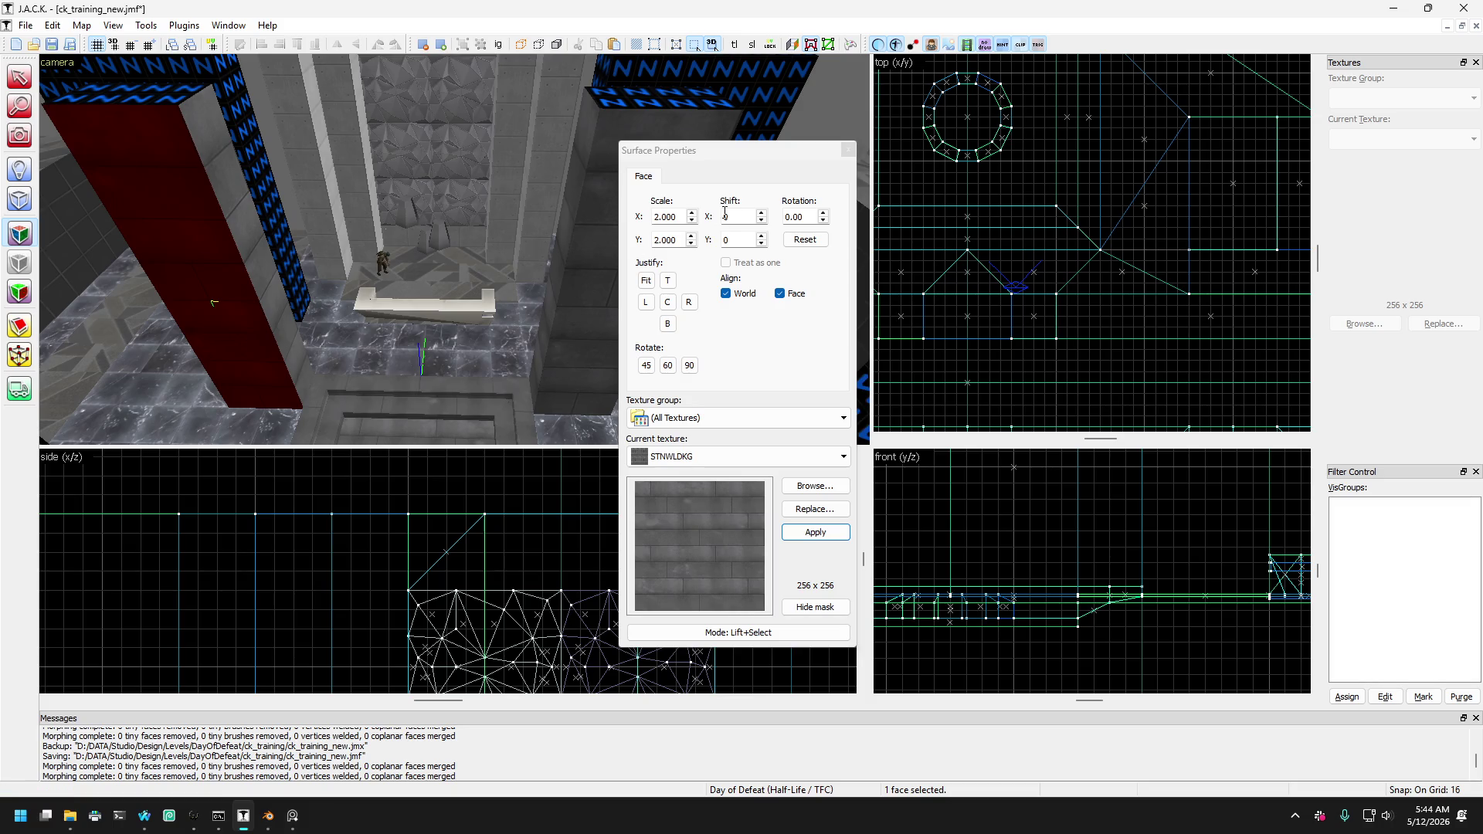
left_click_drag(683, 217, 639, 214)
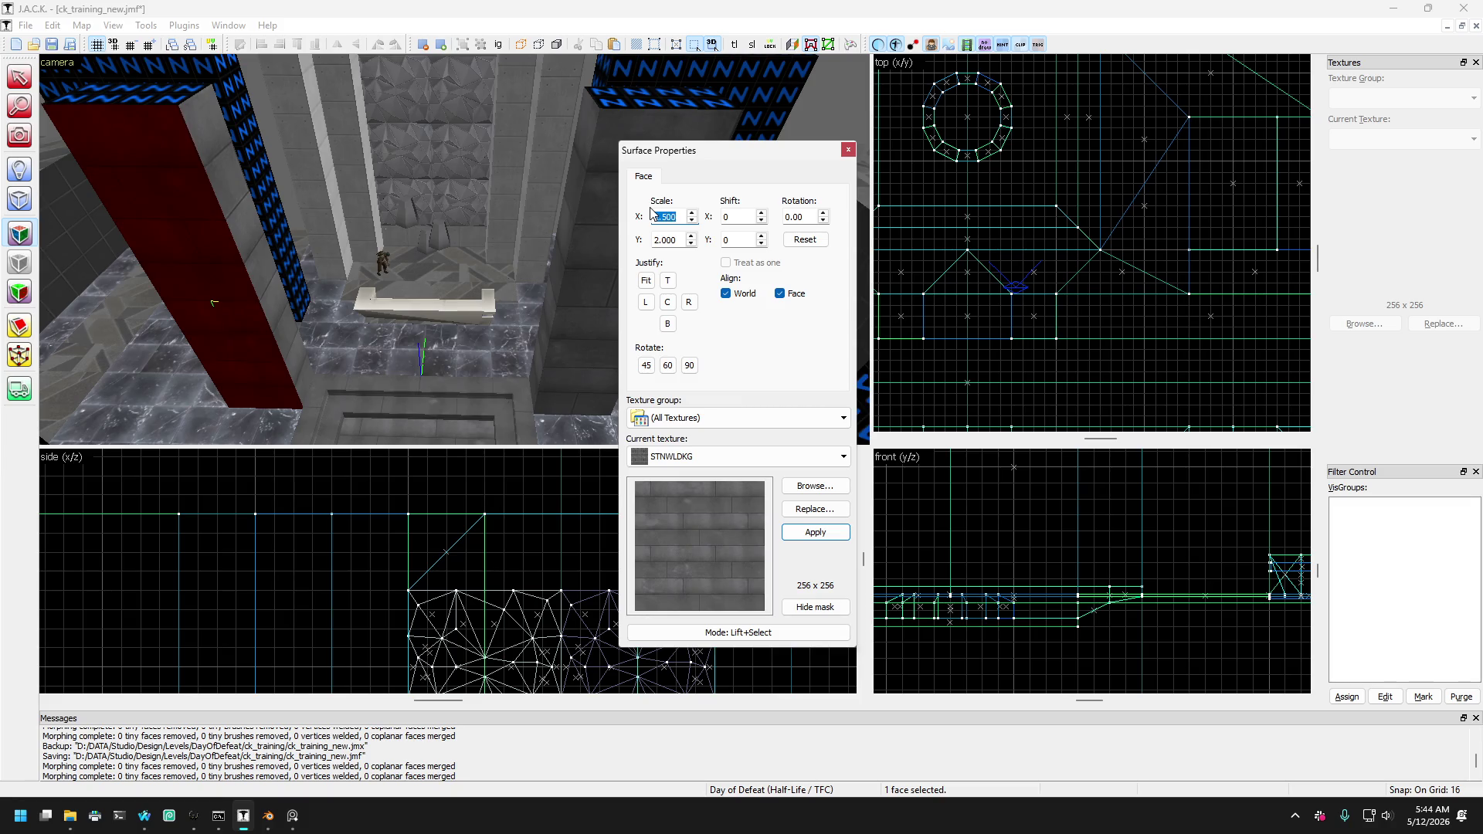
key("Tab")
left_click(737, 294)
Set both pillar faces' texture scale to 1 in X and Y, then pick the right pillar face.
mouse_move(224, 405)
left_mouse_down()
mouse_move(260, 418)
mouse_move(276, 358)
mouse_move(266, 326)
mouse_move(285, 340)
mouse_move(558, 336)
mouse_move(549, 346)
left_mouse_up()
mouse_move(555, 419)
left_mouse_down()
mouse_move(517, 386)
mouse_move(298, 354)
mouse_move(554, 344)
left_mouse_up()
left_click(554, 344, "ctrl")
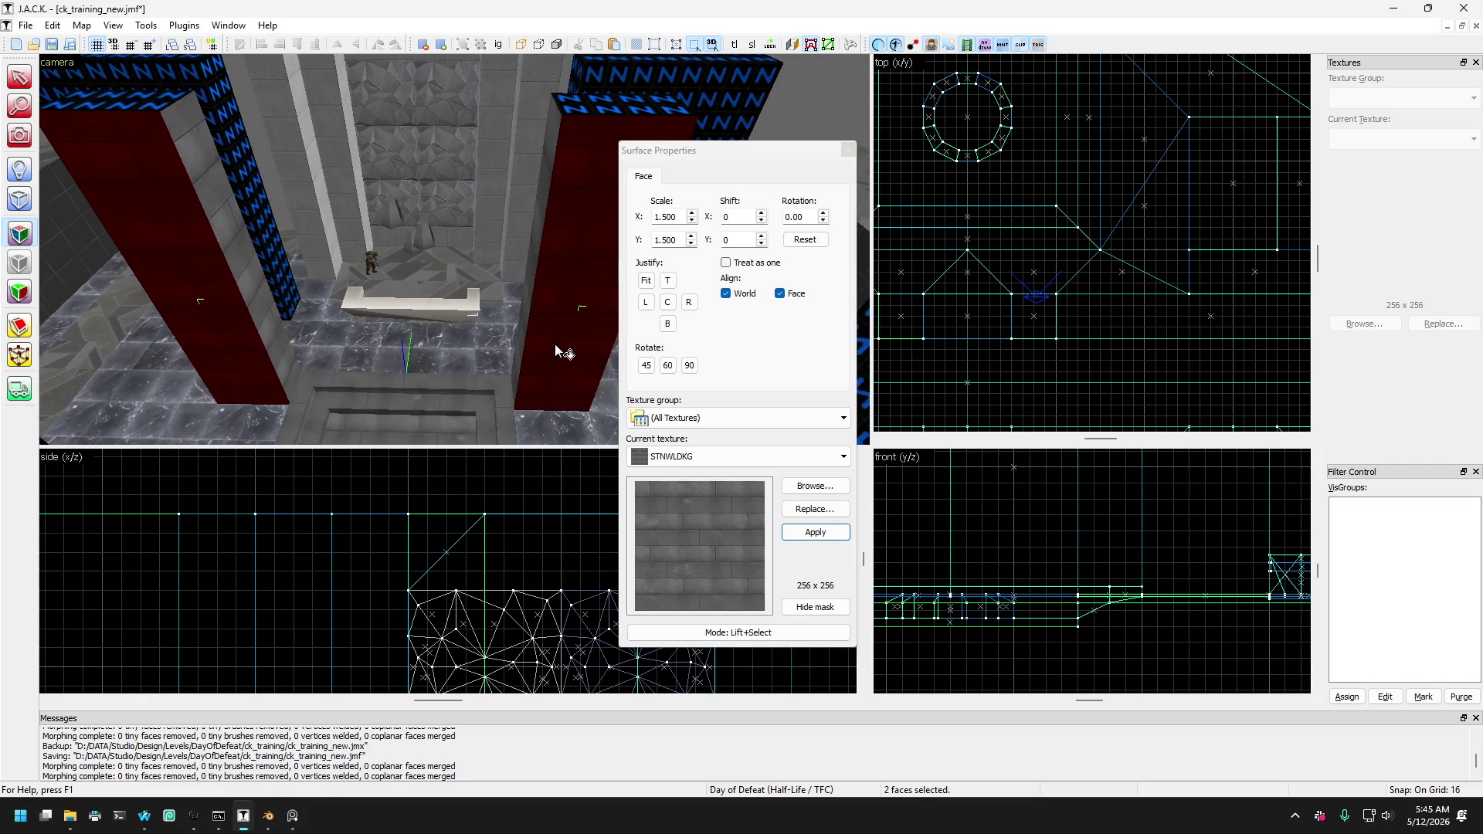
double_click(676, 219)
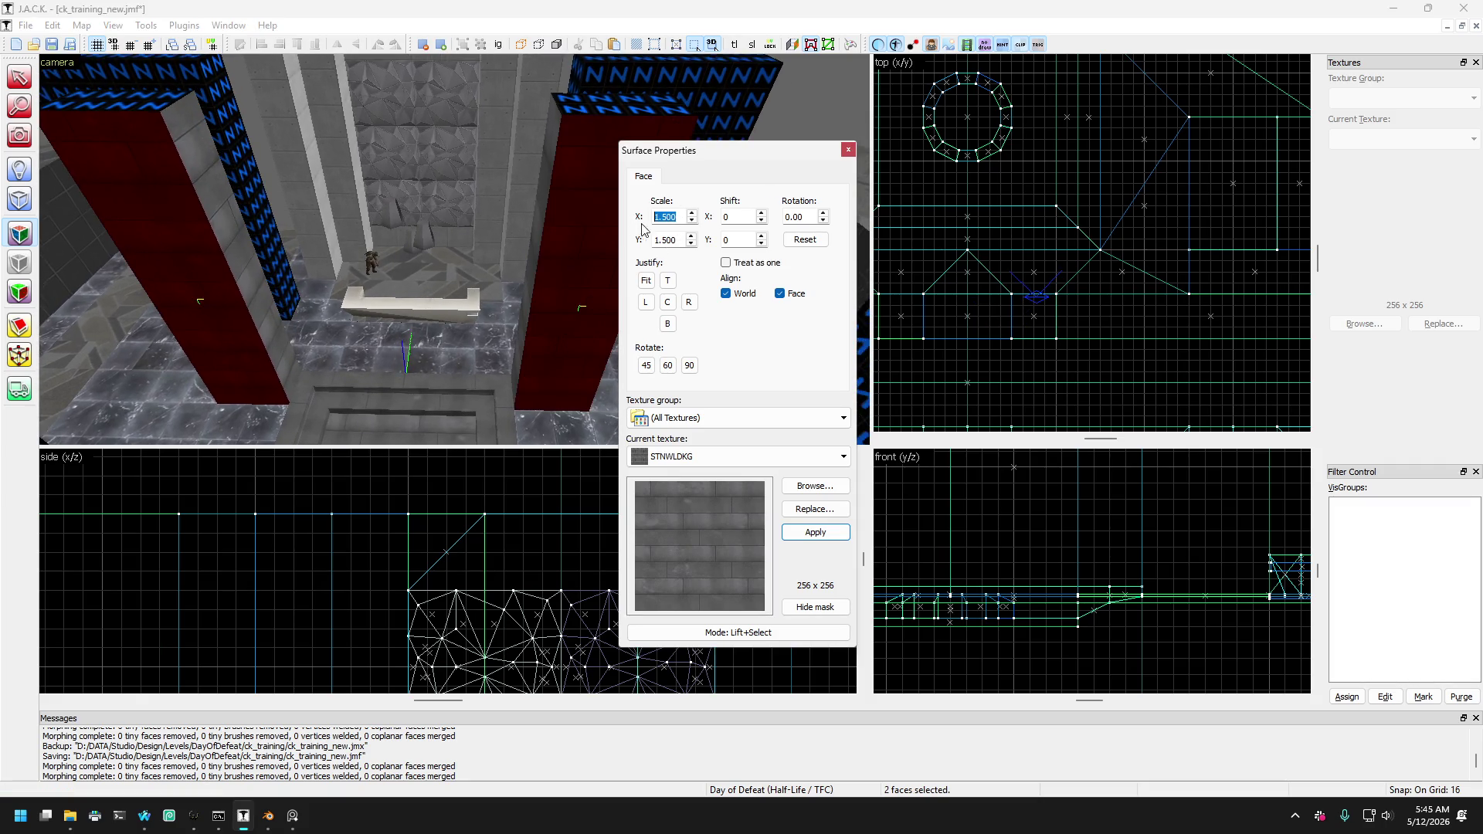
type("1")
key("Tab")
type("1")
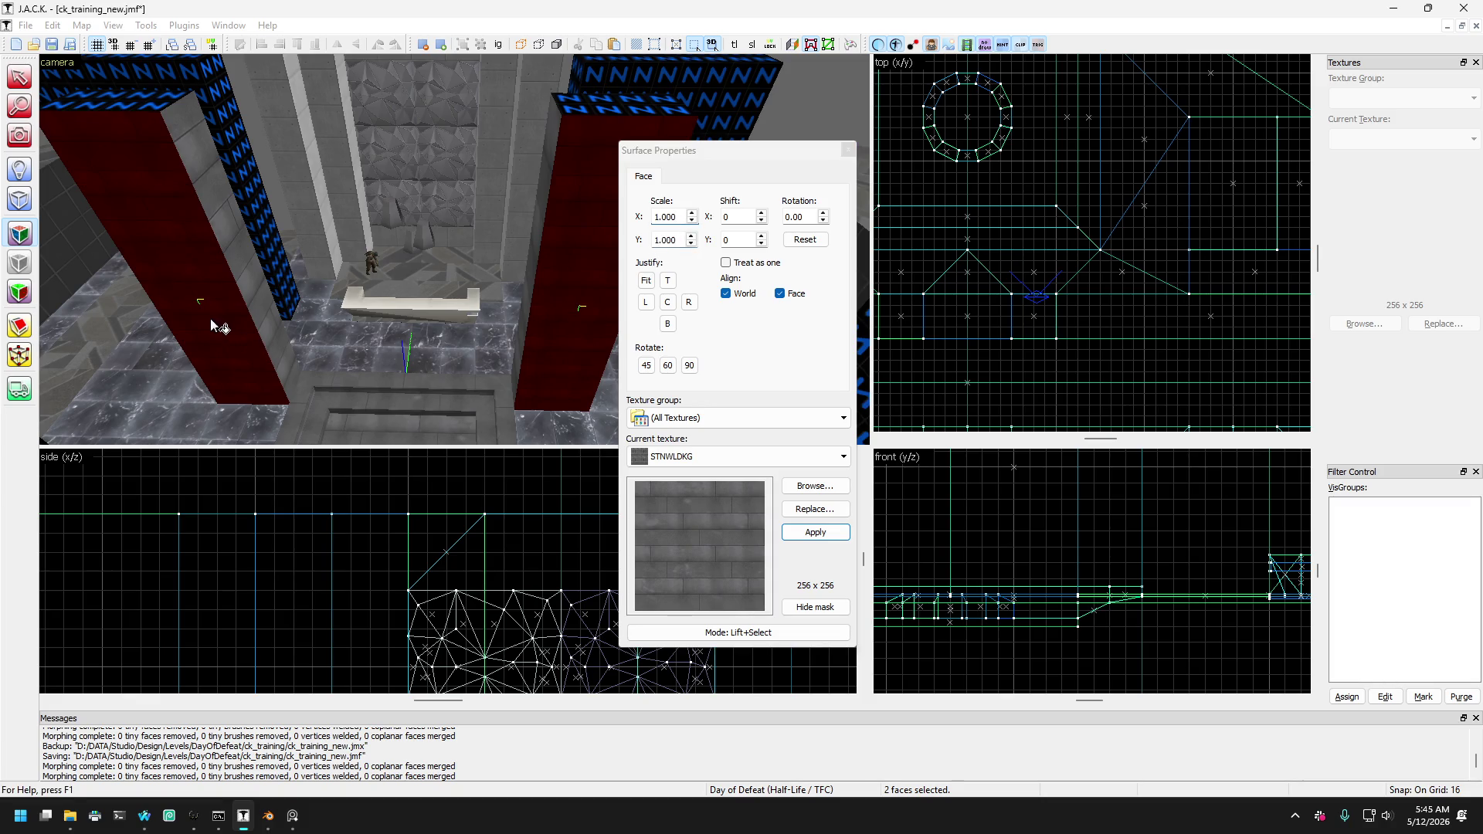
left_click(210, 318)
left_click(266, 369)
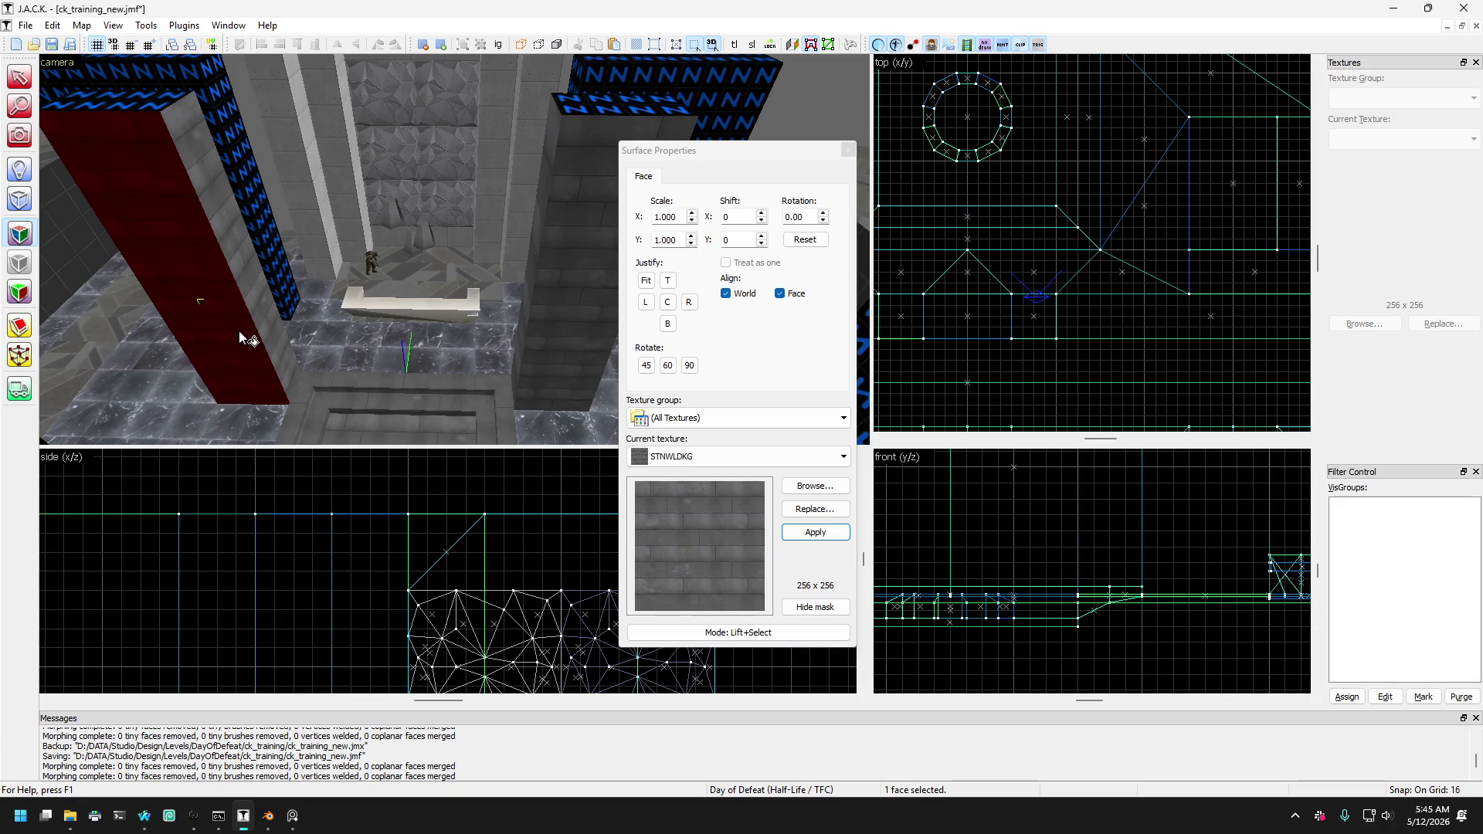
left_click(537, 329)
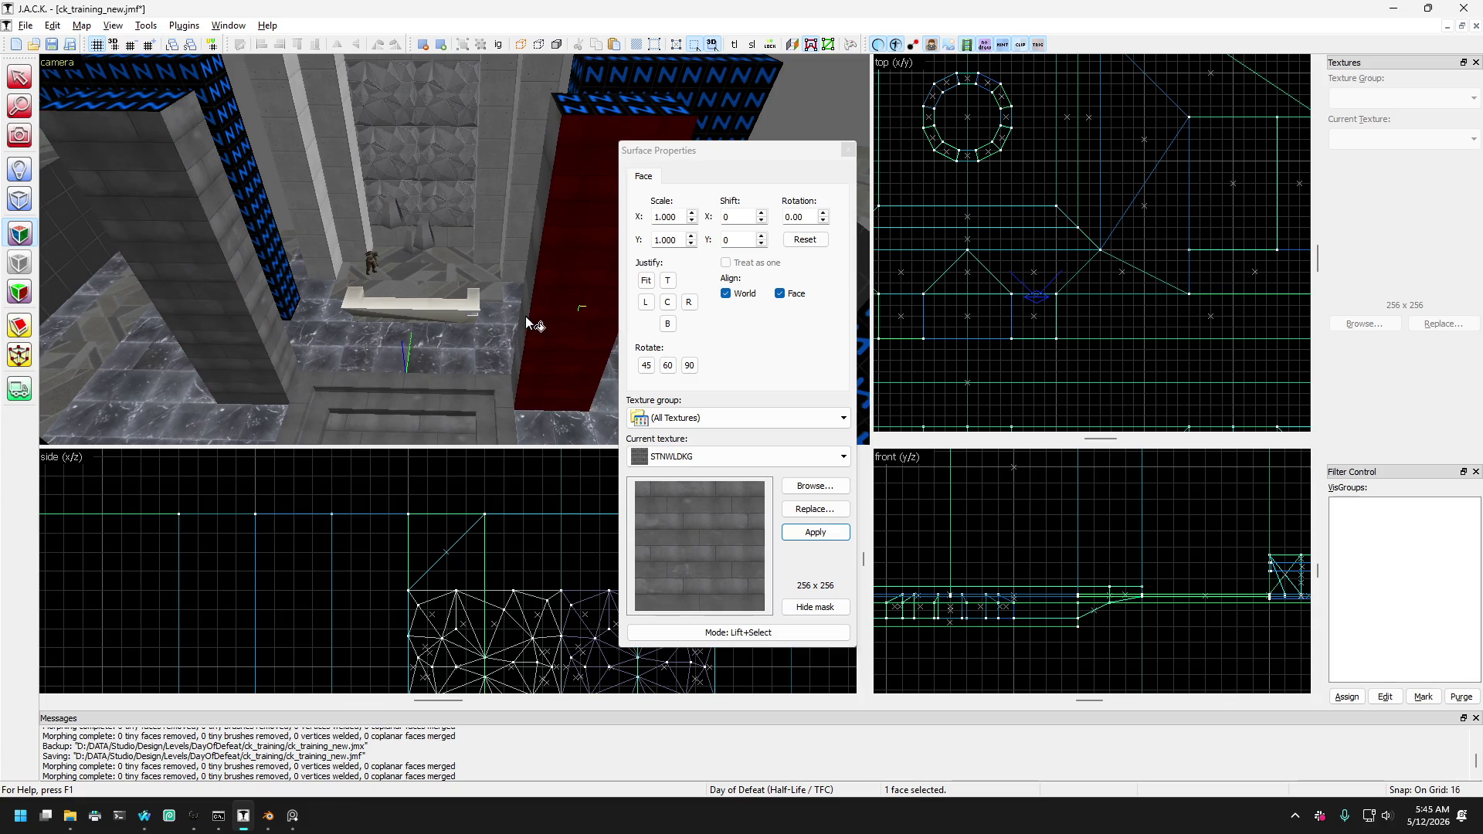
Pick several pillar and wall faces and paint the dark stone texture onto the left wall.
left_click(495, 364)
left_click(408, 363)
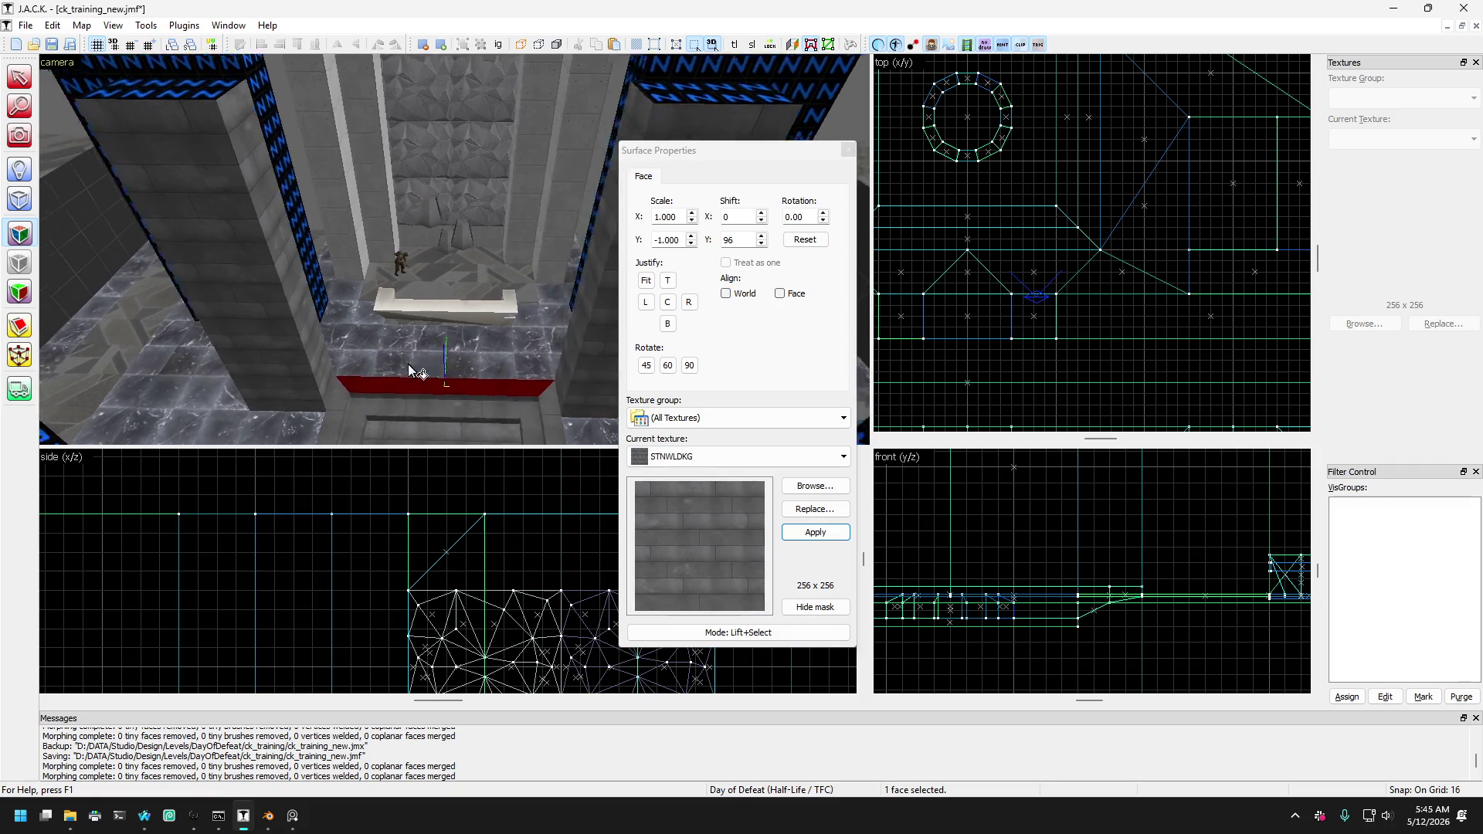
key("Down")
key("Down")
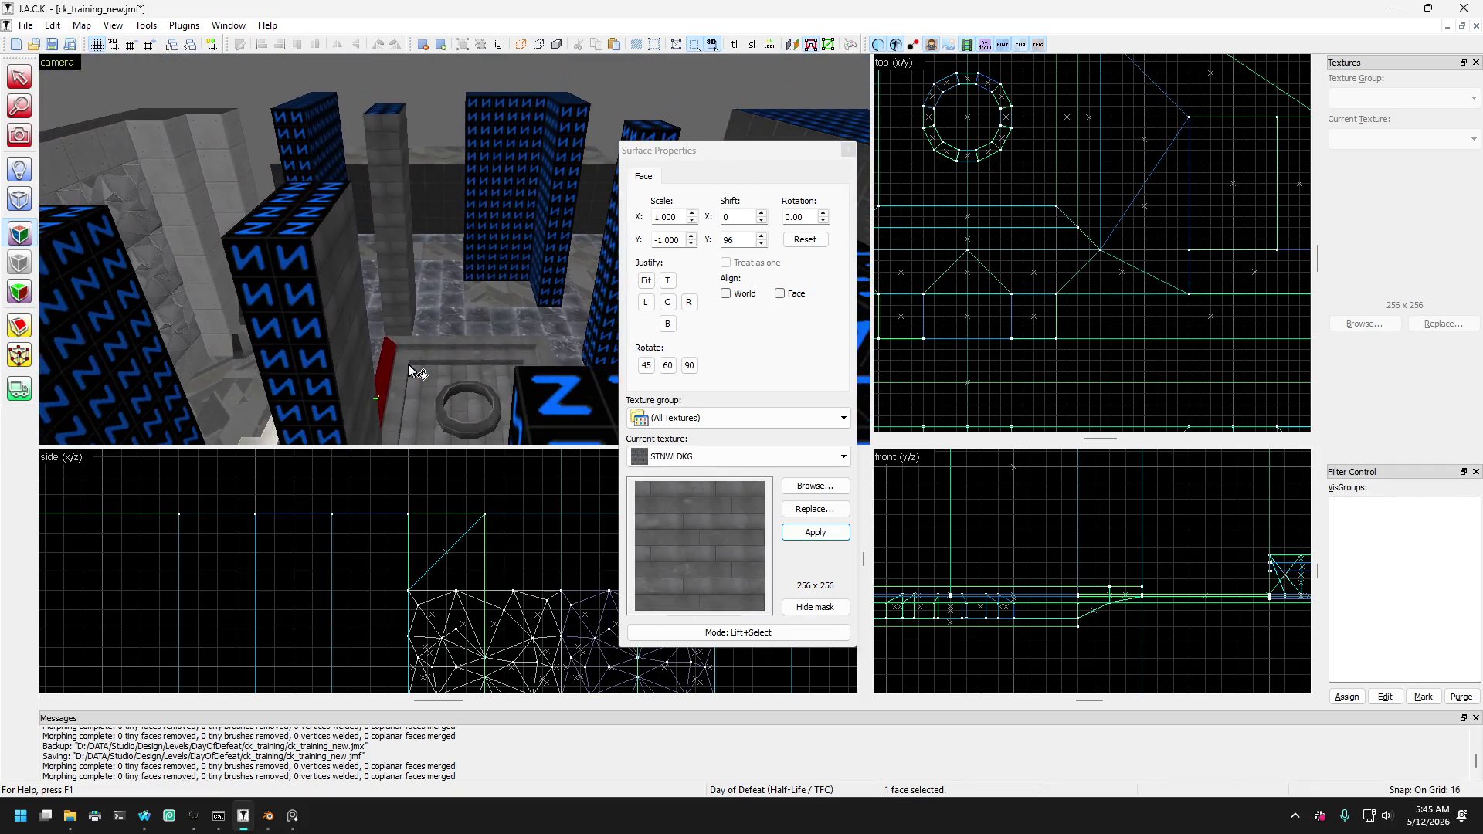
left_click(299, 366)
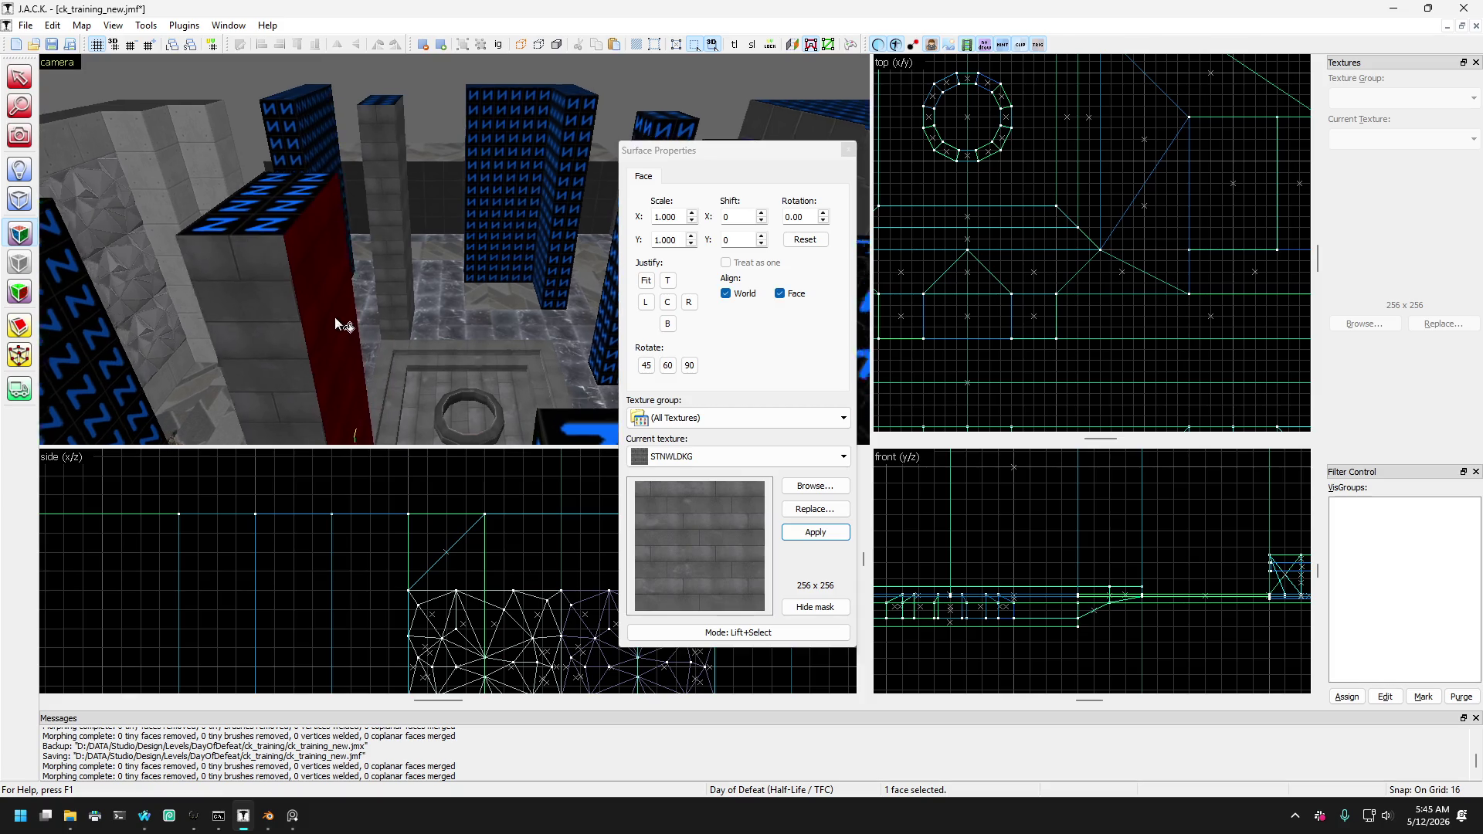
key("Up")
key("Up")
key("Up")
key("Up")
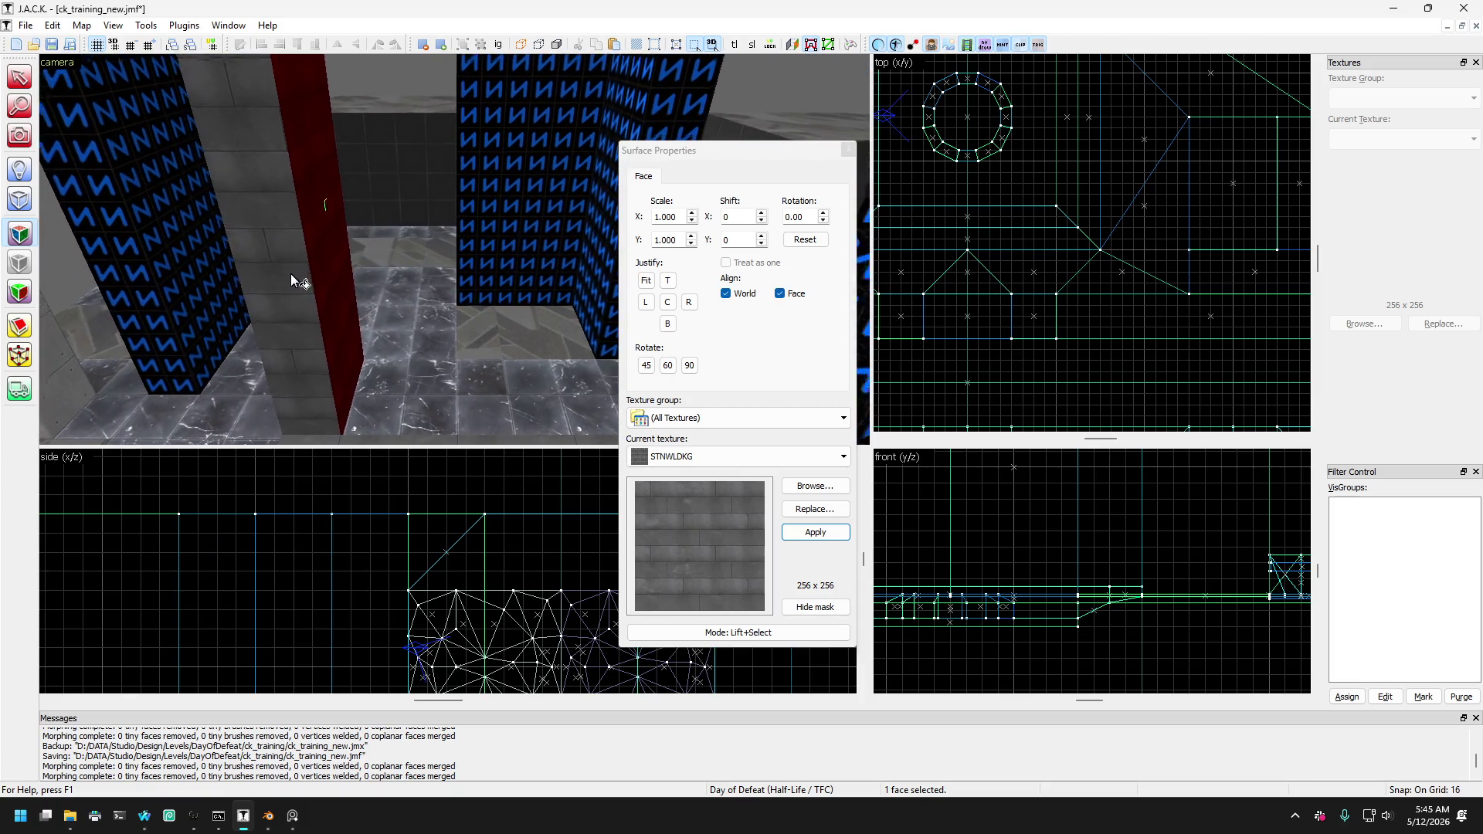
left_click(518, 291)
key("Up")
key("Up")
key("Up")
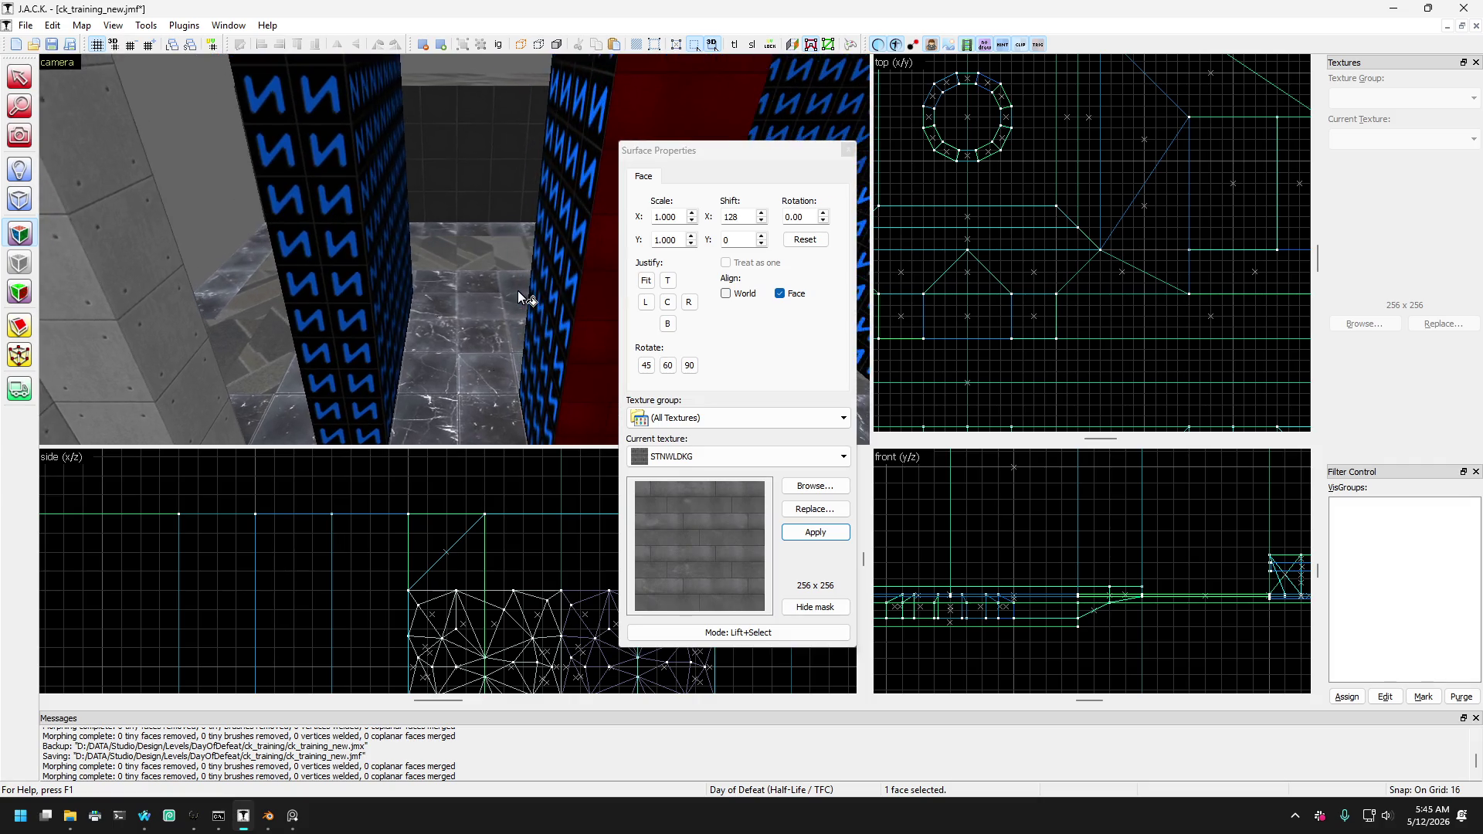
key("w")
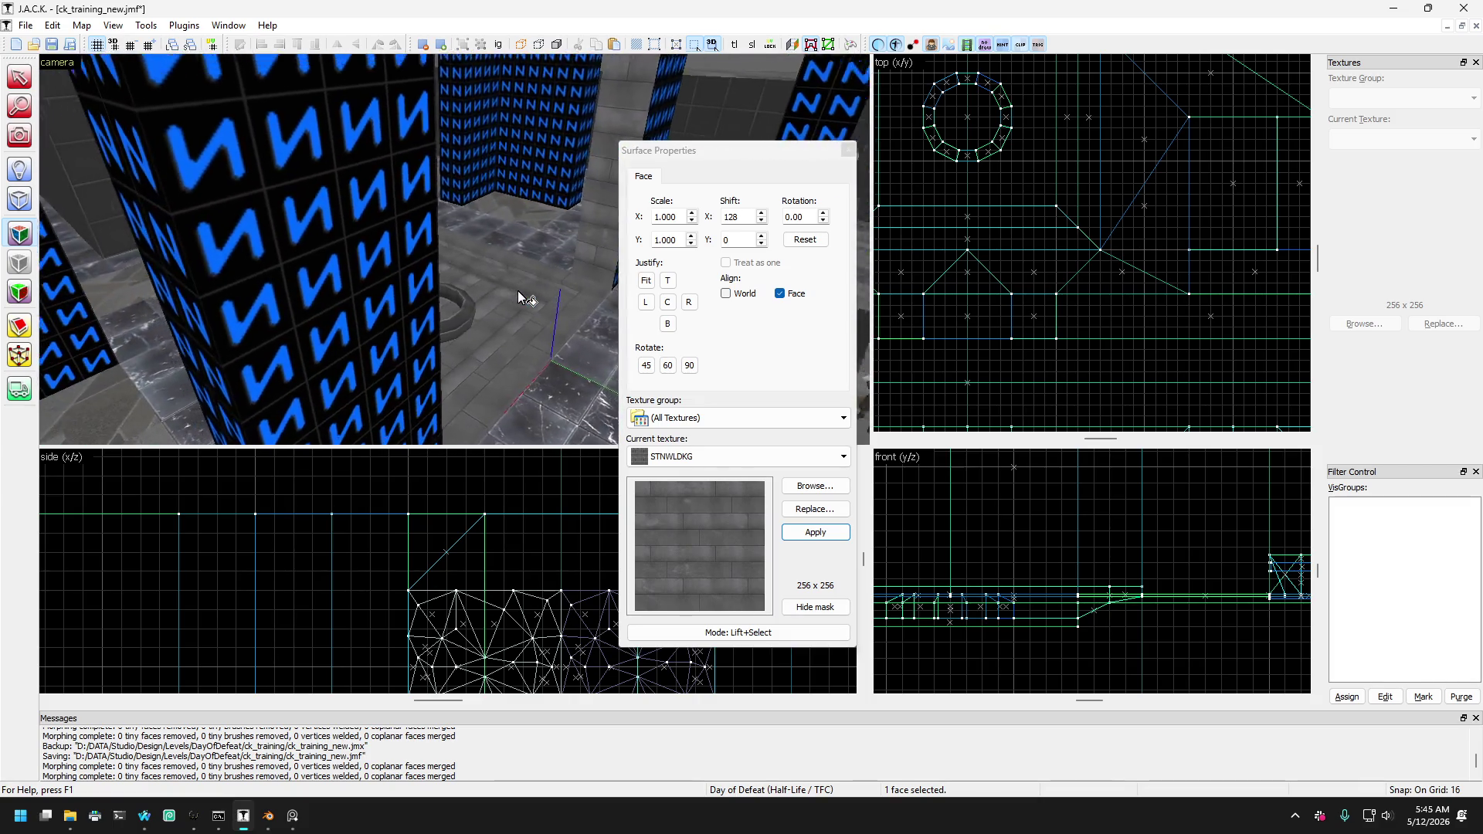
key("Left")
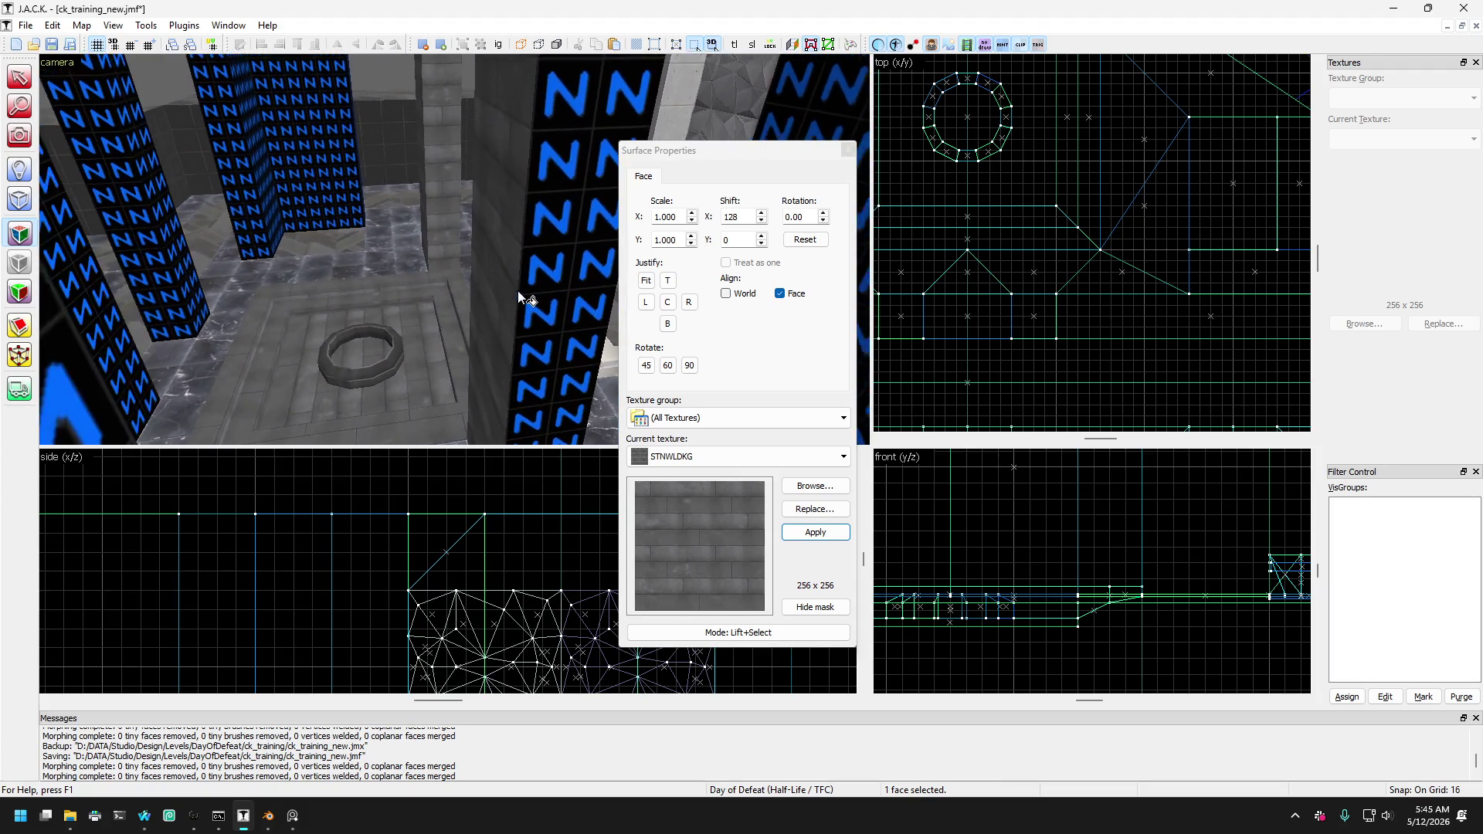
left_click(315, 289)
right_click(179, 281)
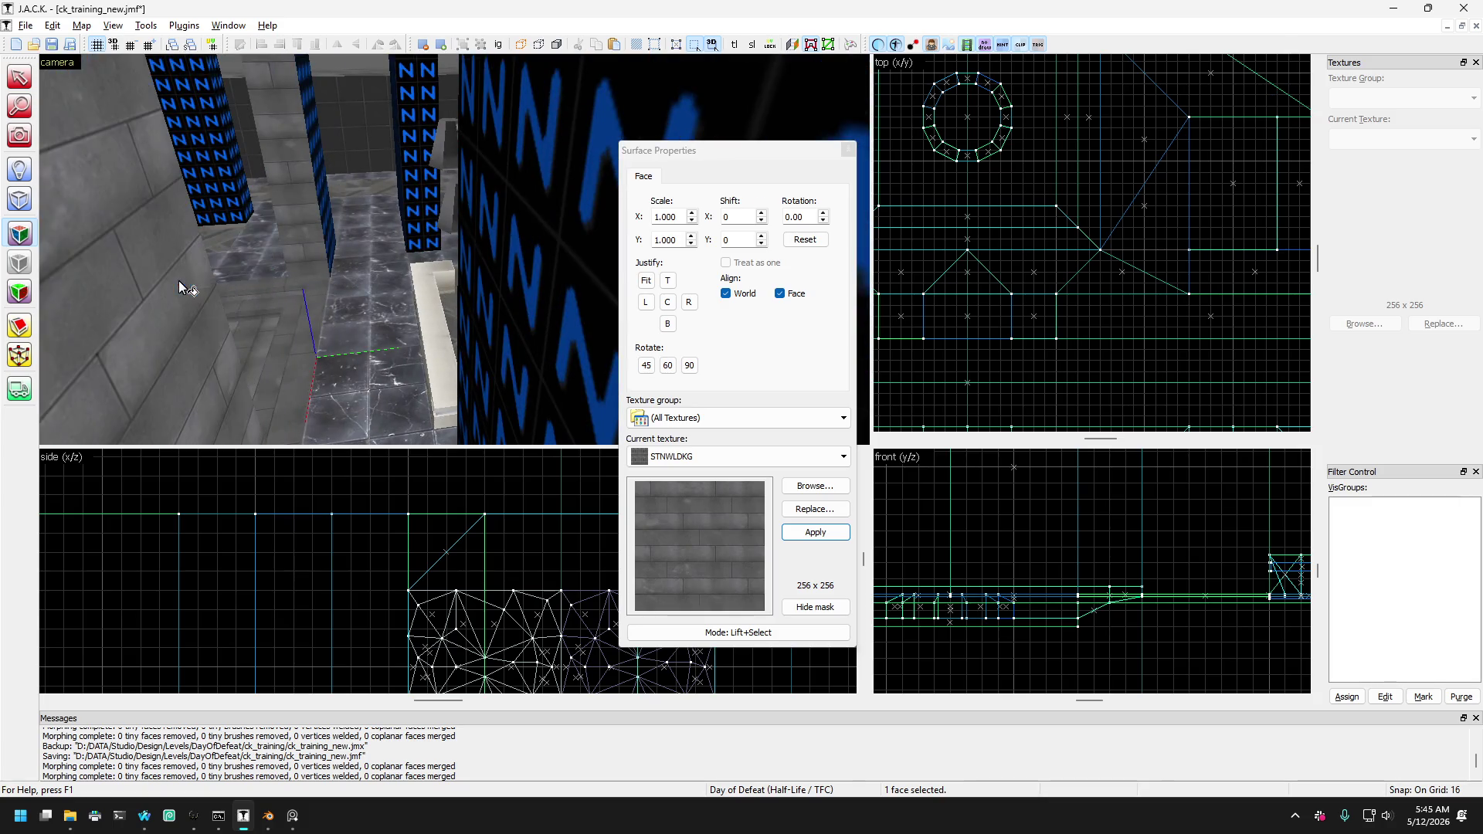
Pick the edge face of an N-textured pillar, then finish face texturing.
key("Left")
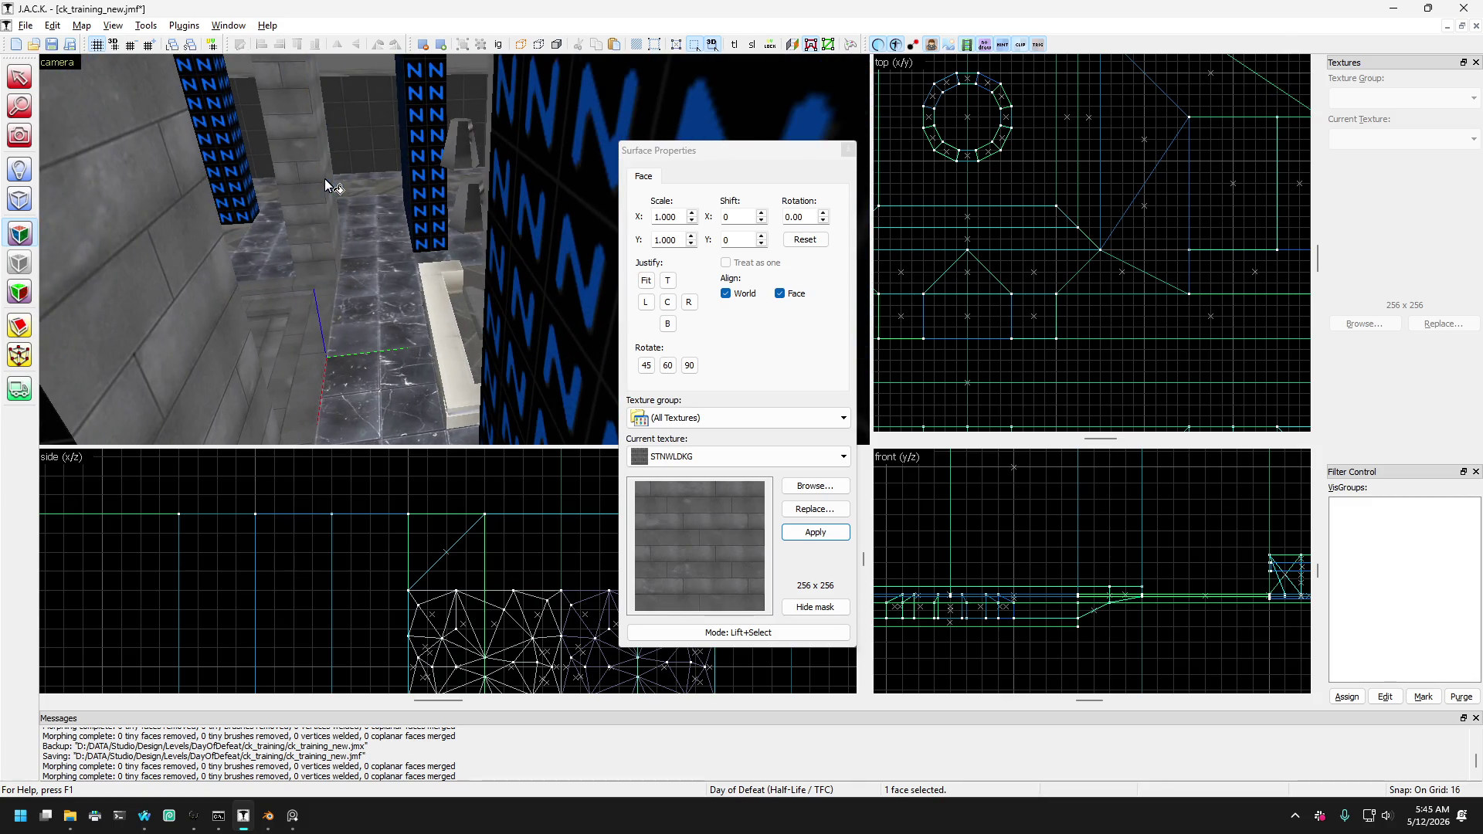
key("Up")
left_click(321, 274)
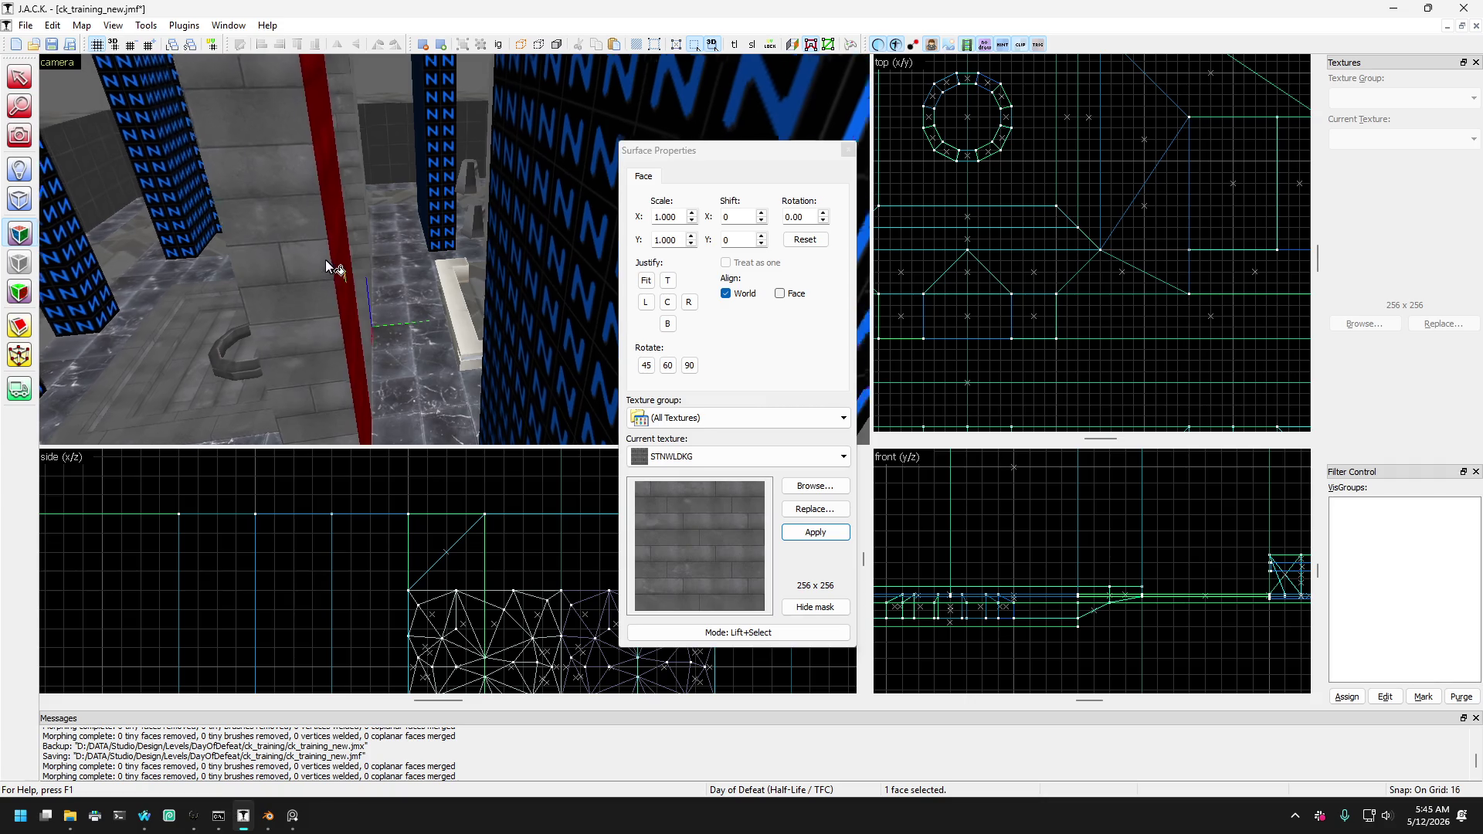
key("Right")
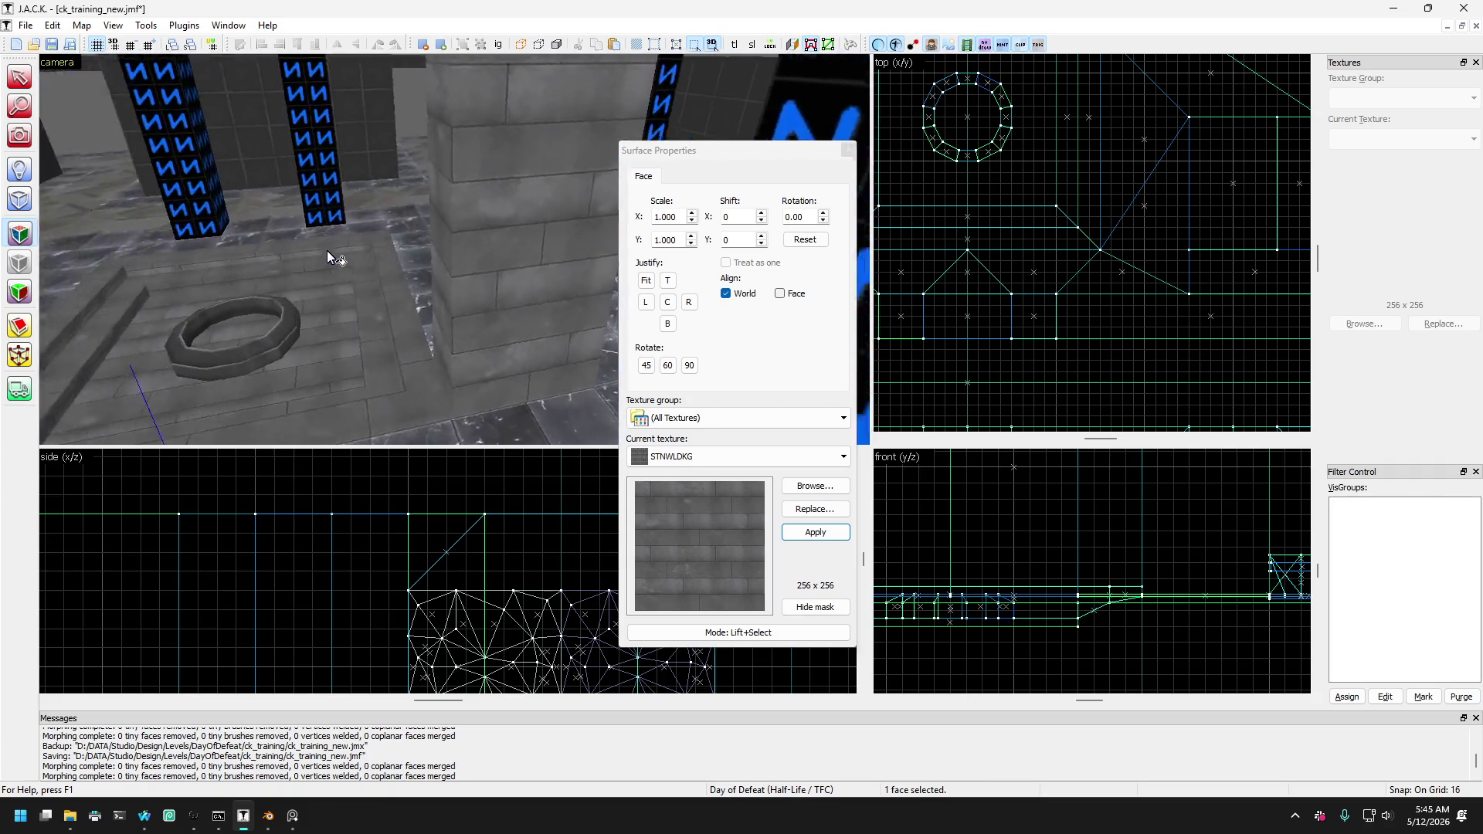
key("Left")
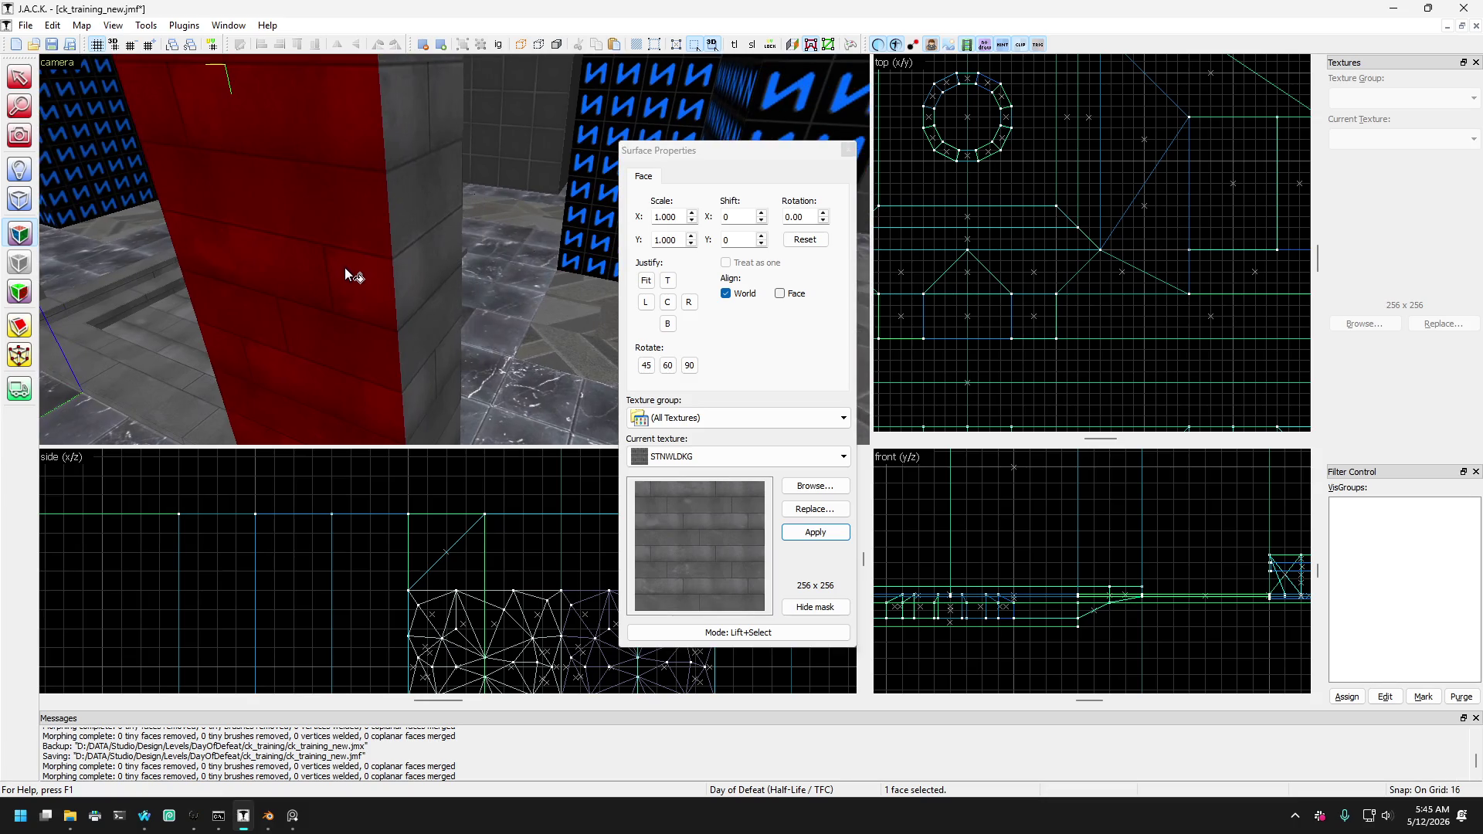
key("Right")
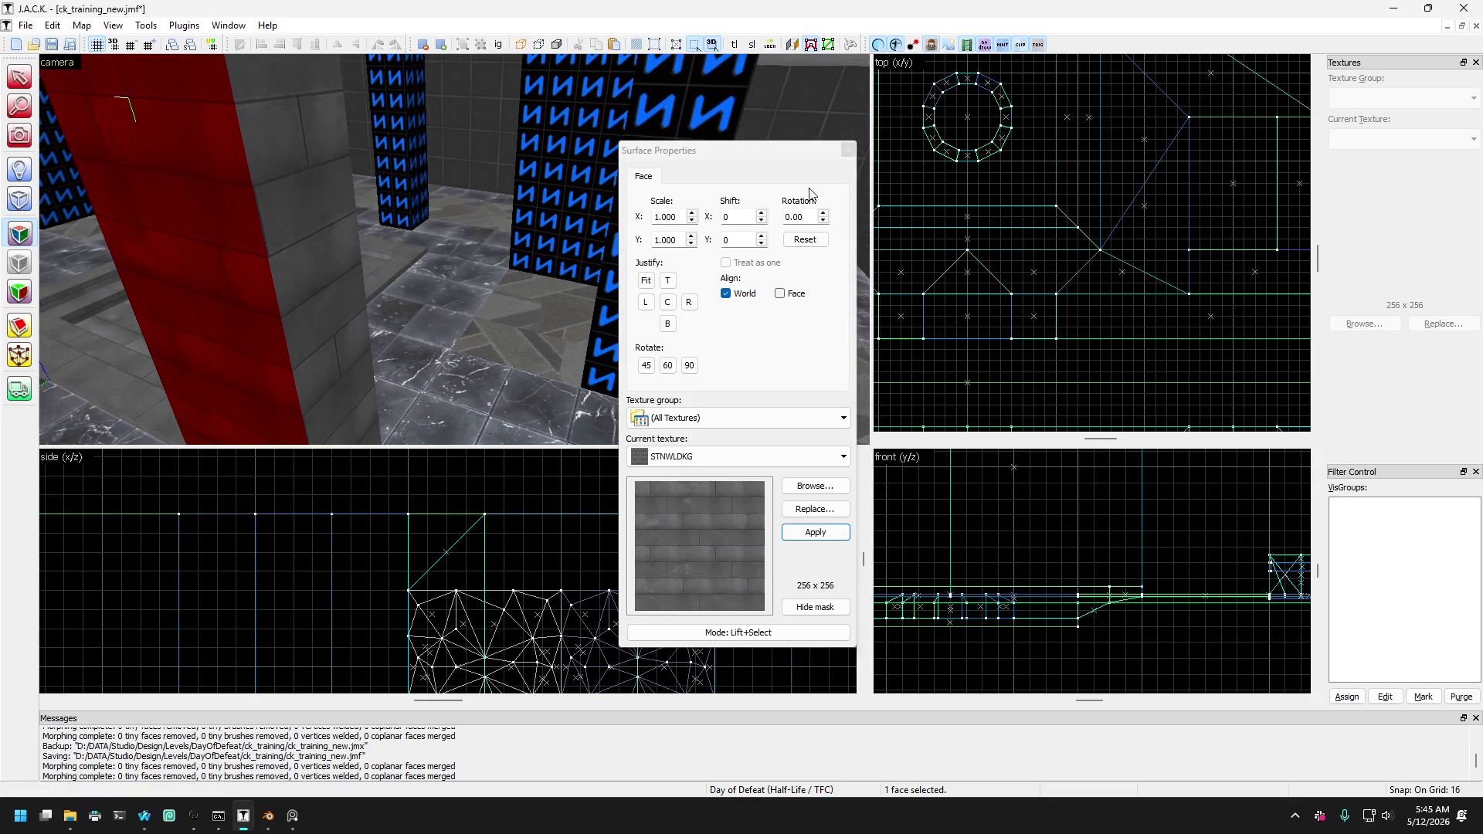
left_click(848, 149)
Fly past the floor ring to the pillars near the platform and enable face texturing.
key("Up")
key("Up")
key("Up")
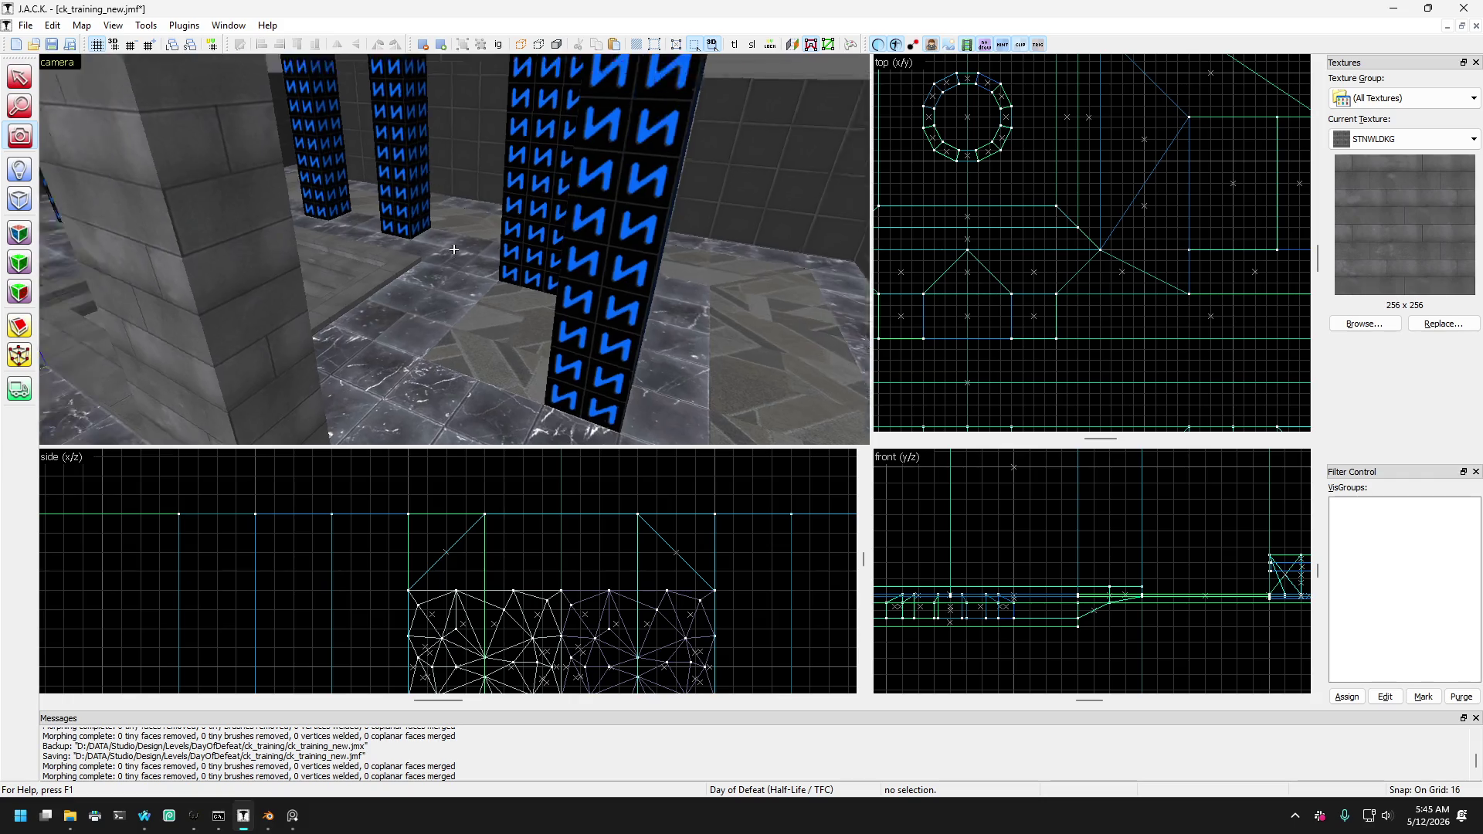
key("Up")
key("Up")
key("Up")
key("Page_Down")
key("Page_Down")
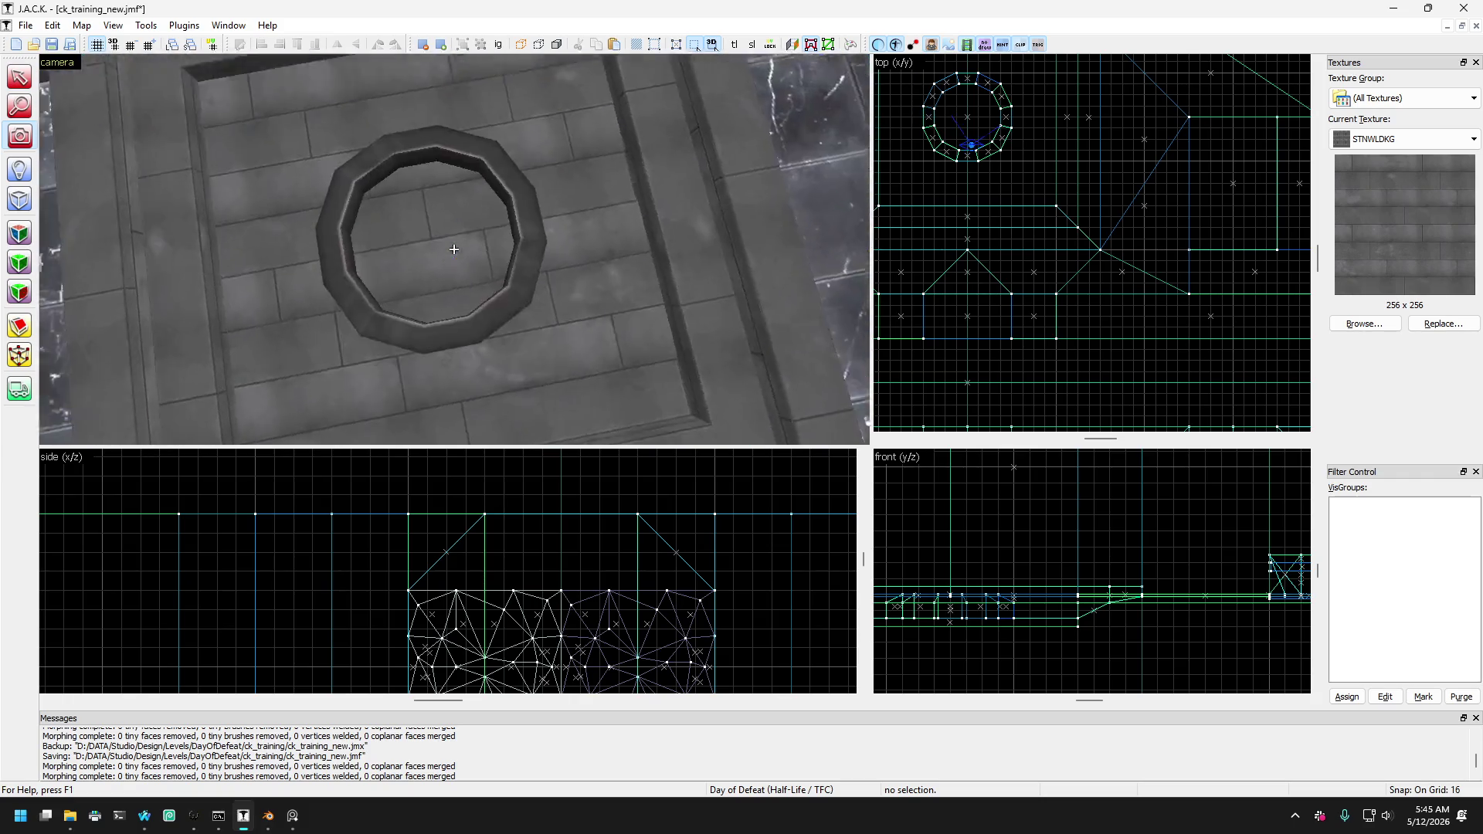
key("Down")
key("Down")
key("Down")
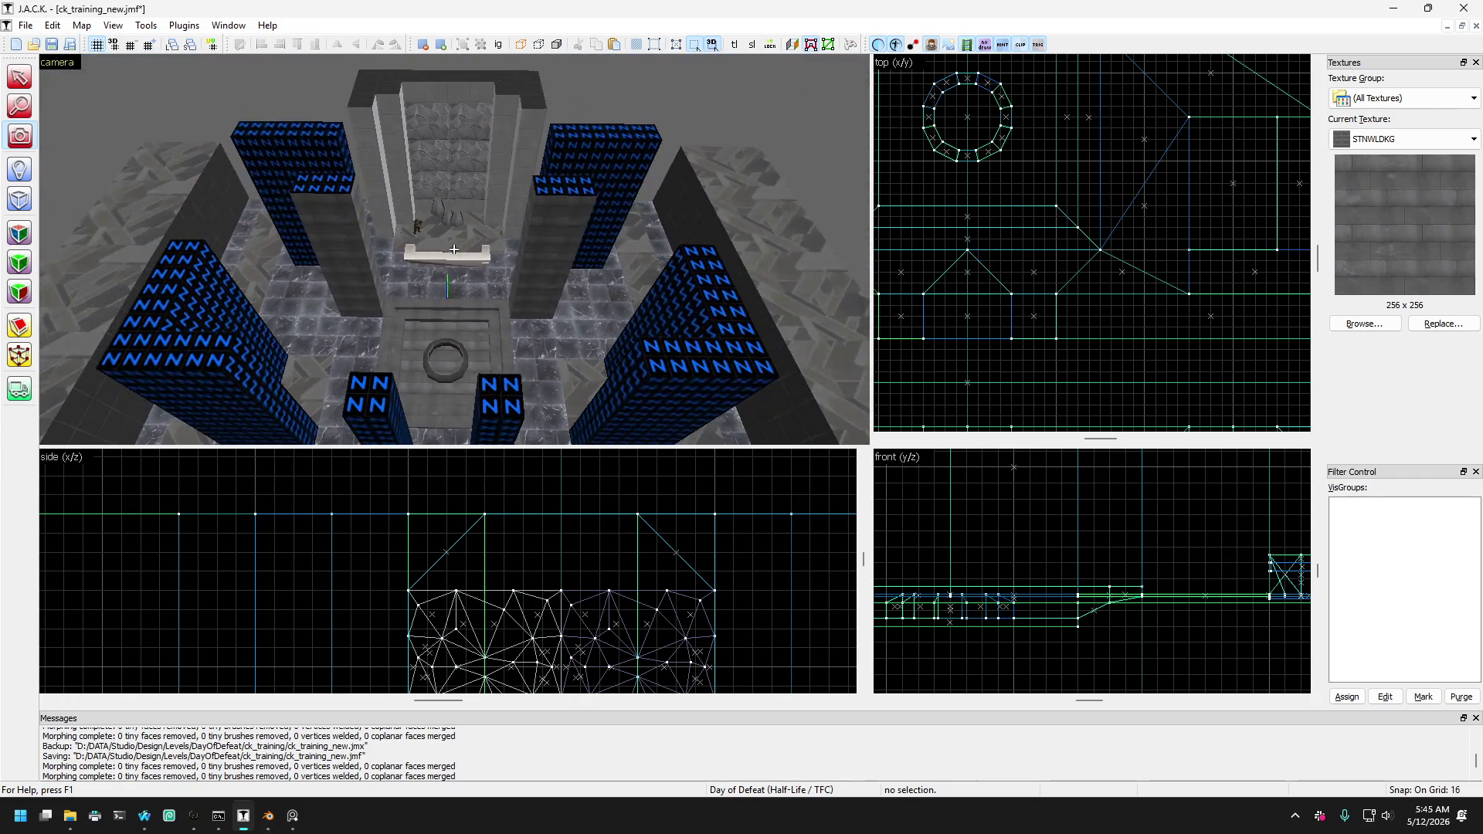
key("Up")
key("Up")
key("Up")
key("Page_Up")
key("Page_Up")
key("Page_Up")
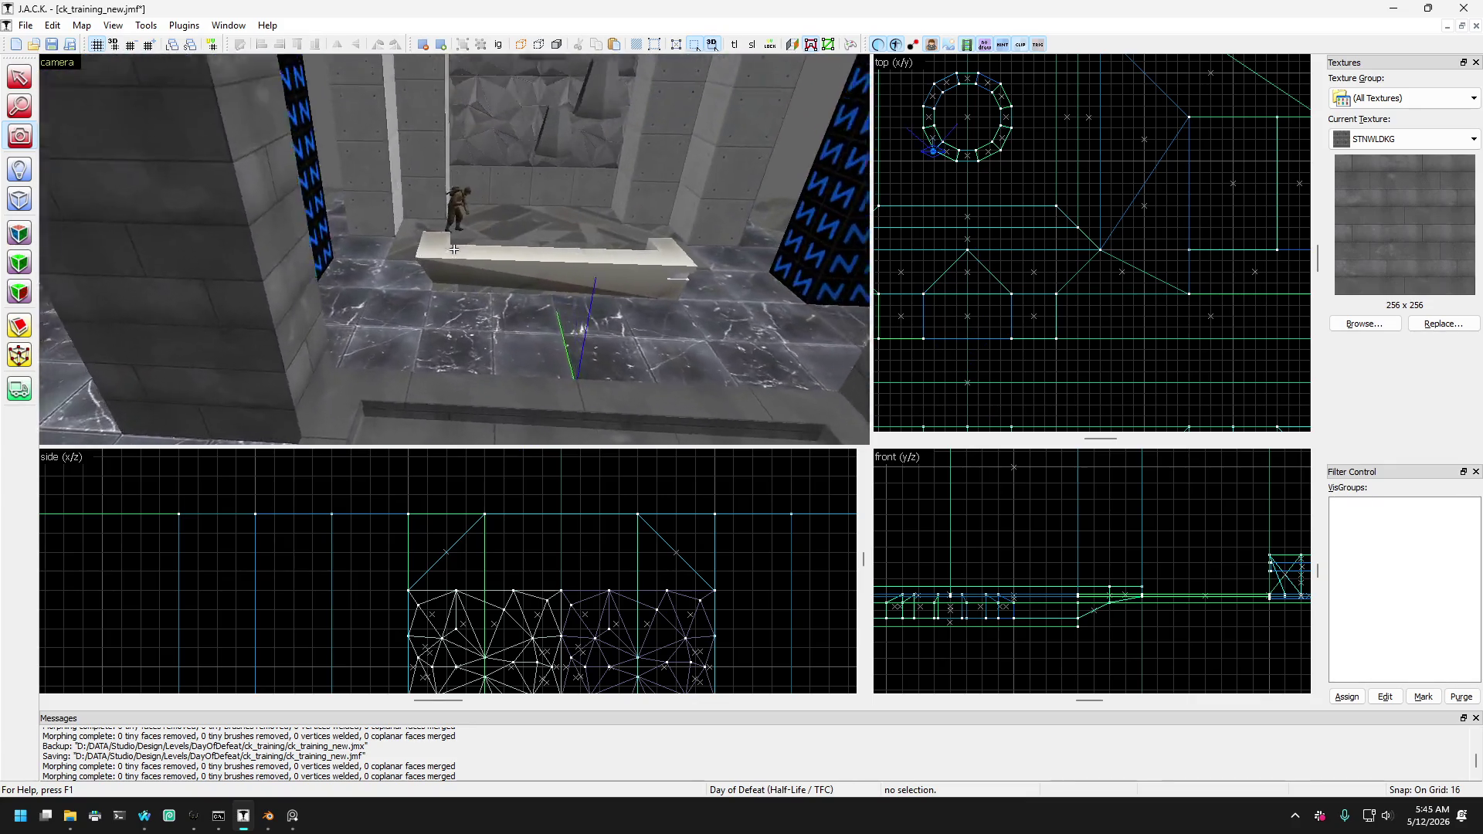
key("Down")
key("Down")
key("Down")
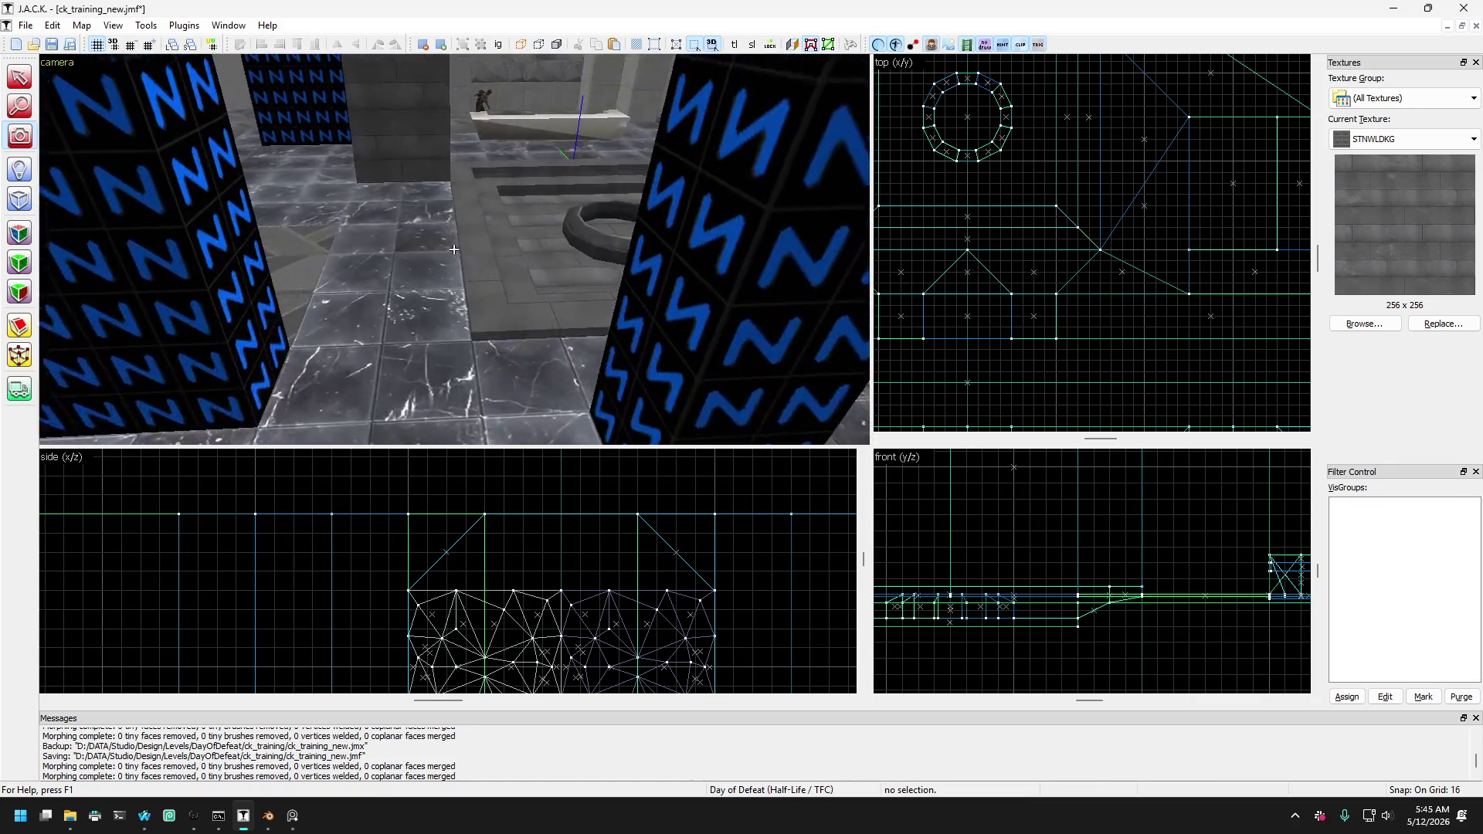
key("Right")
key("Up")
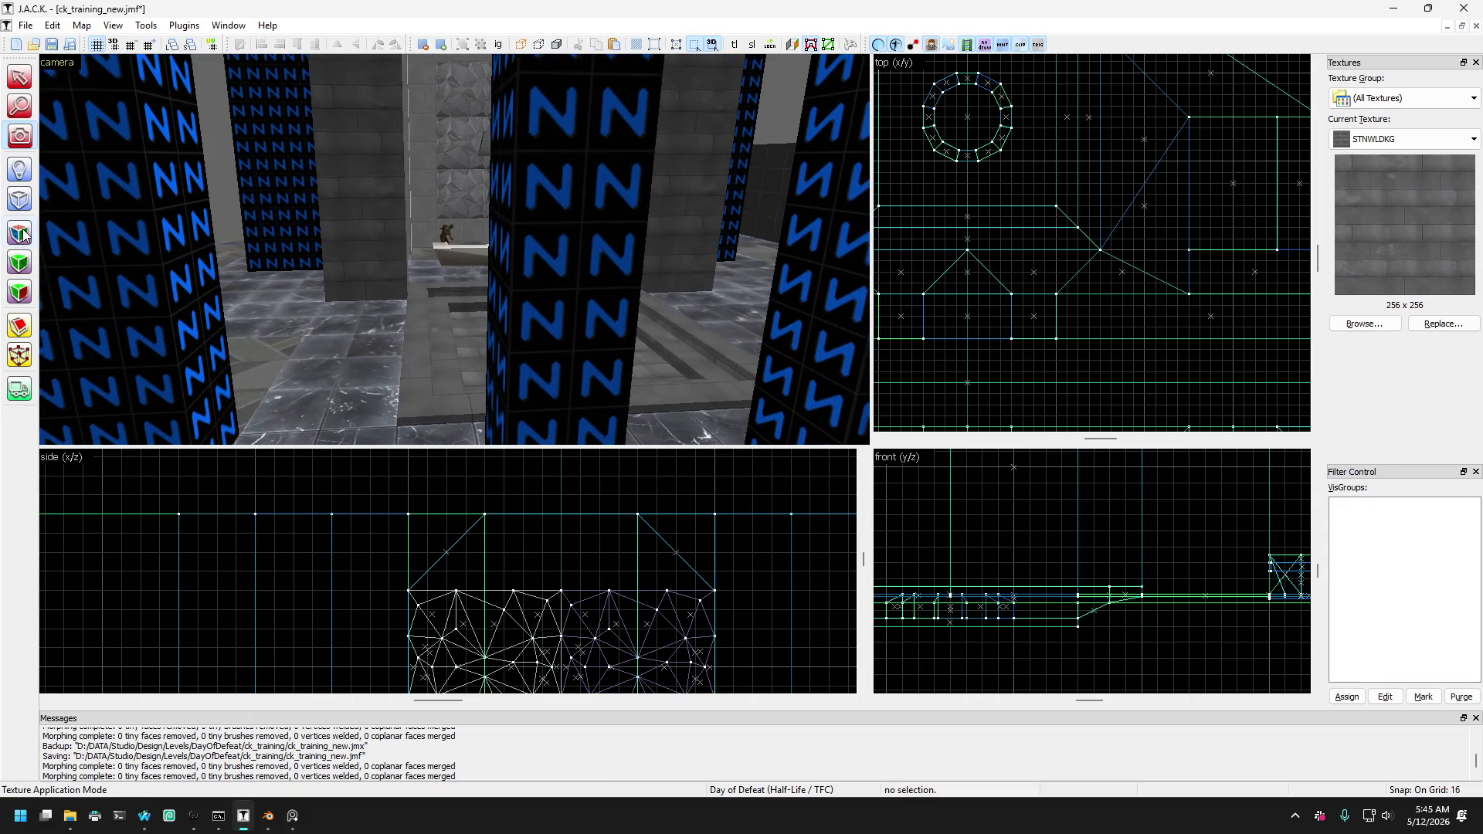
left_click(22, 233)
Apply the STNWLDKG brick texture to the grey pillar face and select its other face.
left_click(348, 232)
key("Up")
key("Up")
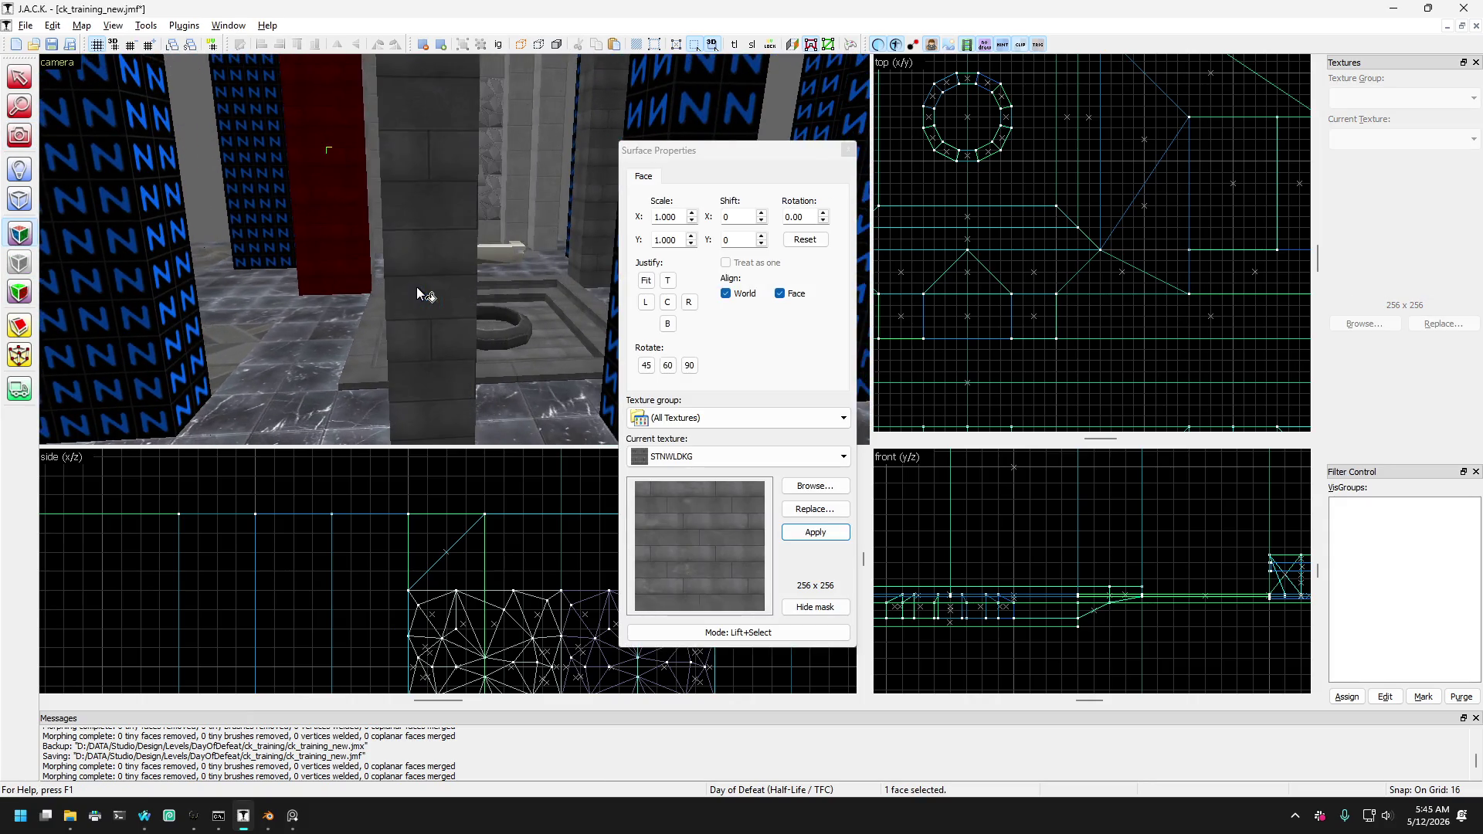
key("Right")
key("Right")
right_click(531, 292)
key("Up")
key("Up")
key("Up")
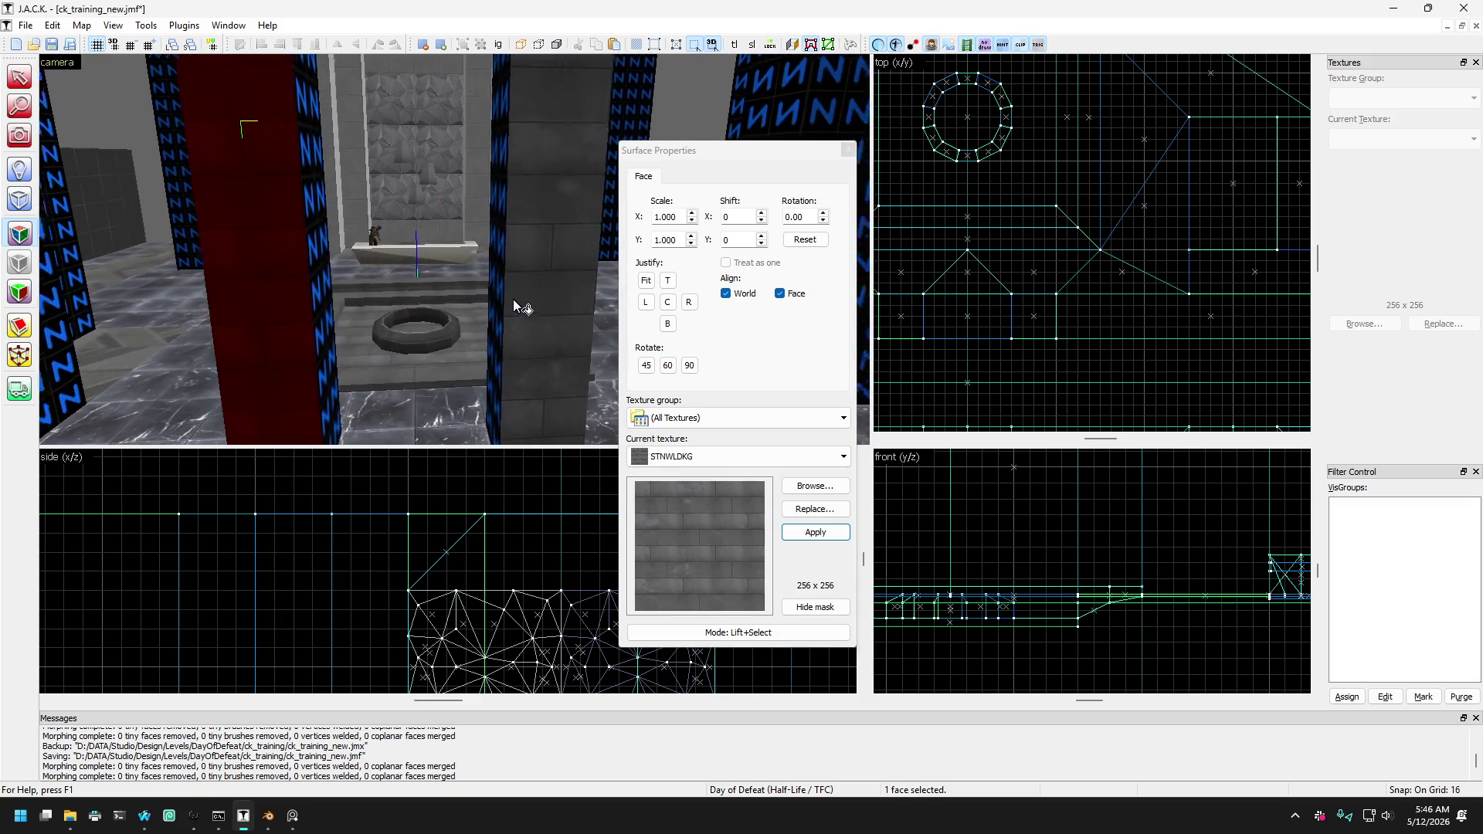
left_click(550, 317)
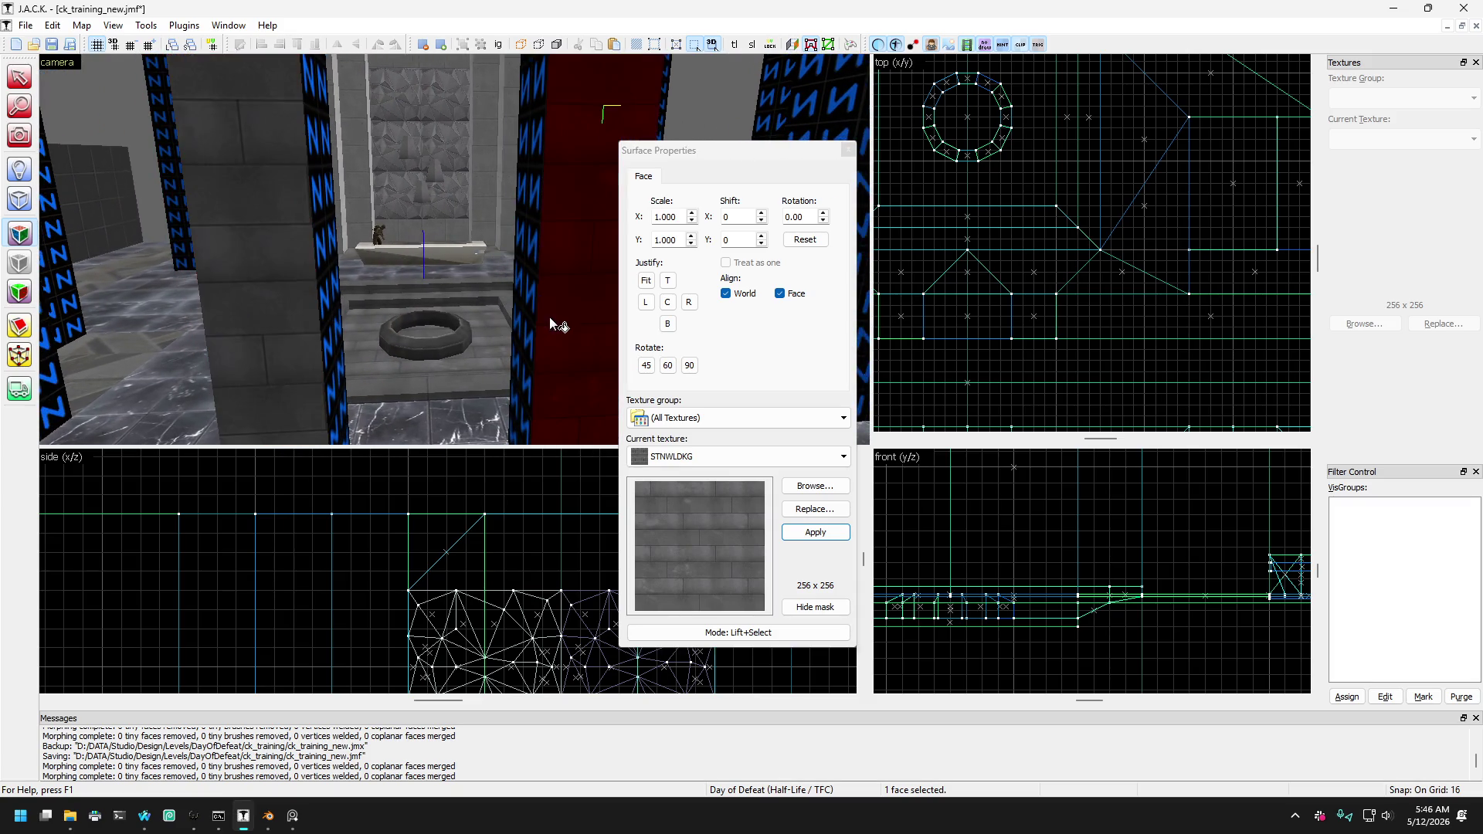
Select faces on the next N pillars, then close the face texturing settings.
key("Right")
key("Right")
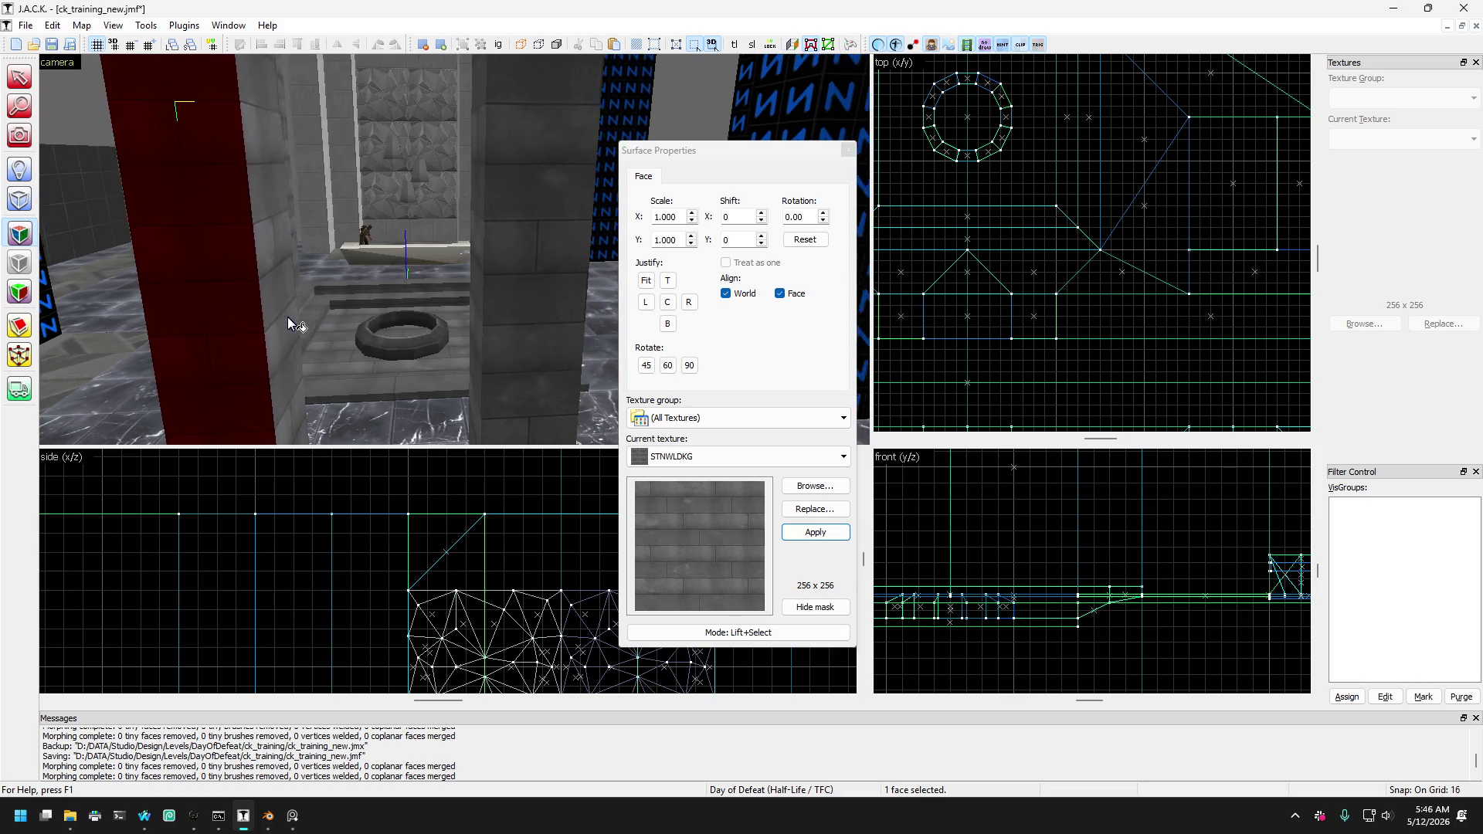
key("Left")
key("Left")
key("Left")
key("Up")
key("Up")
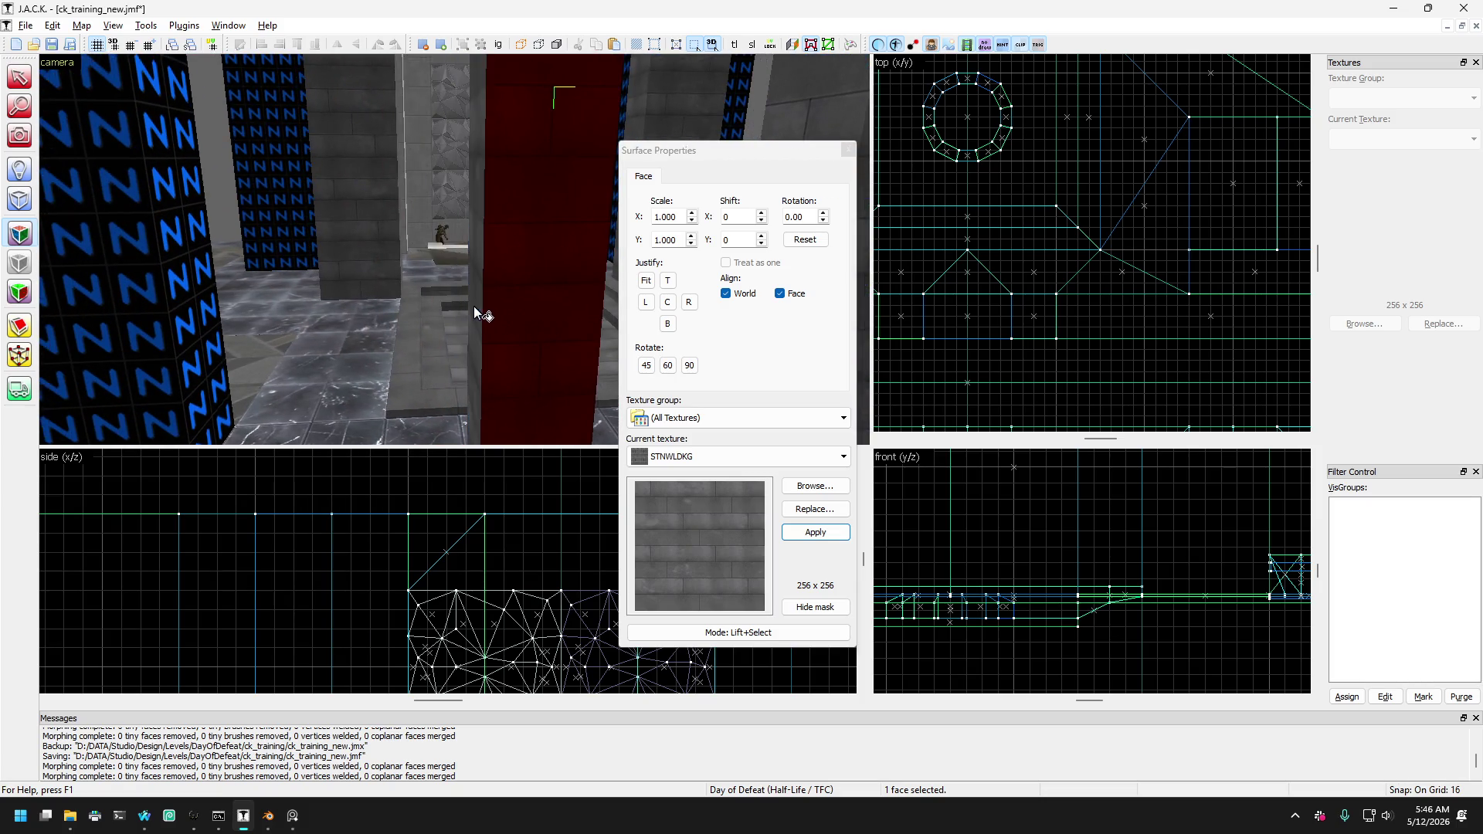
key("Right")
key("Right")
key("Right")
key("Right")
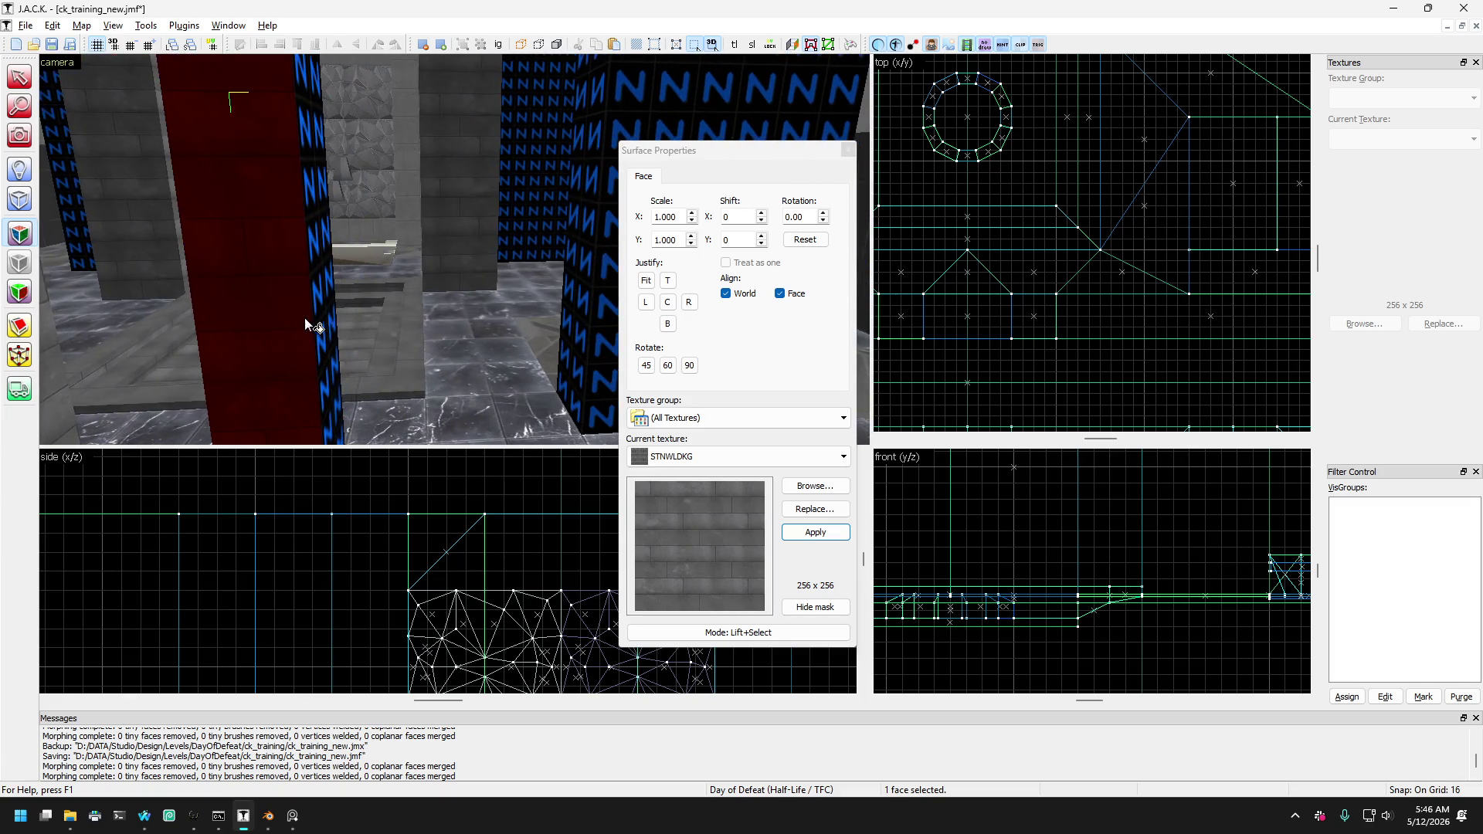
key("Up")
key("Left")
key("Left")
key("Left")
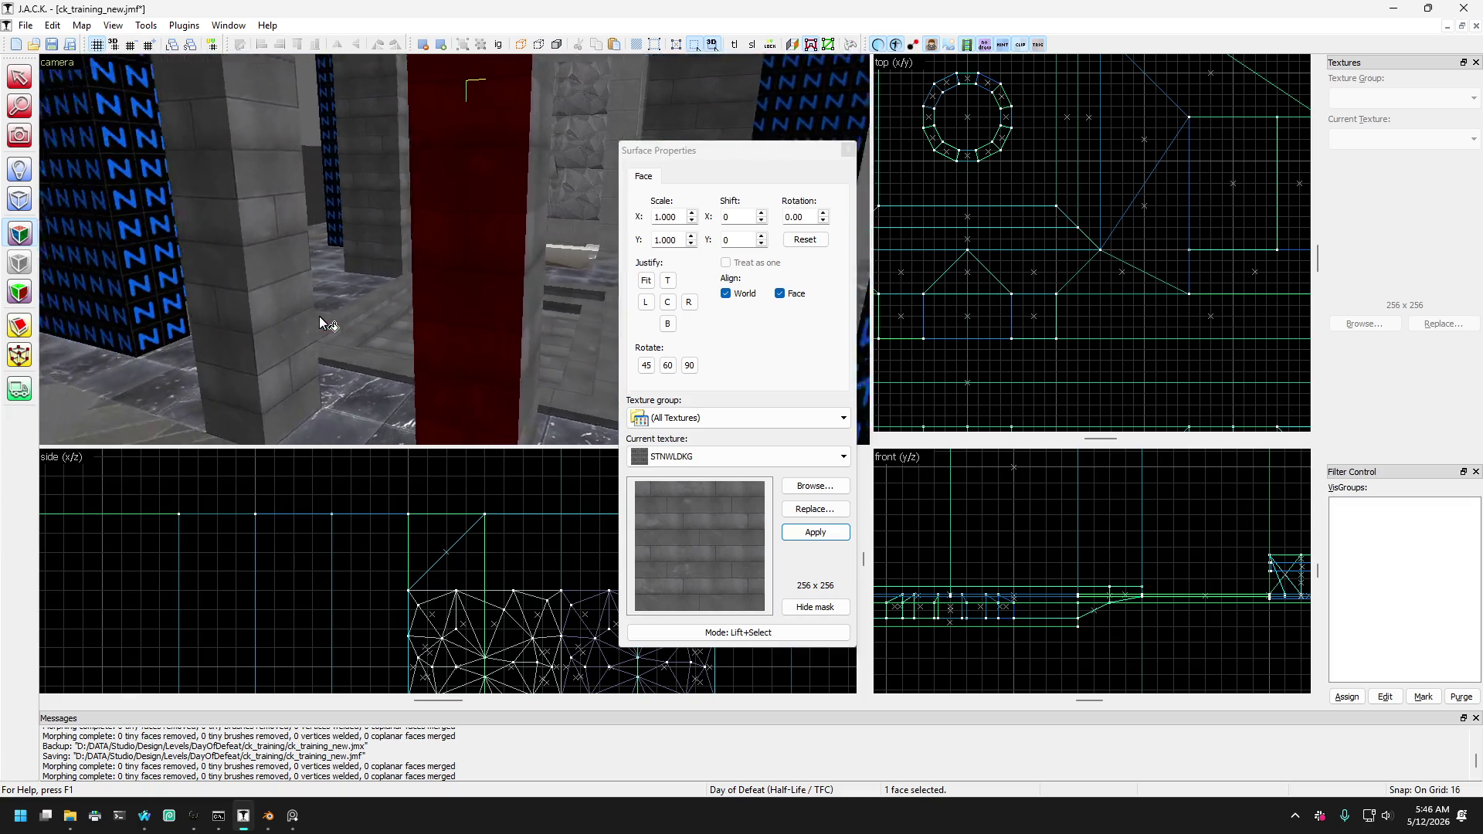
key("Up")
key("Up")
key("Up")
key("Up")
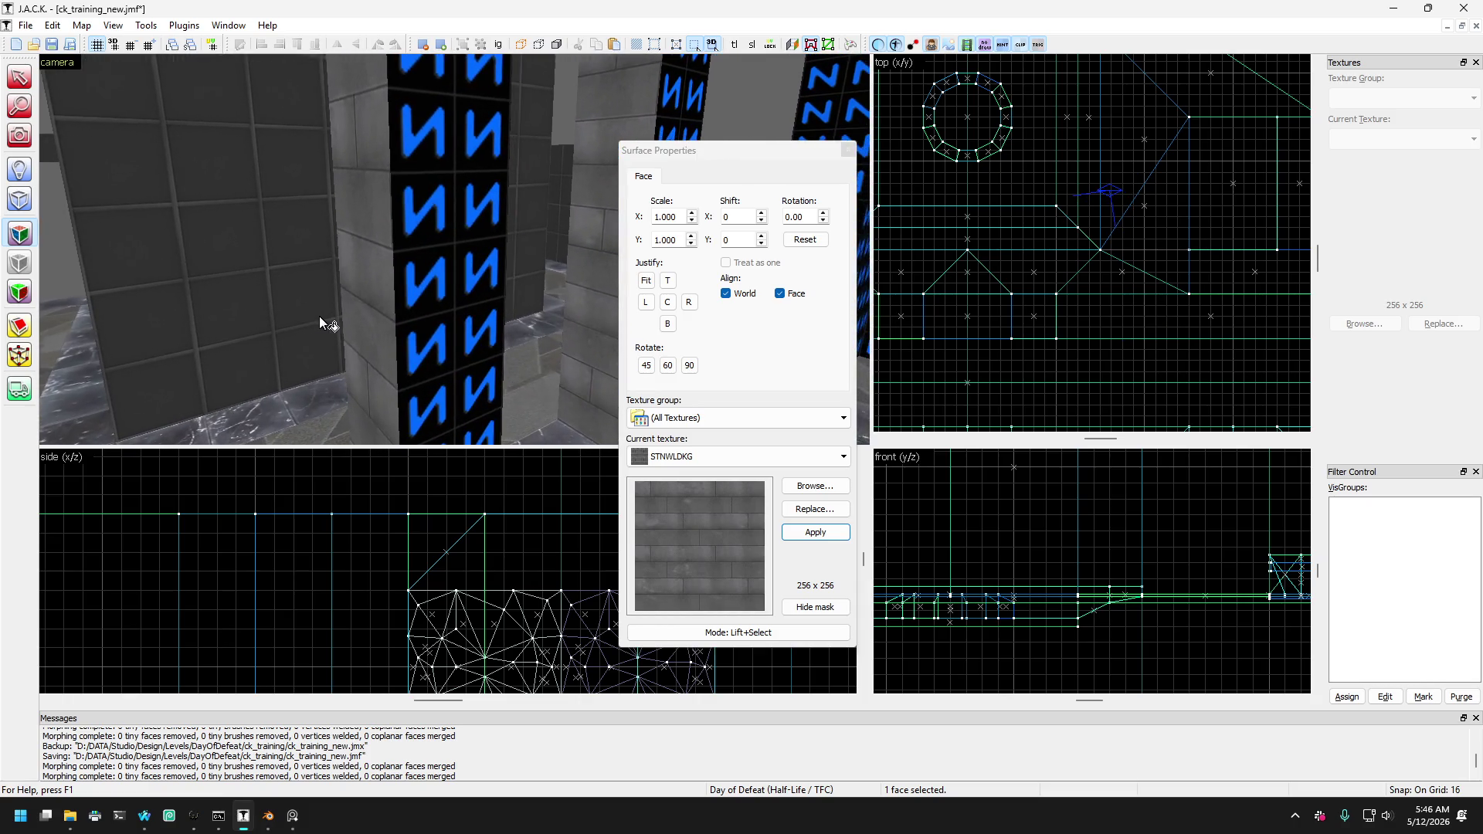
left_click(374, 313)
key("Right")
key("Right")
key("Right")
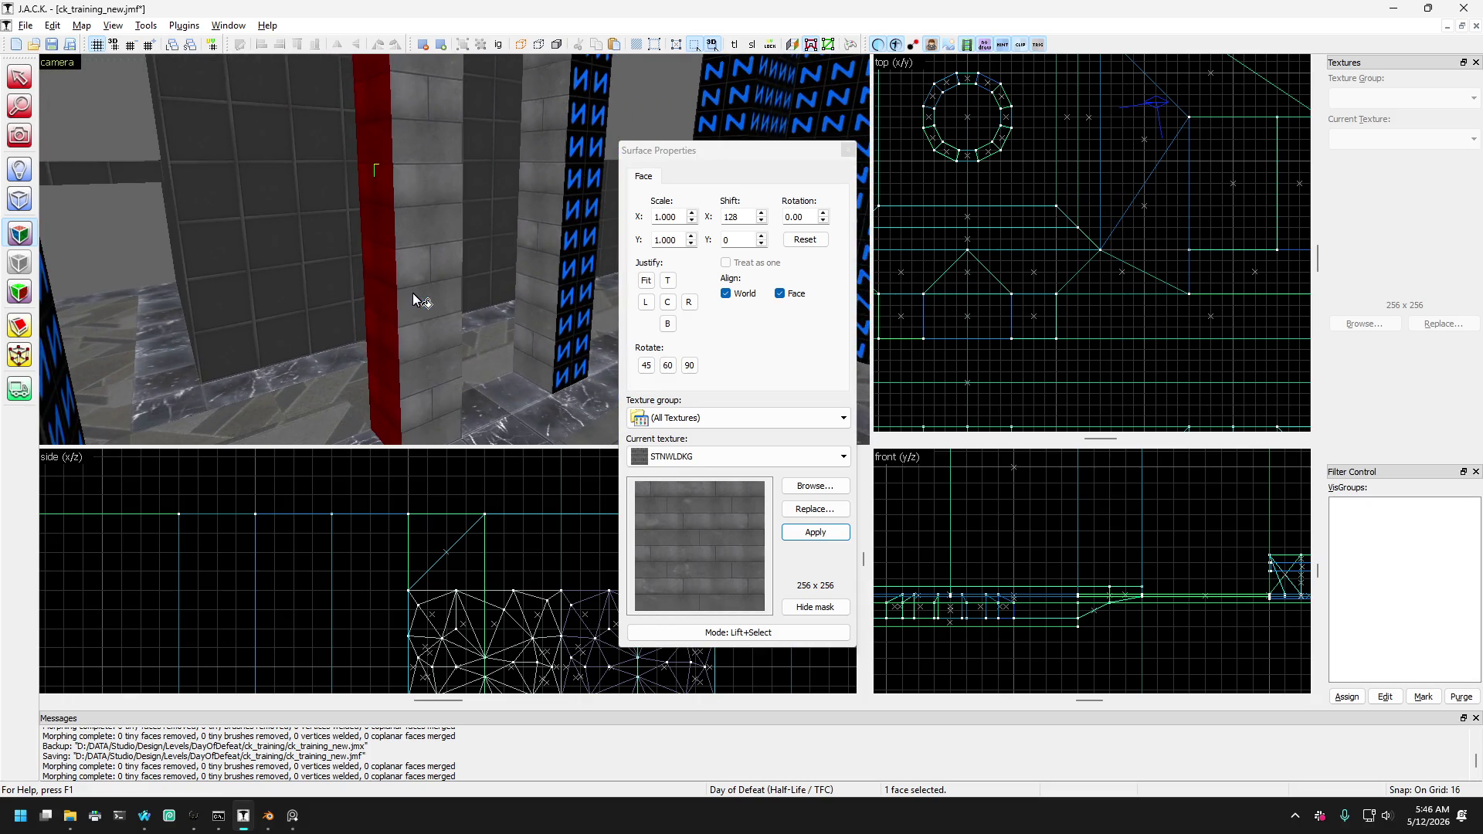
key("Up")
key("Up")
key("Left")
key("Left")
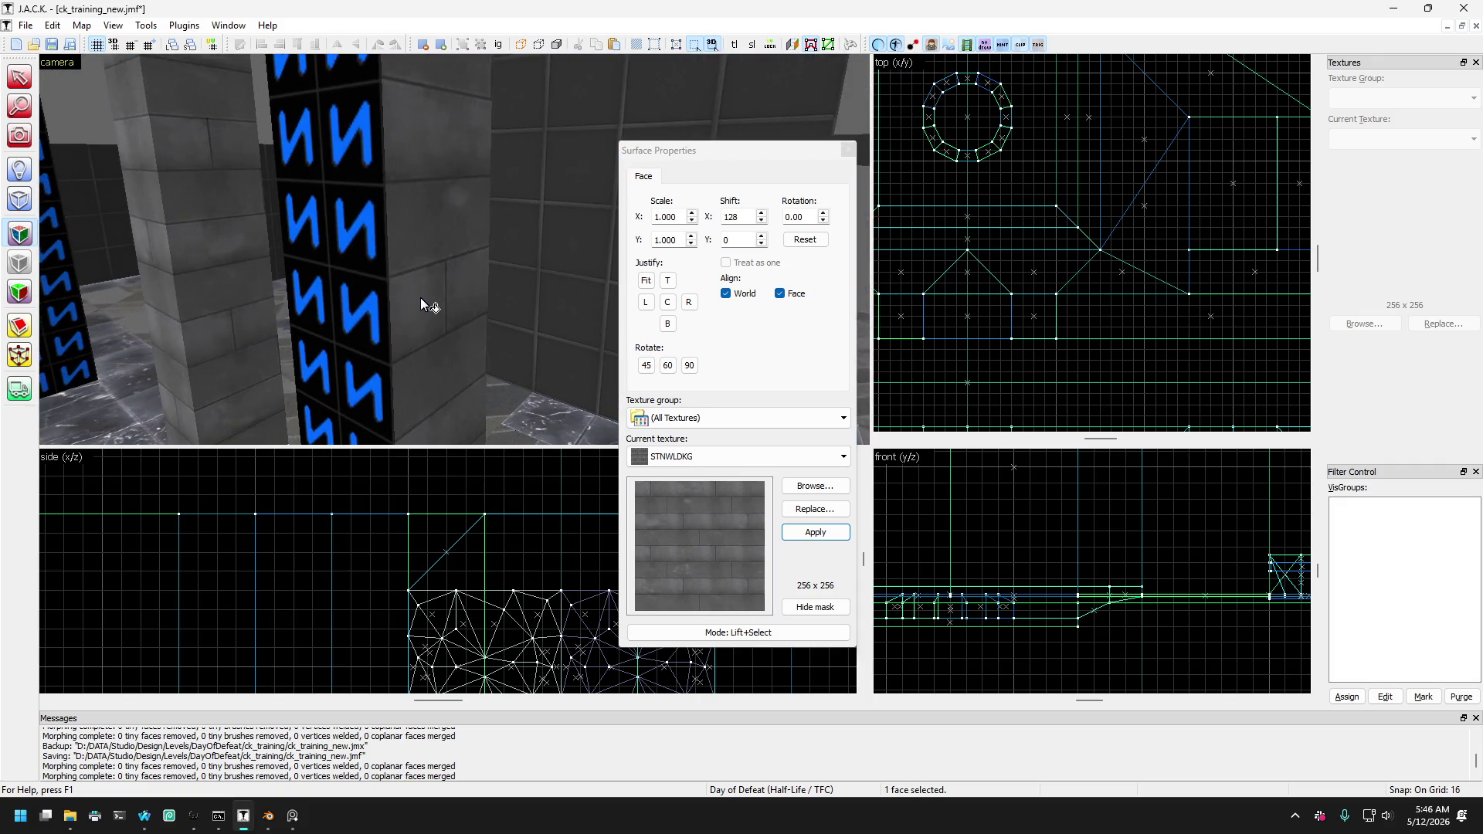
left_click(398, 311)
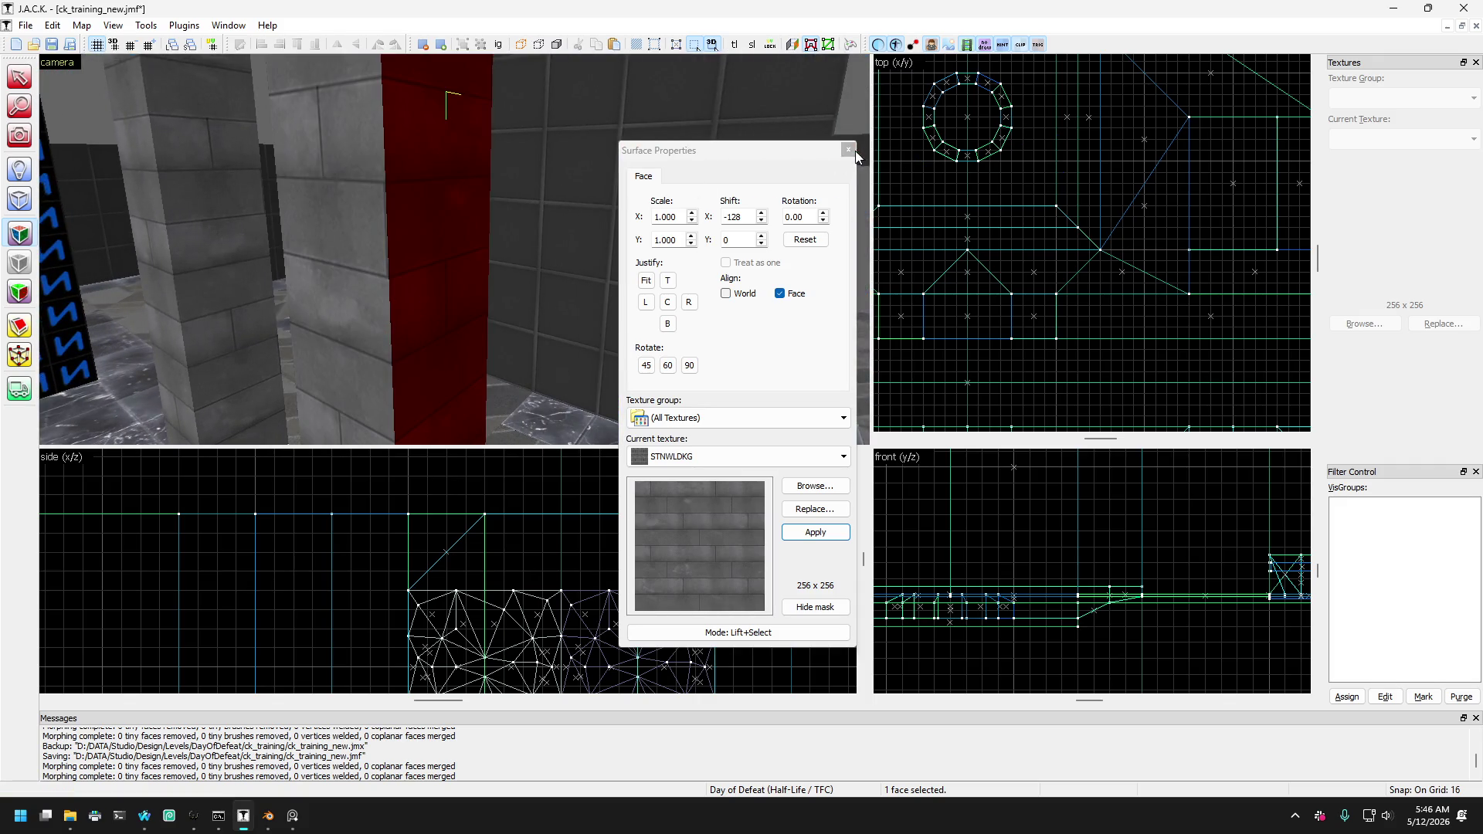
left_click(849, 150)
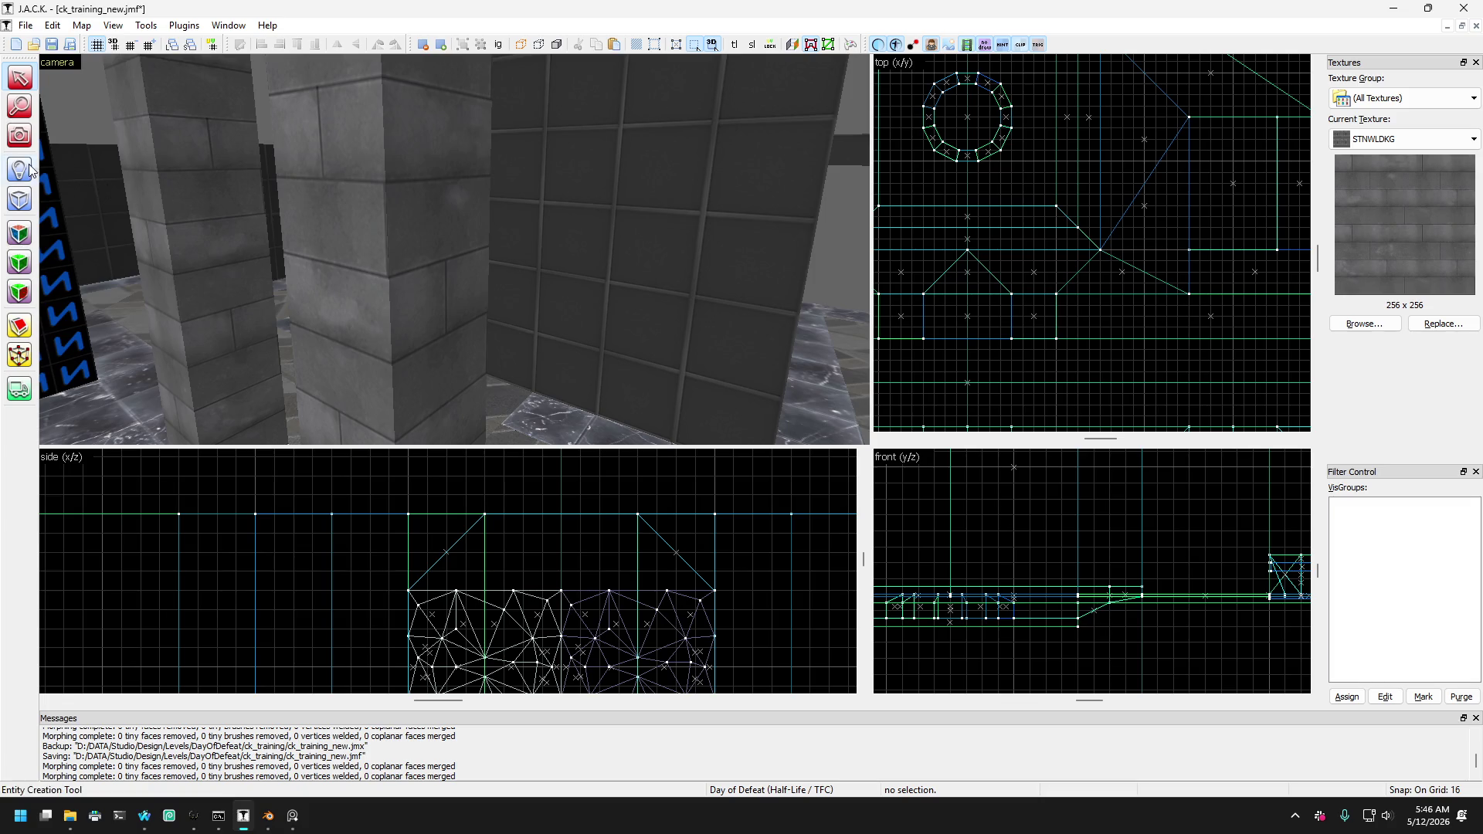
Fly the mouselook camera over the pillars and ring to face the dark pillar.
key("z")
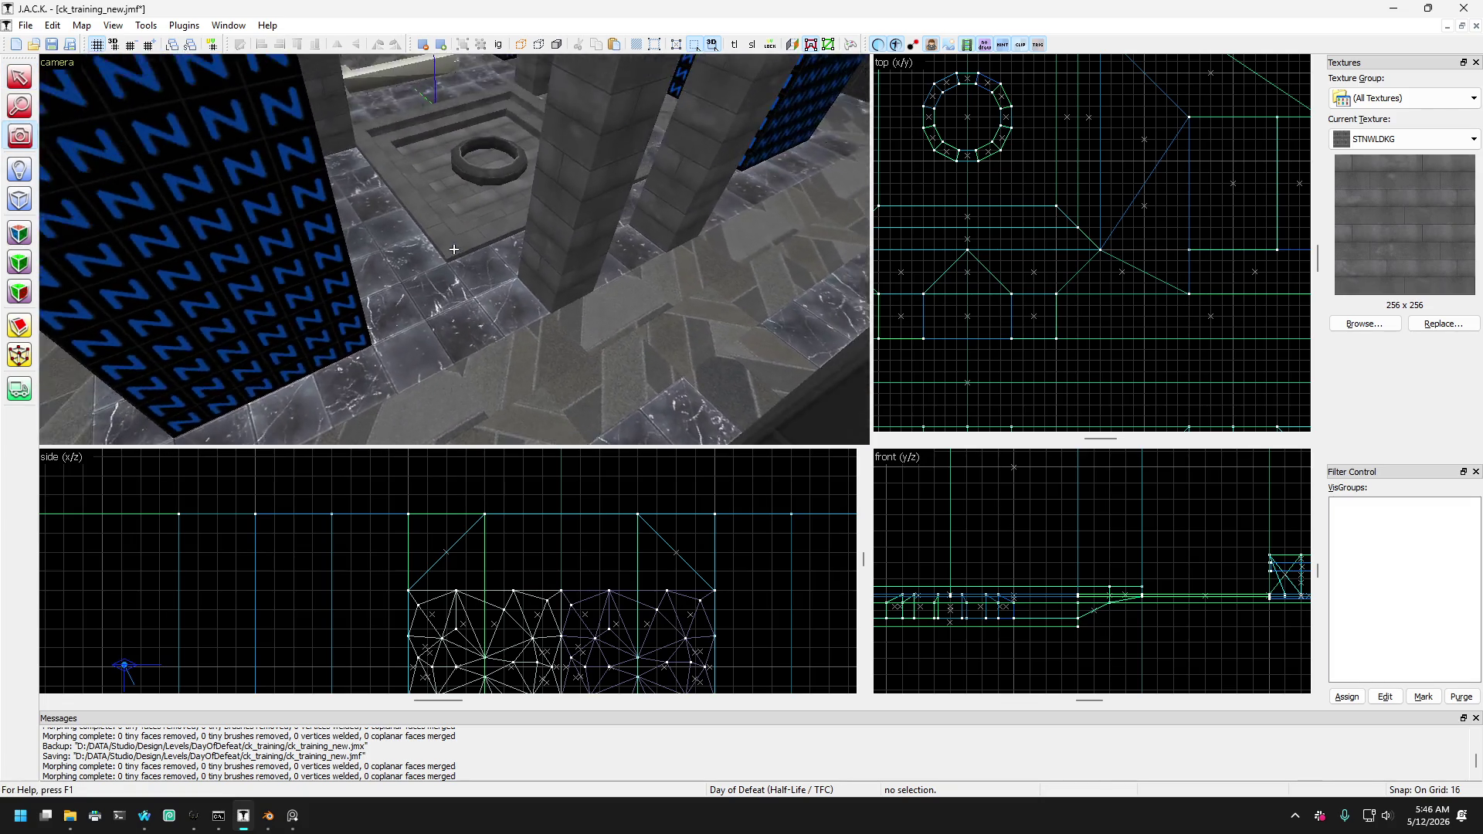
key("w")
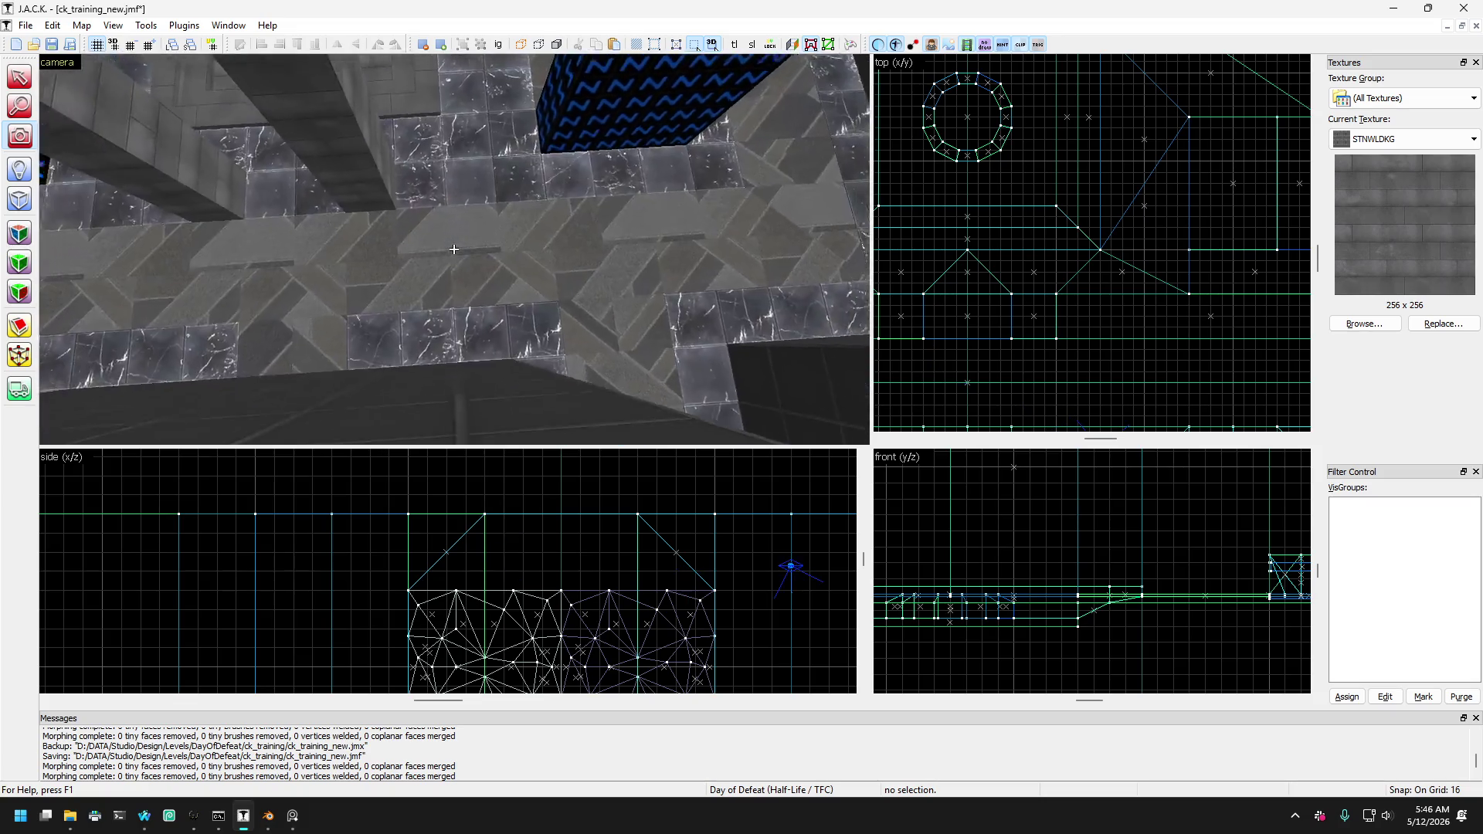
key("w")
key("w")
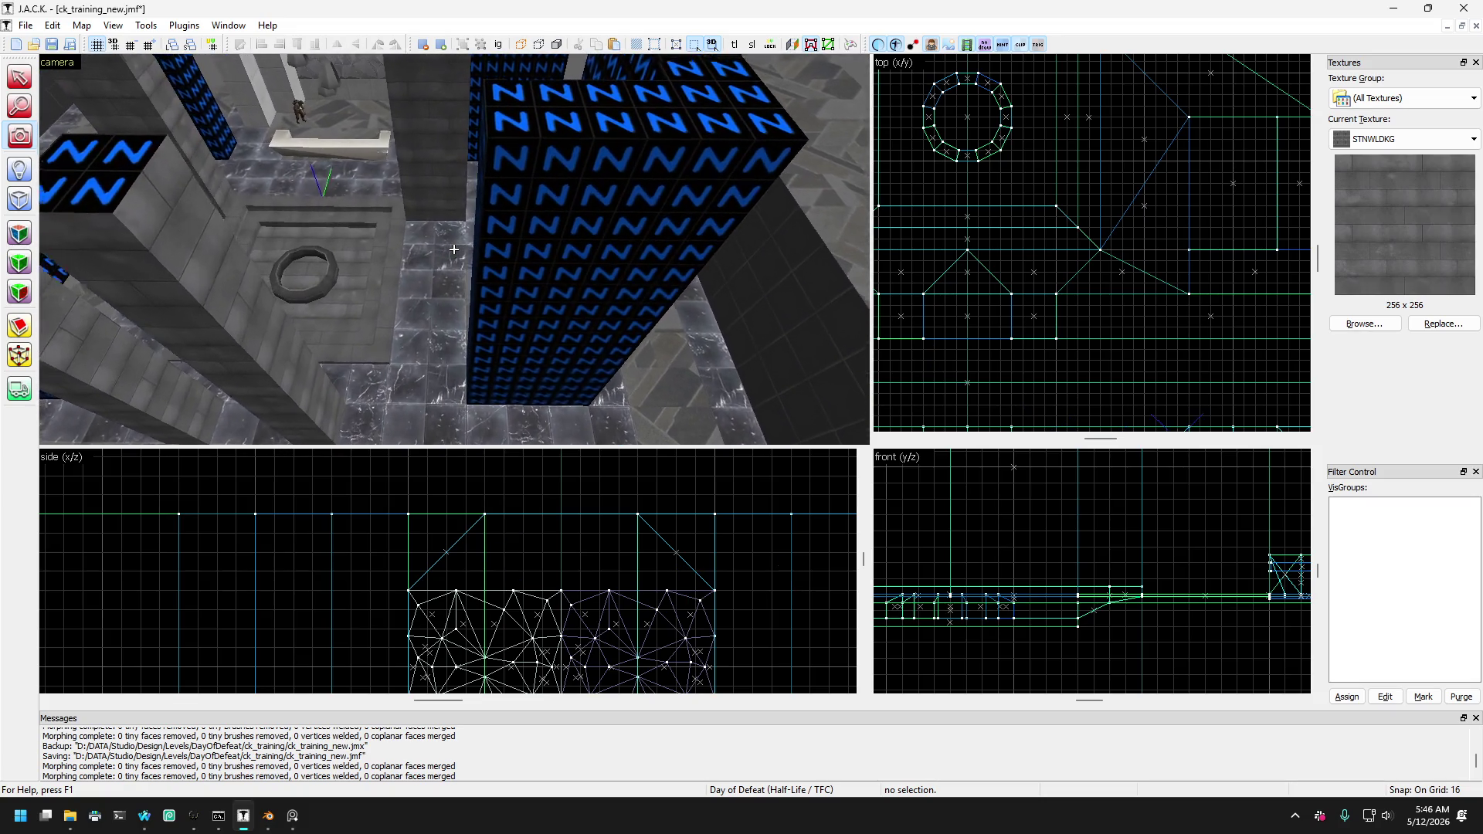
key("w")
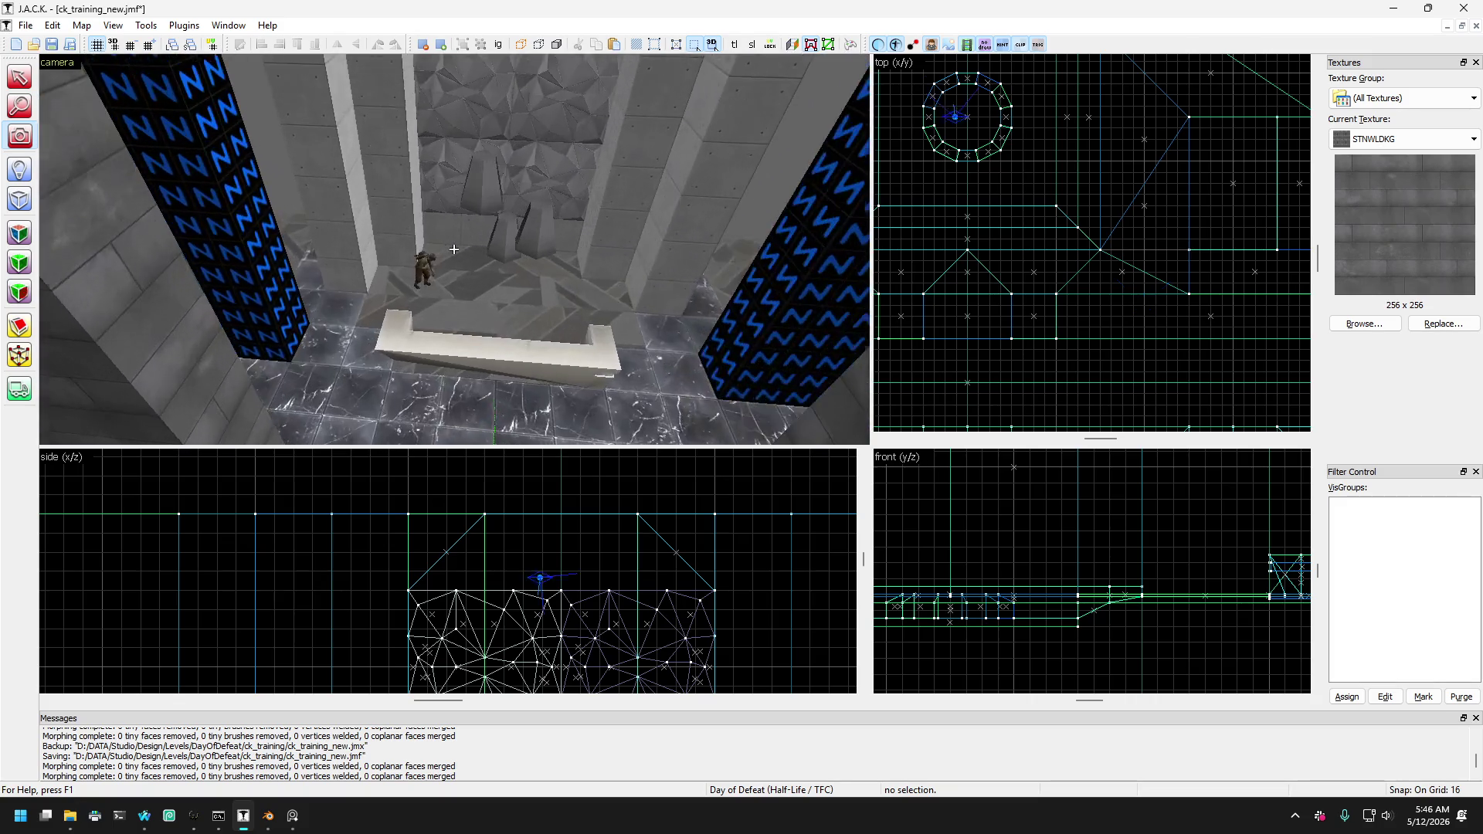
key("w")
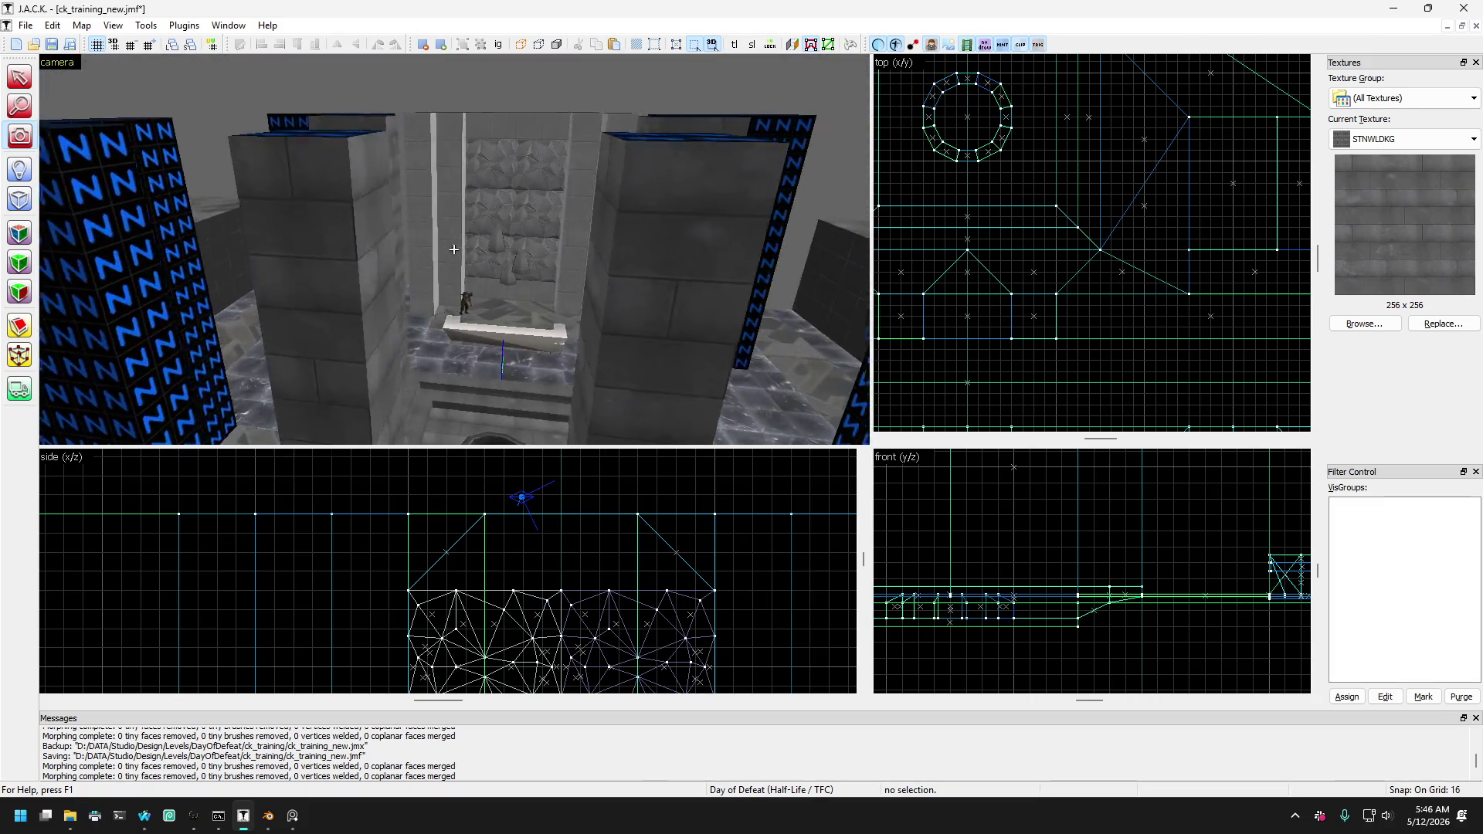
key("w")
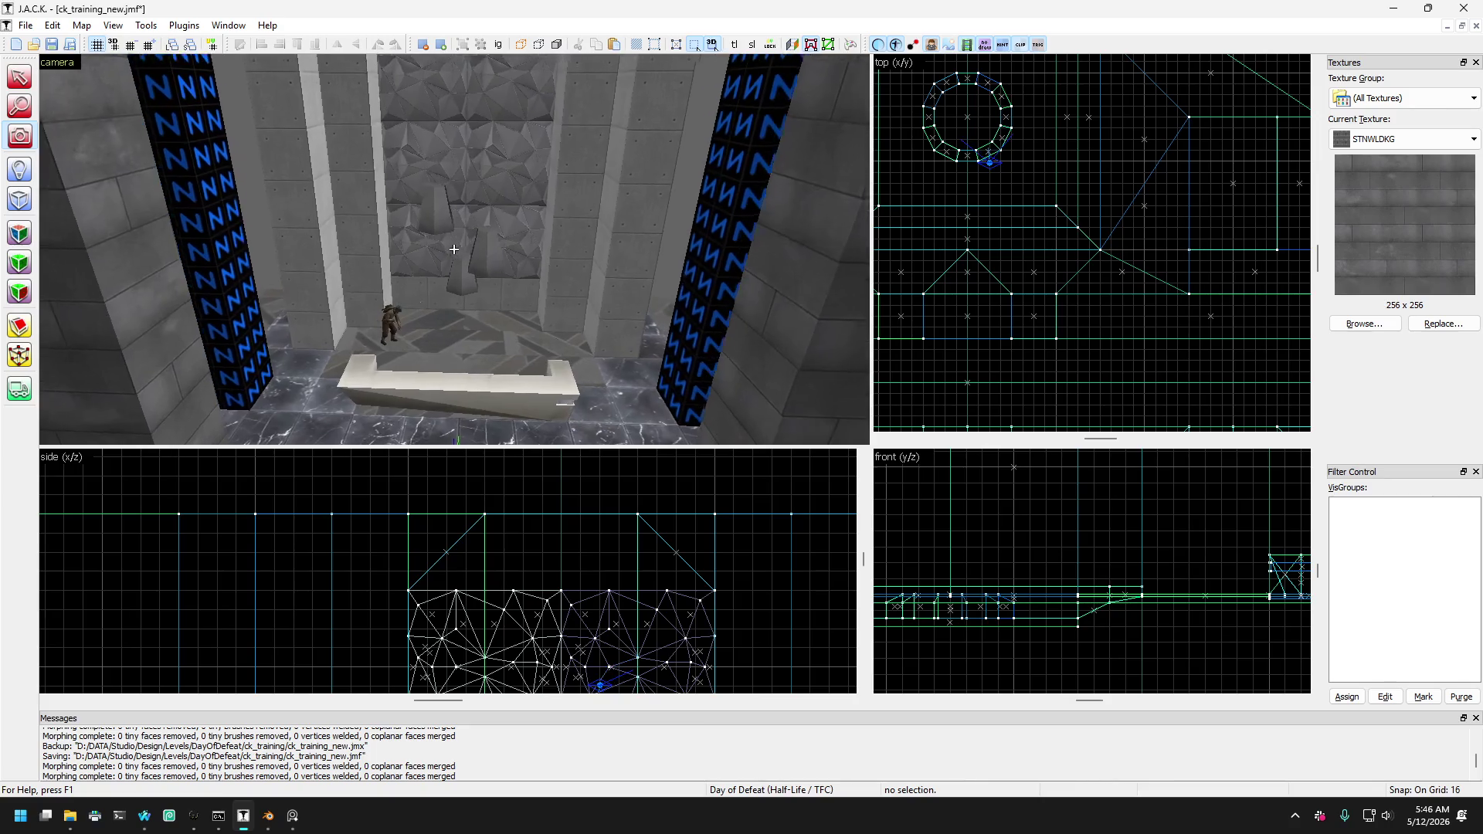
key("w")
key("z")
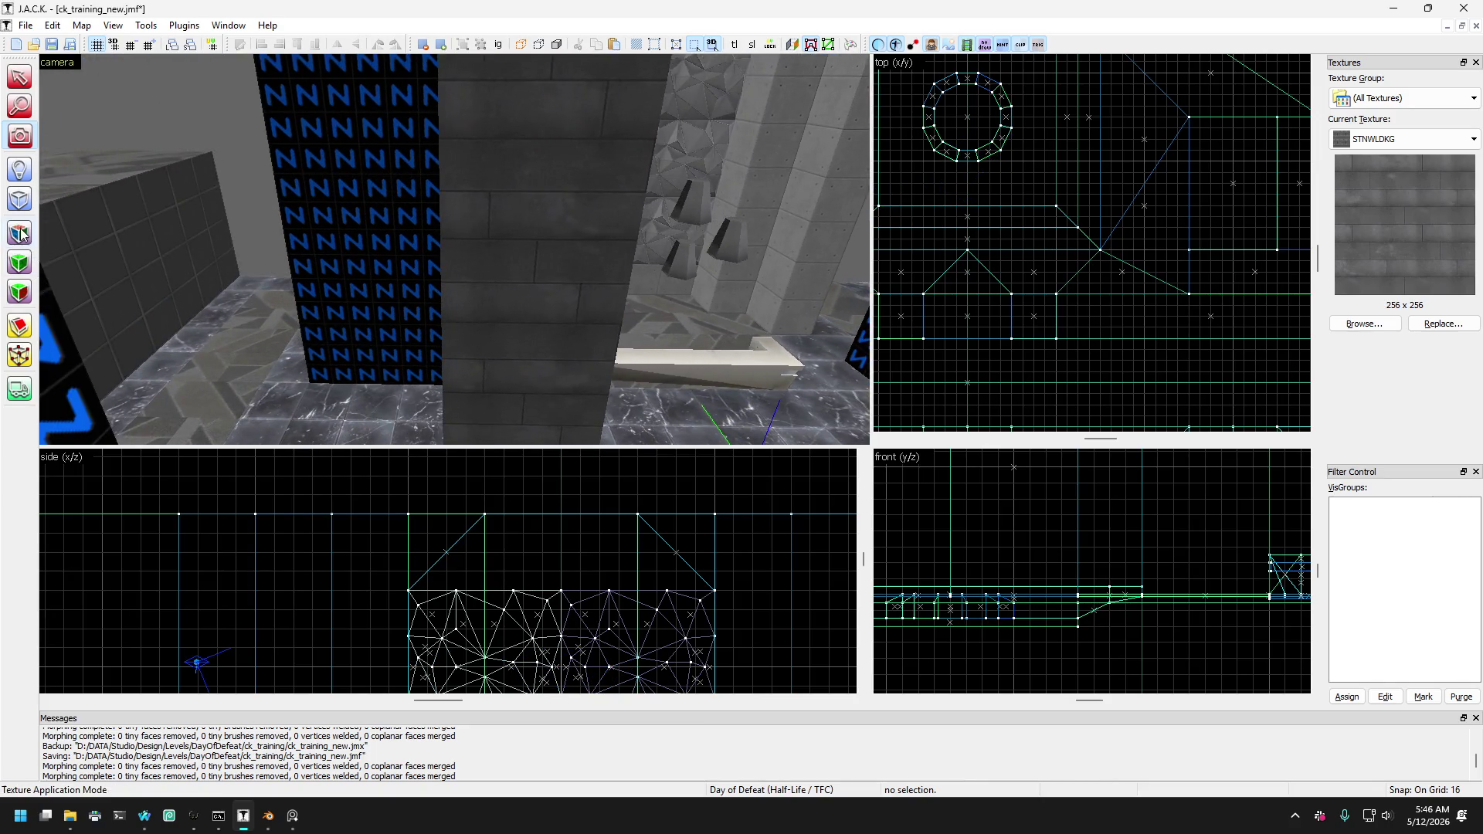
Enable face texturing and select the N pillar face and the large wall face.
left_click(20, 233)
left_click(331, 241)
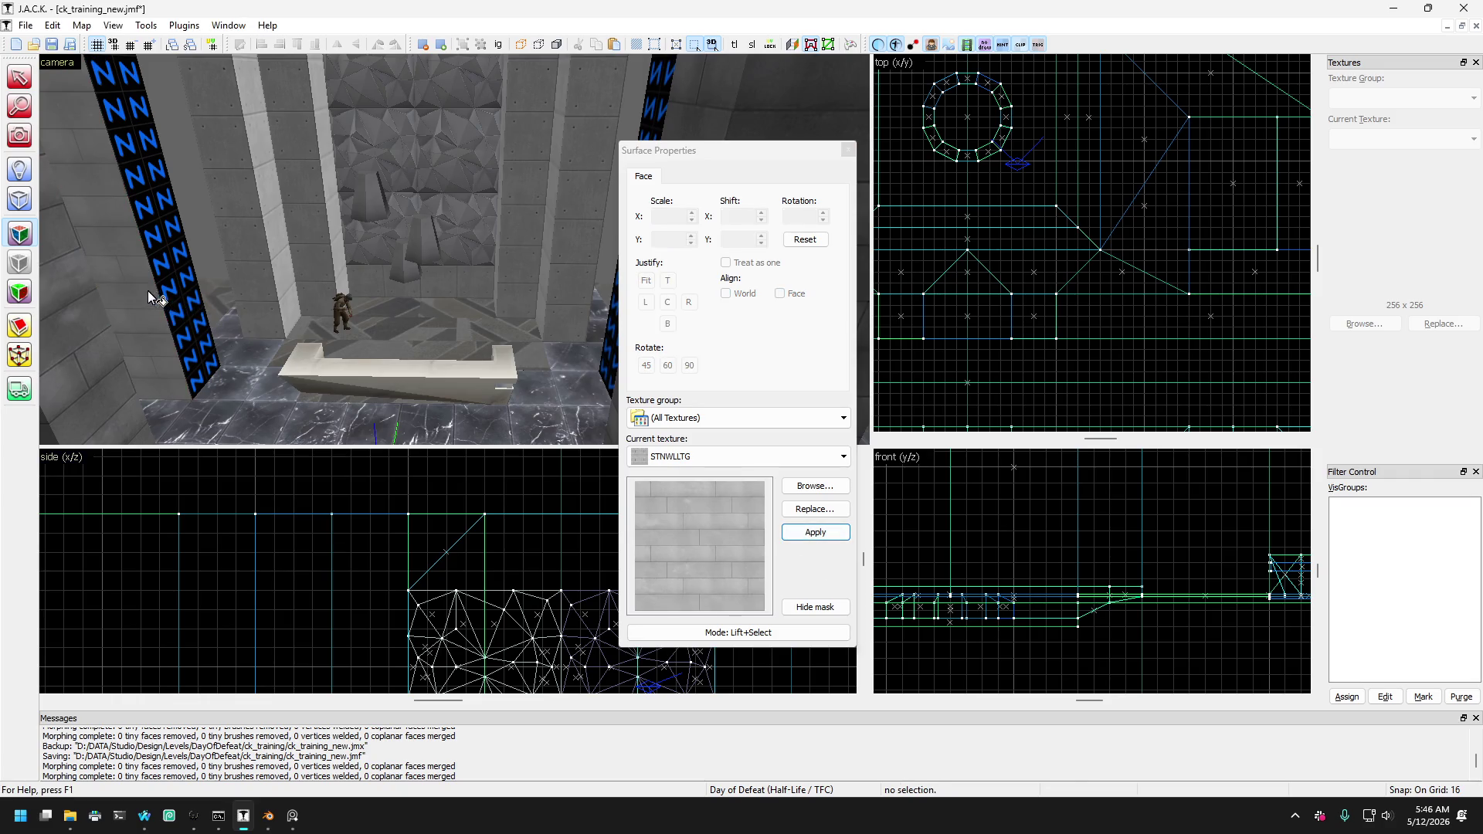
left_click(181, 294)
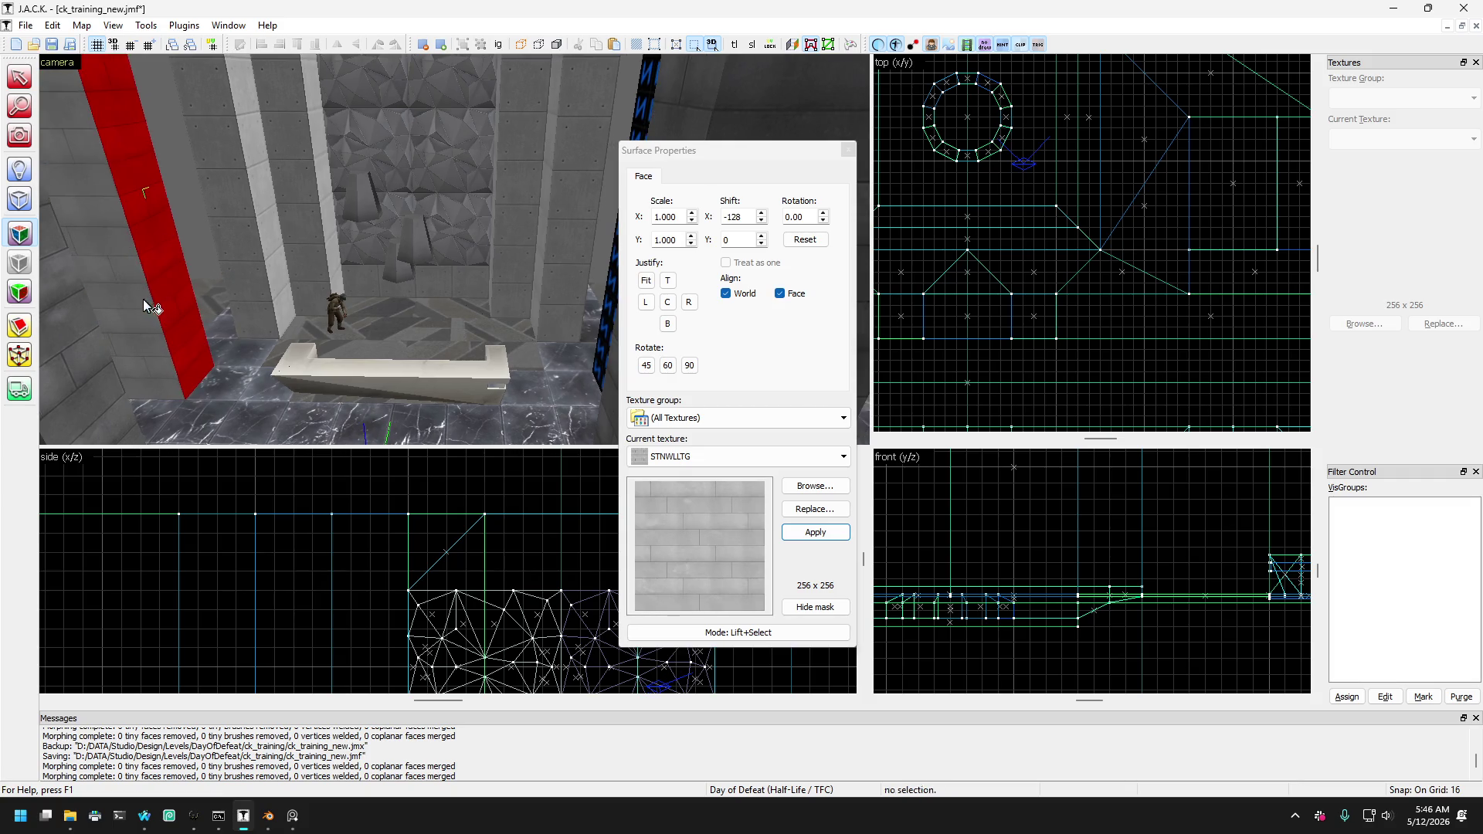
Apply the STNWLLTG light stone texture to the blue N strip beside the concrete wall.
key("w")
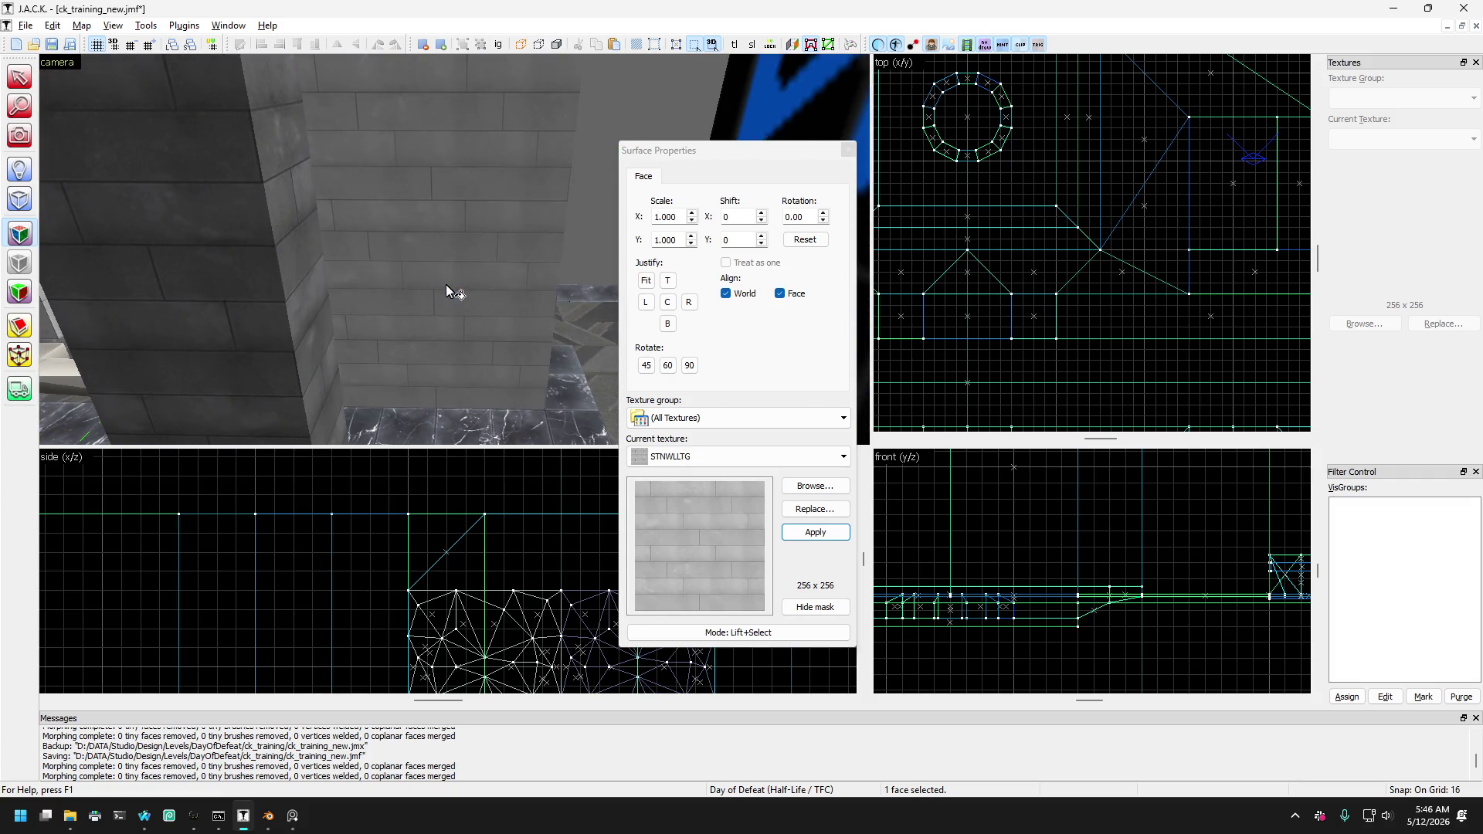
key("Left")
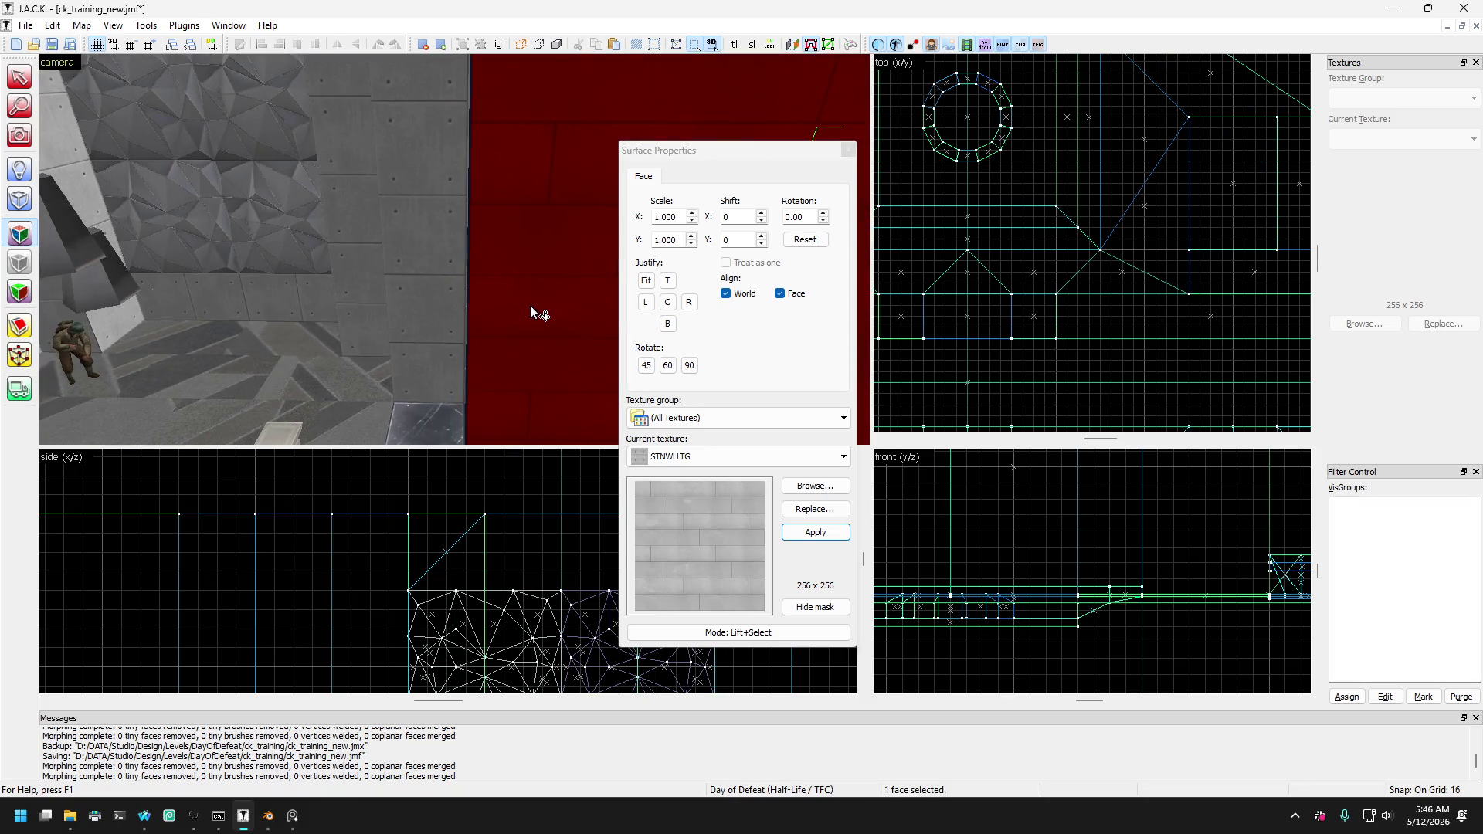
key("Right")
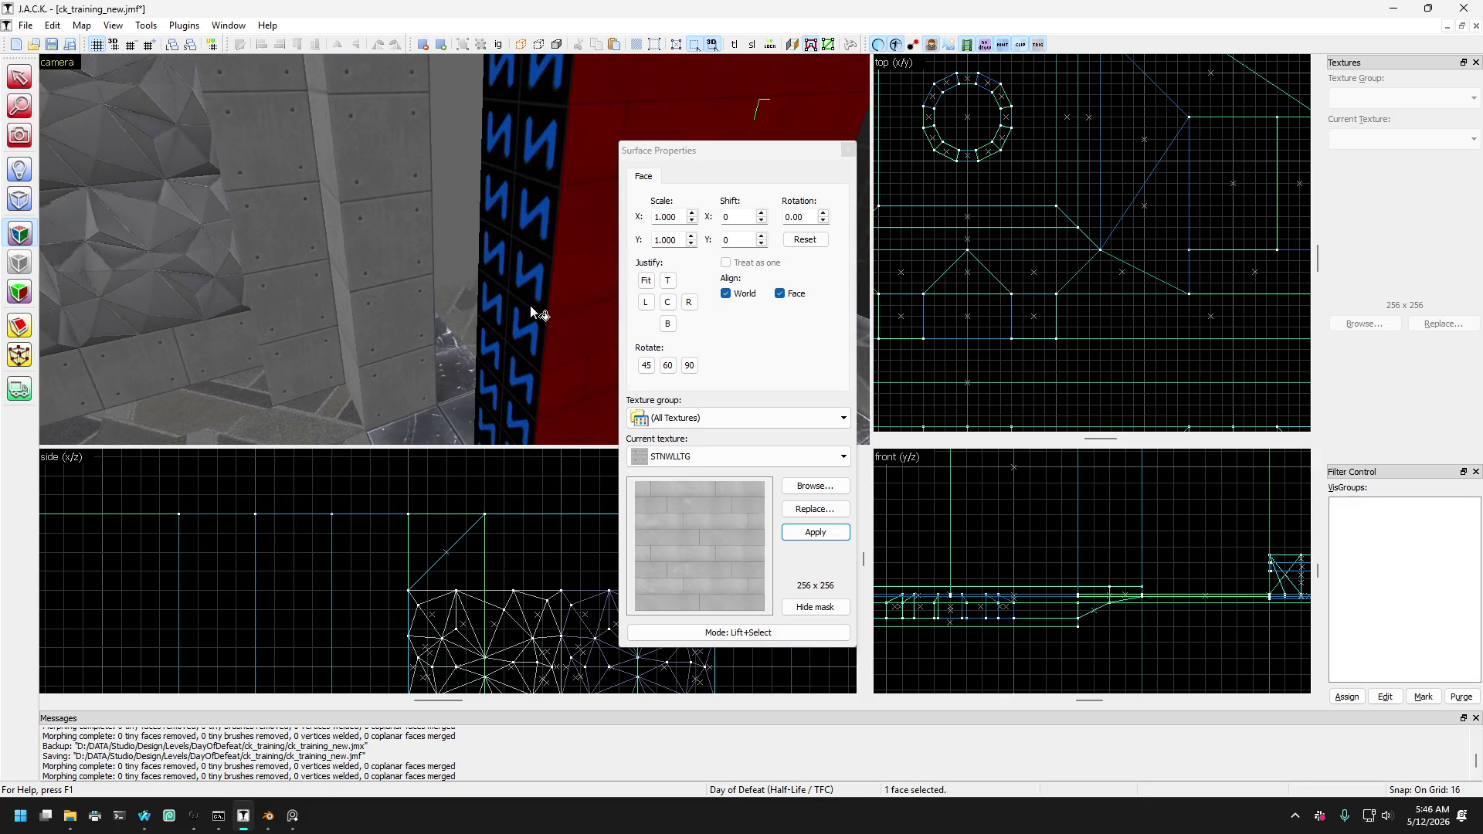
key("w")
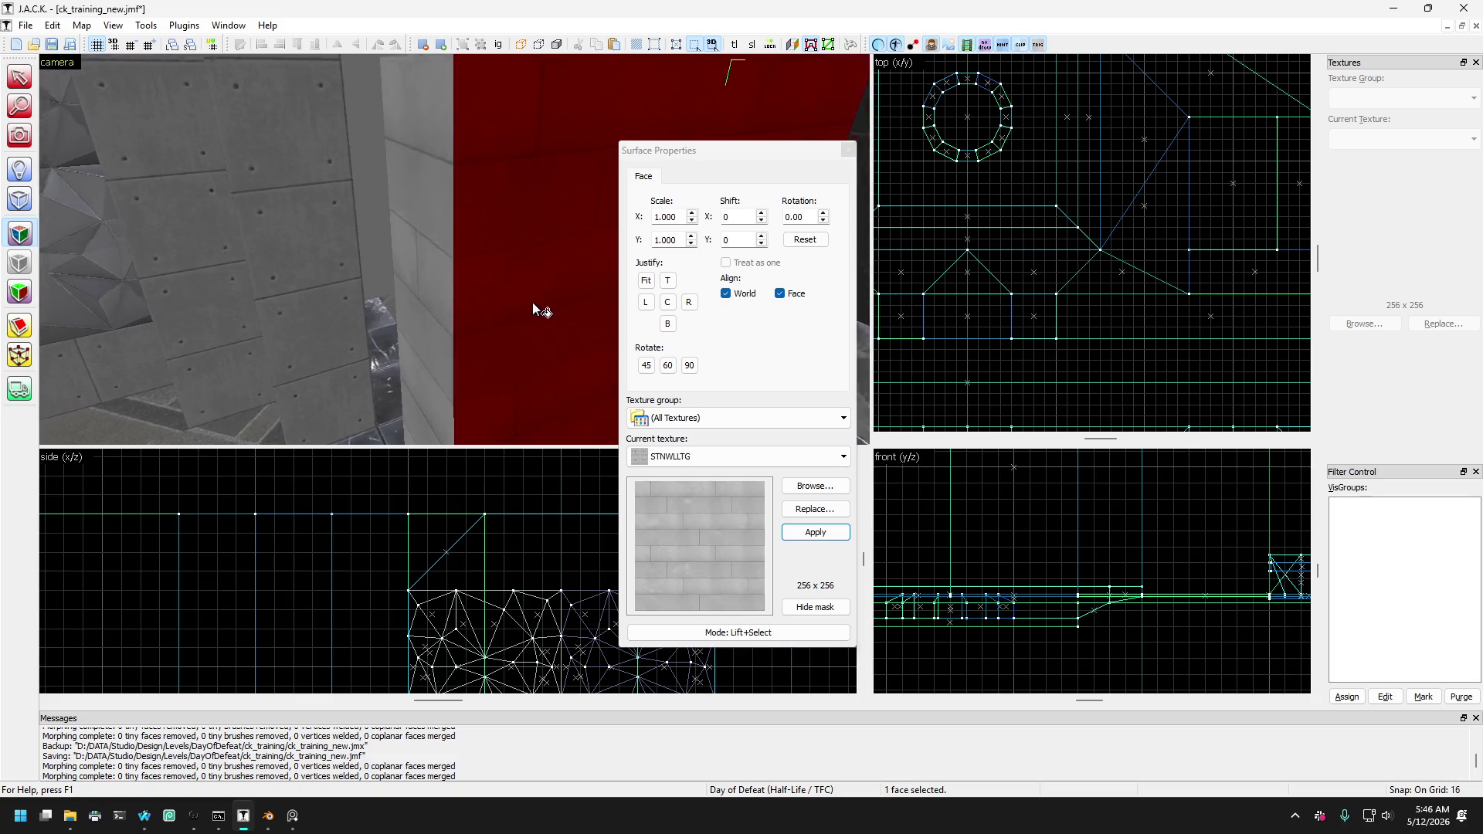
key("s")
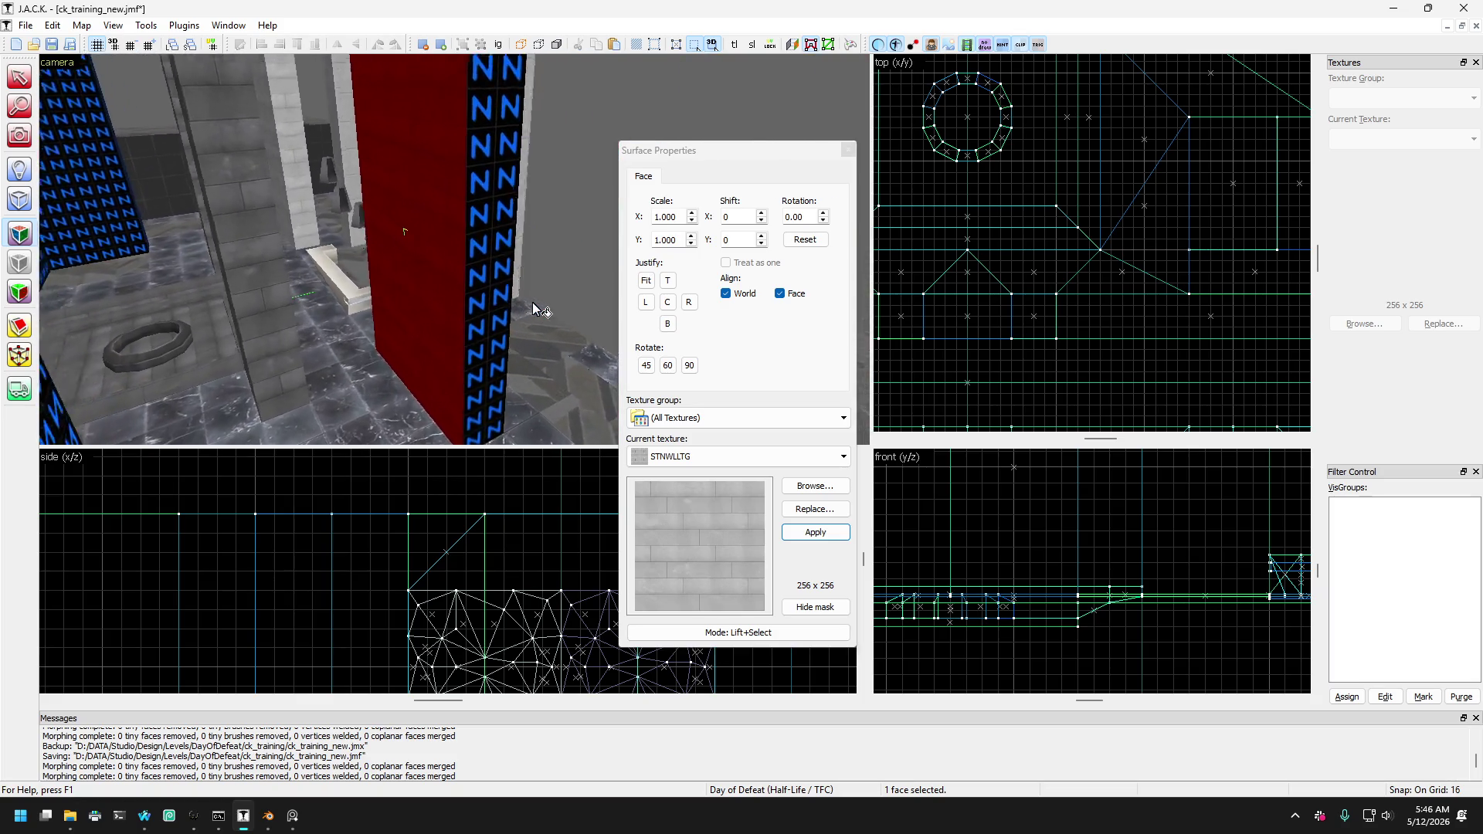
right_click(504, 313)
left_click(487, 304)
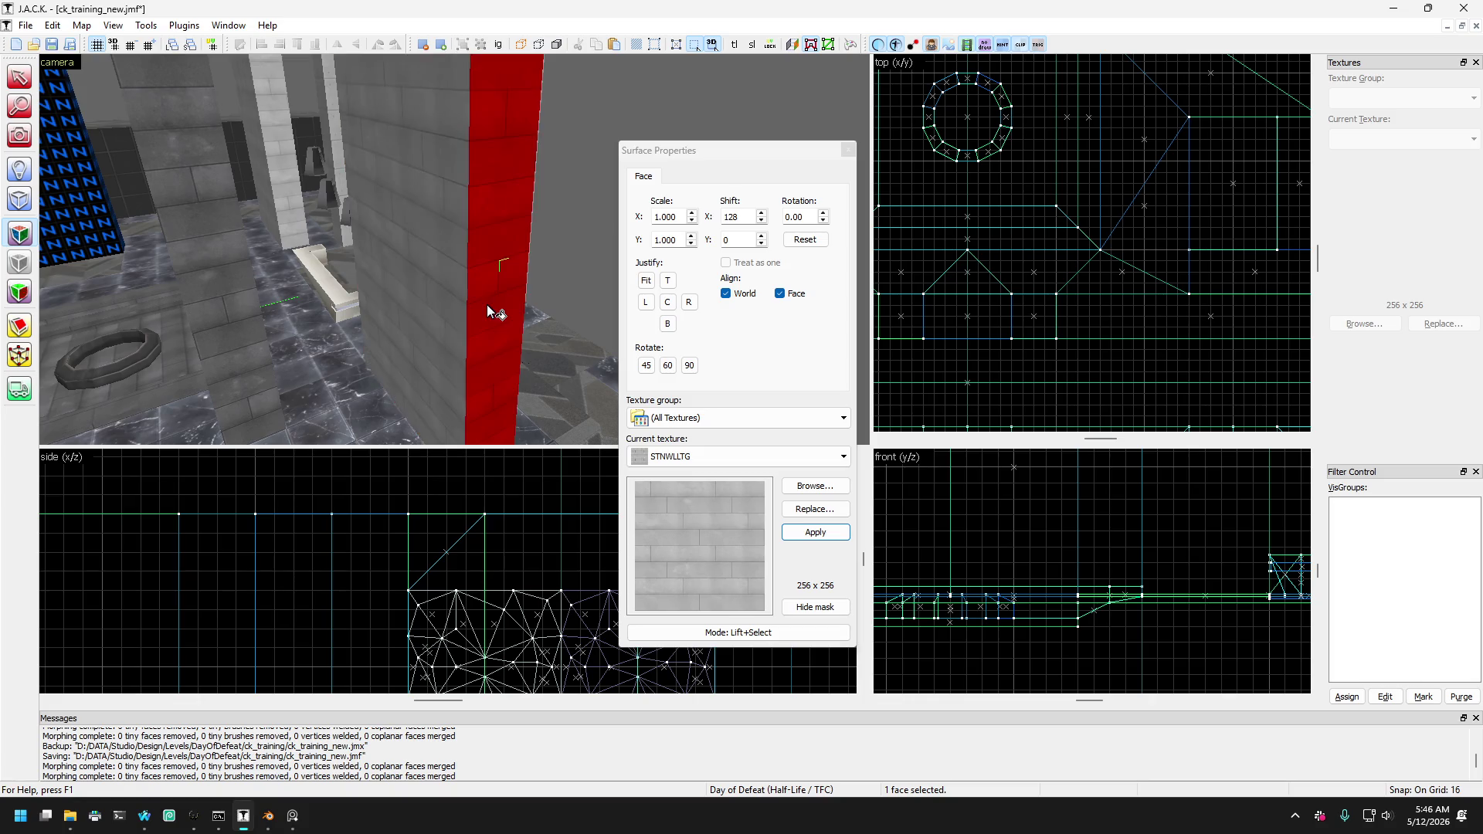
key("w")
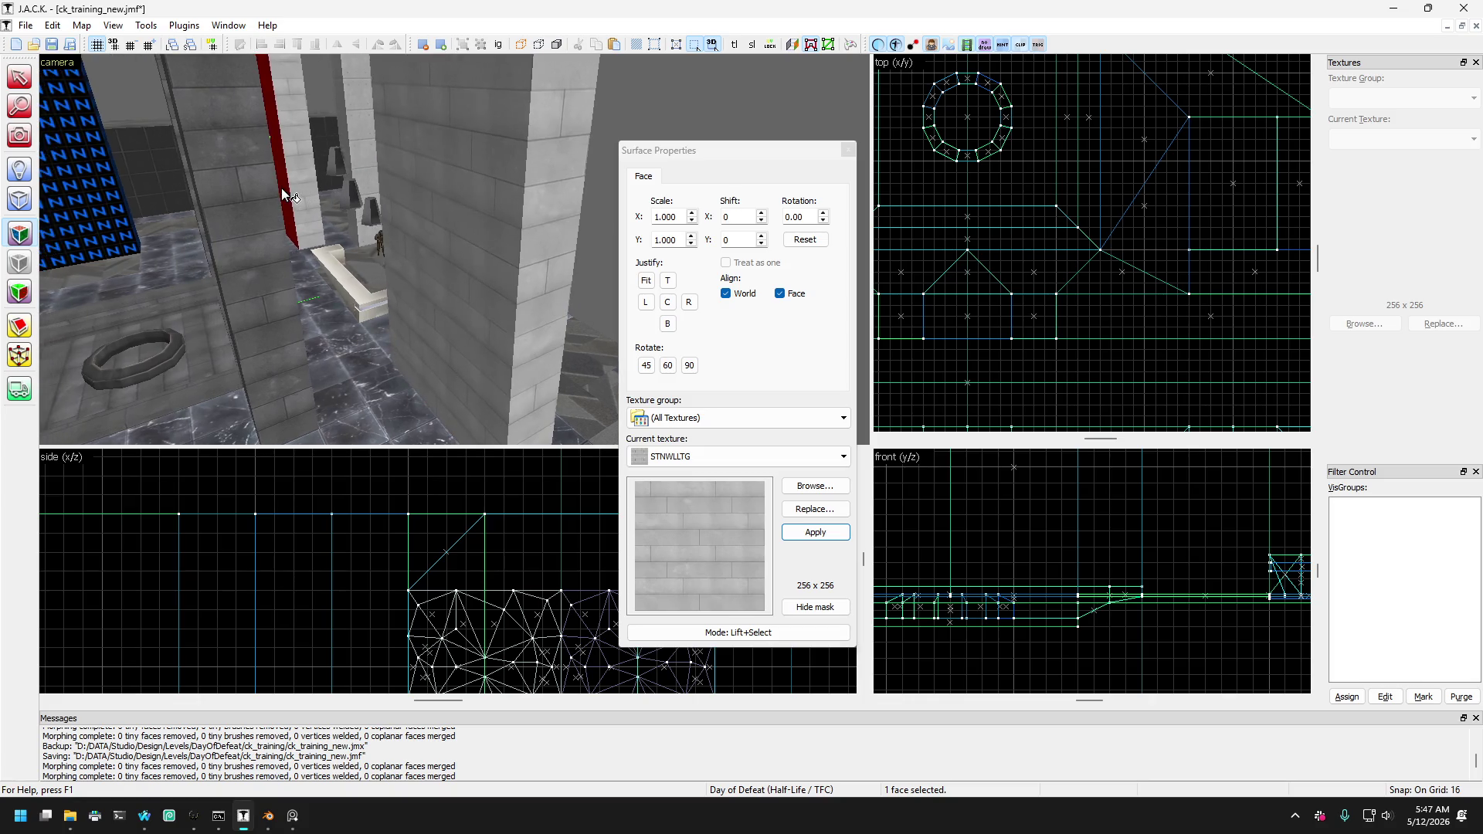
key("Left")
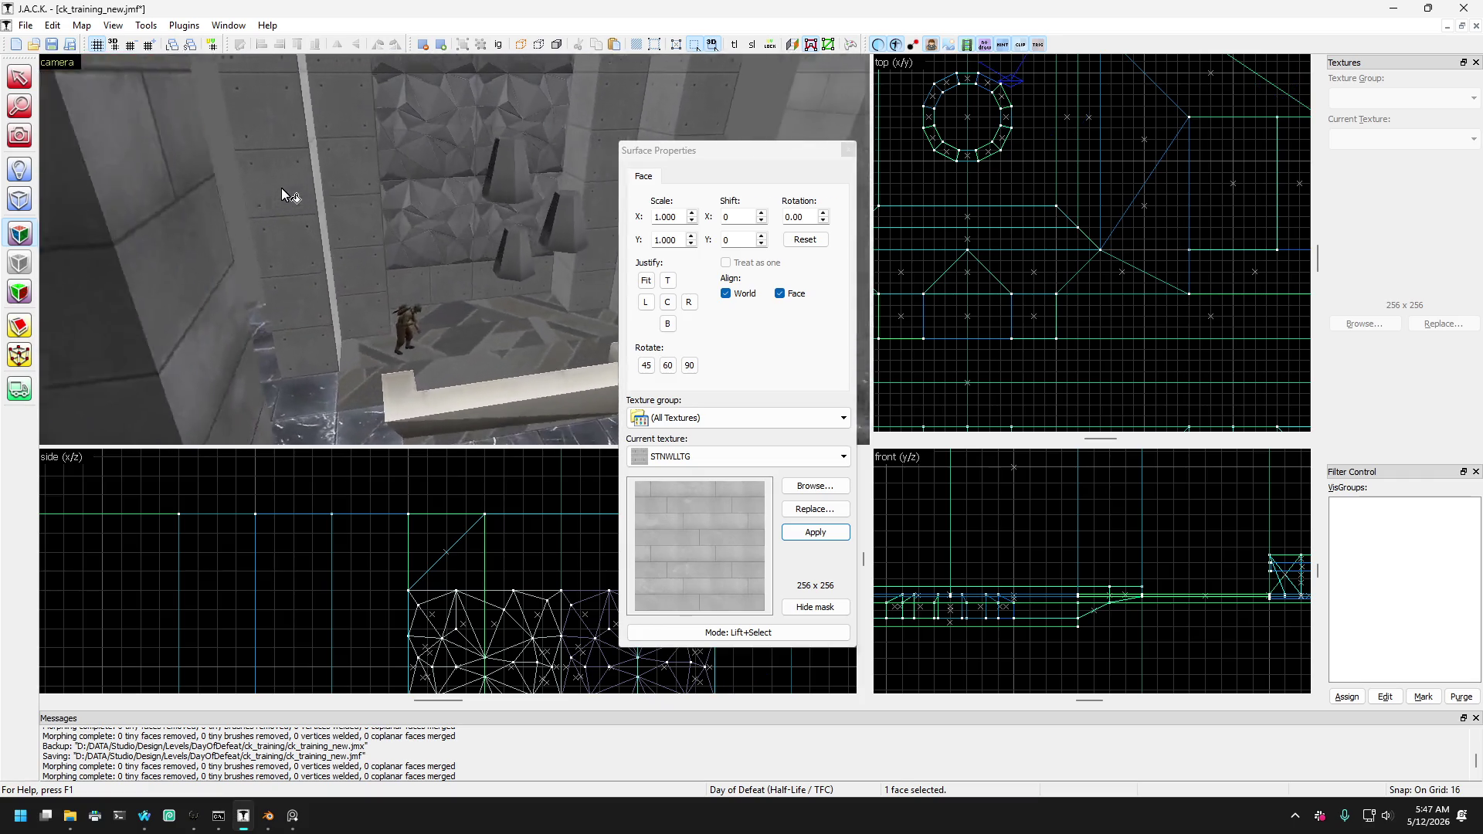
key("Left")
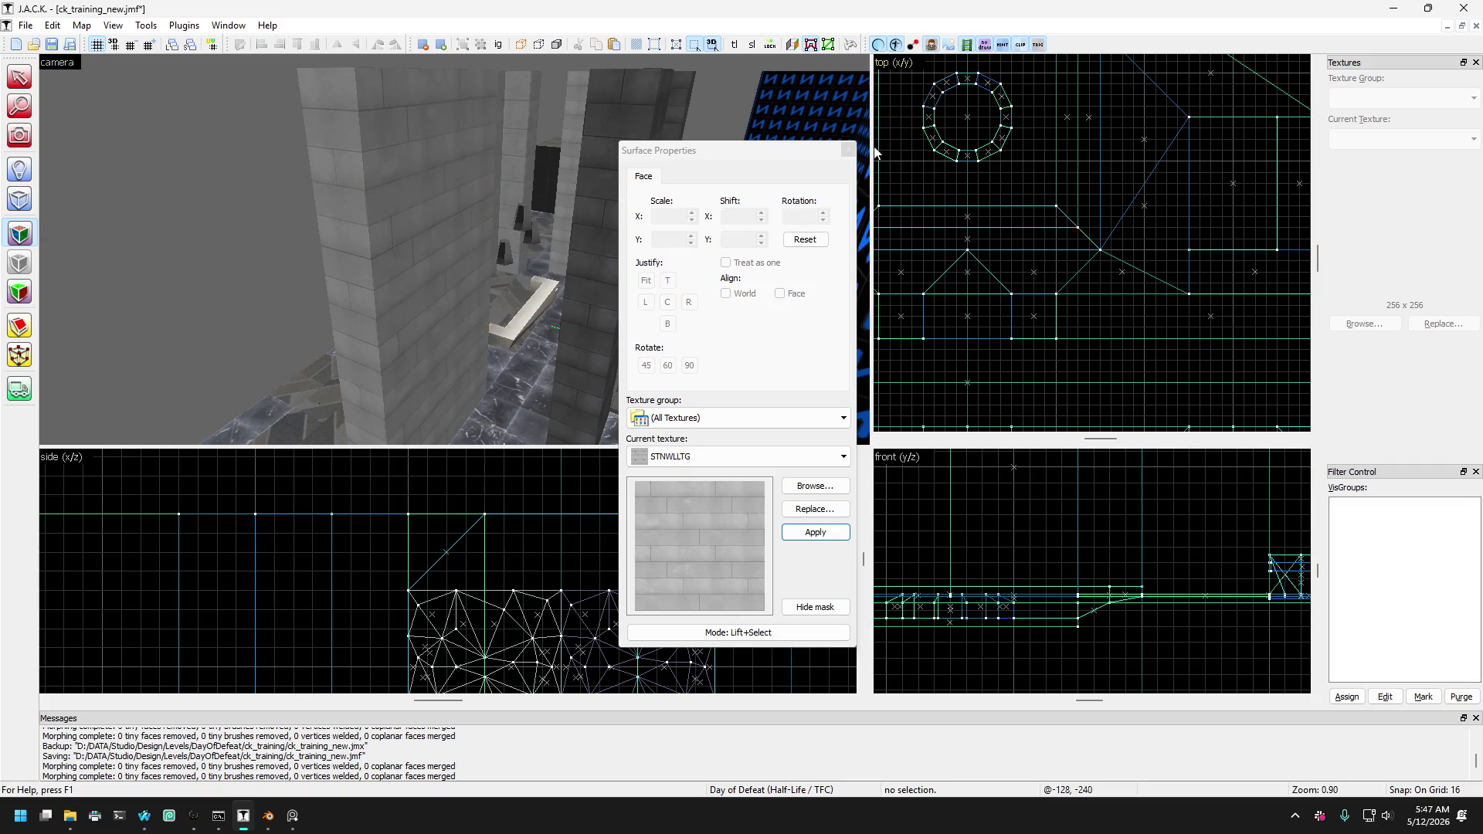
Close the face texture settings and turn the view toward the blue N wall.
left_click(848, 150)
left_click(25, 135)
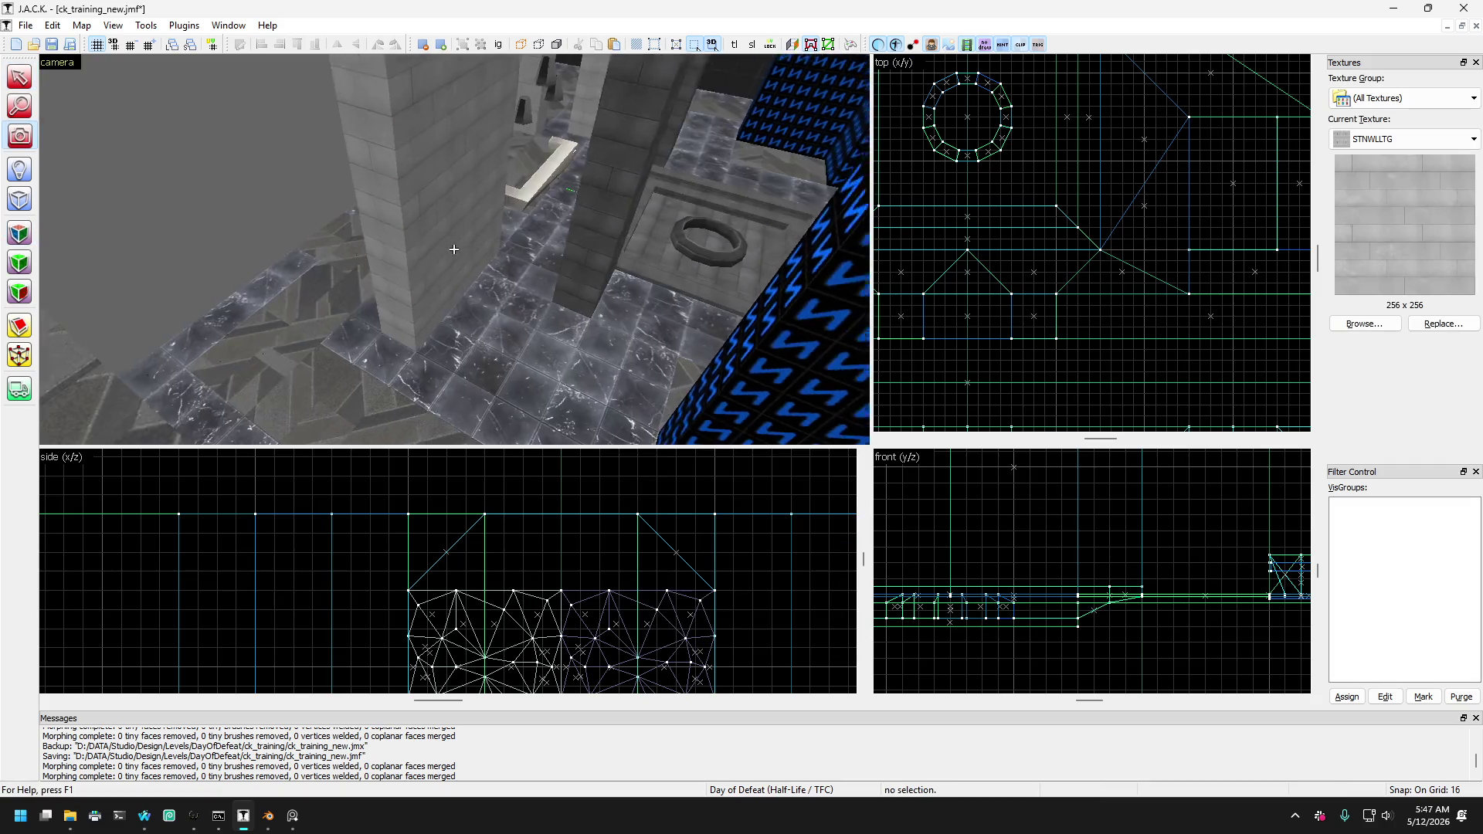
left_click_drag(454, 249, 447, 253)
Pick up STNWLLTG from the stone wall face and apply it to the N pillar face.
left_click(30, 232)
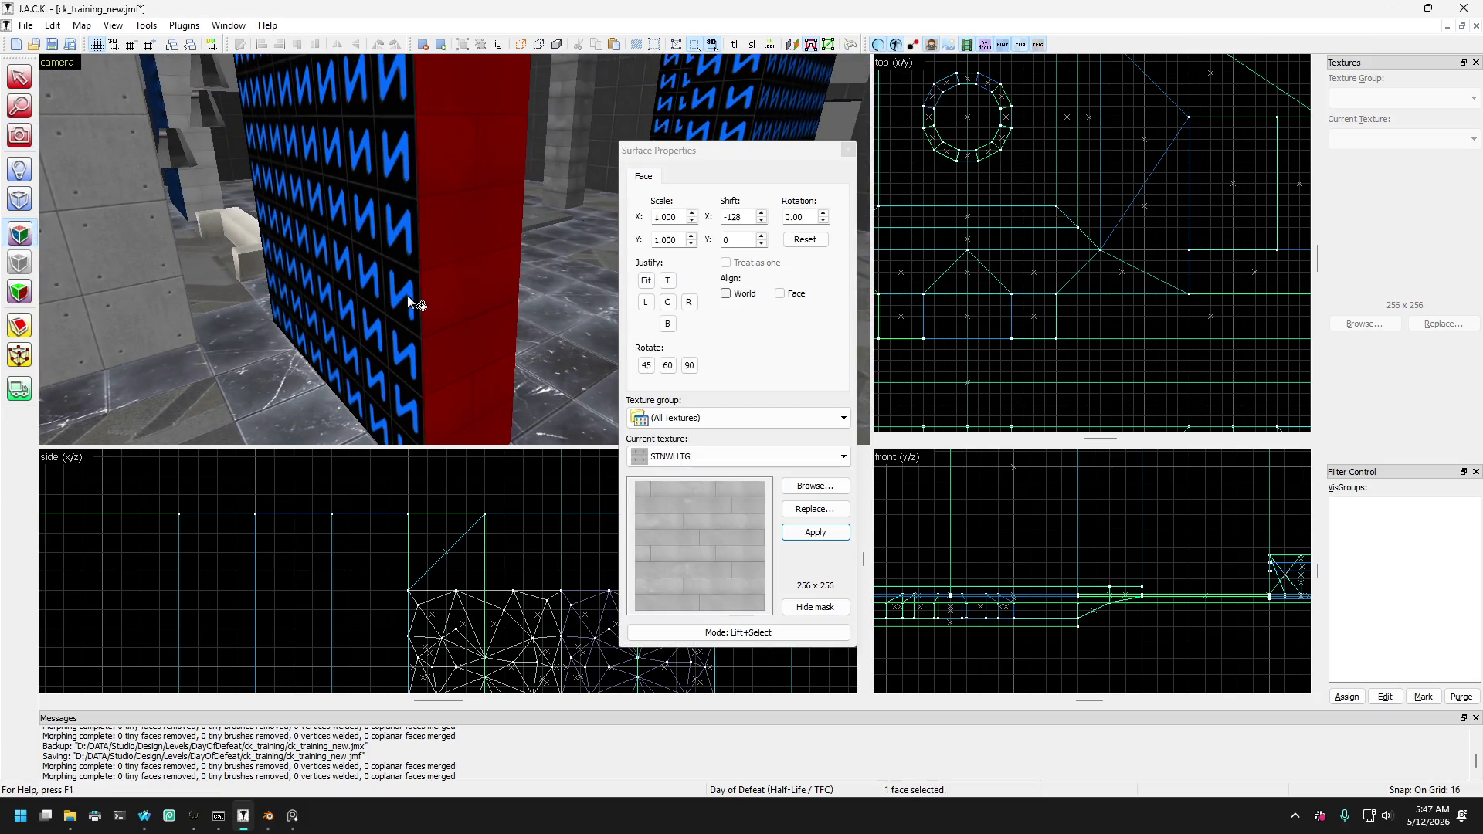
left_click(296, 381)
scroll(297, 382, "up", 10)
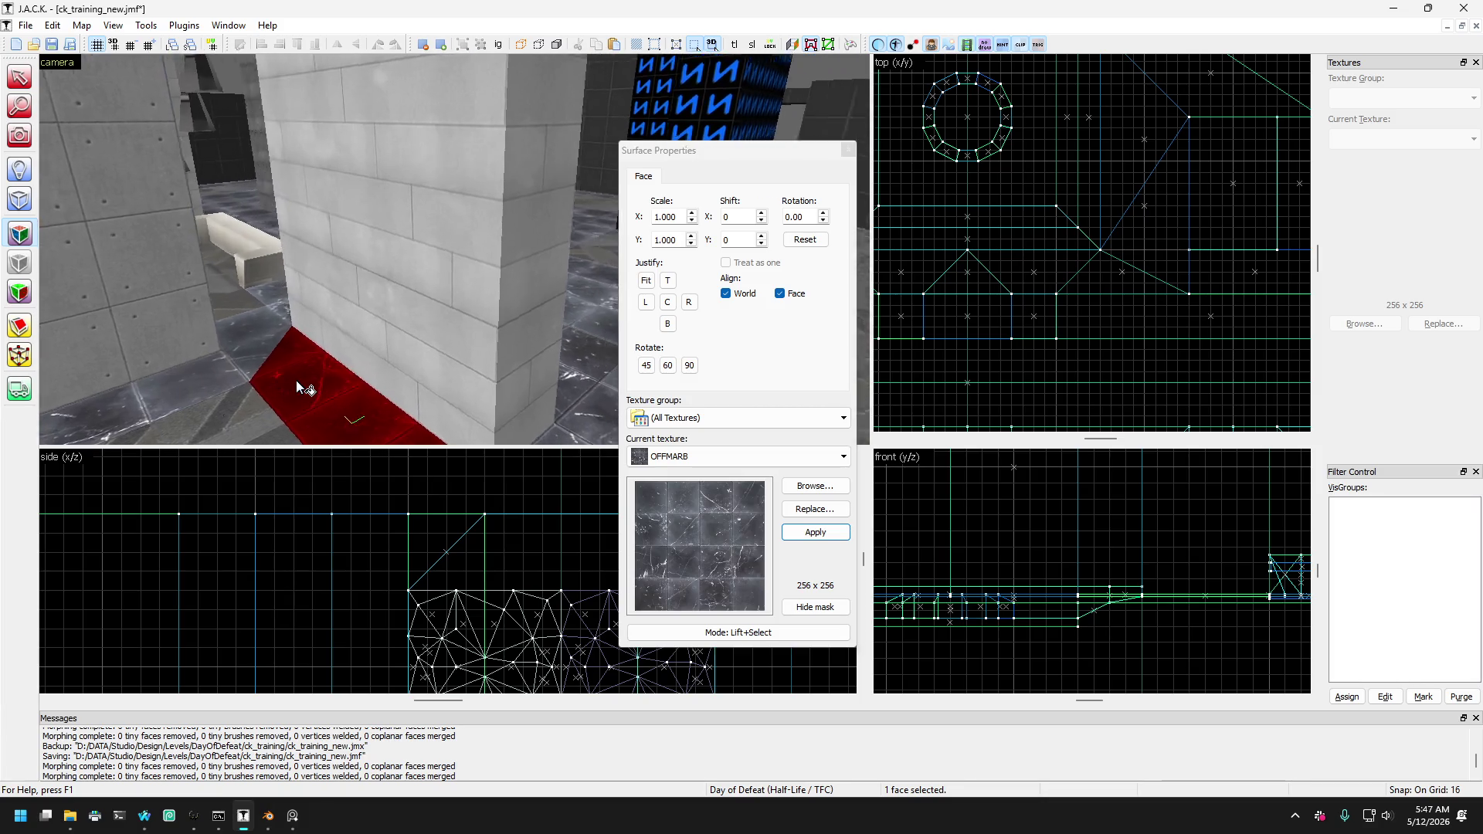
scroll(295, 380, "down", 10)
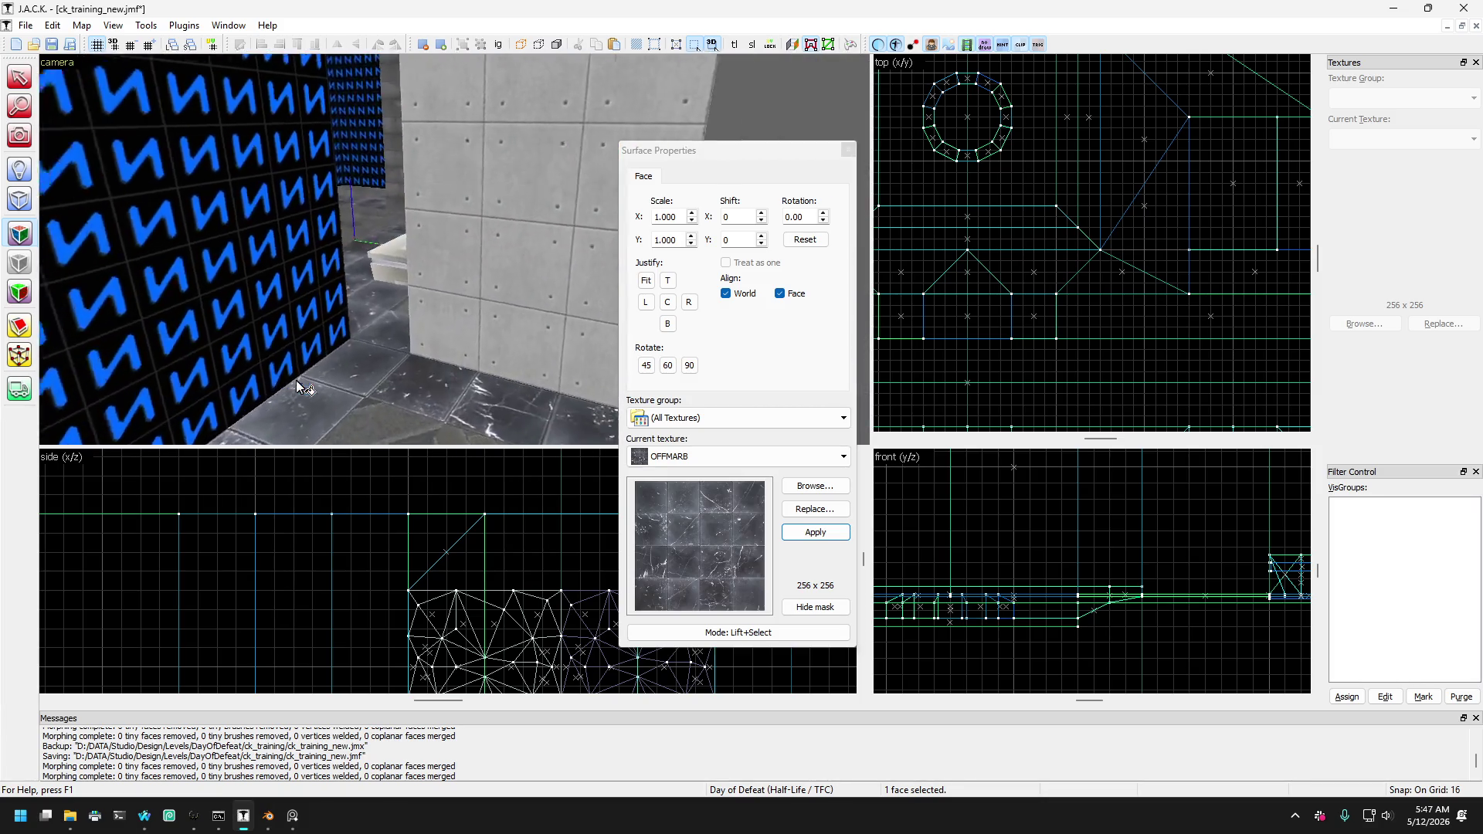
left_click(295, 380)
right_click(392, 314)
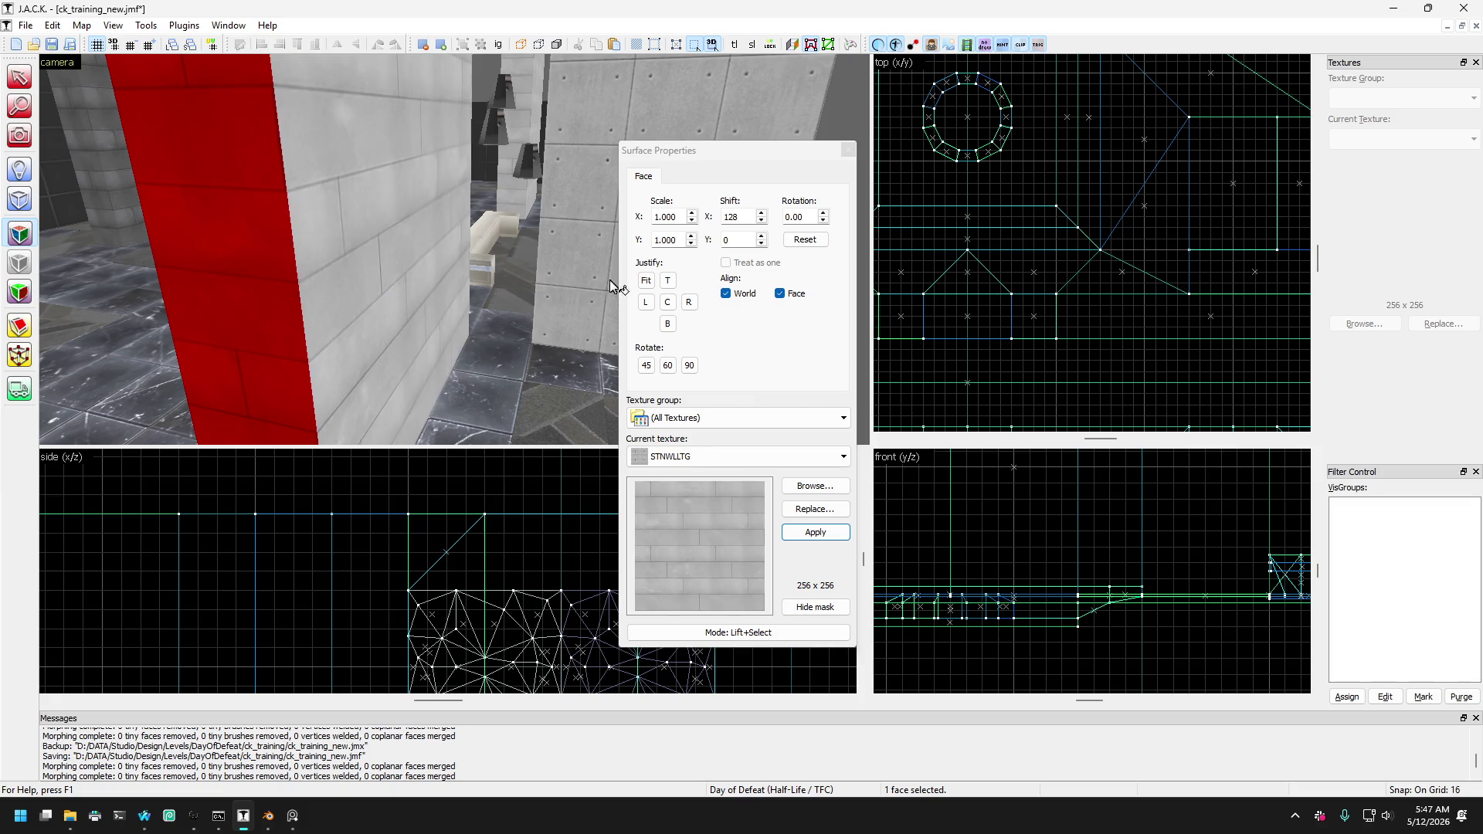
left_click(847, 149)
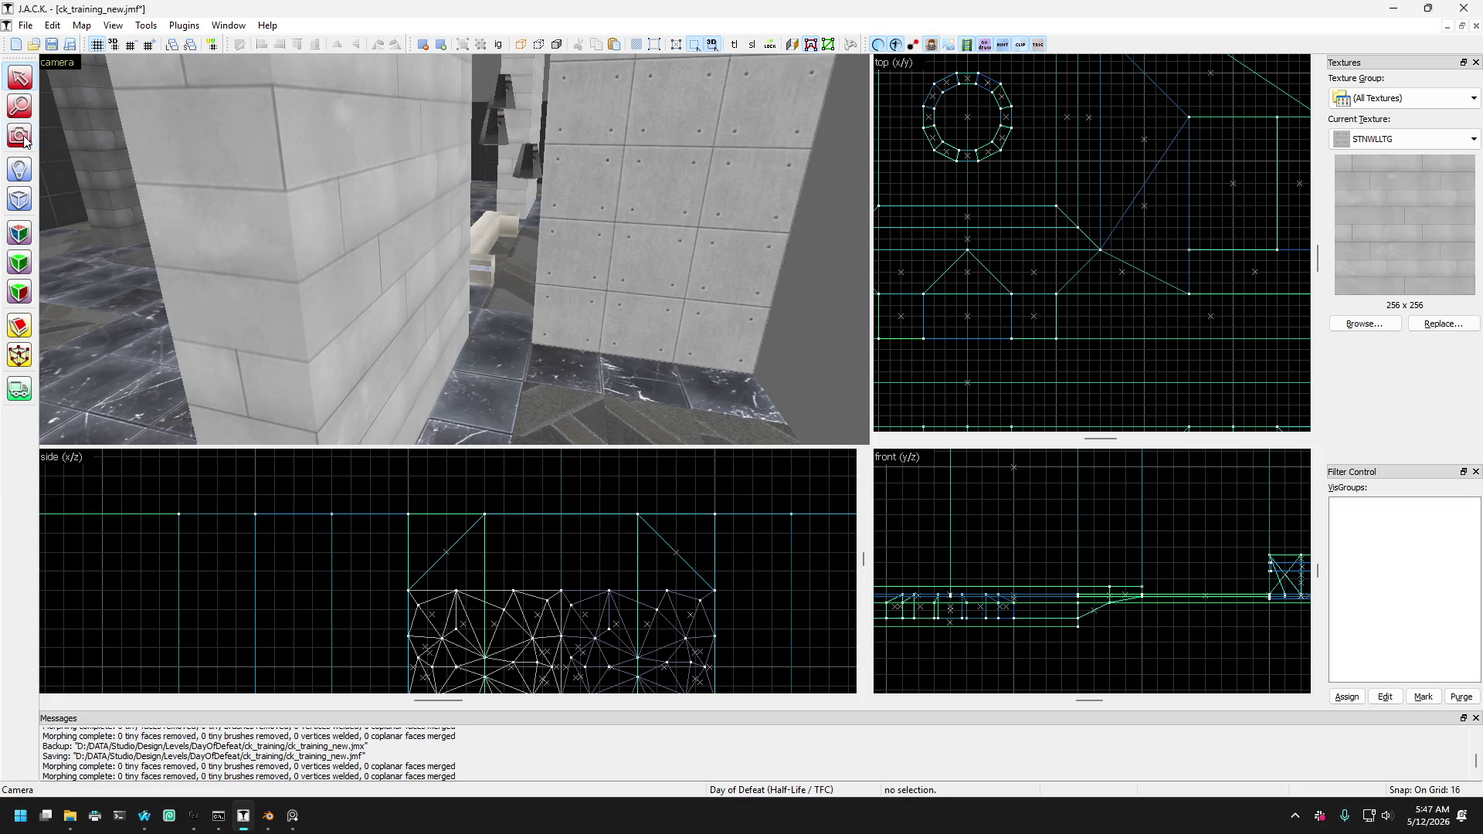
left_click(25, 138)
left_click_drag(454, 249, 454, 249)
Select eight pillar and wall faces for retexturing.
key("shift+a")
left_click(287, 269)
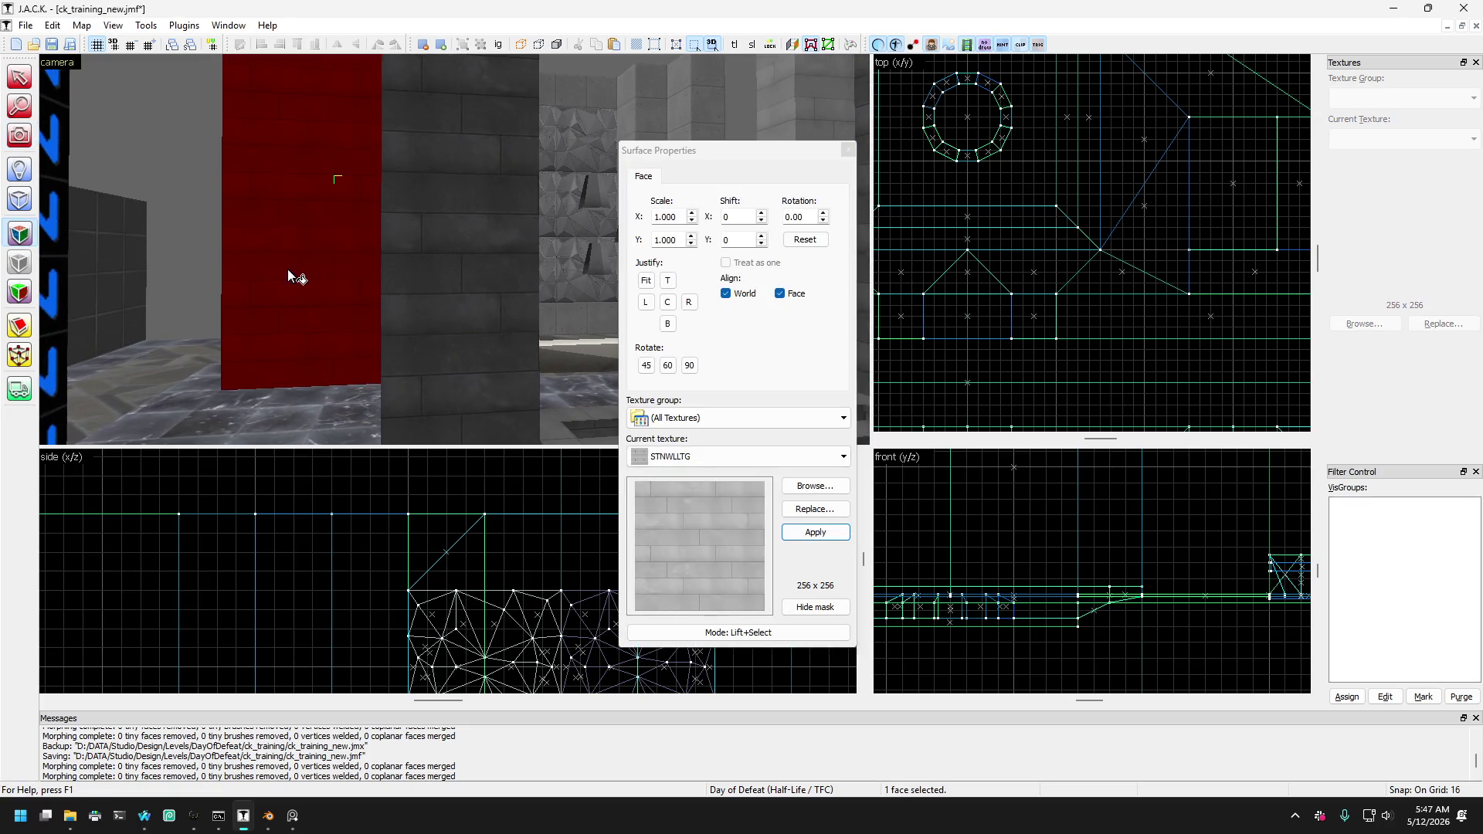
left_click(173, 281, "ctrl")
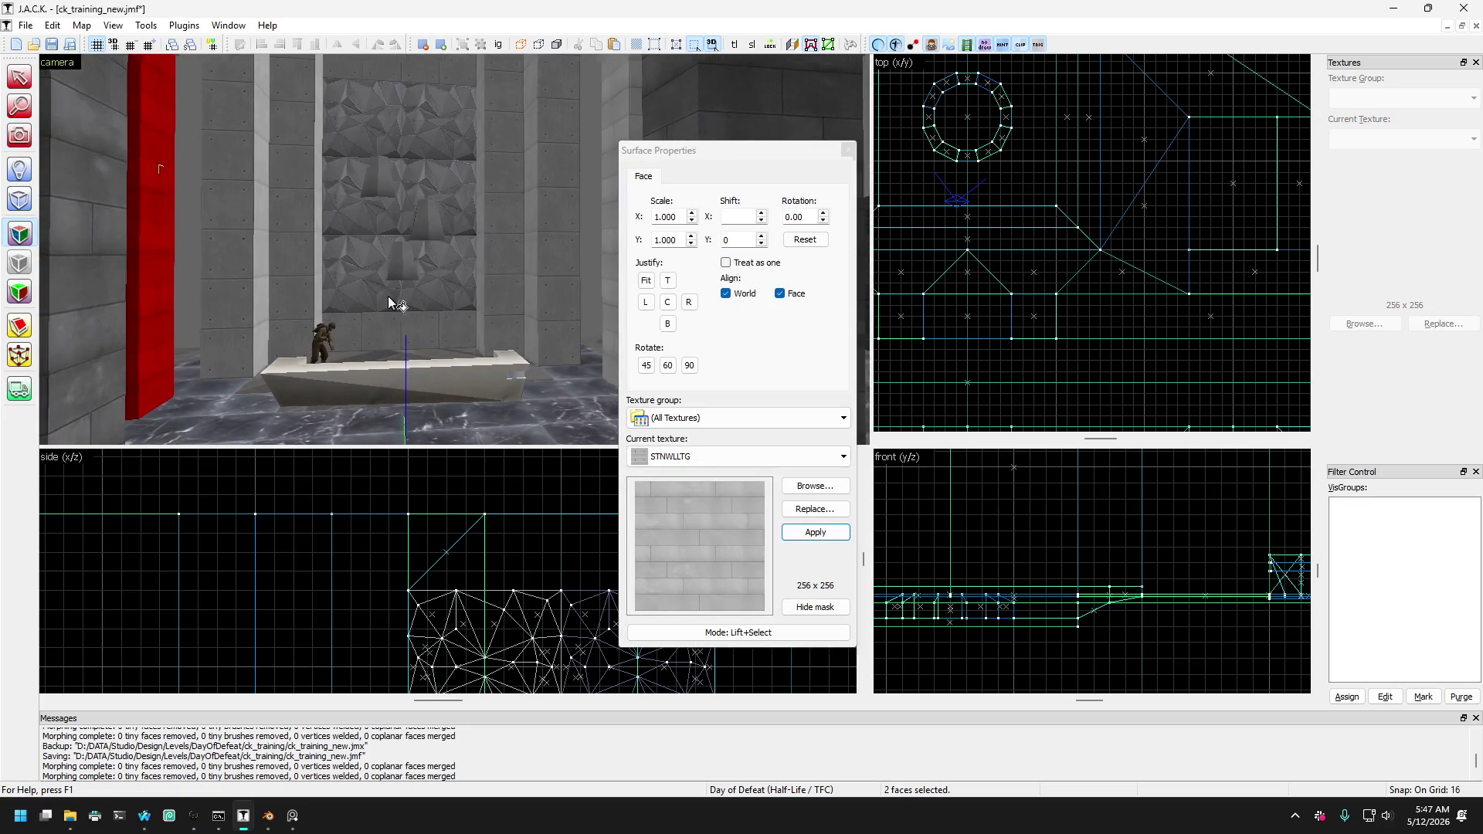
left_click(629, 119, "ctrl")
left_click(639, 123, "ctrl")
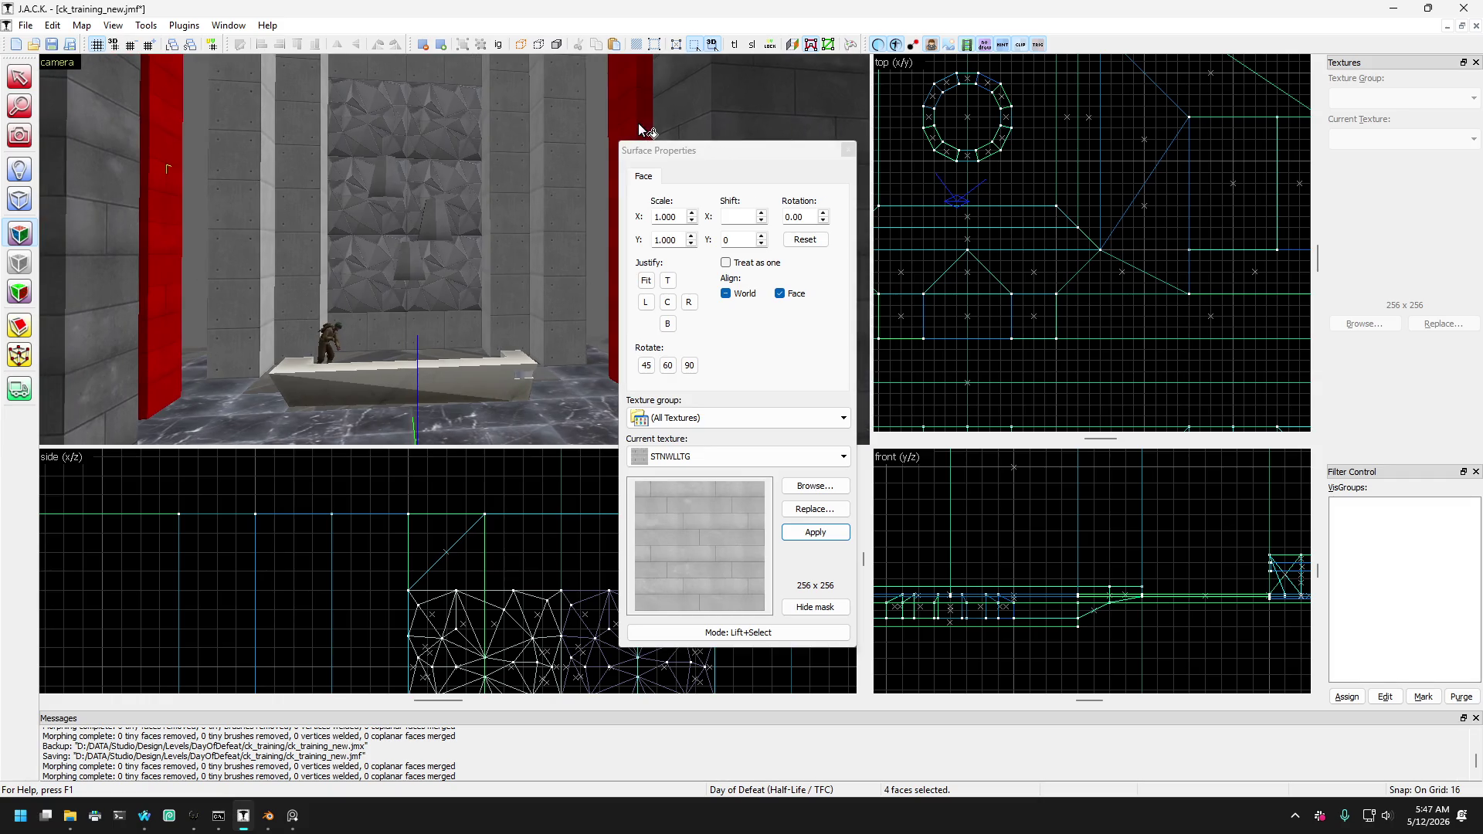
key("Right")
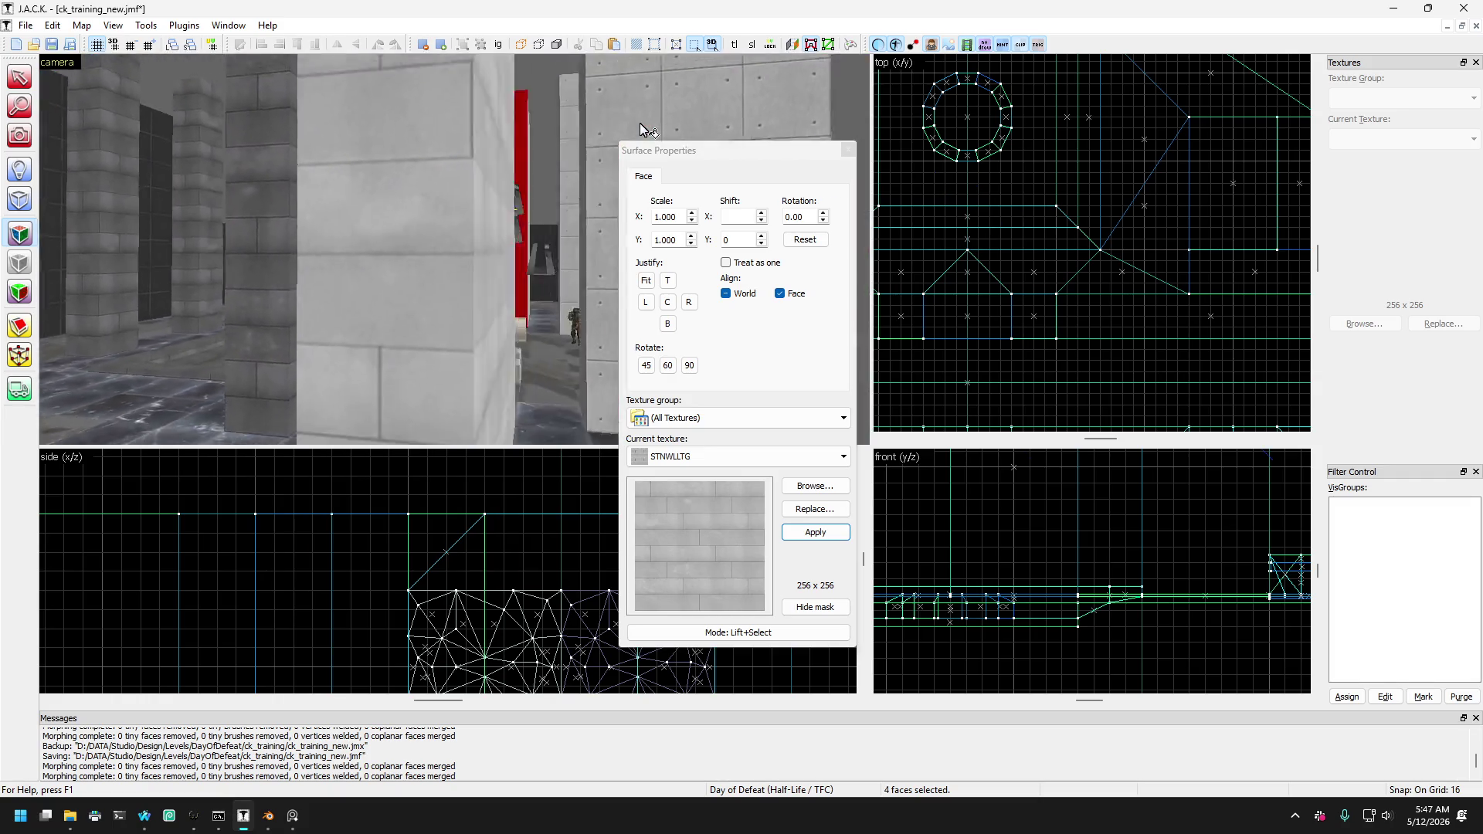
left_click(321, 224, "ctrl")
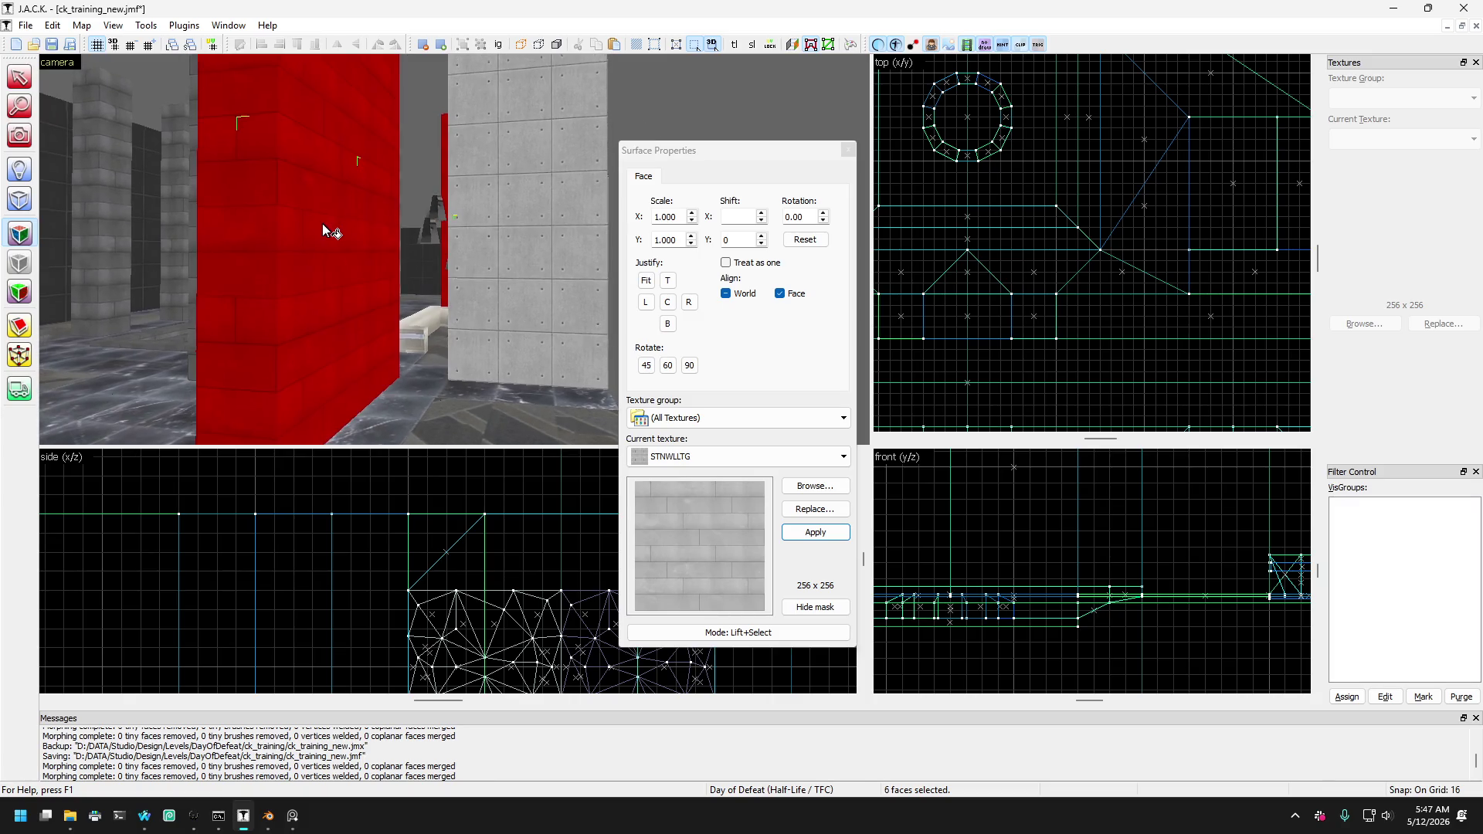
key("Right")
key("Up")
key("Down")
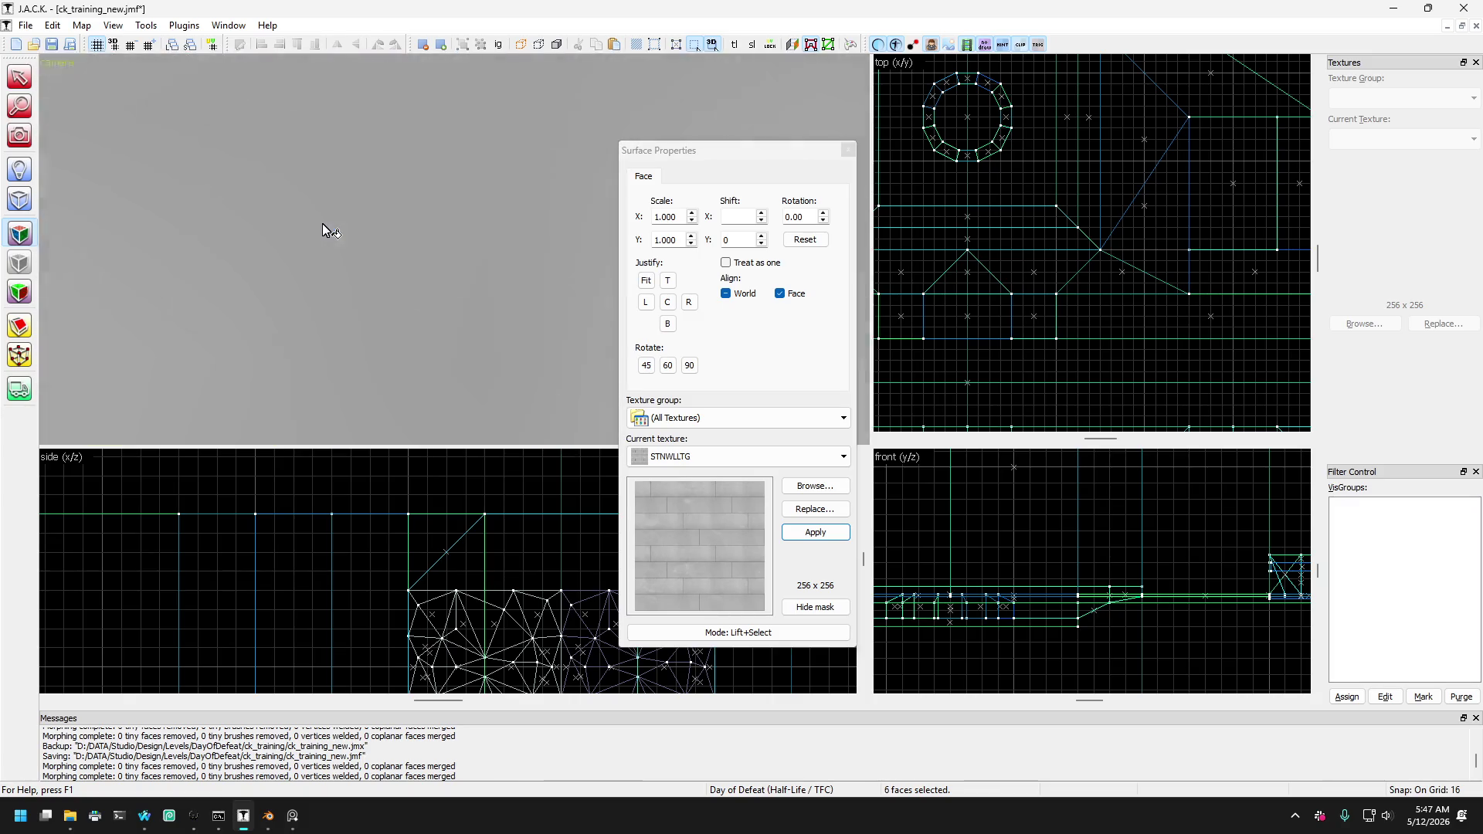
left_click(322, 224, "ctrl")
key("Left")
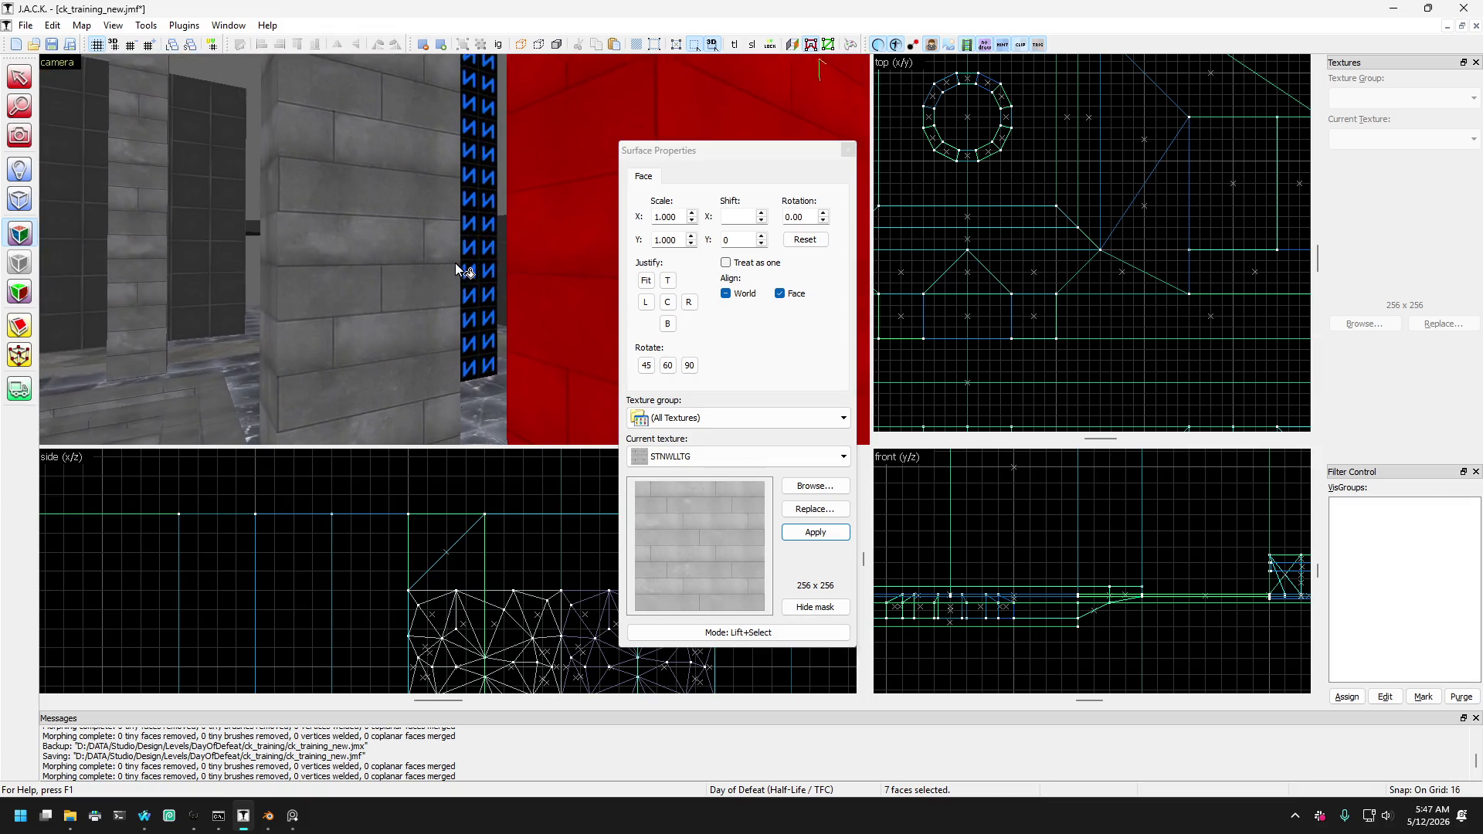
key("Right")
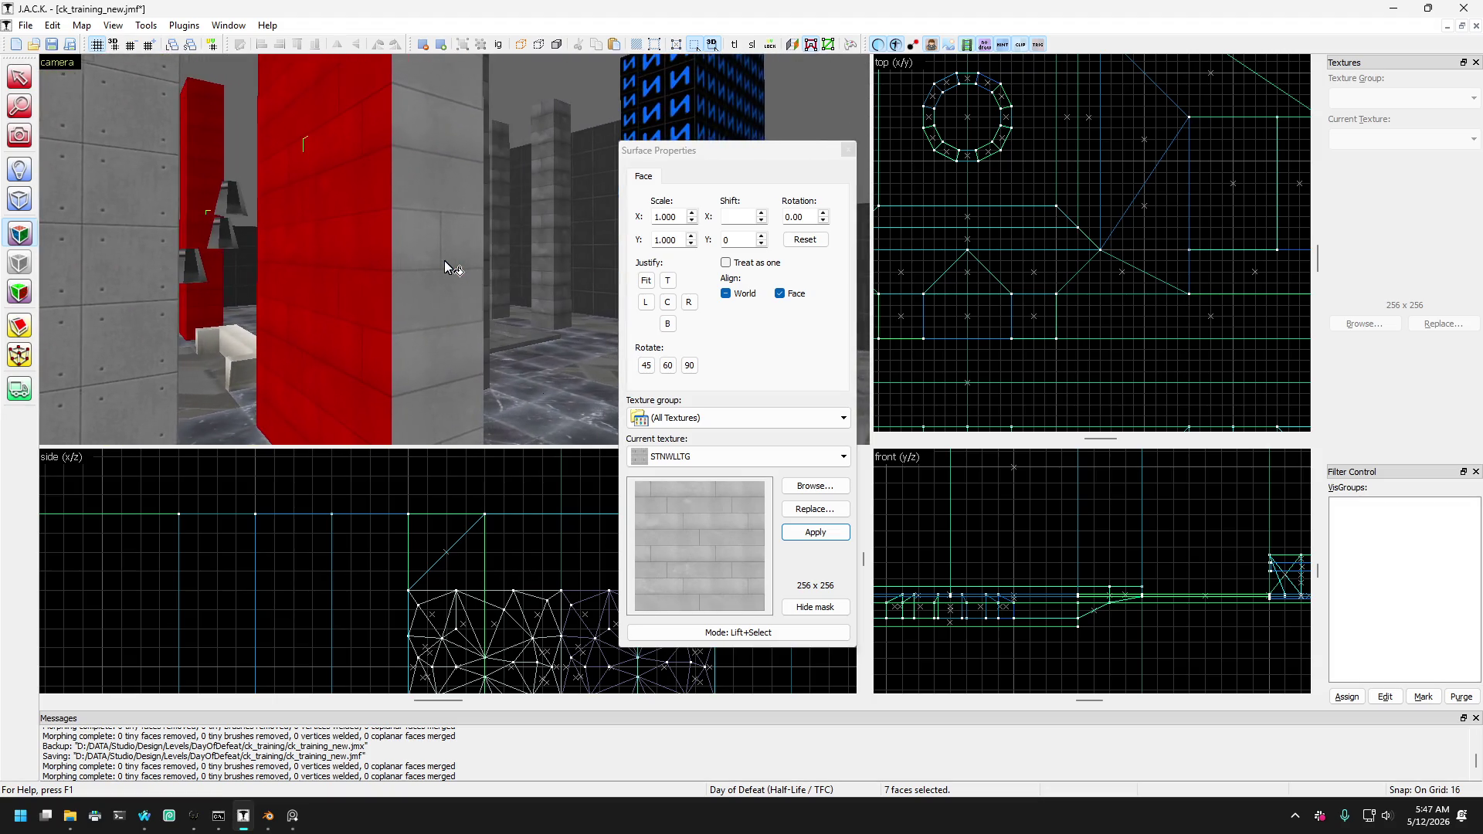
left_click(446, 267, "ctrl")
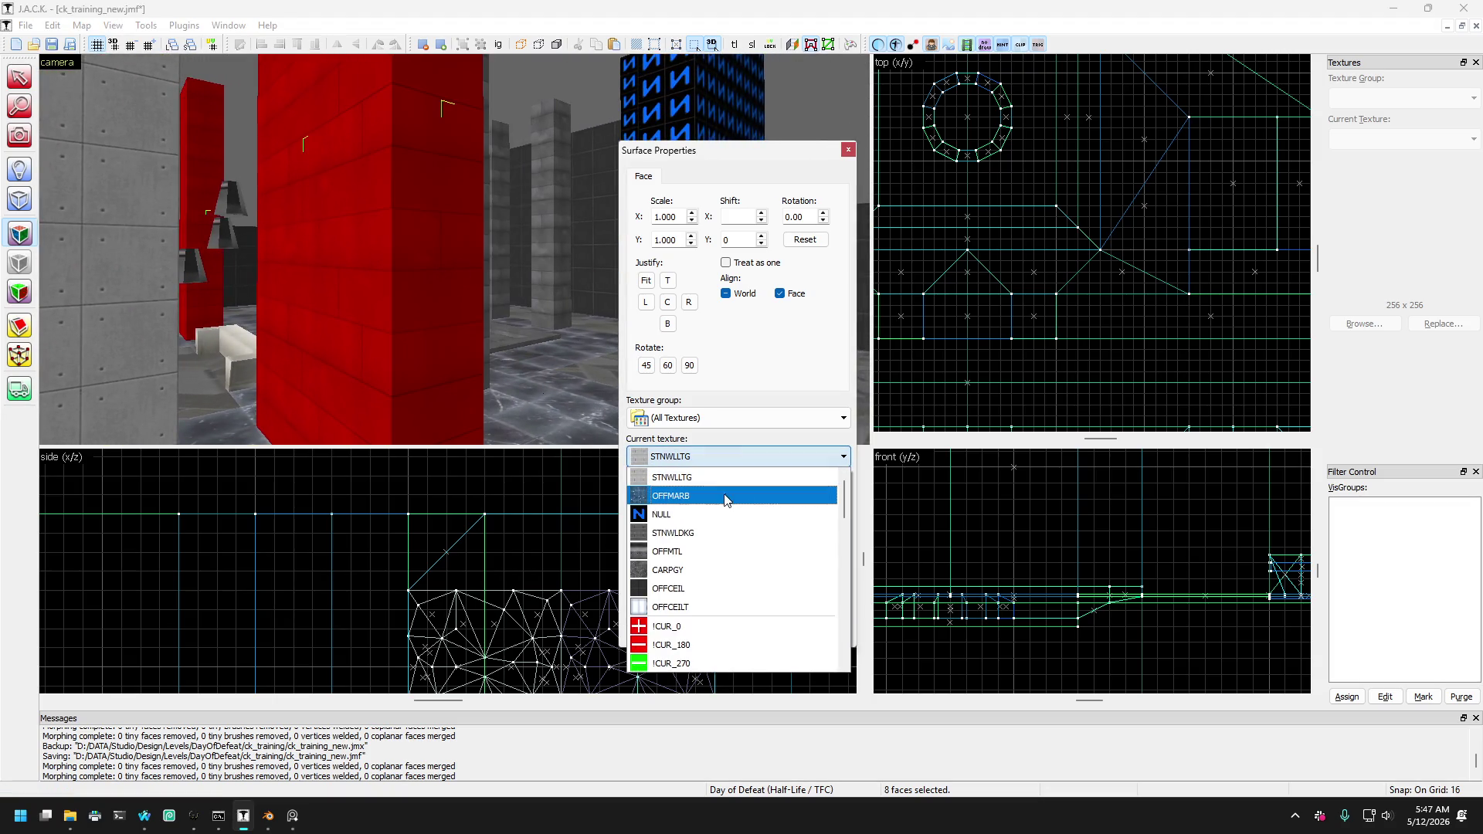
Give the selected faces STNWLDKG from the recent textures list and close Surface Properties.
left_click(724, 496)
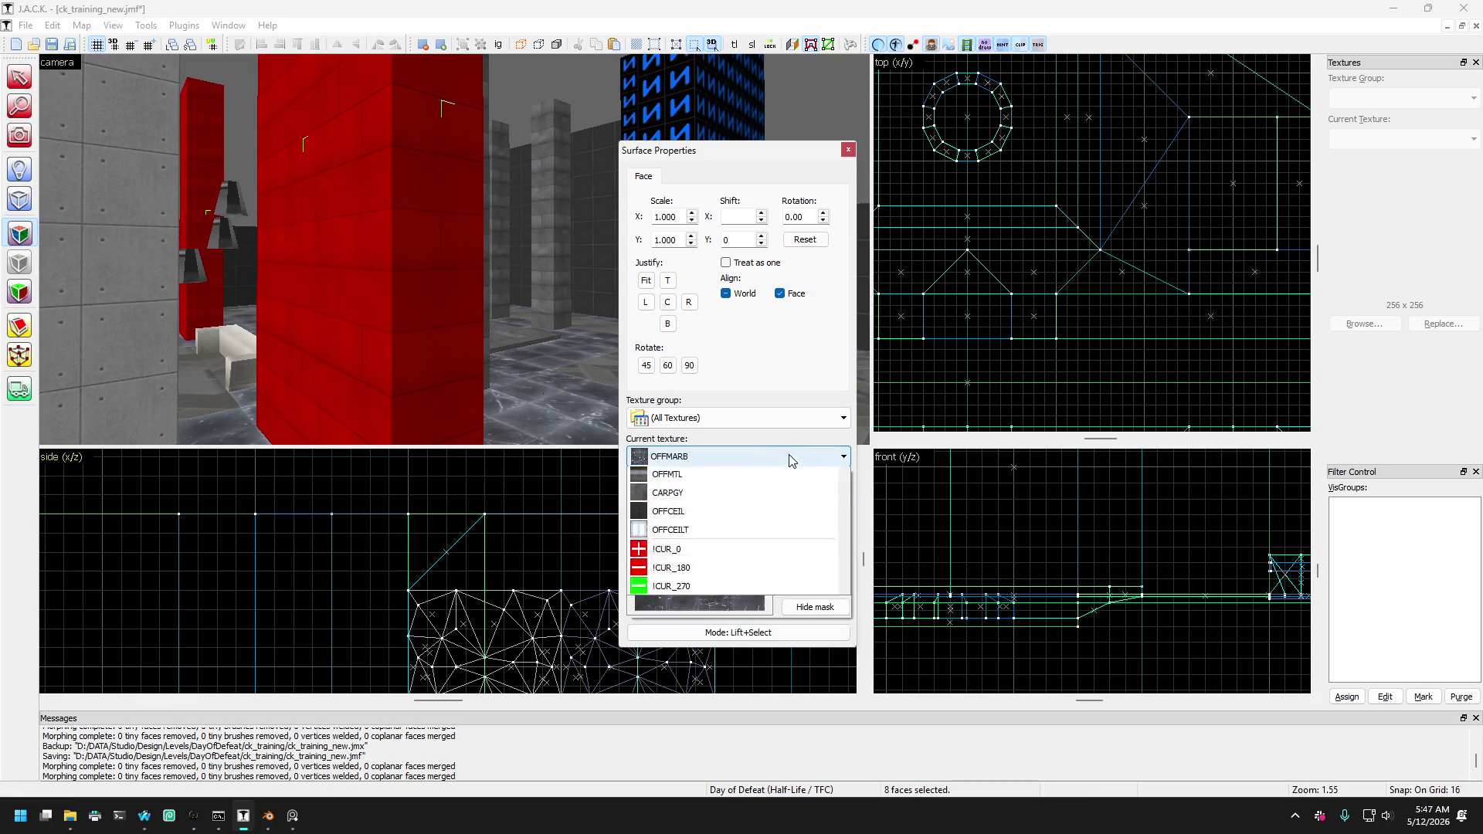
left_click(731, 534)
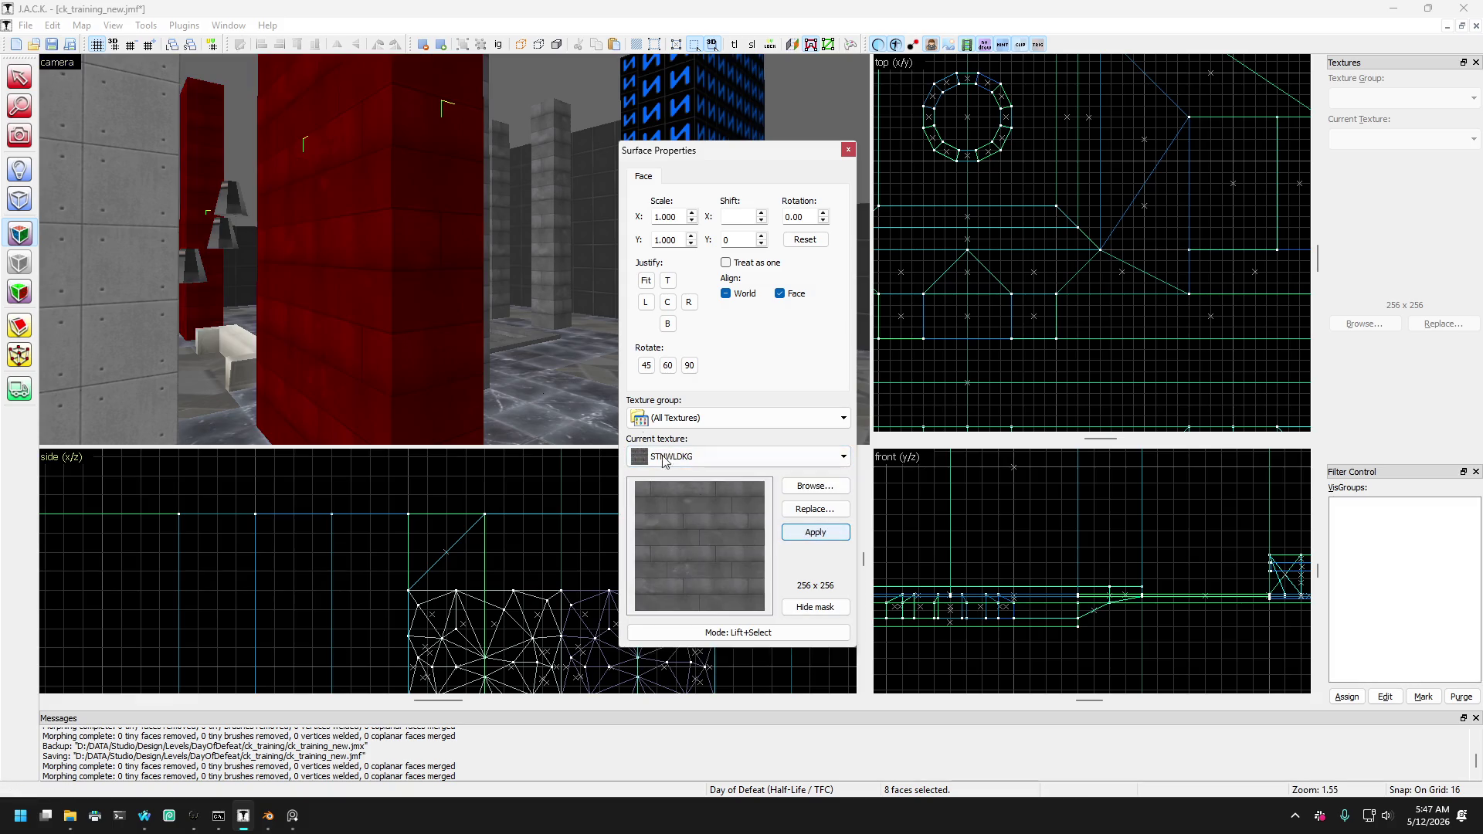
left_click(847, 149)
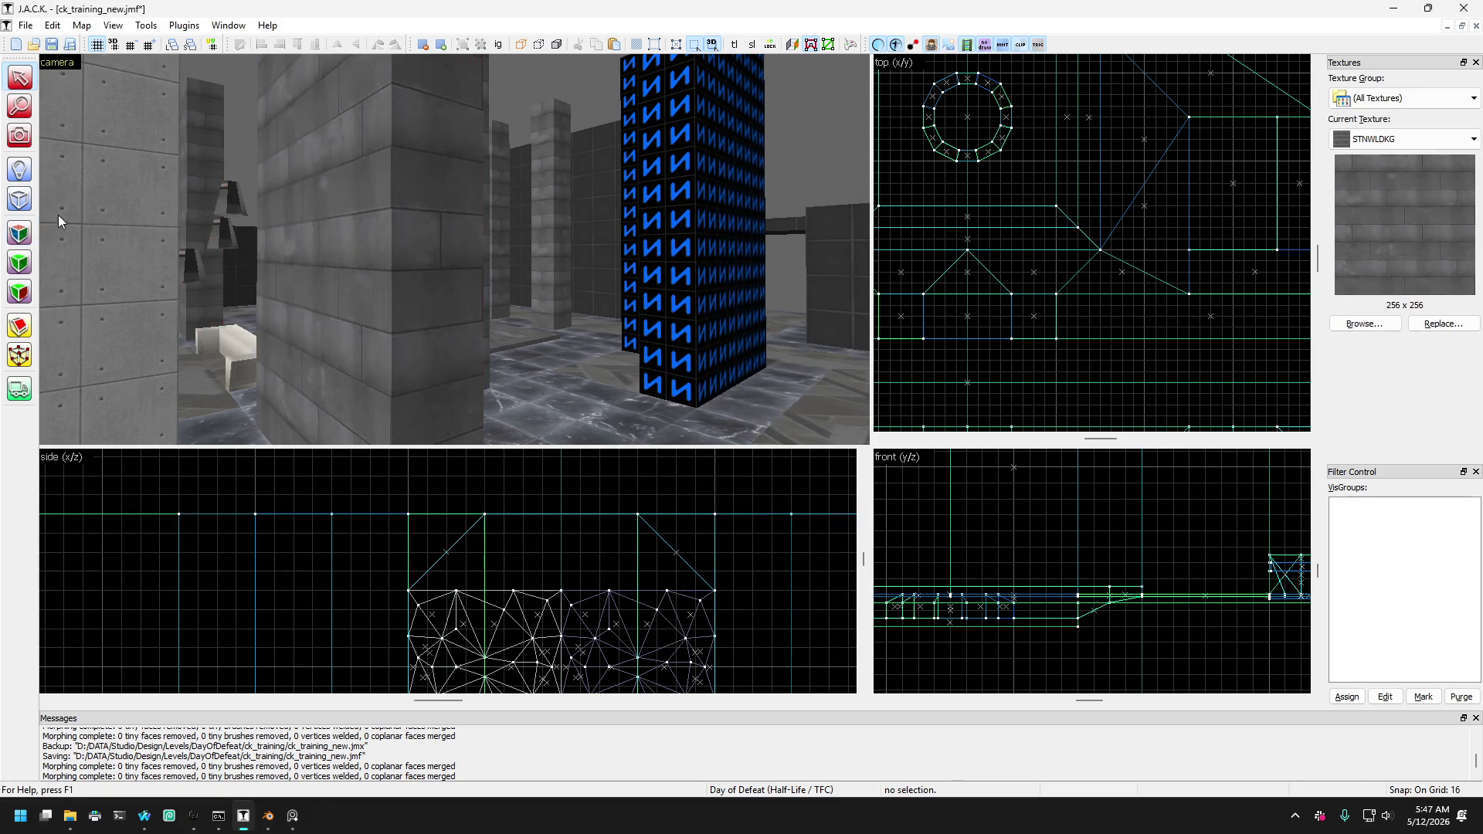
key("z")
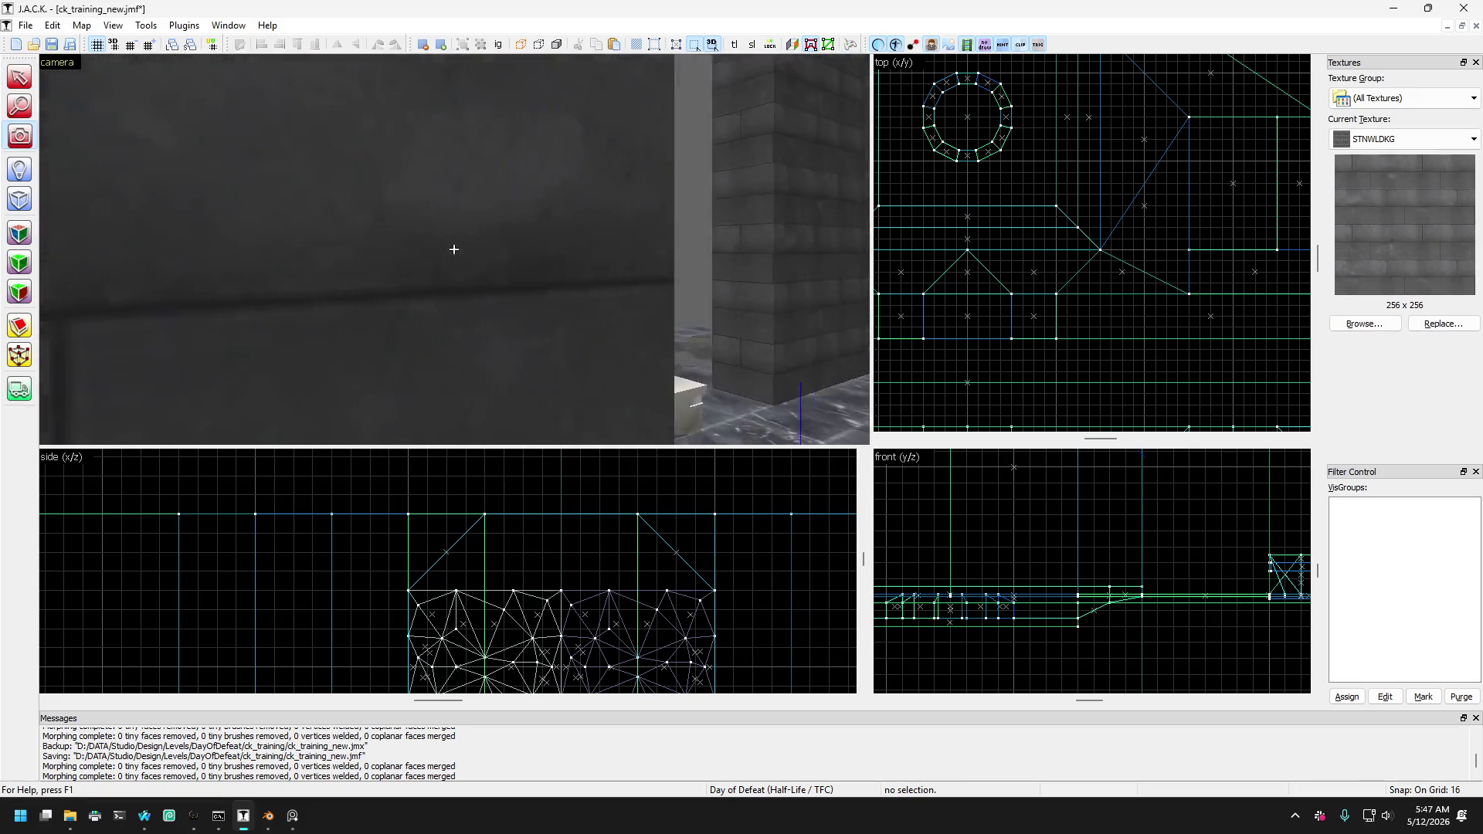
key("w")
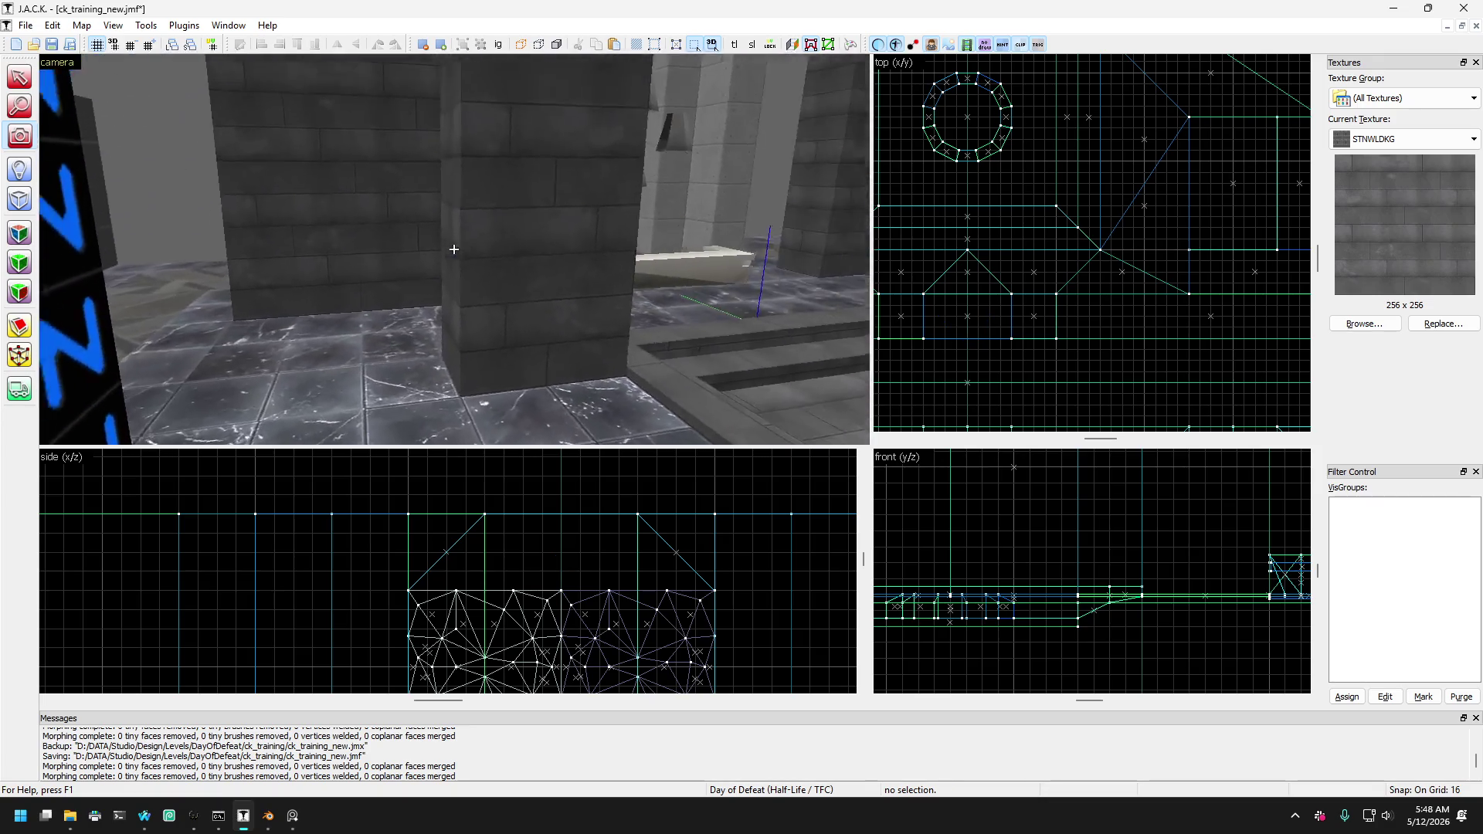
key("w")
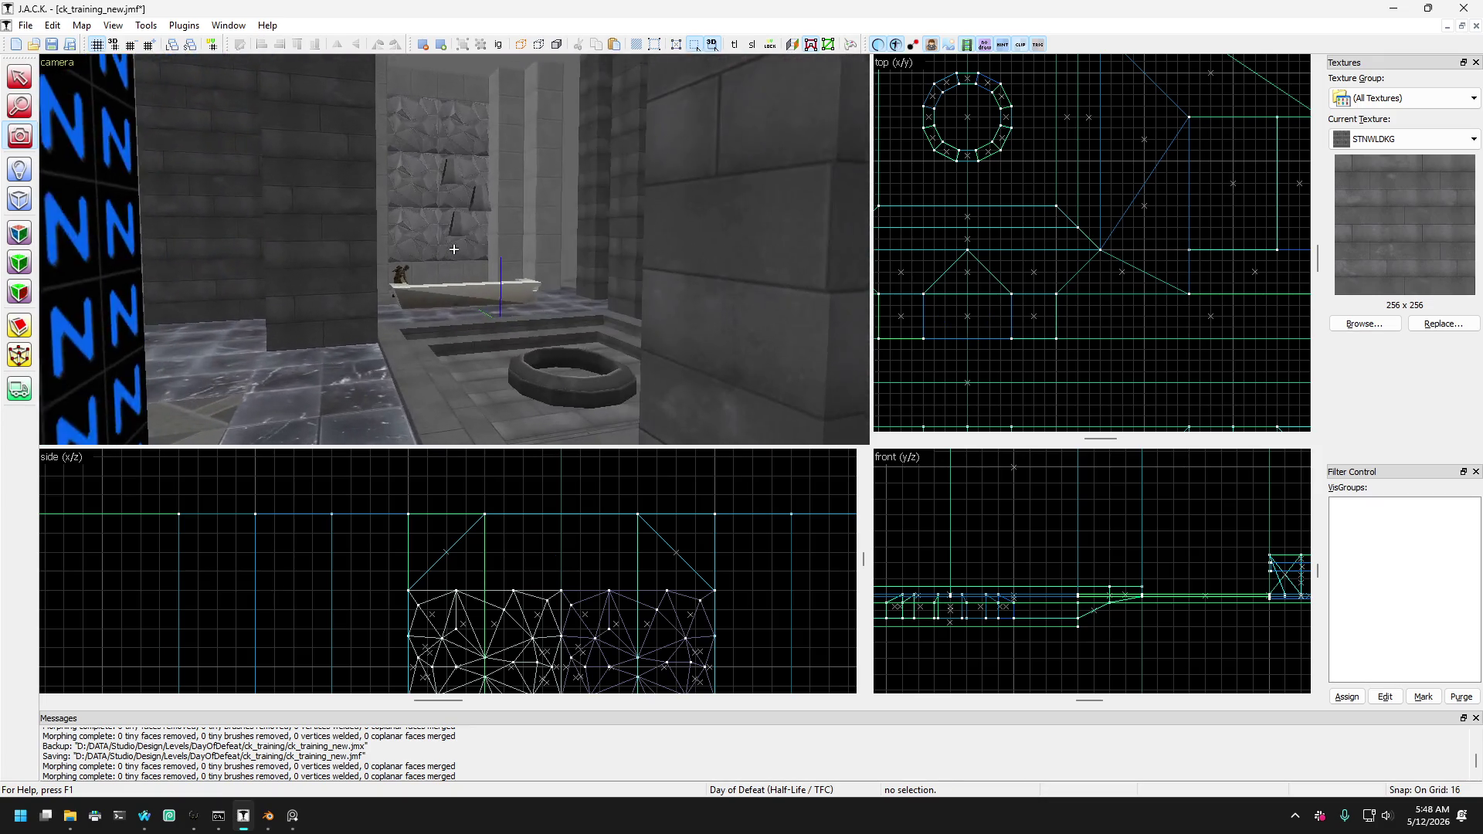
key("w")
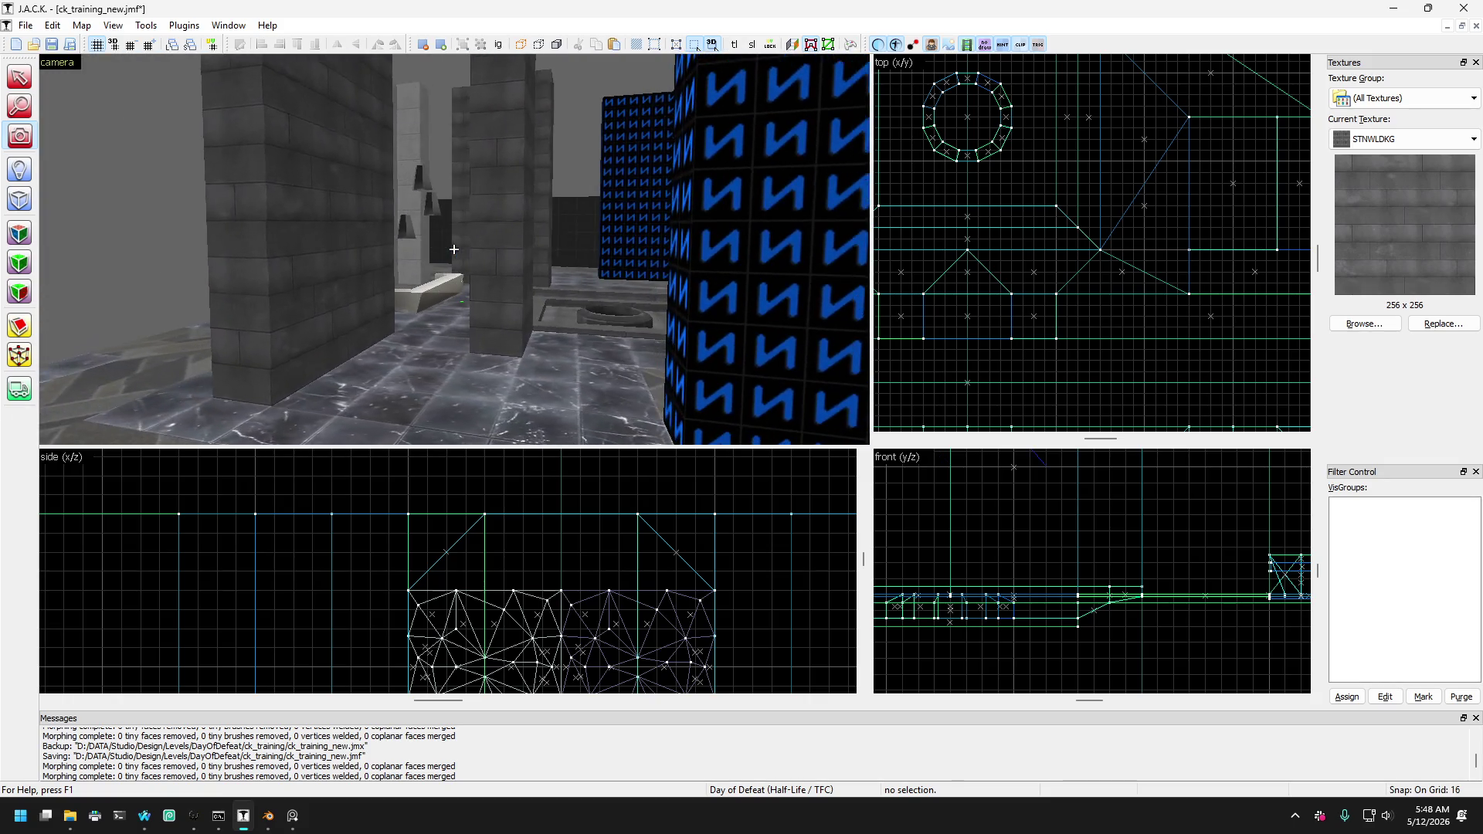
key("w")
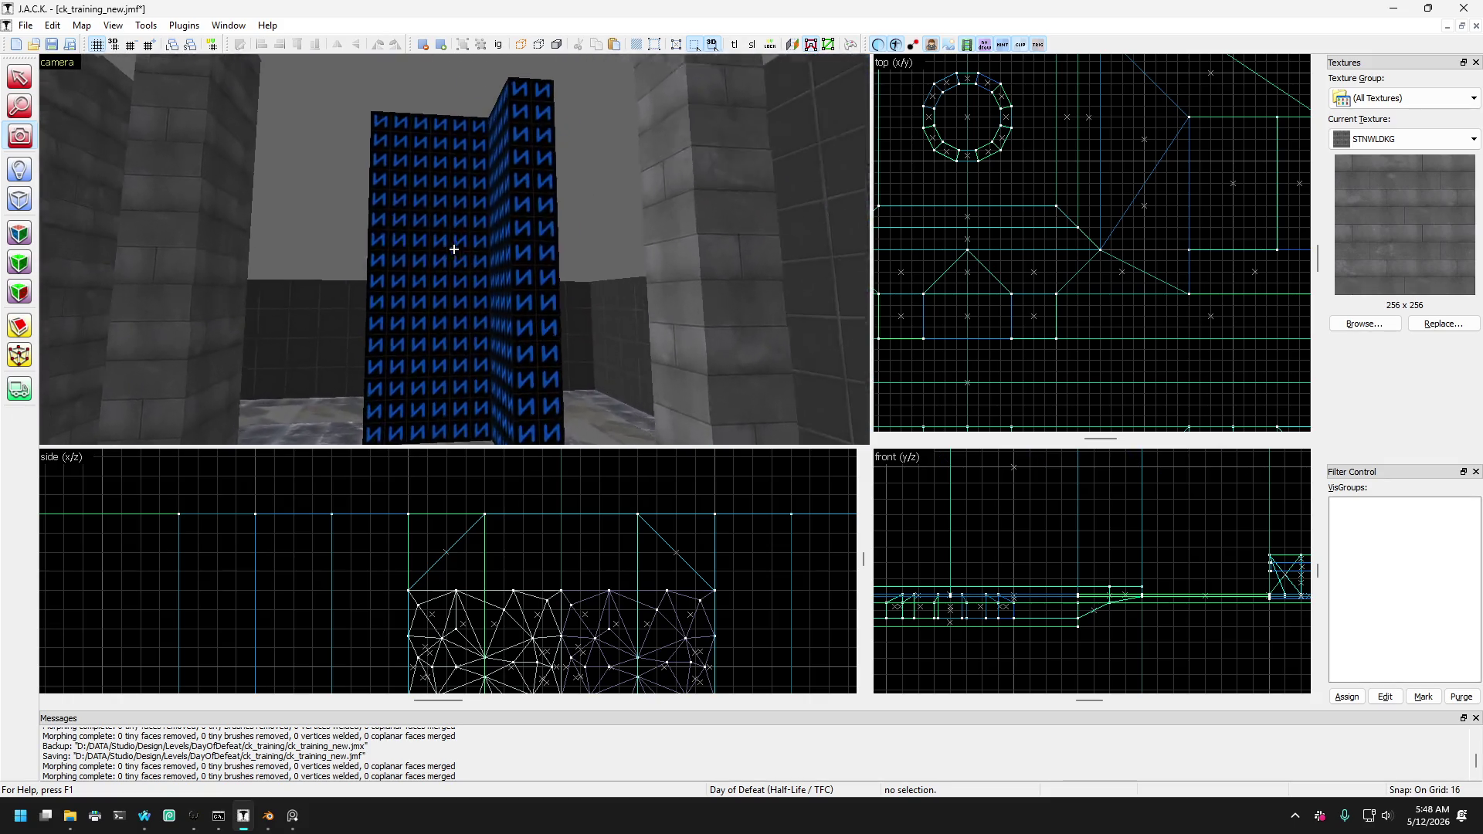
key("w")
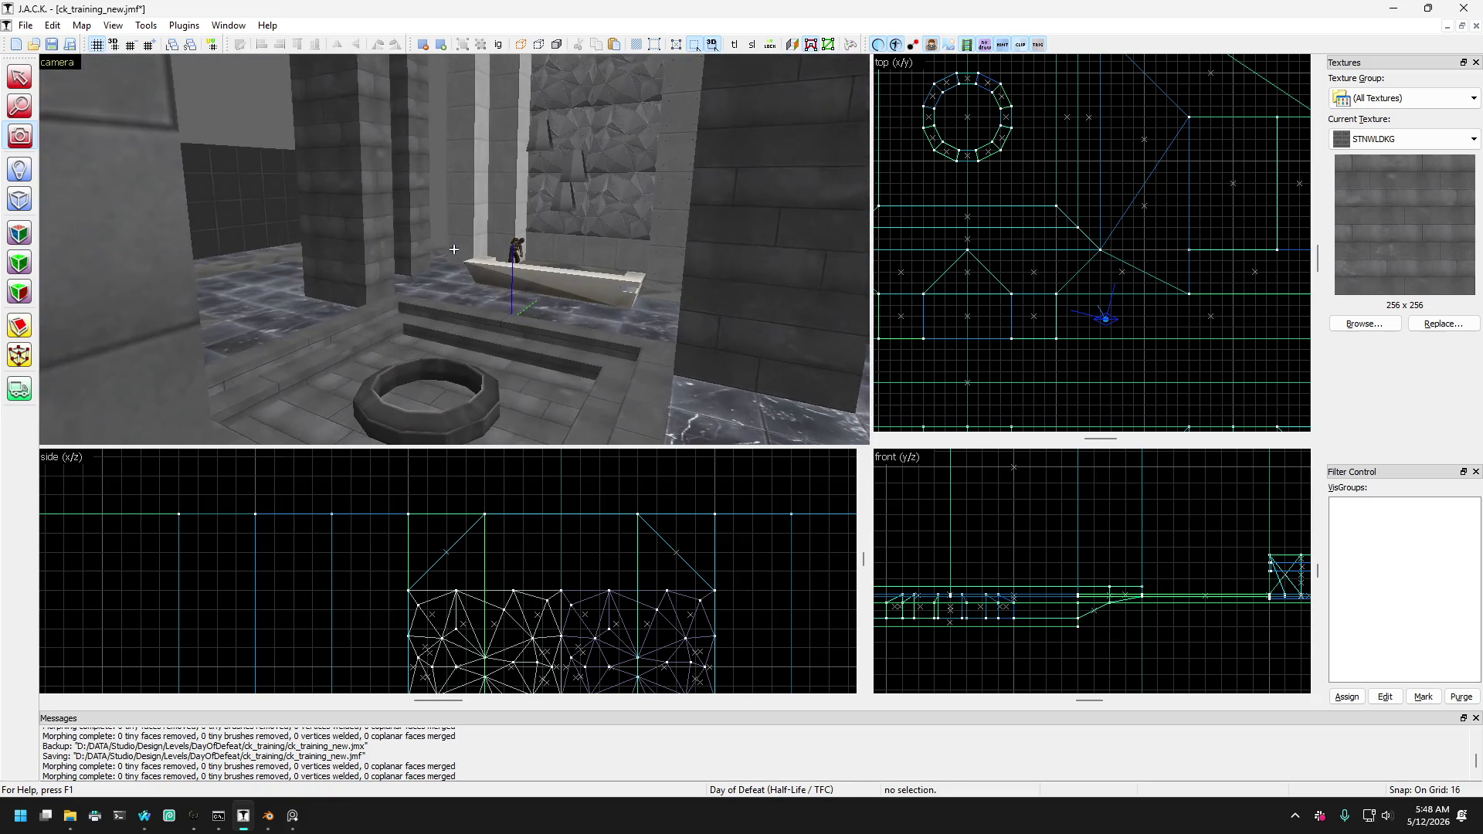
key("w")
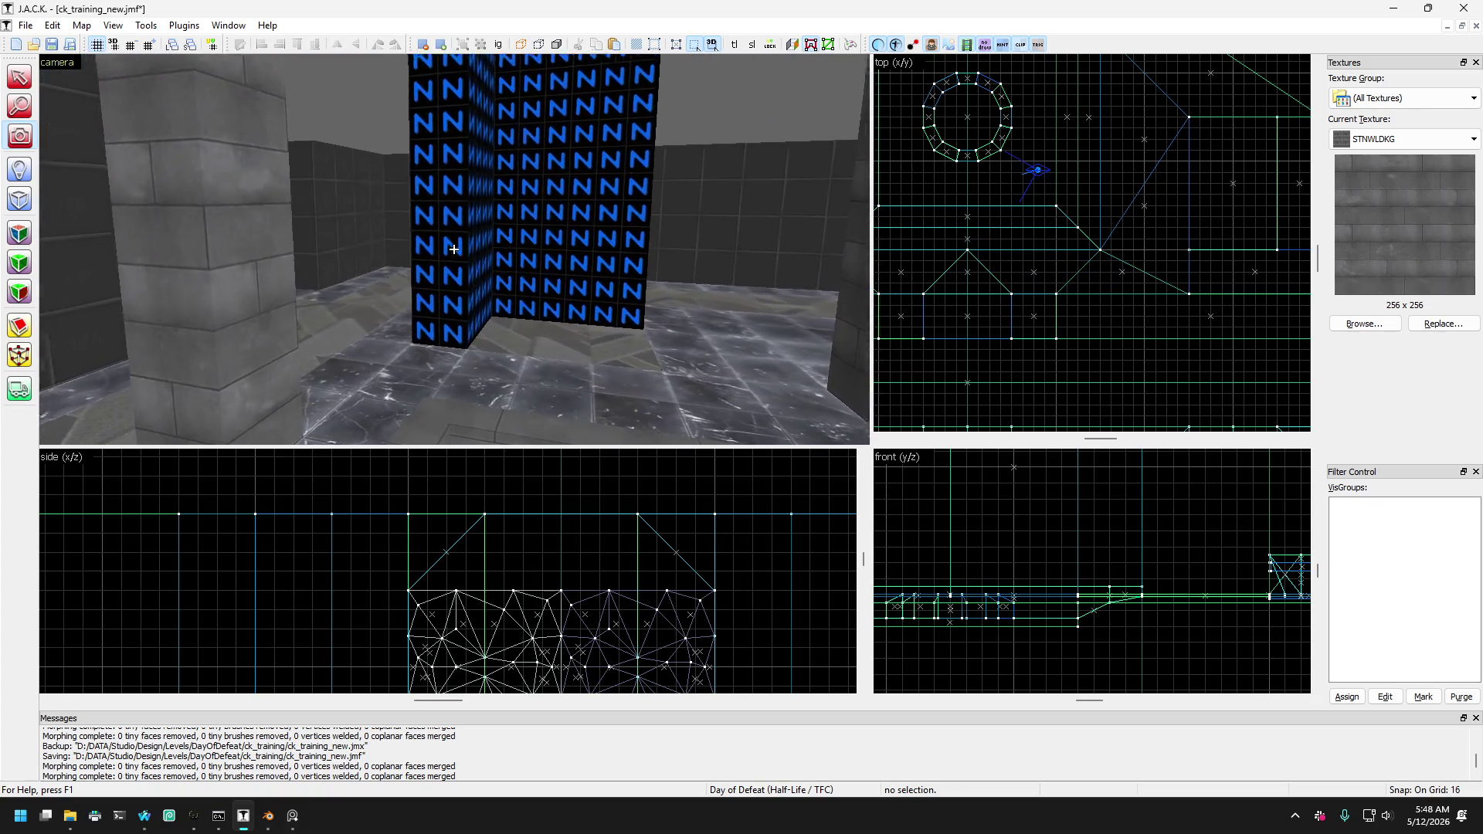
key("s")
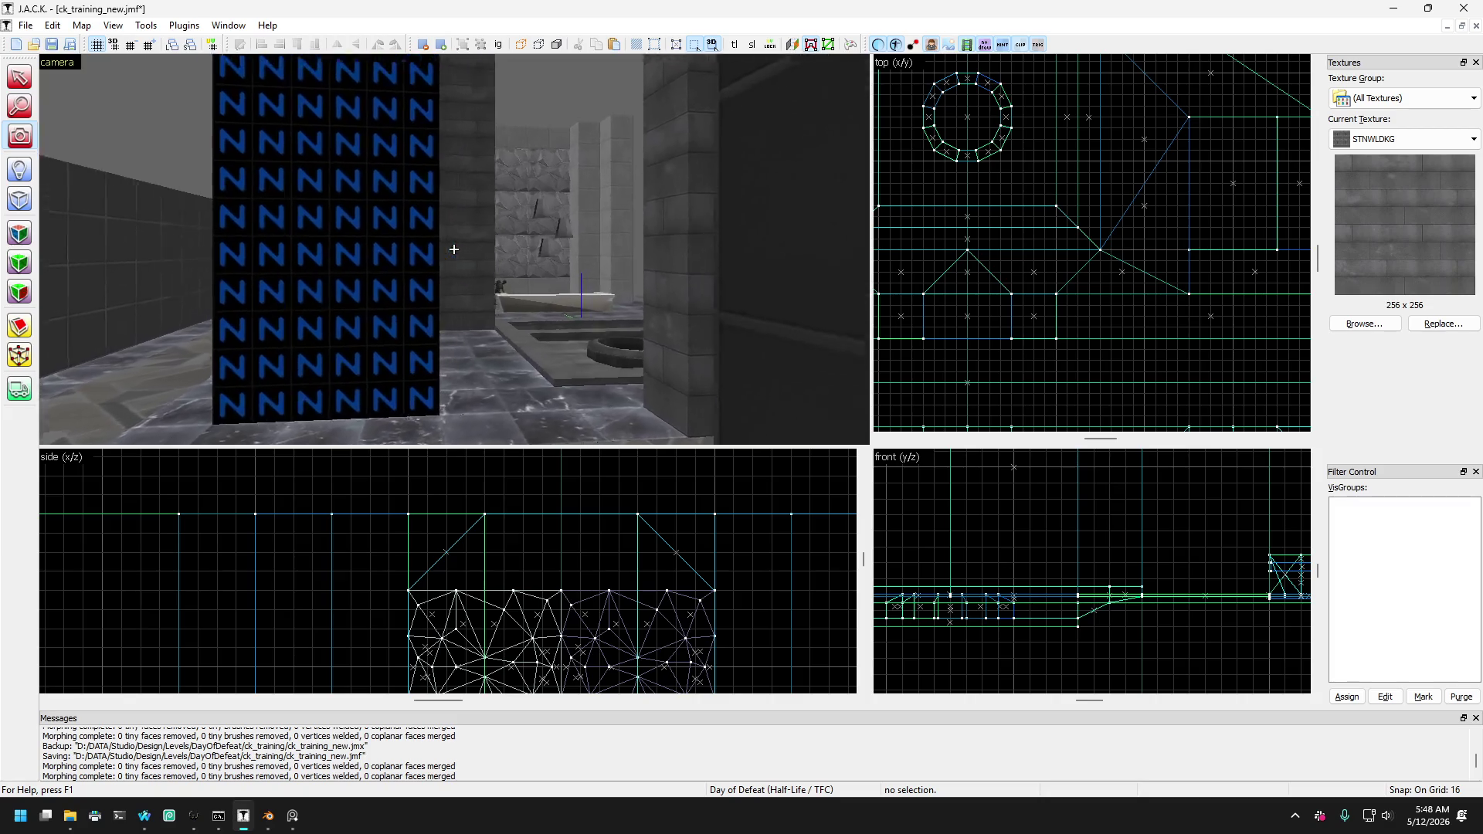
key("z")
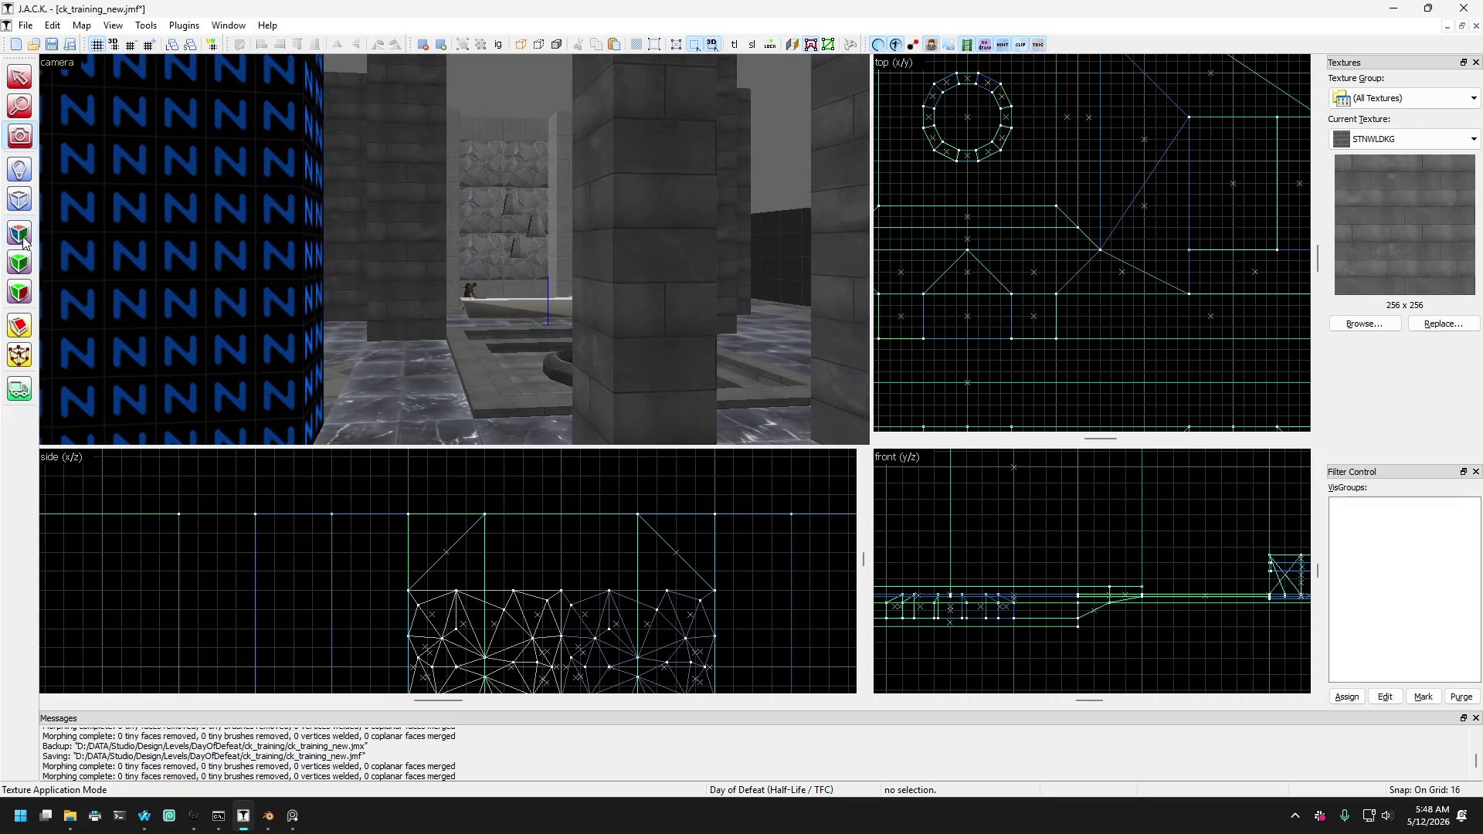
Select the pillar face in texture application mode and set its Shift X to 192.
left_click(21, 236)
left_click(248, 255)
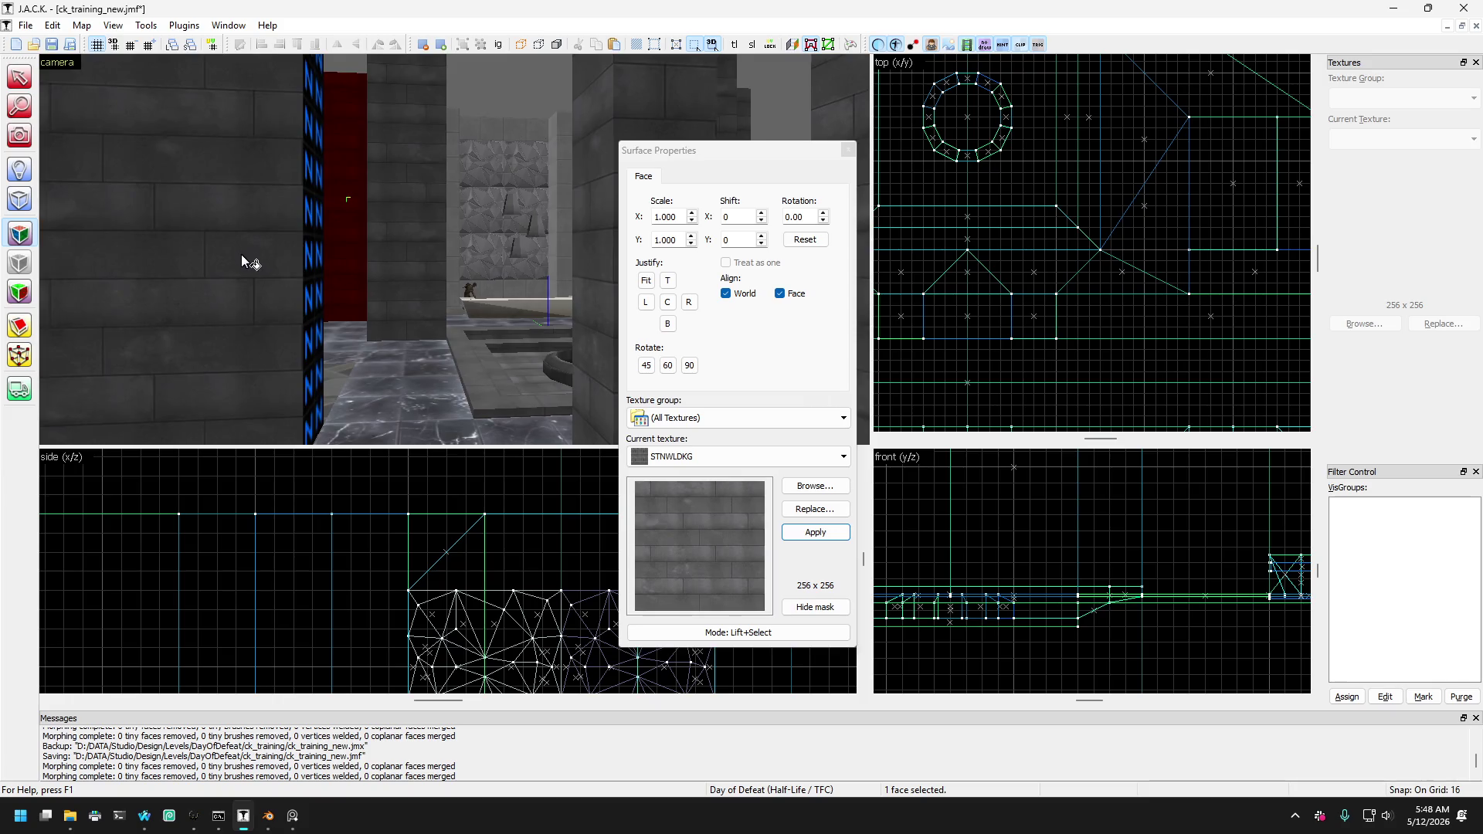
key("d")
key("d")
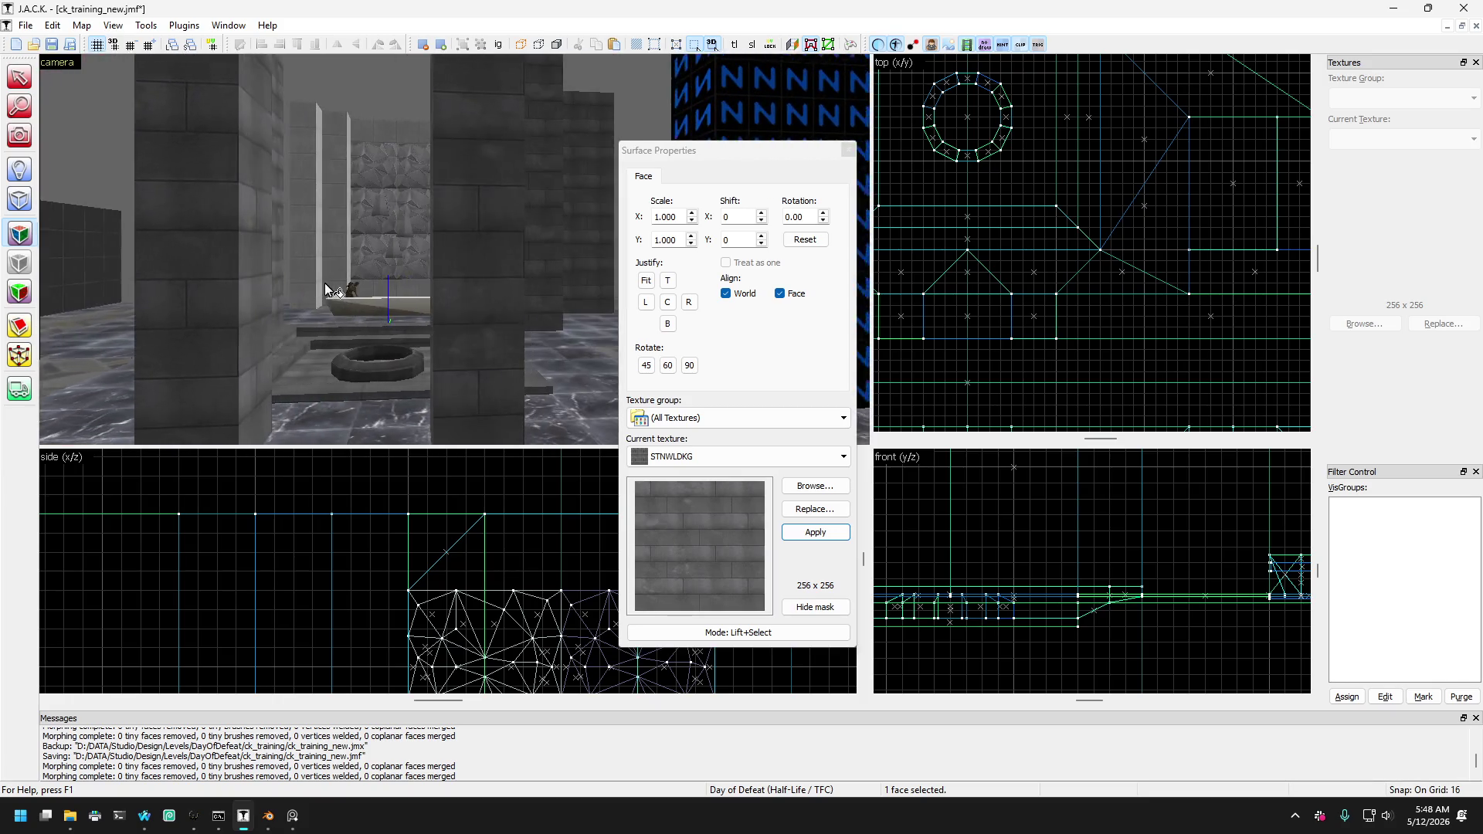
mouse_move(331, 286)
left_mouse_down()
mouse_move(207, 275)
mouse_move(410, 280)
mouse_move(484, 257)
left_mouse_up()
key("a")
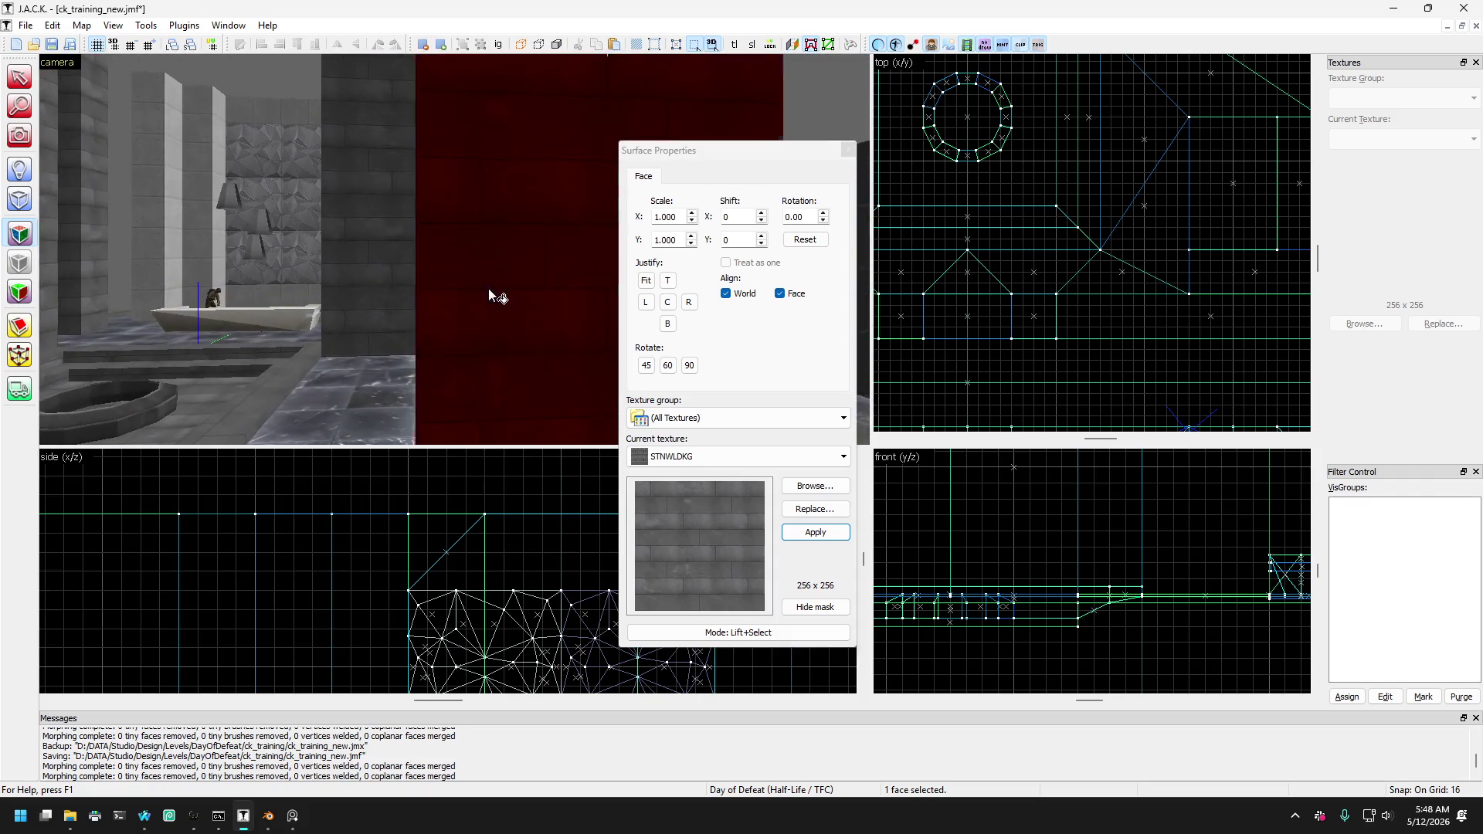
key("d")
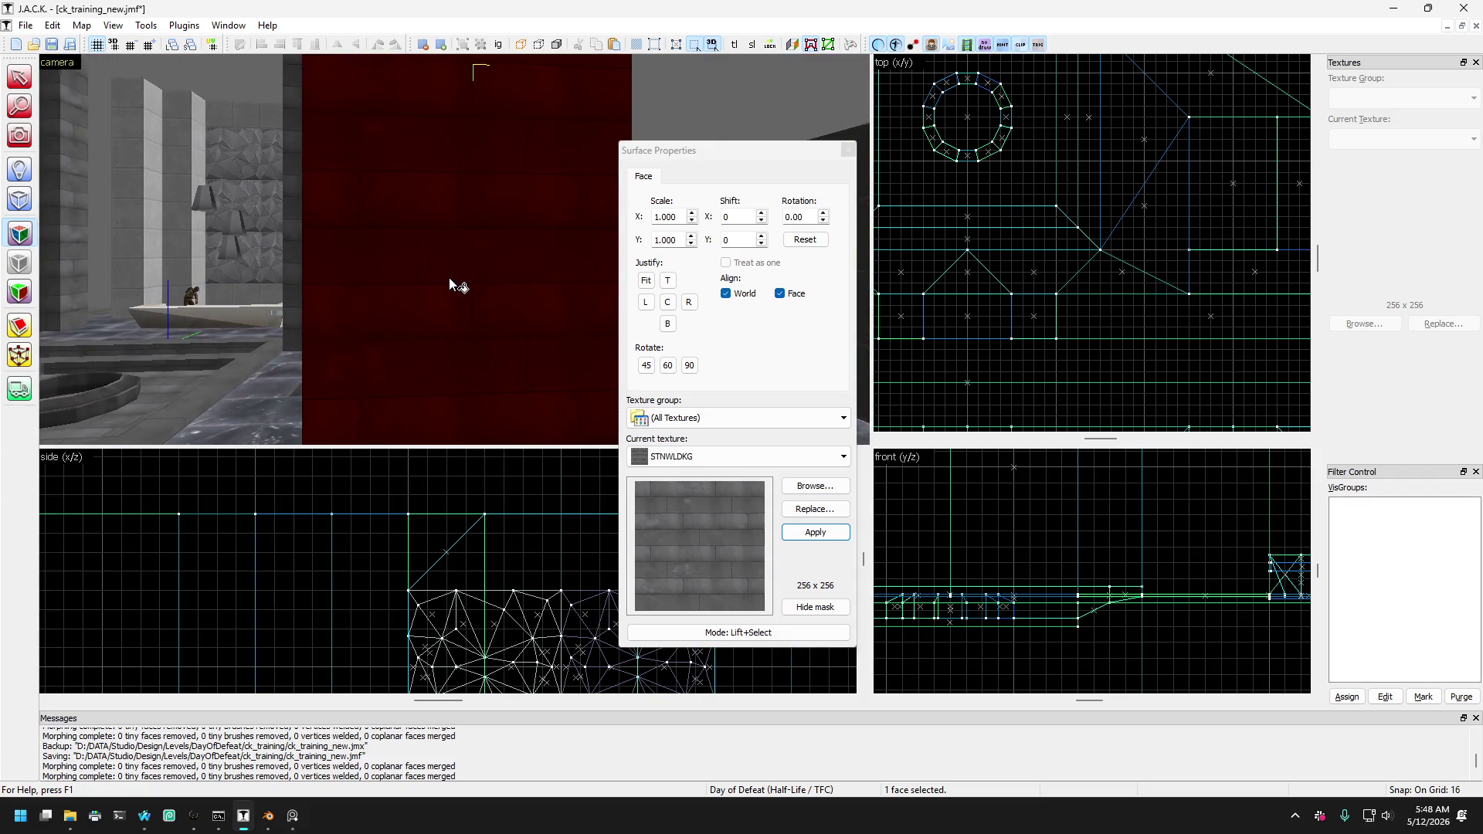
key("d")
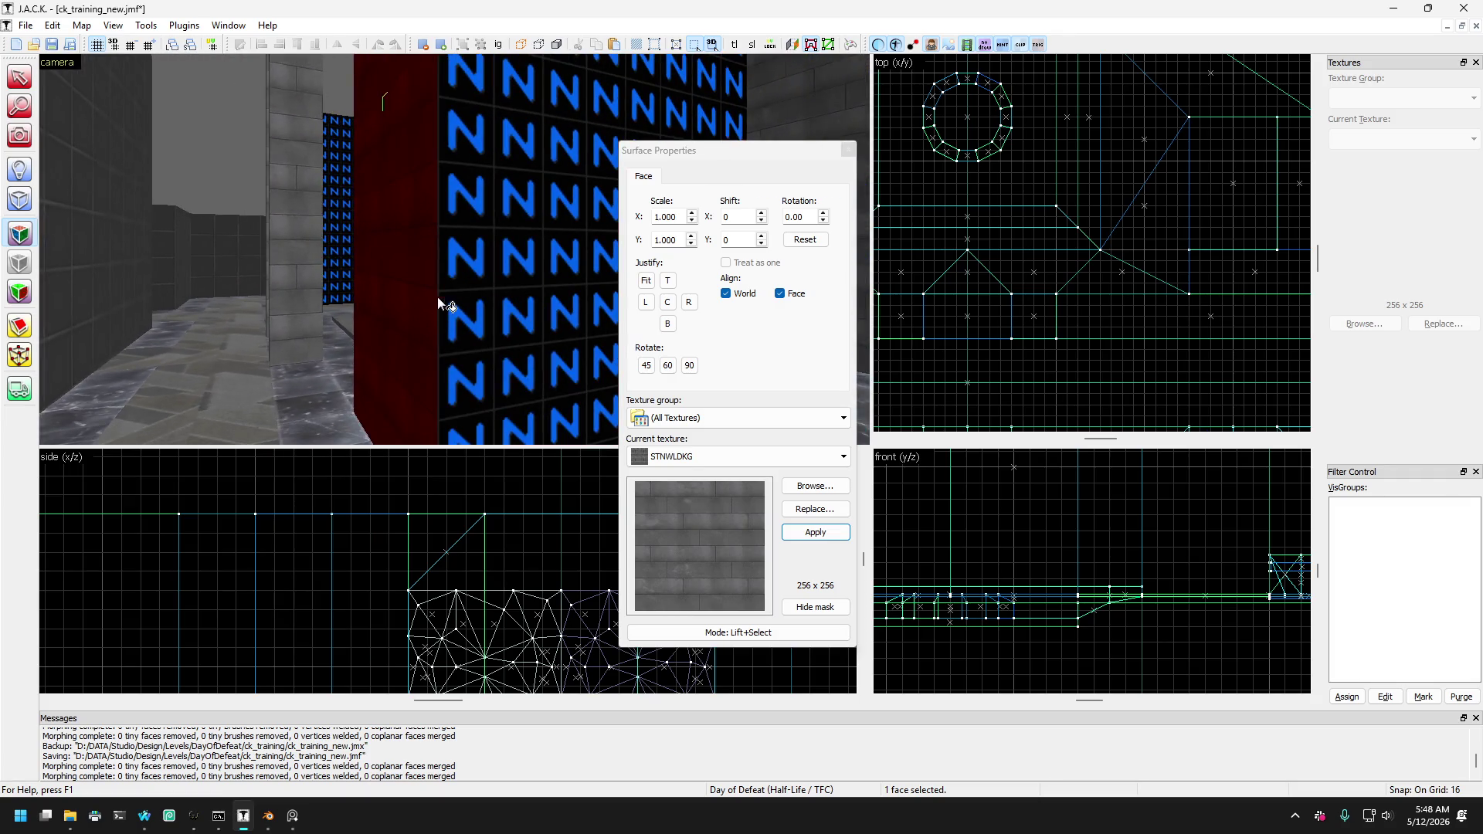
left_click(480, 300)
Clear the face selection and select the pillar as a whole brush.
key("d")
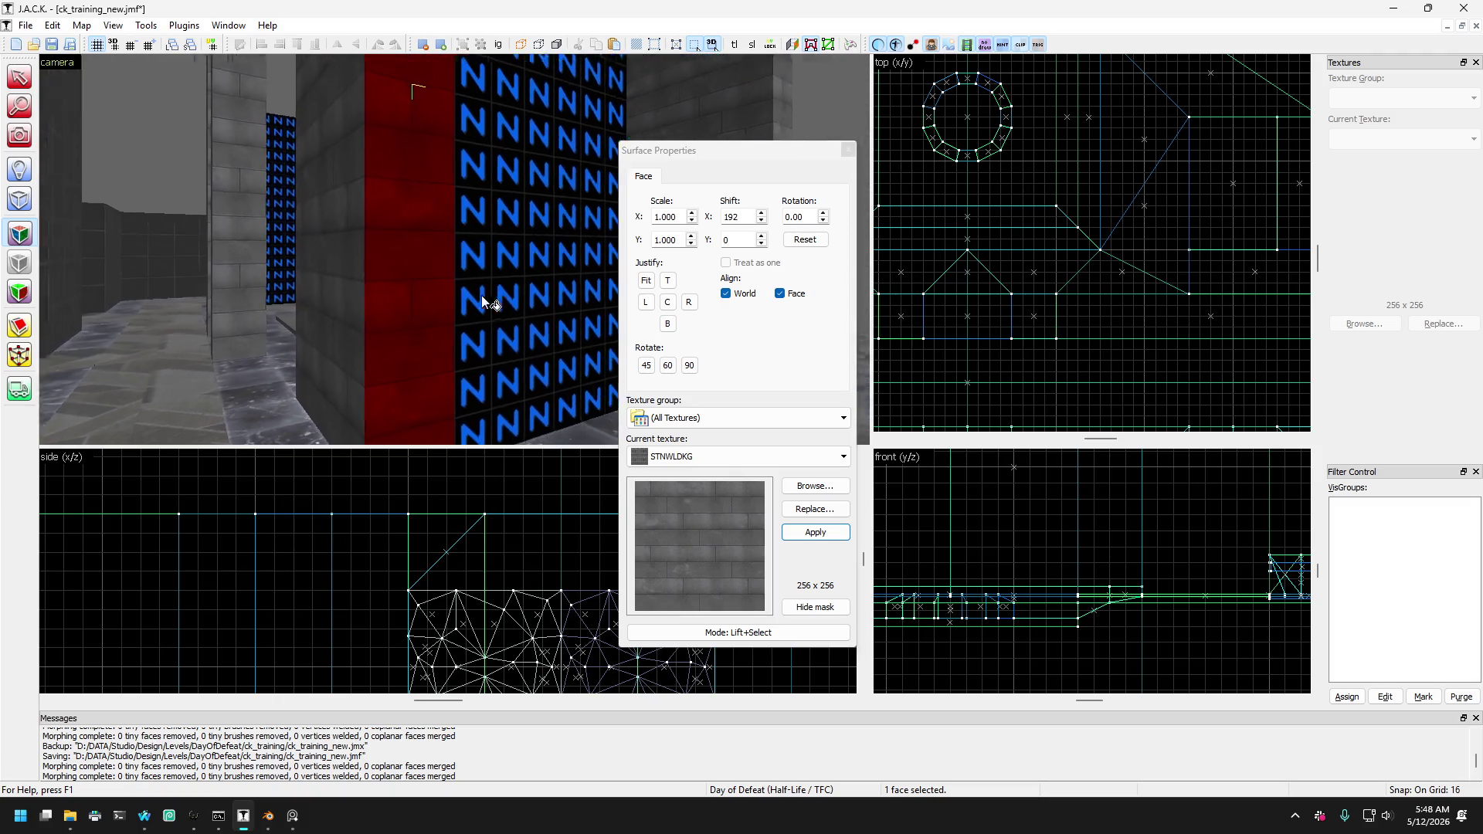
key("Escape")
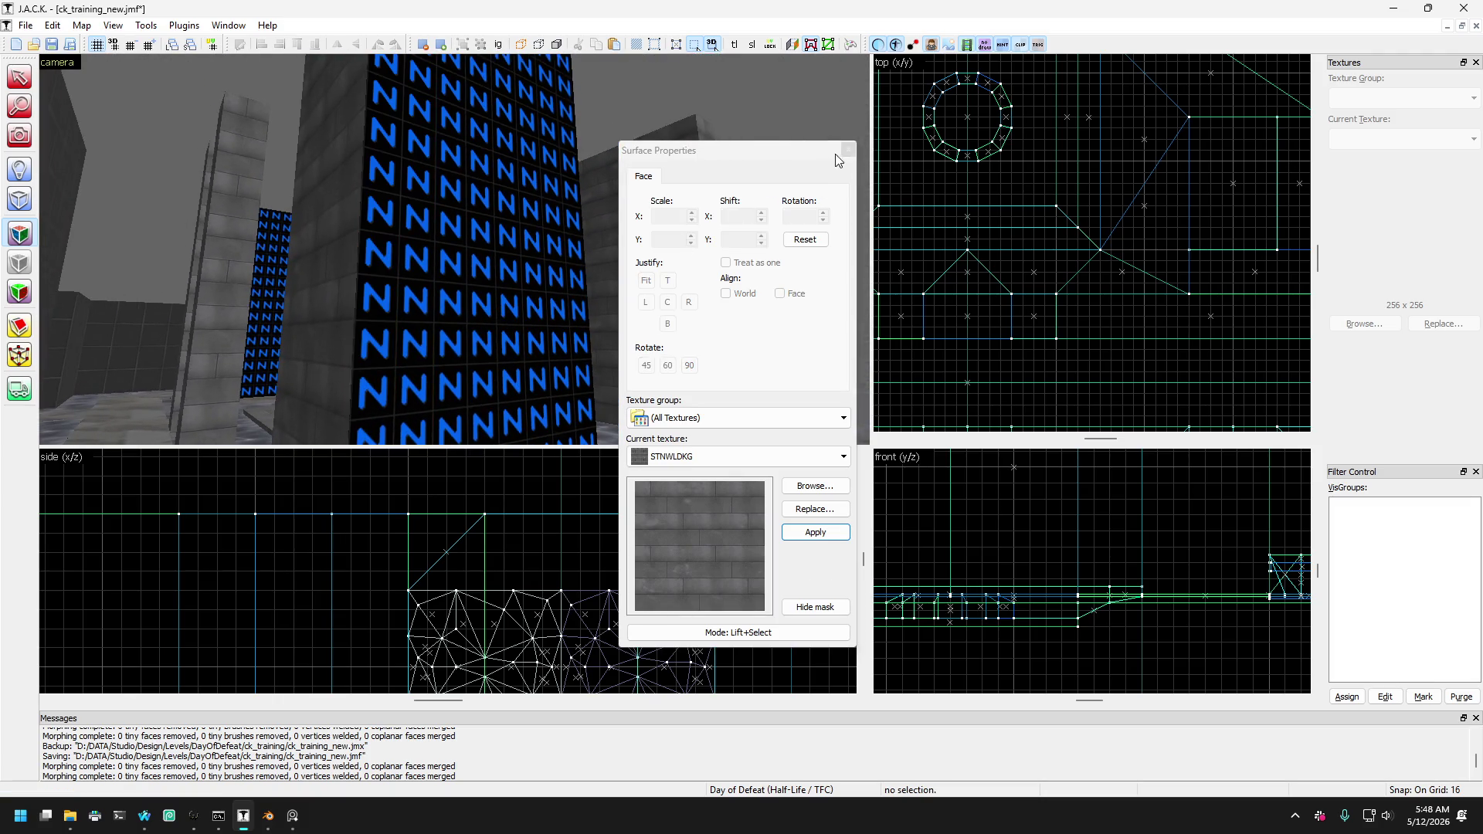
left_click(847, 149)
left_click(540, 263)
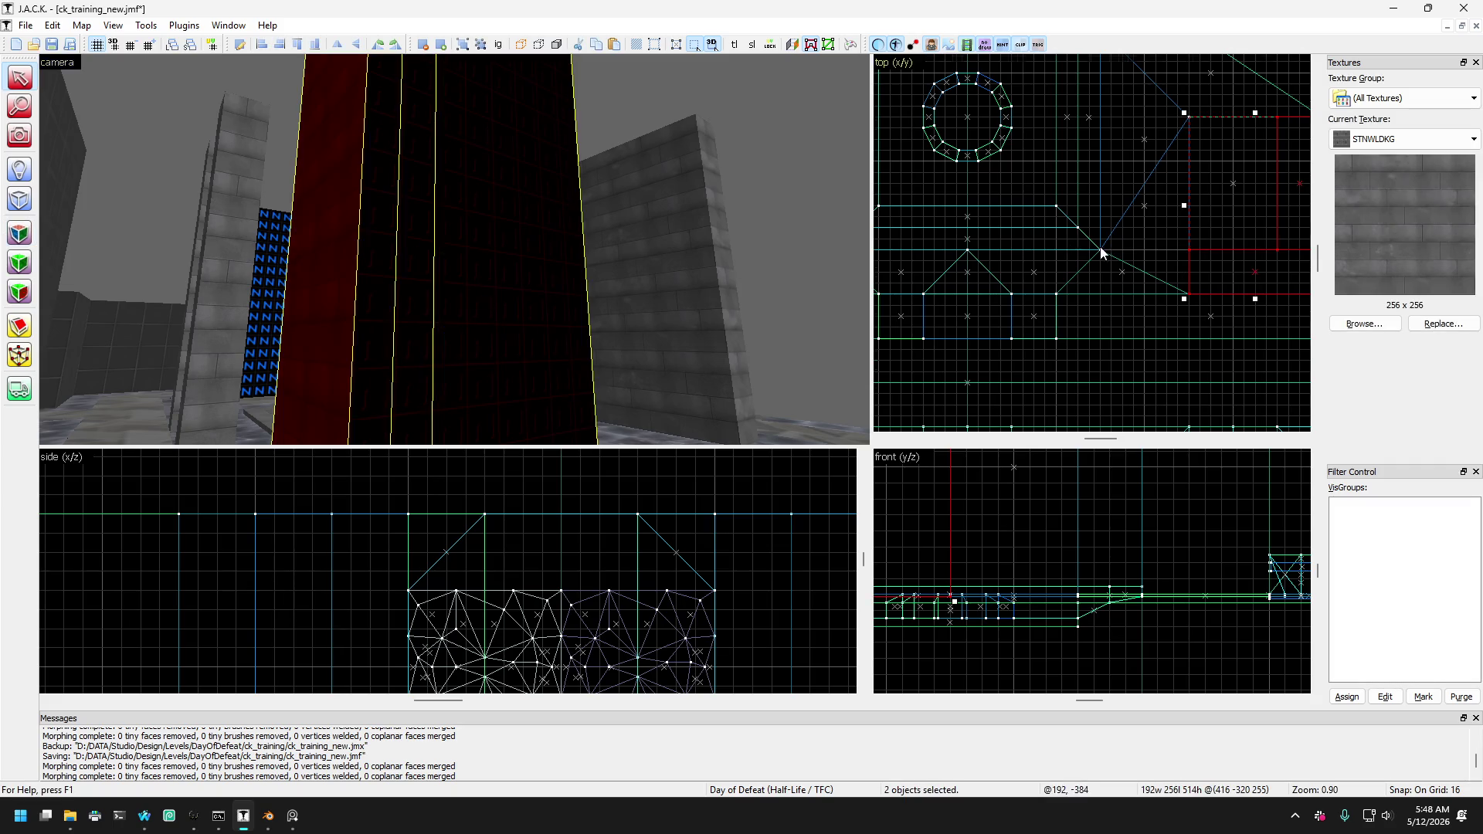
Select the thin brush beside the pillar together with the tall and blue-N brushes.
scroll(1102, 252, "down", 2)
mouse_move(222, 289)
left_mouse_down()
mouse_move(471, 318)
mouse_move(414, 318)
mouse_move(484, 261)
mouse_move(449, 317)
left_mouse_up()
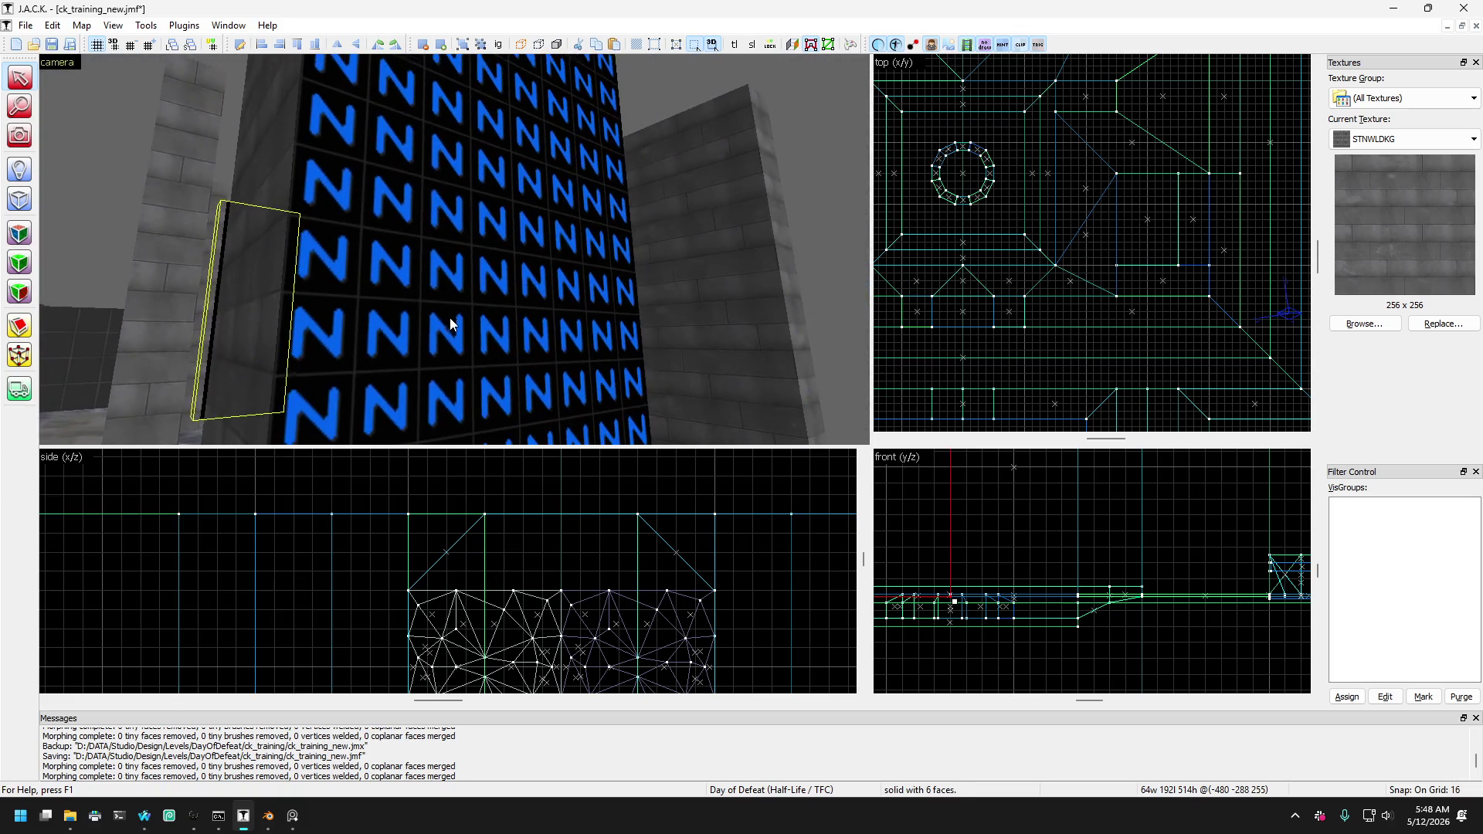
scroll(1058, 221, "down", 1)
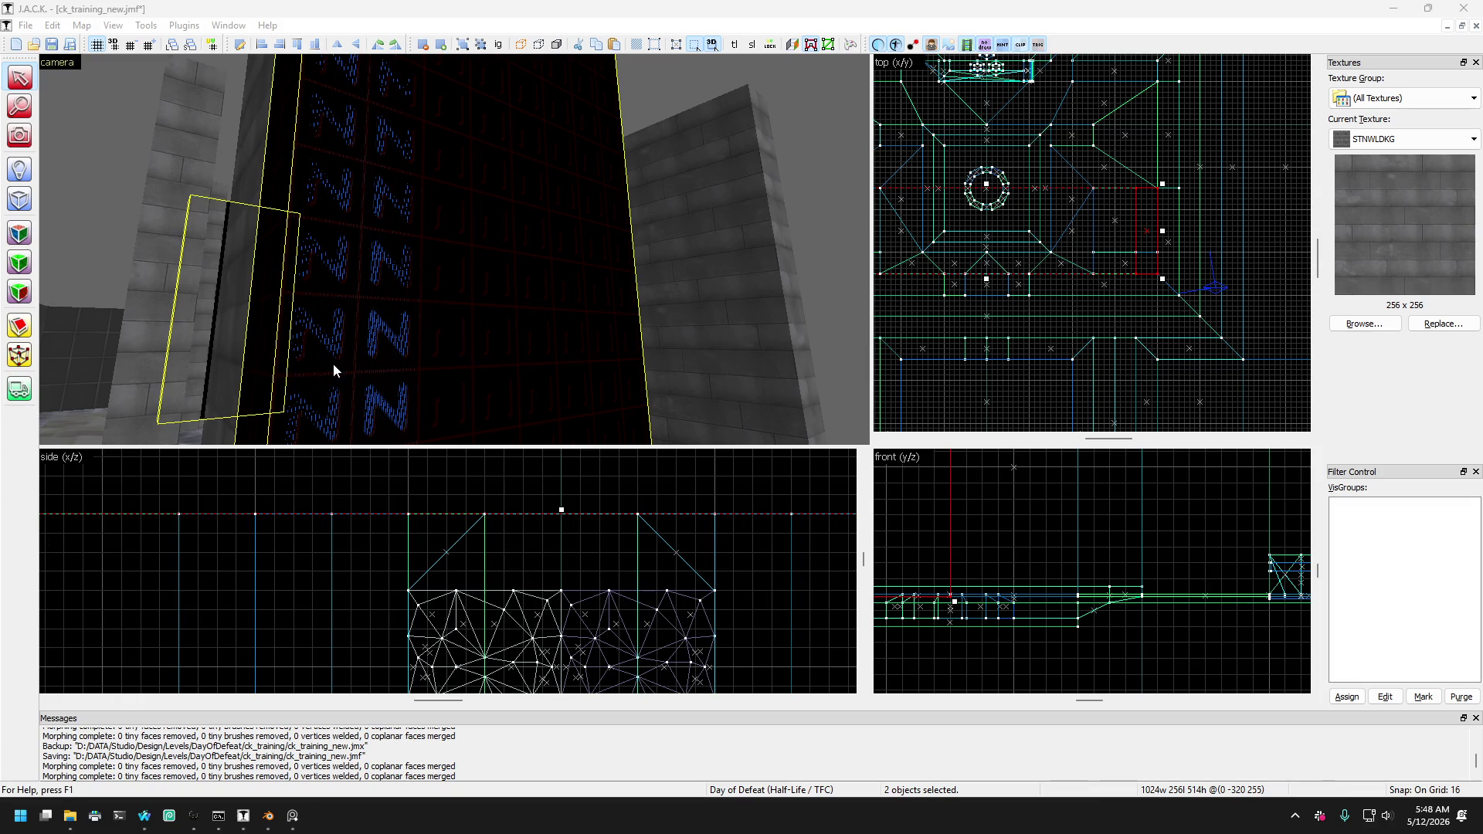
key("ctrl+e")
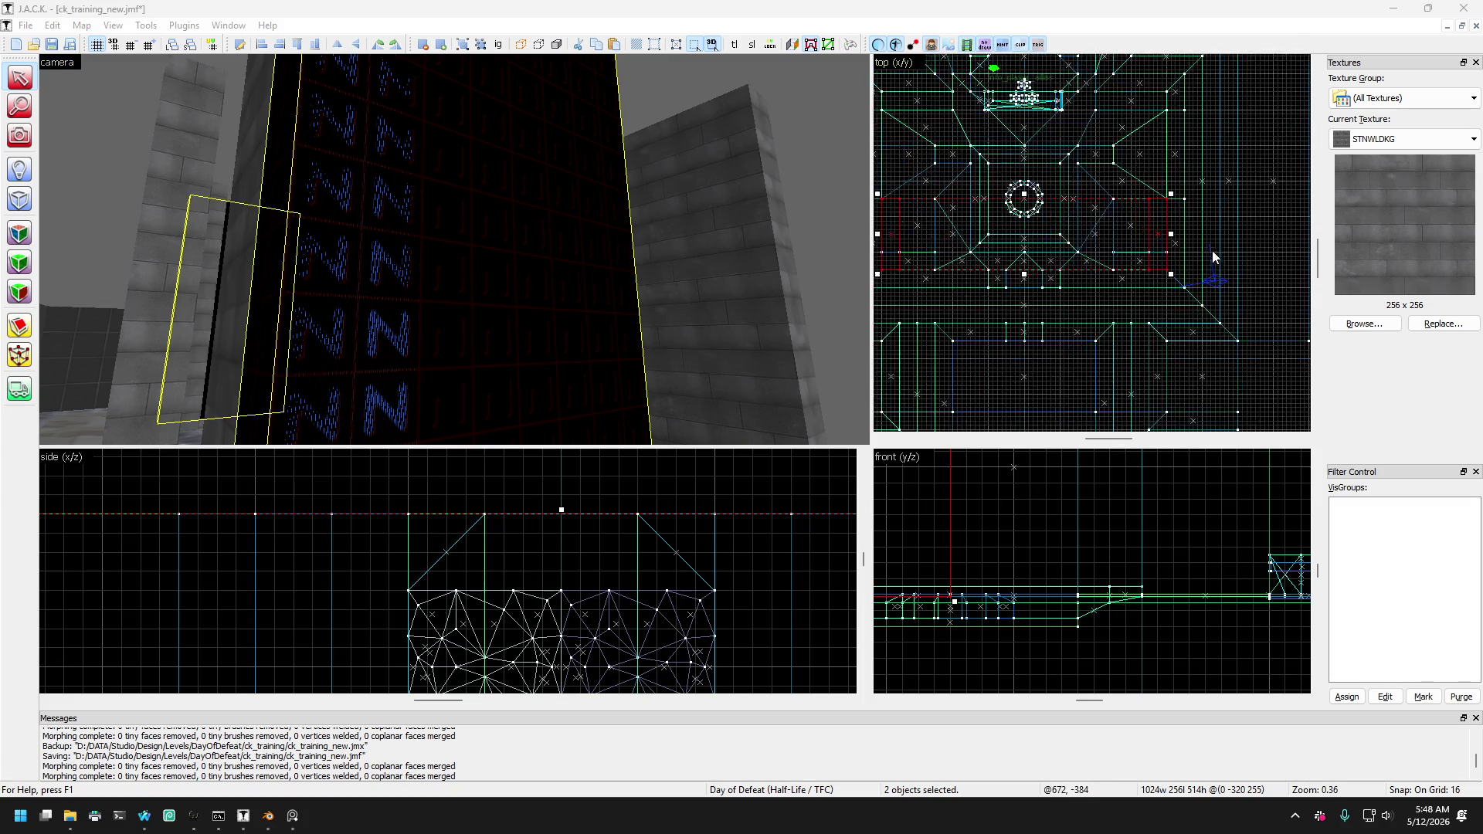
left_click(262, 280)
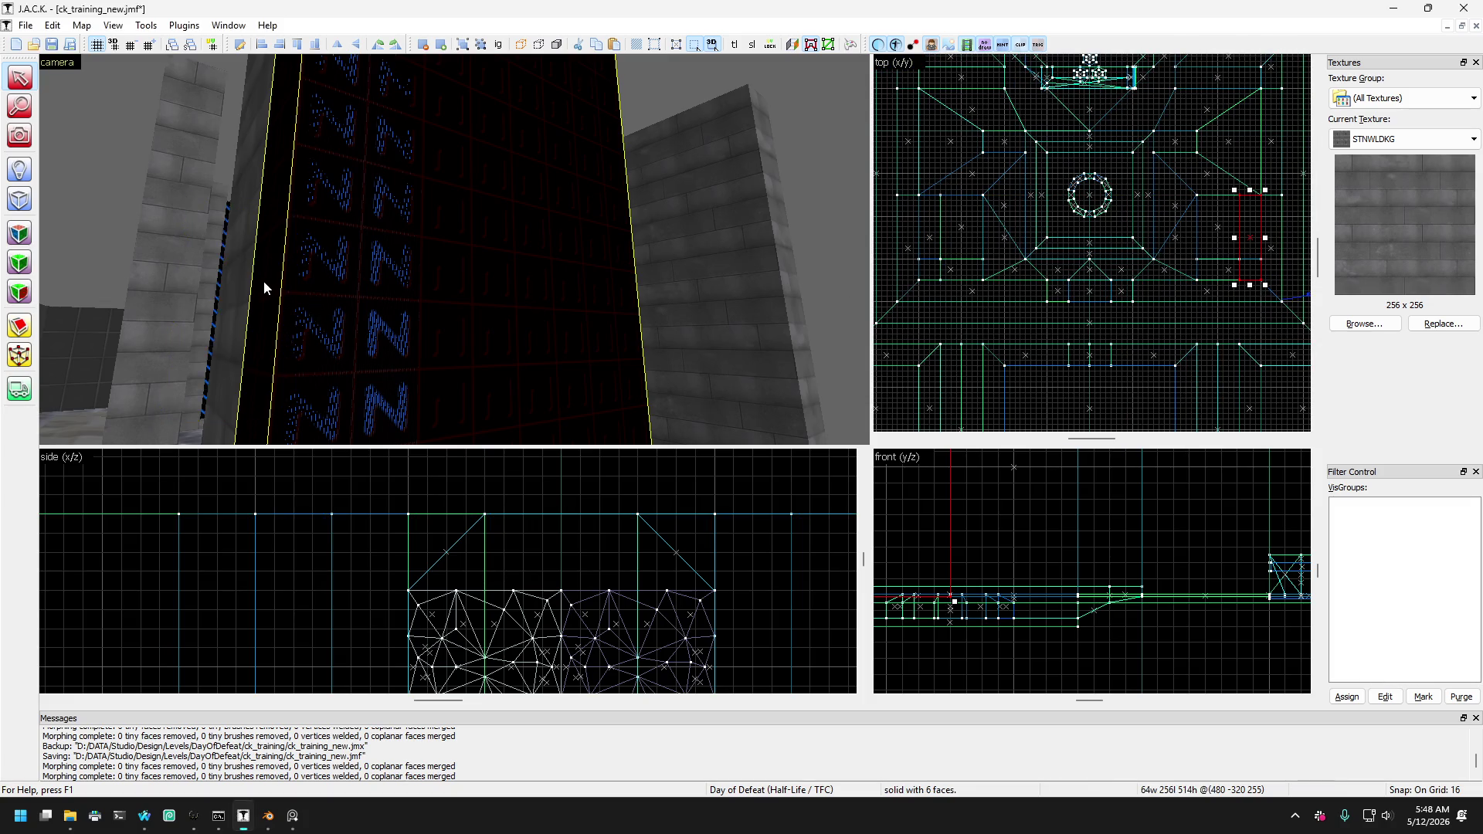
key("Left")
key("Left")
key("Left")
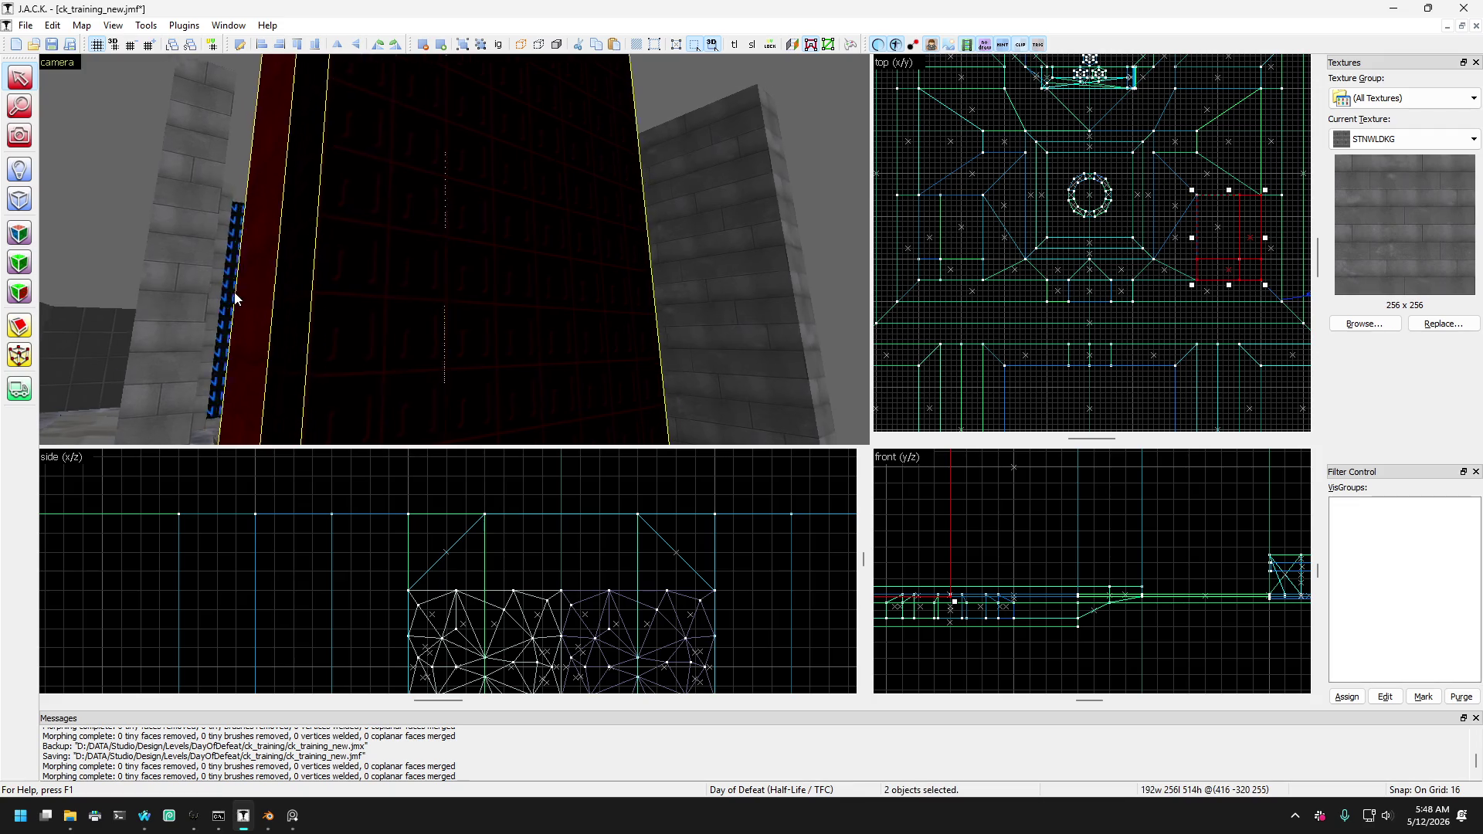
left_click(424, 338)
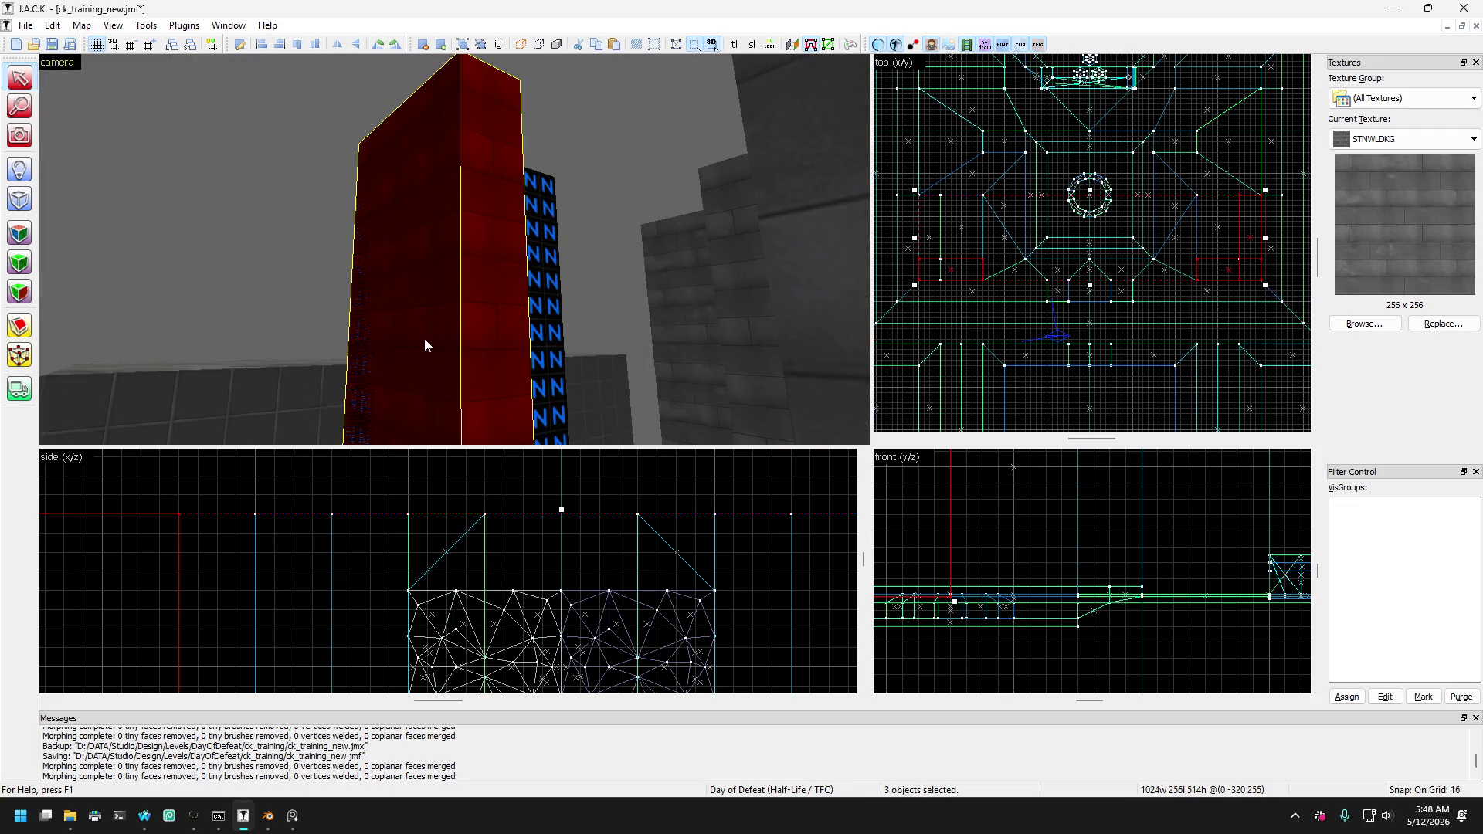
left_click(533, 313, "ctrl")
Snap the corner vertex onto the adjacent brush corner in the top view, then exit vertex editing.
scroll(921, 244, "up", 2)
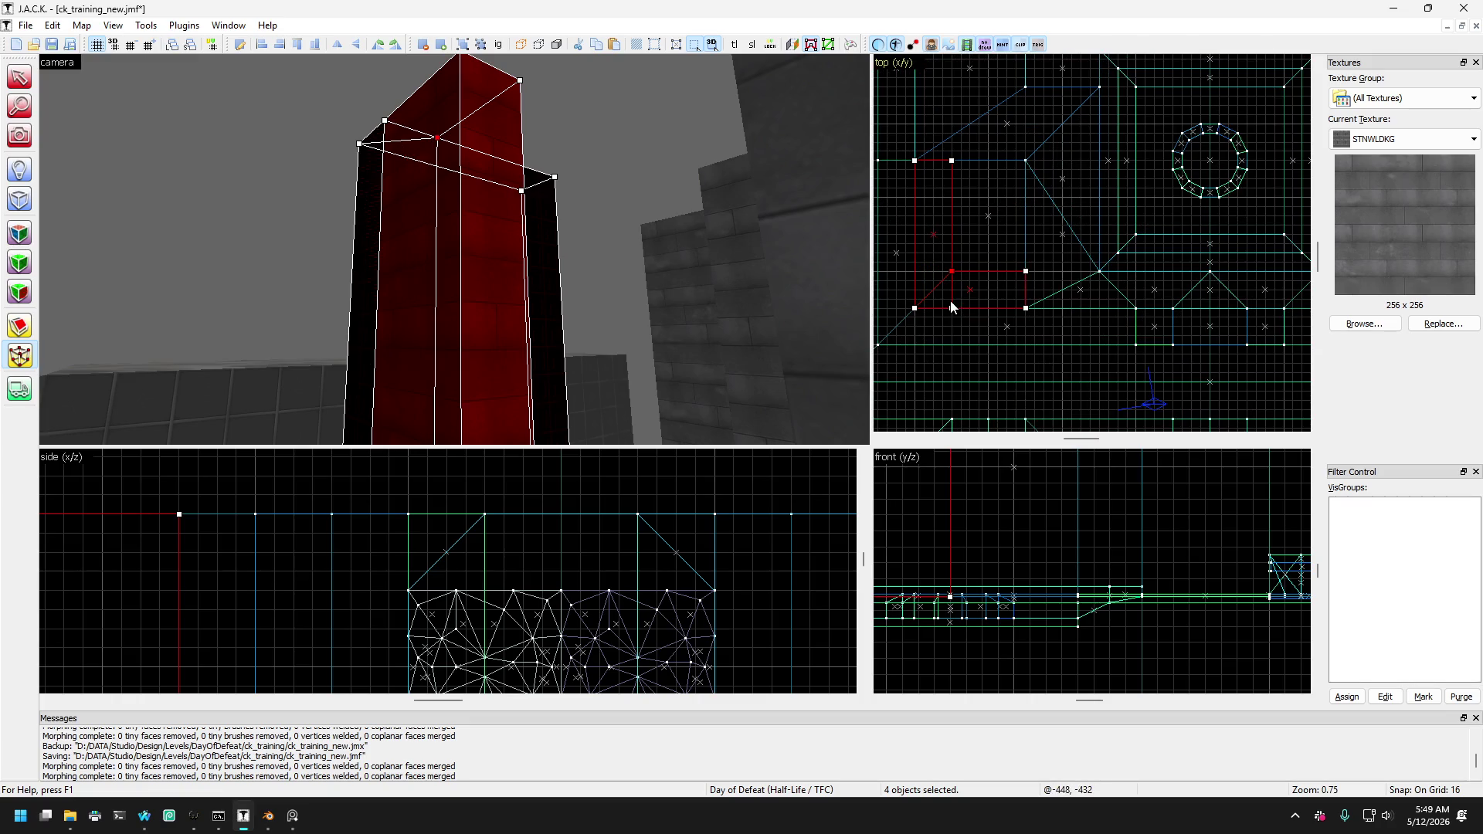
scroll(926, 287, "down", 3)
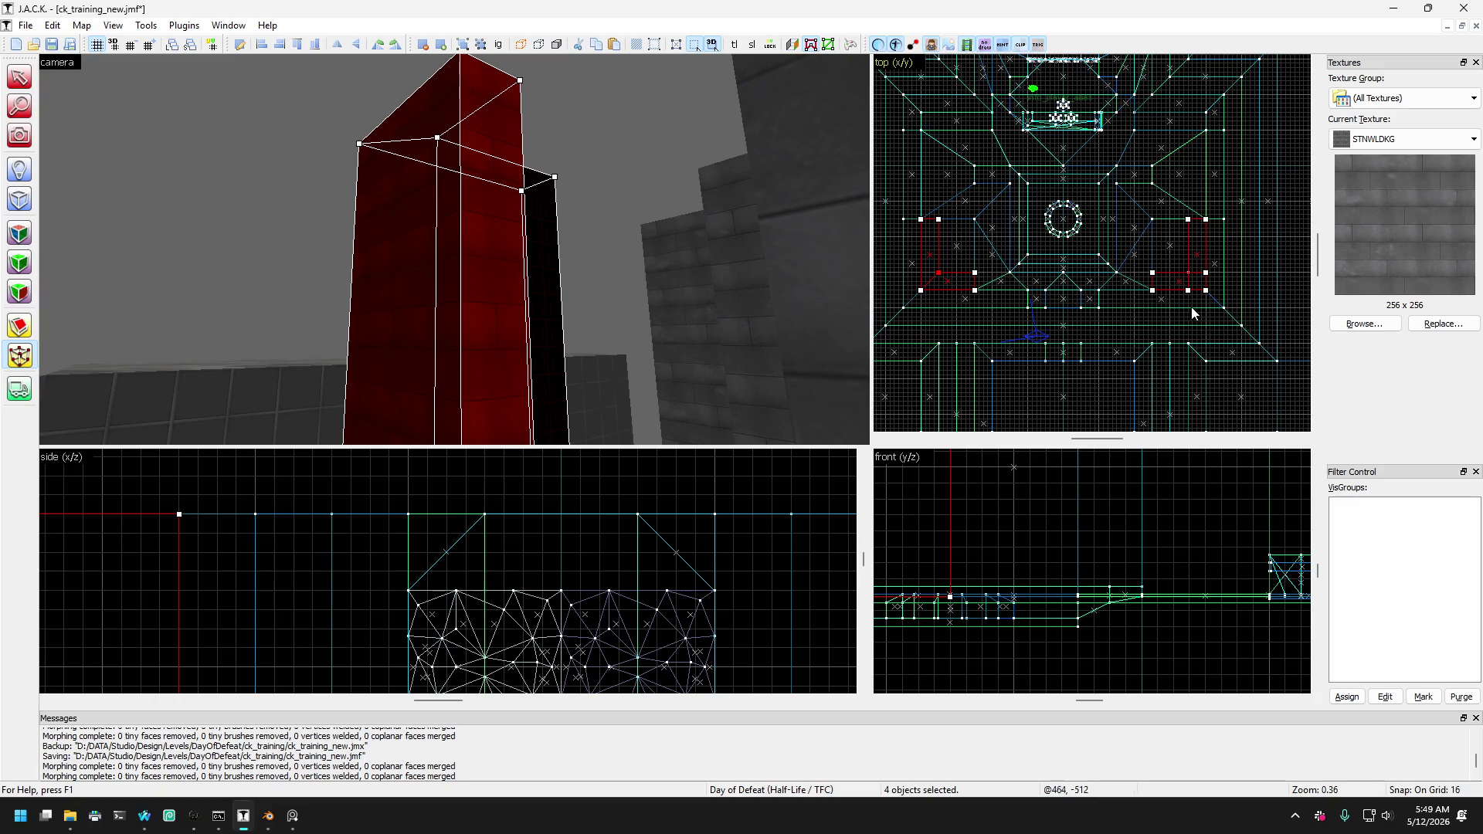
scroll(1193, 313, "up", 2)
left_click_drag(1171, 265, 1168, 252)
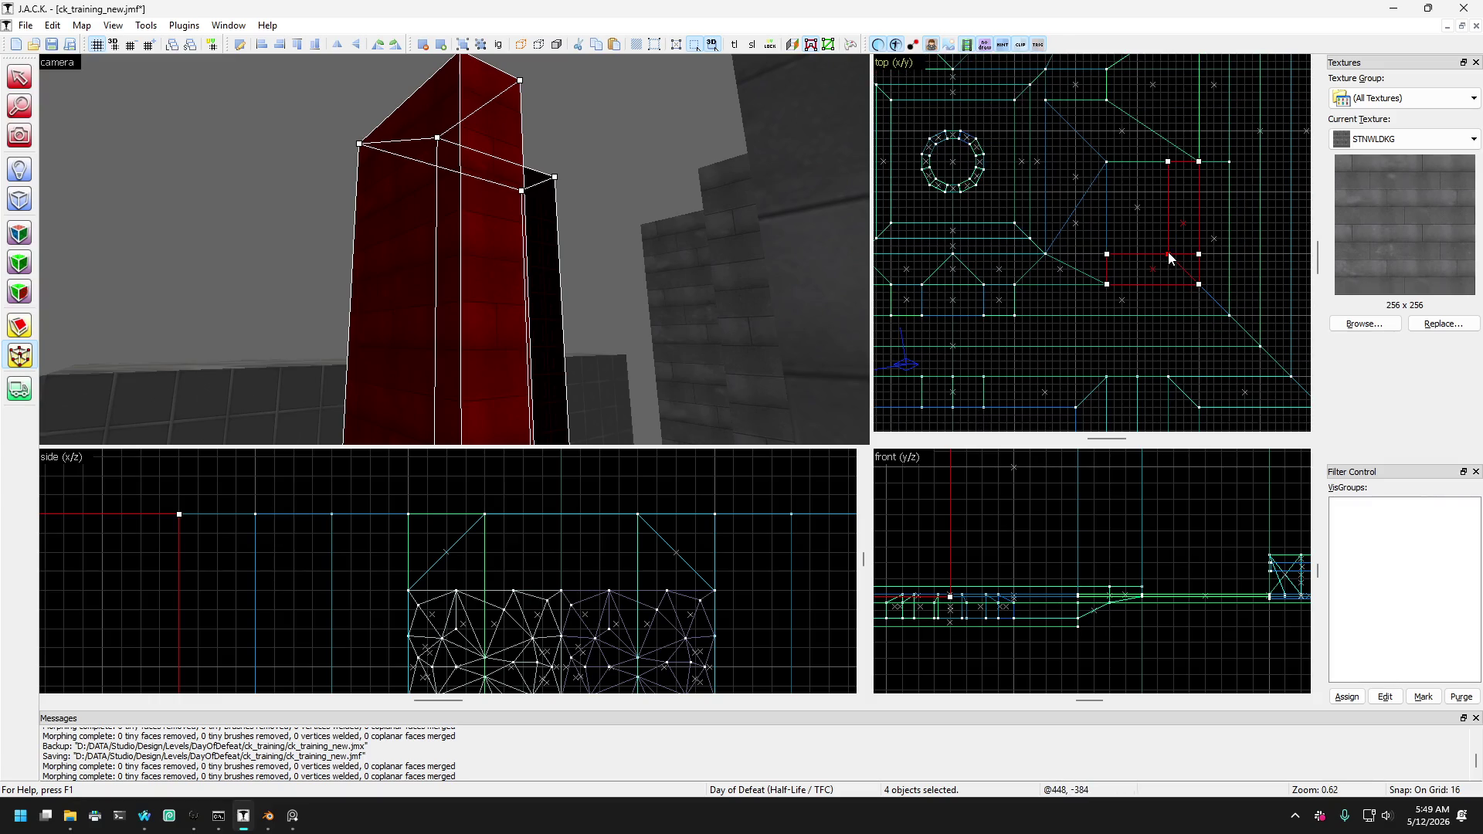
scroll(1166, 287, "down", 1)
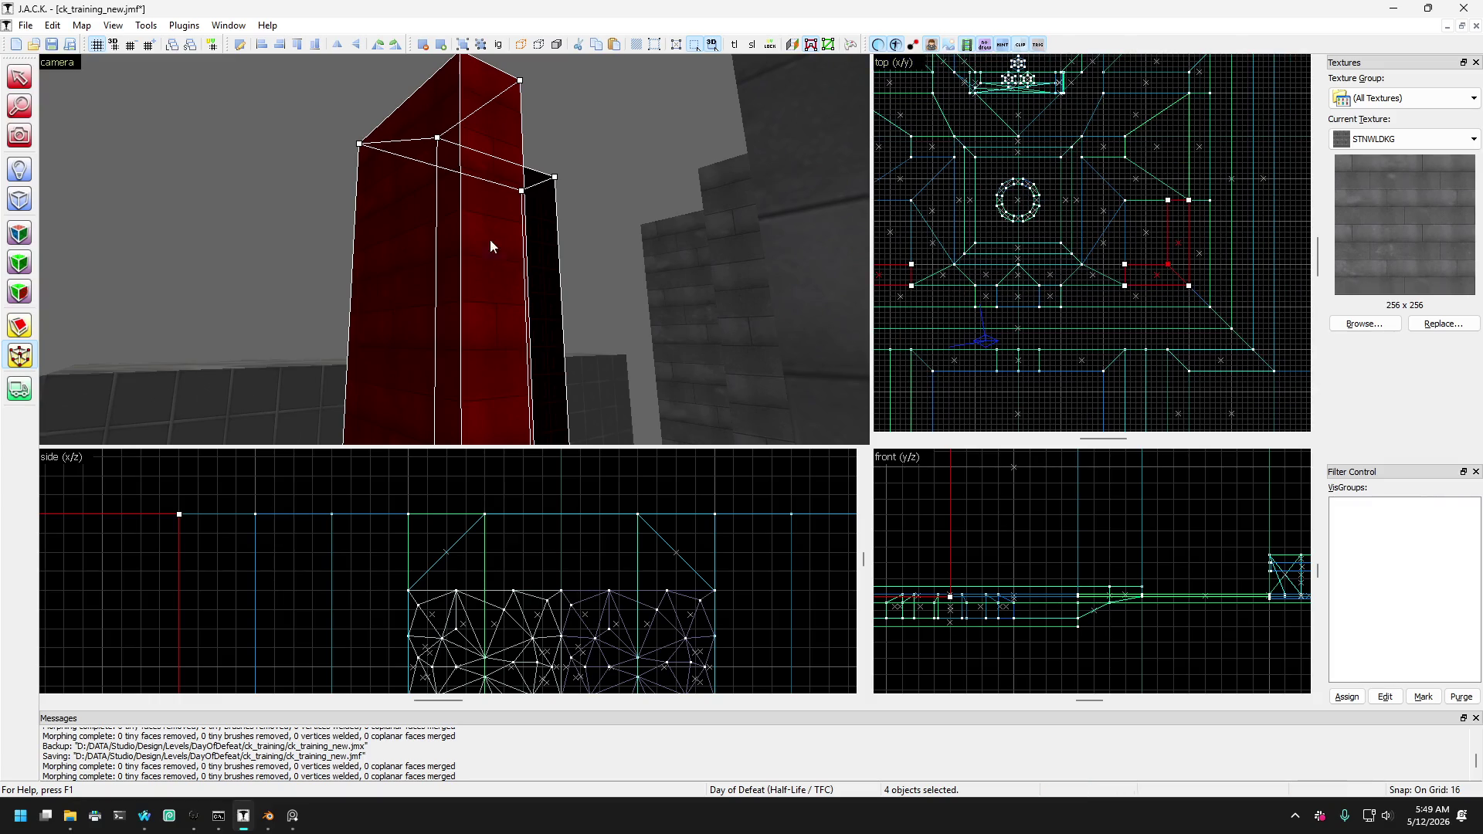
left_click(19, 135)
key("Escape")
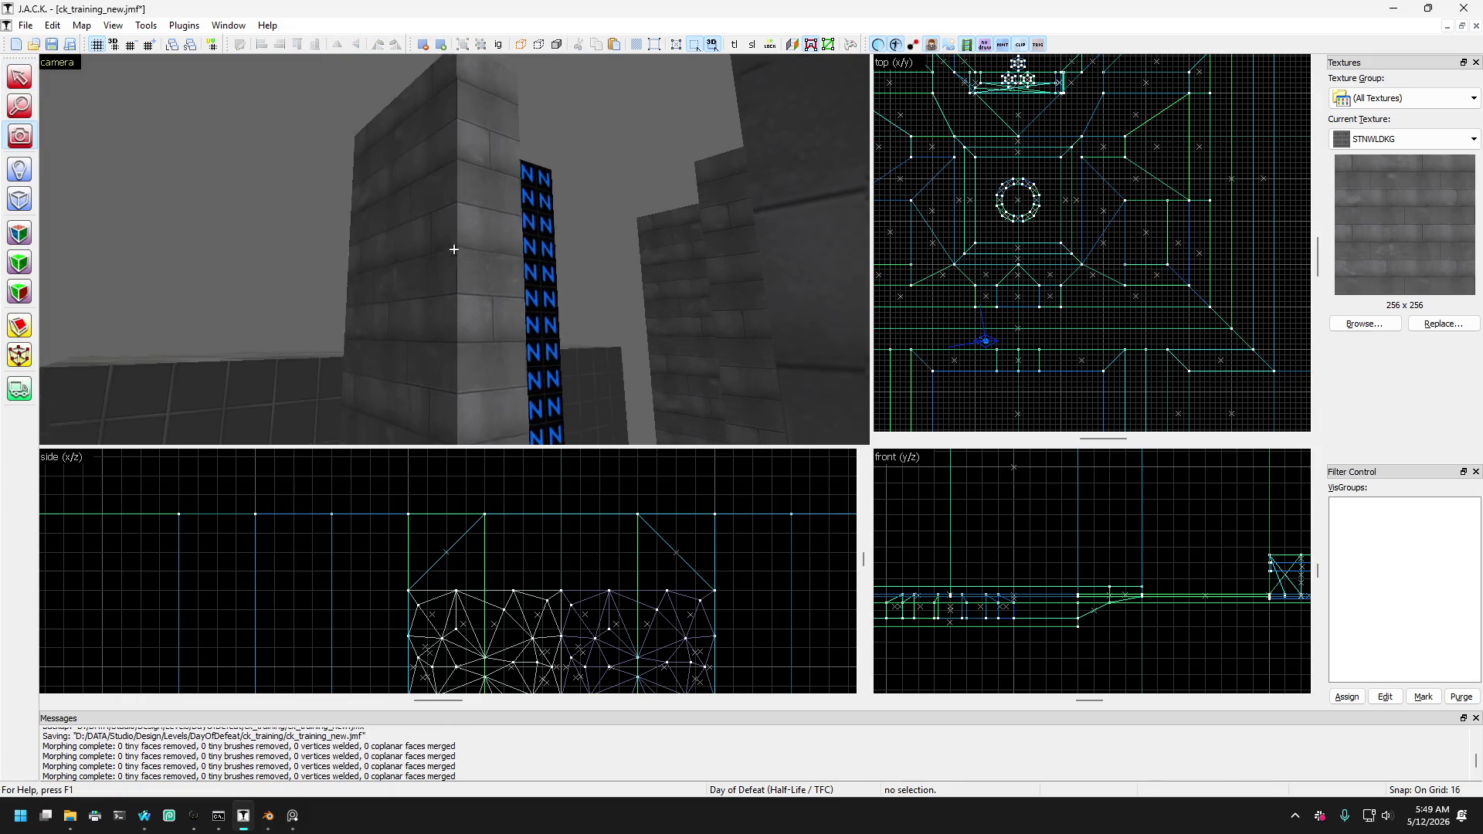
Select the blue N pillar's faces and apply the grey STNWLDKG brick texture to them.
key("Up")
key("Left")
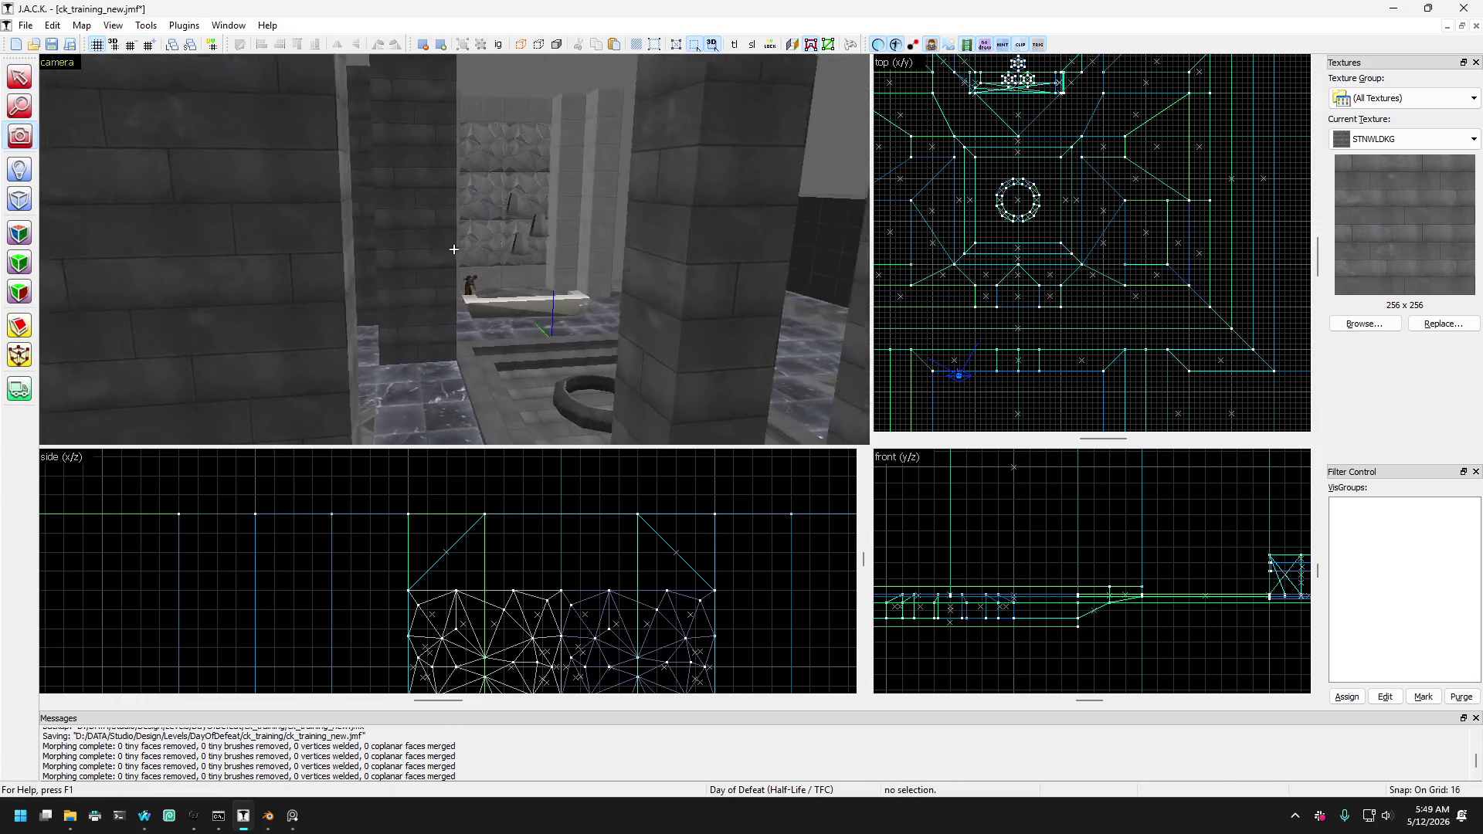
key("Up")
left_click(20, 238)
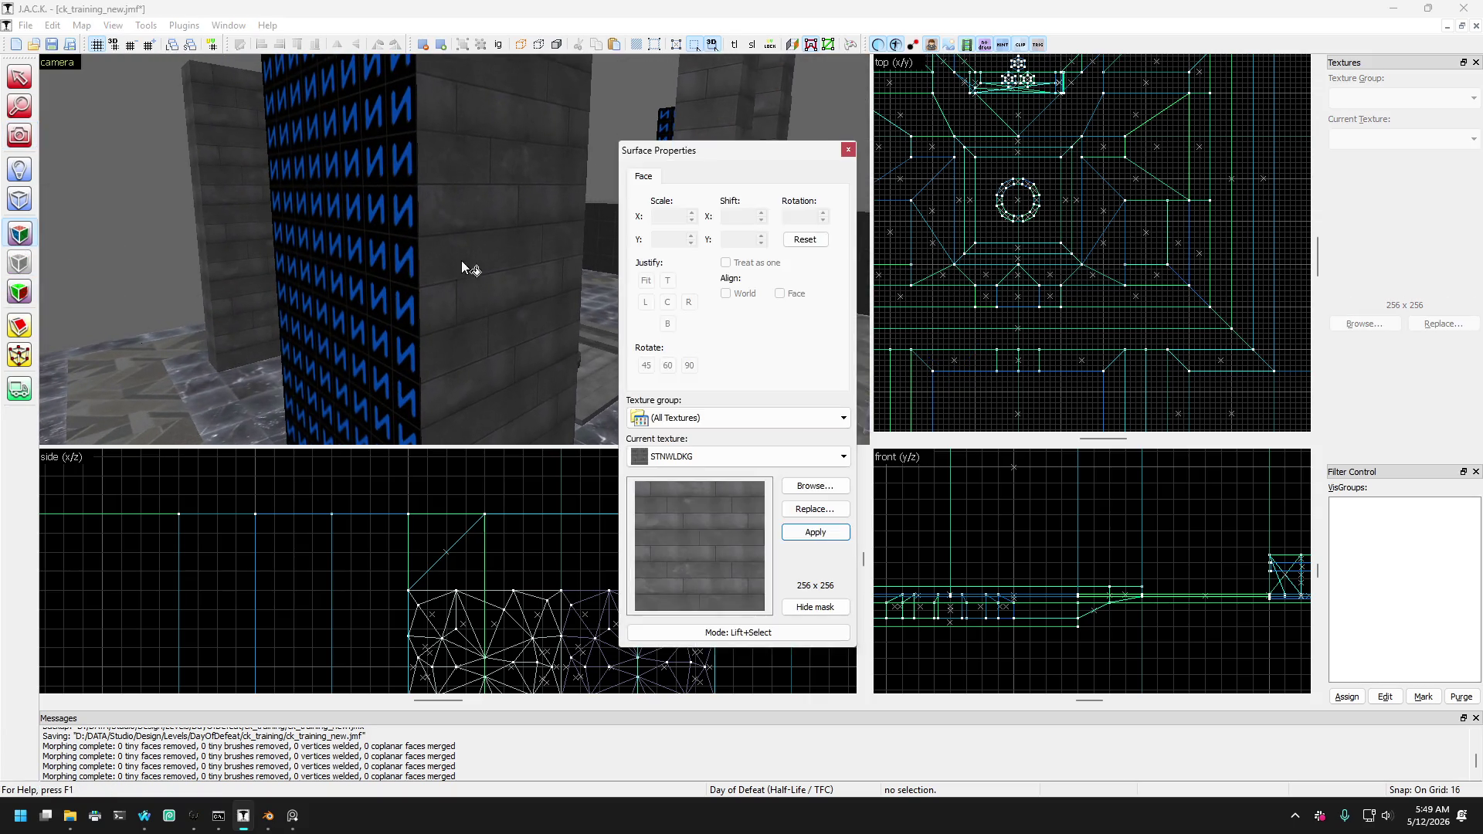
left_click(461, 261)
key("Right")
key("Left")
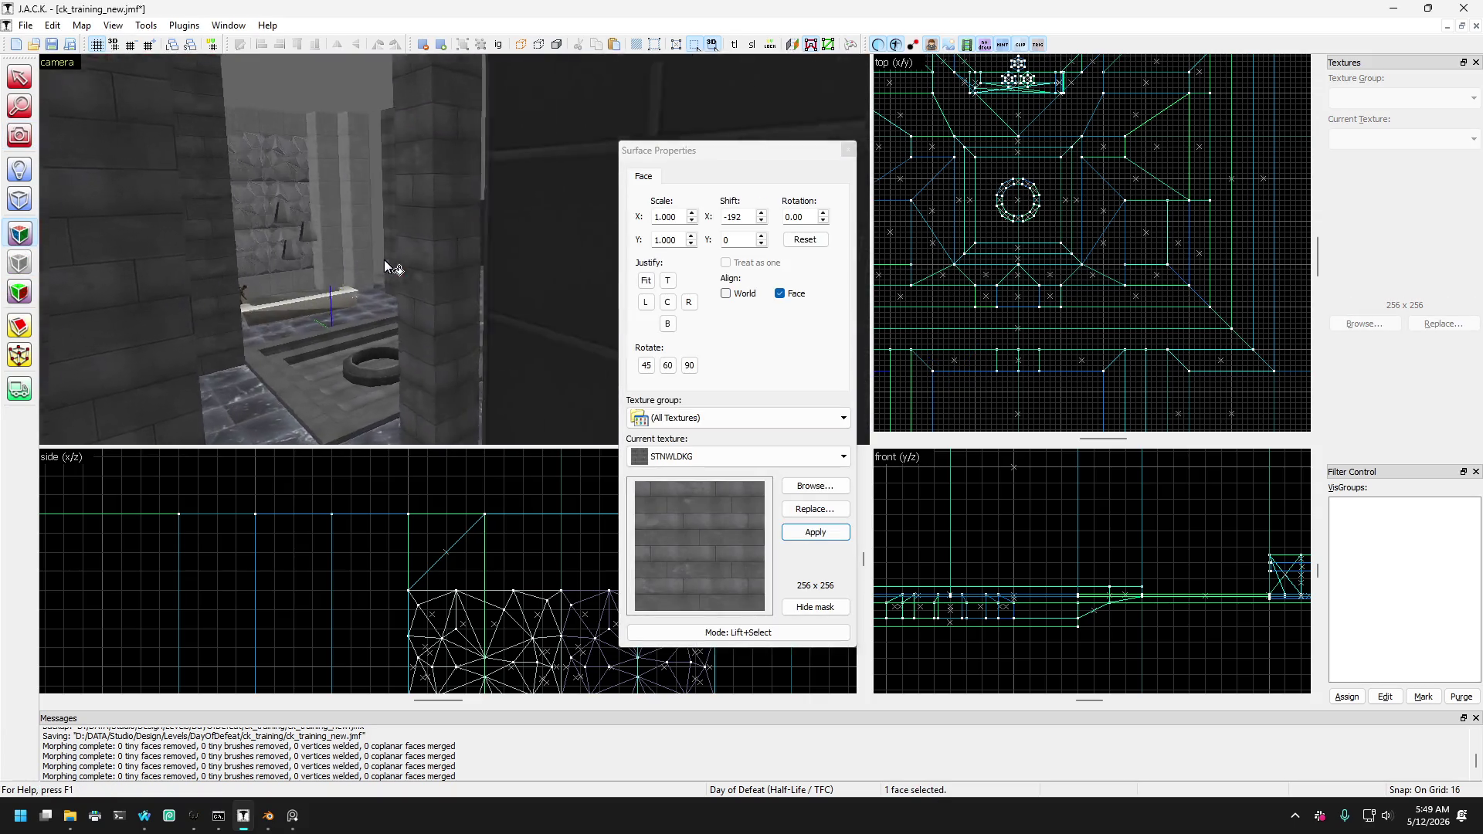
key("Up")
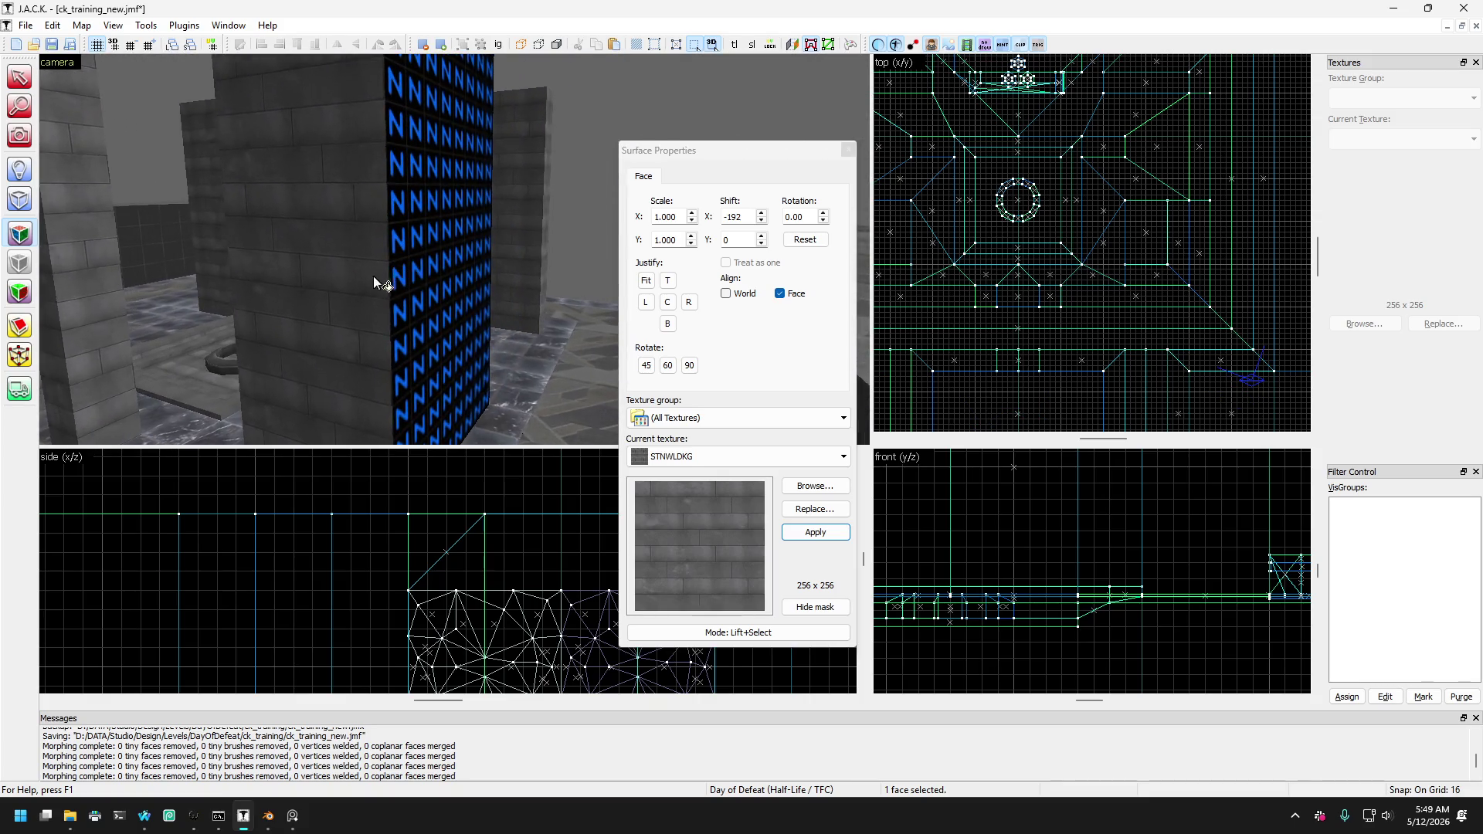
left_click(373, 276)
key("Left")
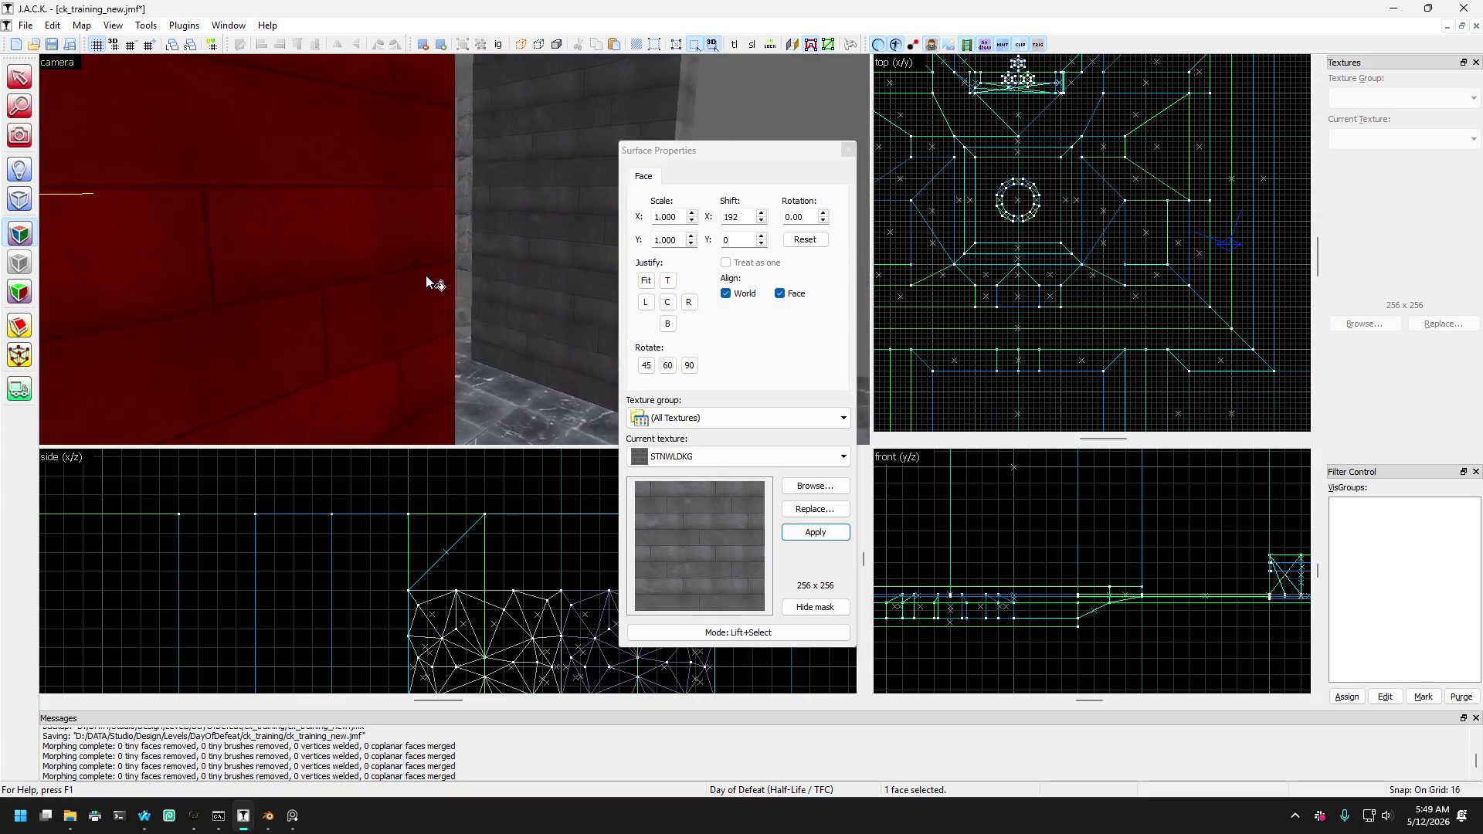
key("Right")
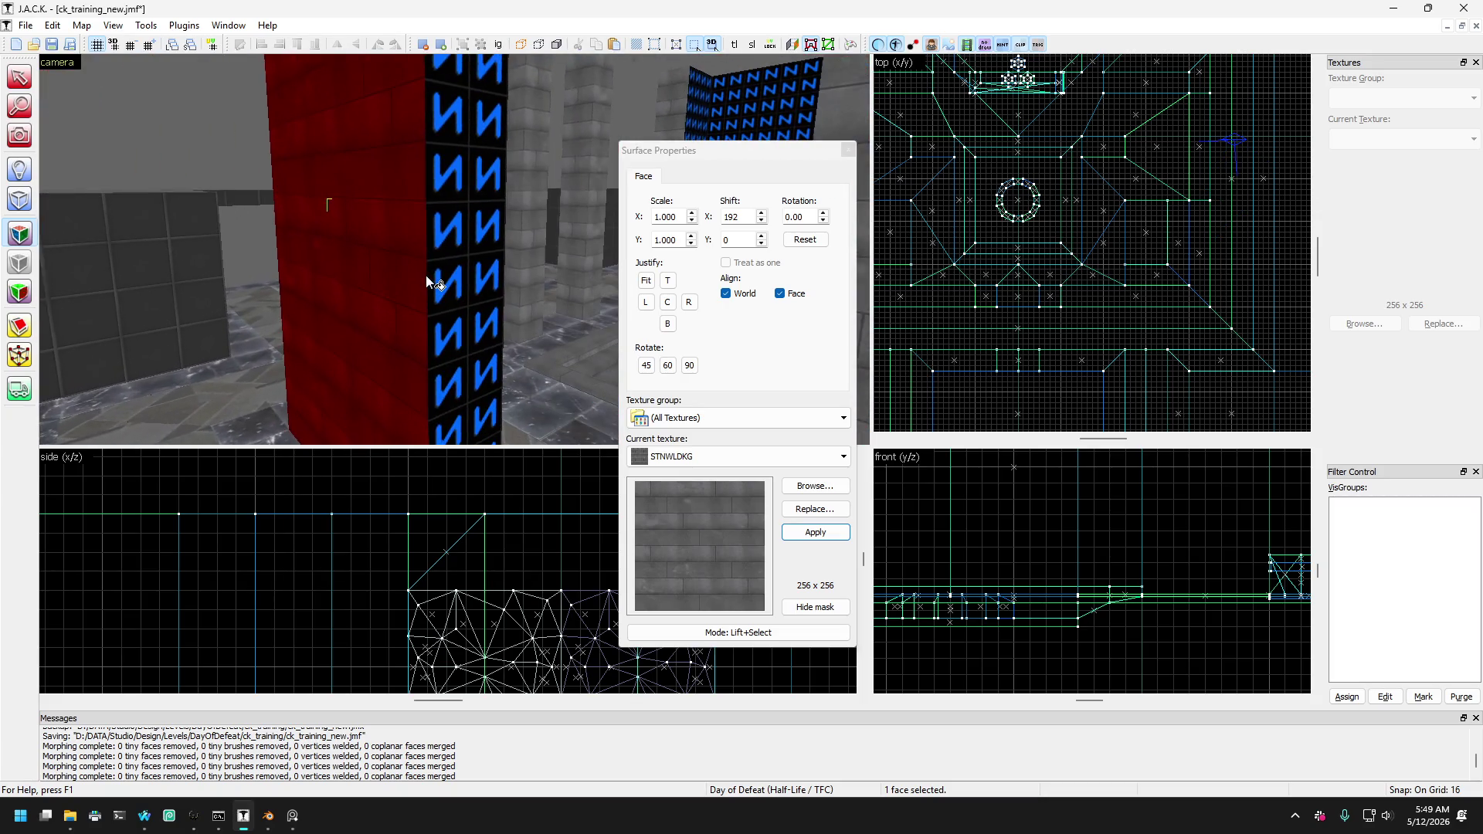
left_click(471, 274)
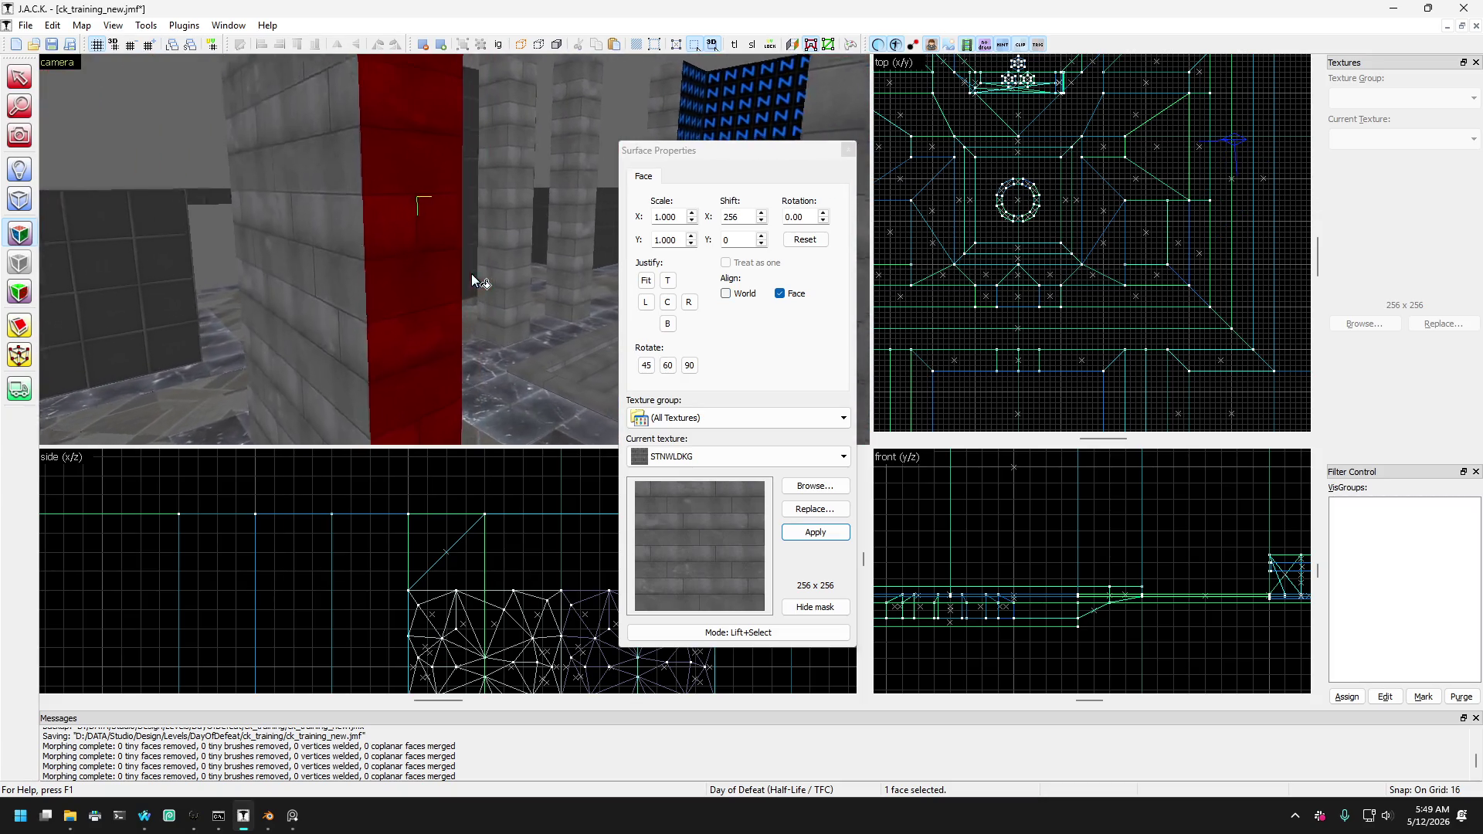
key("Down")
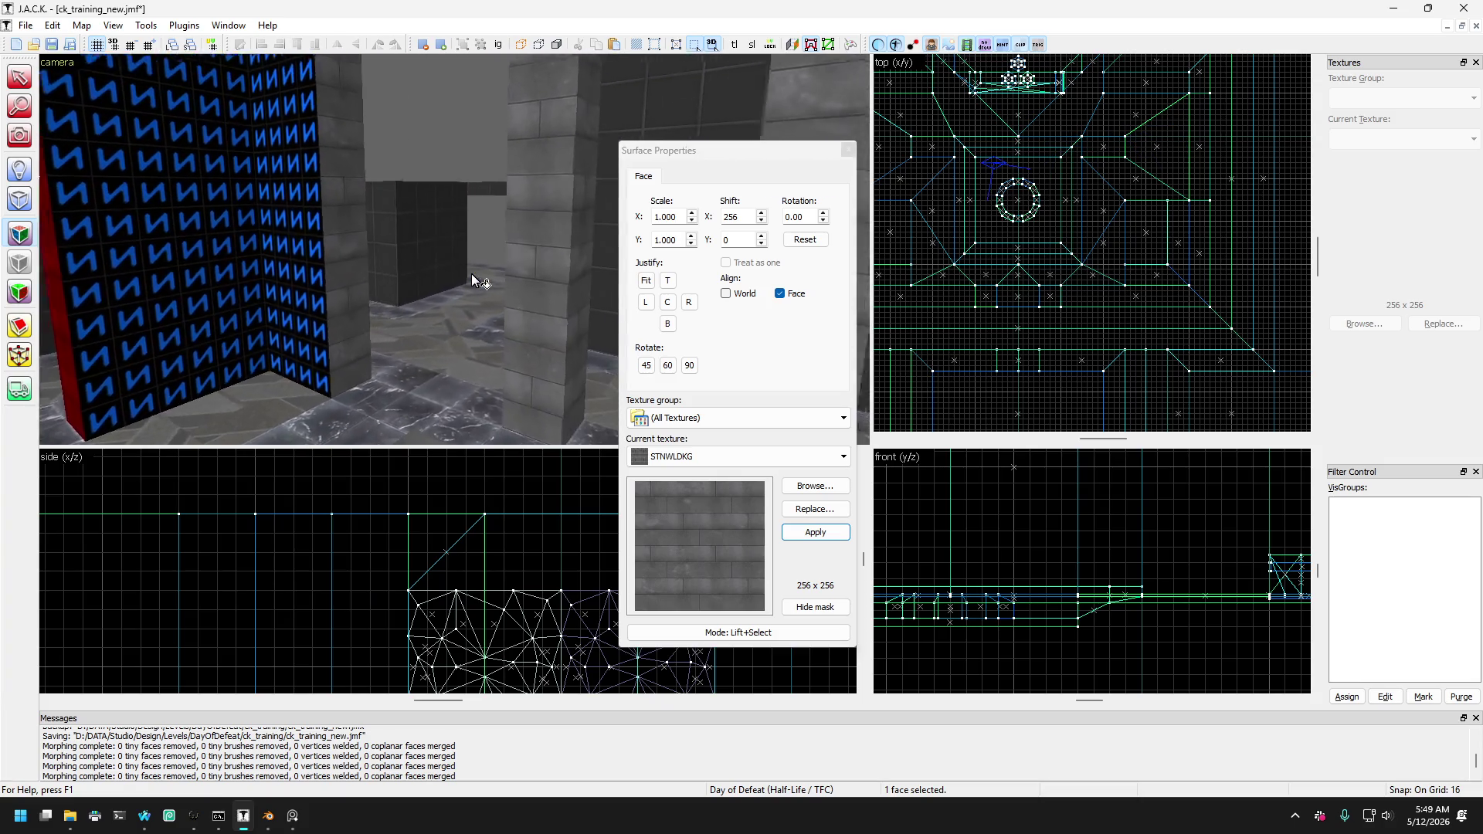
left_click(365, 329)
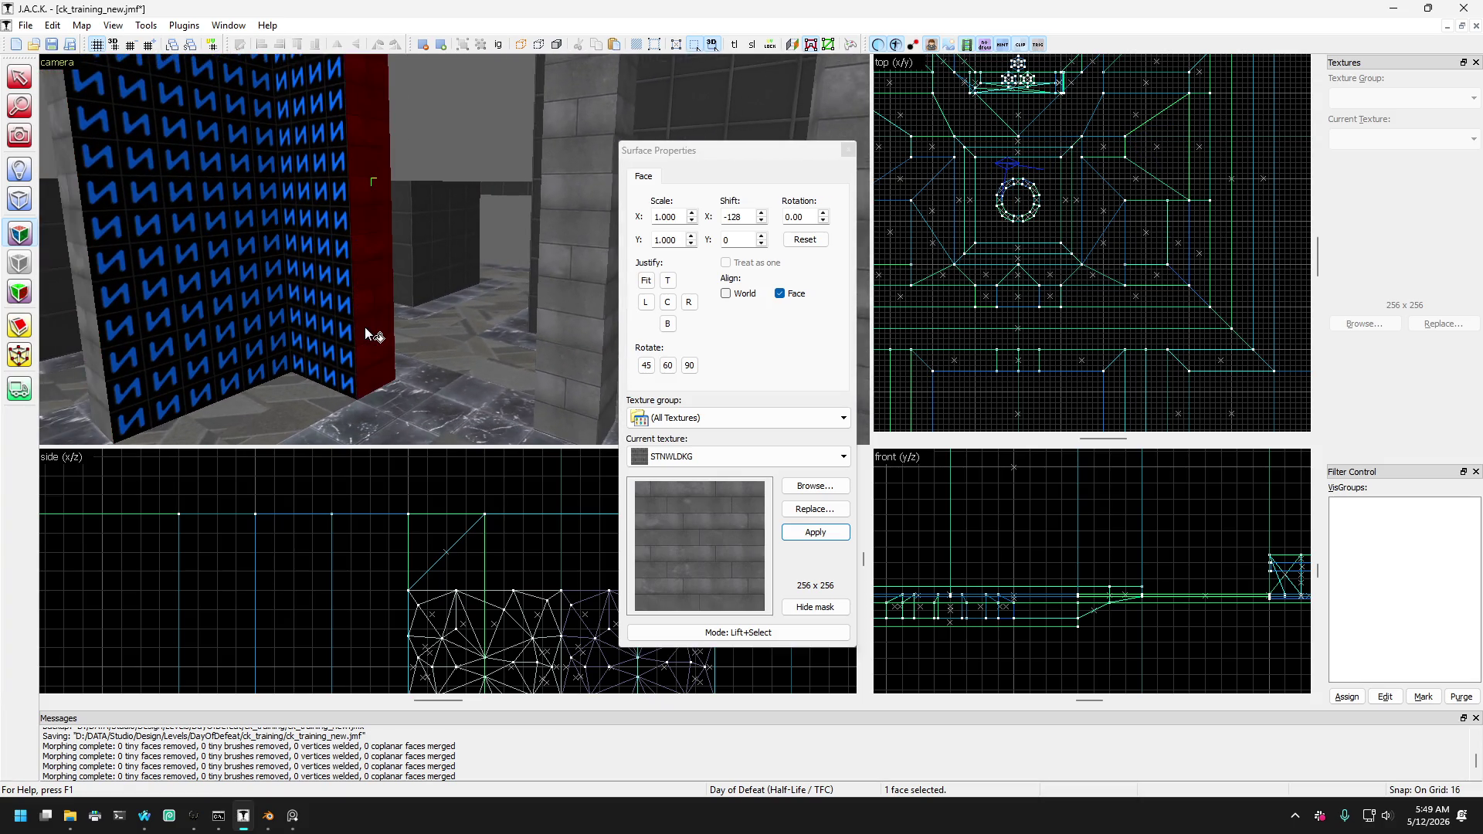
key("Right")
left_click(147, 325)
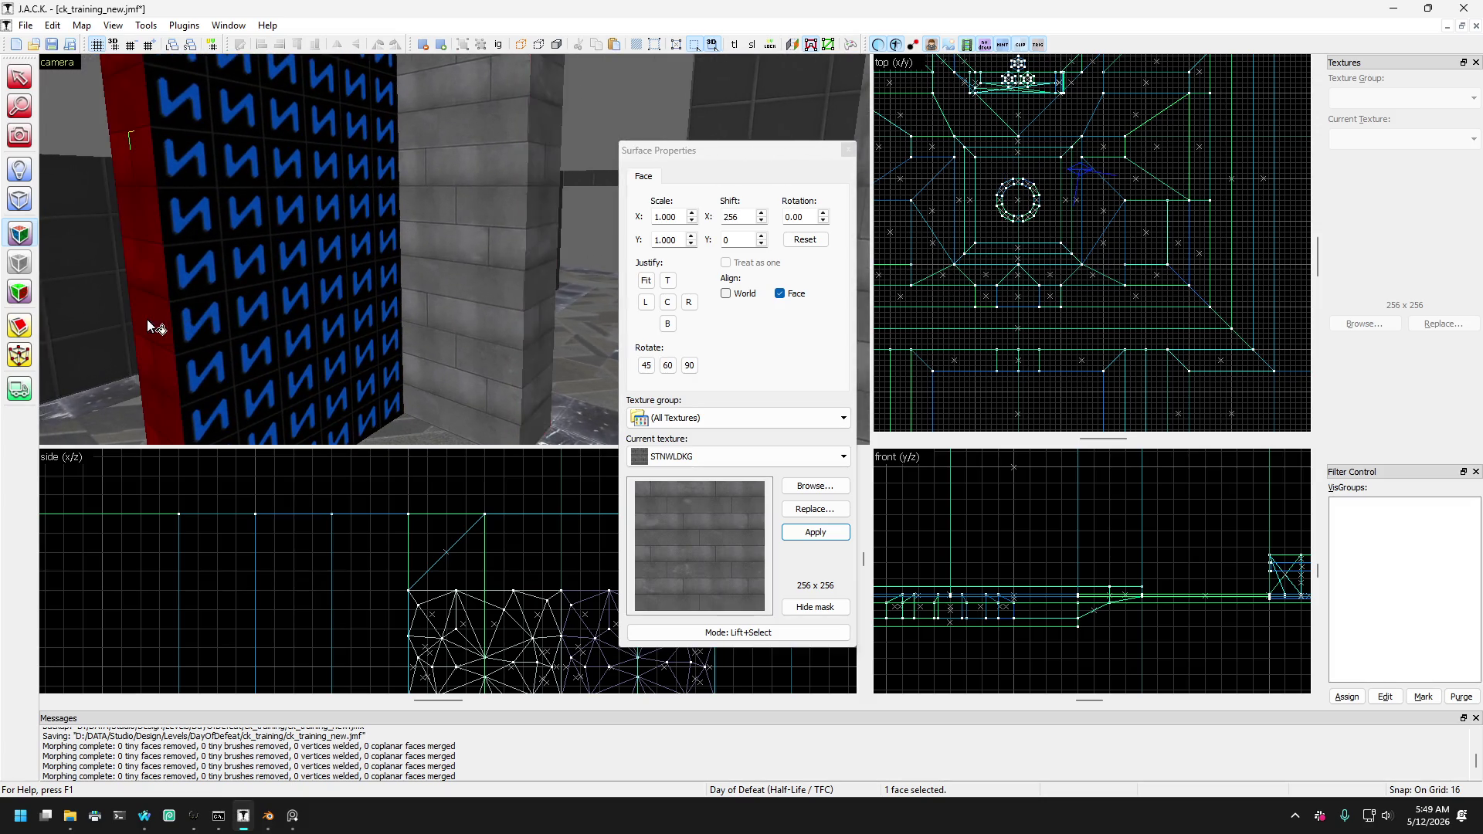
right_click(240, 302)
Retexture faces on the next N pillars with STNWLDKG, then close the face properties.
left_click(558, 331)
key("Right")
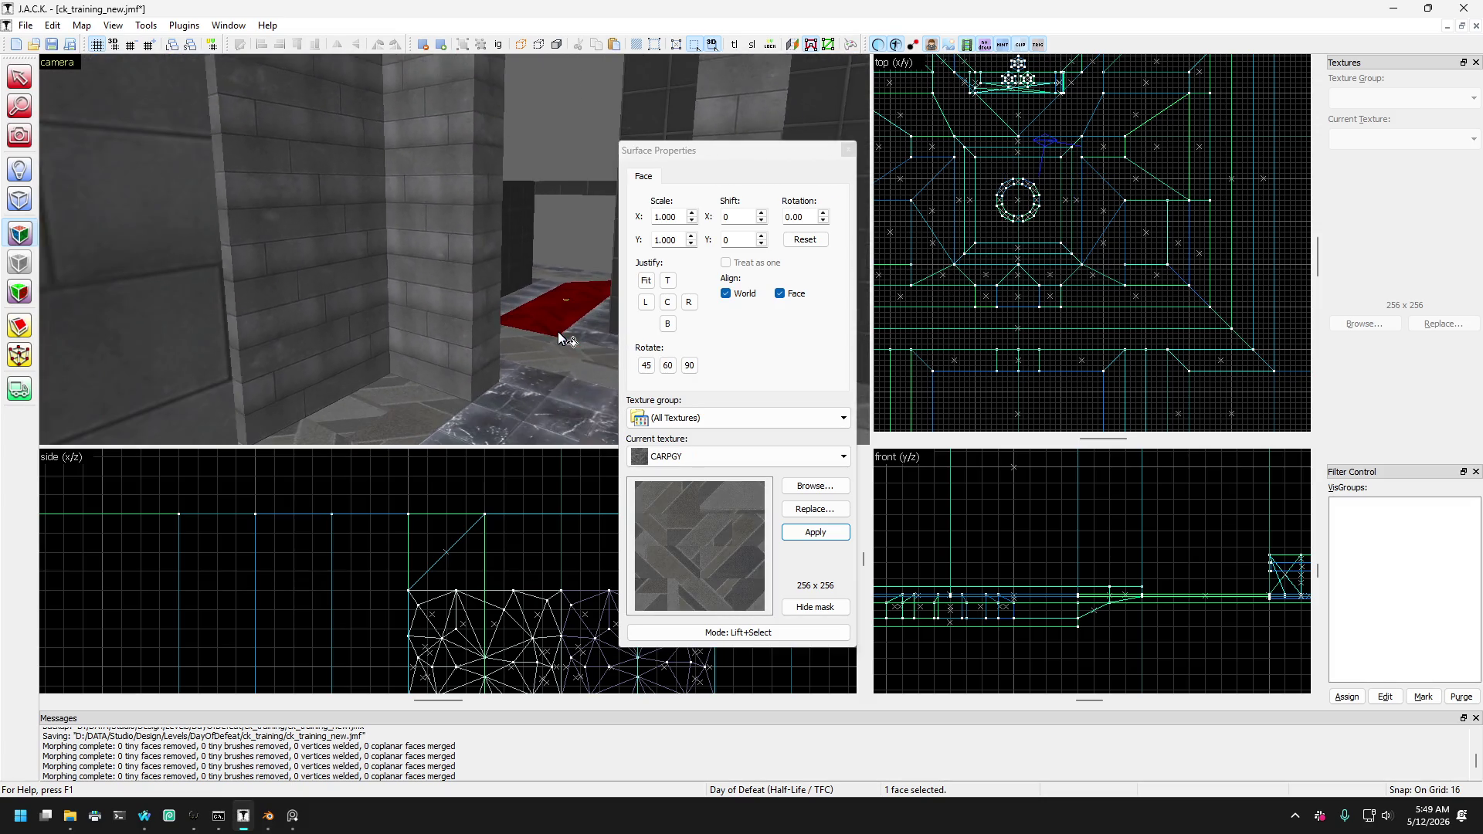
key("Down")
key("Up")
key("Right")
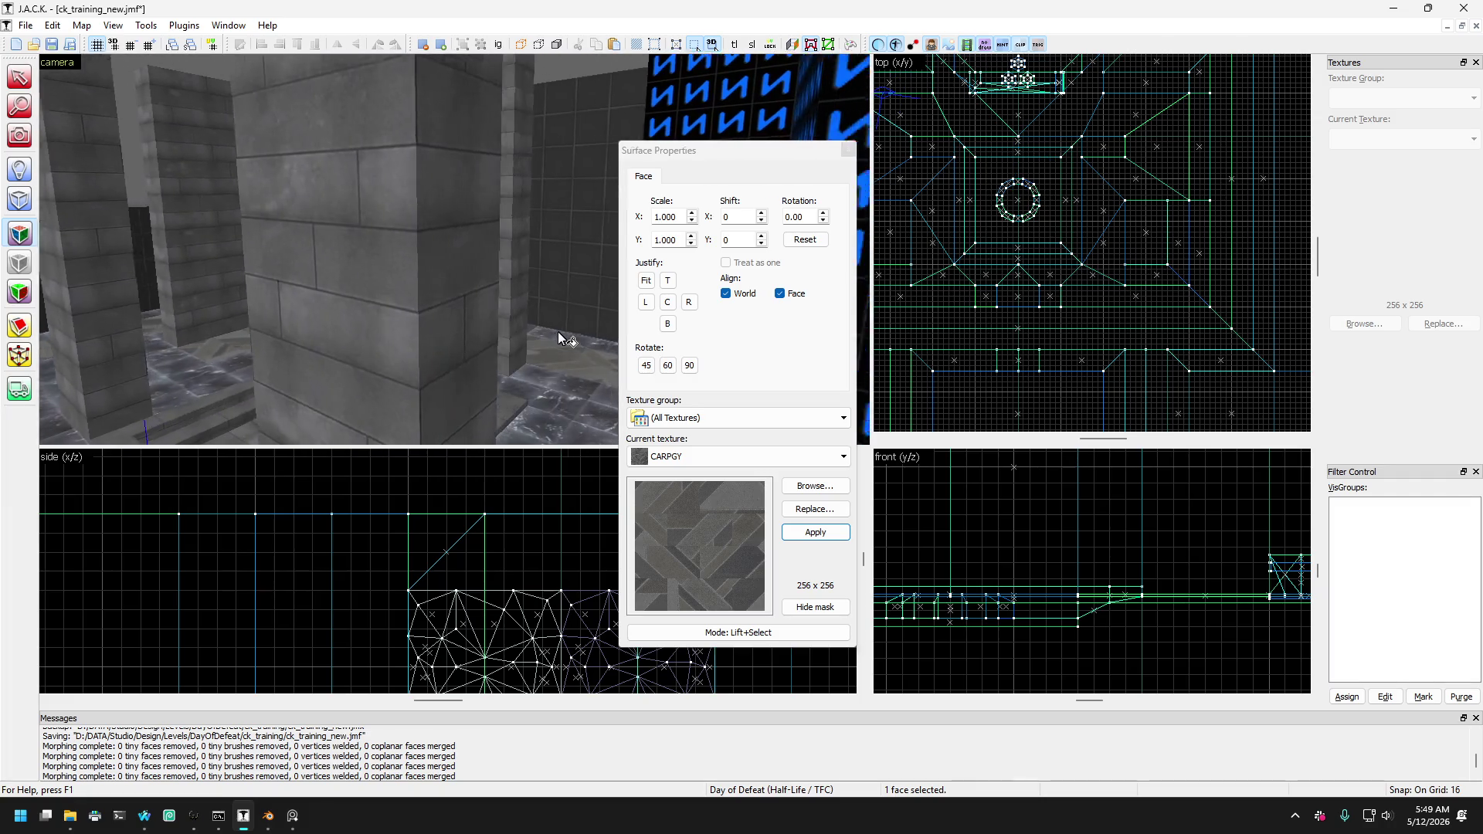
key("Left")
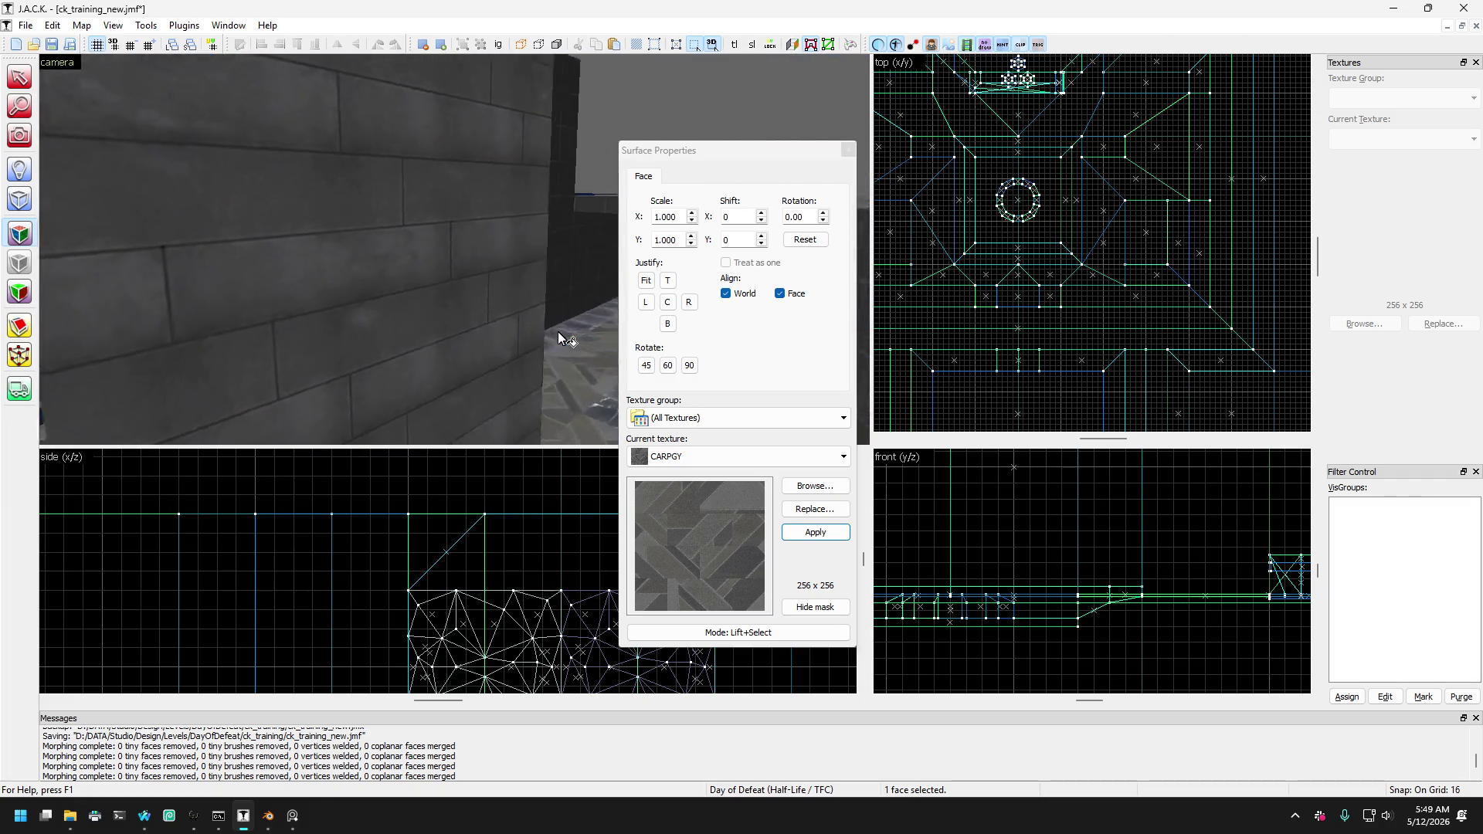
left_click(408, 351)
key("Right")
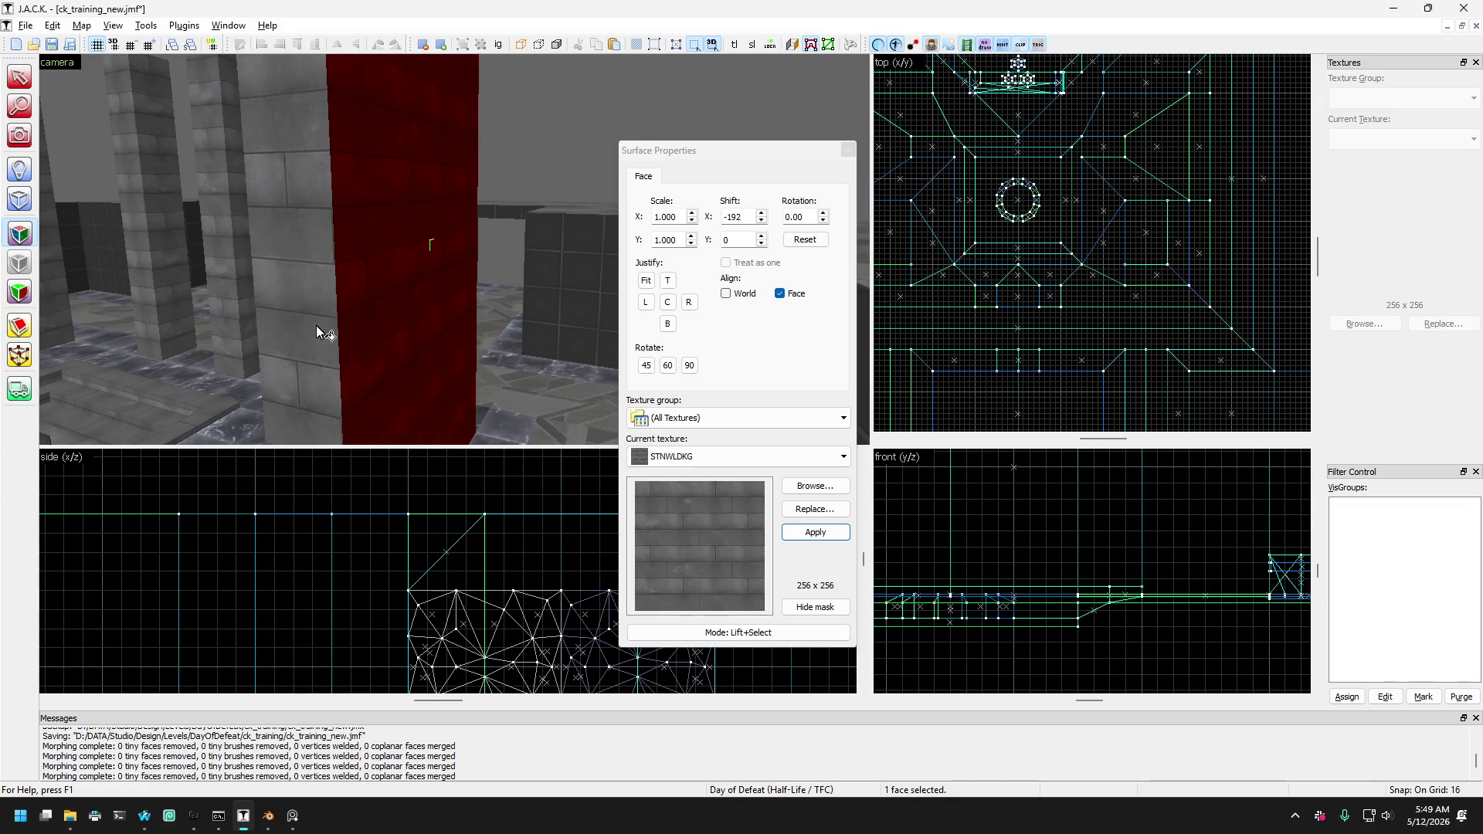
key("Left")
key("Up")
key("Up")
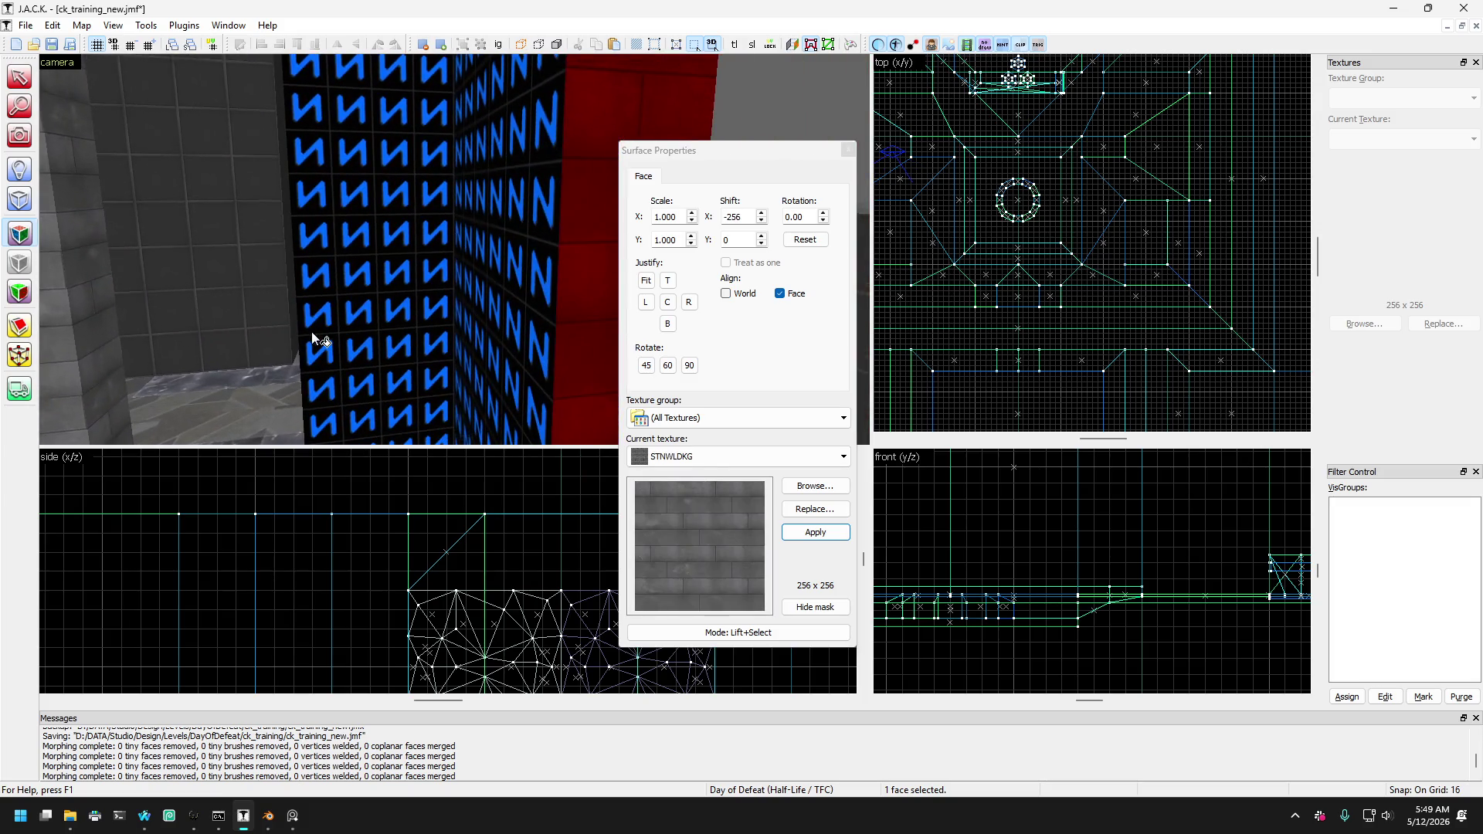
key("Down")
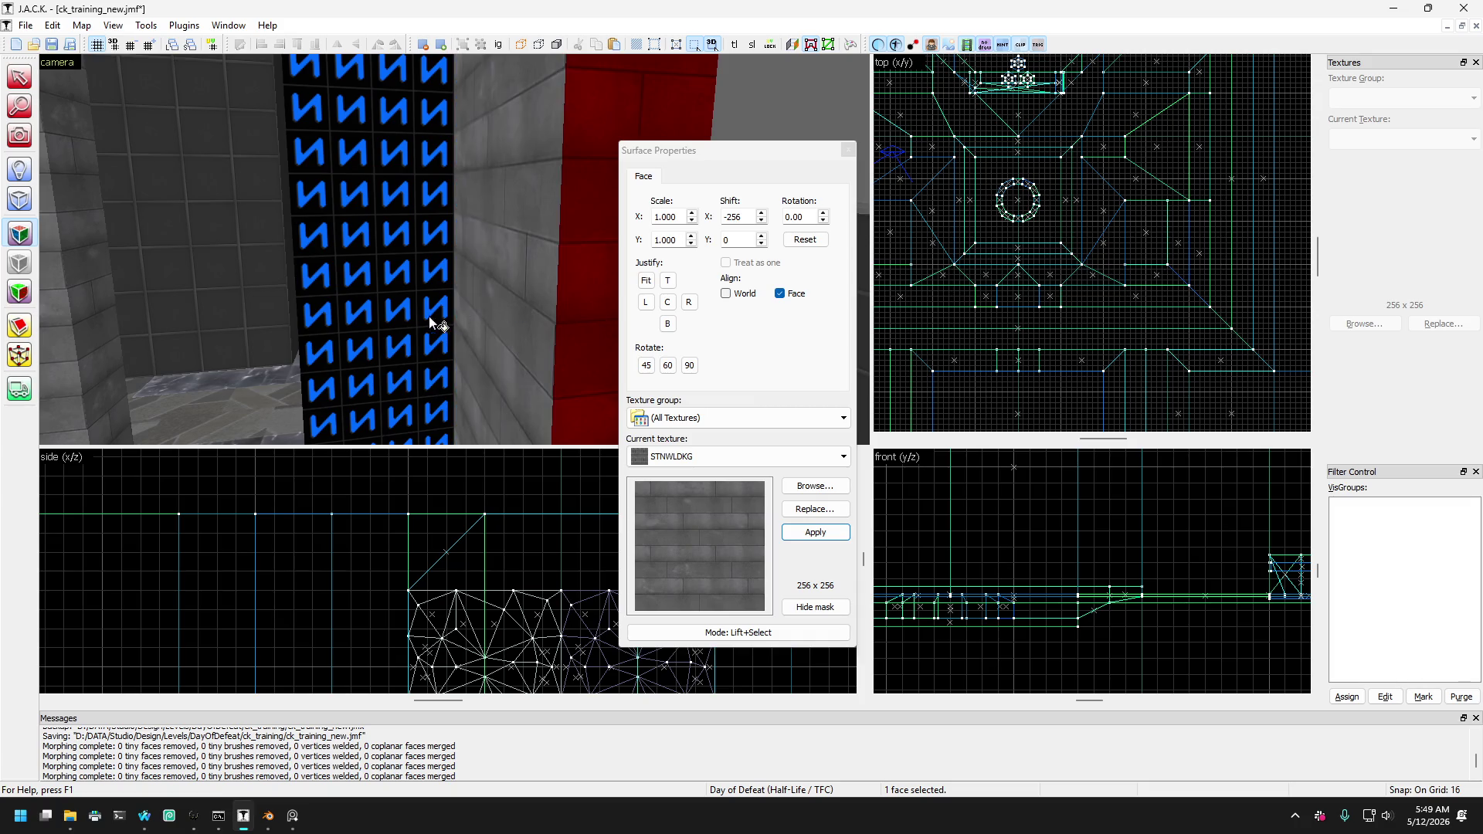
key("Left")
left_click(548, 315)
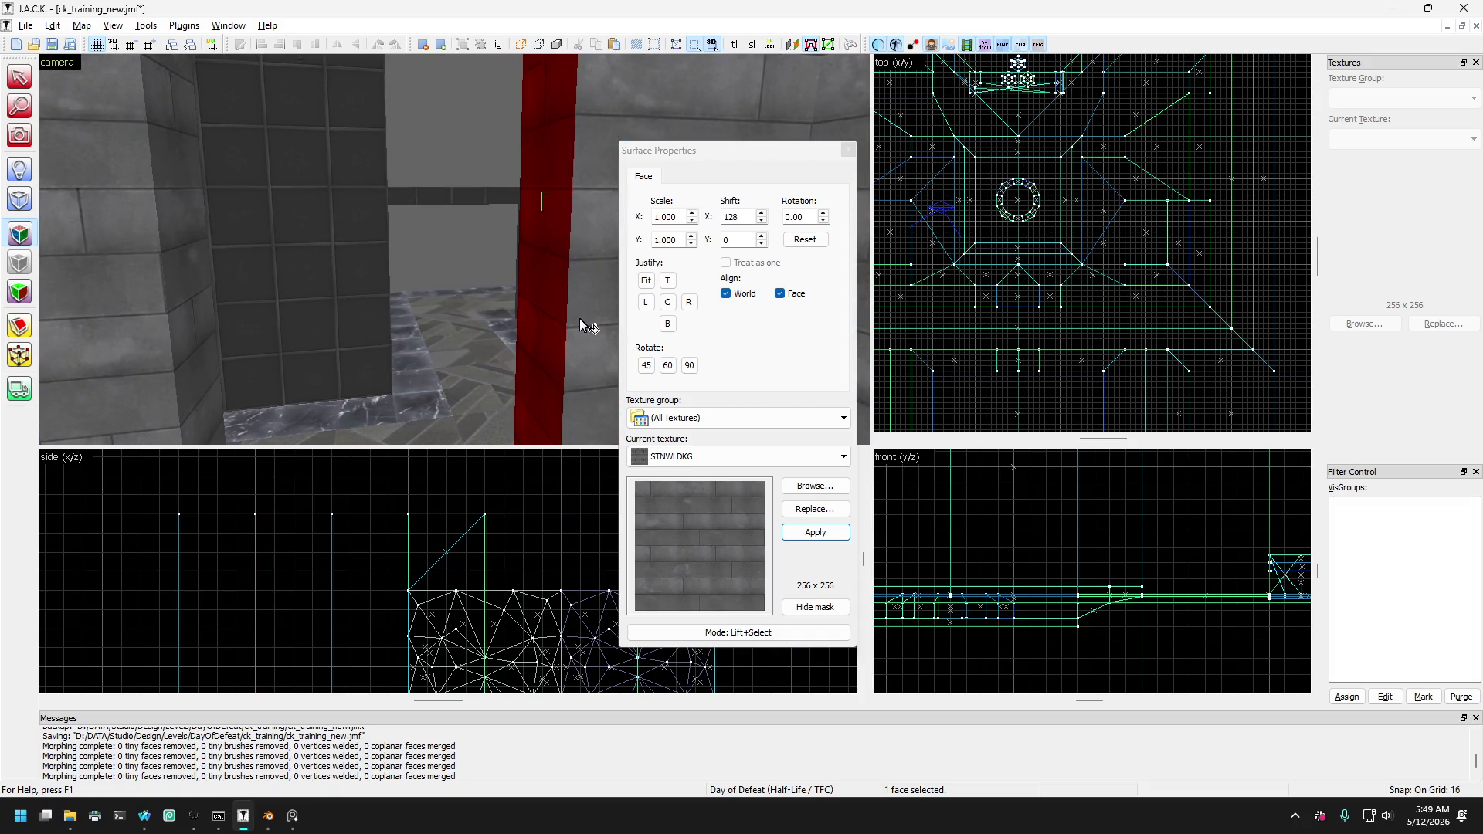
left_click(847, 151)
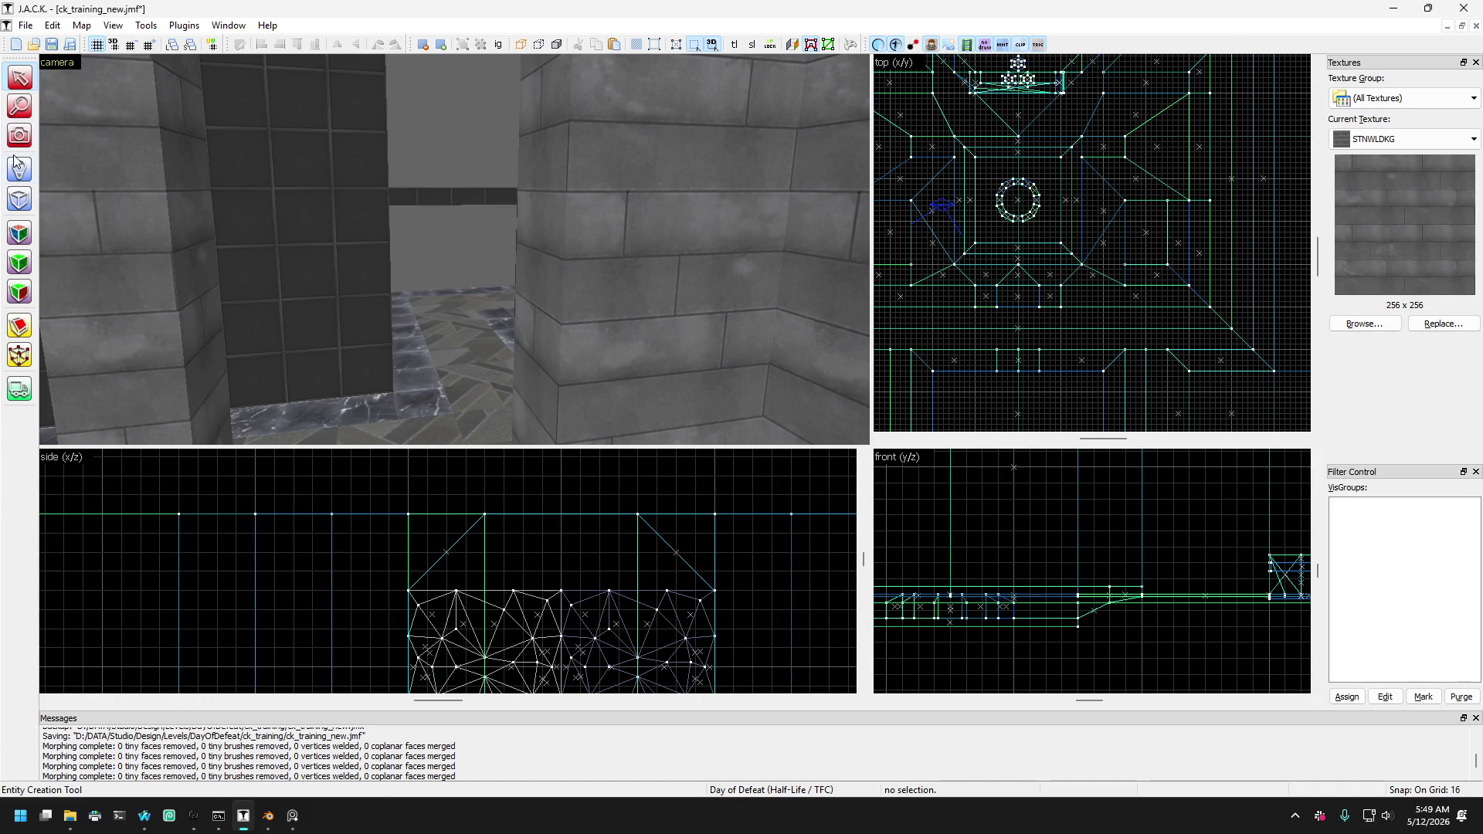
key("Right")
key("Down")
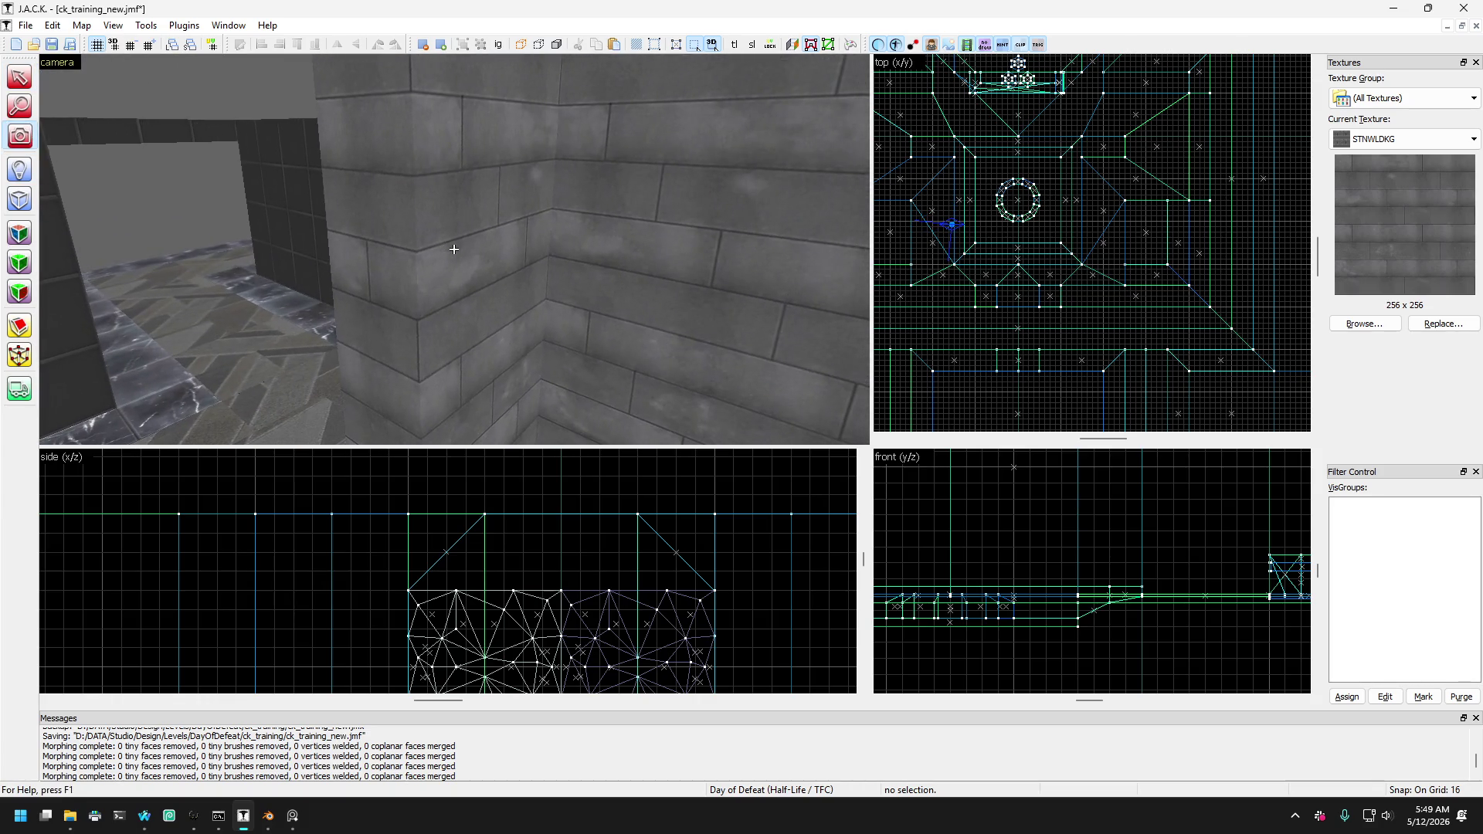
key("Down")
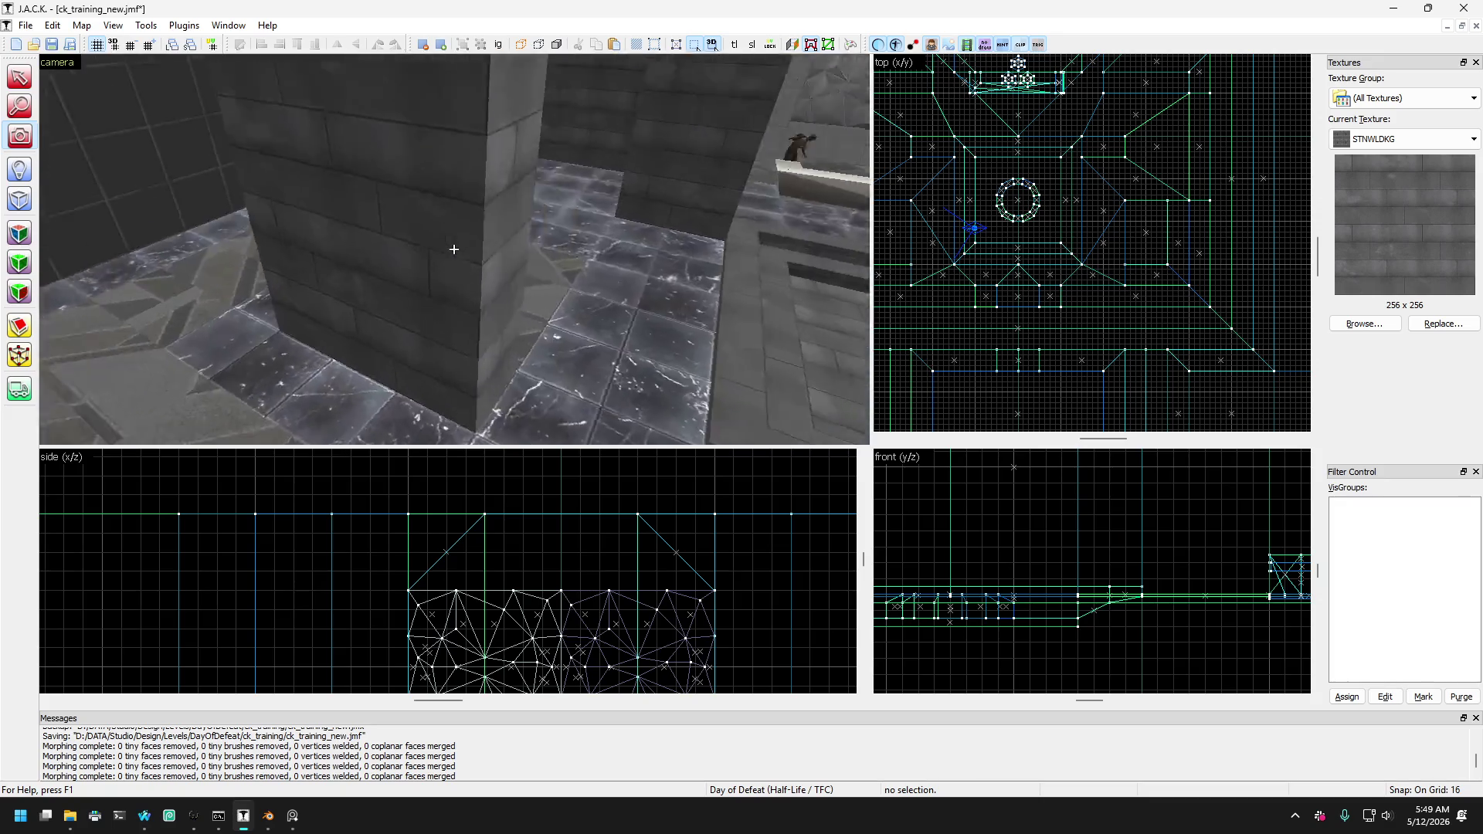
key("Right")
key("Up")
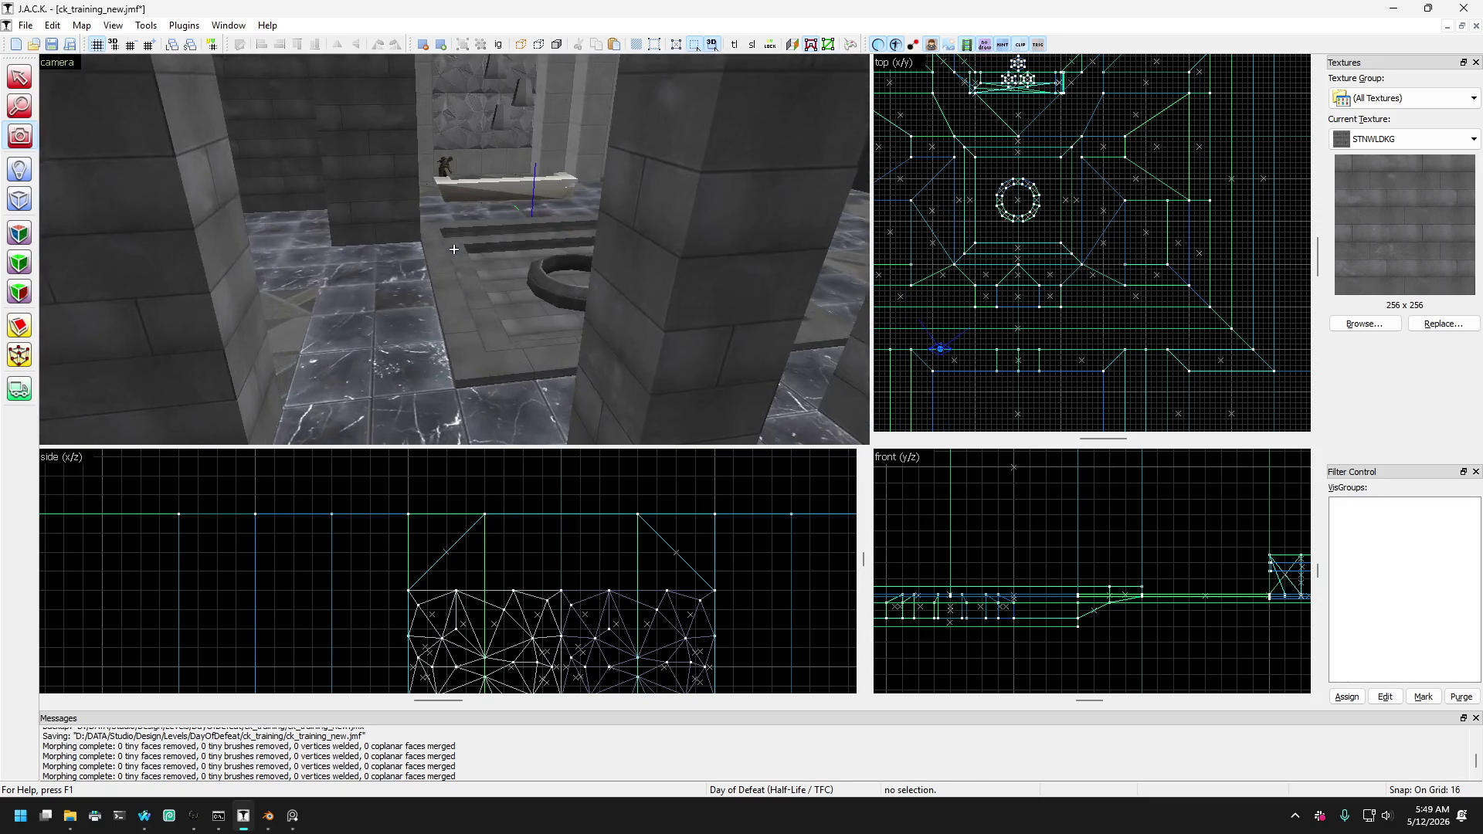
key("Up")
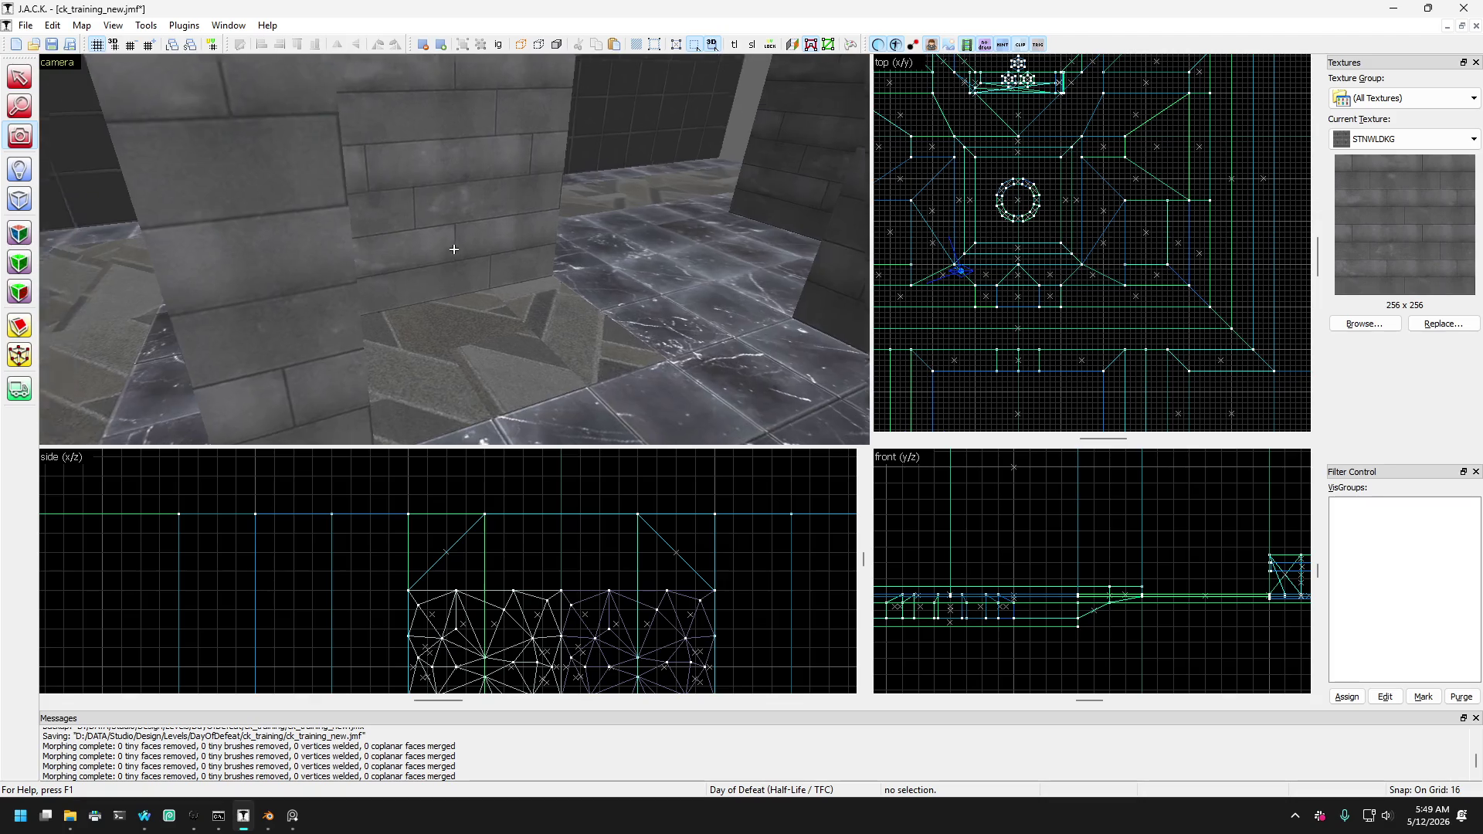
key("Left")
key("Left")
key("Left")
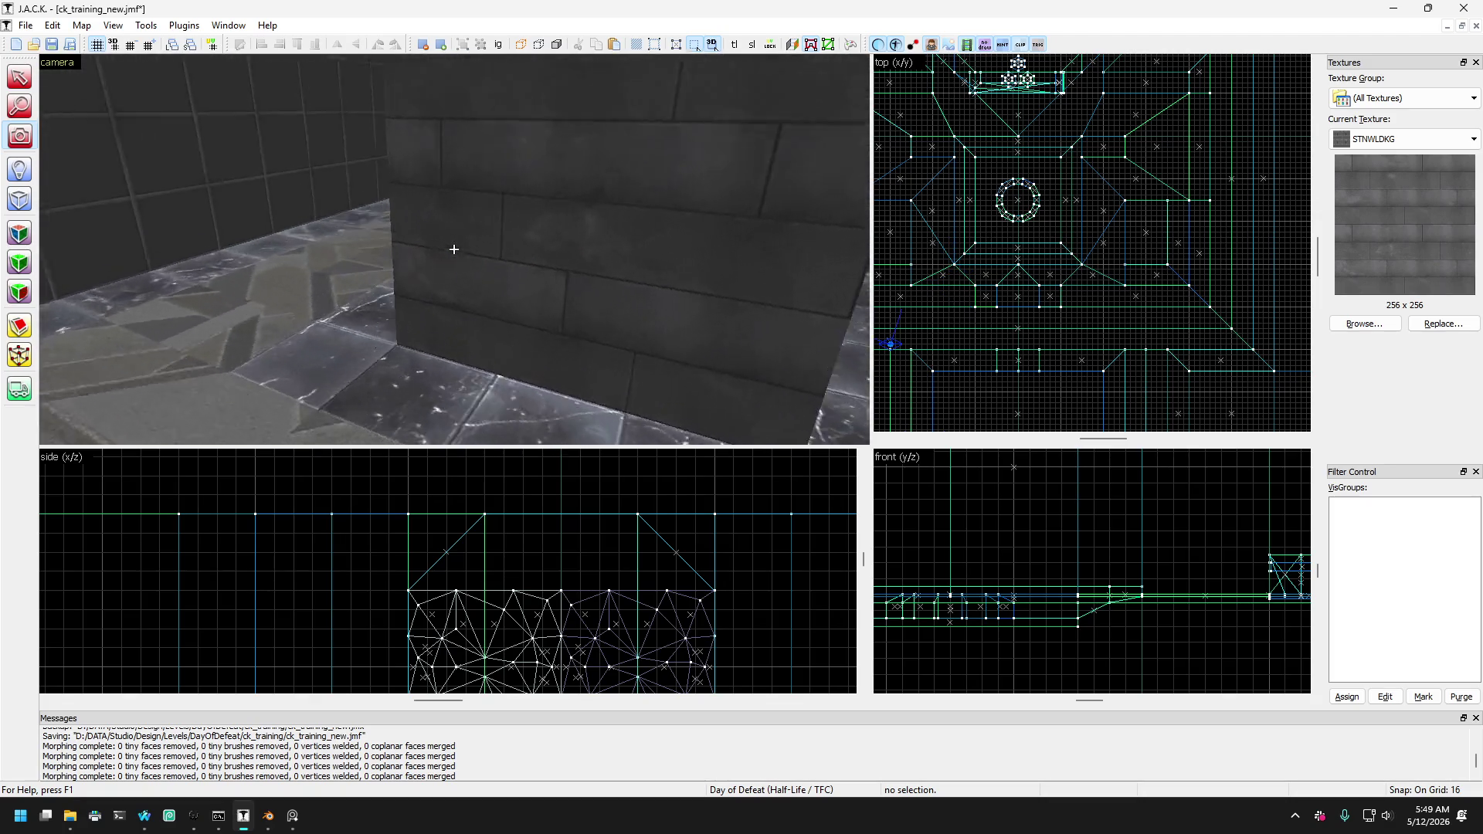
key("Up")
key("super")
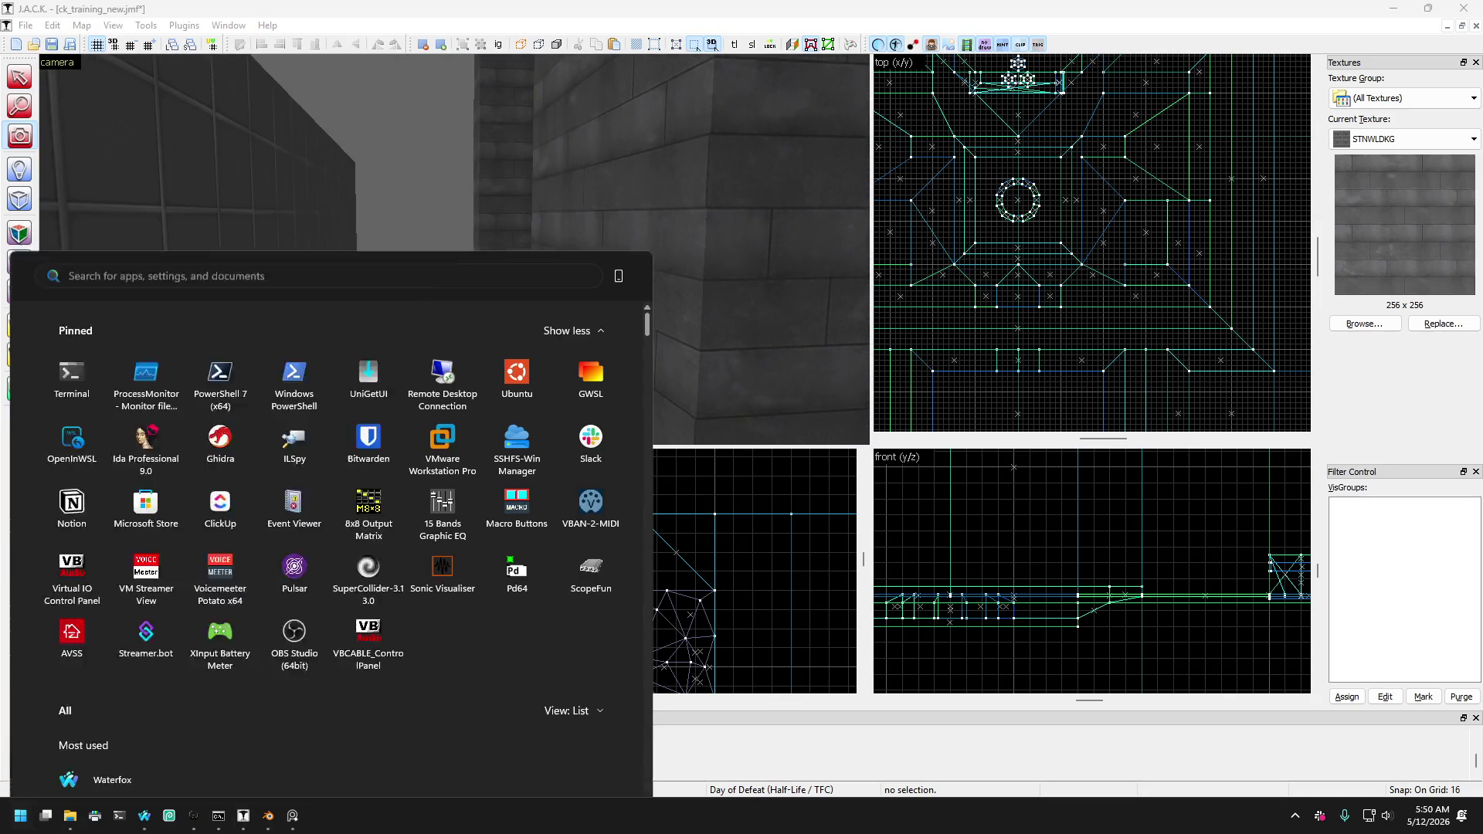
key("Escape")
left_click_drag(546, 248, 453, 249)
key("Up")
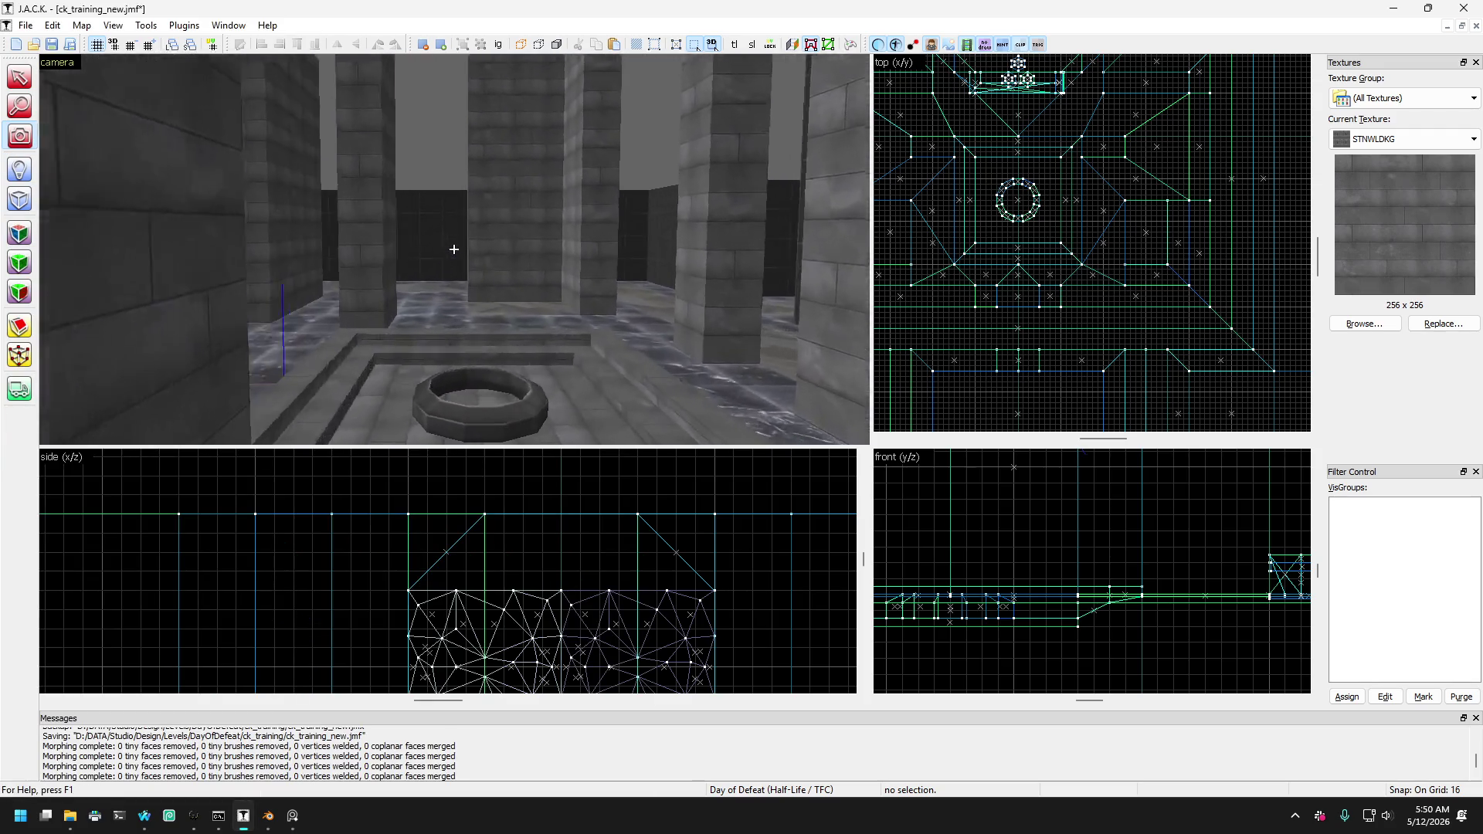
key("Right")
key("Page_Down")
key("Down")
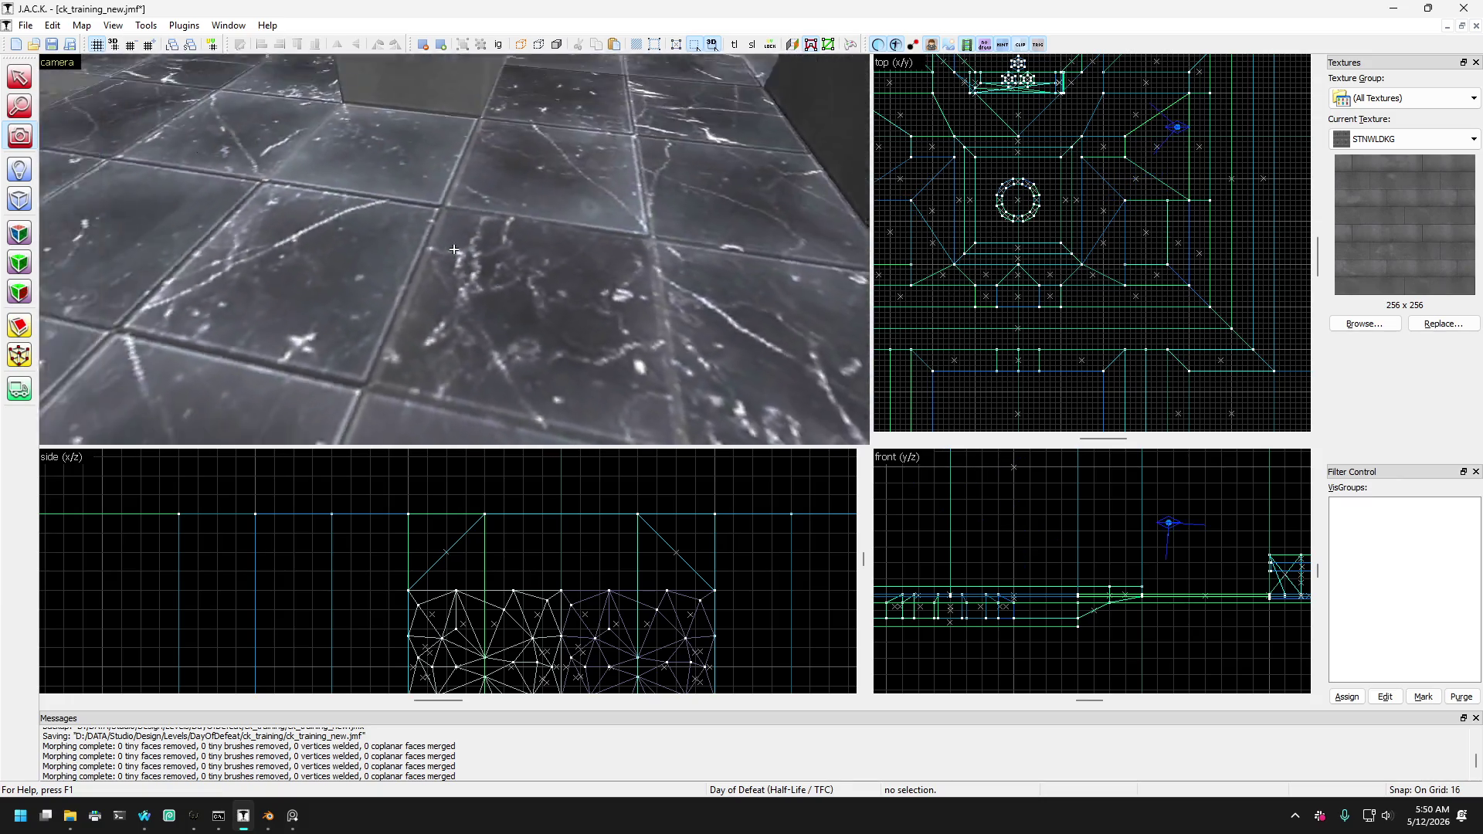
key("Up")
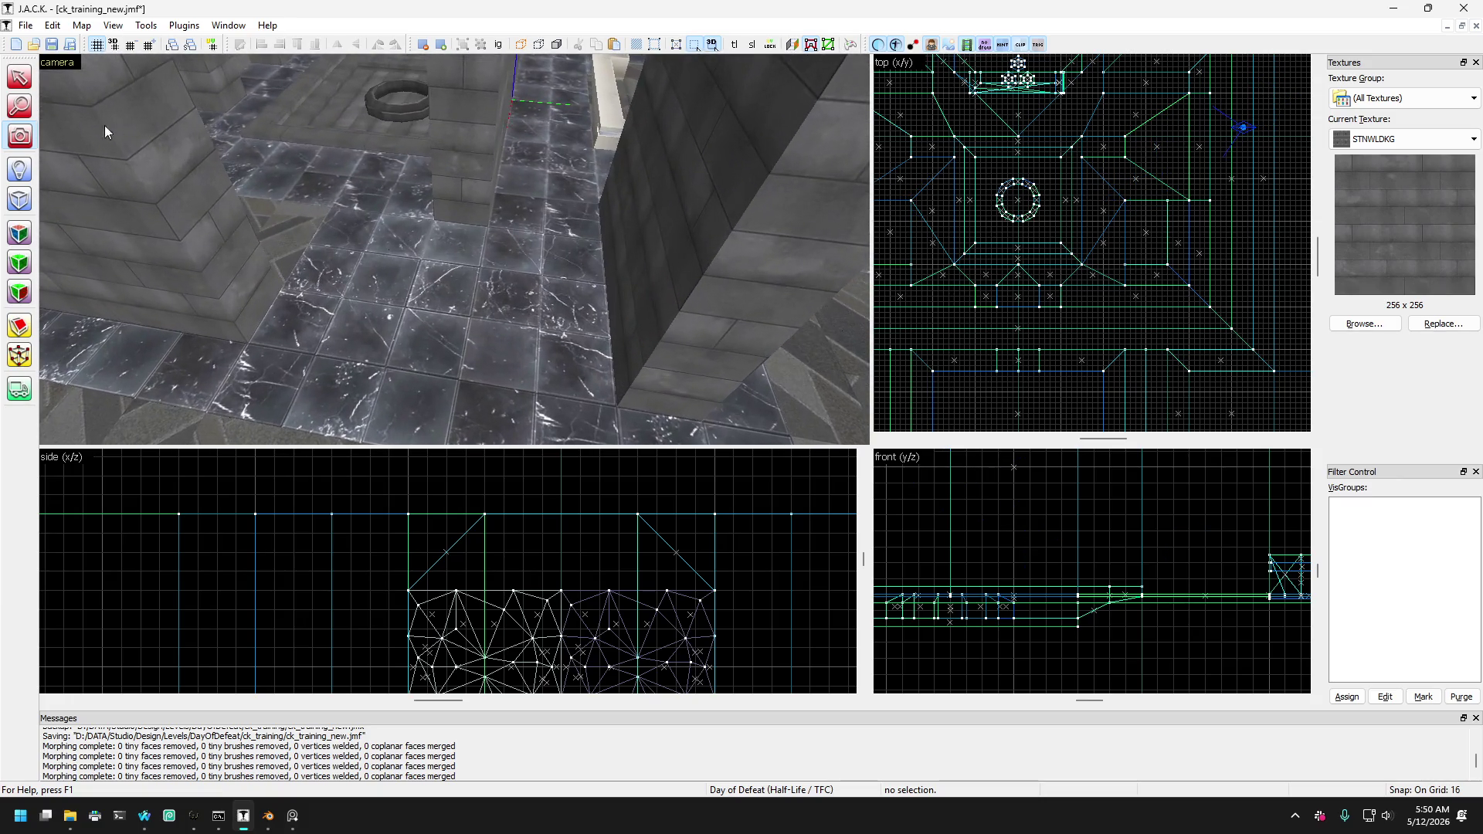
left_click(20, 78)
left_click(350, 335)
left_click(326, 371)
left_click(363, 254)
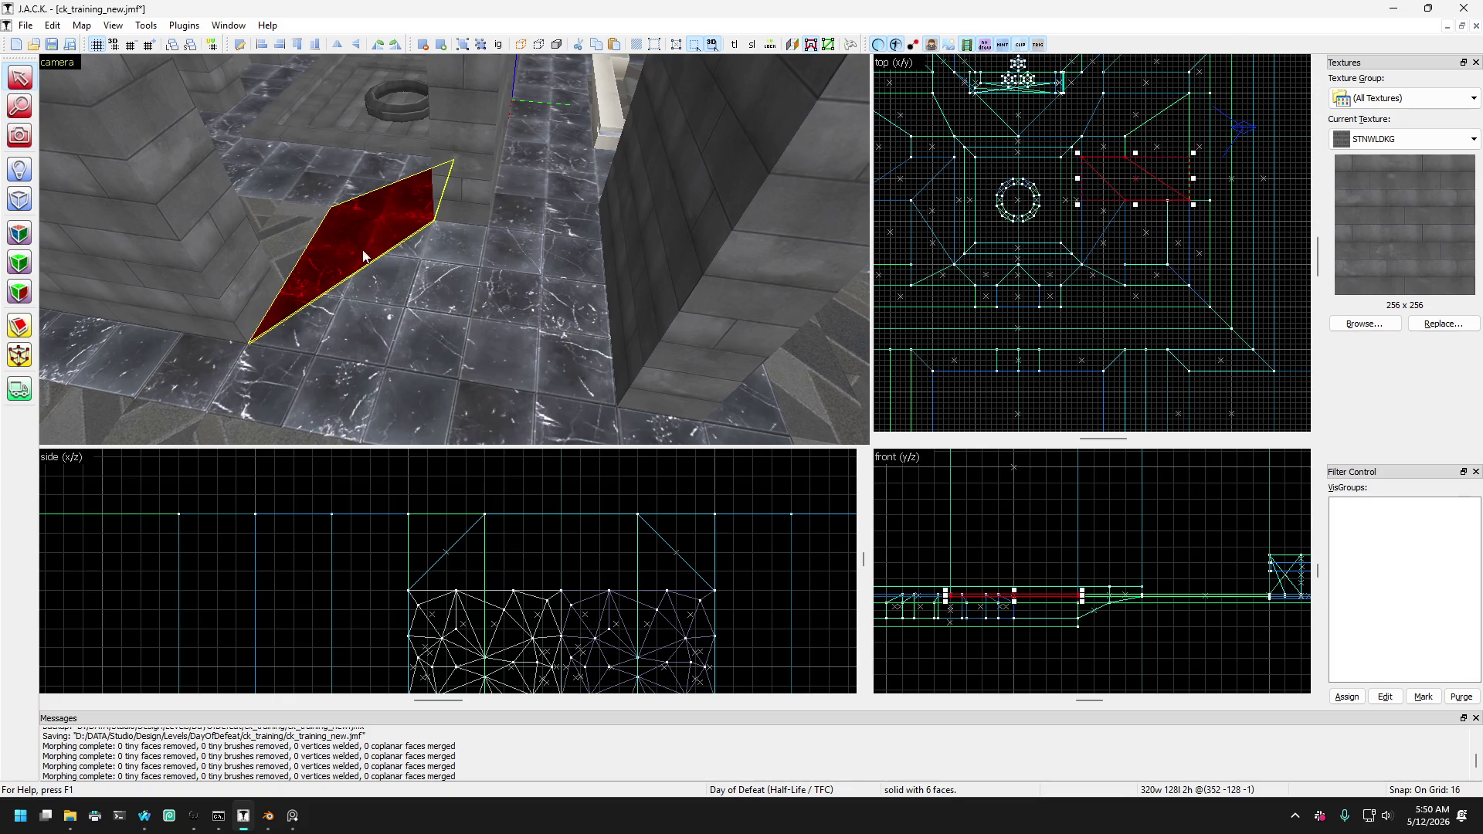
key("Up")
left_click(378, 308)
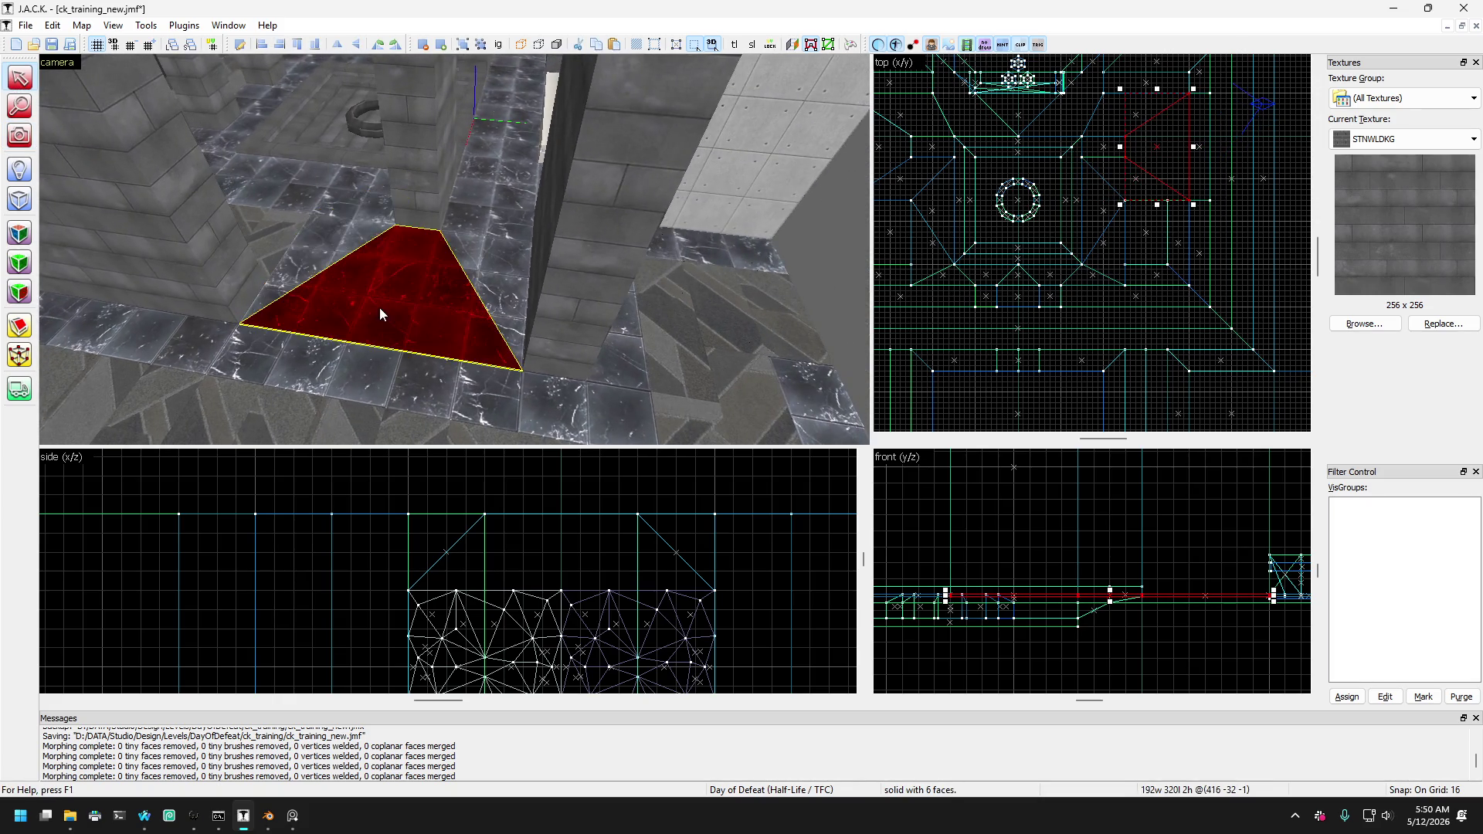
left_click(355, 241)
left_click(366, 239)
left_click(369, 244)
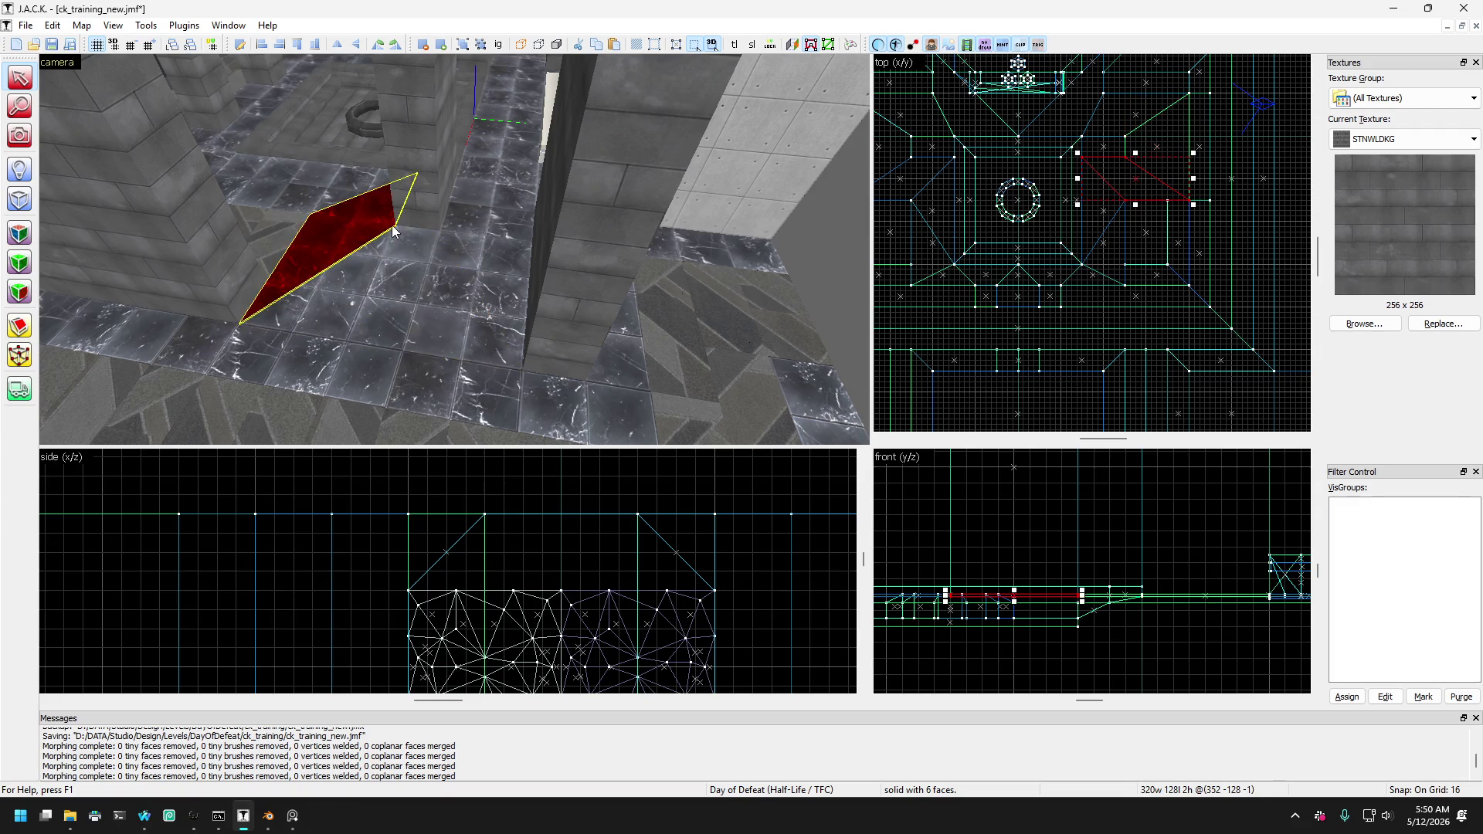
left_click(397, 263)
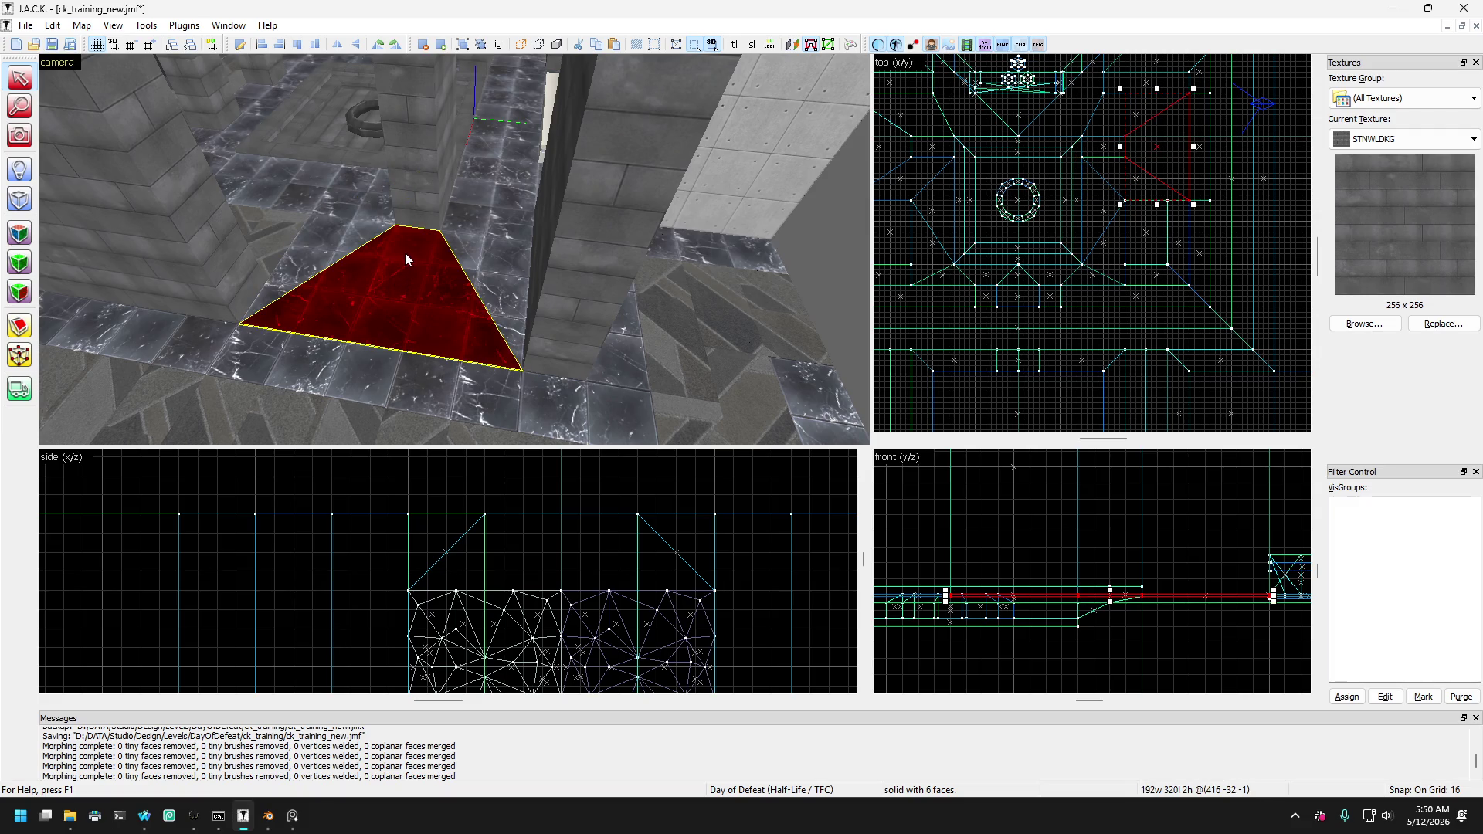
left_click(328, 234)
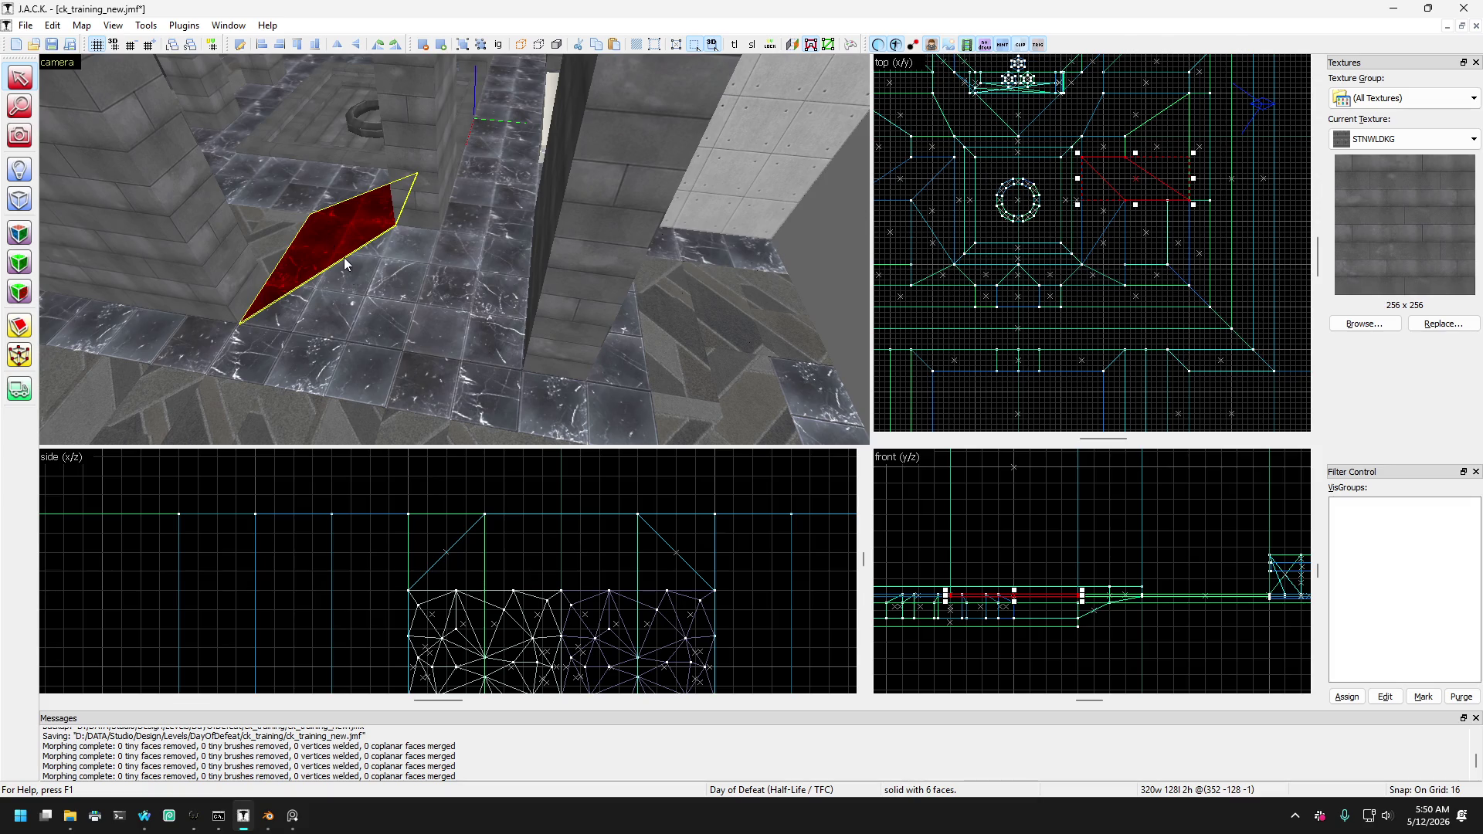
left_click(372, 327)
left_click(323, 269)
left_click(386, 295)
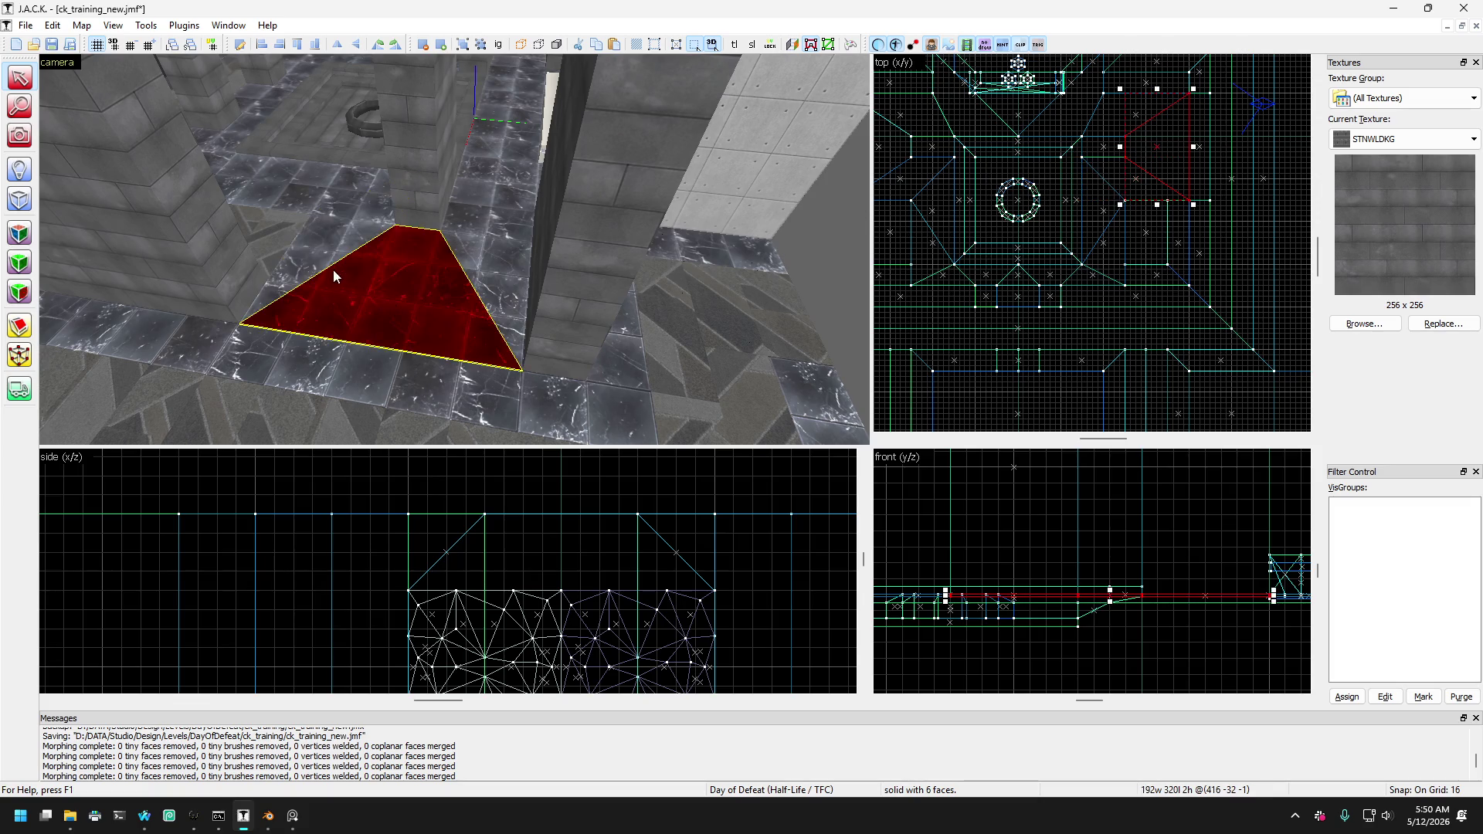
left_click(332, 271)
left_click(369, 307, "ctrl")
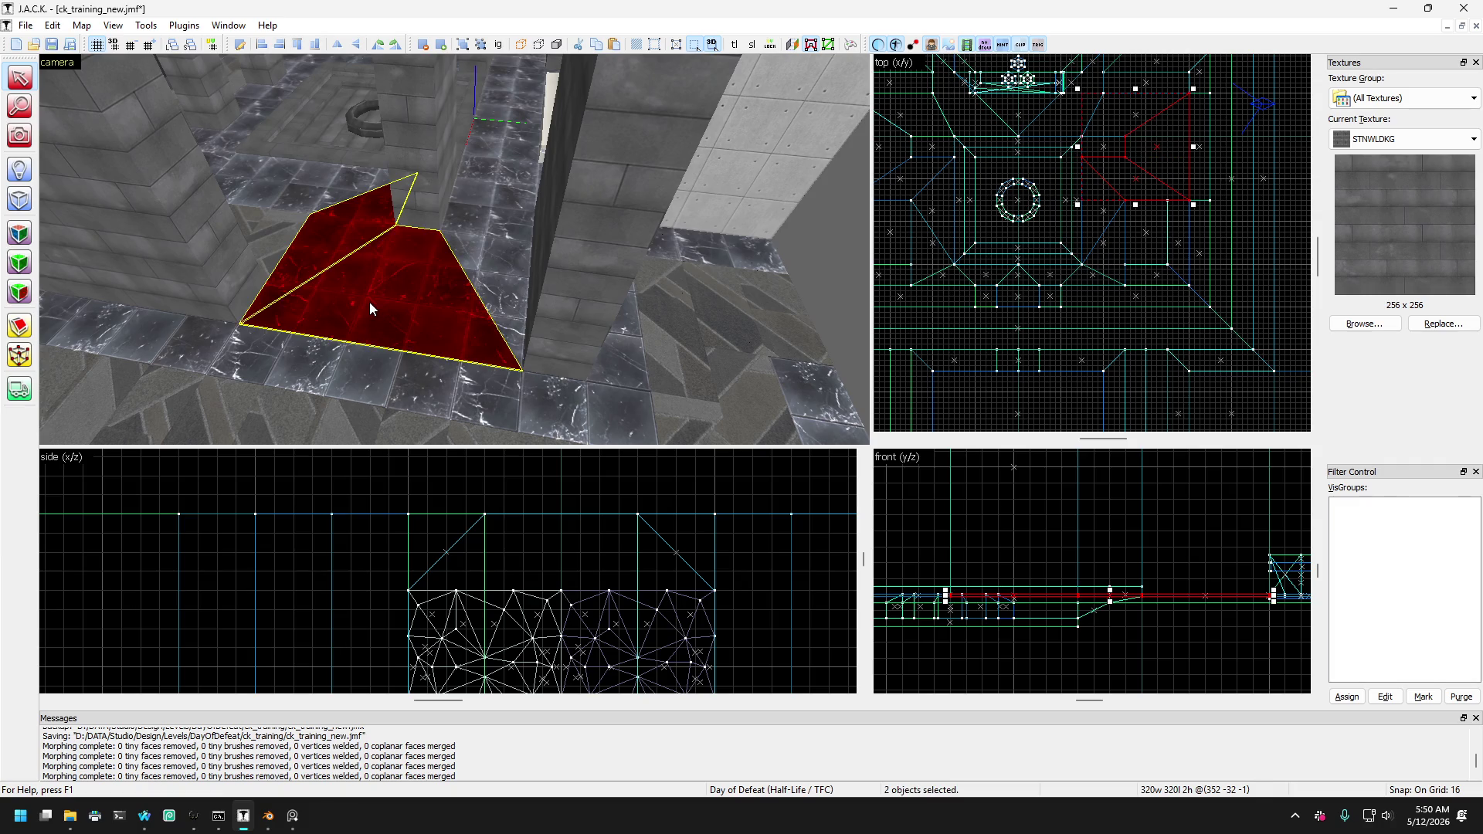
key("d")
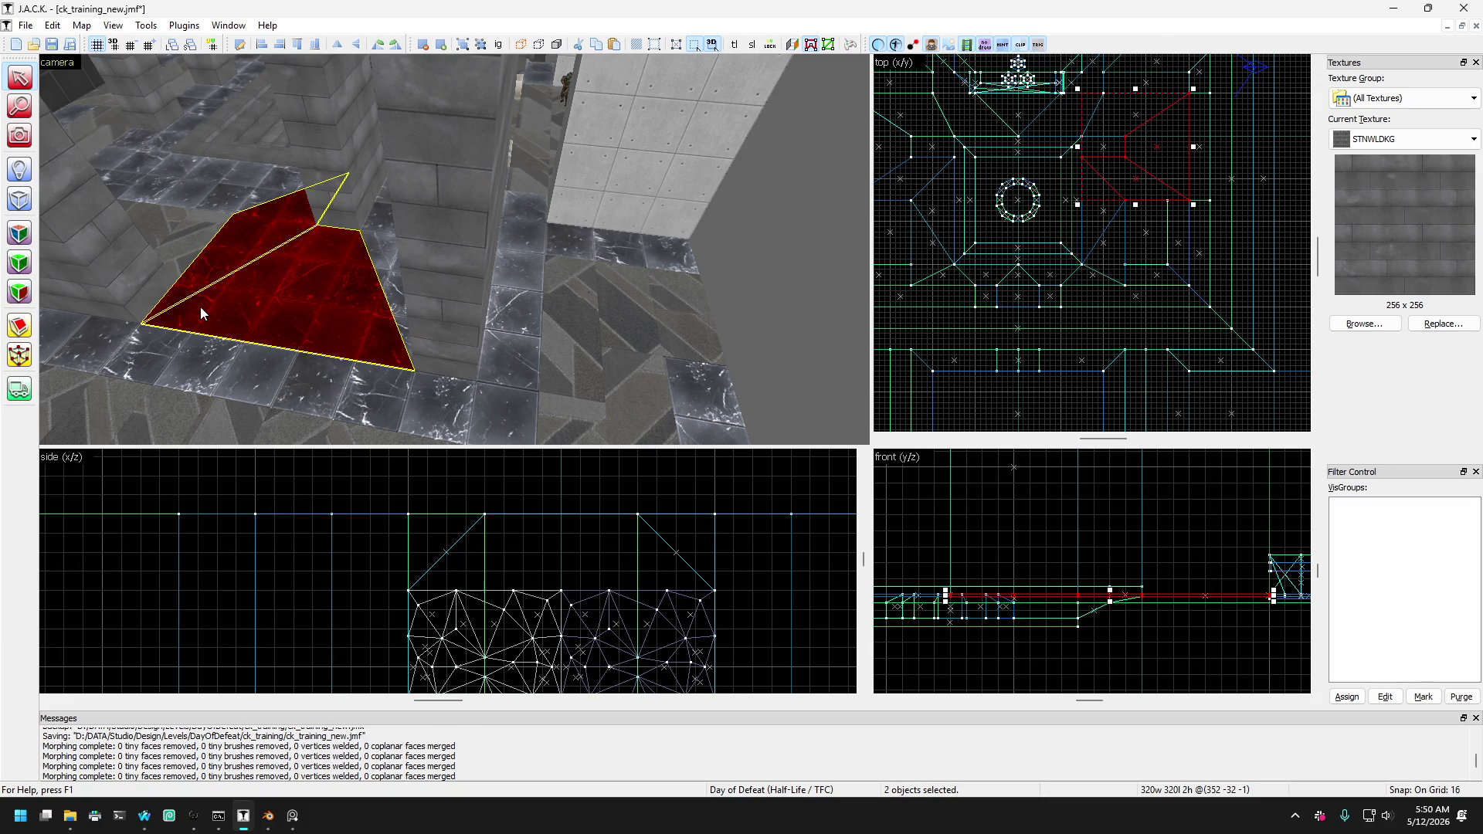
left_click(230, 306)
left_click(221, 248)
left_click(267, 317)
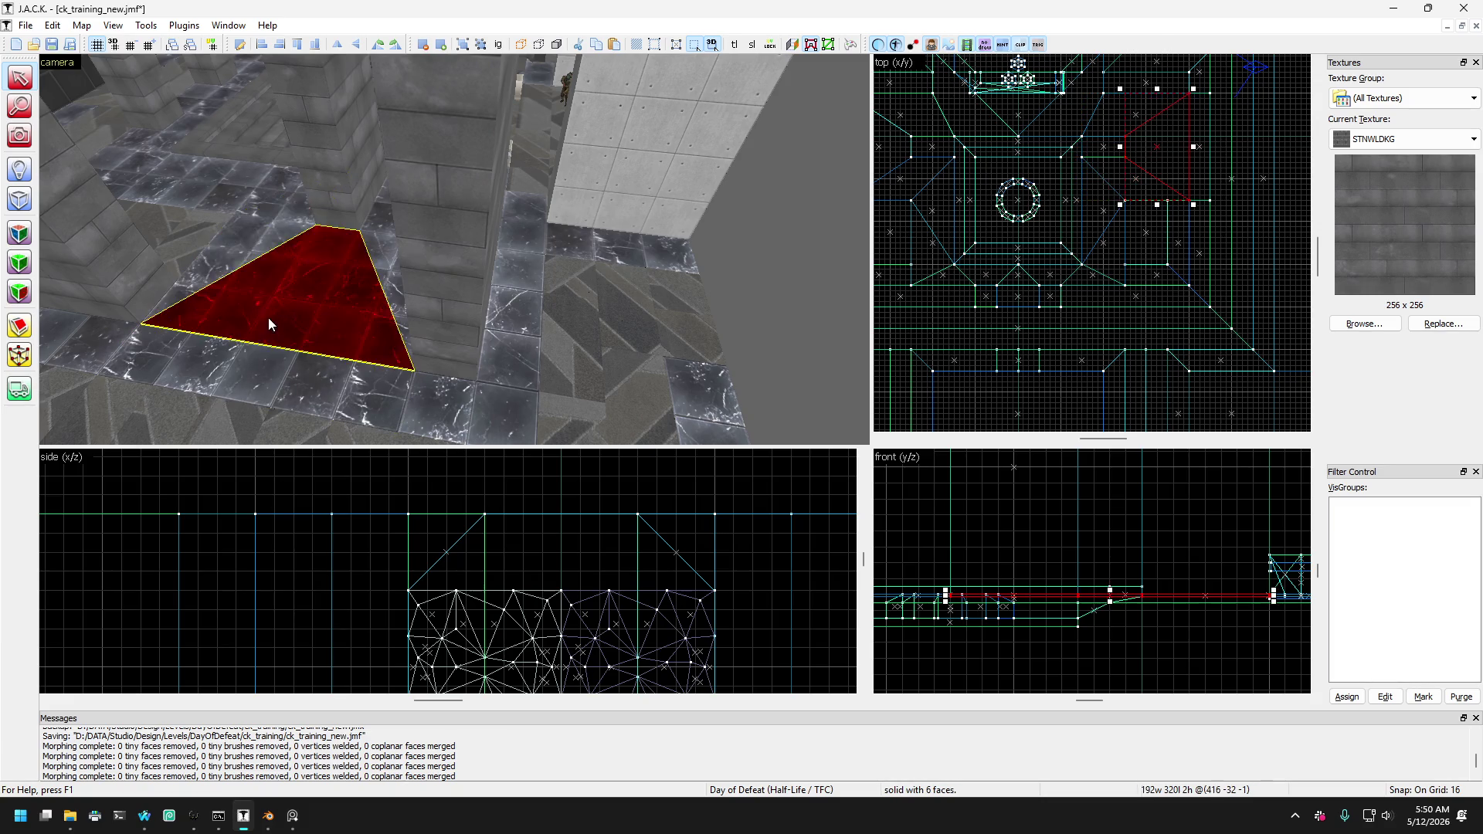
left_click(255, 267)
key("a")
left_click(336, 285, "ctrl")
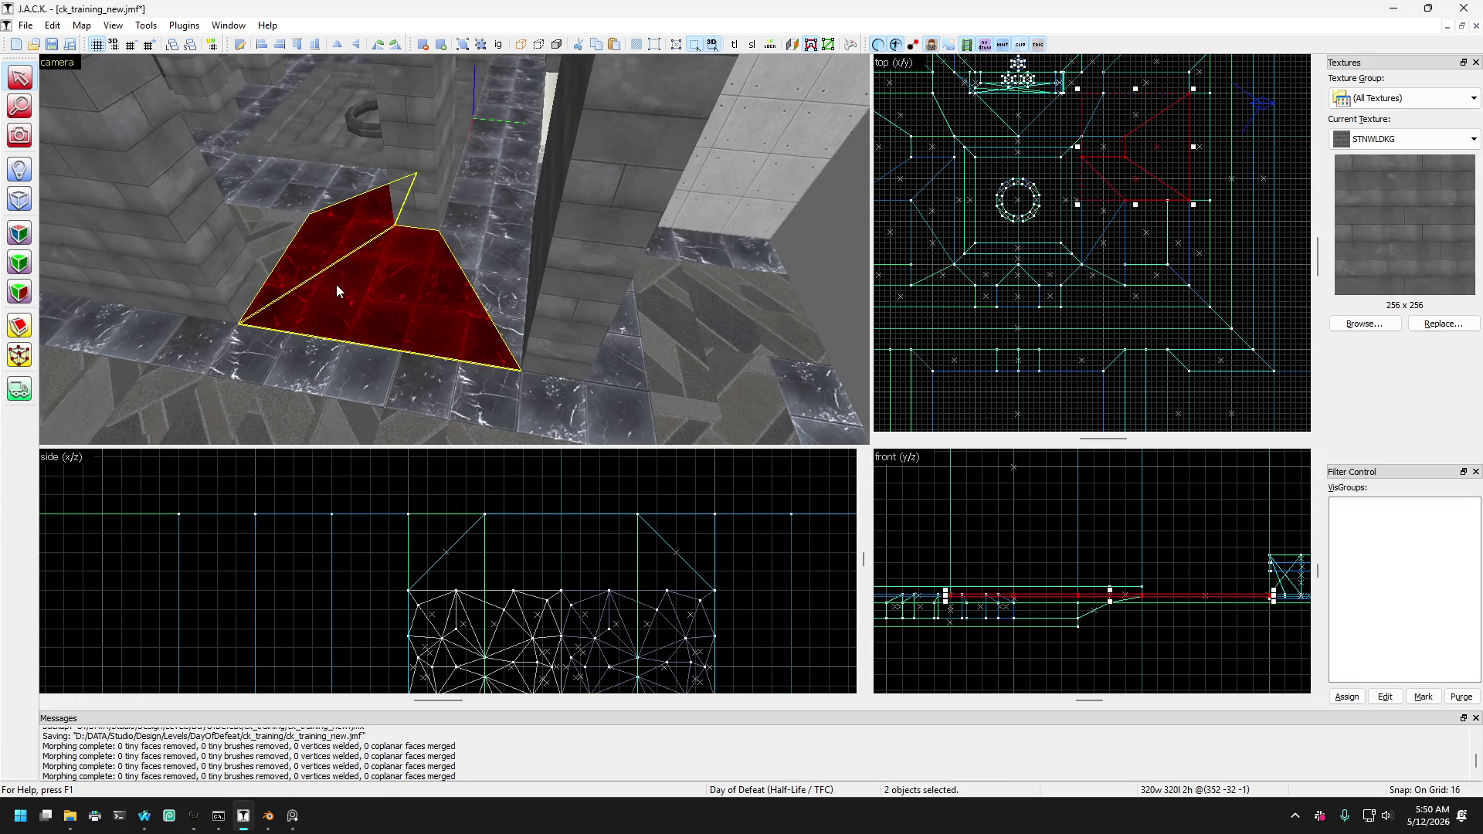
key("d")
left_click(304, 221)
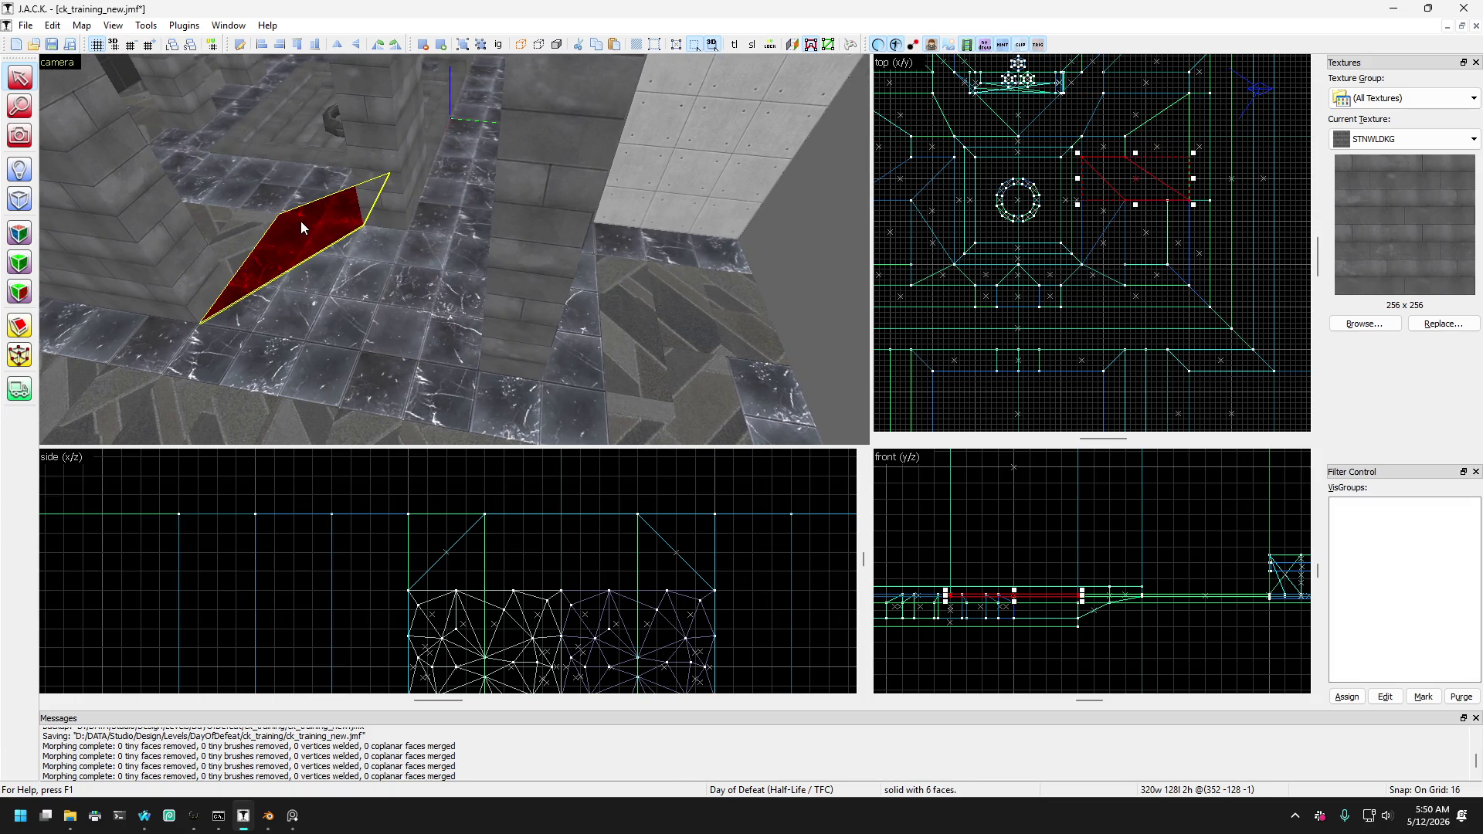
left_click(328, 284)
left_click(301, 227)
left_click(267, 193)
left_click(224, 189)
left_click(215, 183)
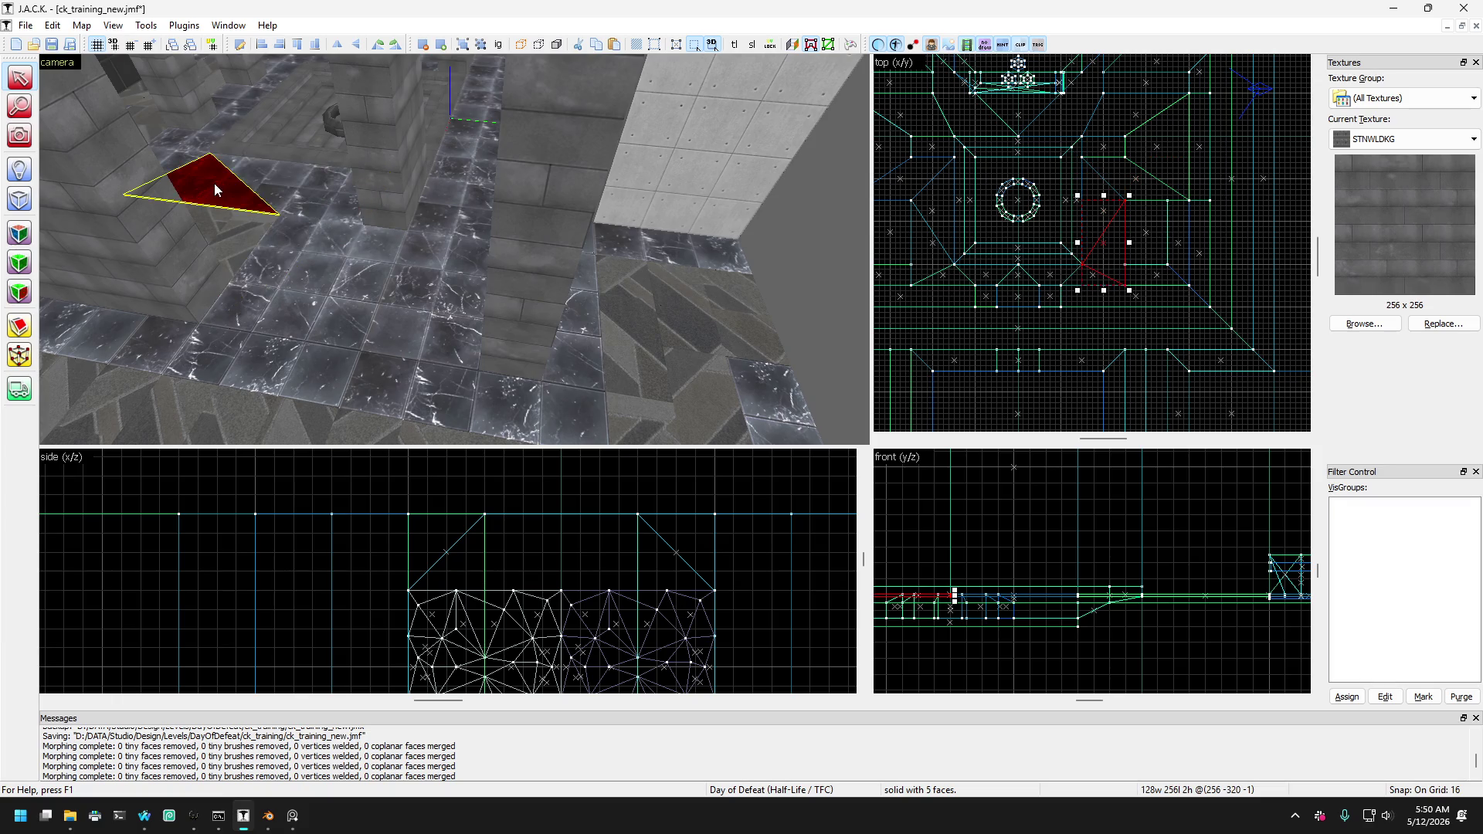
left_click(193, 157)
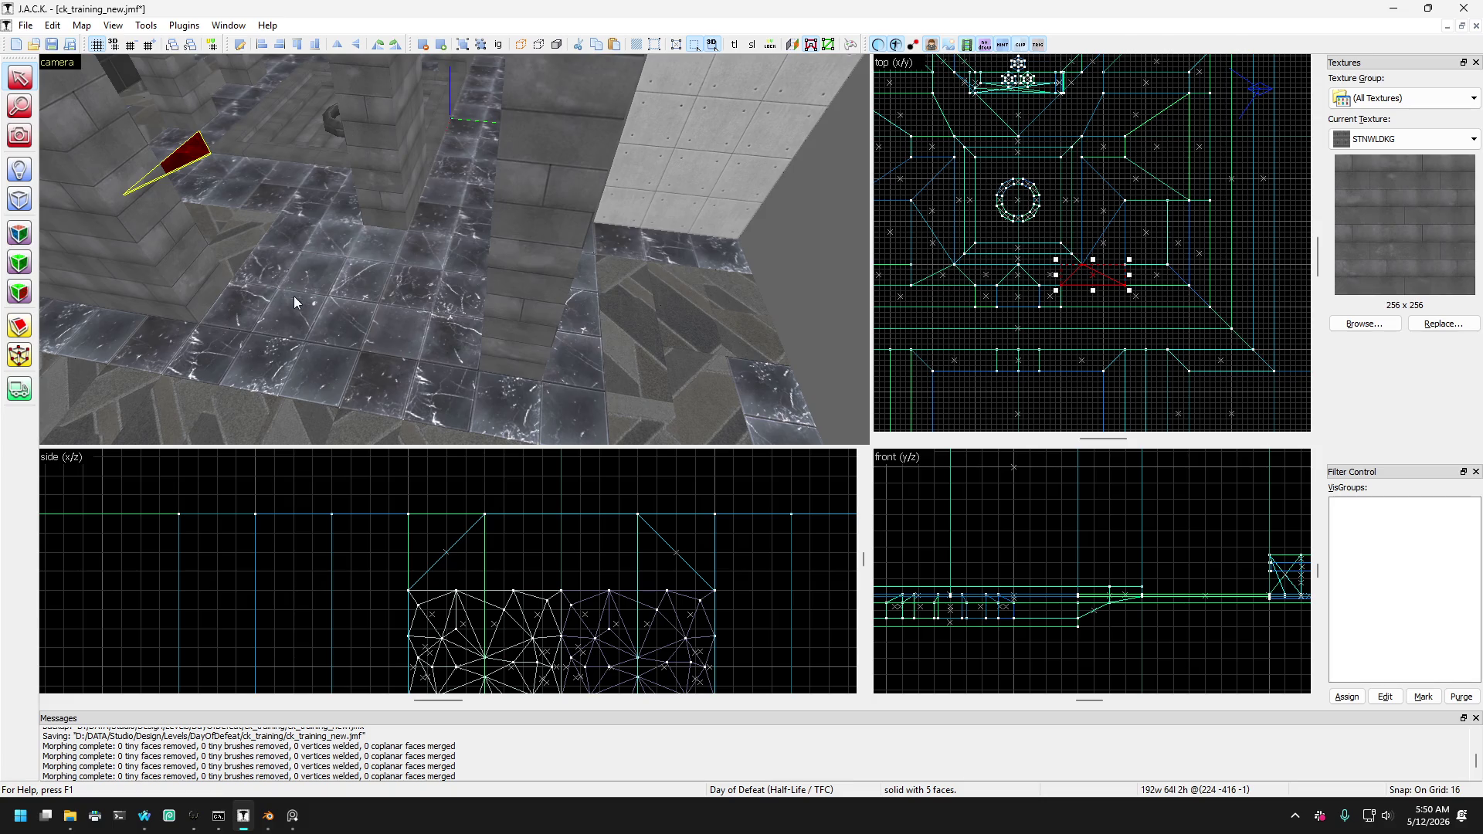
left_click(322, 288)
key("s")
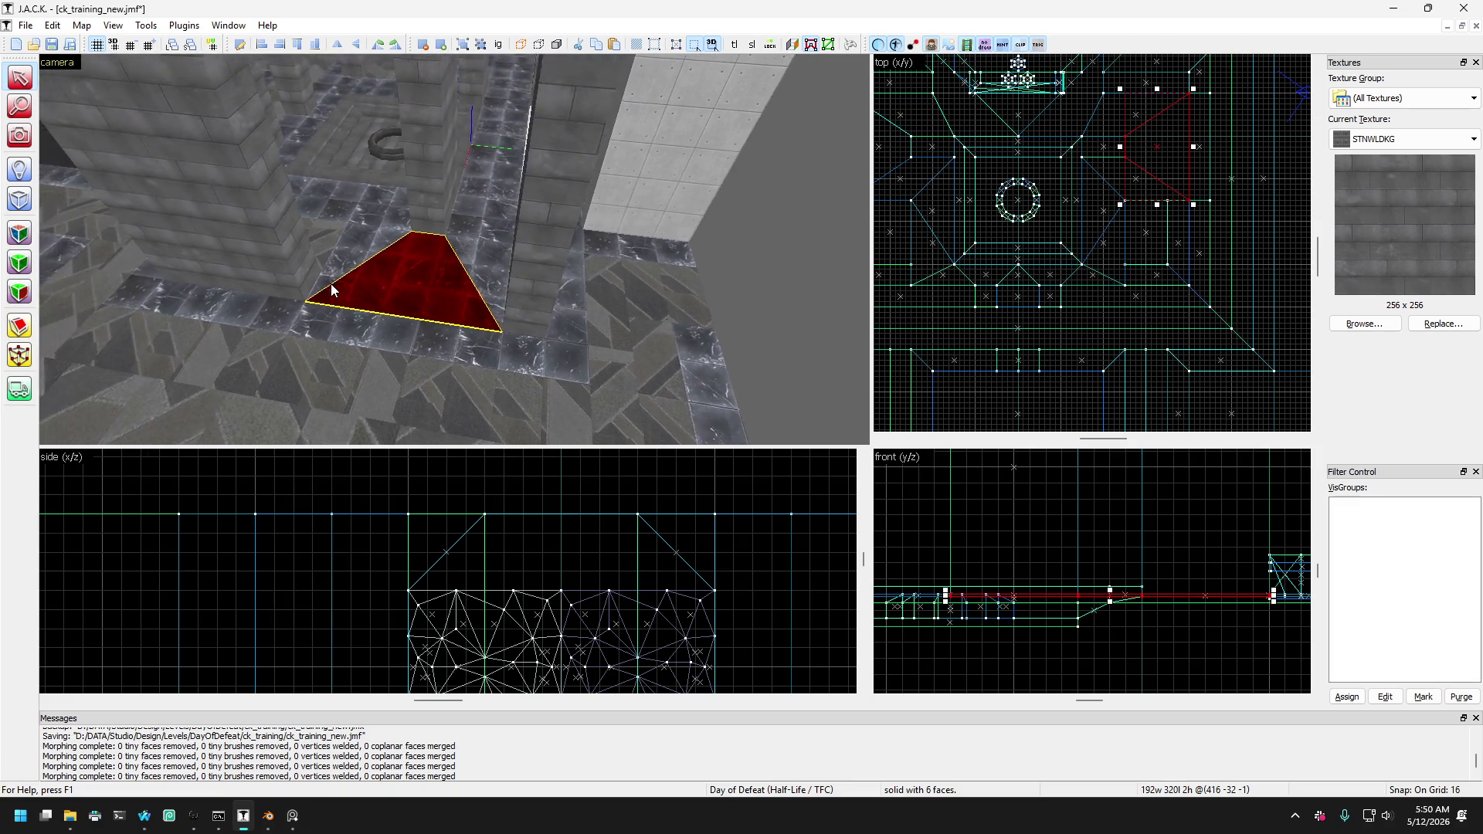
scroll(330, 284, "up", 2)
left_click(355, 247)
left_click(363, 231)
left_click(379, 242)
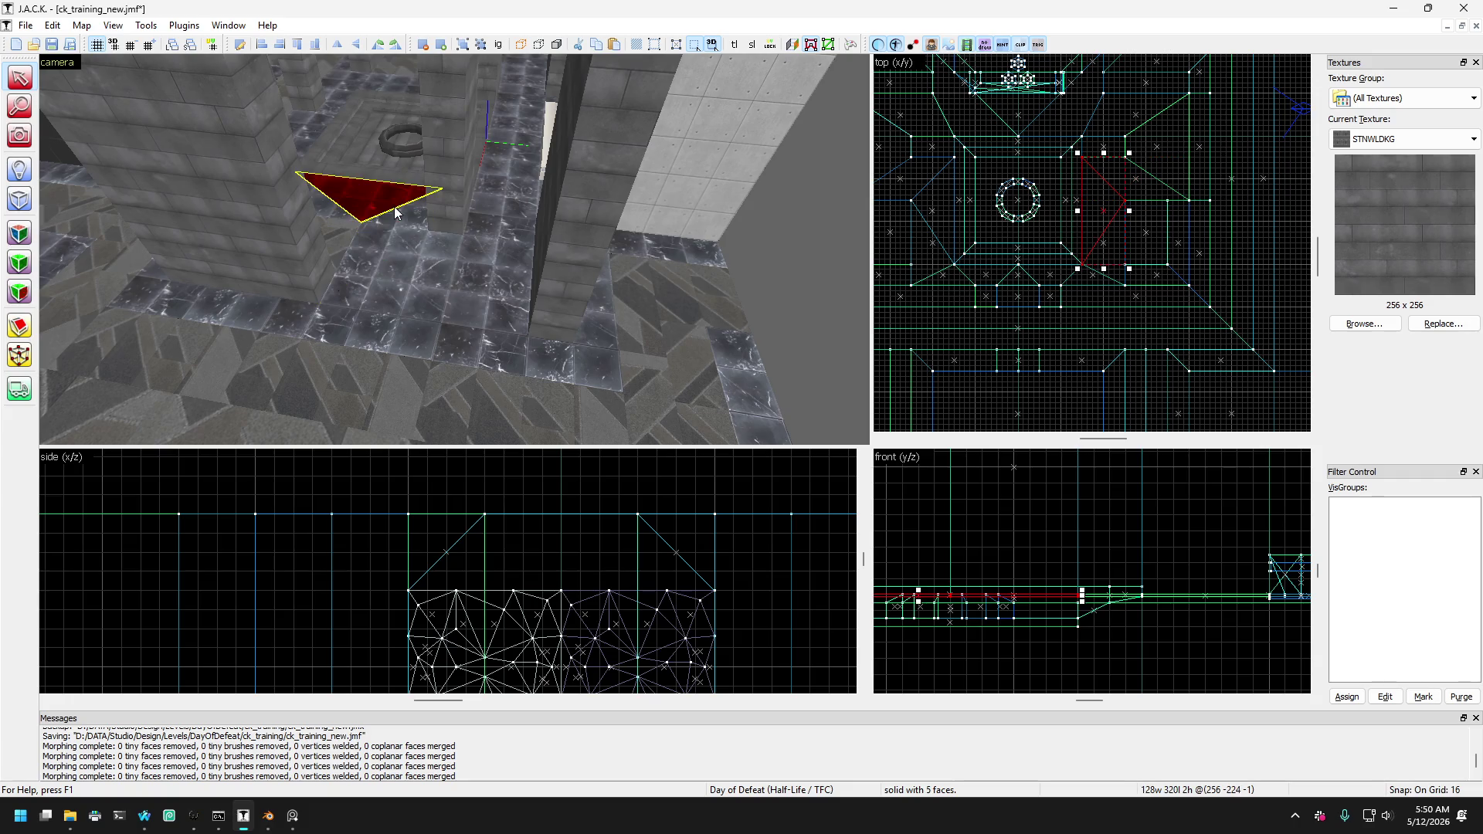
left_click(760, 284)
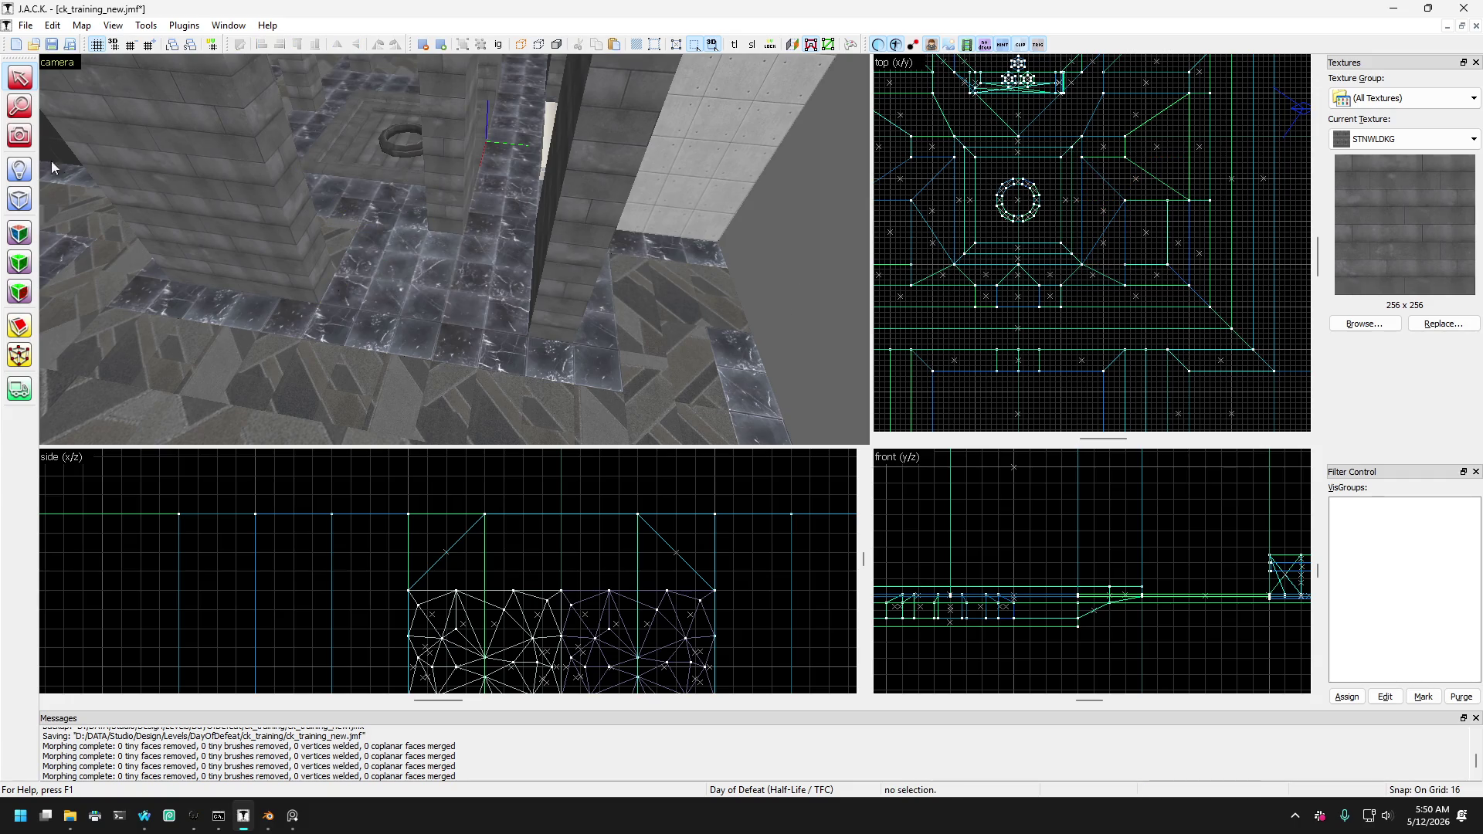
Fly the camera over the ring area and pick out the floor and wedge brushes there.
key("z")
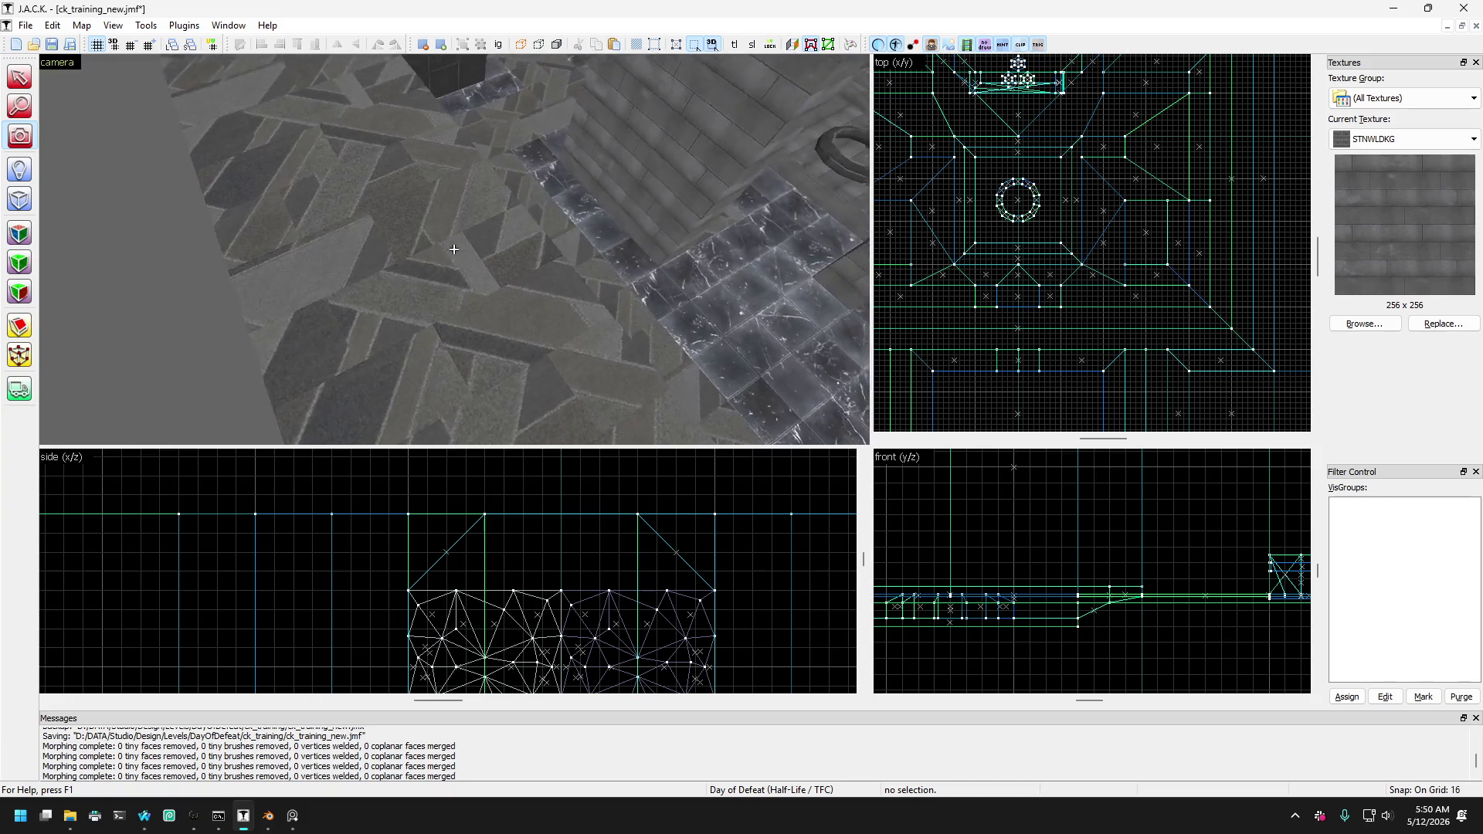
key("w")
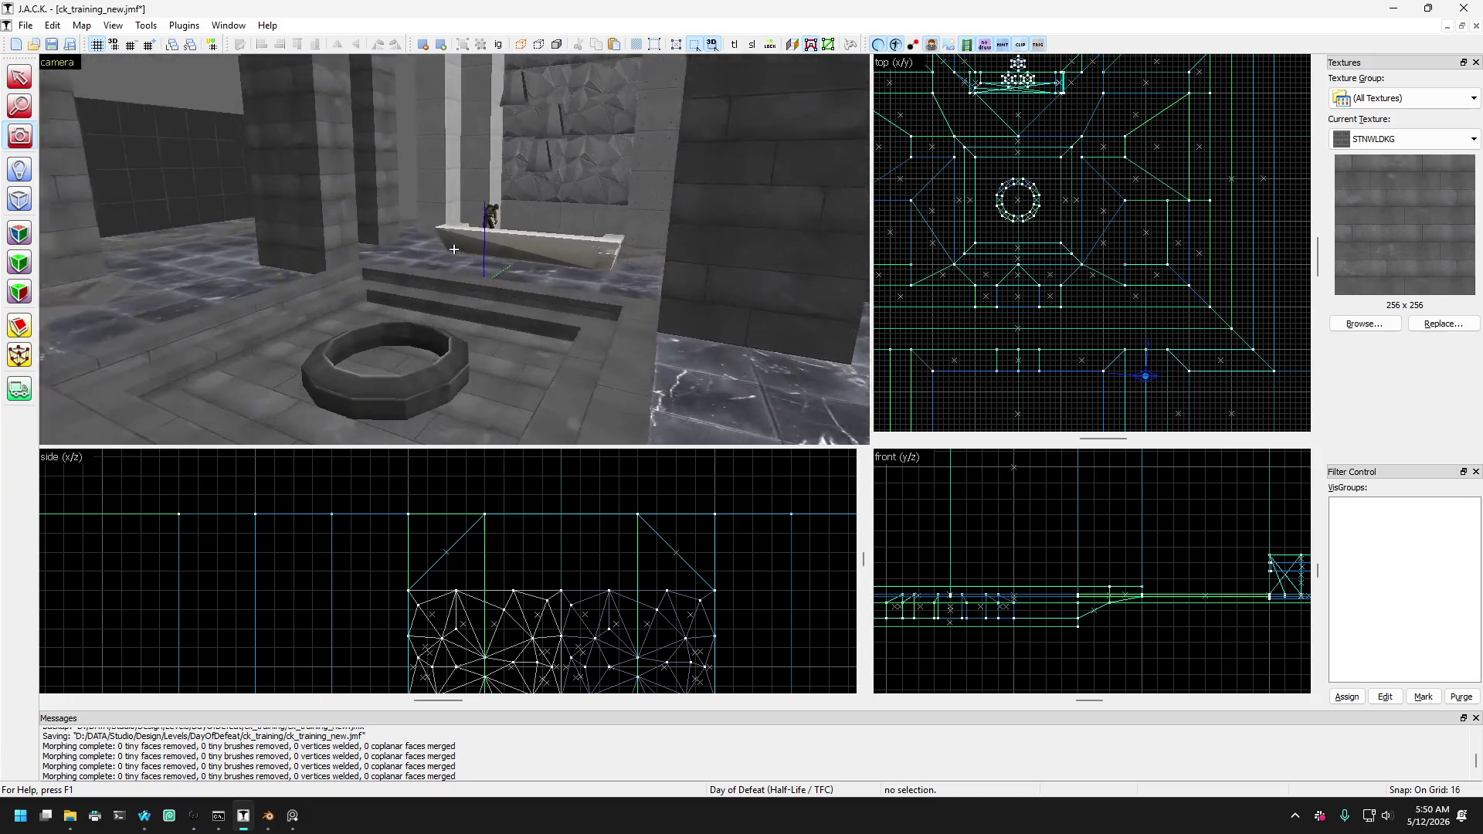
key("s")
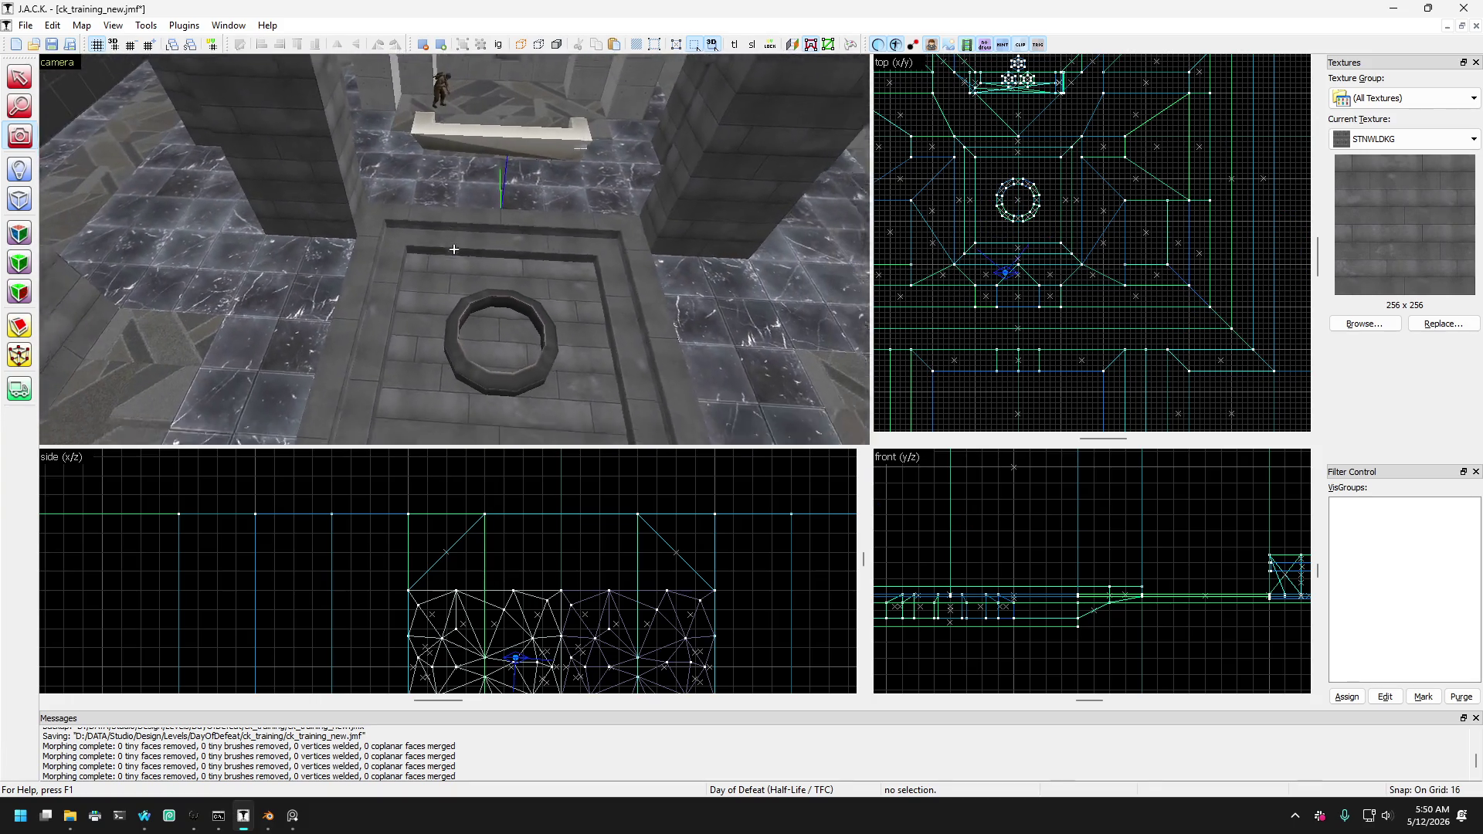
key("w")
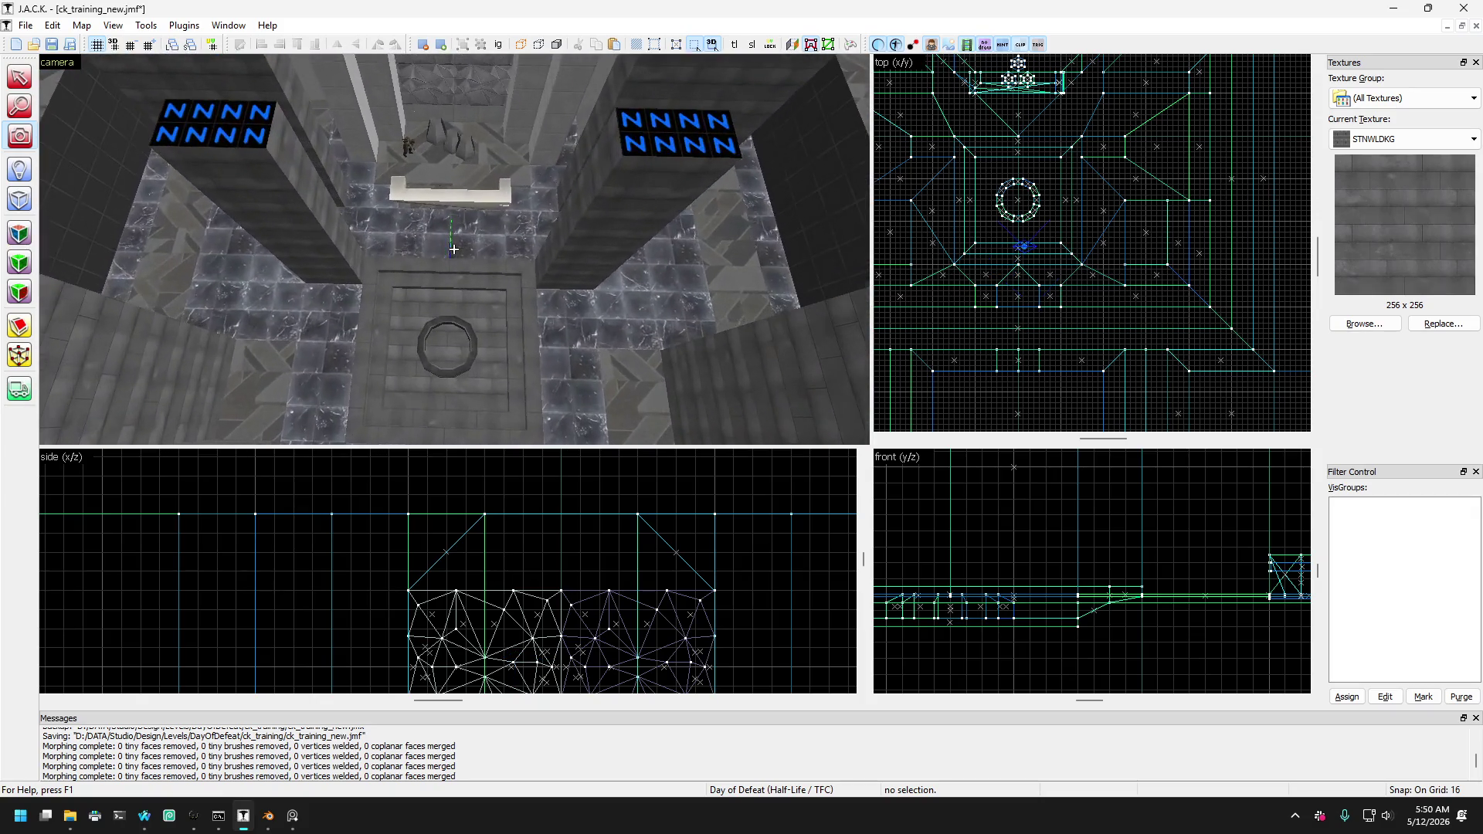
key("z")
key("a")
key("a")
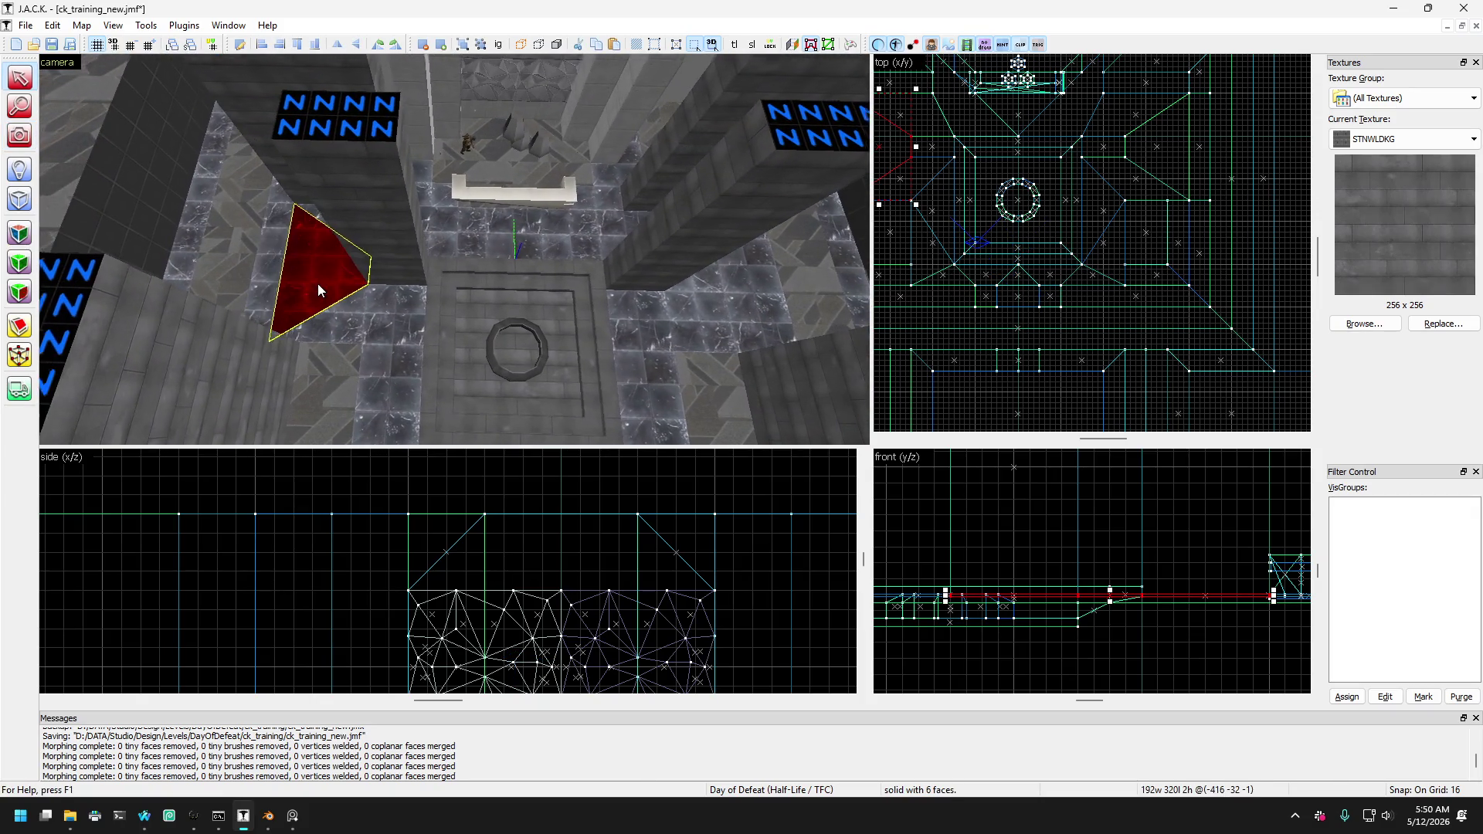
key("w")
left_click(439, 331)
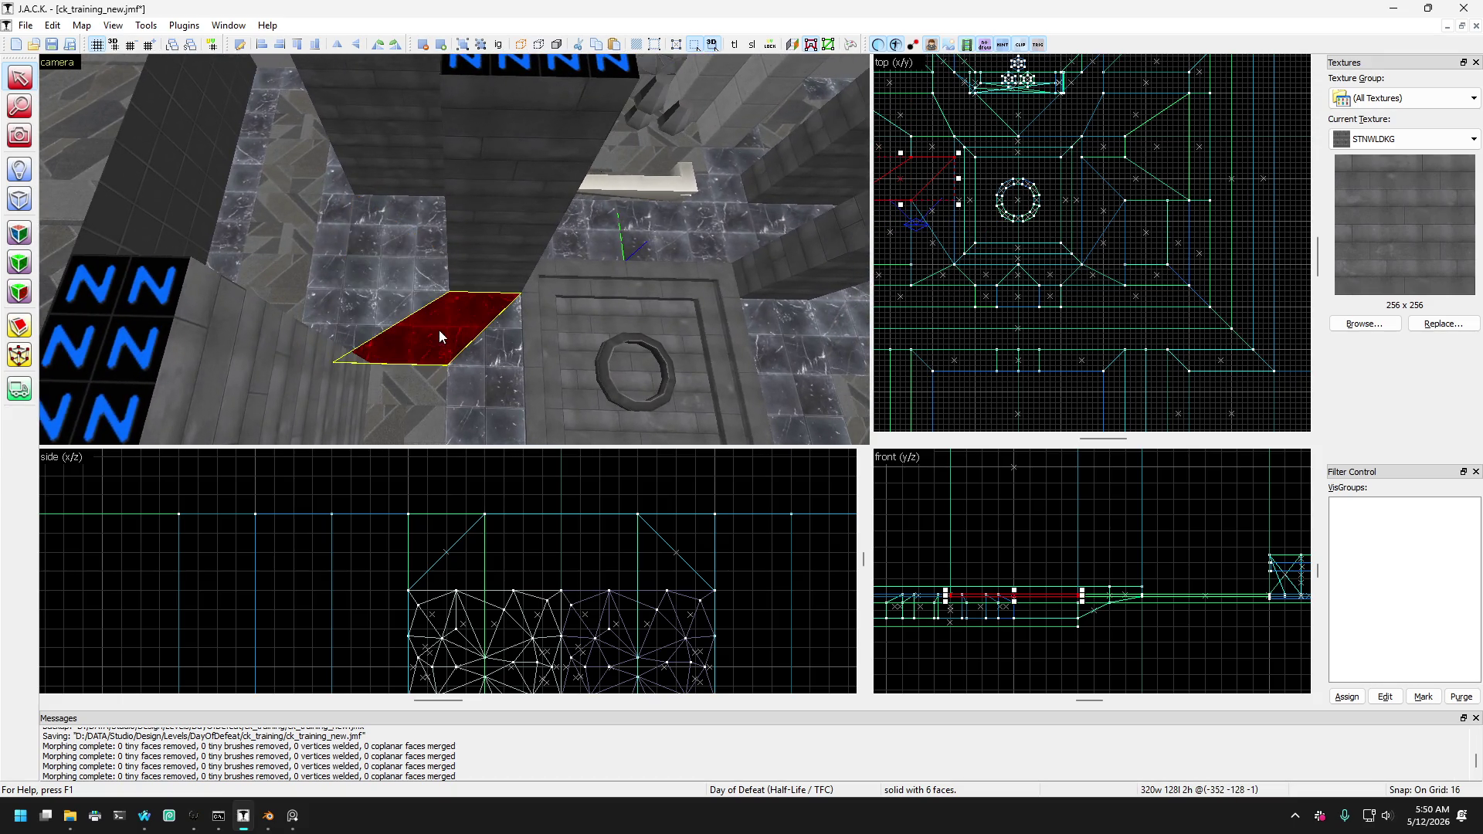
key("s")
key("w")
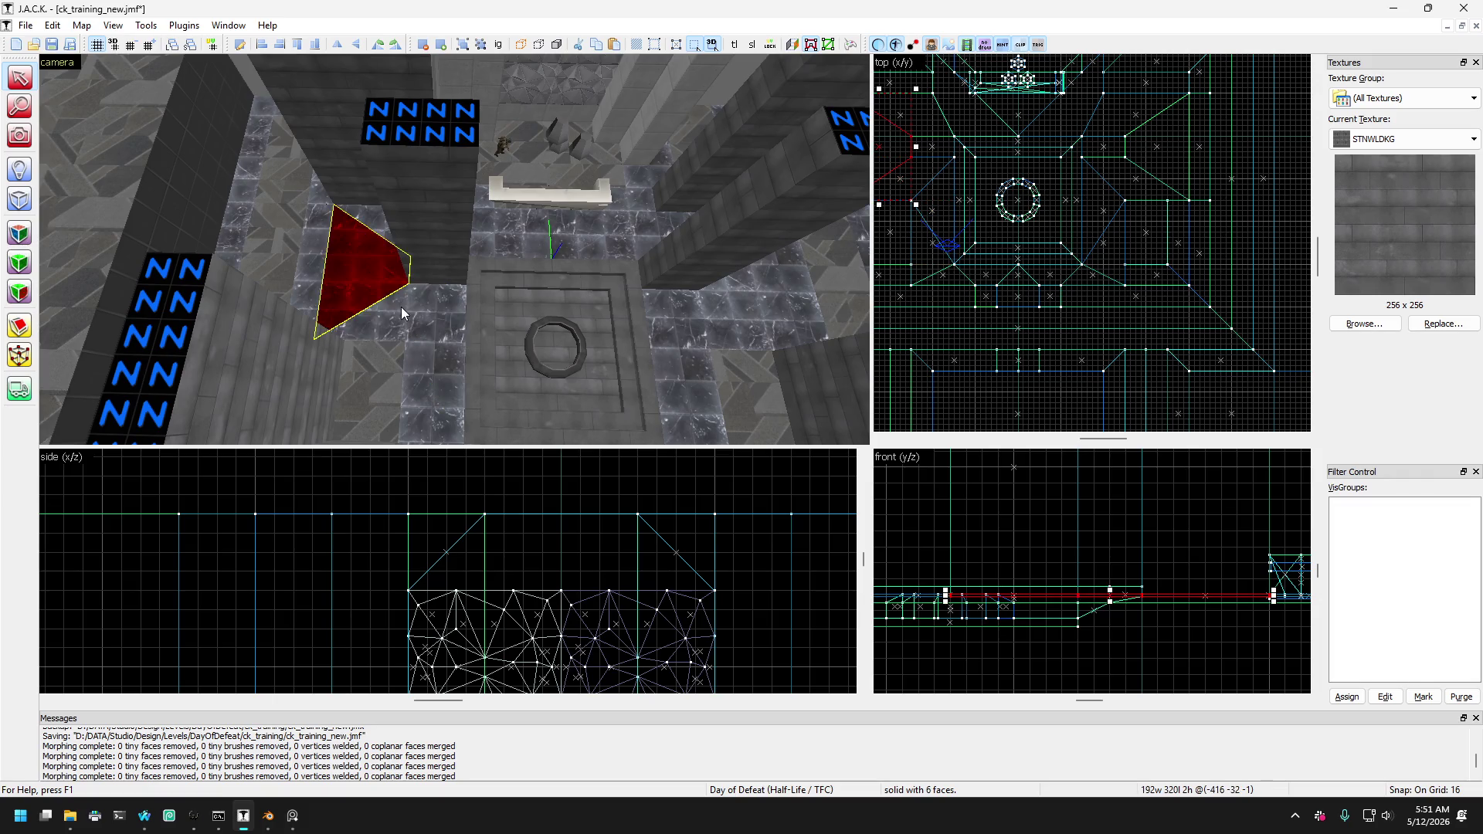
left_click(448, 352)
left_click(673, 354)
left_click(685, 350)
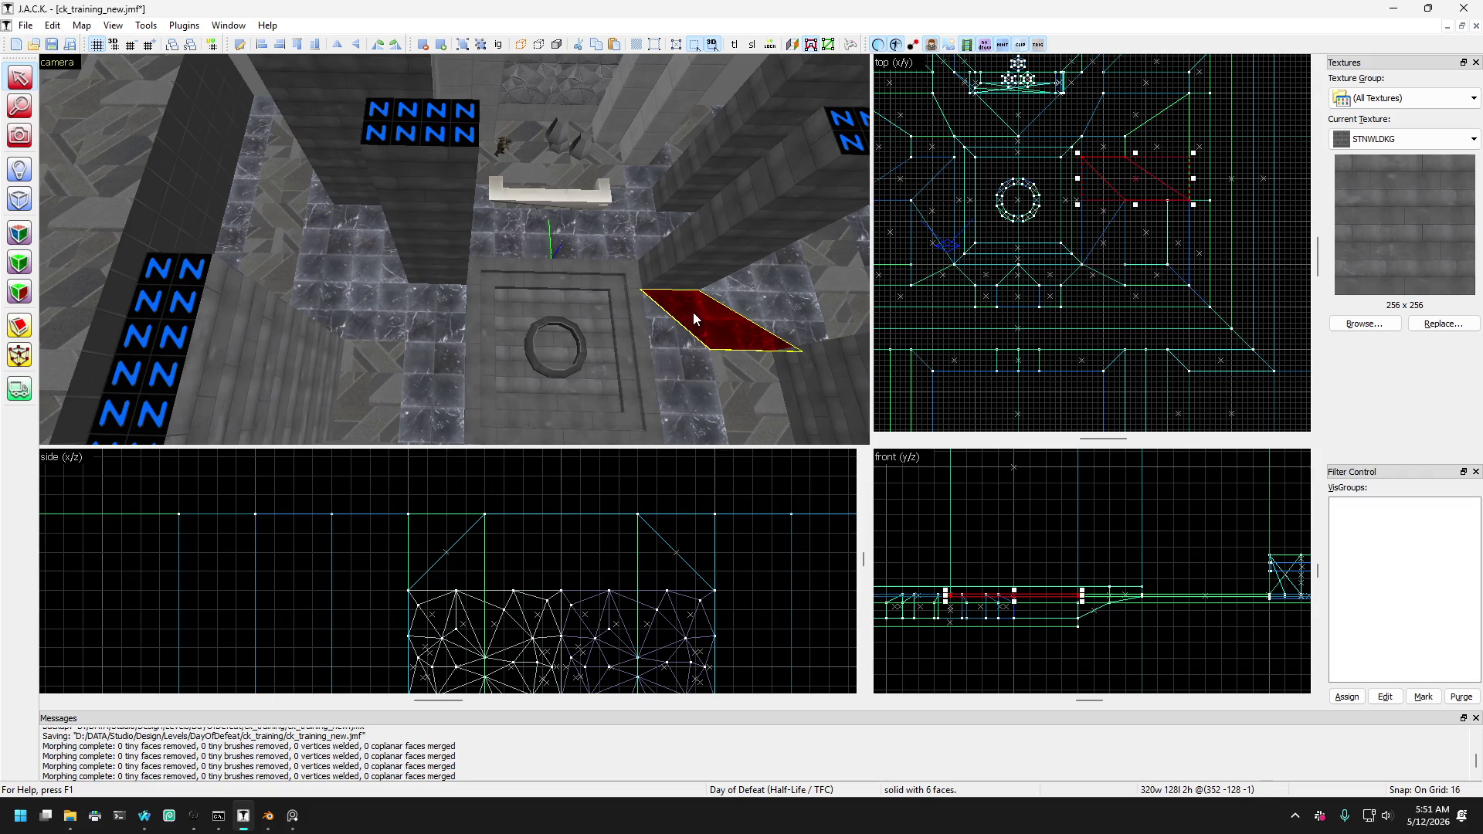
key("d")
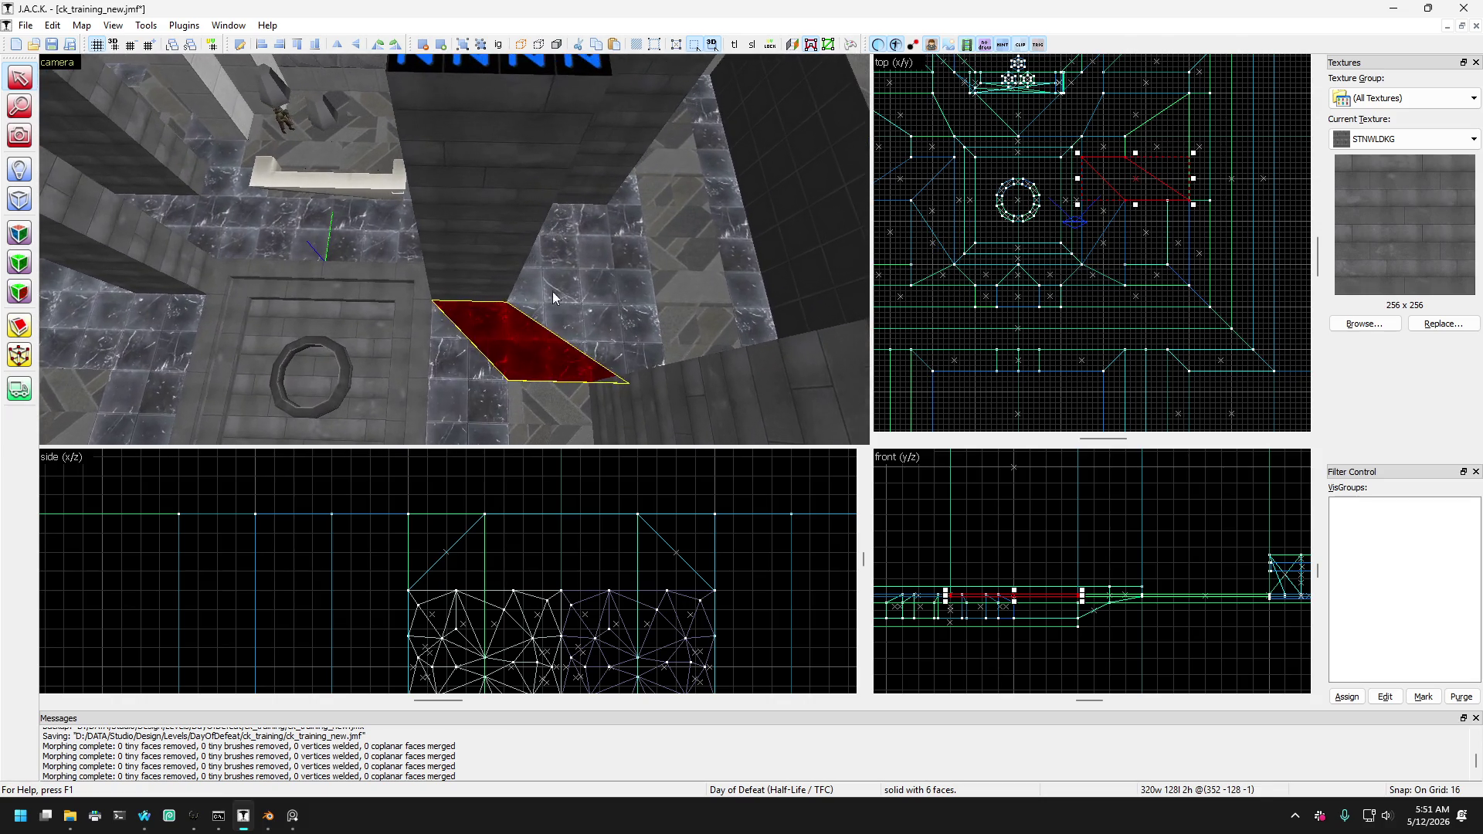
left_click(607, 234)
left_click(493, 382)
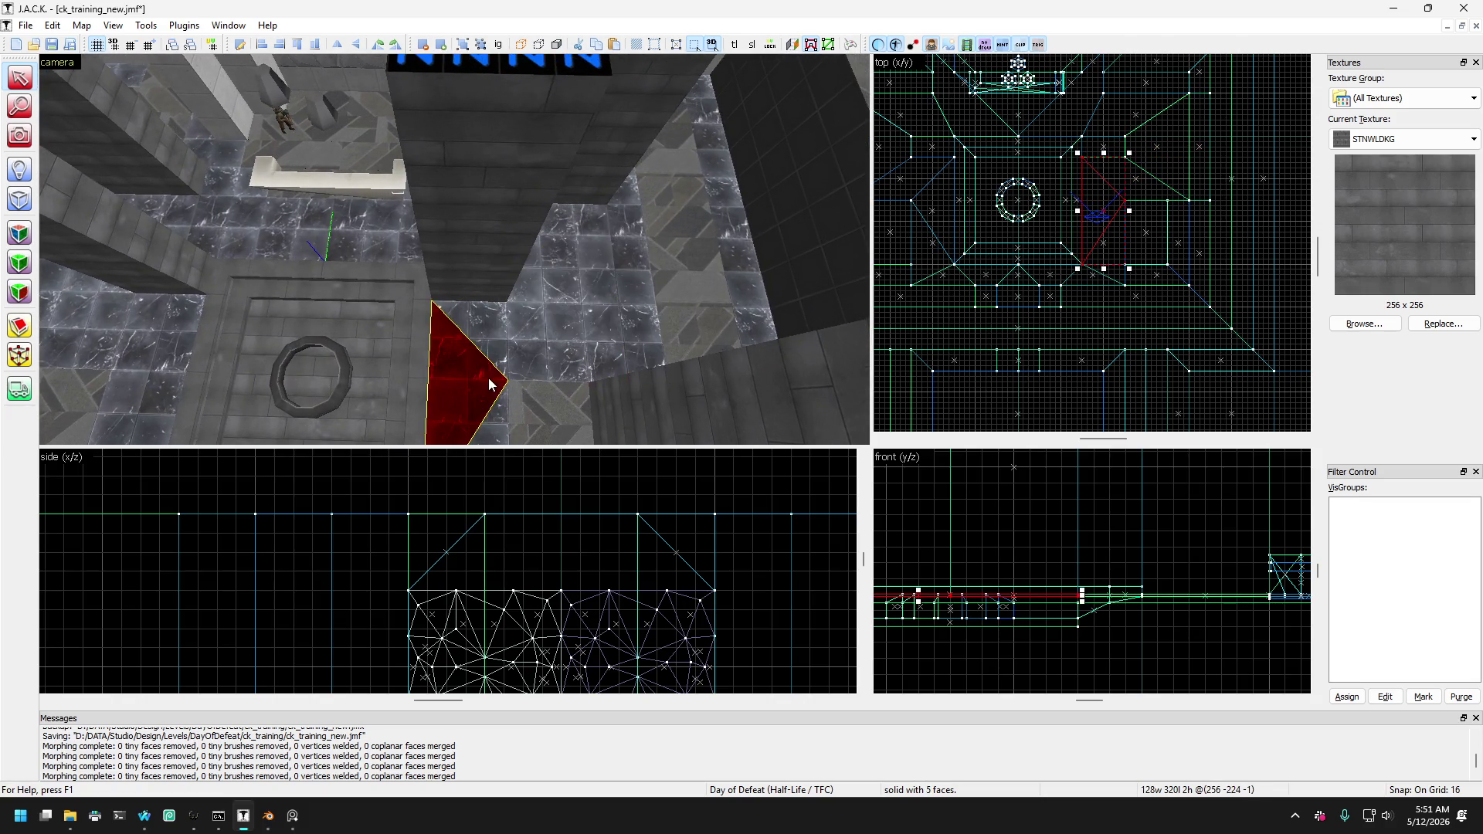
left_click(516, 357)
left_click(487, 386)
Cycle through the overlapping brushes to isolate the red triangular trim brush.
key("s")
left_click(486, 318)
left_click(488, 340)
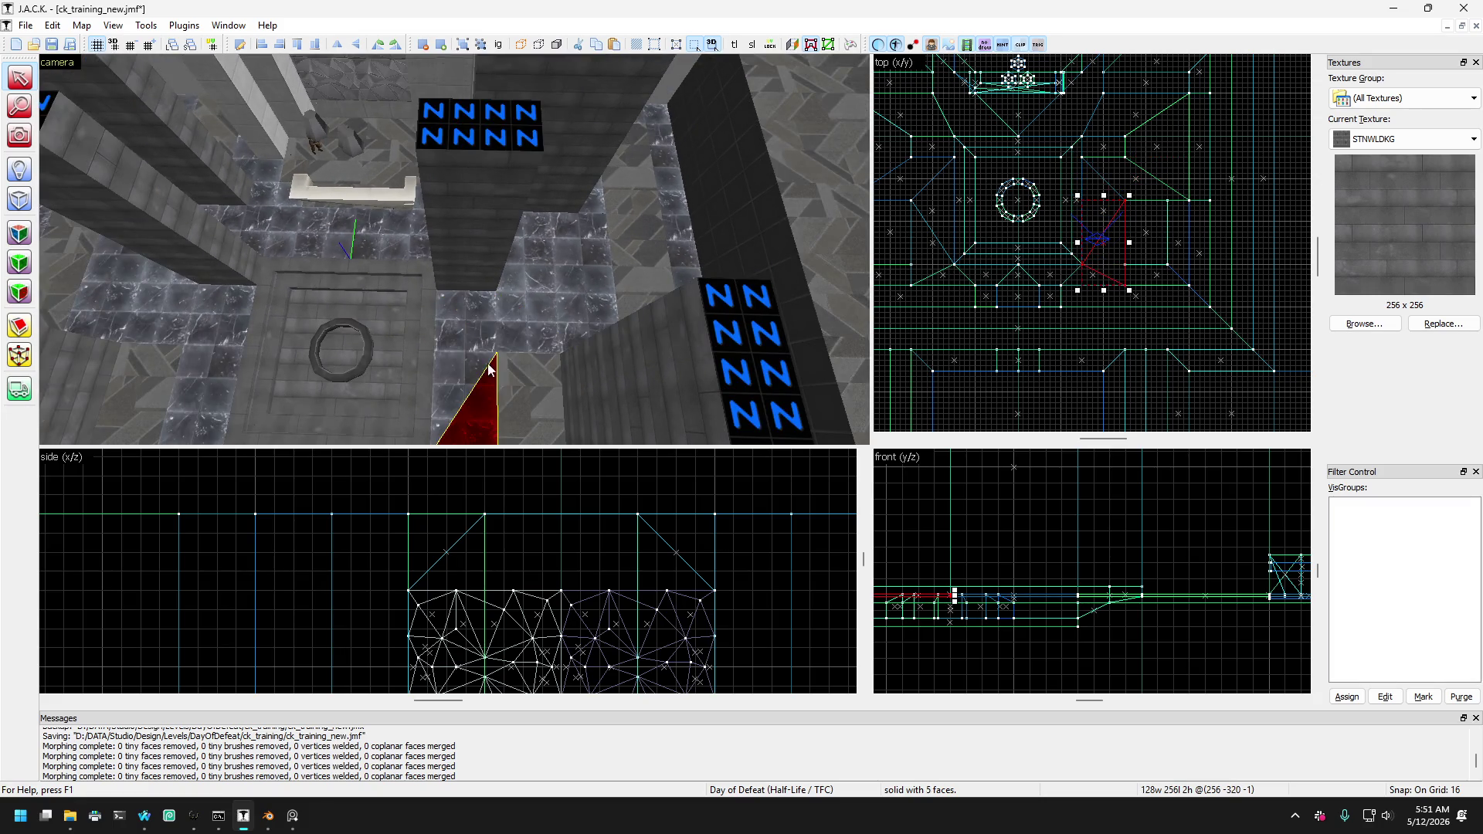
left_click(495, 323)
left_click(573, 304)
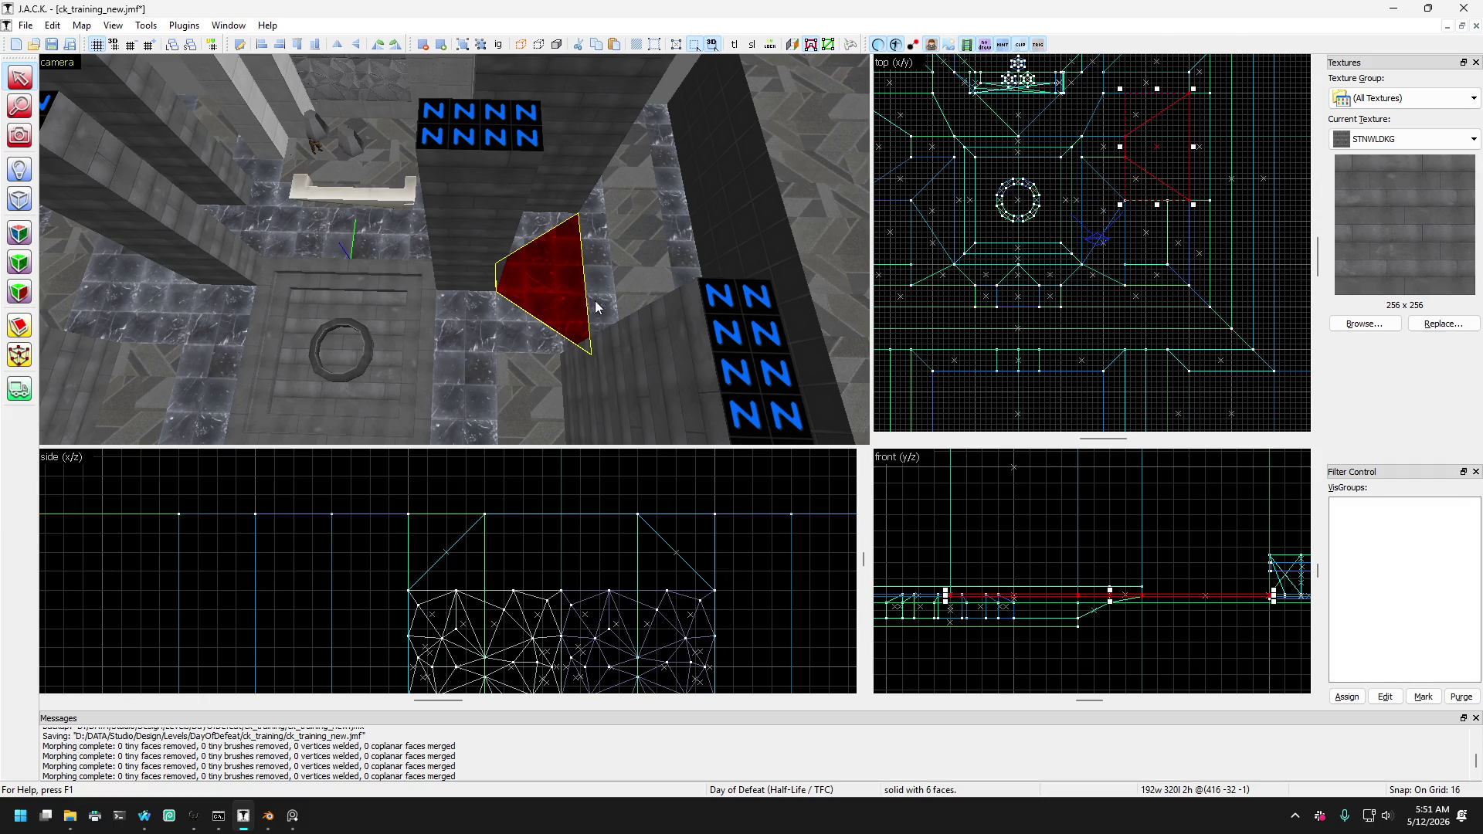
left_click(596, 299)
left_click(525, 332)
left_click(570, 303)
left_click(596, 284)
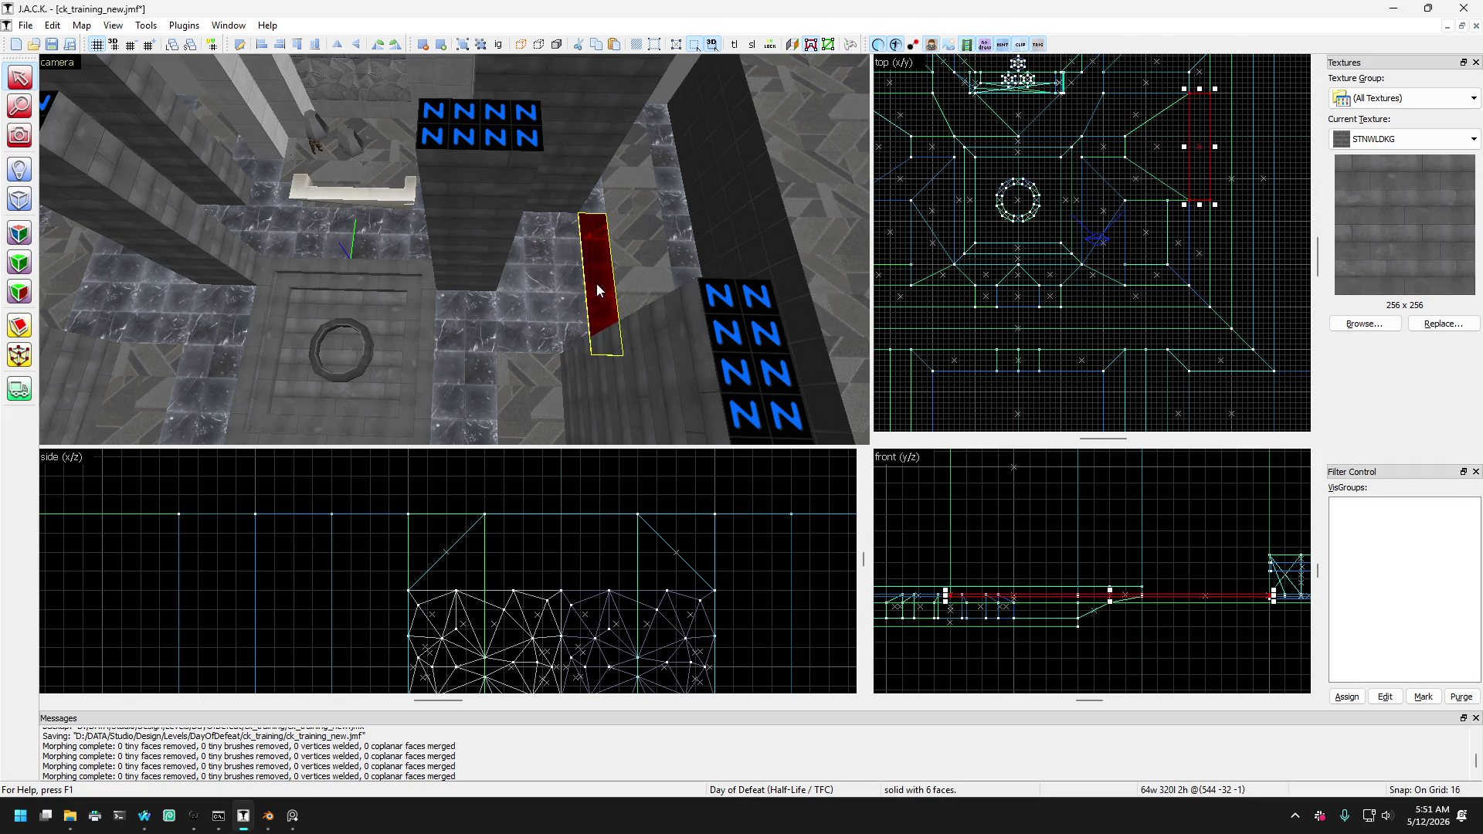
left_click(529, 316)
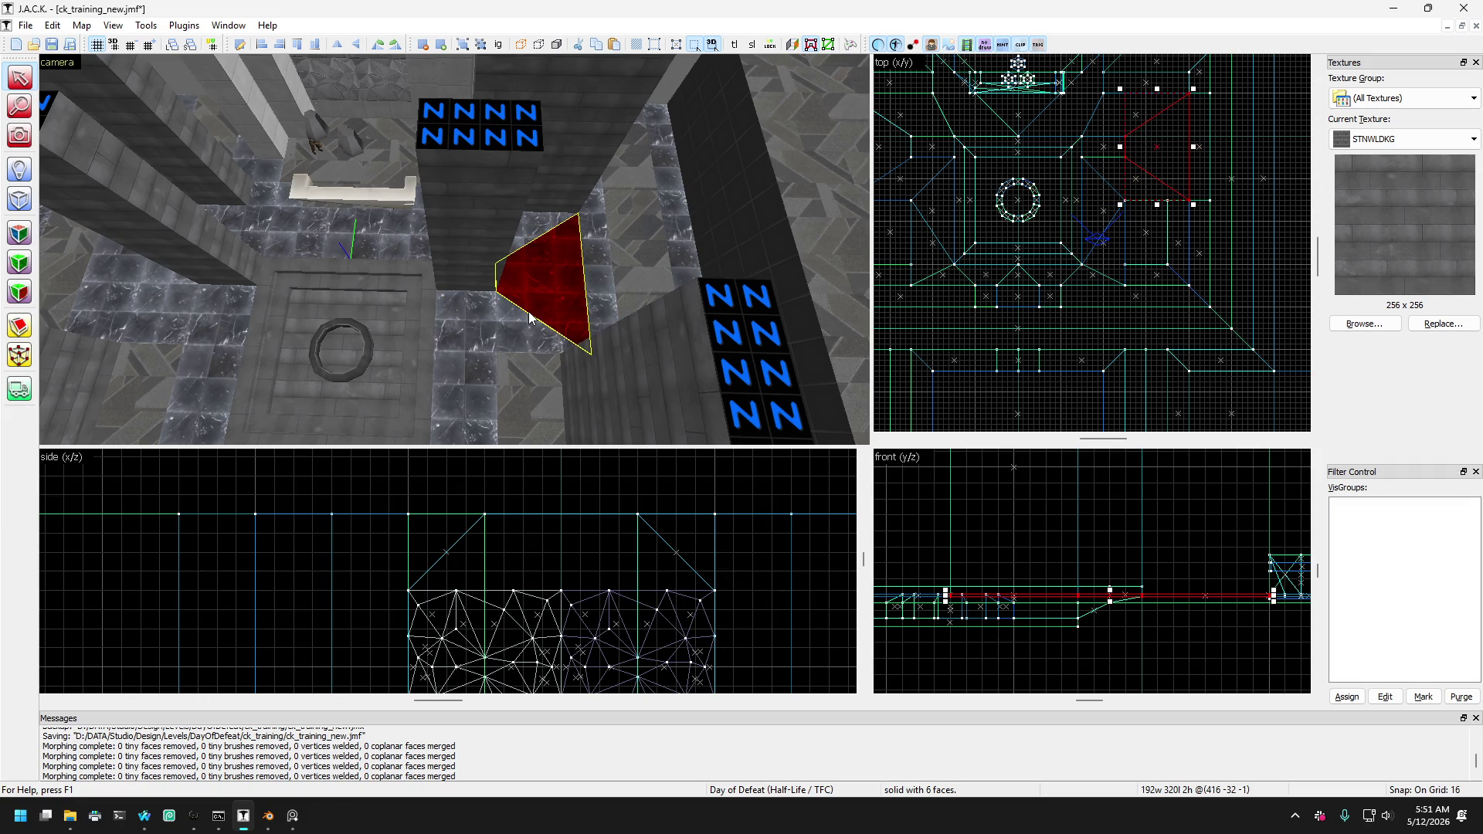
left_click(583, 255)
left_click(571, 240)
left_click(592, 225)
left_click(509, 331)
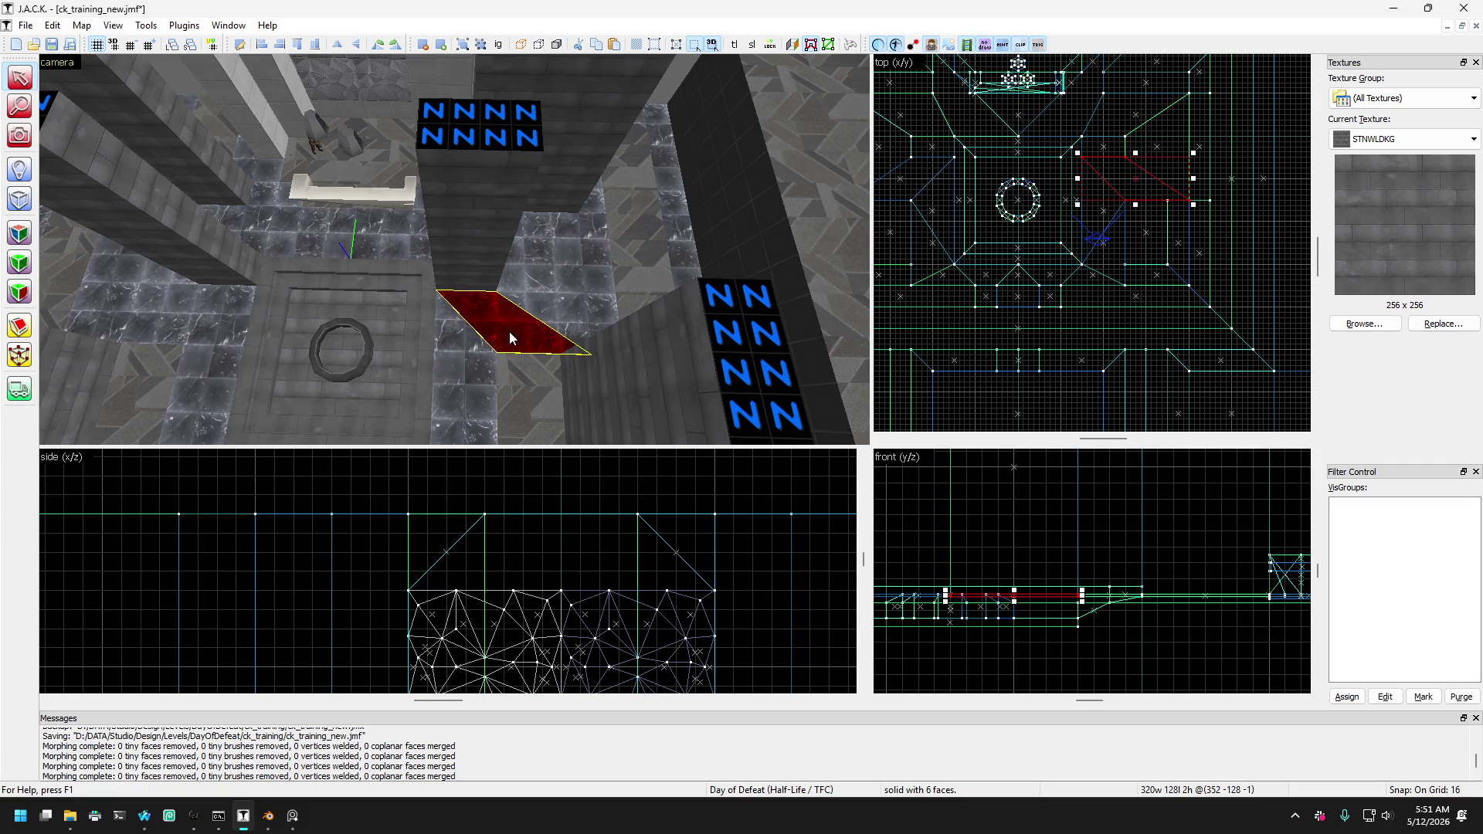
left_click(516, 313)
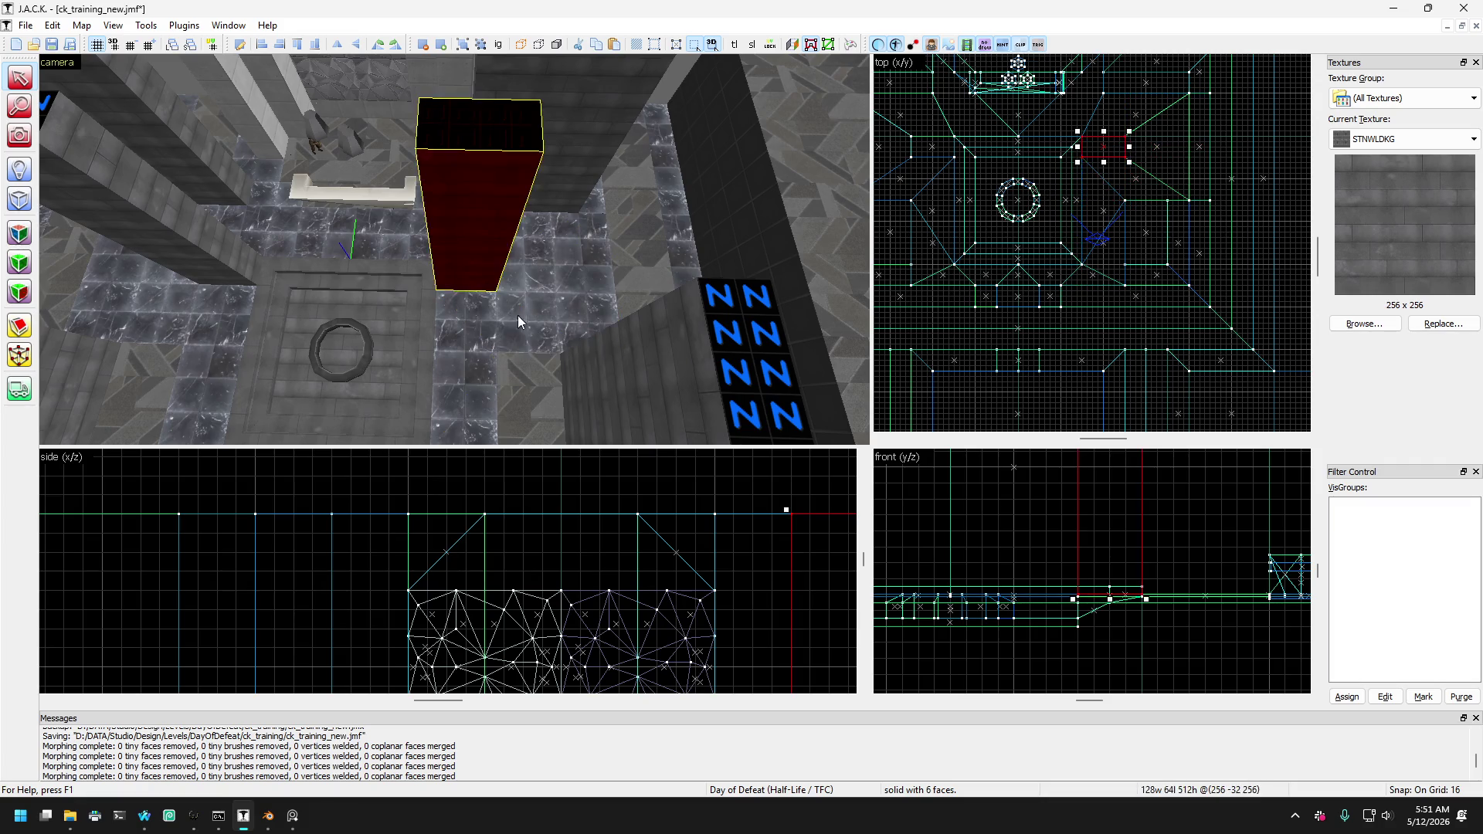
left_click(539, 285)
left_click(519, 313)
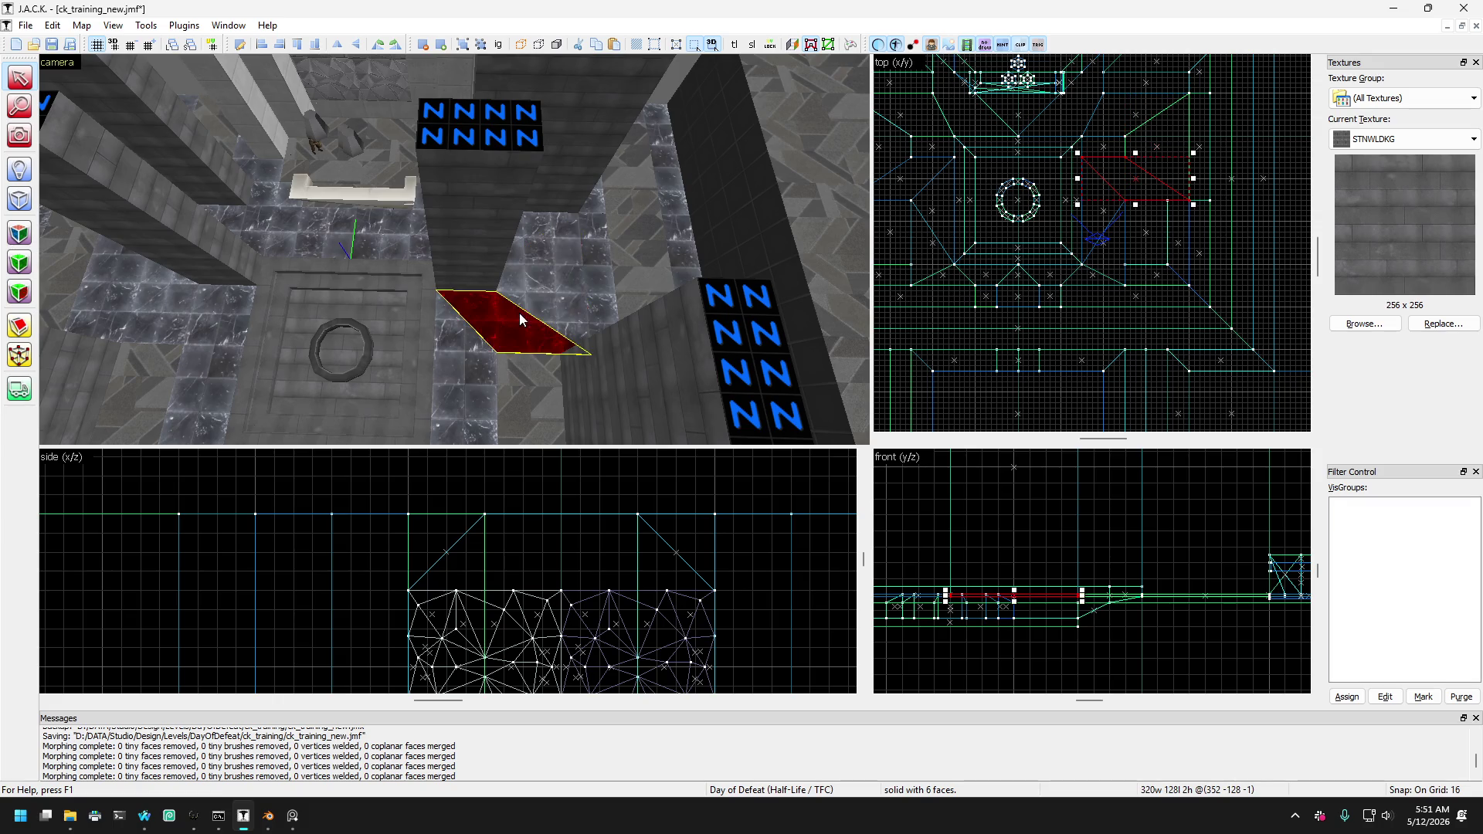
left_click(544, 290)
Select the angled red trim brushes on both sides of the ring platform.
left_click(482, 287)
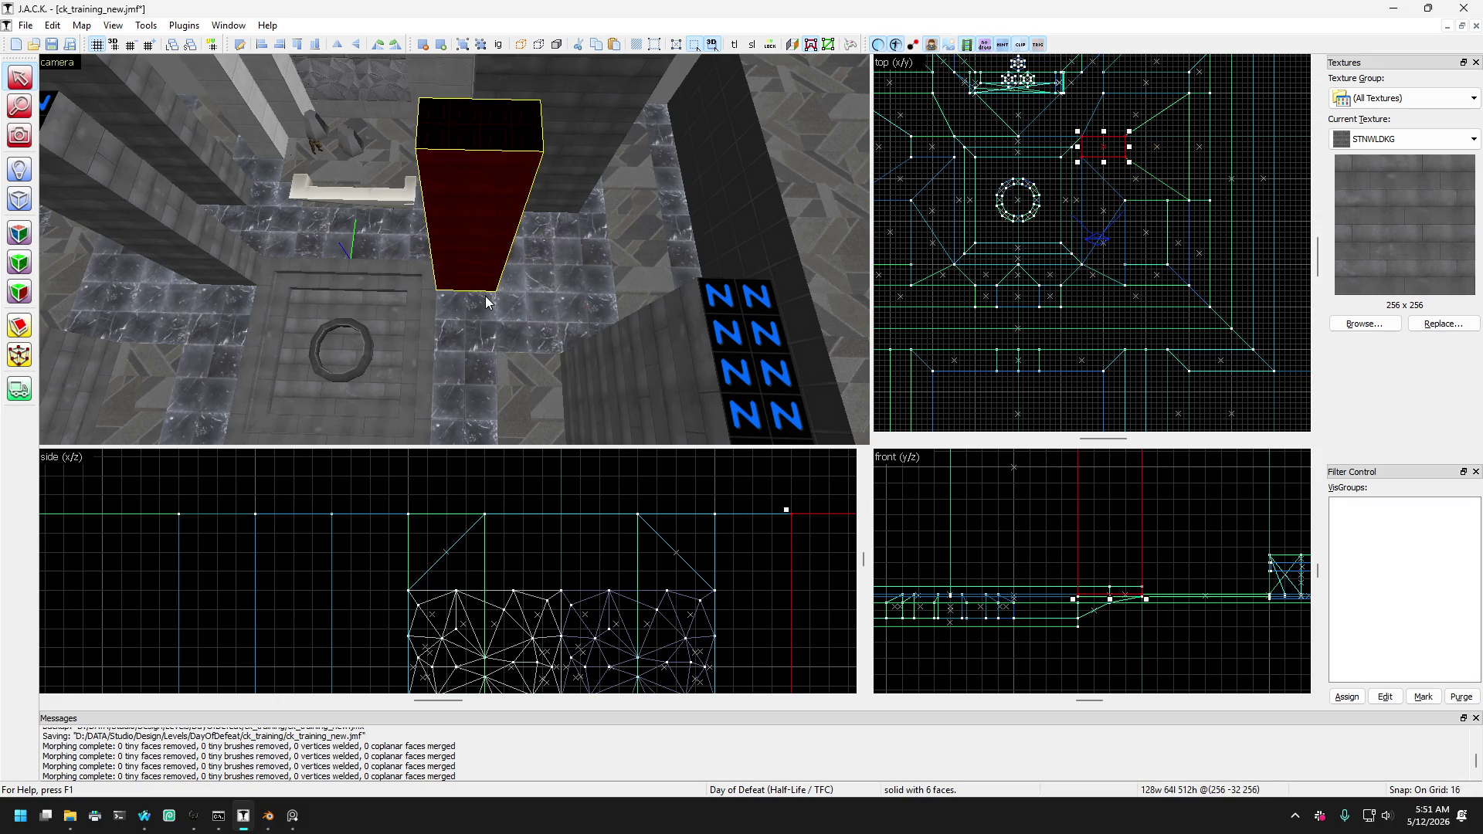
key("Up")
key("Down")
left_click(488, 304)
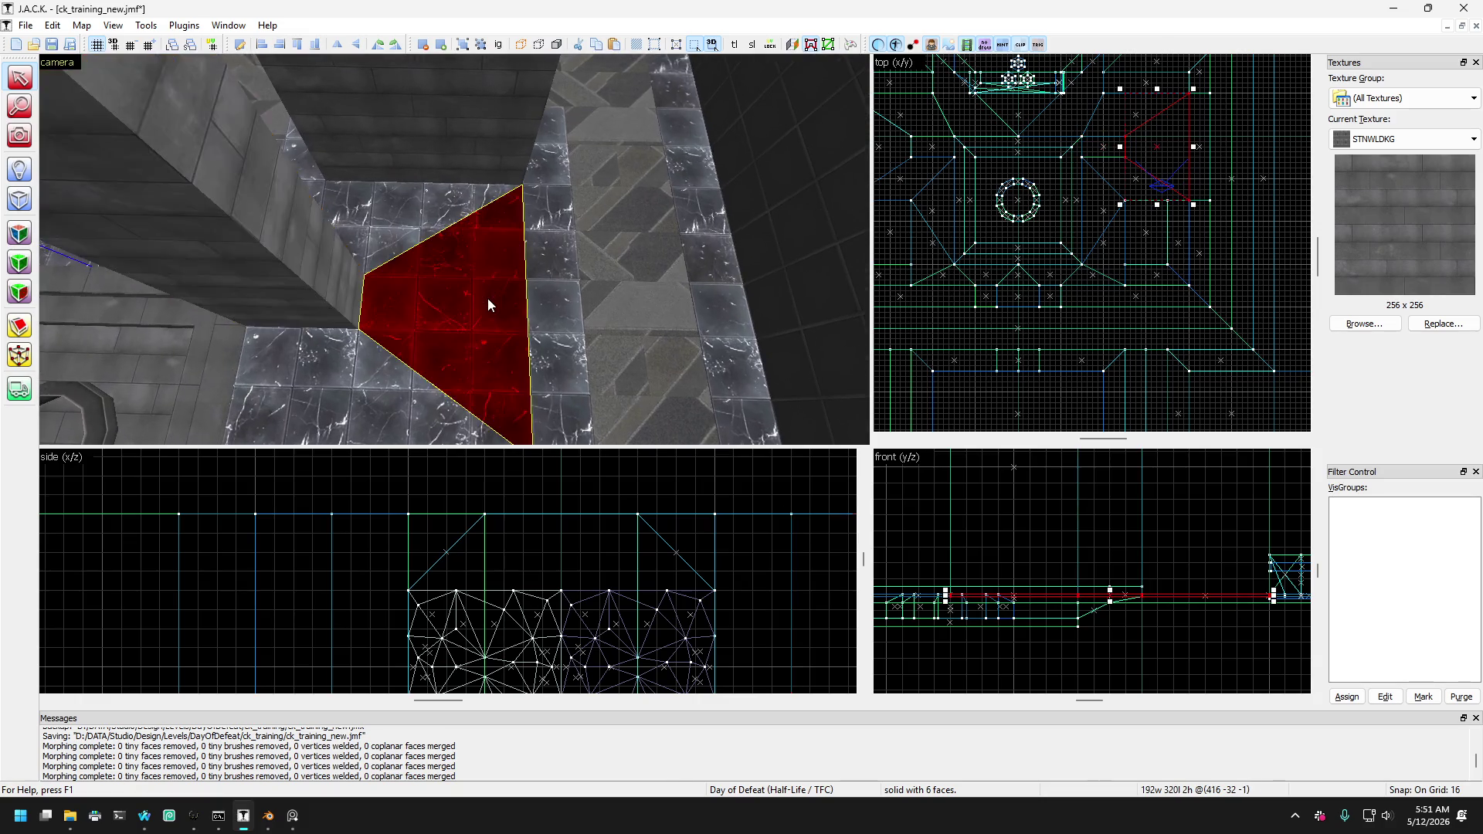
left_click(491, 270)
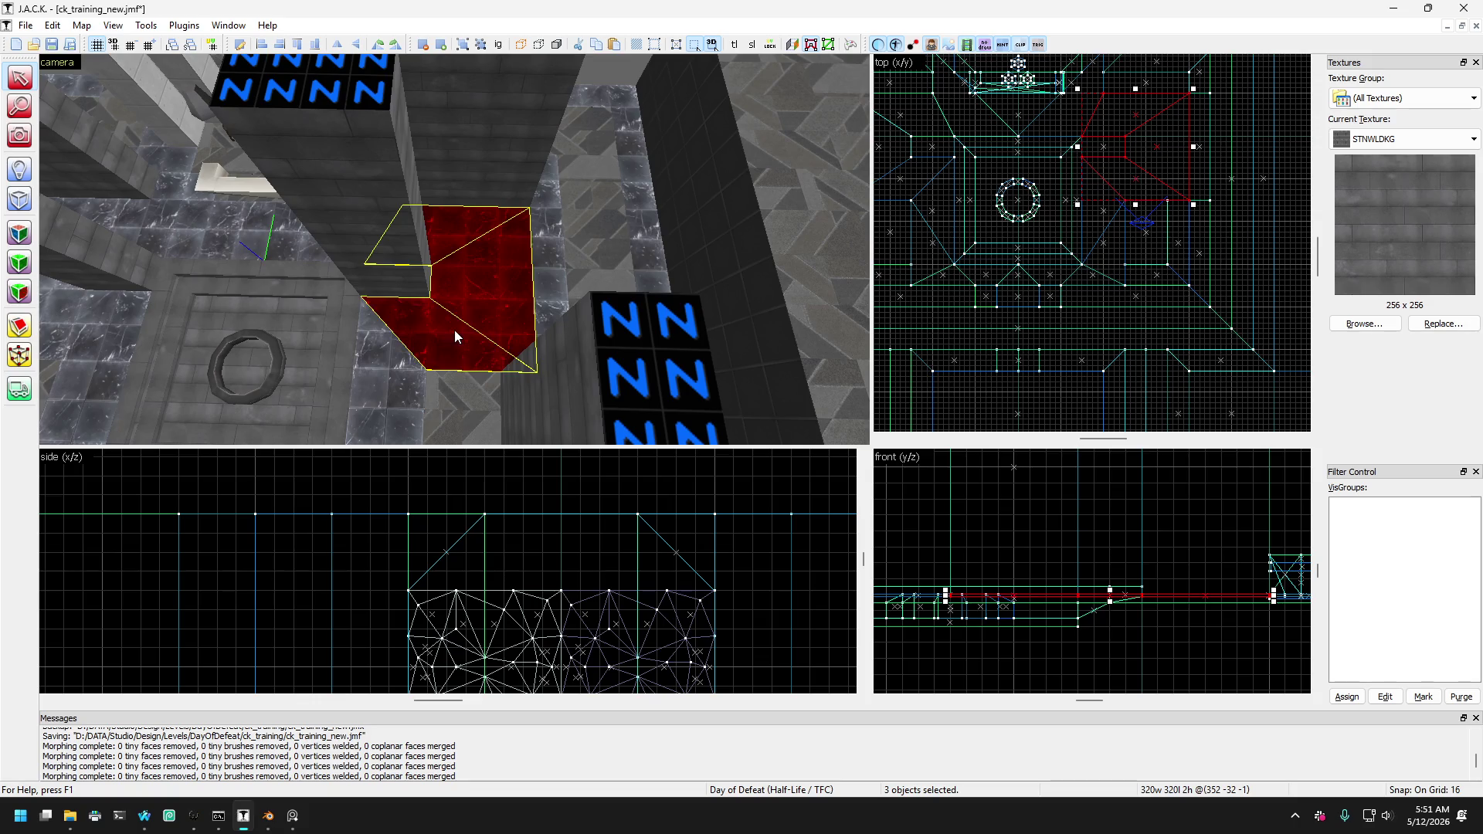
key("Left")
left_click(438, 279, "ctrl")
key("Left")
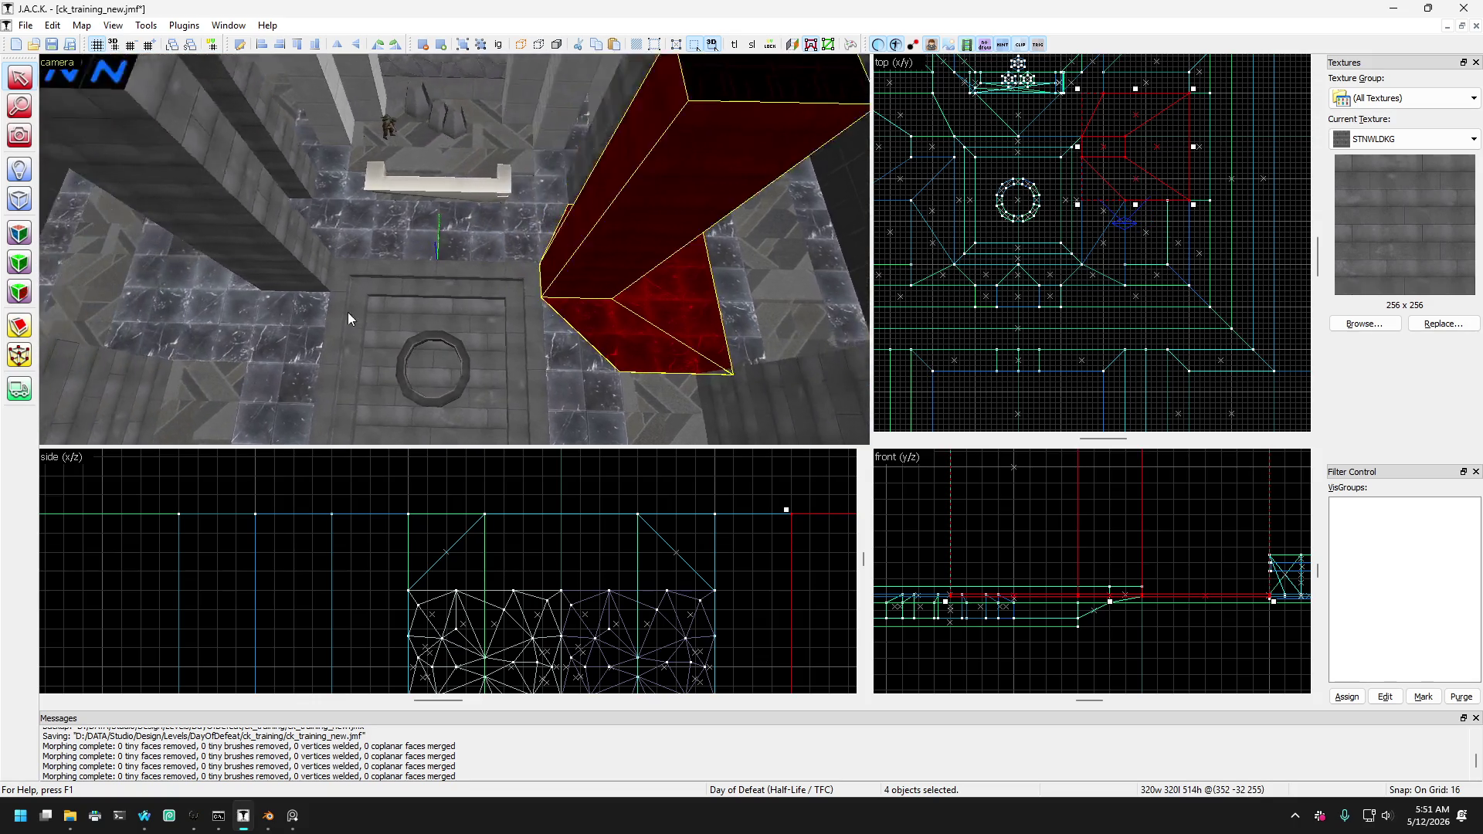
left_click(275, 331, "ctrl")
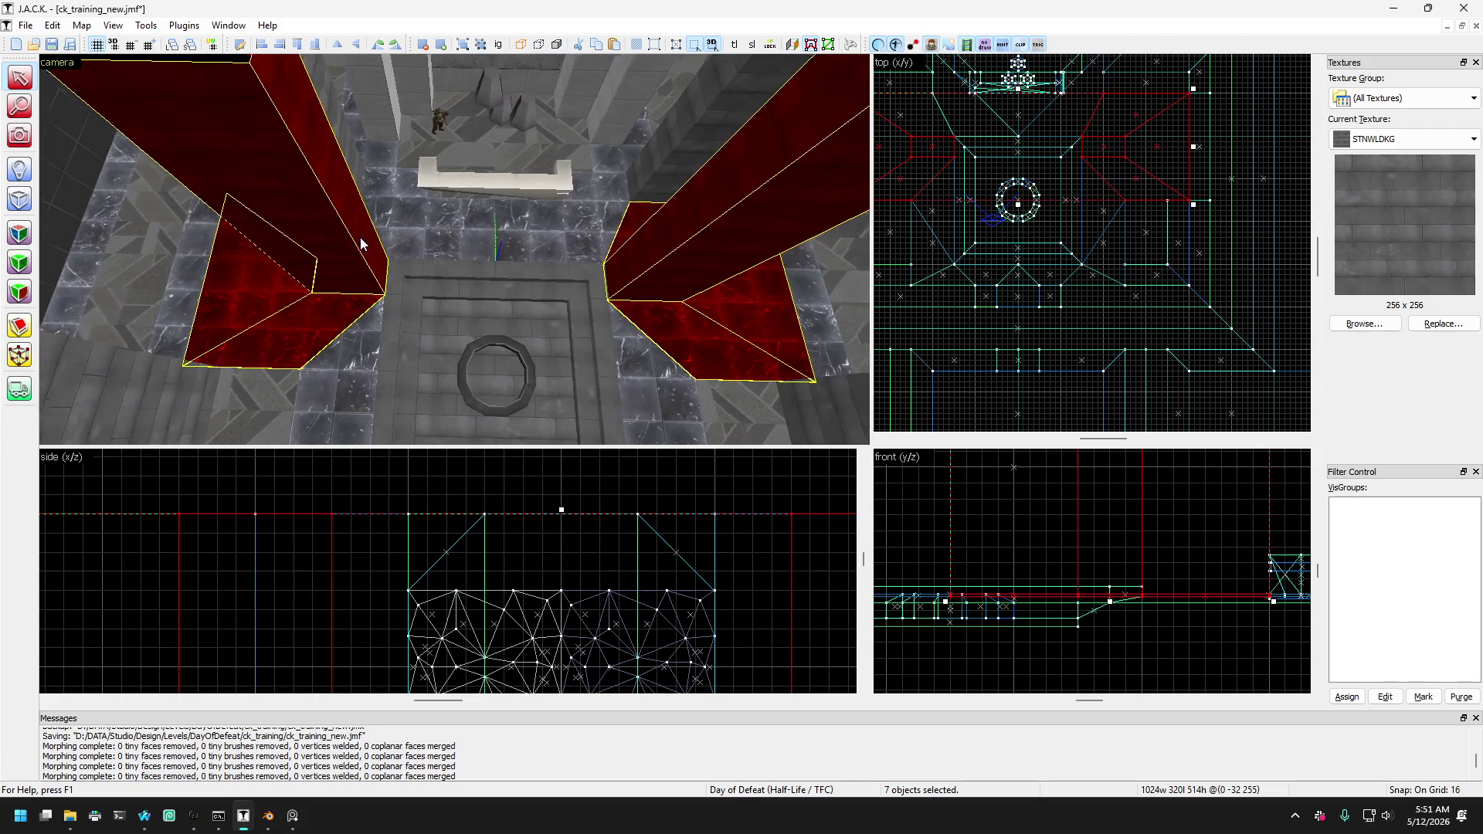
key("Right")
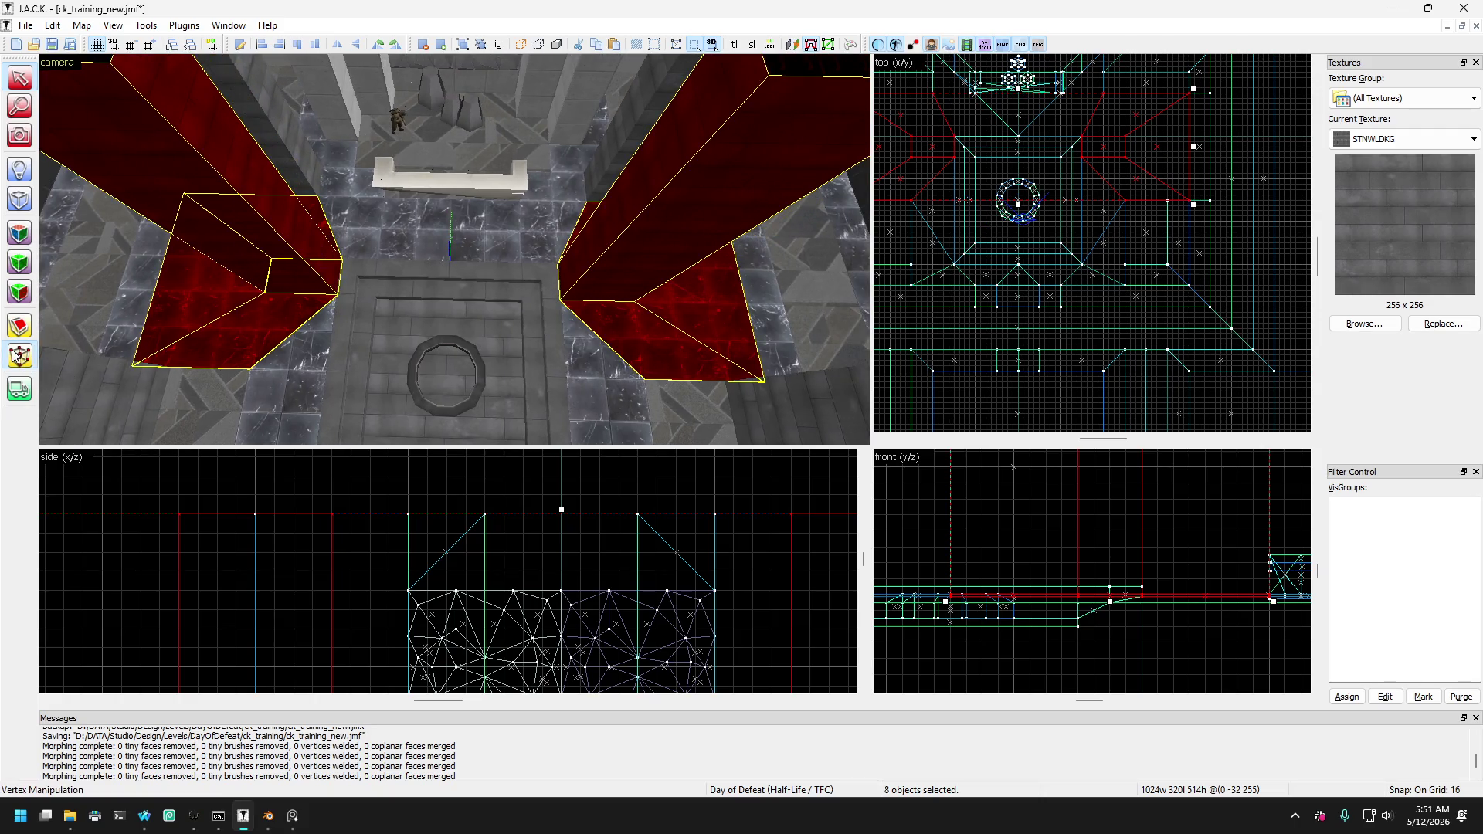
Drag the trims' inner corner vertices one grid step inward in the top view, then return to selection.
left_click(19, 356)
scroll(1106, 178, "up", 4)
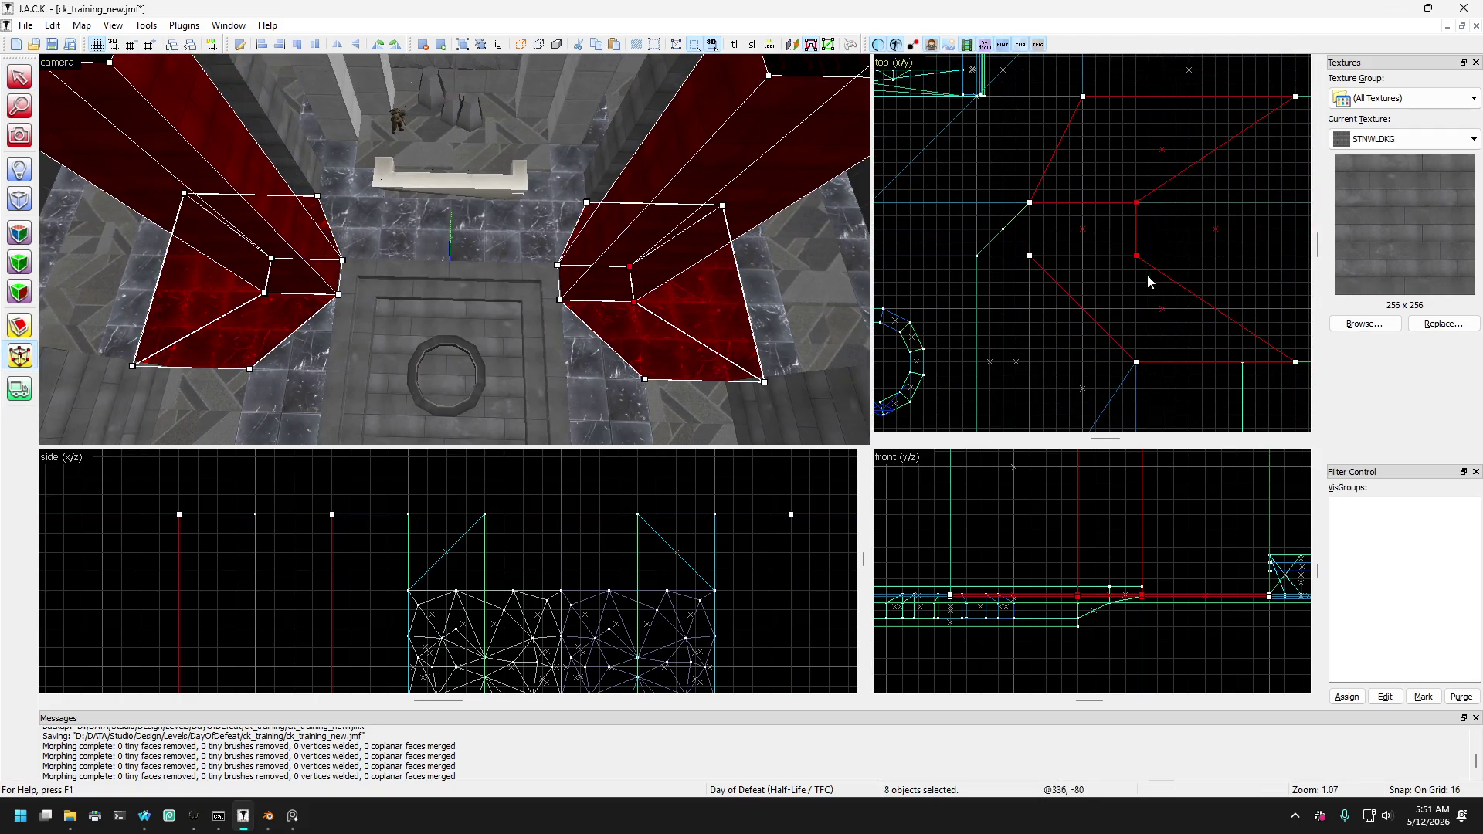
left_click_drag(1138, 262, 1188, 263)
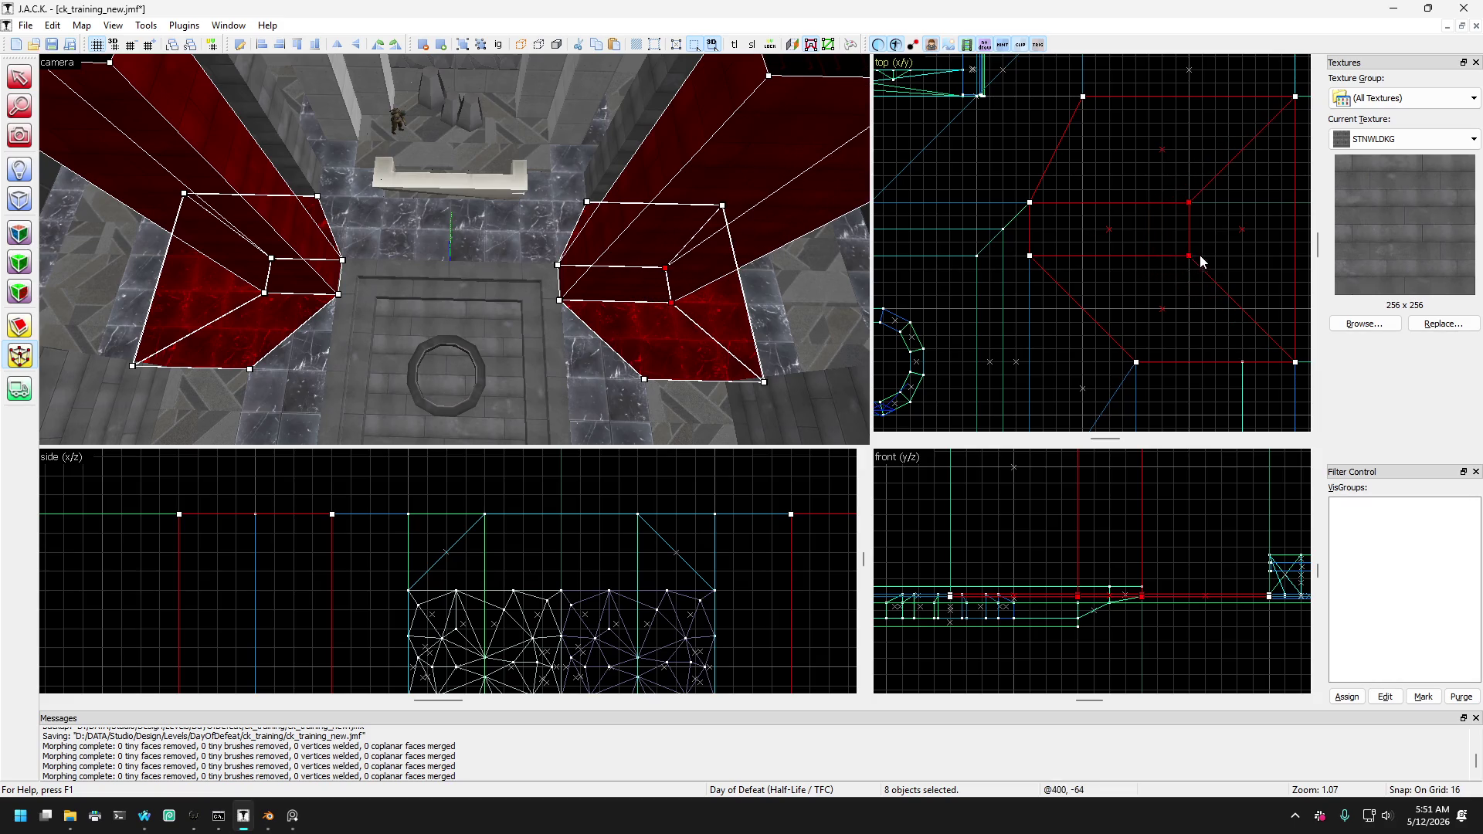
scroll(1199, 255, "down", 3)
scroll(1049, 222, "up", 2)
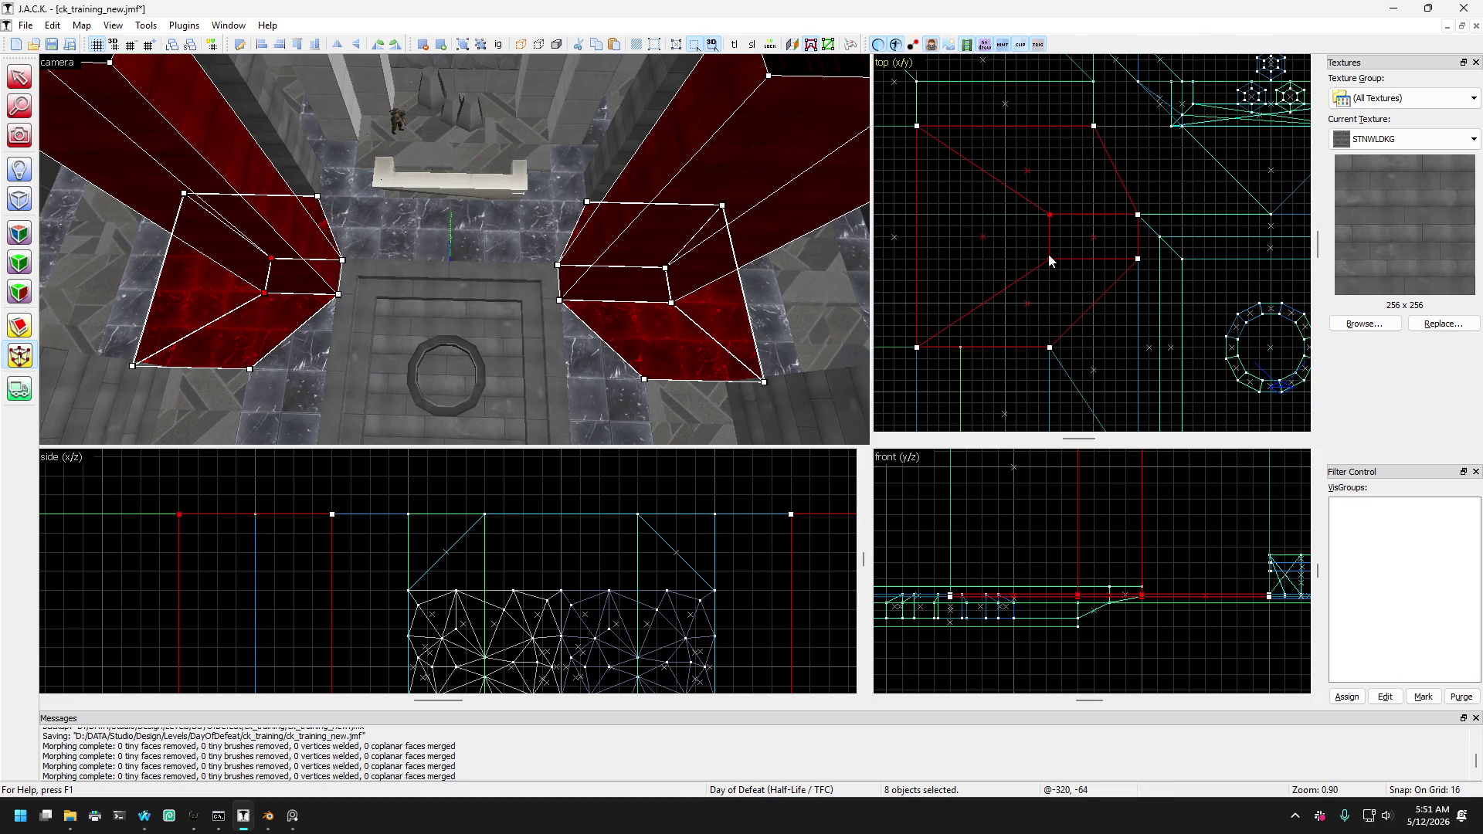
mouse_move(1049, 261)
left_mouse_down()
mouse_move(997, 257)
mouse_move(1009, 263)
left_mouse_up()
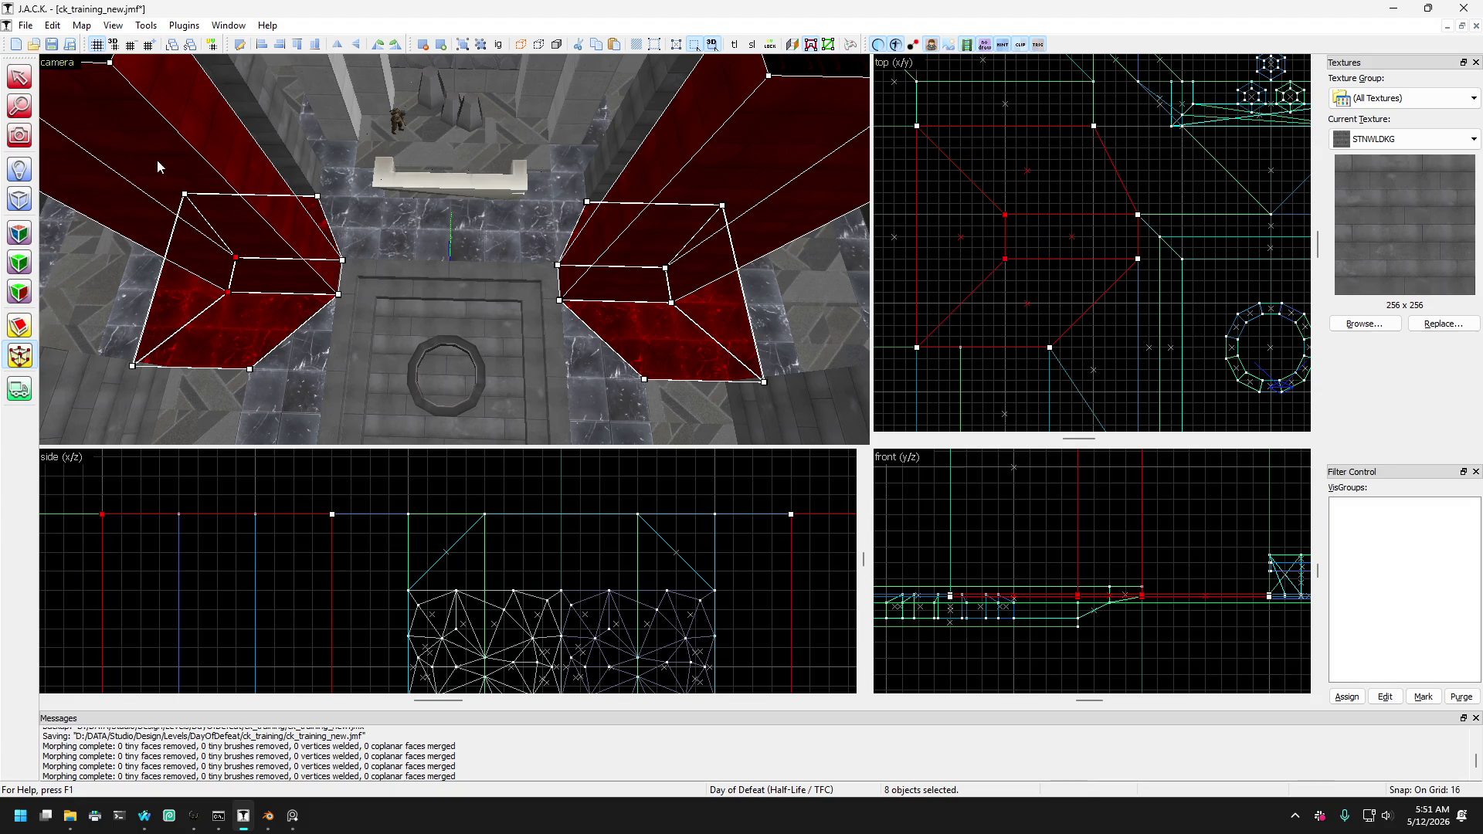
left_click(16, 80)
left_click(140, 334)
scroll(84, 309, "up", 5)
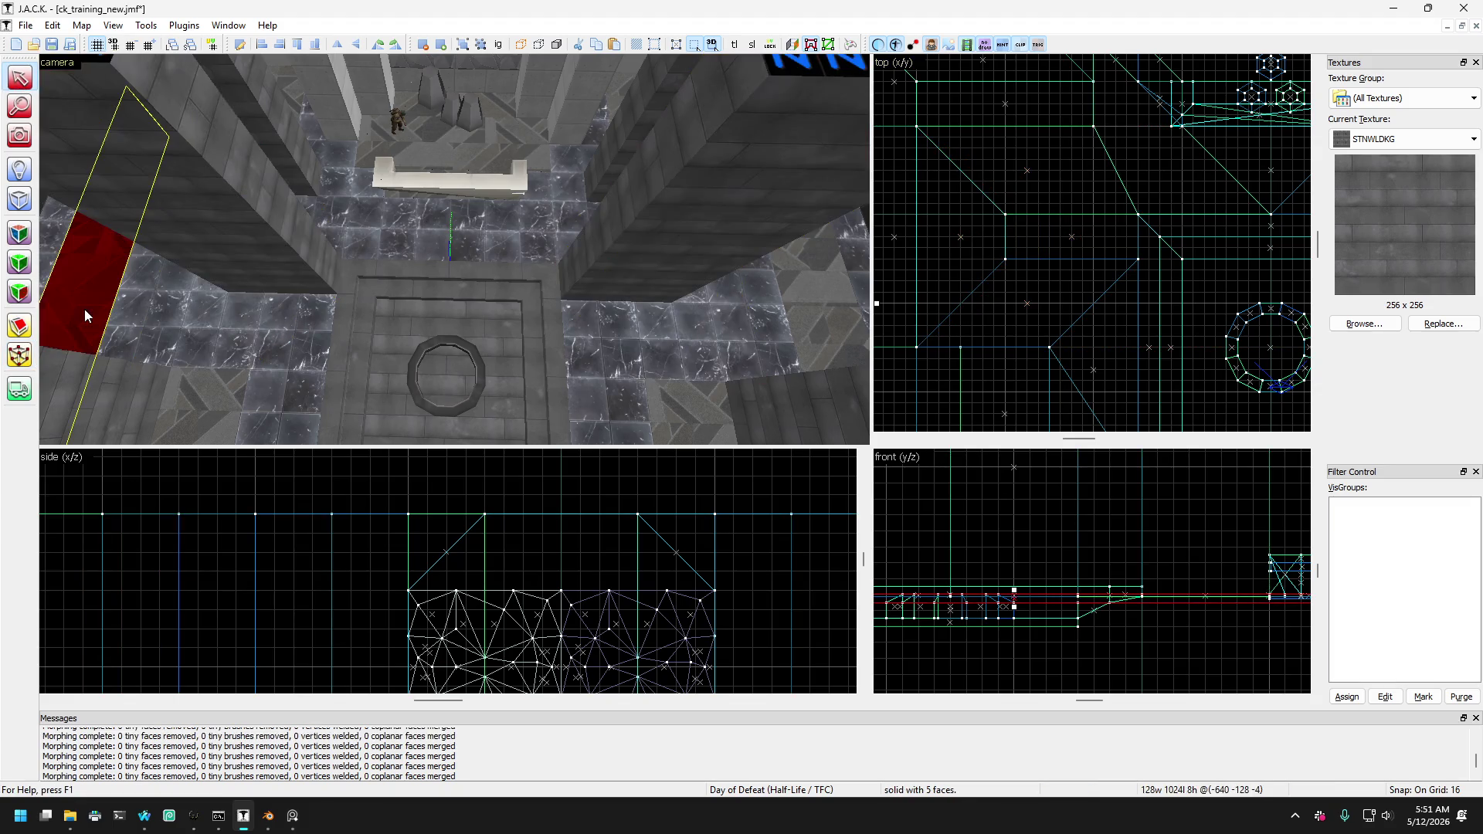
Fly the camera toward the basin room, leave mouselook, and open the Current Texture list.
scroll(144, 297, "up", 10)
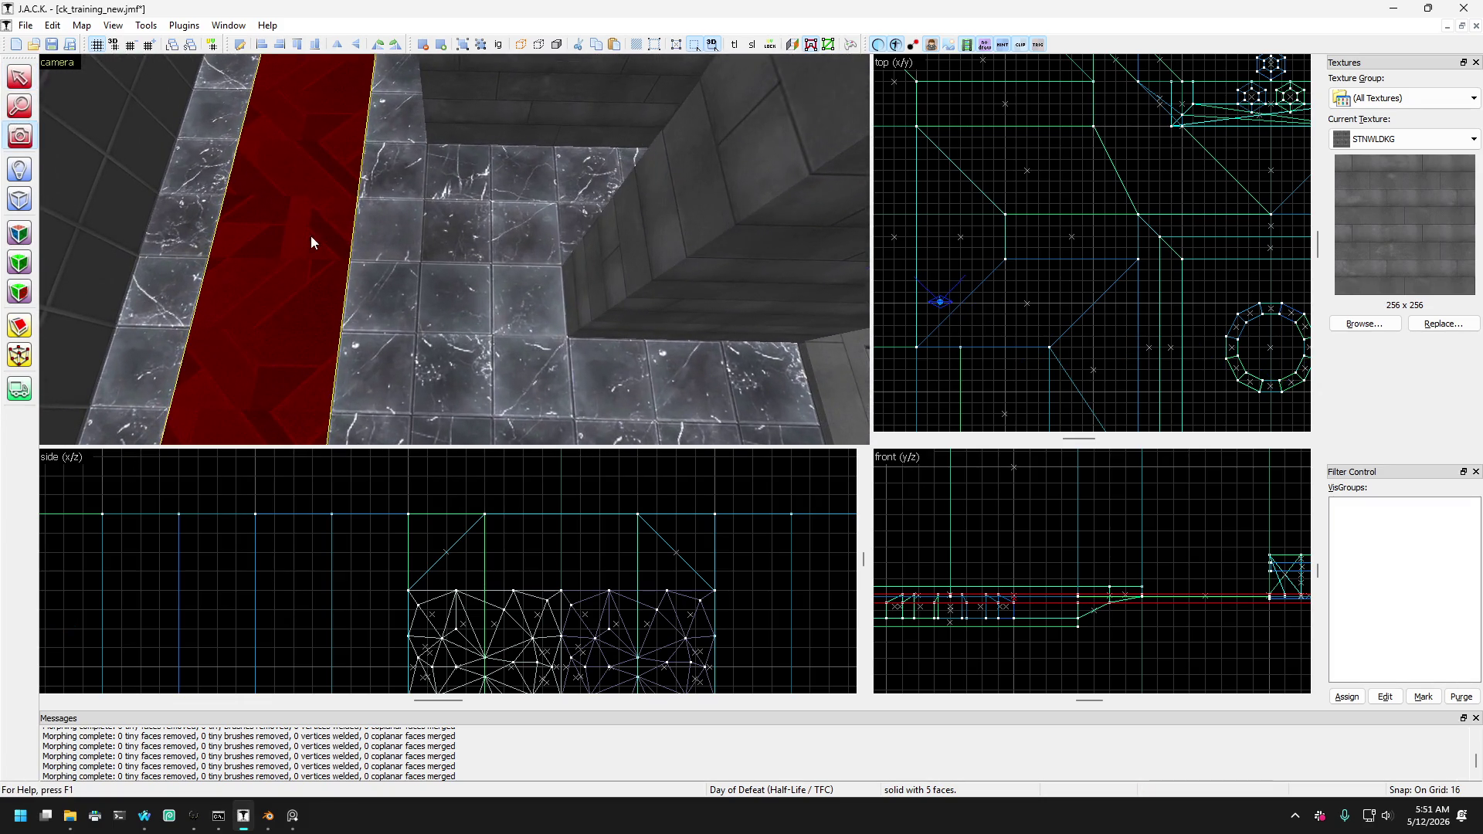
key("z")
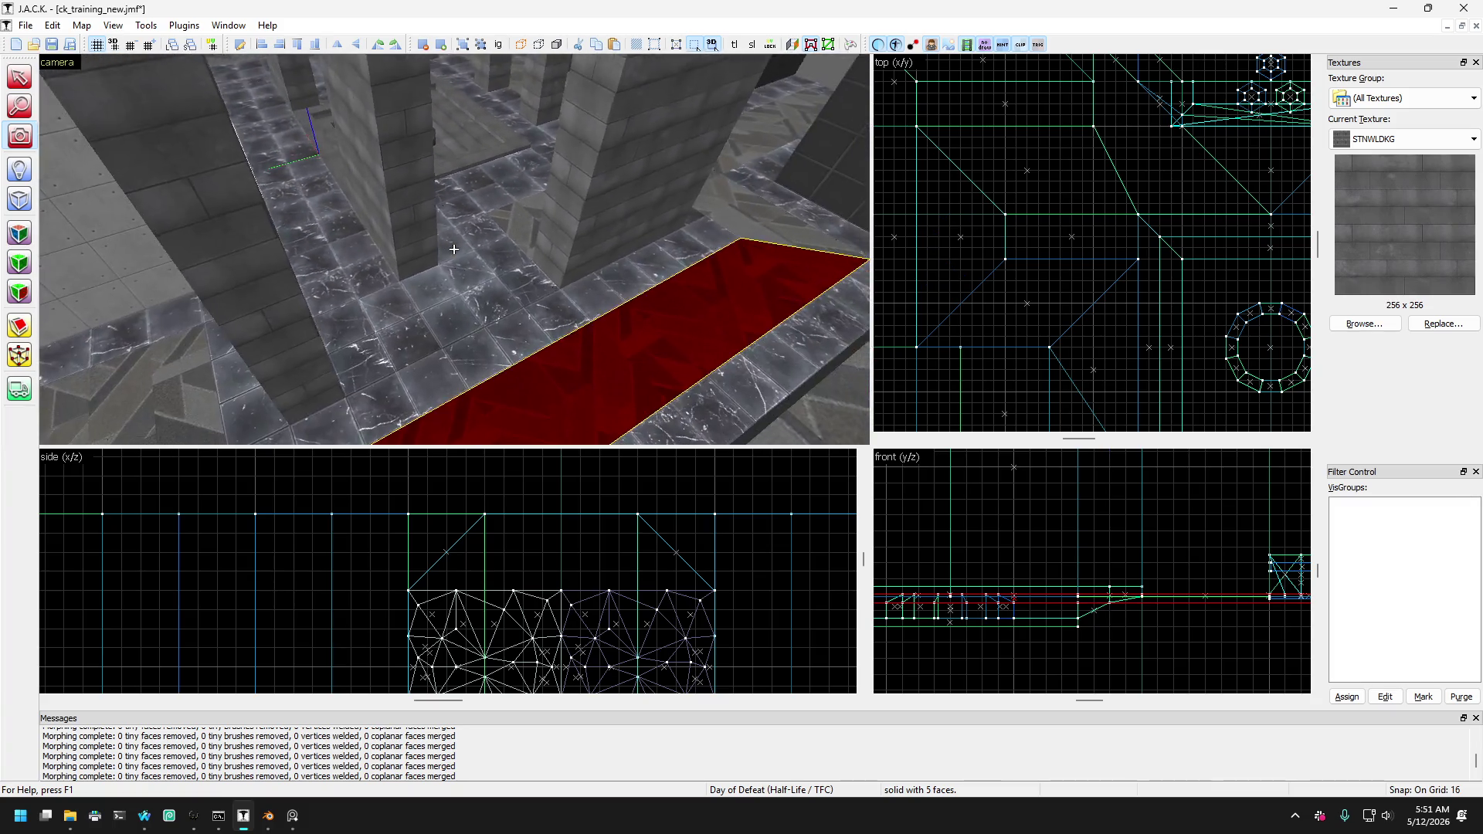
scroll(454, 249, "up", 5)
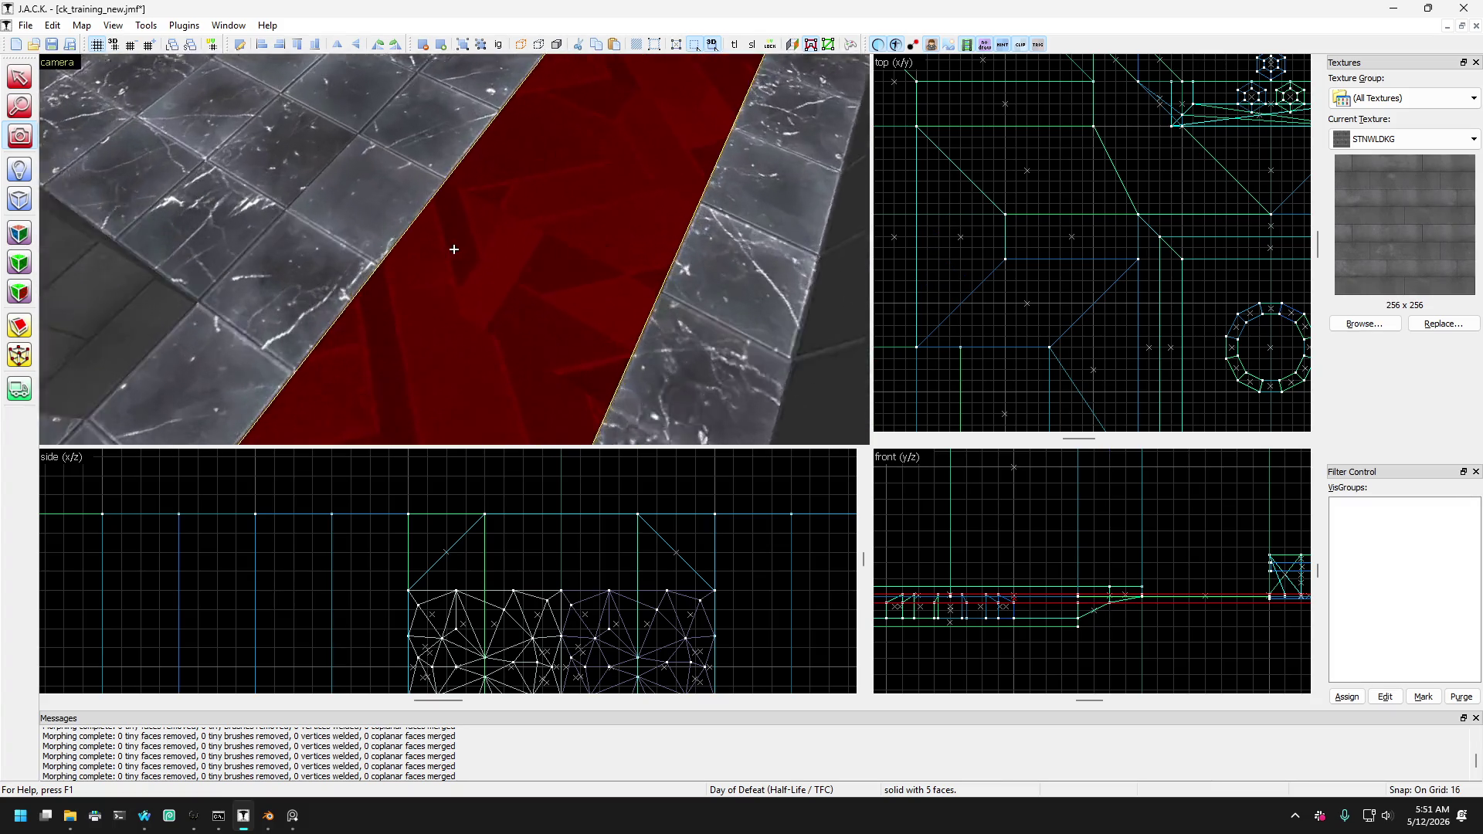
scroll(453, 250, "down", 5)
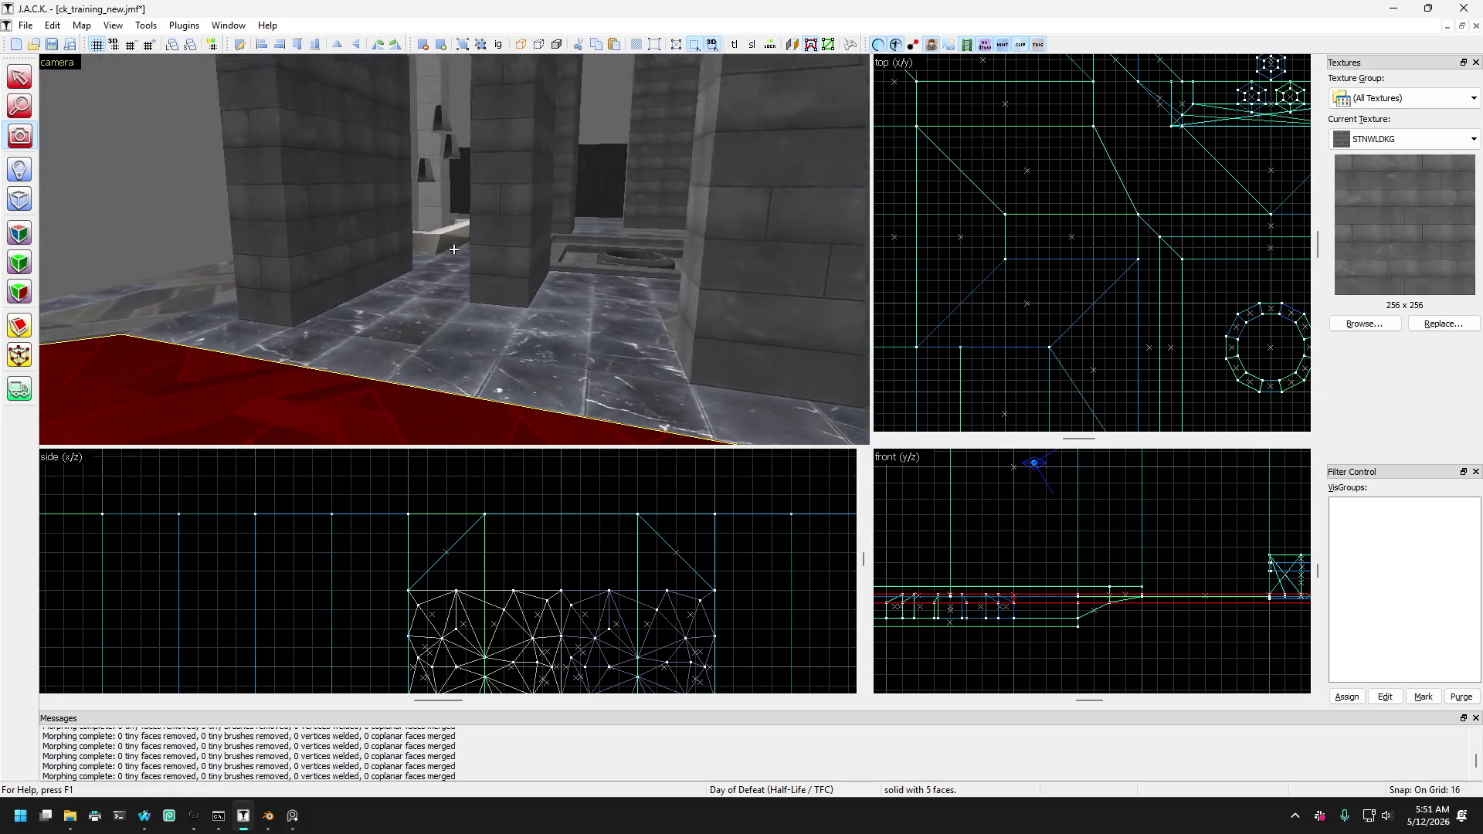
scroll(454, 249, "up", 5)
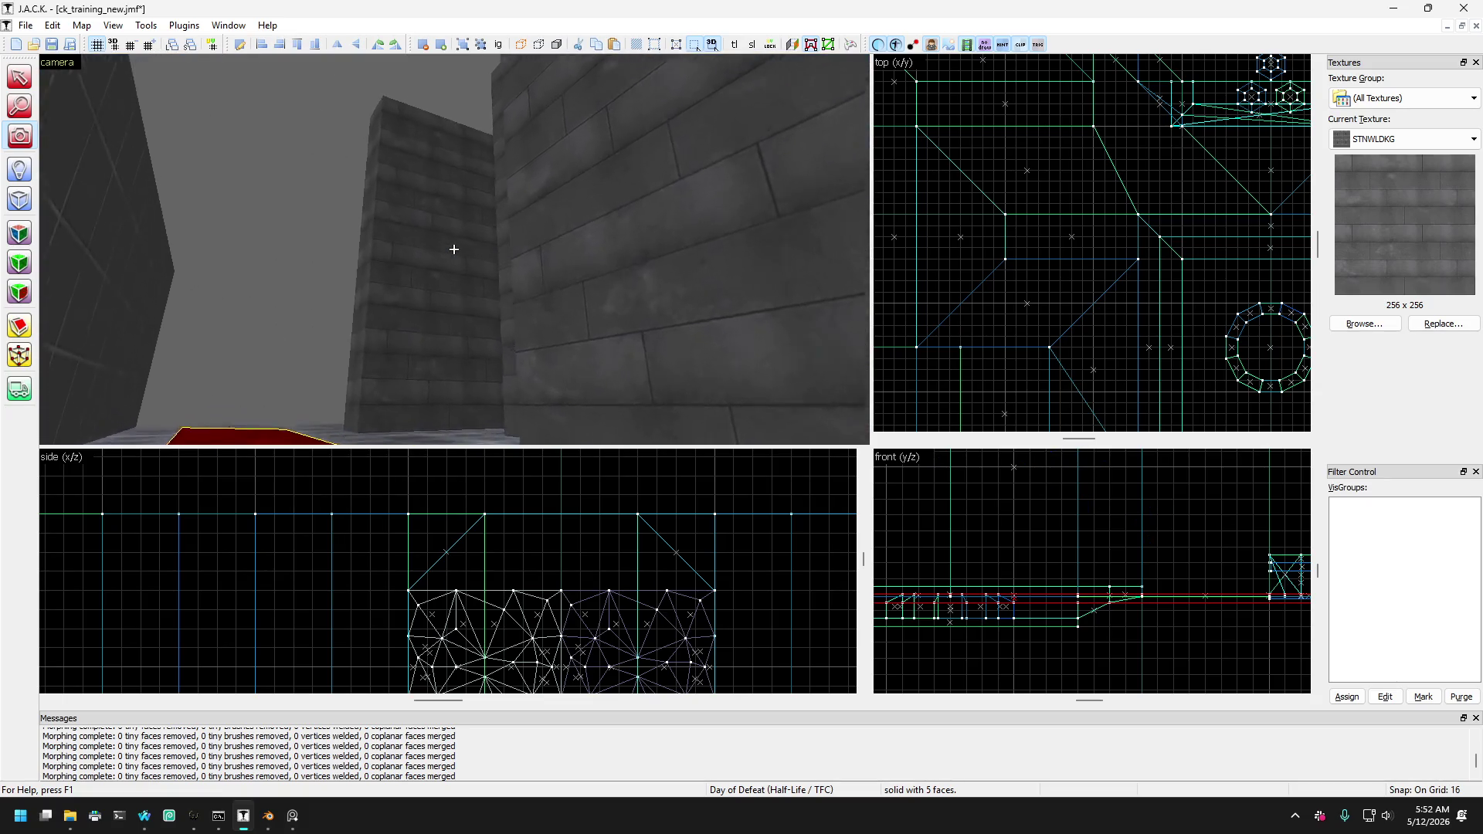
scroll(454, 249, "down", 5)
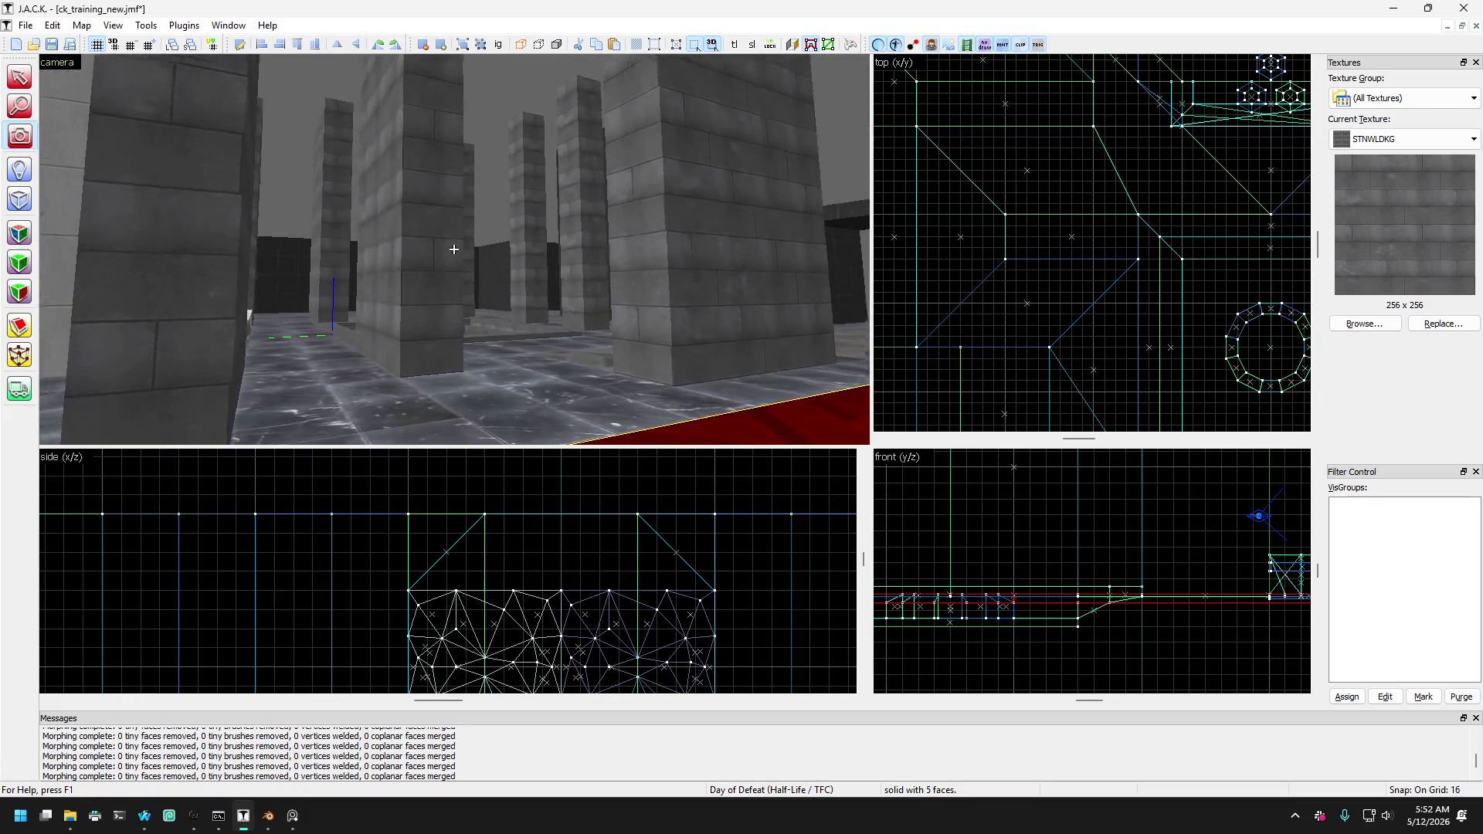
scroll(453, 250, "up", 5)
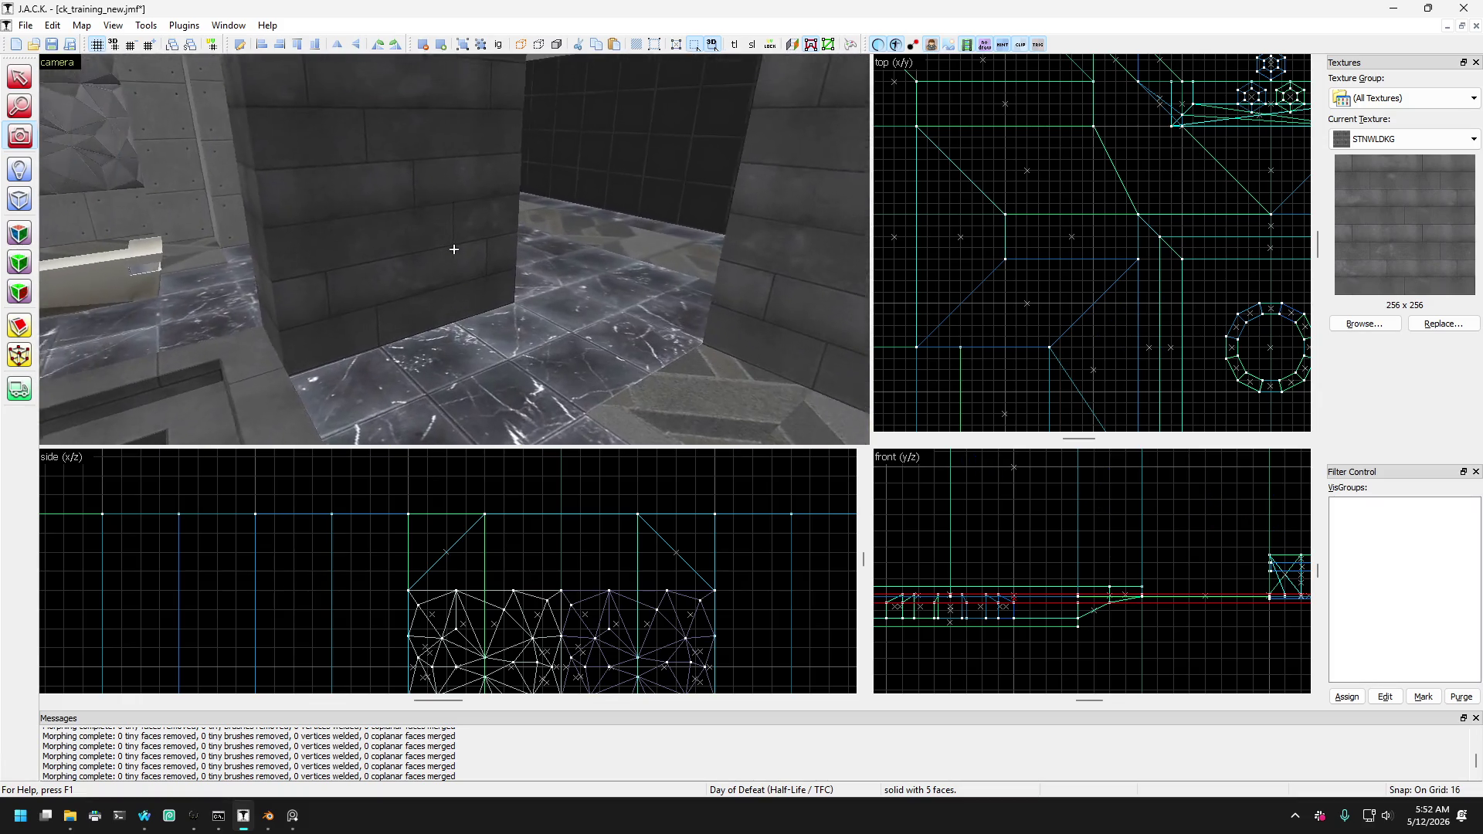
scroll(454, 249, "down", 5)
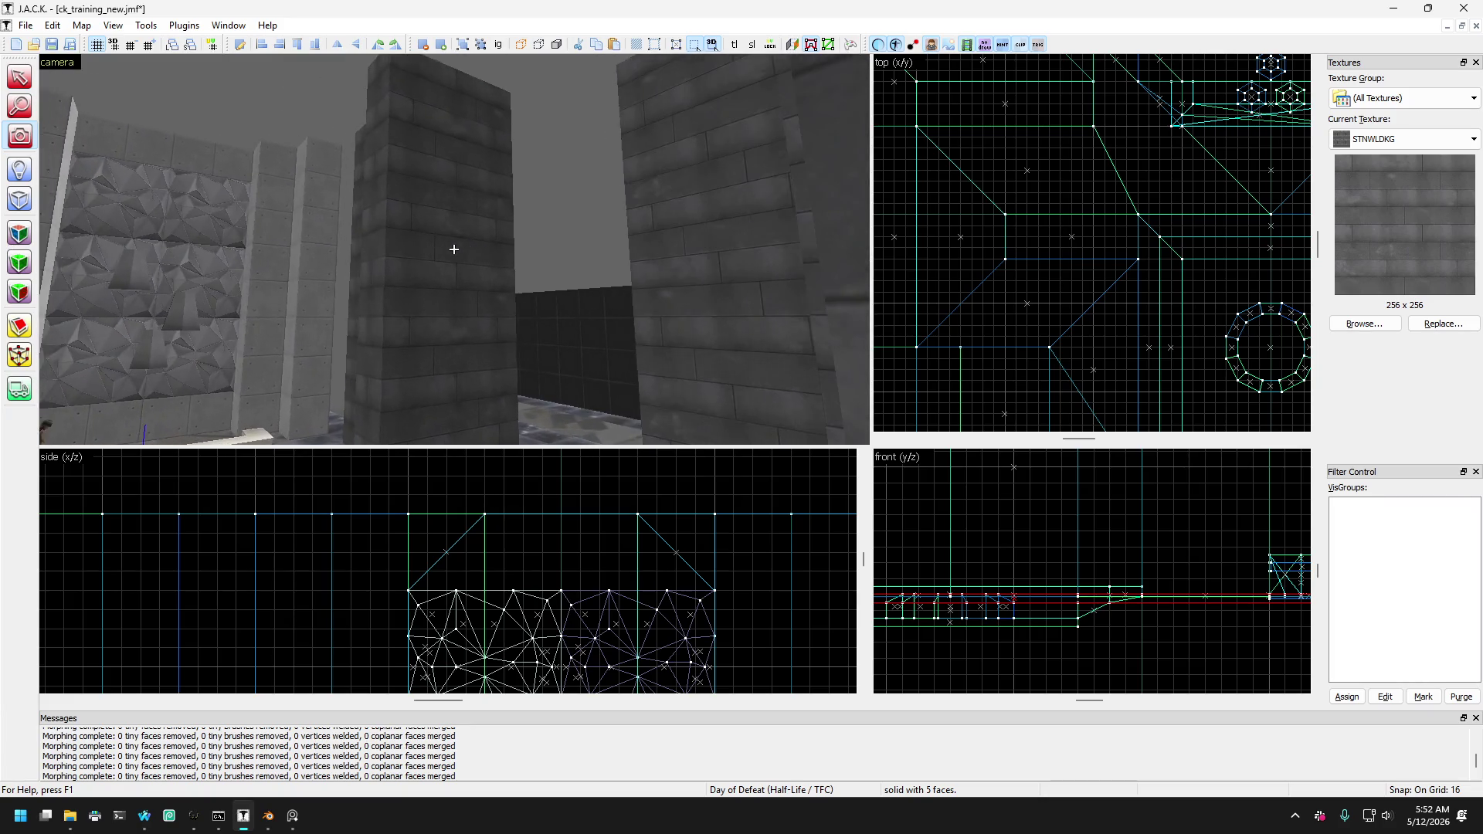
scroll(453, 249, "down", 5)
key("w")
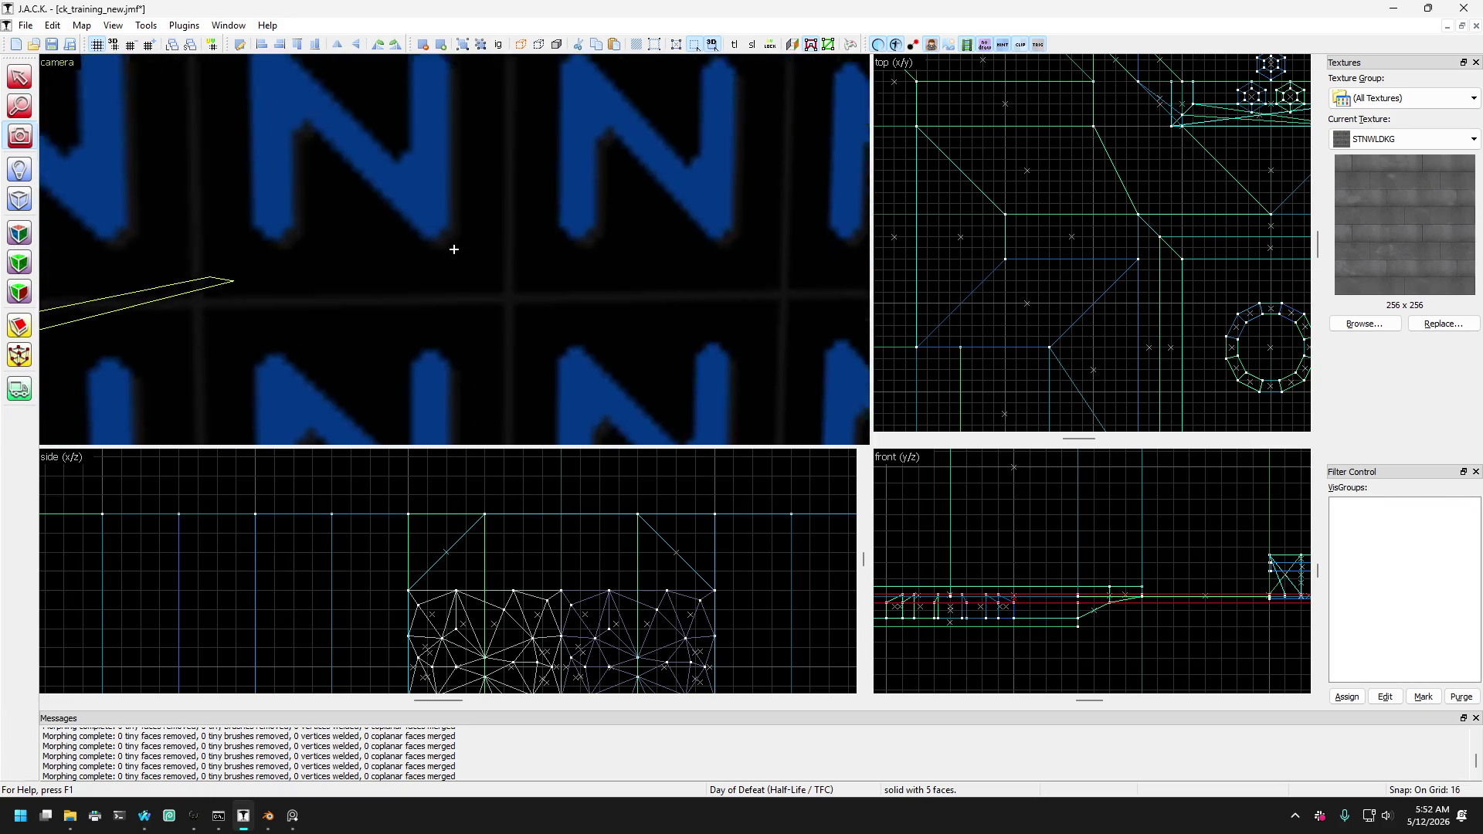
key("w")
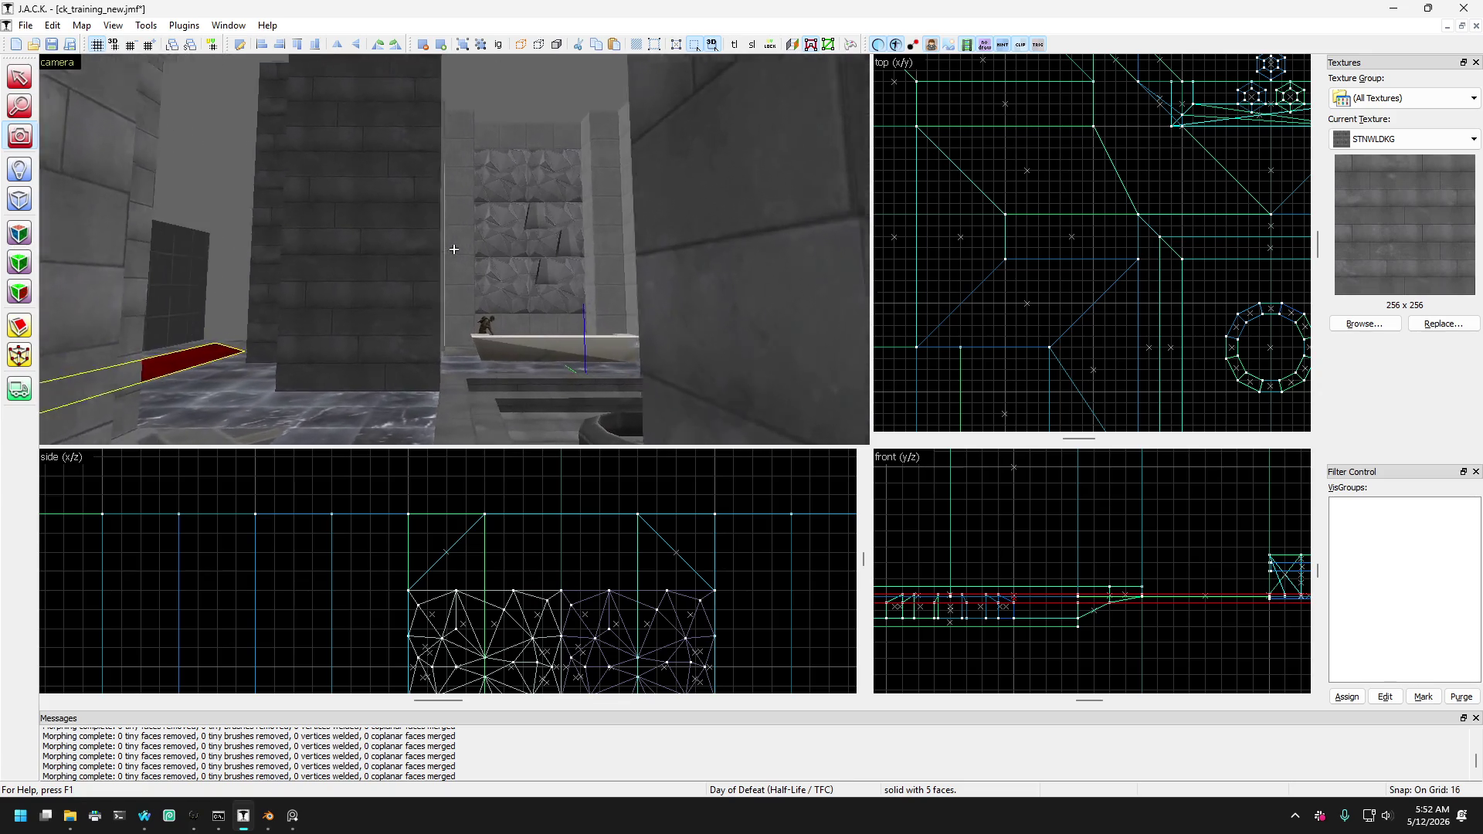
key("Right")
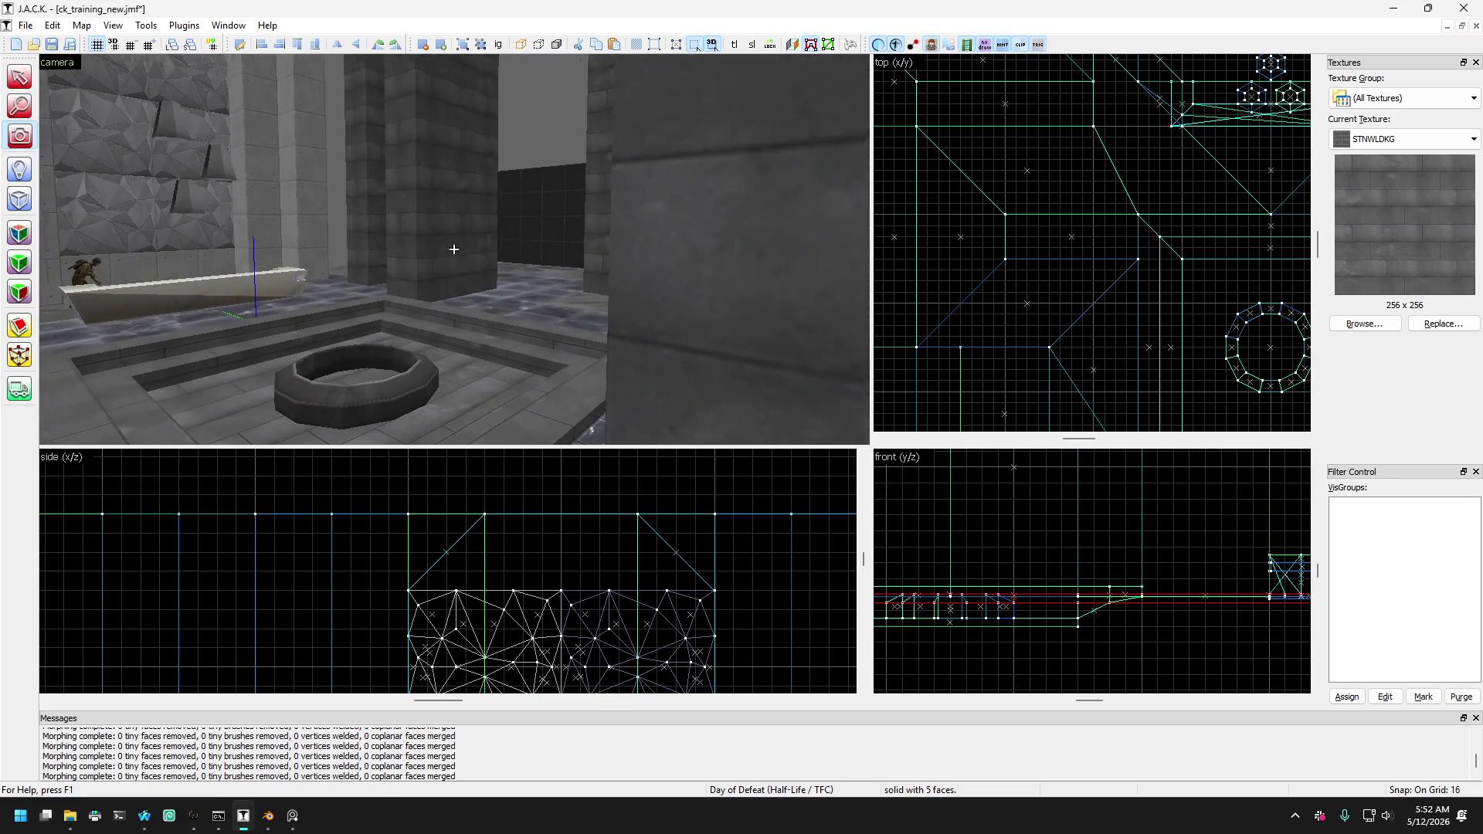
key("z")
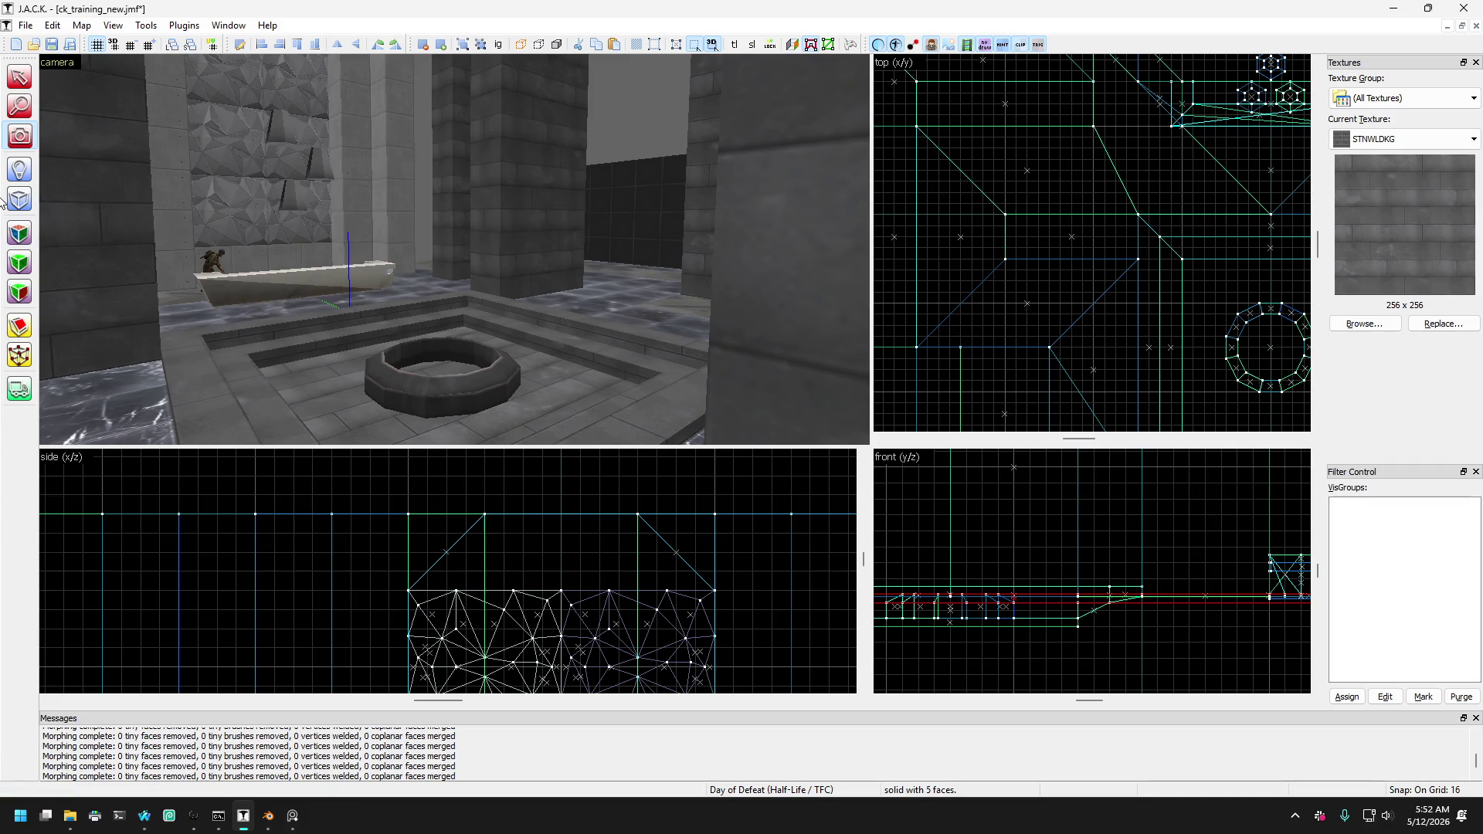
left_click(1382, 139)
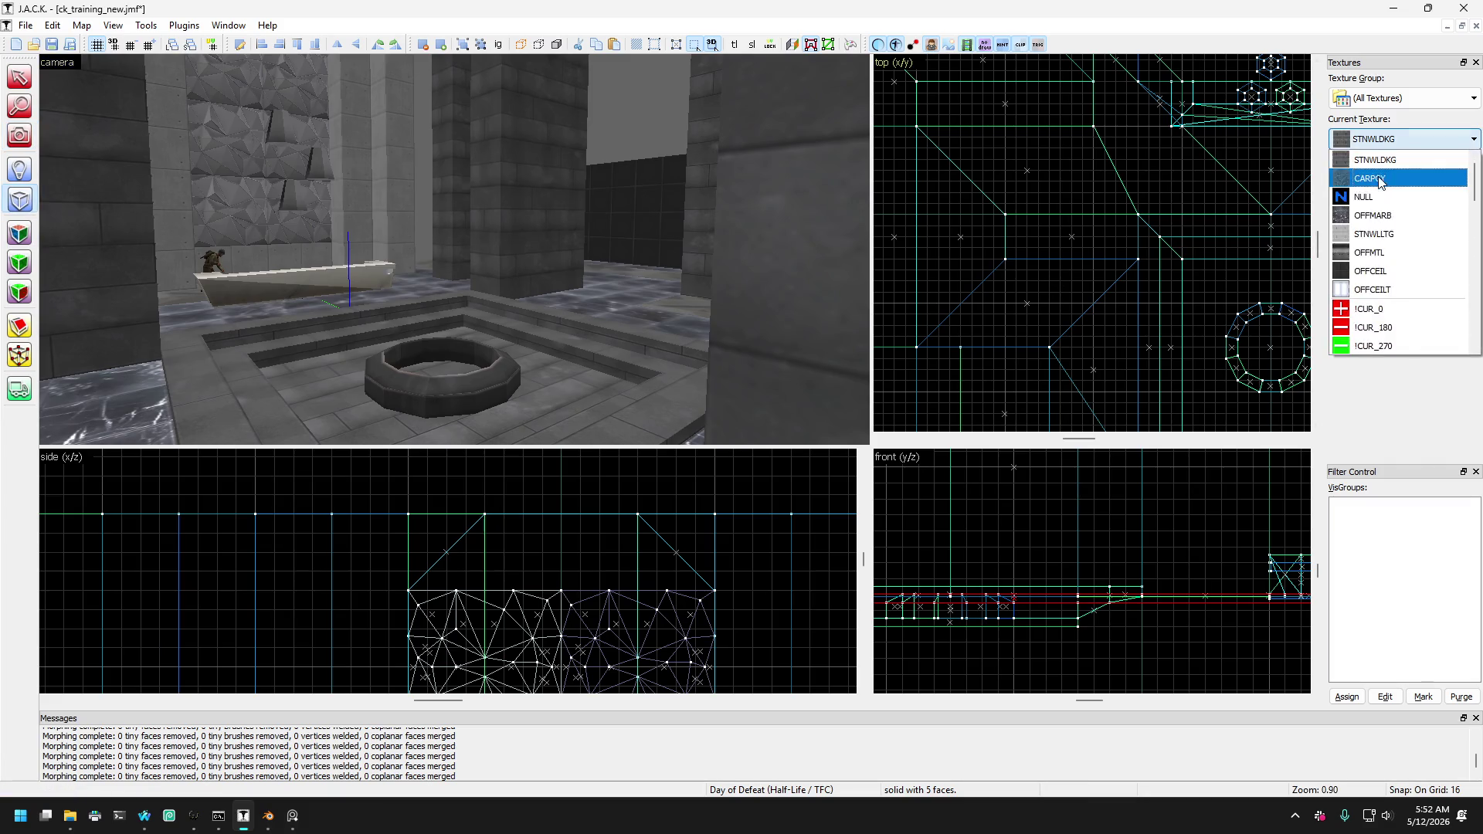
Set NULL as current texture and select the tall pillar and left wall blocker brushes.
left_click(1378, 198)
scroll(1041, 220, "down", 3)
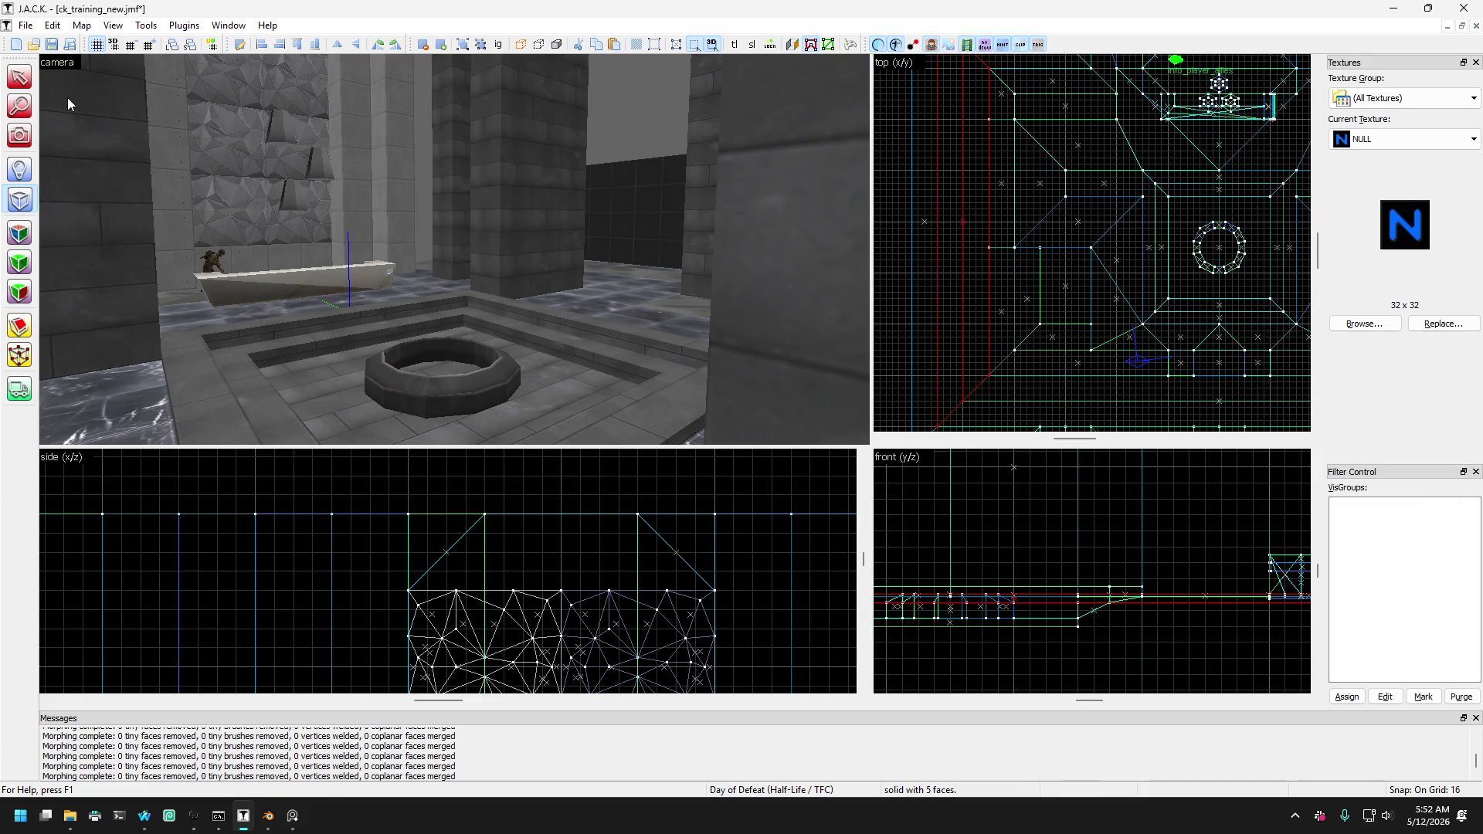
left_click(565, 181)
left_click(149, 230, "ctrl")
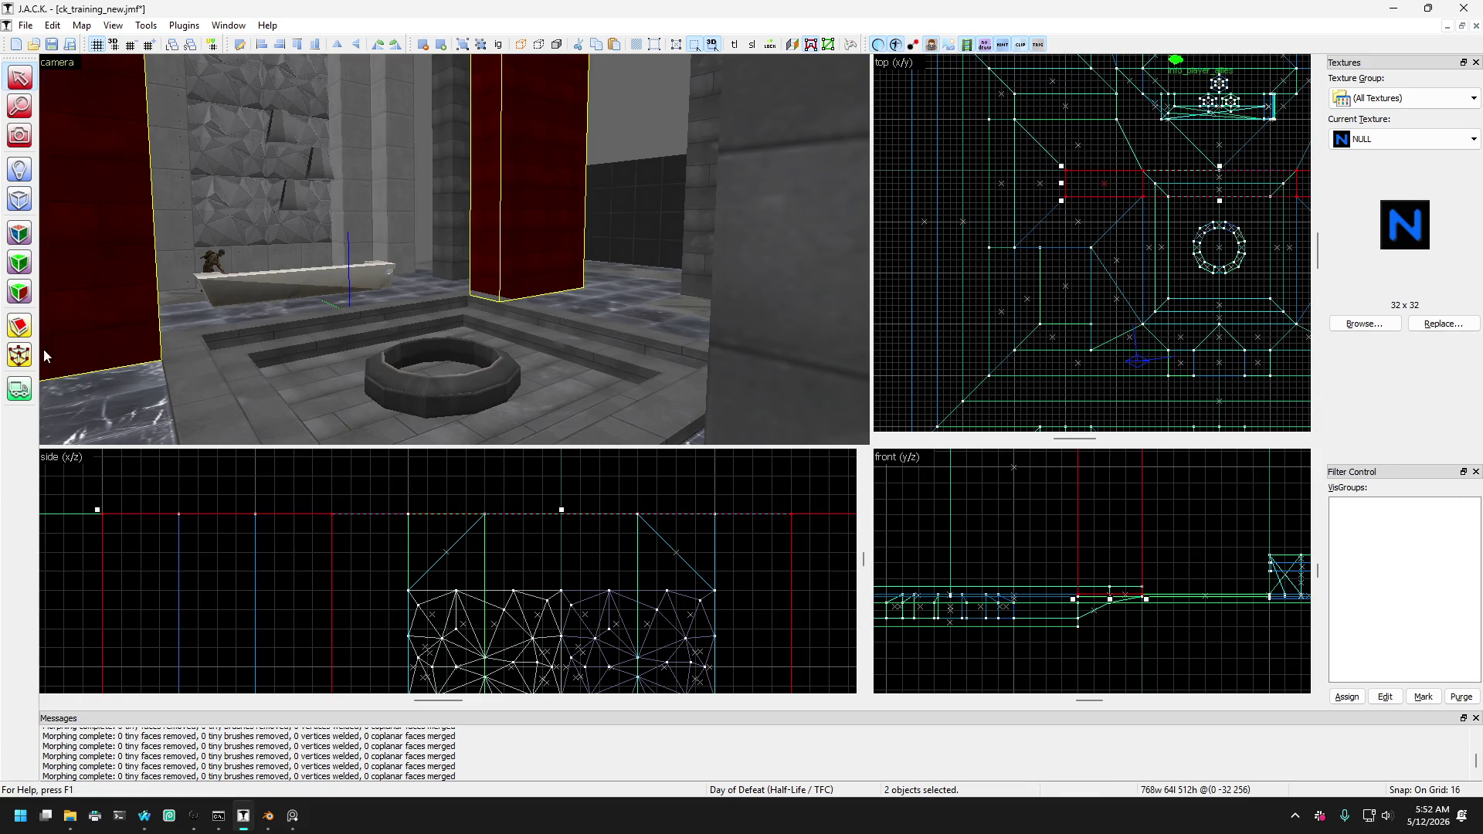
scroll(1037, 169, "up", 3)
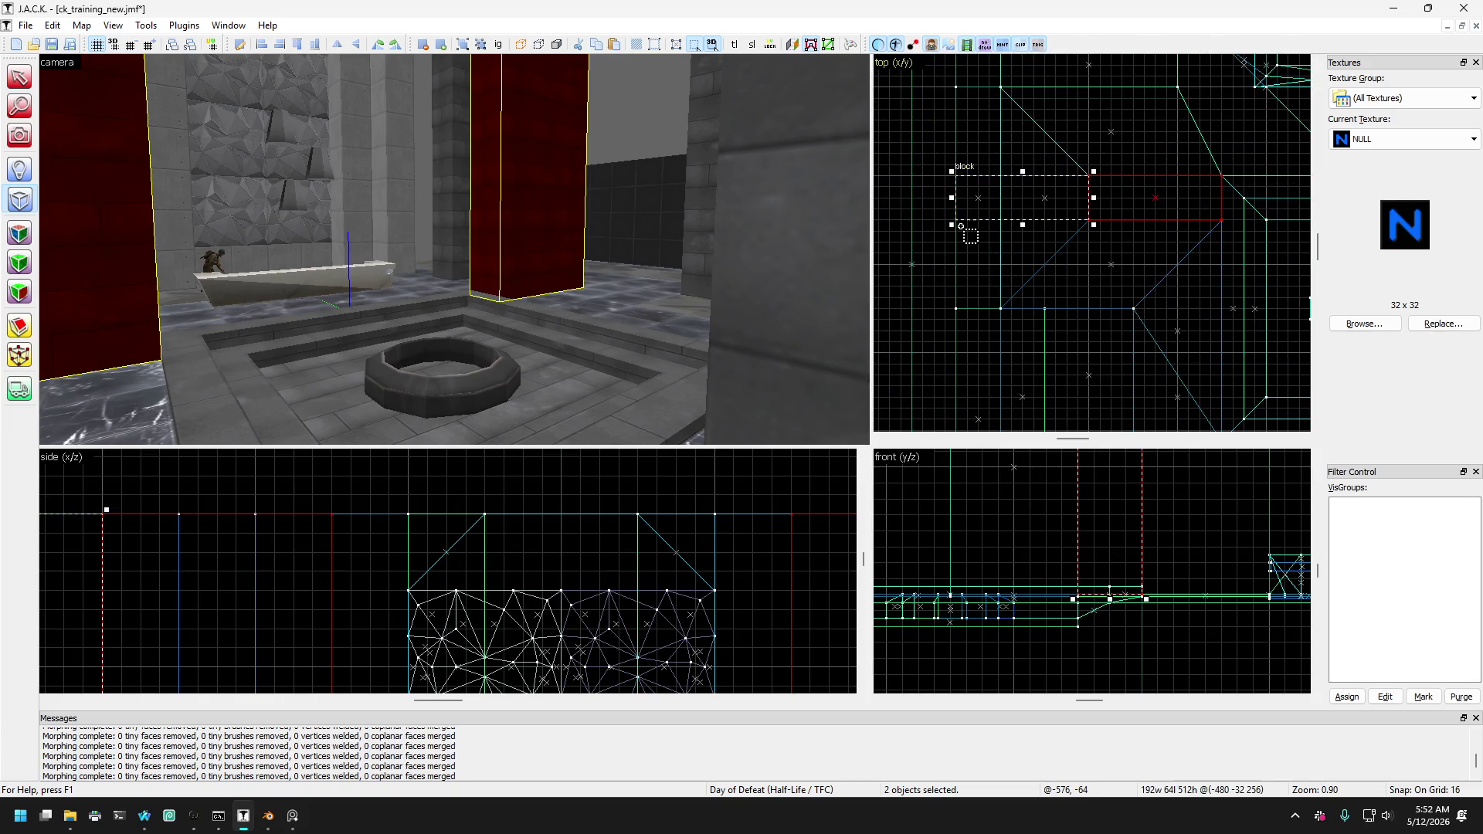
scroll(961, 226, "down", 3)
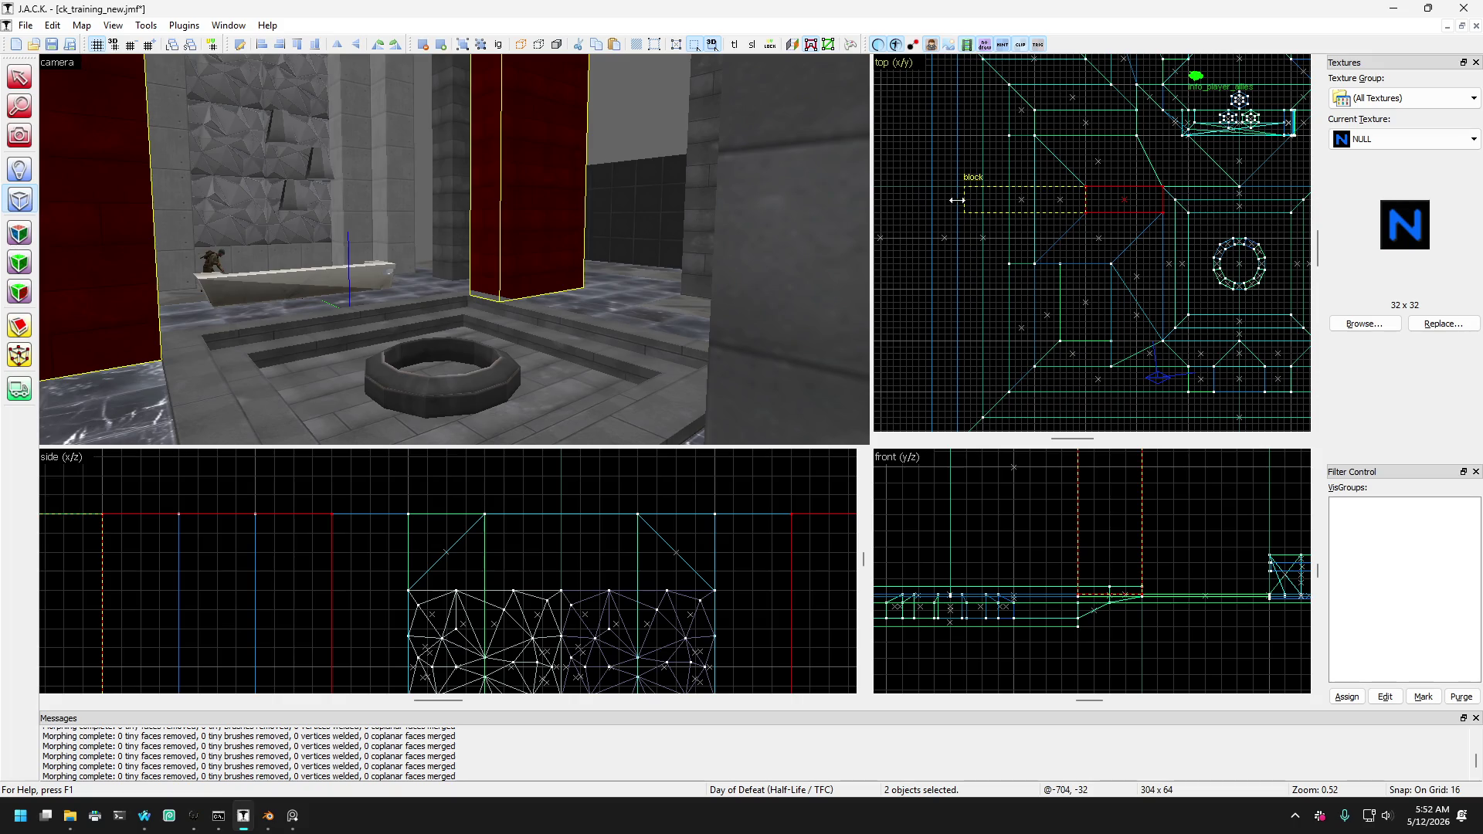
scroll(955, 200, "down", 3)
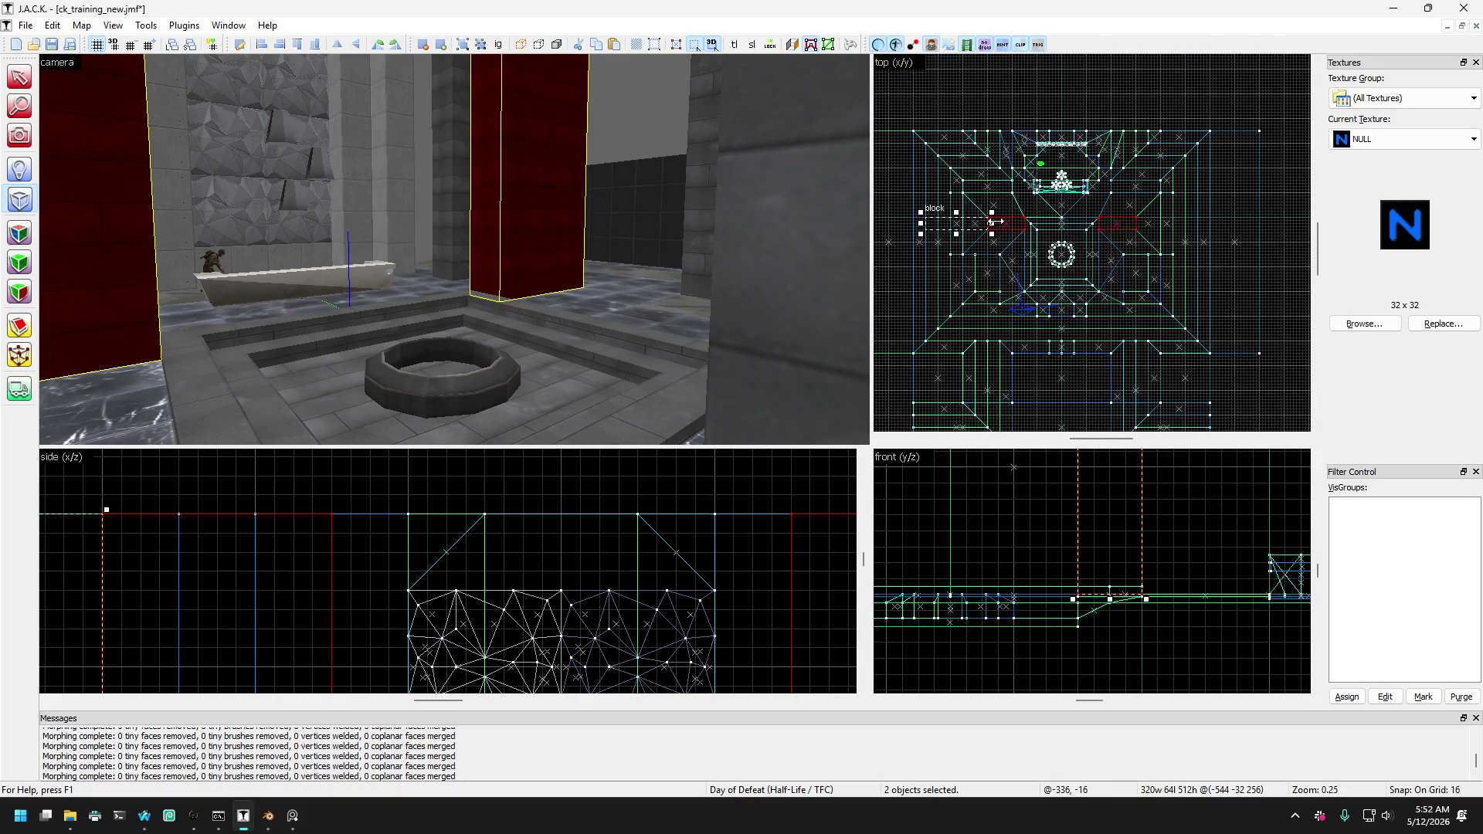
scroll(441, 636, "down", 5)
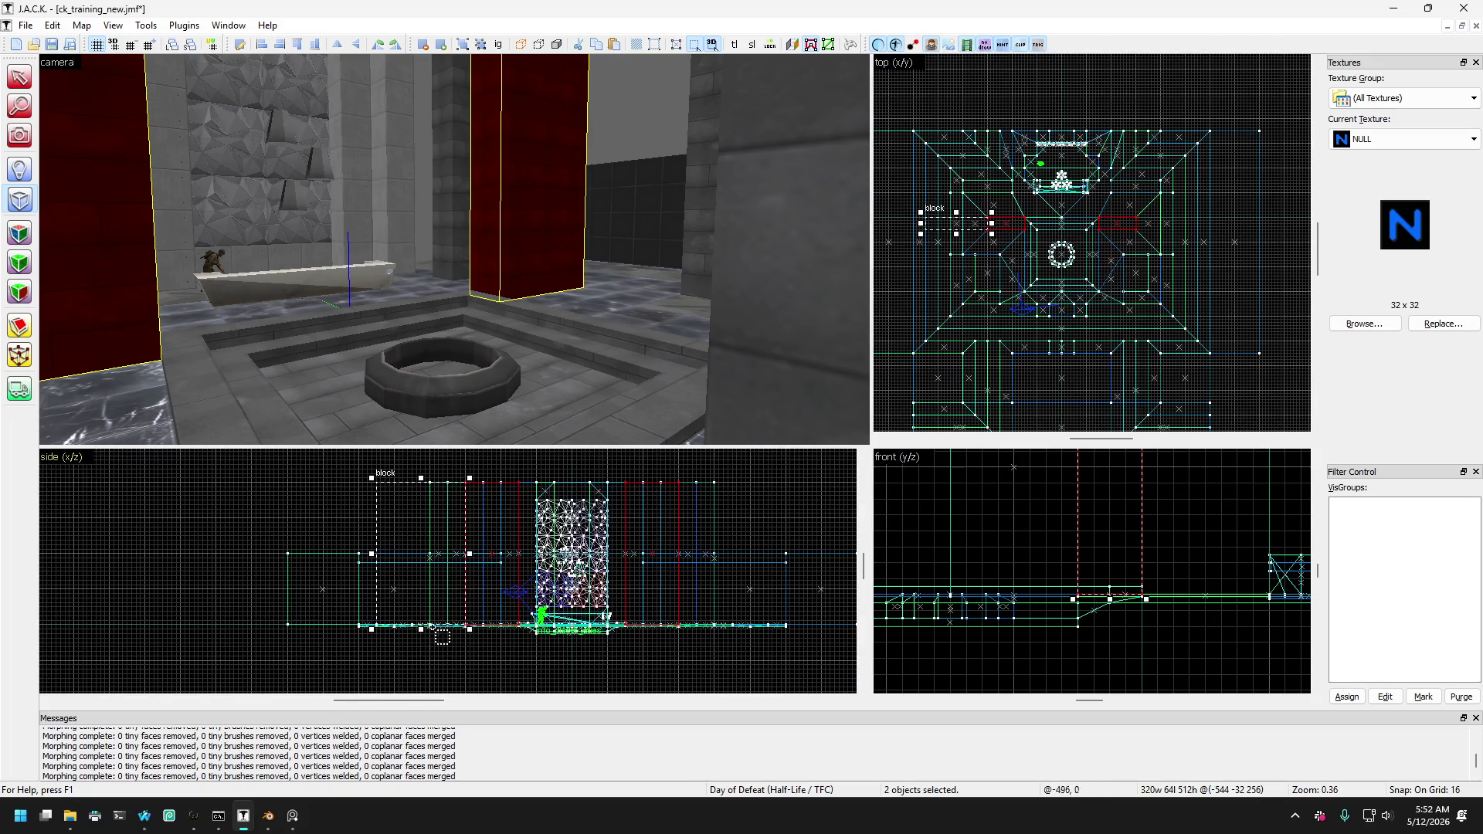
scroll(423, 560, "up", 3)
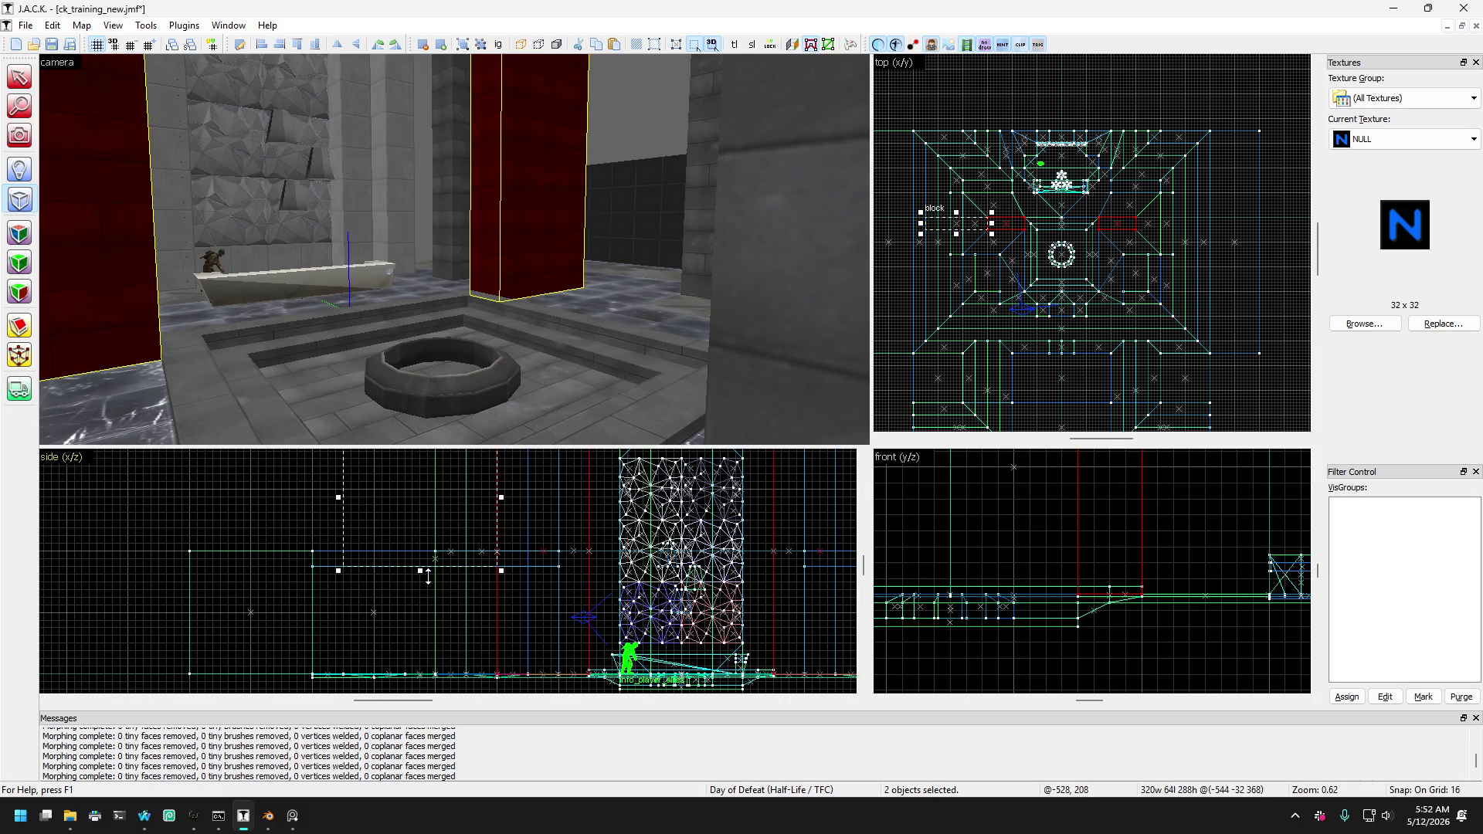
Fly the 3D camera around the red pillar to see it in full.
left_click(19, 139)
key("z")
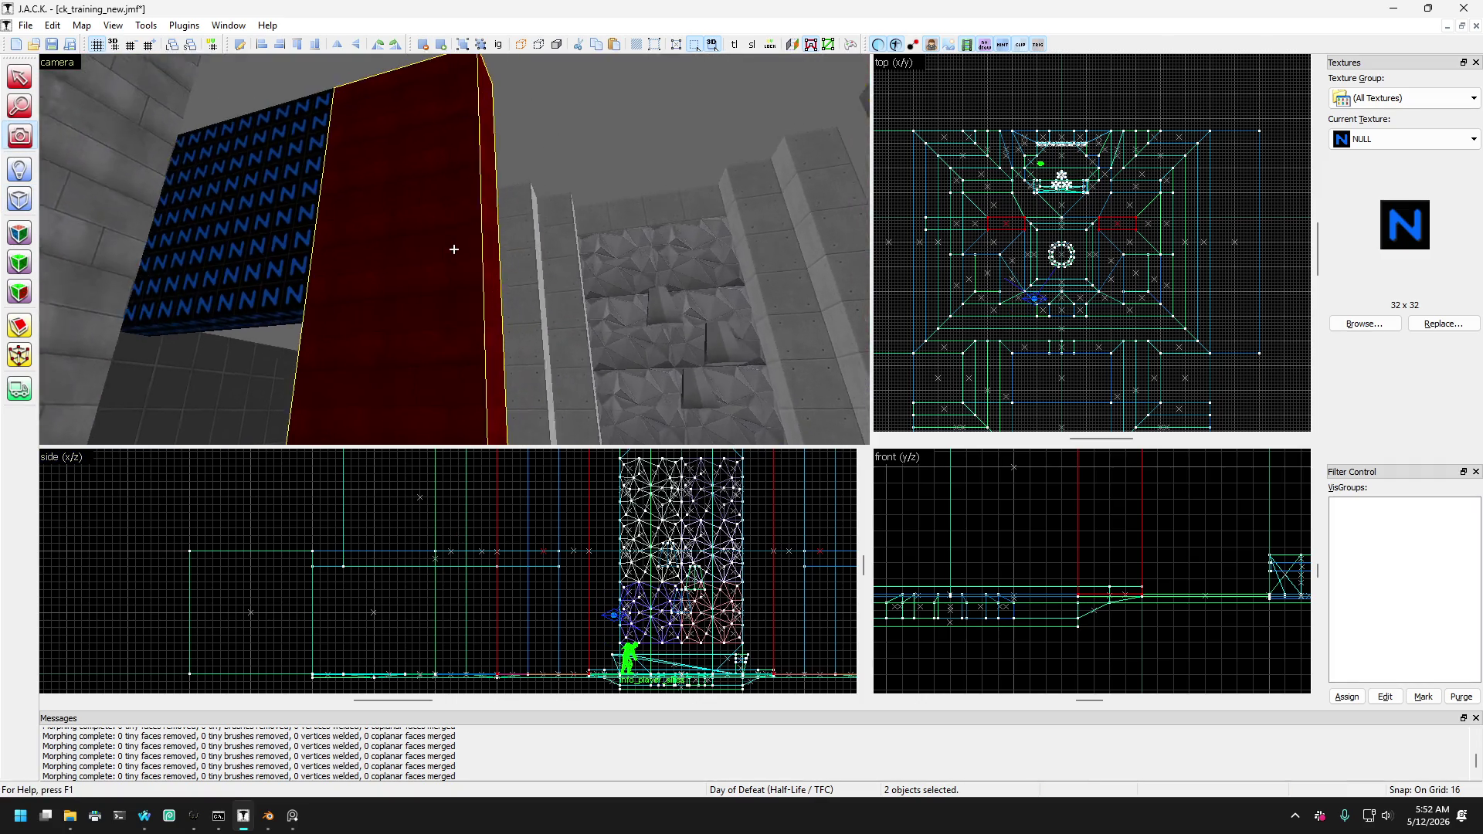
key("s")
key("z")
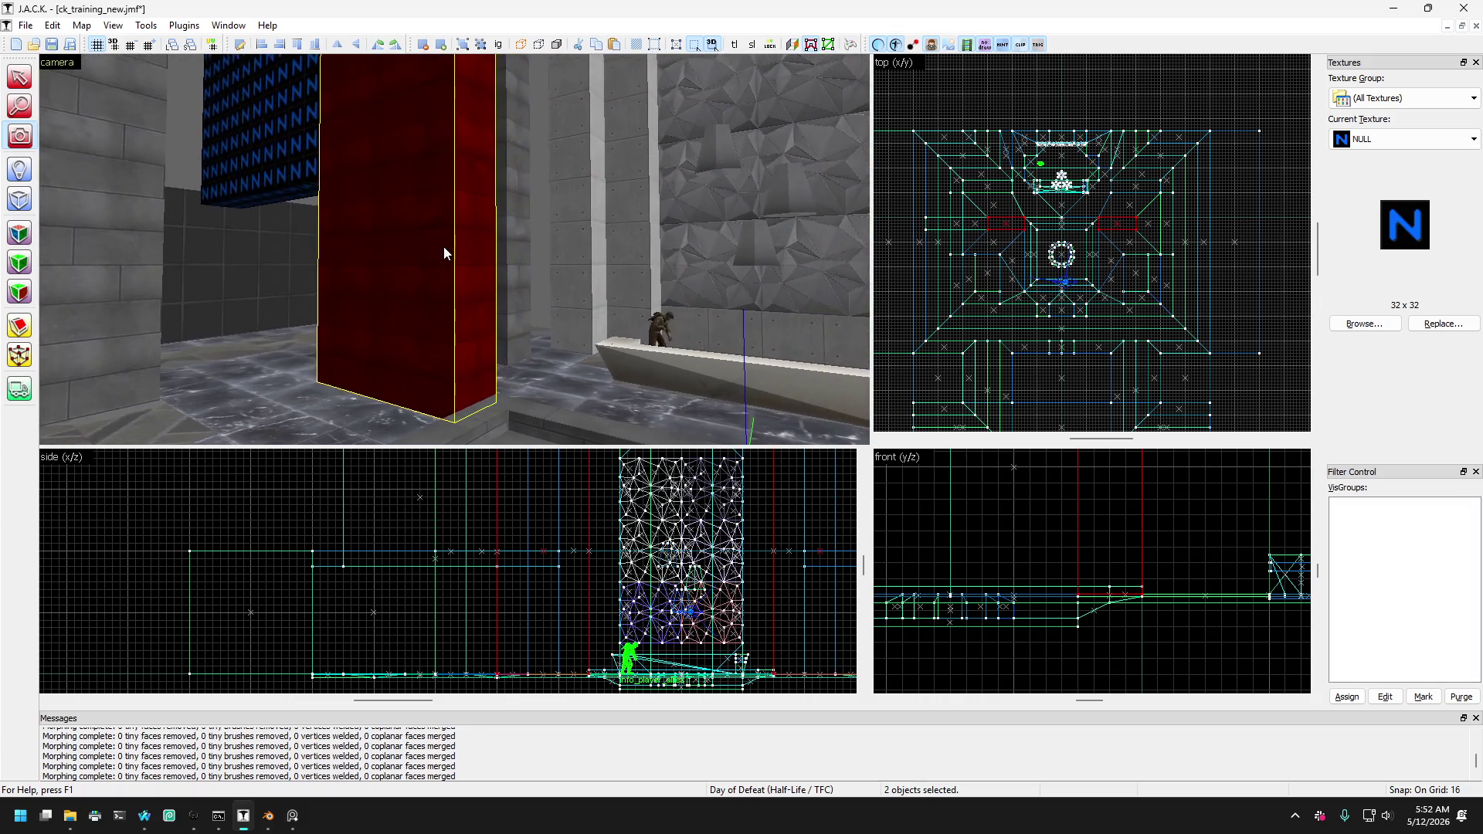
key("d")
Select the NULL-textured block above the walkway and fly forward to reveal it.
left_click(19, 77)
left_click(303, 170)
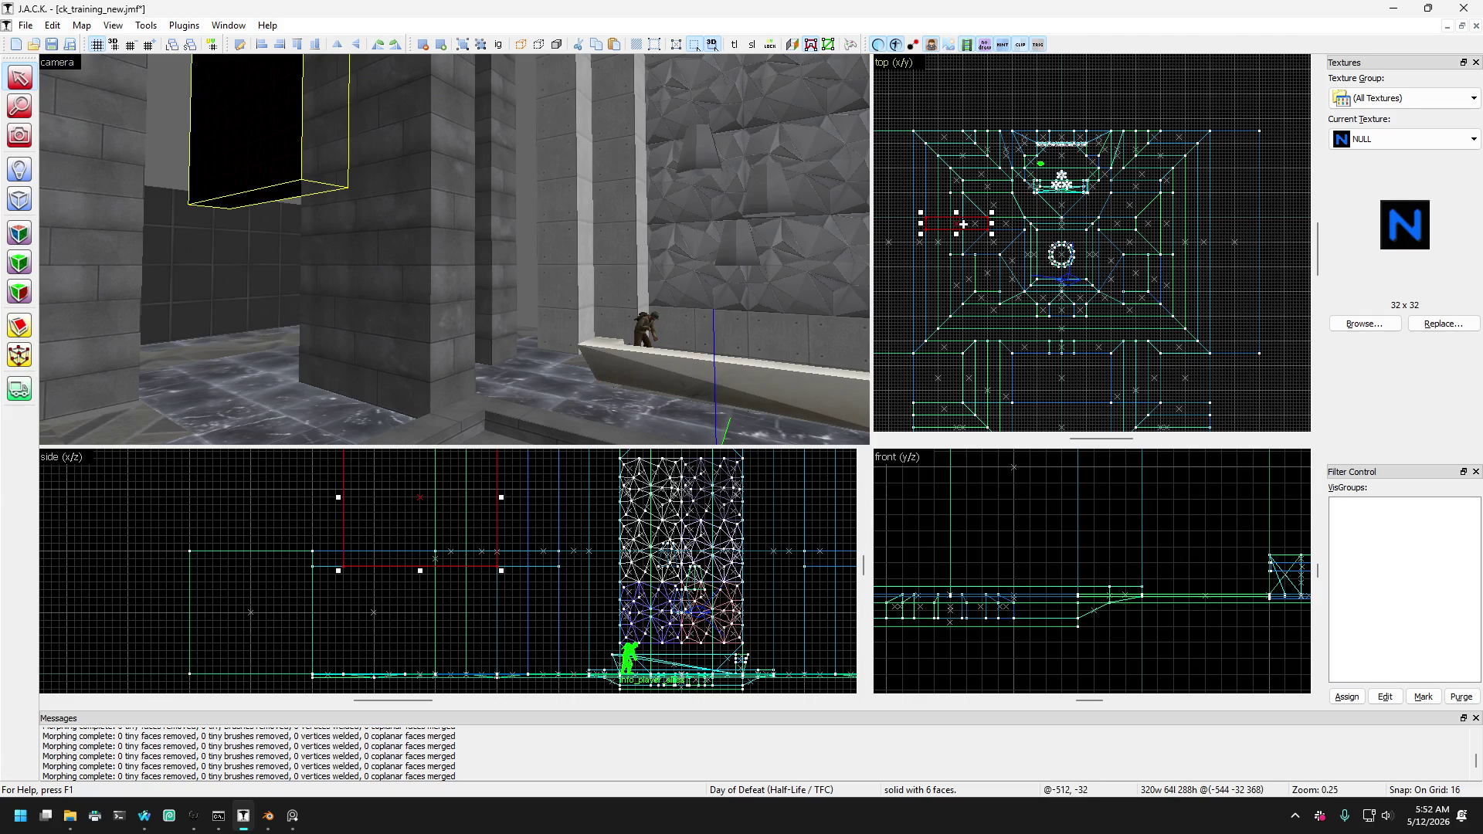
scroll(1141, 219, "up", 5)
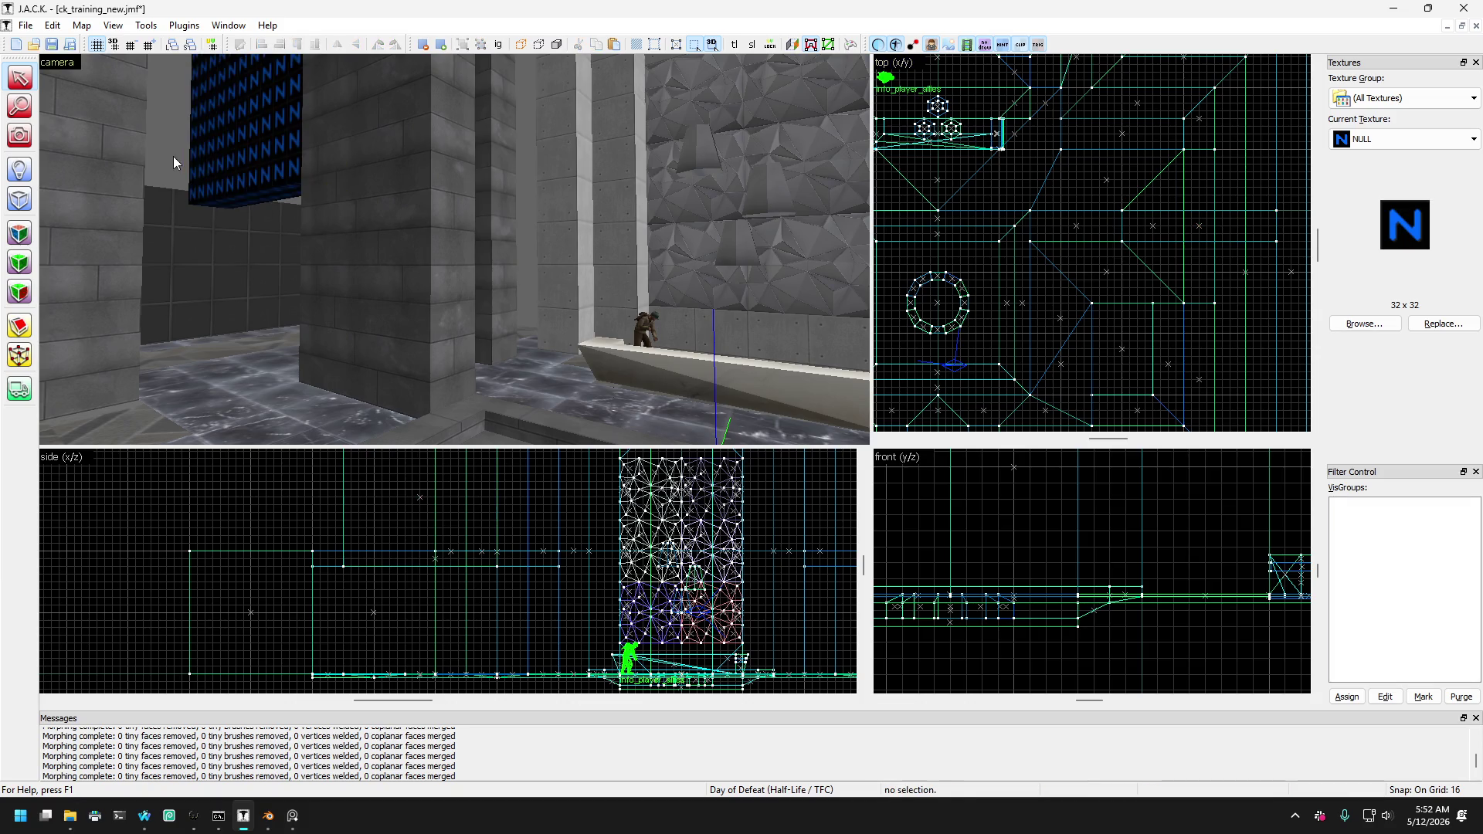
key("z")
key("w")
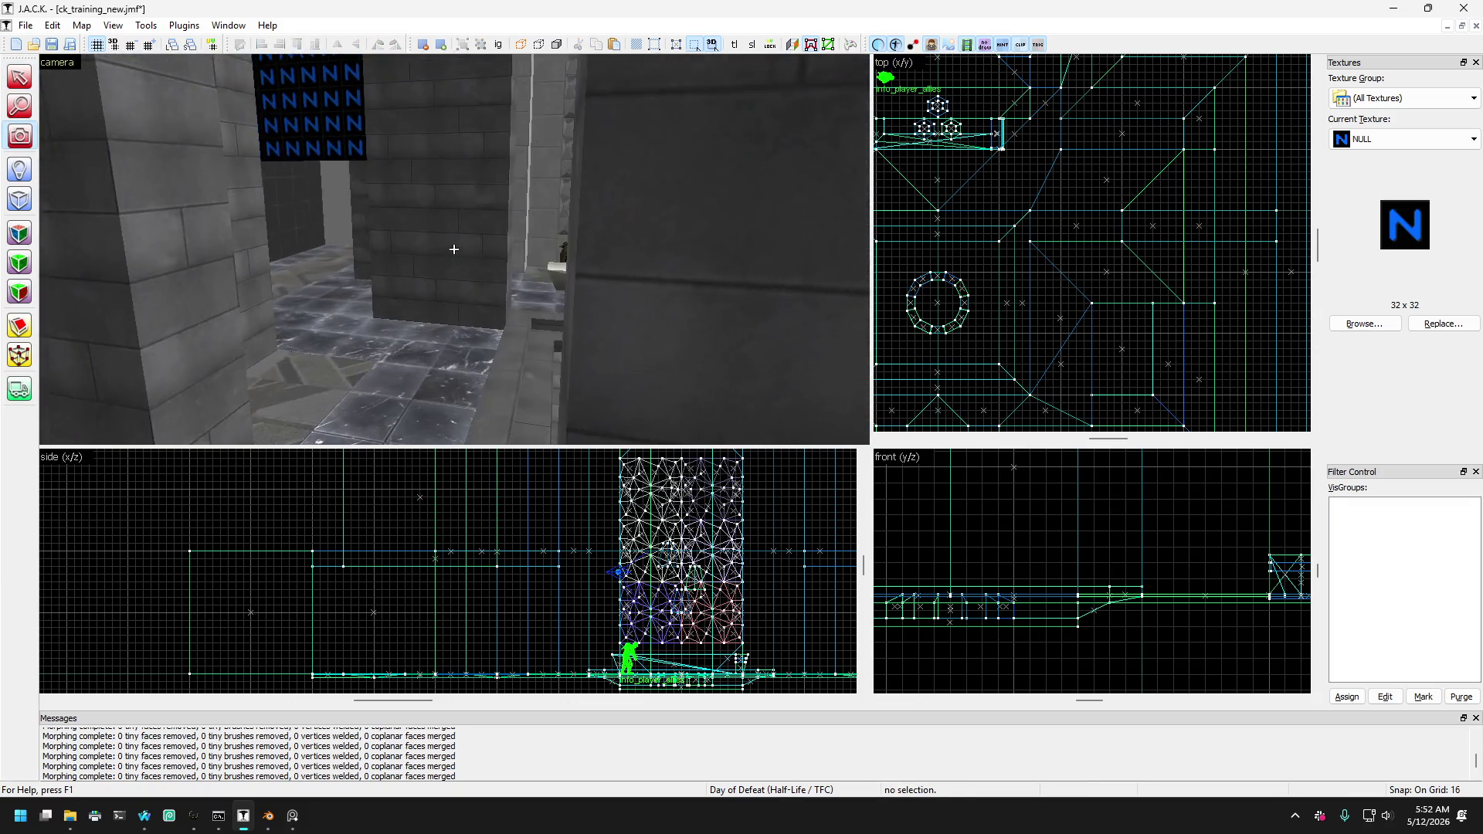
key("w")
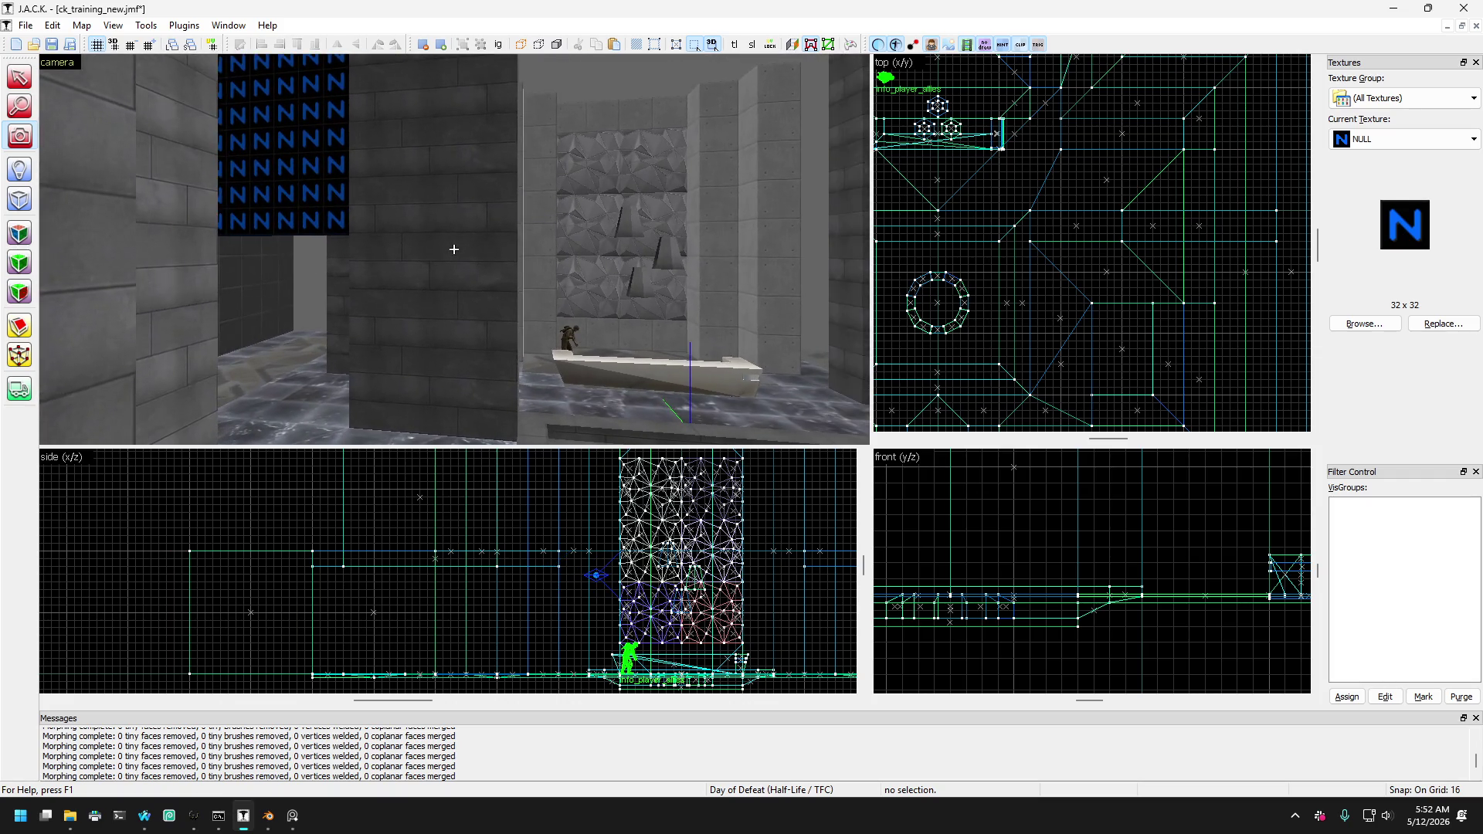
Fly in close to the wall and select the NULL-textured brush there.
key("s")
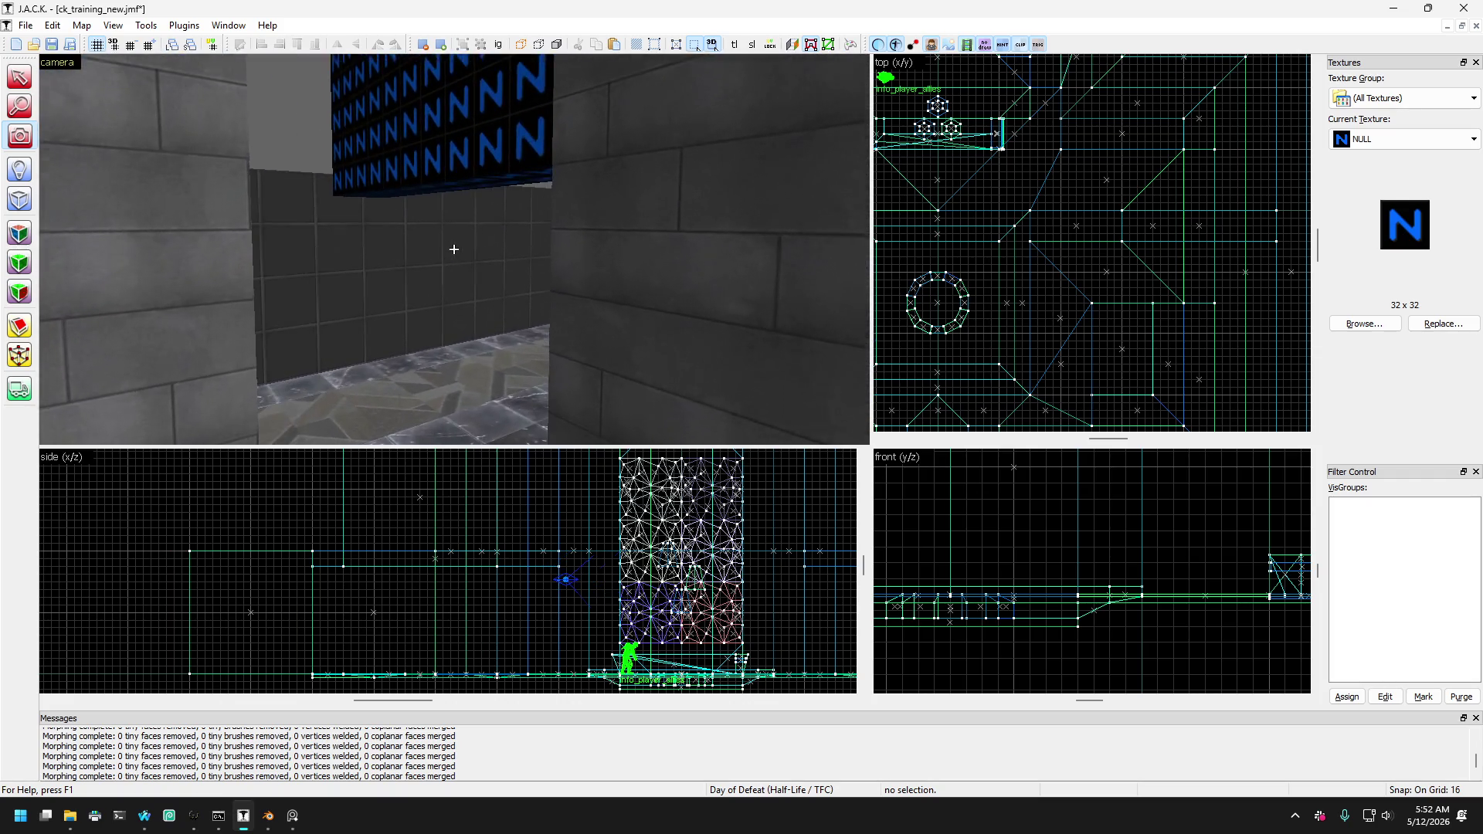
key("s")
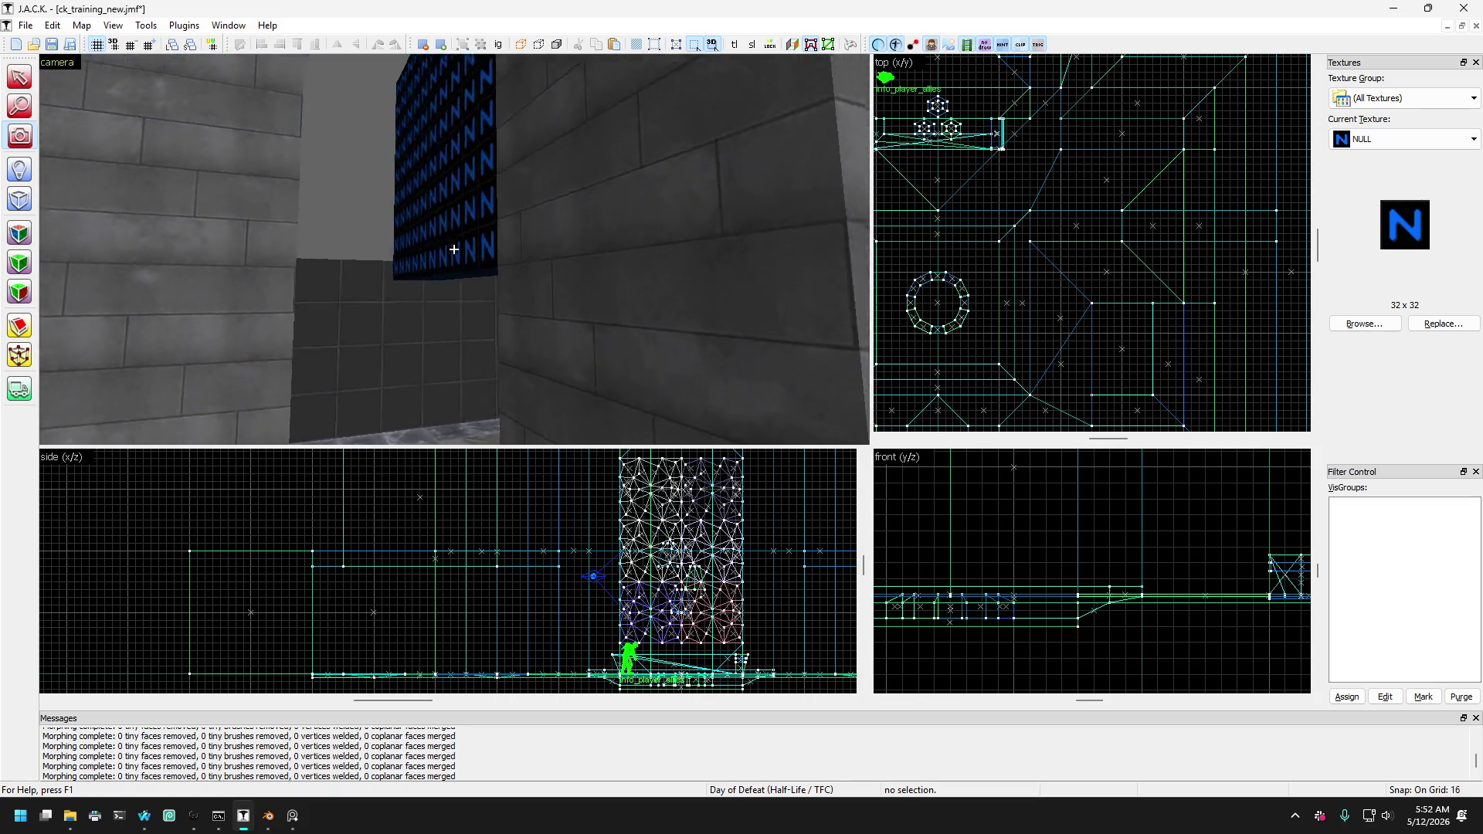
key("w")
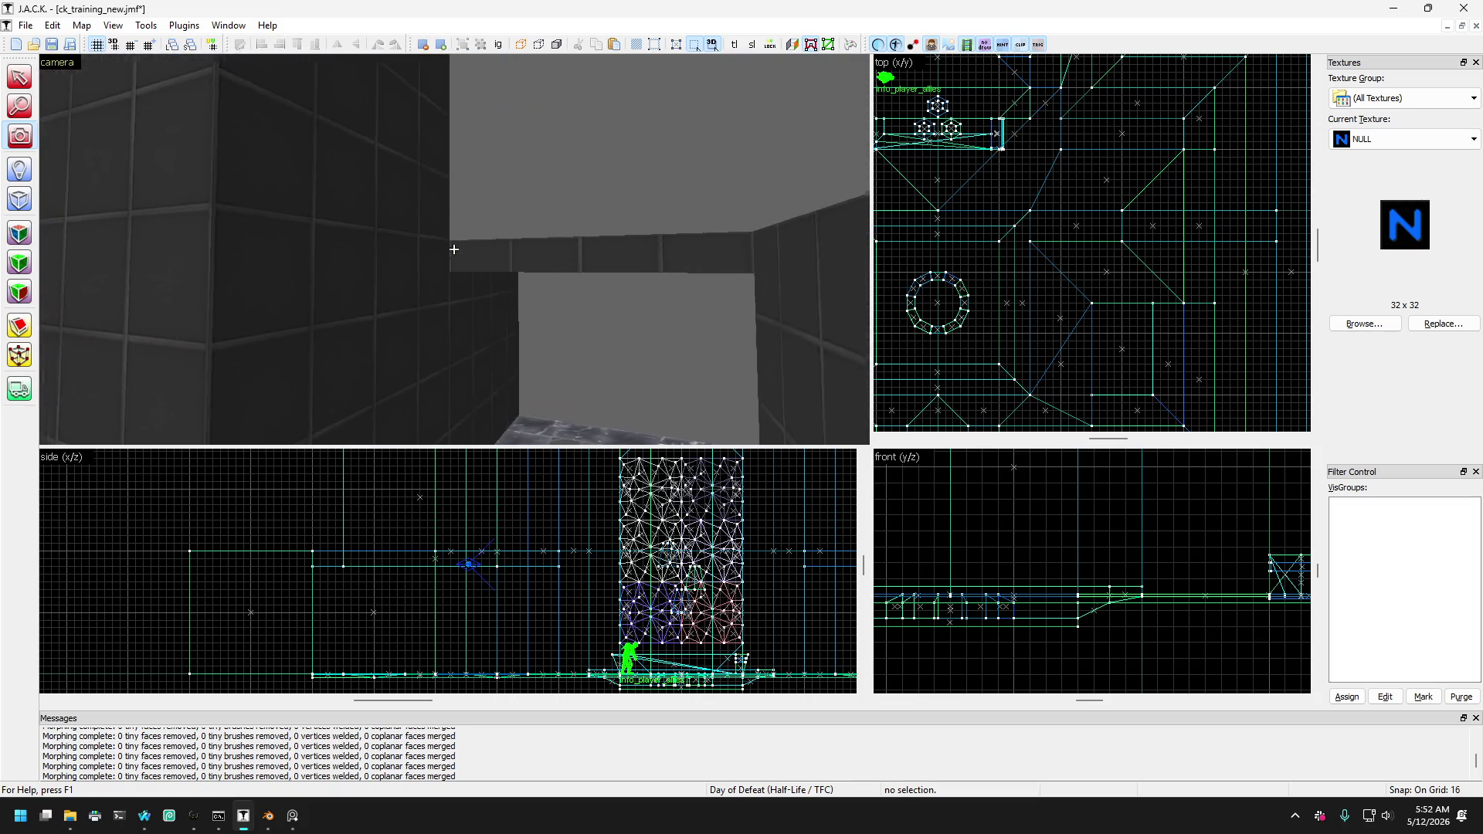
key("s")
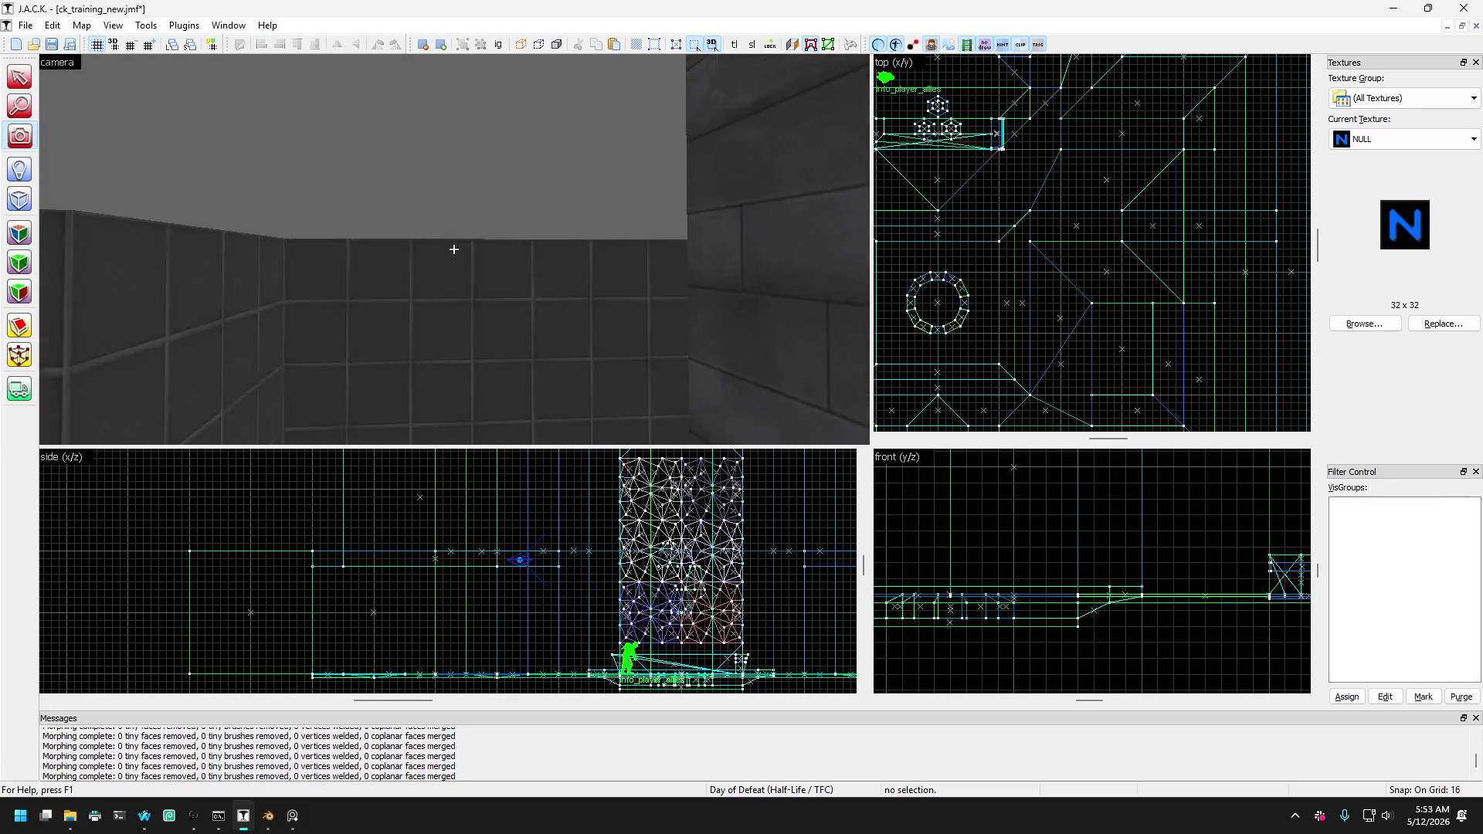
key("w")
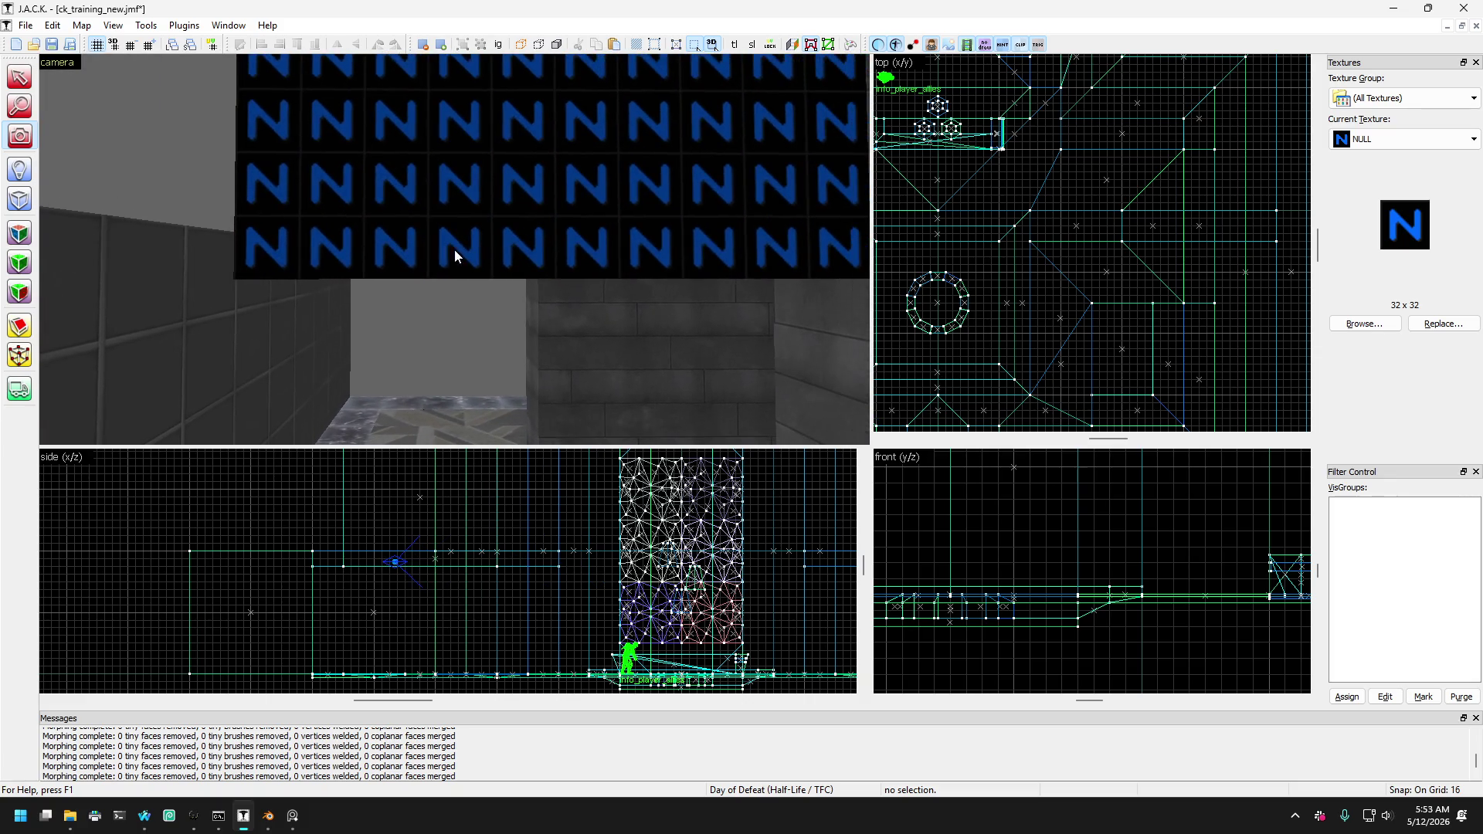
left_click(297, 190)
Frame the shrine and select both NULL blocker brushes above the walkways.
key("s")
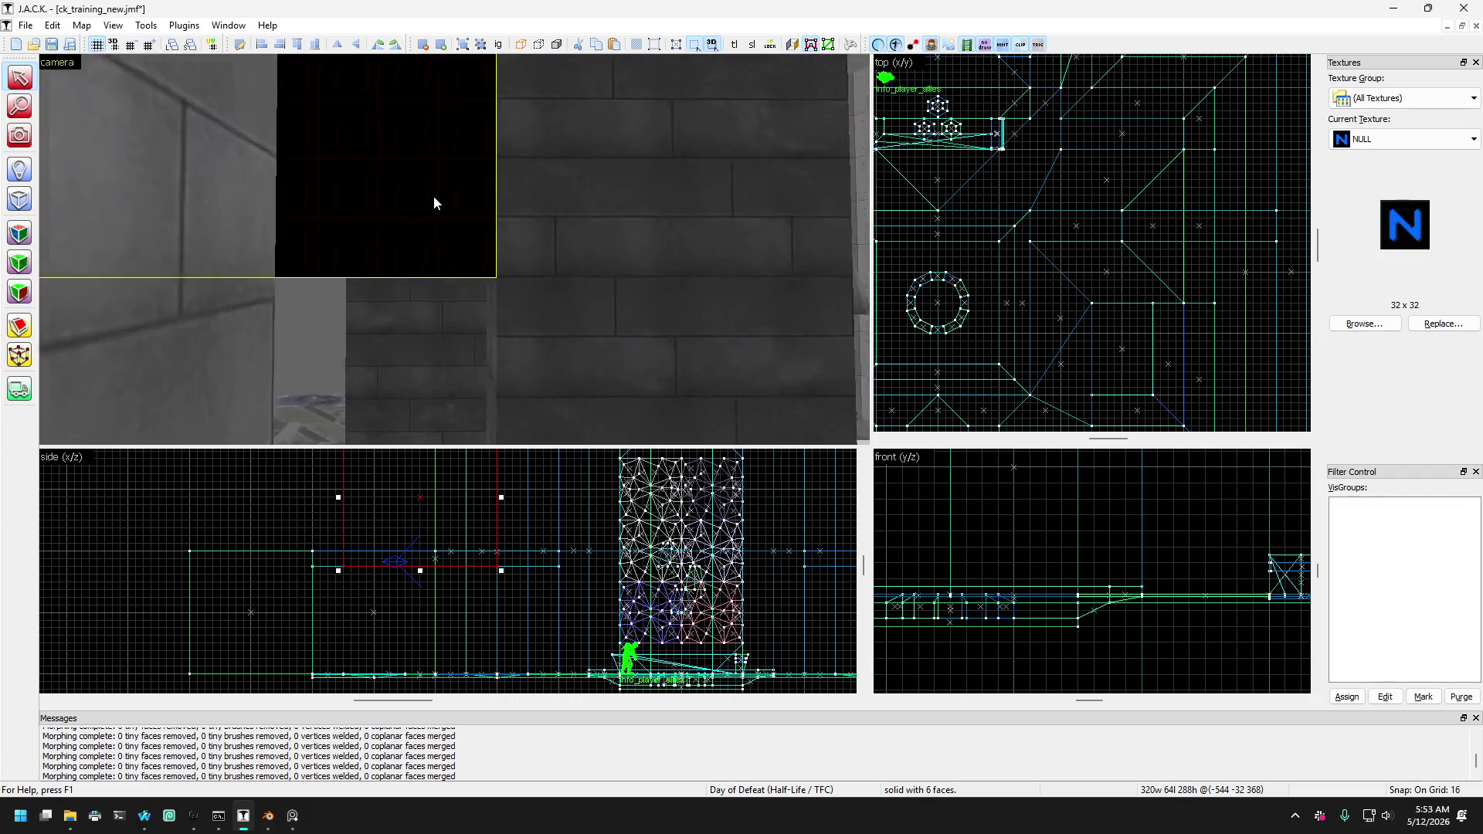
key("d")
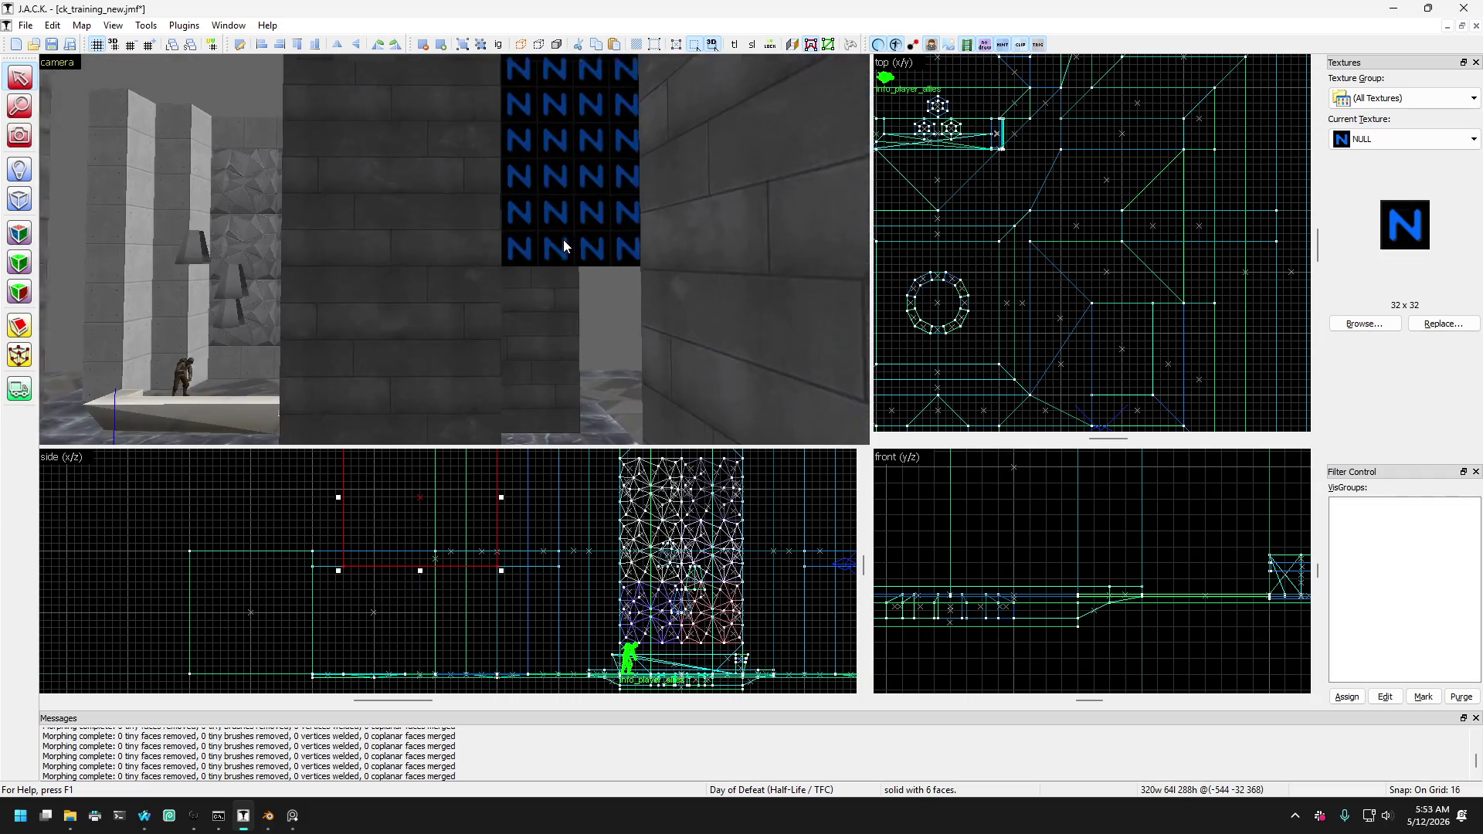
scroll(444, 568, "down", 2)
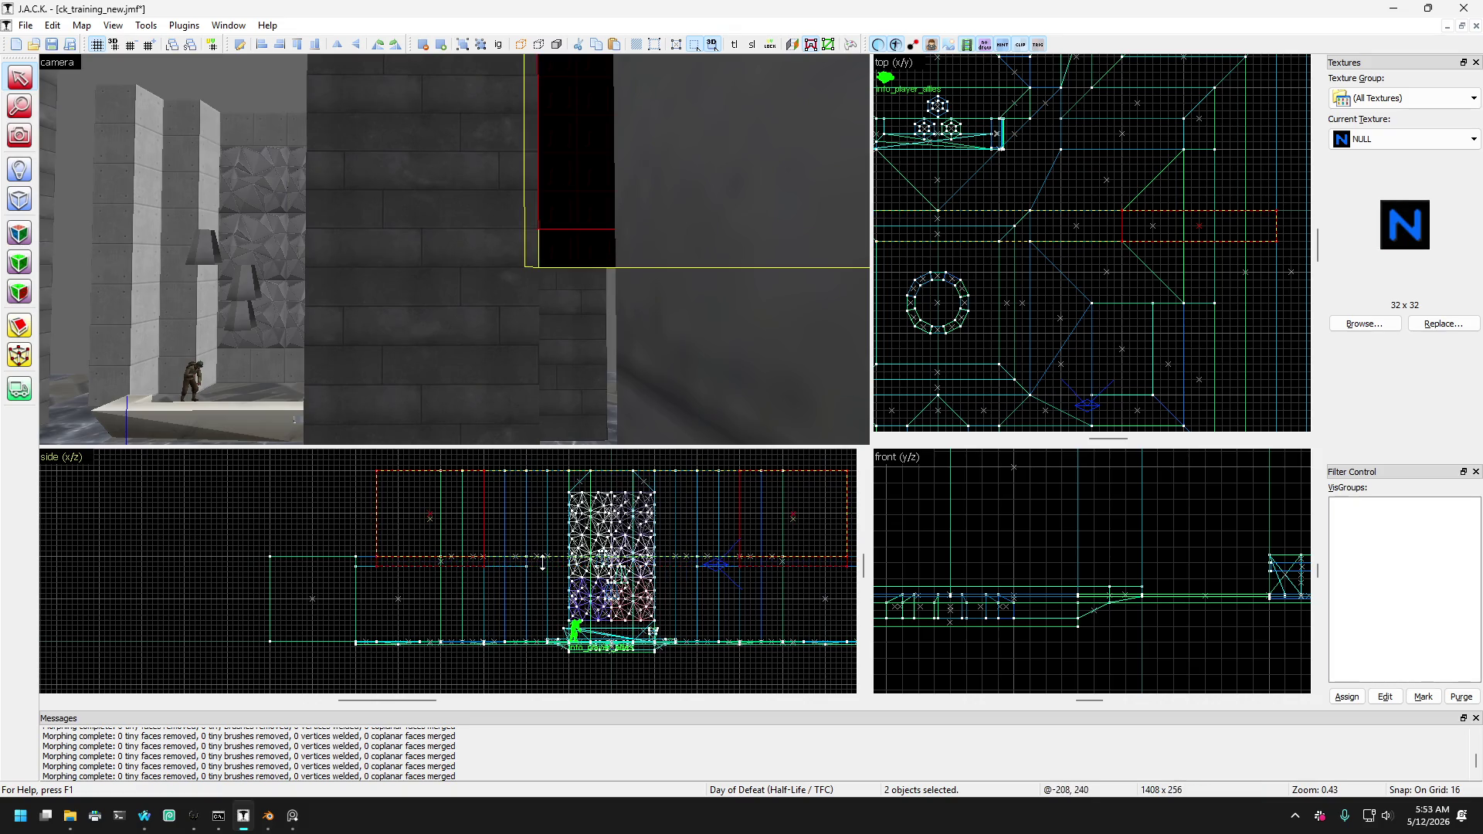
scroll(542, 562, "down", 1)
left_click(544, 514)
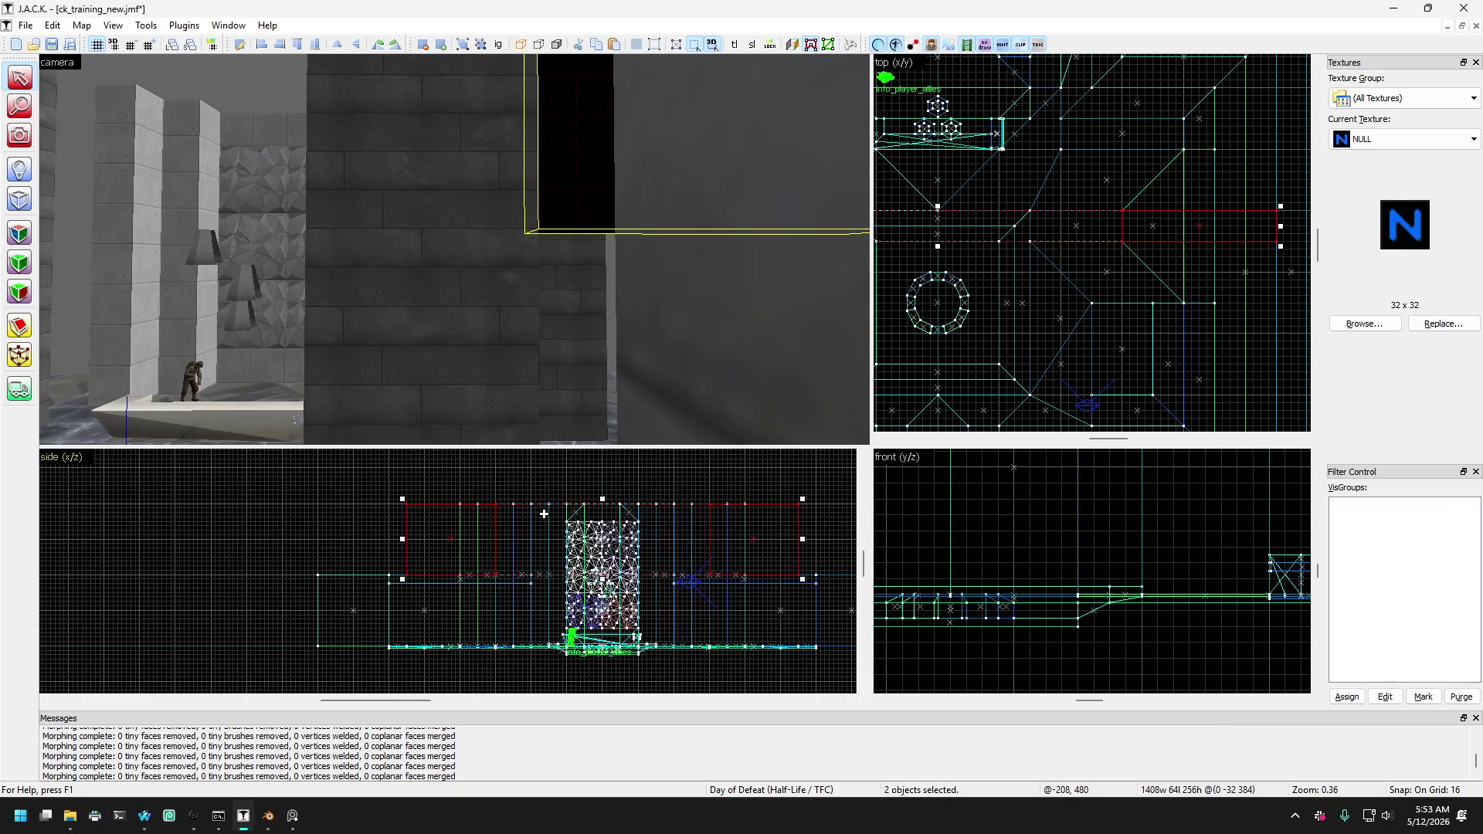
scroll(545, 514, "down", 1)
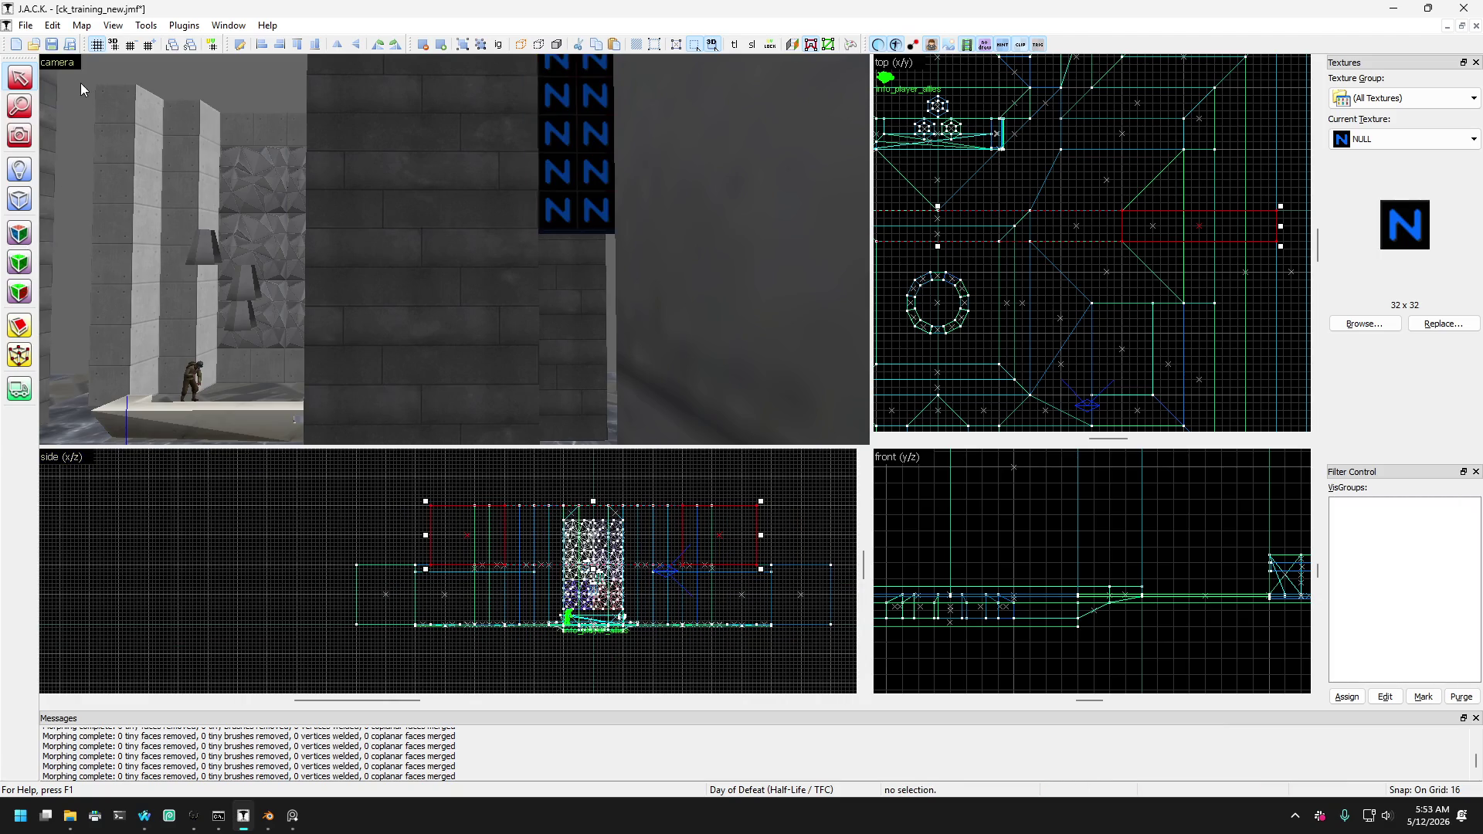
Fly the 3D view past the pillars and NULL block back to the room with the well.
left_click_drag(165, 192, 454, 249)
key("w")
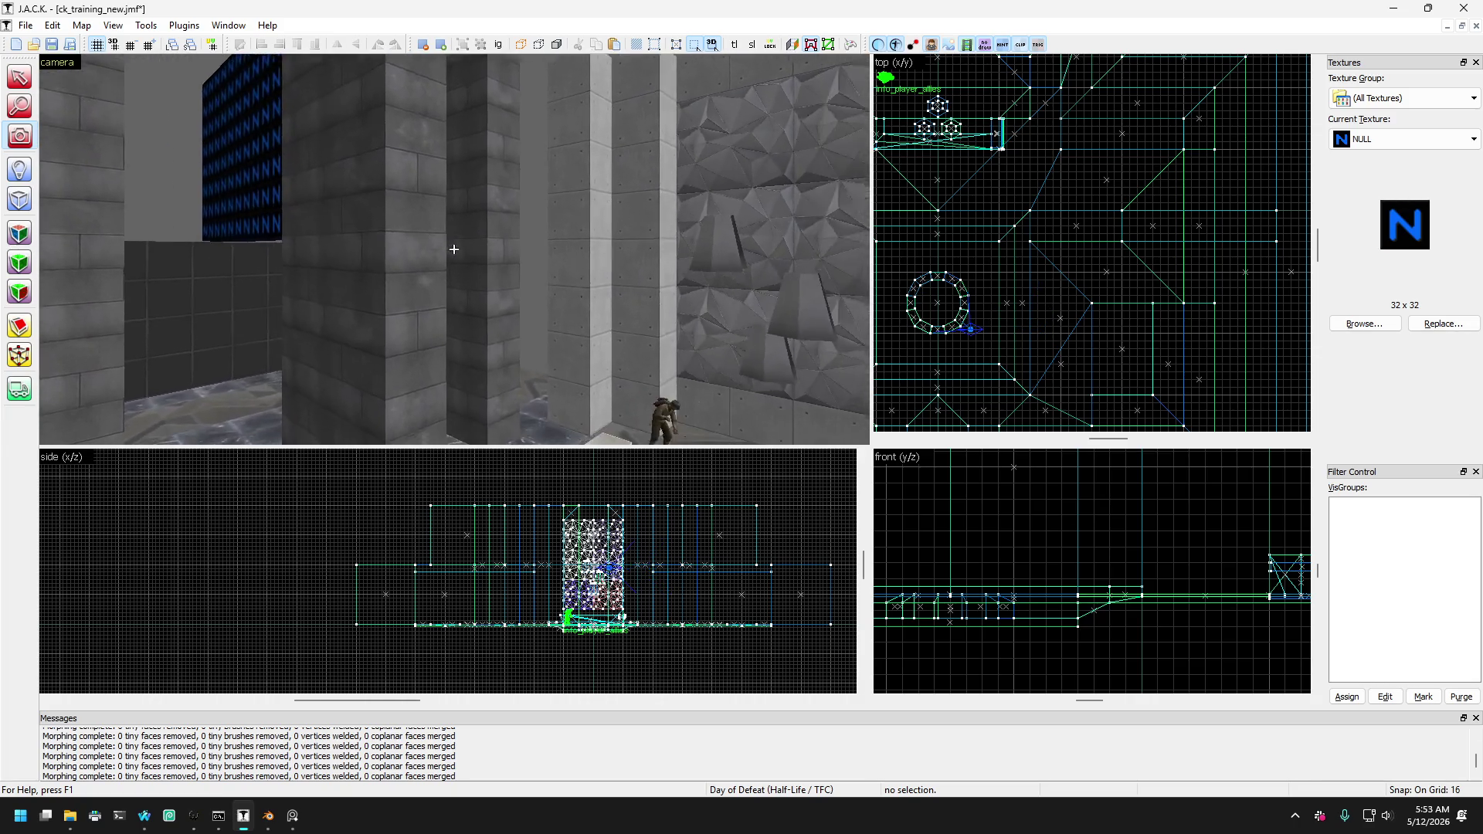
key("w")
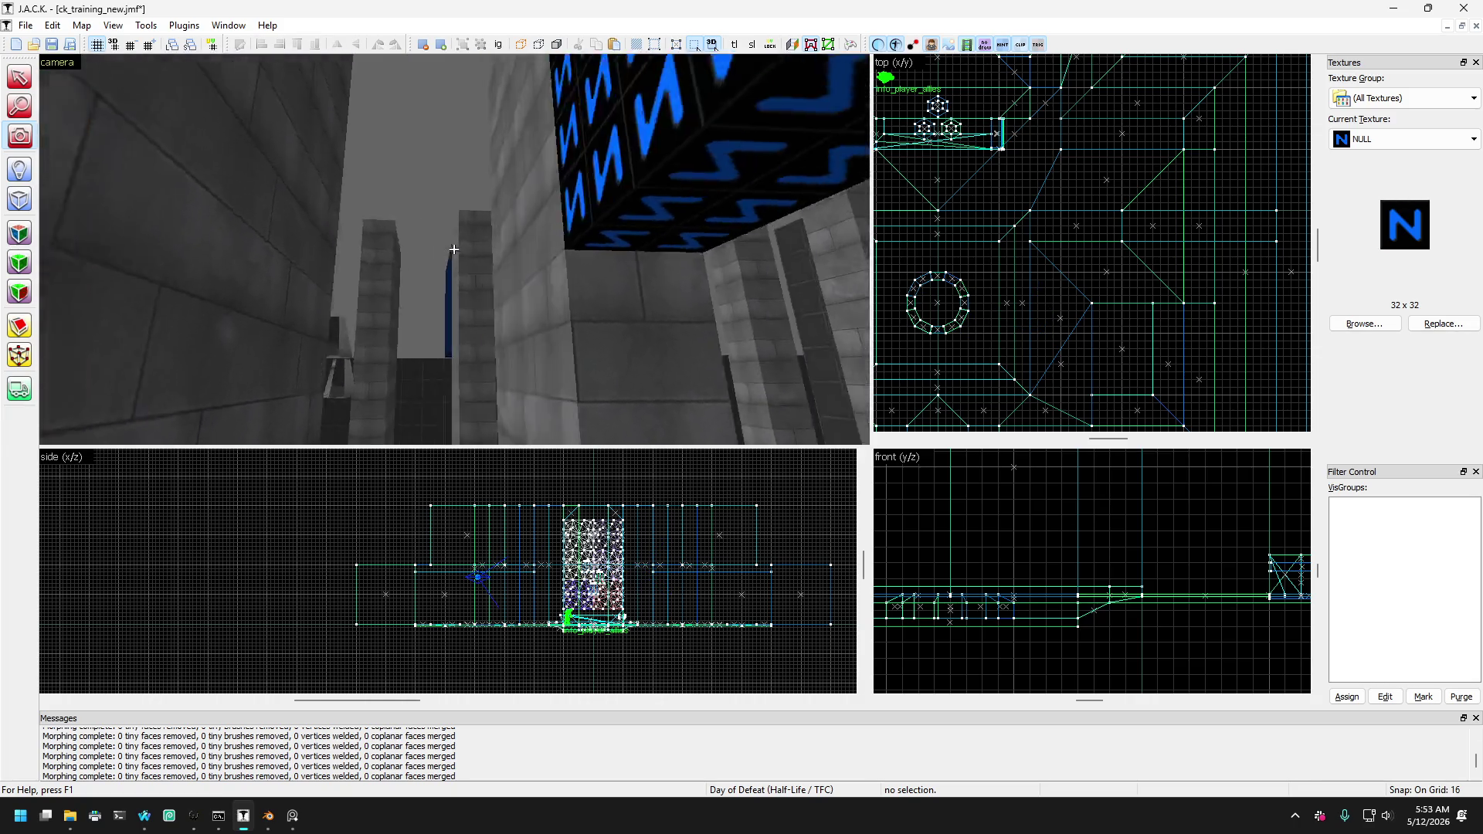
key("w")
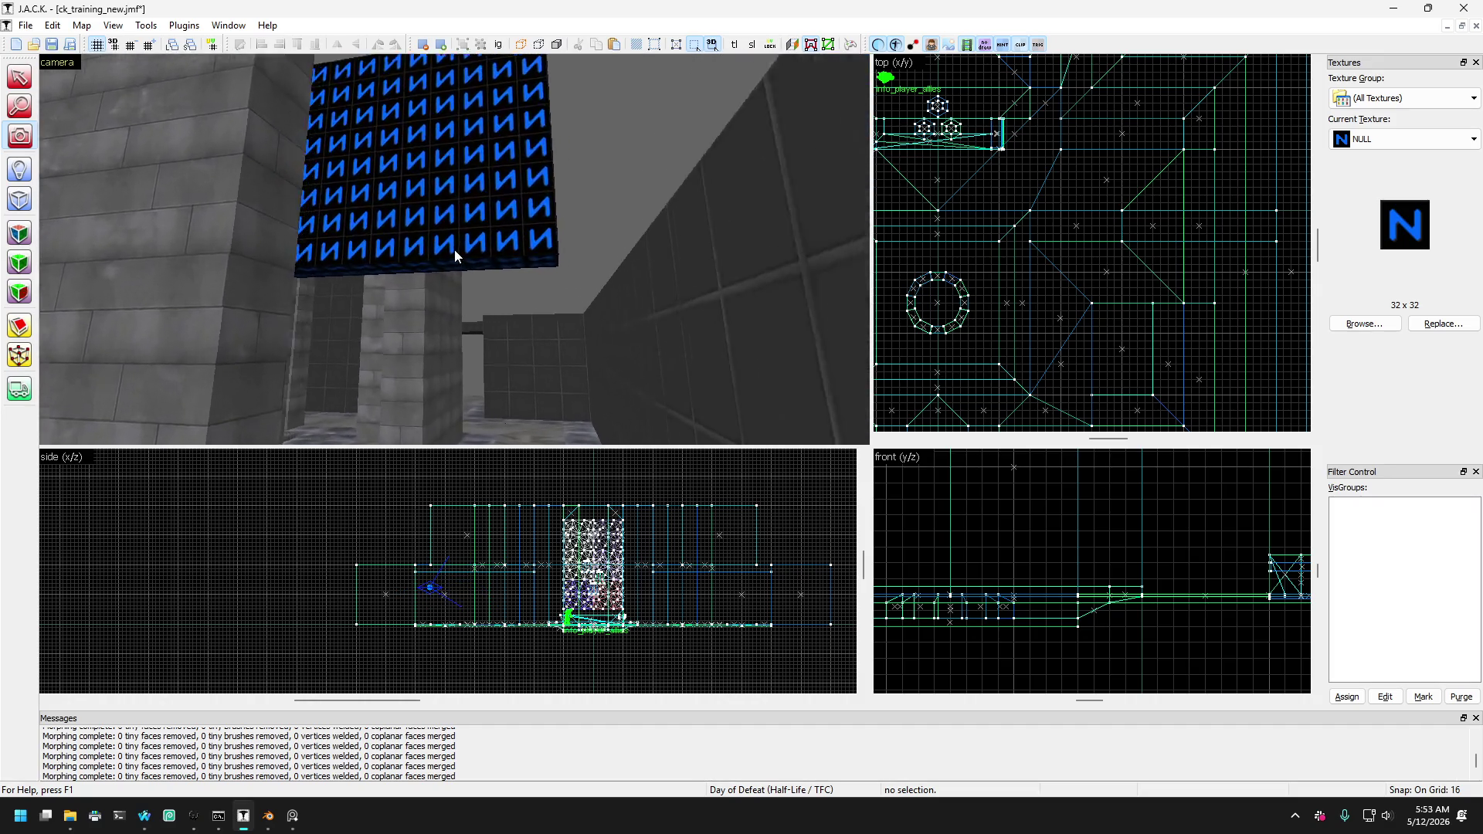
key("w")
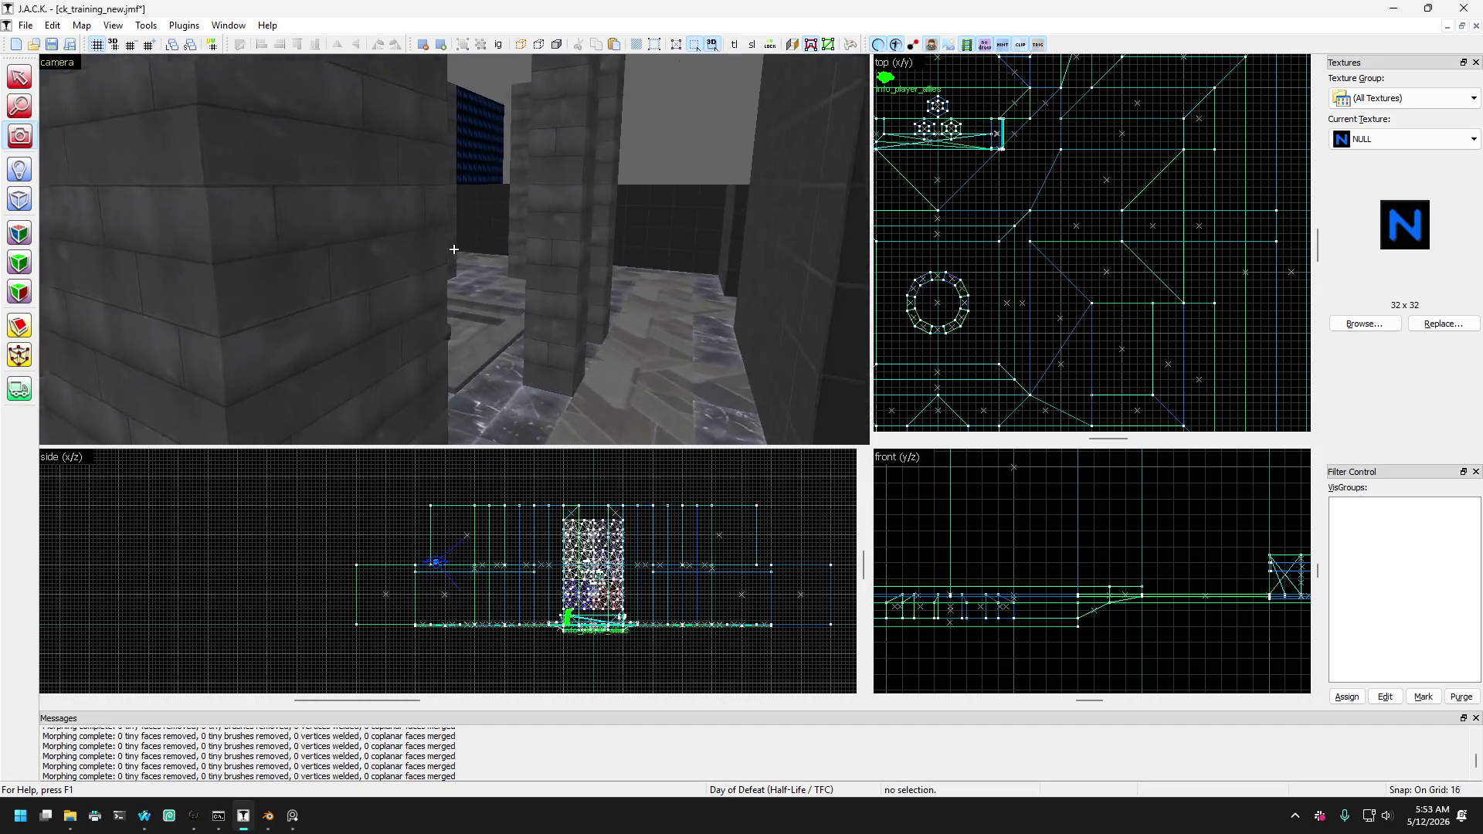
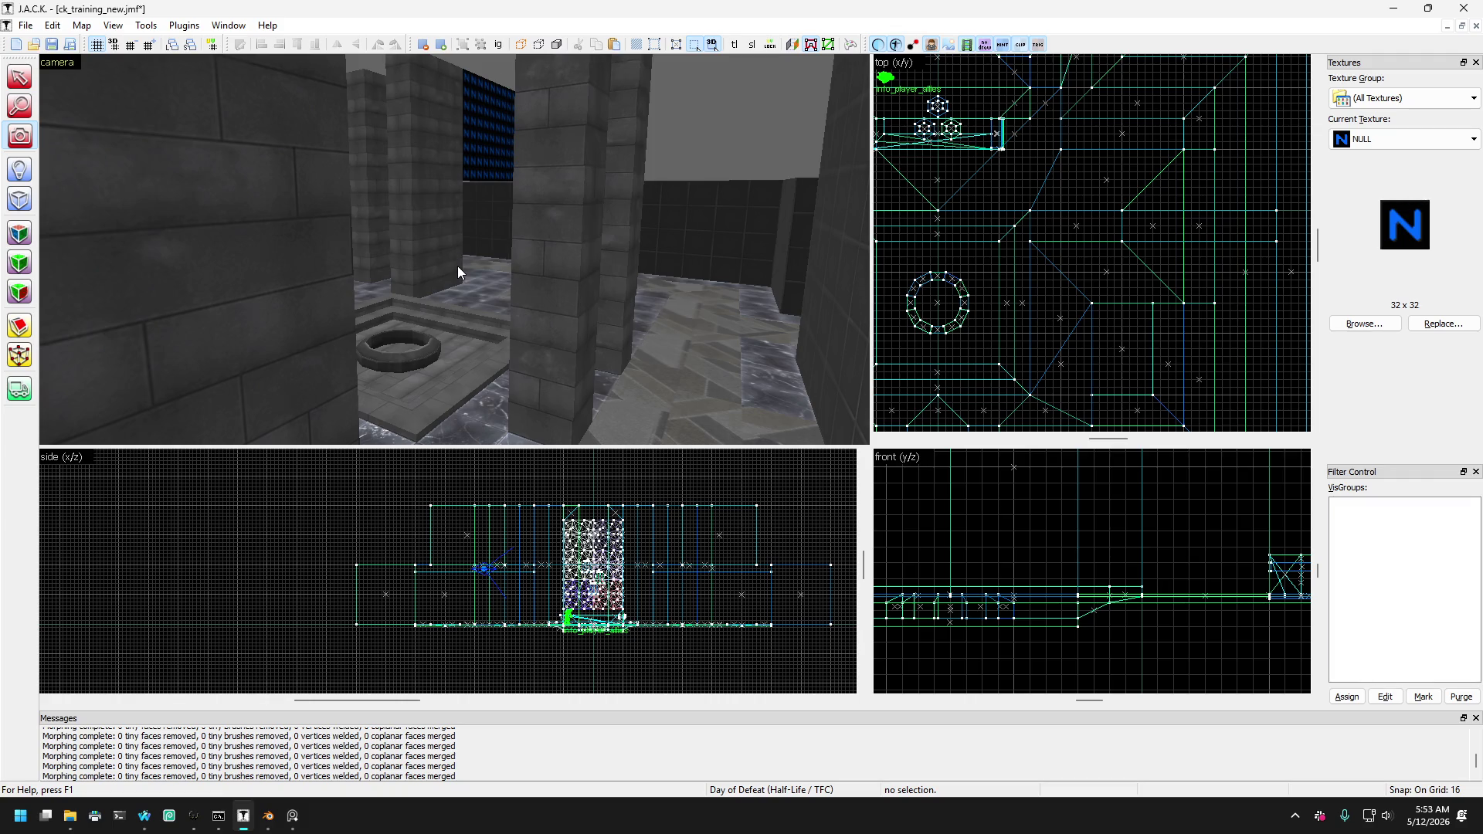
Fly the camera past the white ledge and corridor to face the NULL-textured wall.
key("w")
key("w")
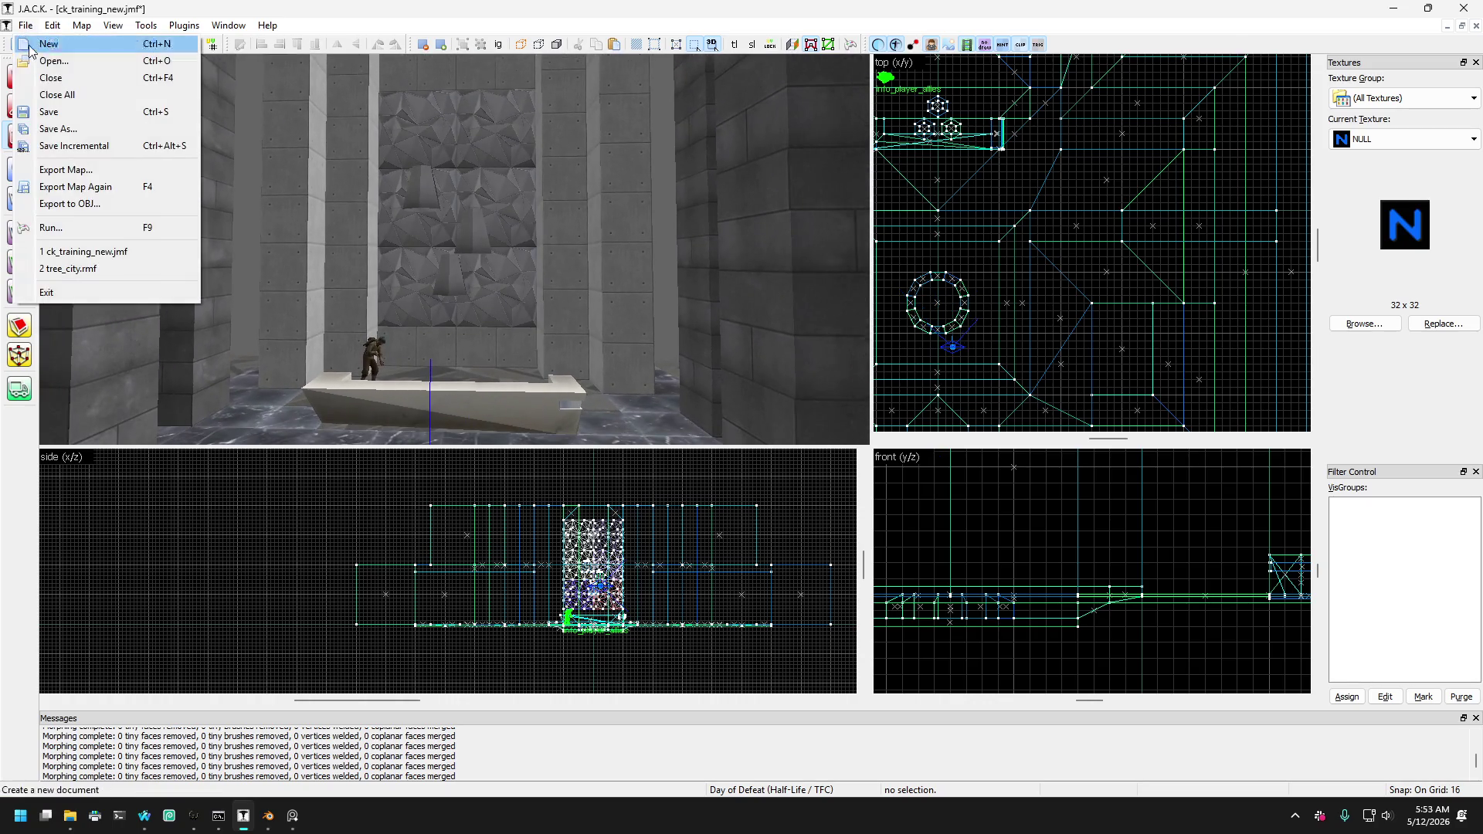
key("z")
key("w")
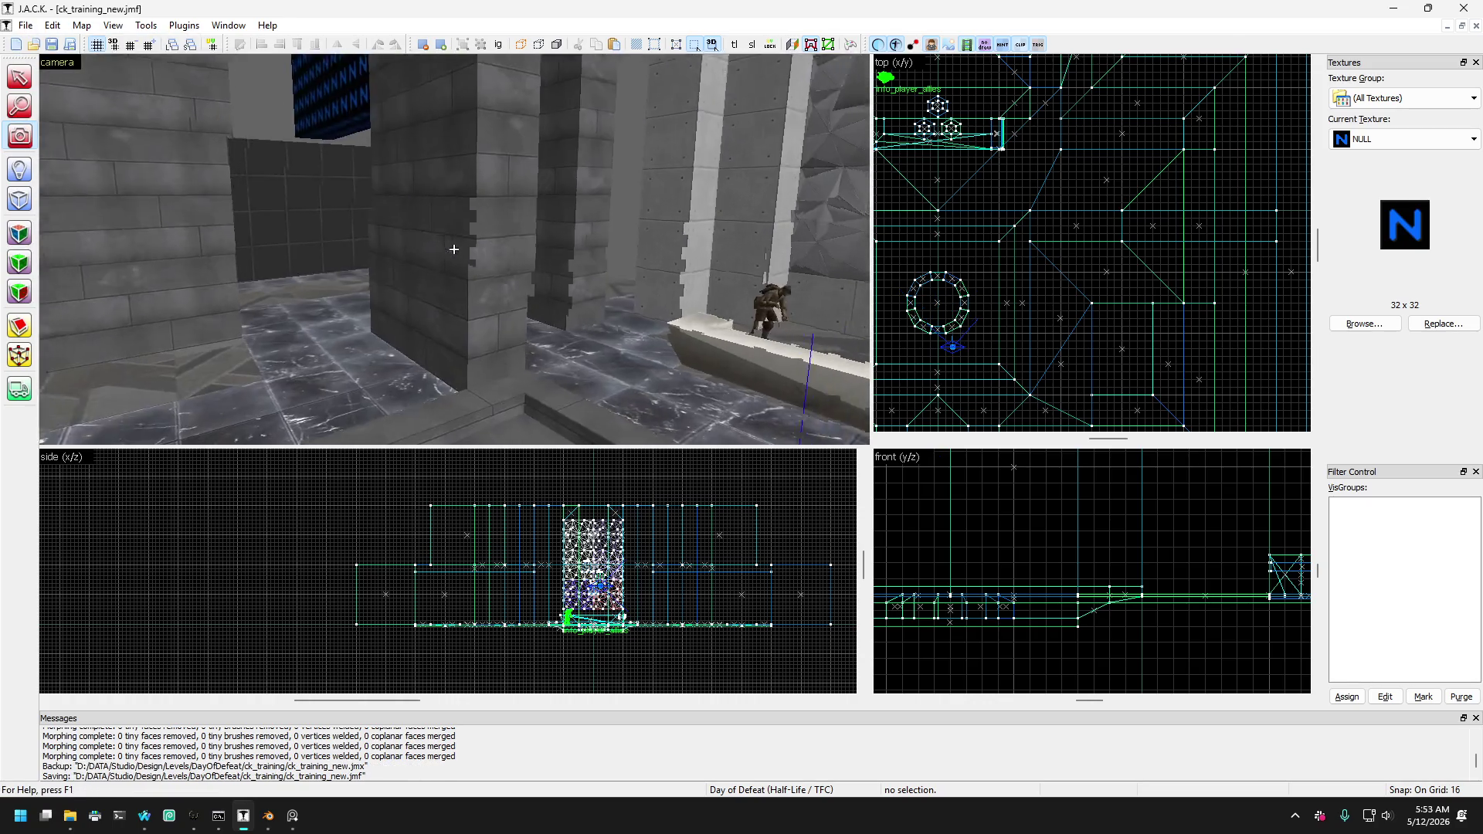
key("w")
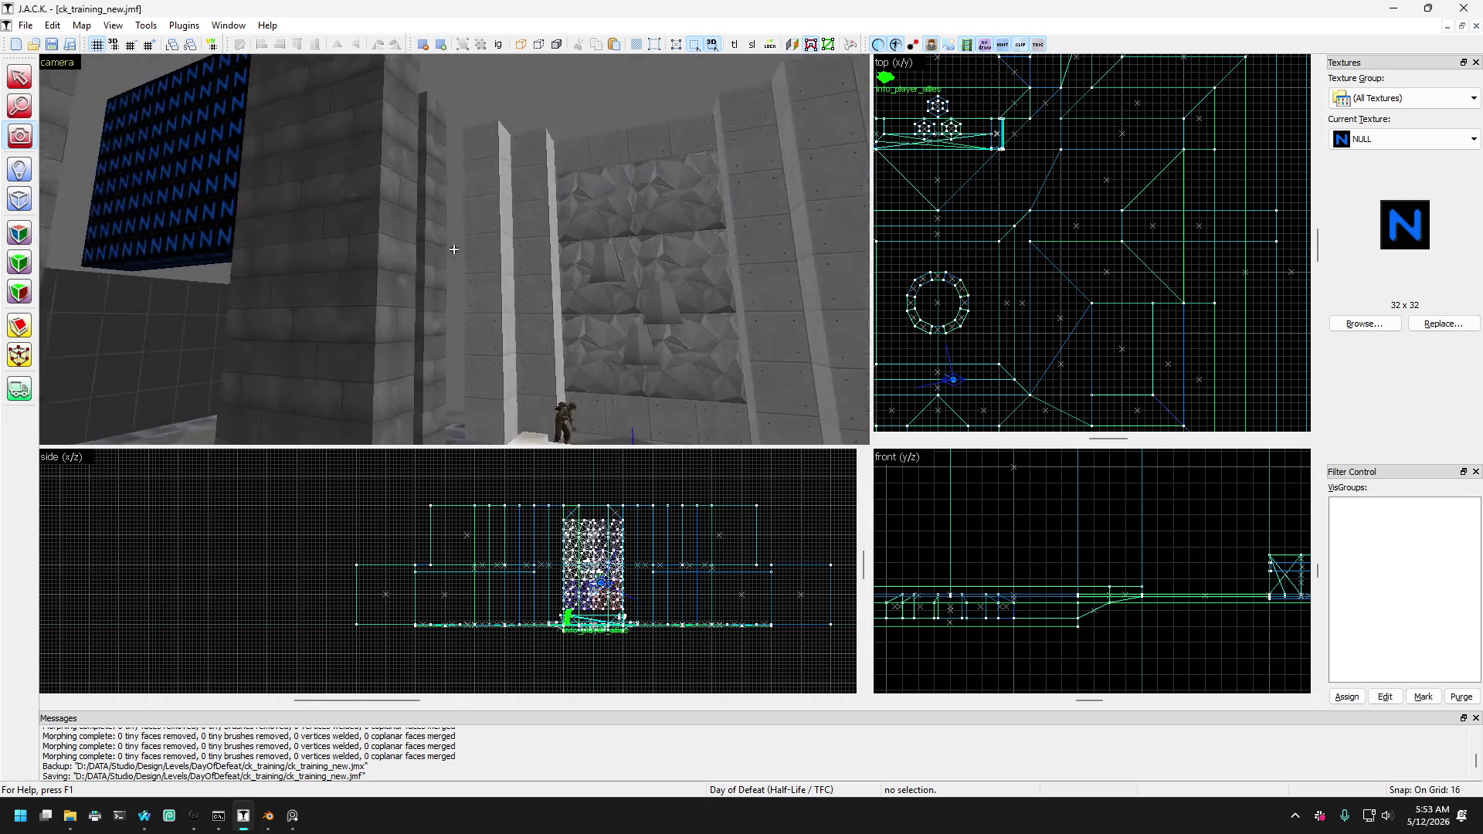
key("s")
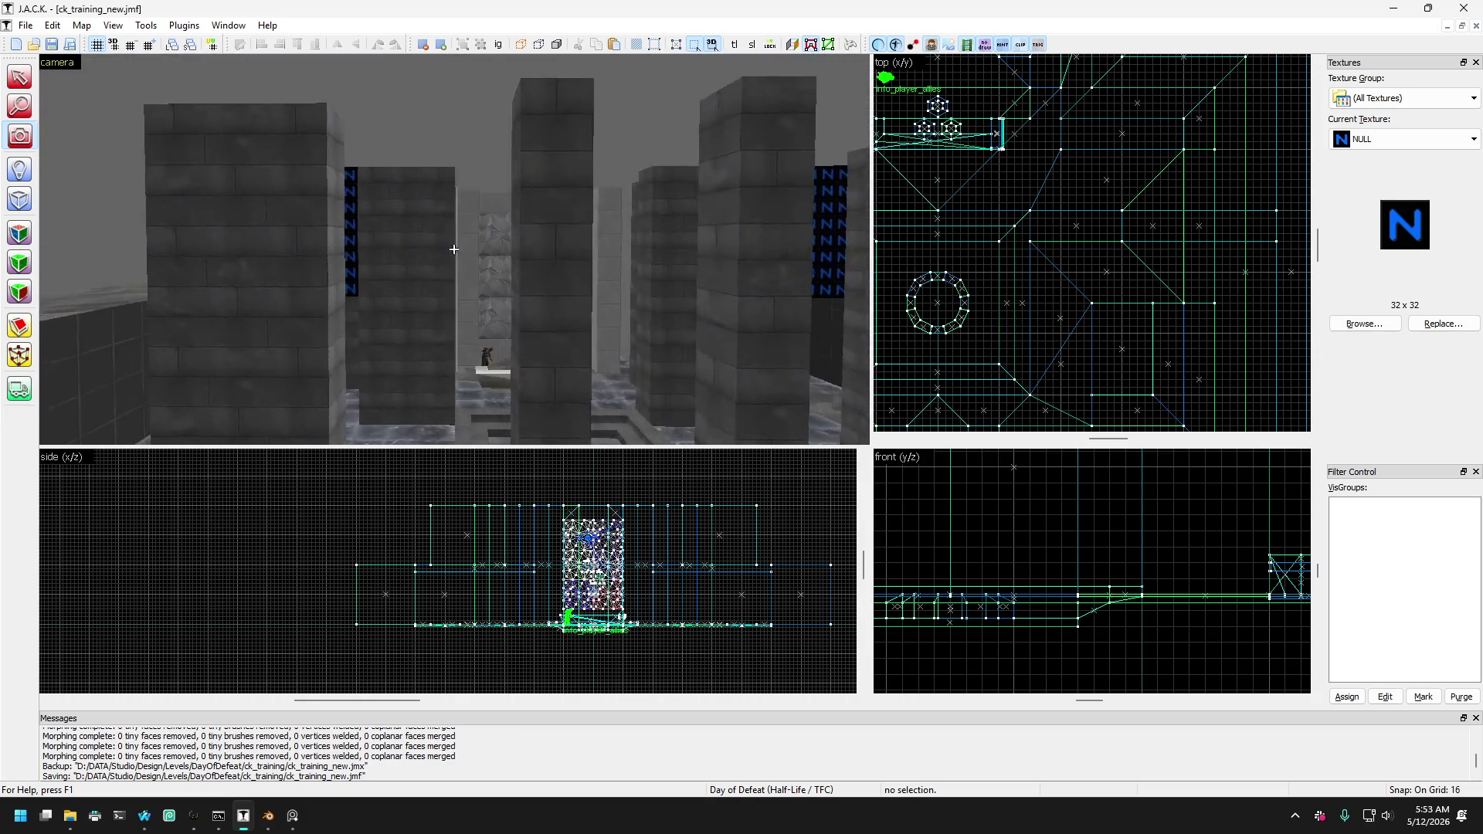
key("s")
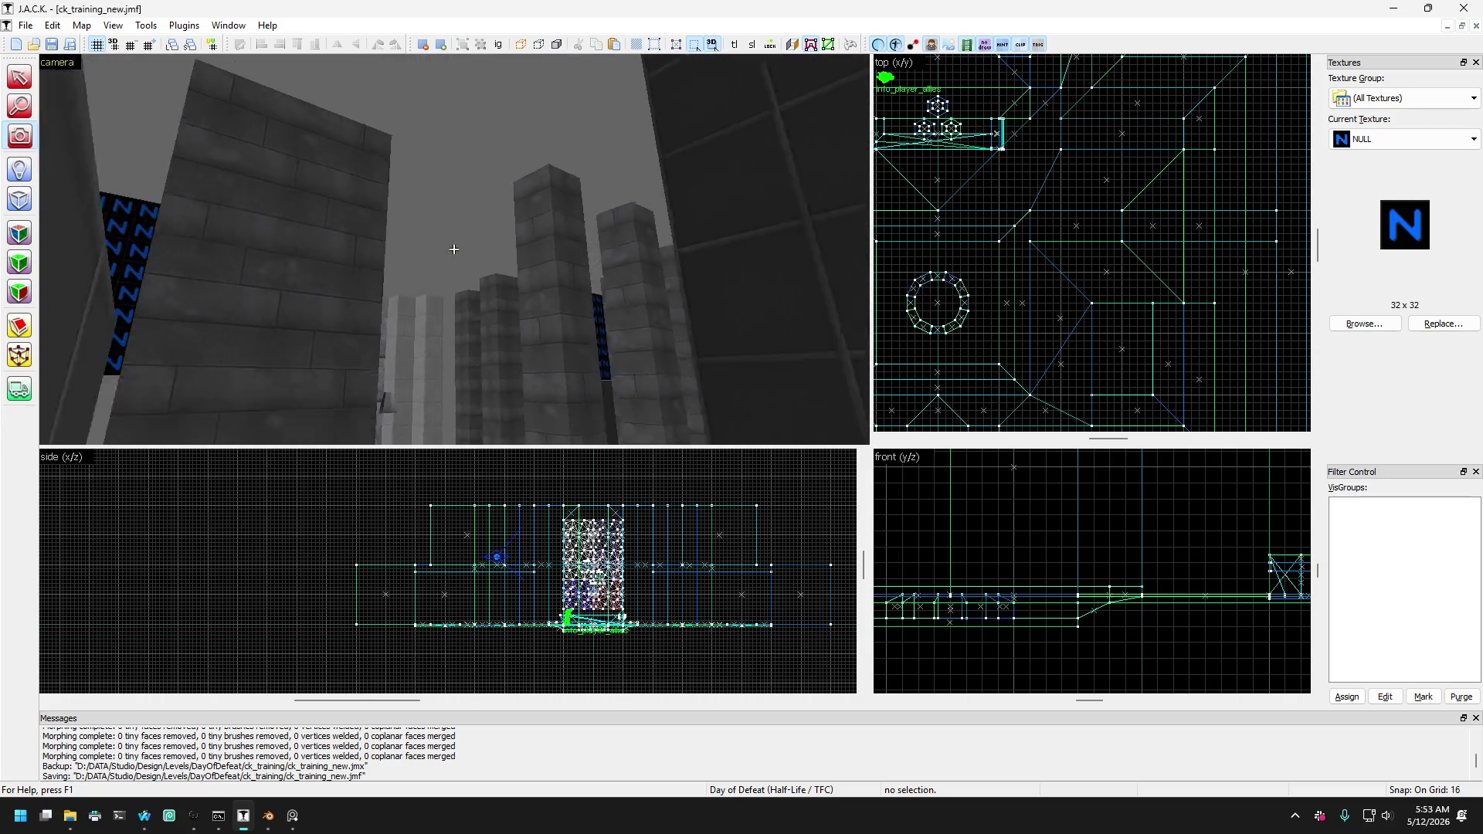
key("w")
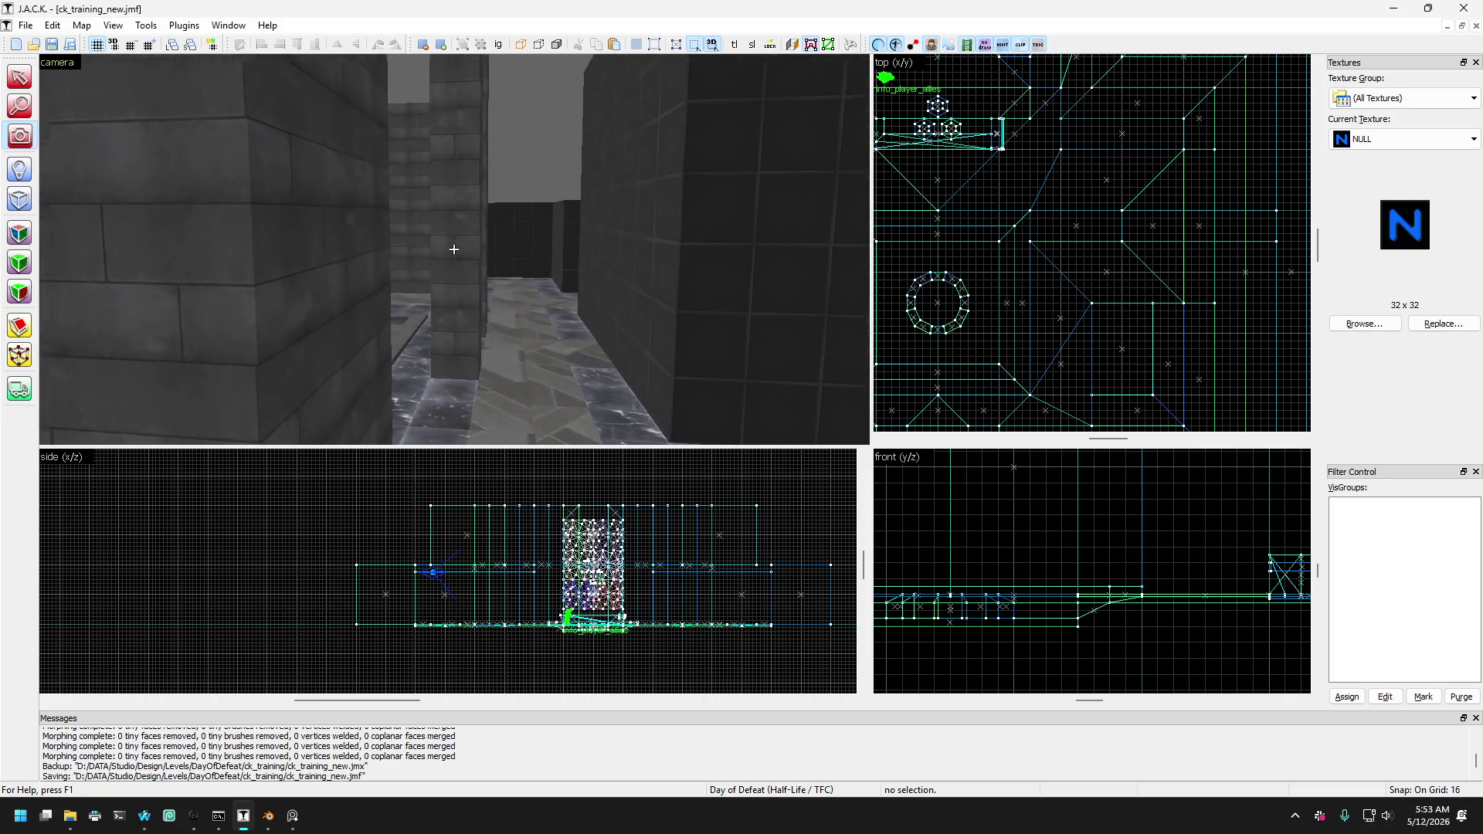
key("w")
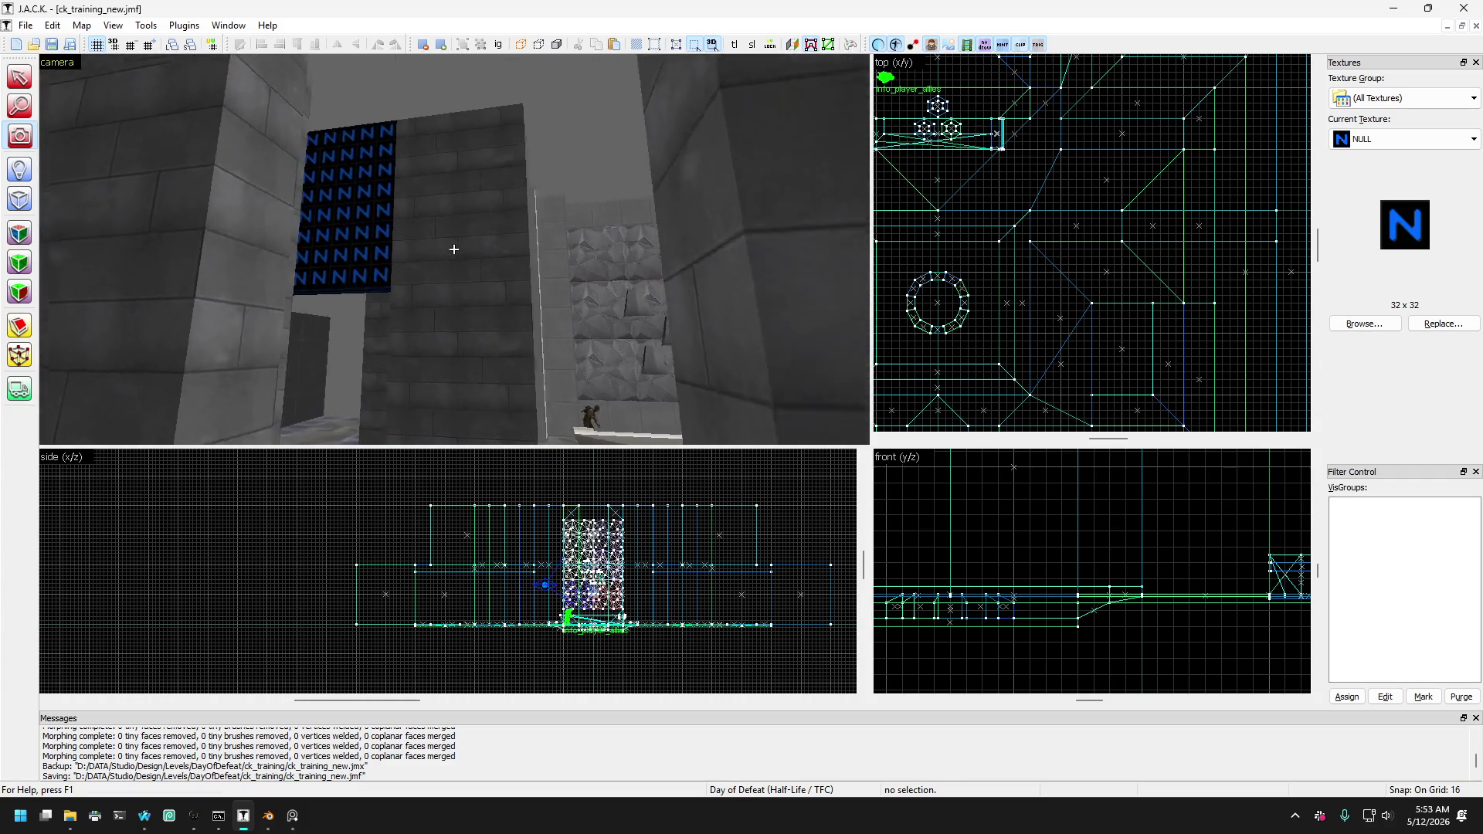
key("w")
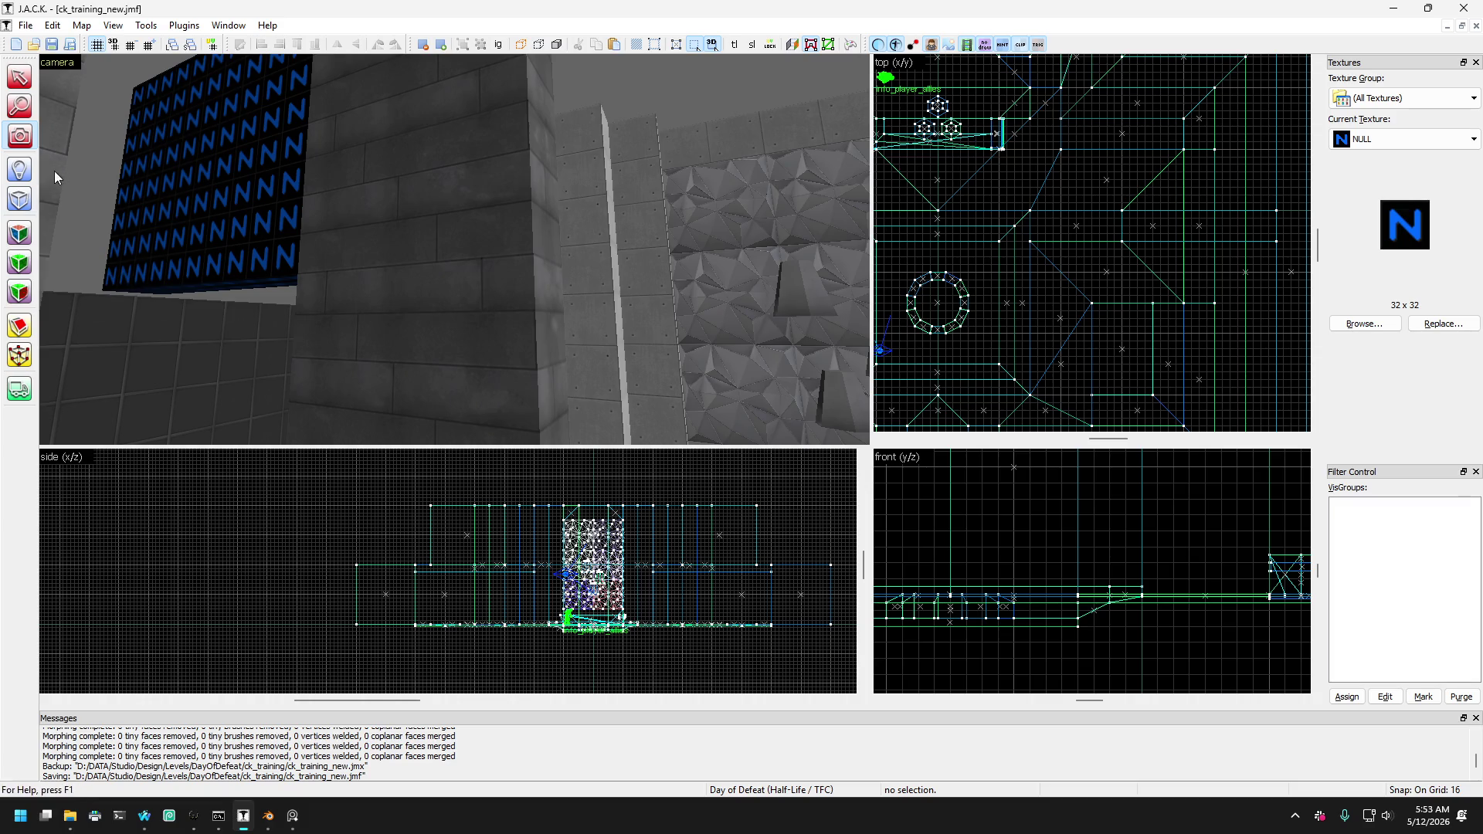
Sample the brick wall's texture and apply it to the NULL wall face.
left_click(20, 230)
left_click(335, 218)
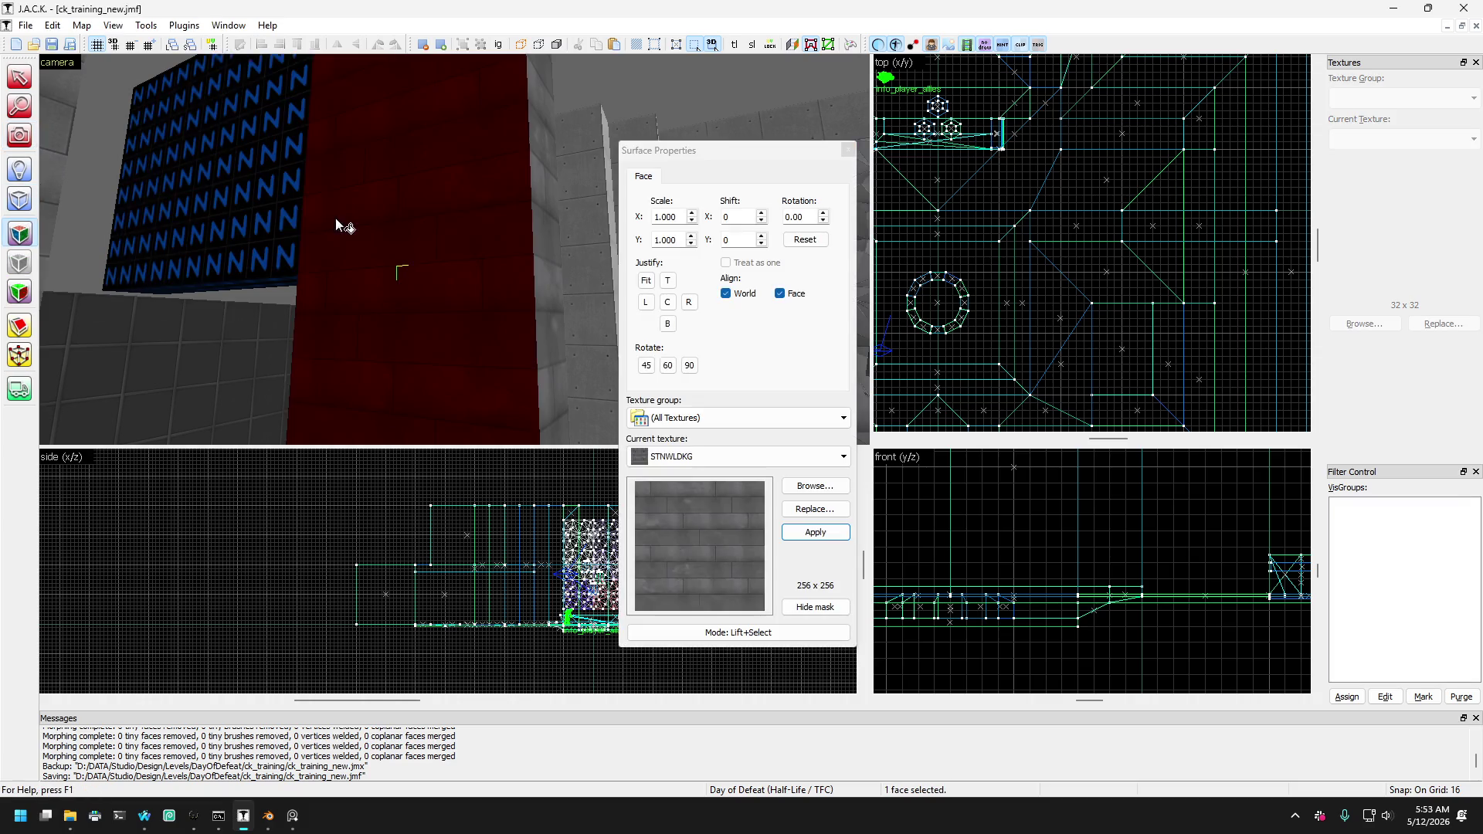
right_click(252, 198)
left_click(253, 197)
key("s")
Check the OFFCEIL and OFFMTL faces, resample STNWLDKG from the brick wall, and close Surface Properties.
left_click(214, 328)
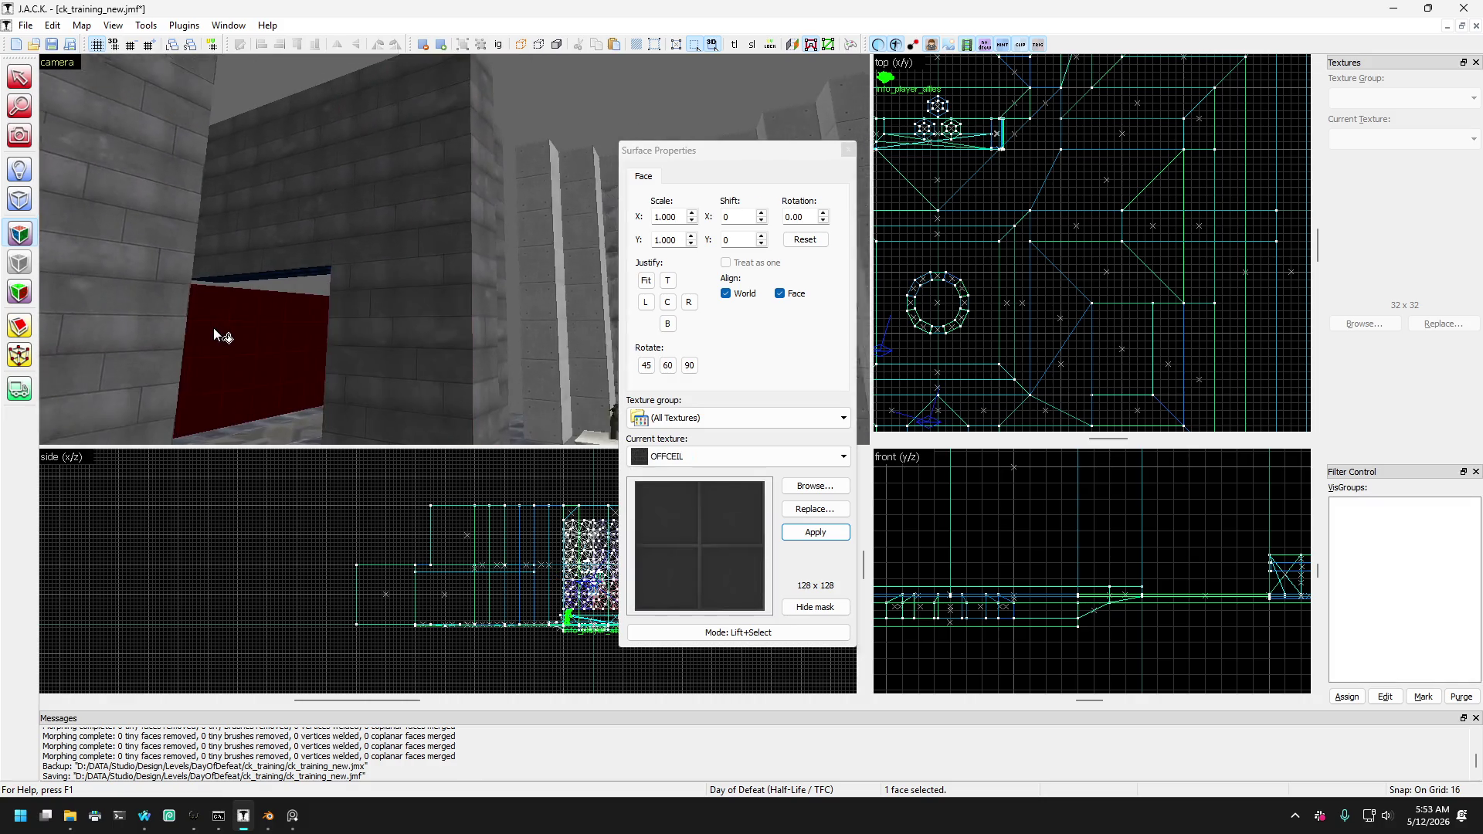
key("Left")
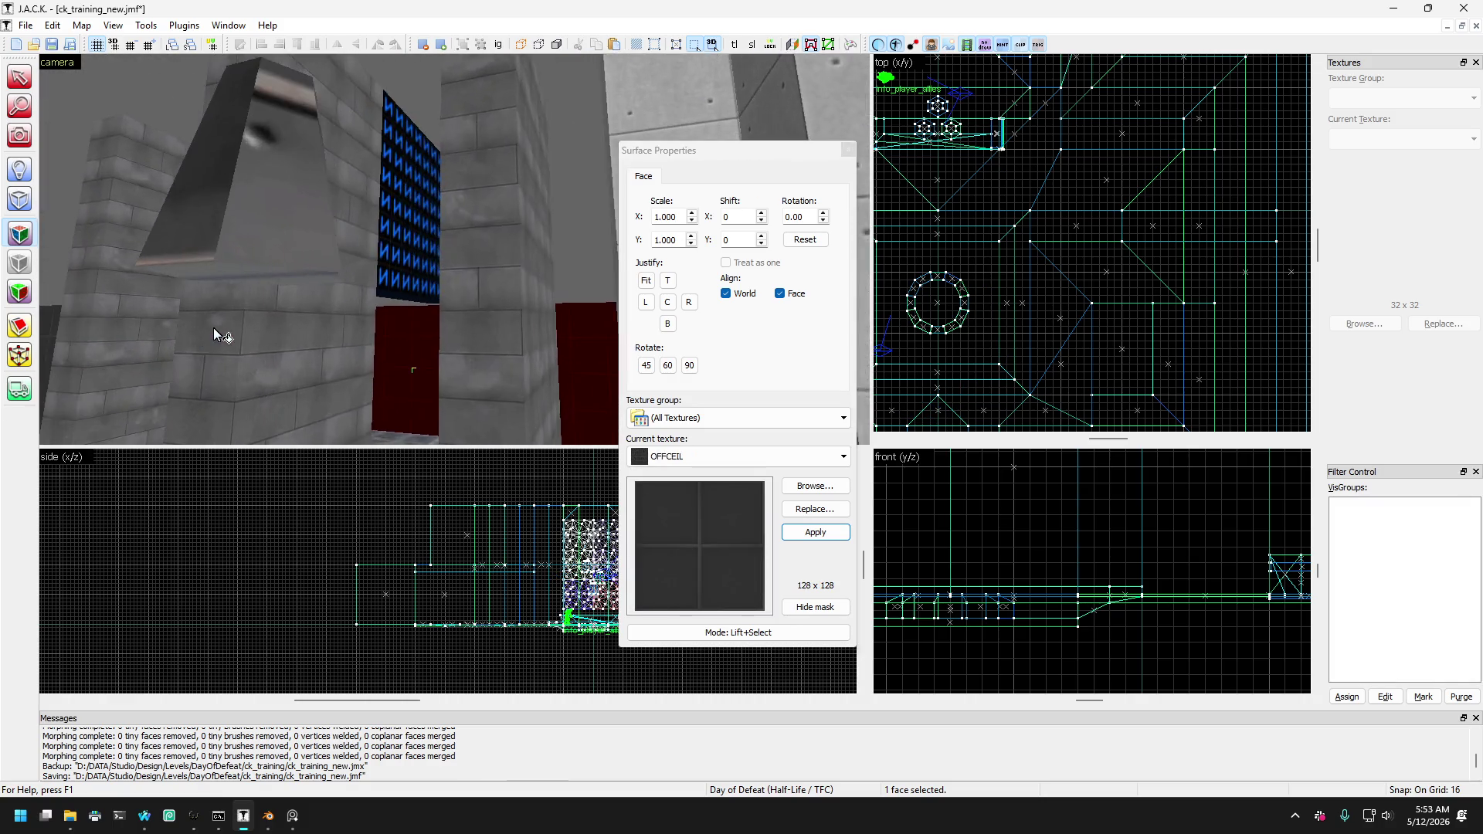
left_click(288, 244)
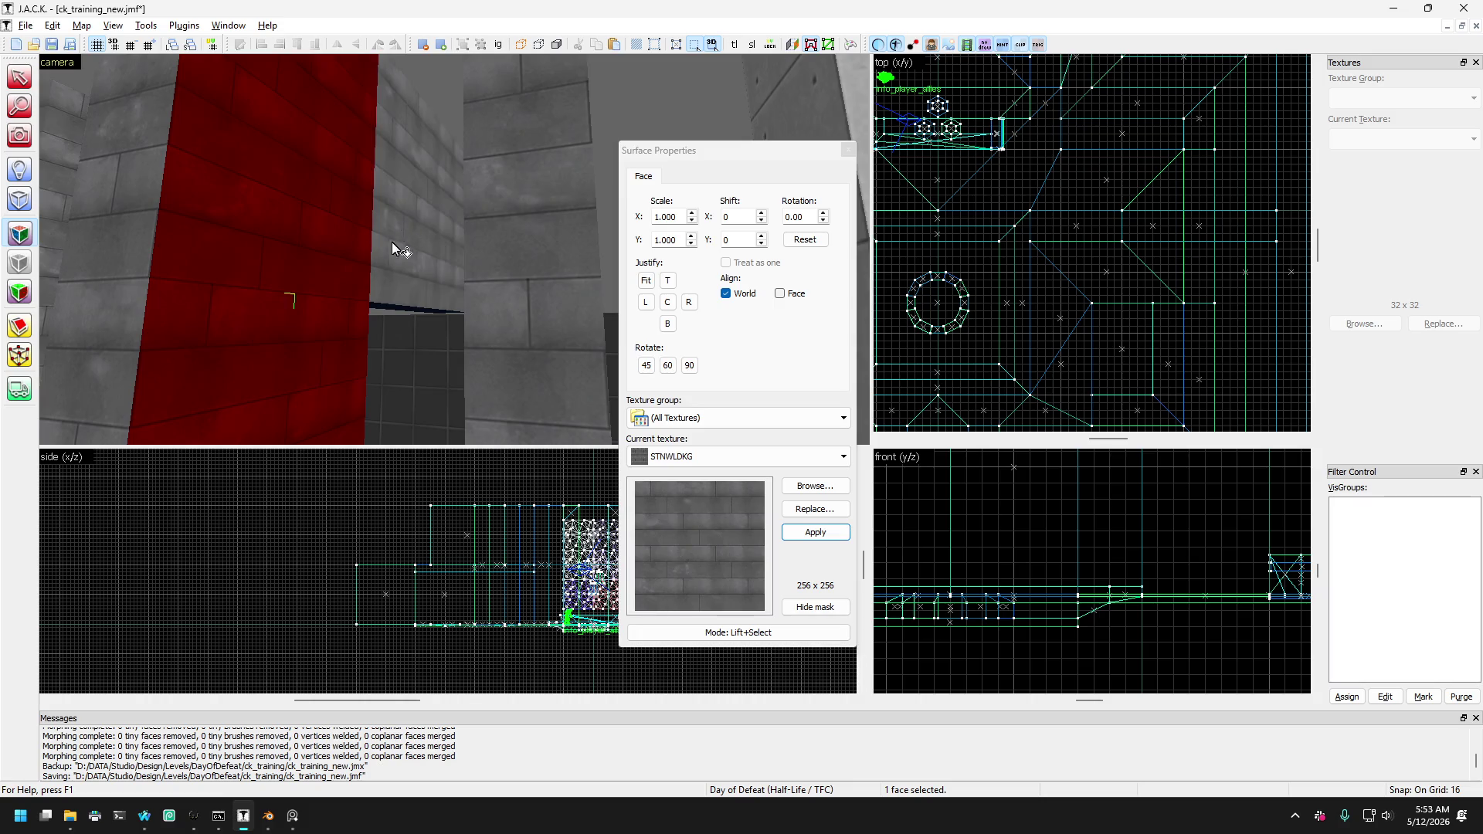
left_click(375, 233)
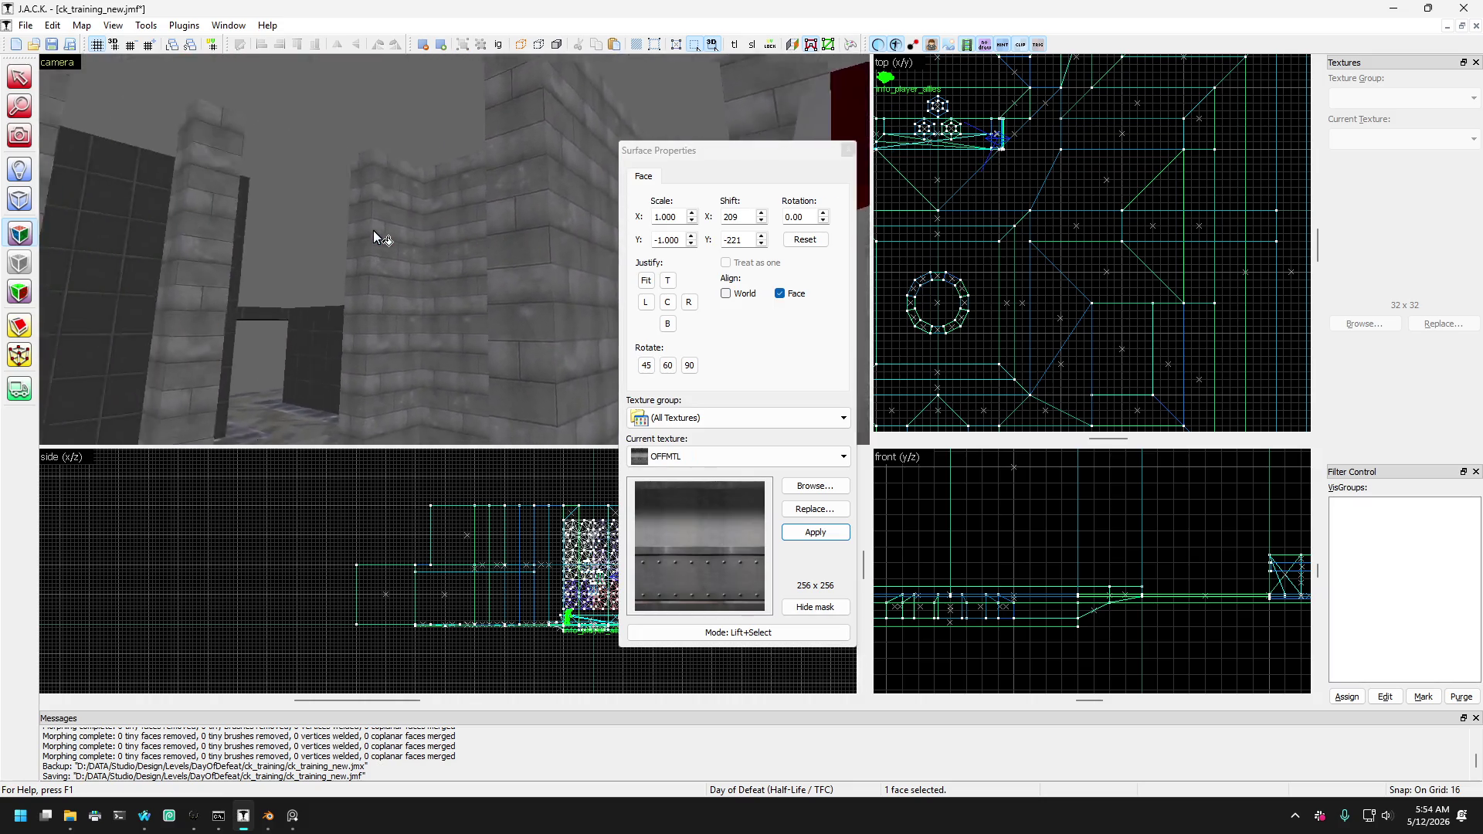
key("Right")
left_click(358, 217)
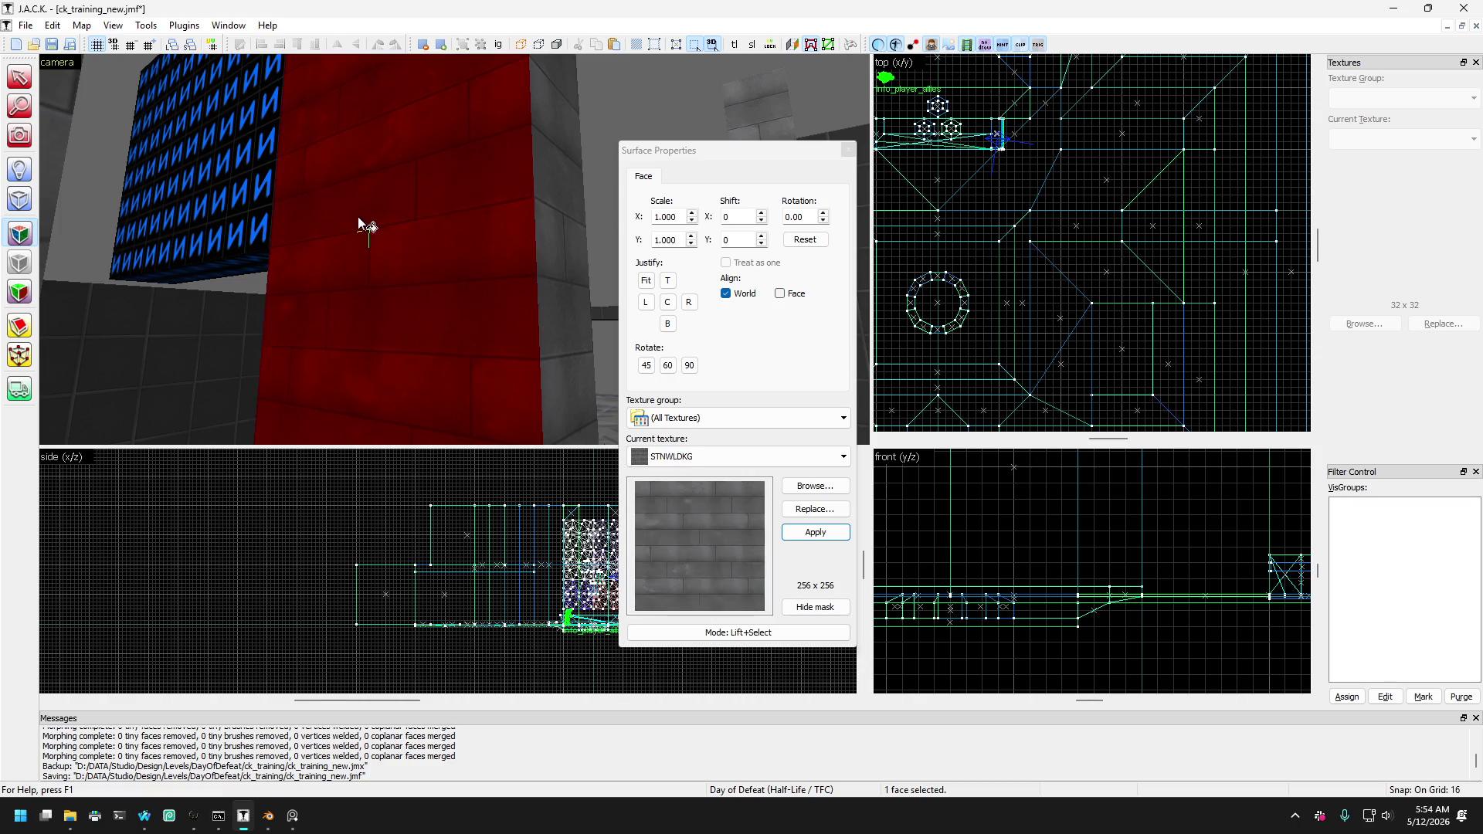
key("Right")
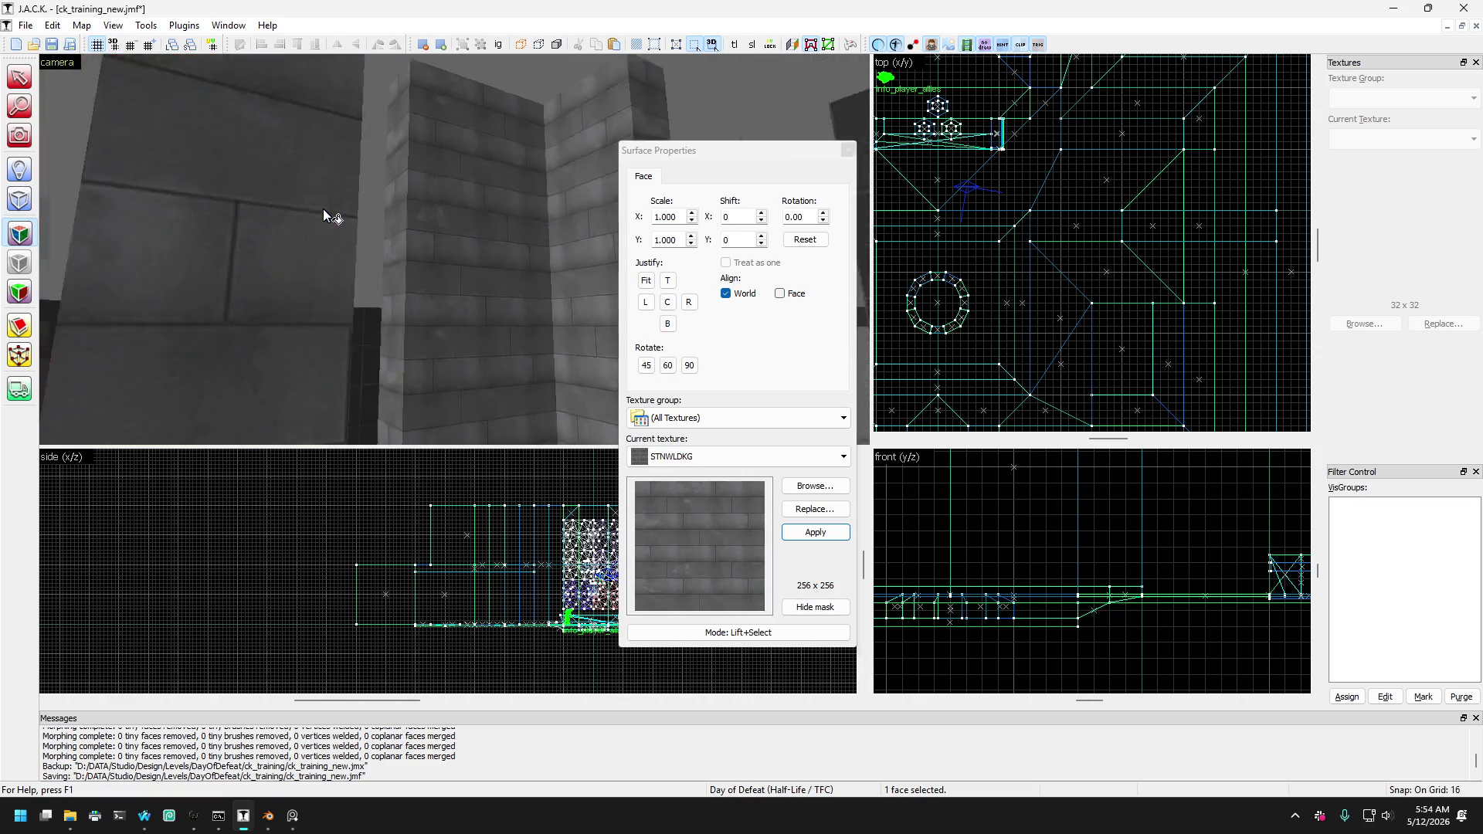
key("Left")
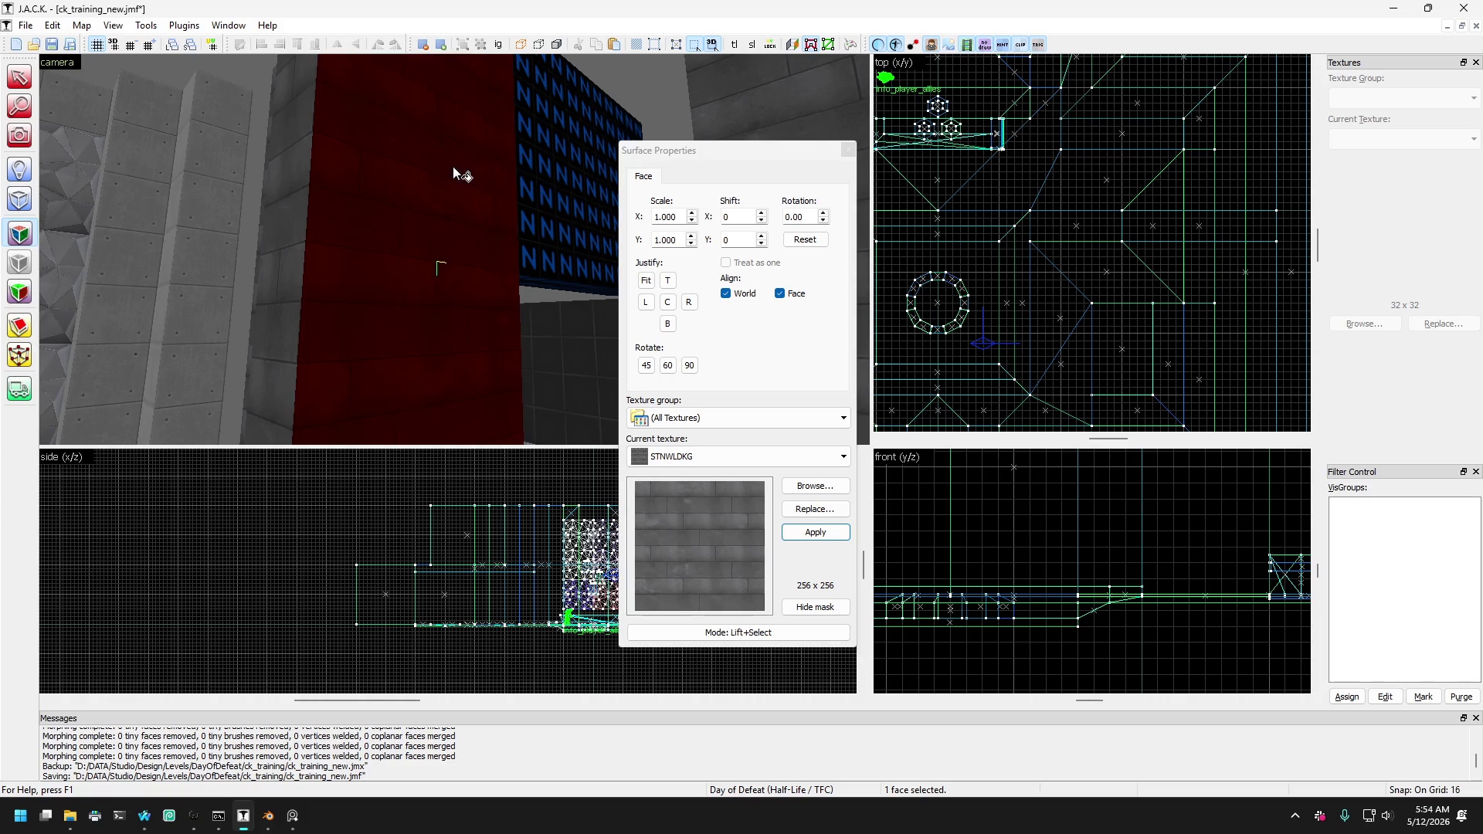
left_click(848, 149)
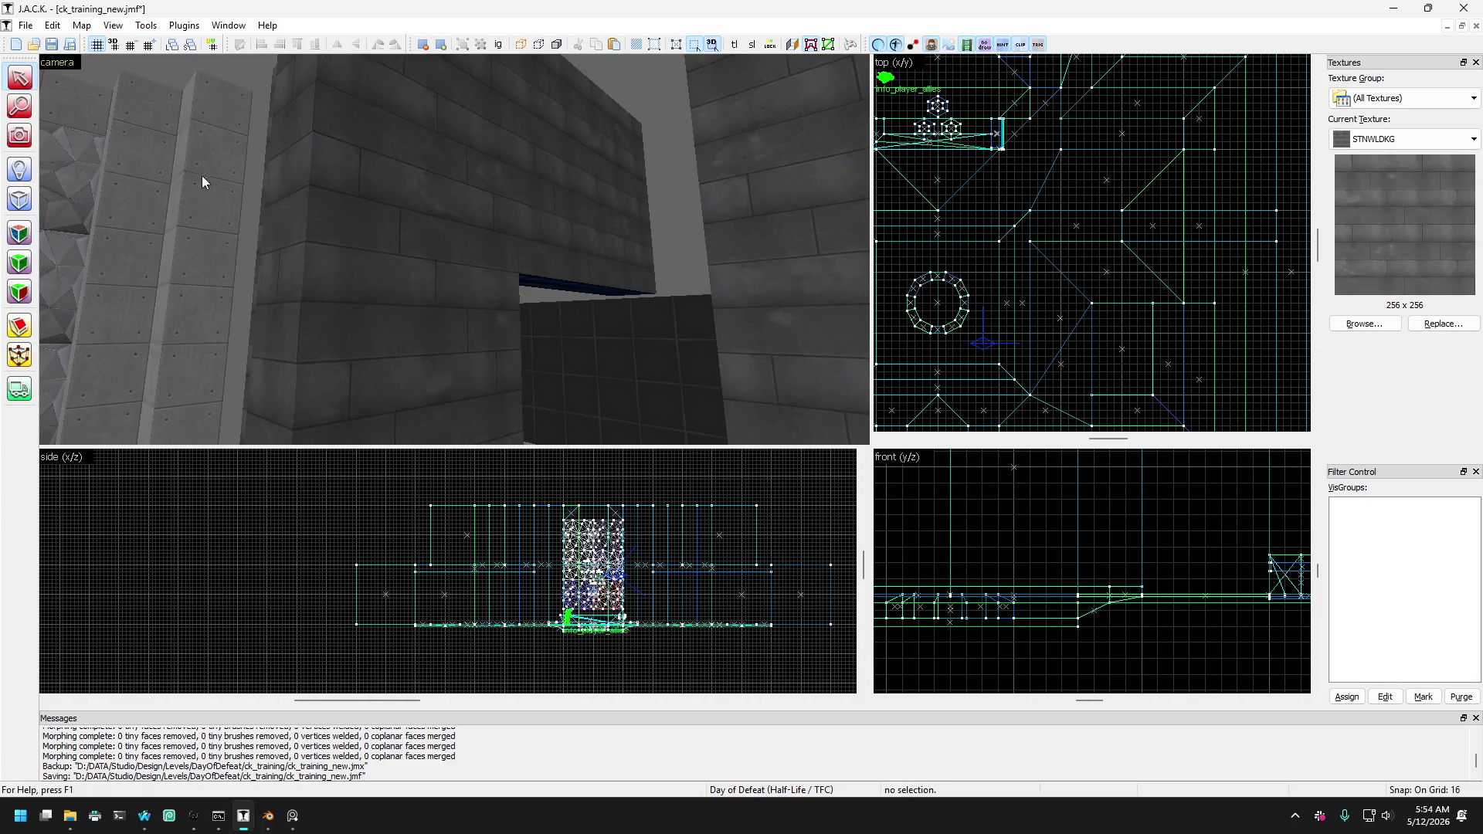
key("z")
key("w")
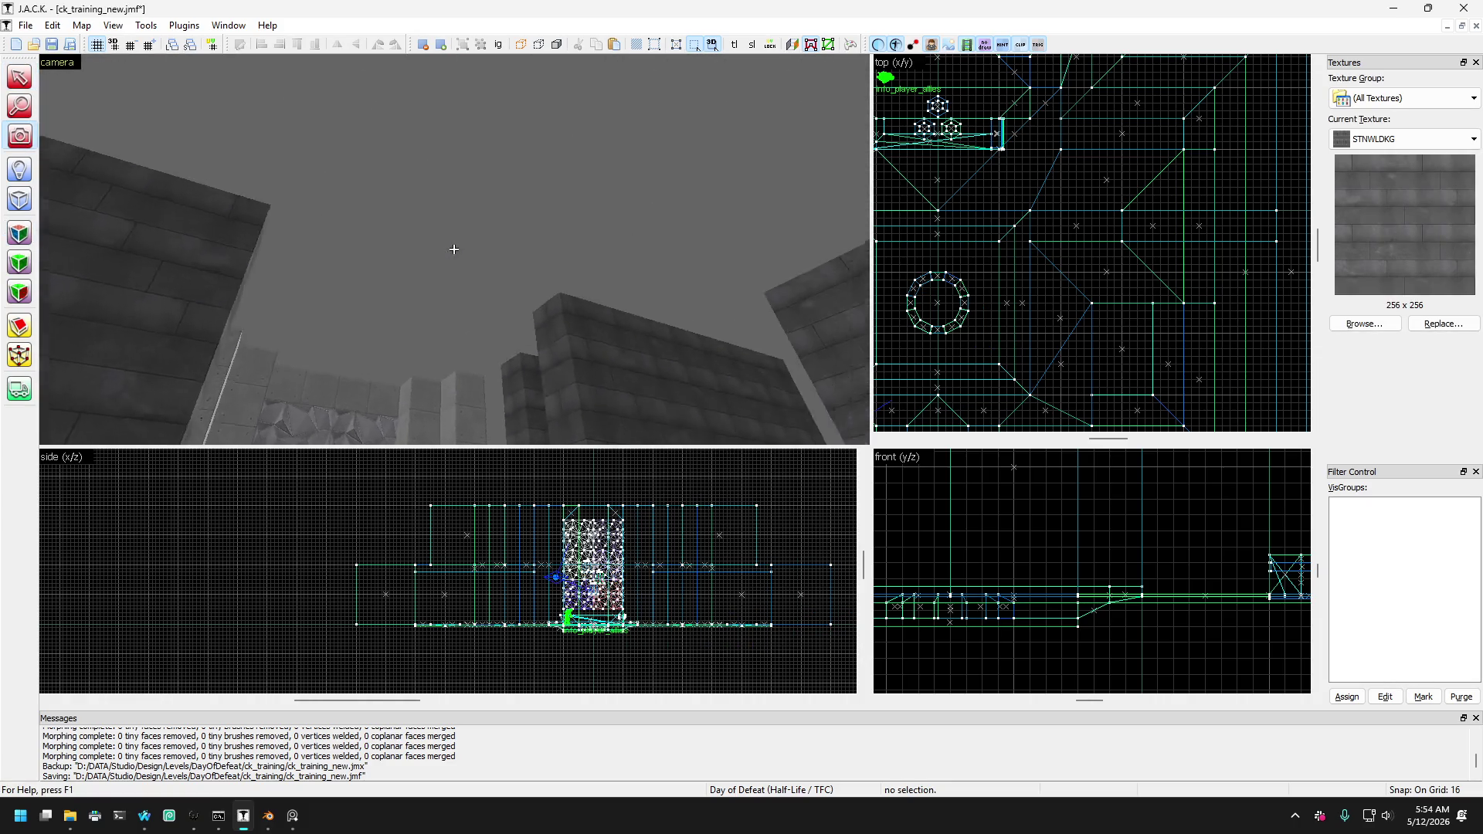
key("w")
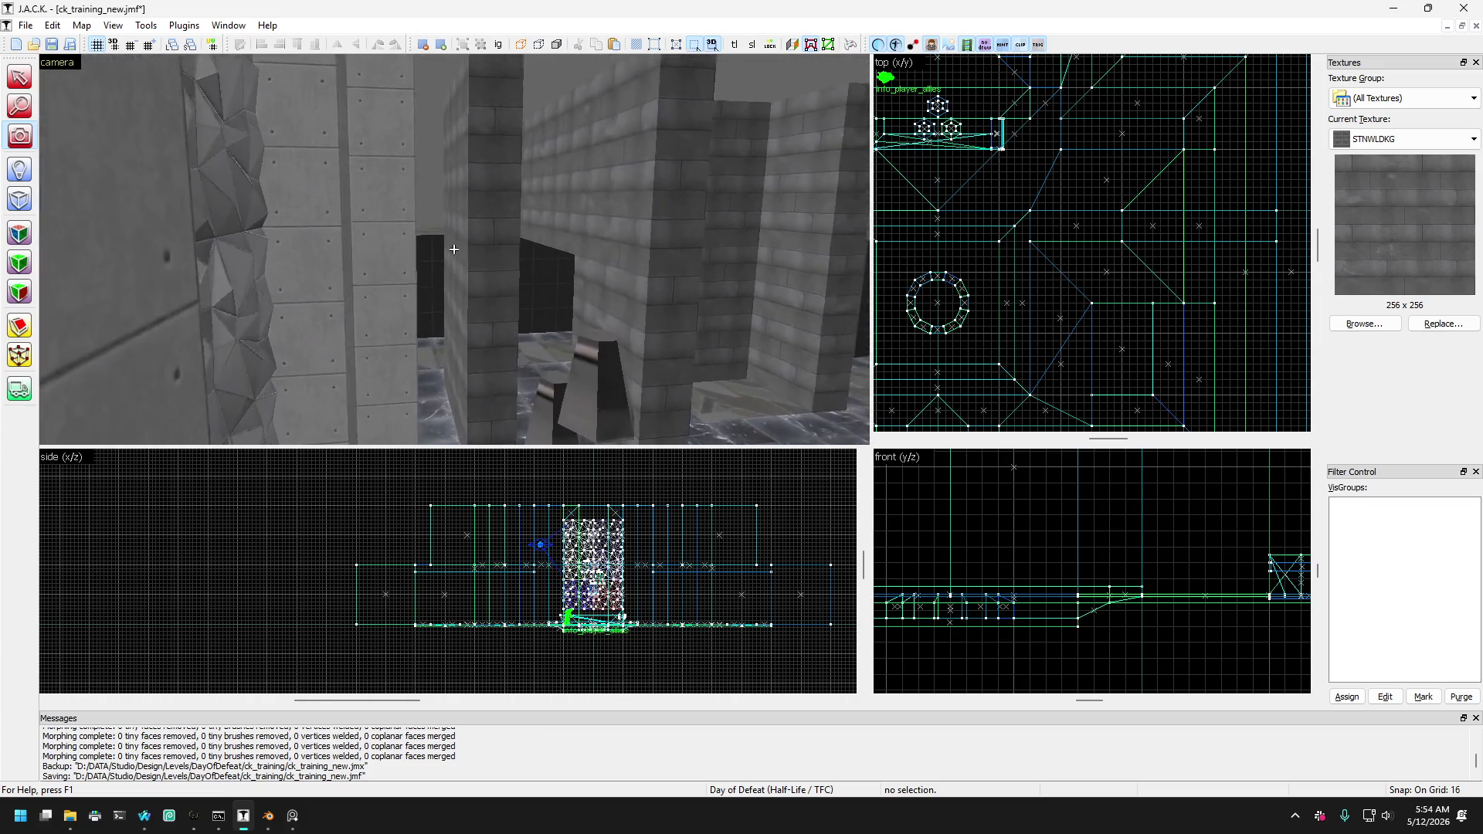
key("w")
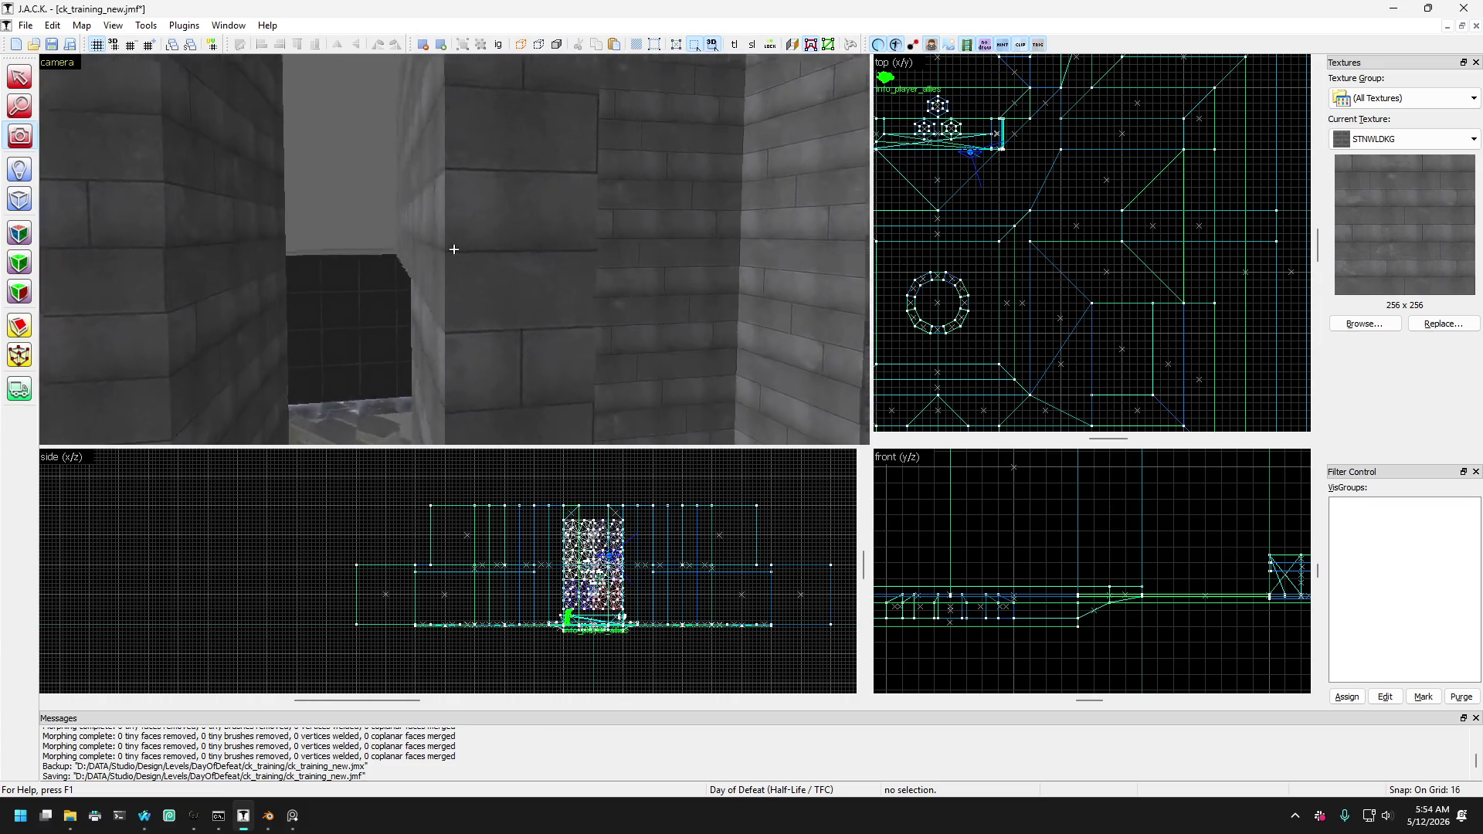
key("w")
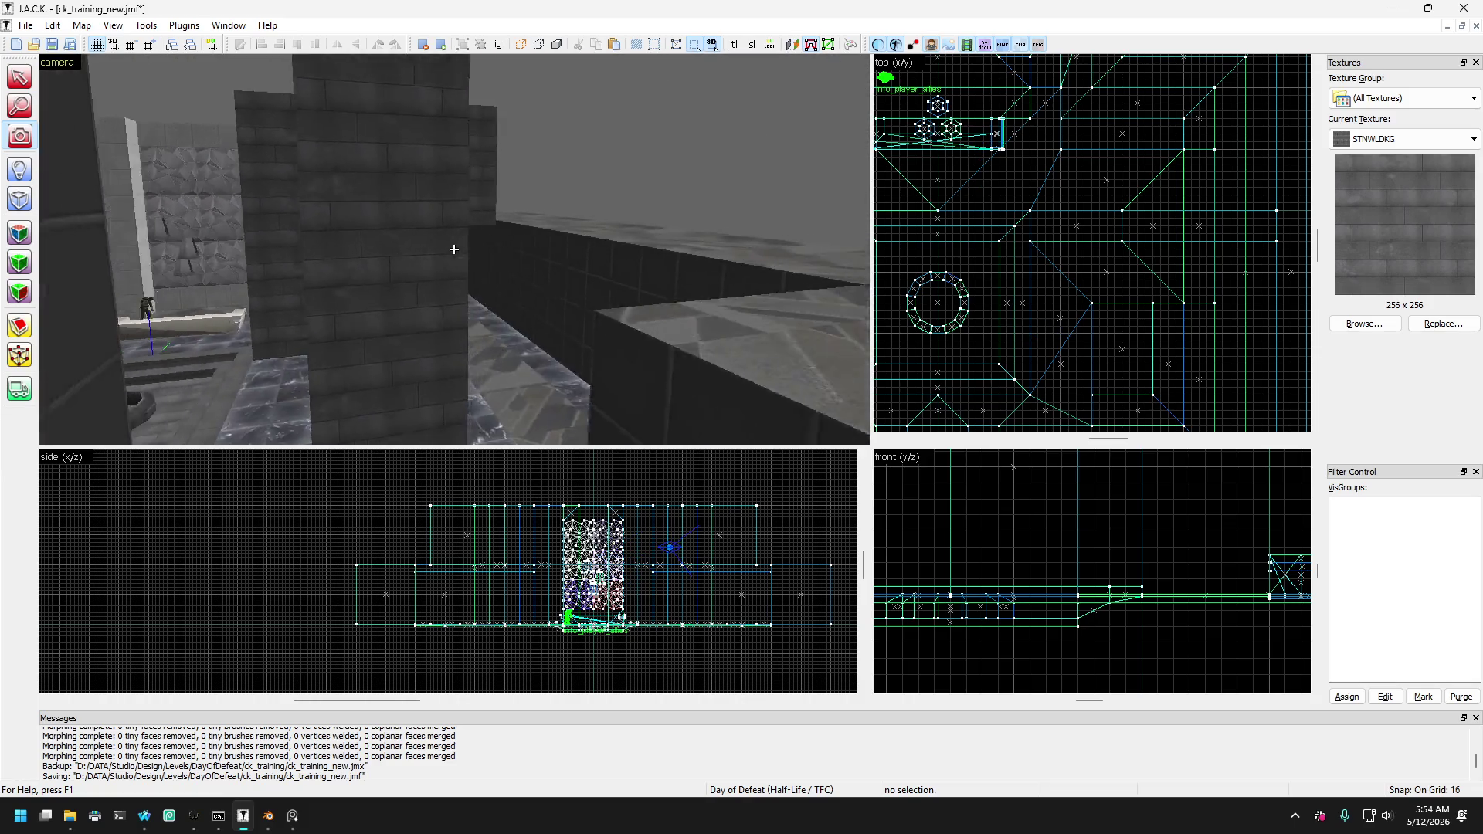
key("w")
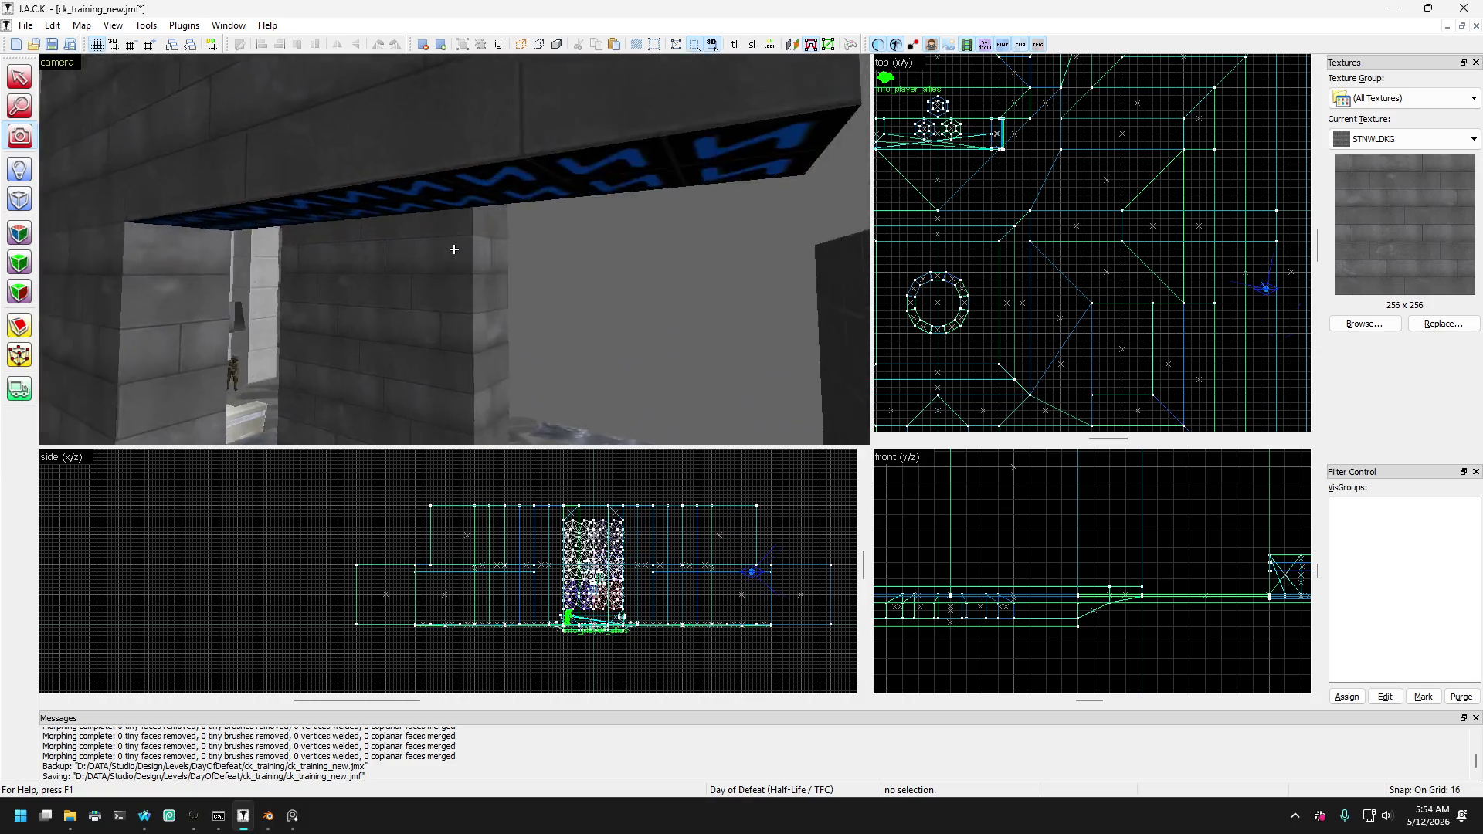
key("w")
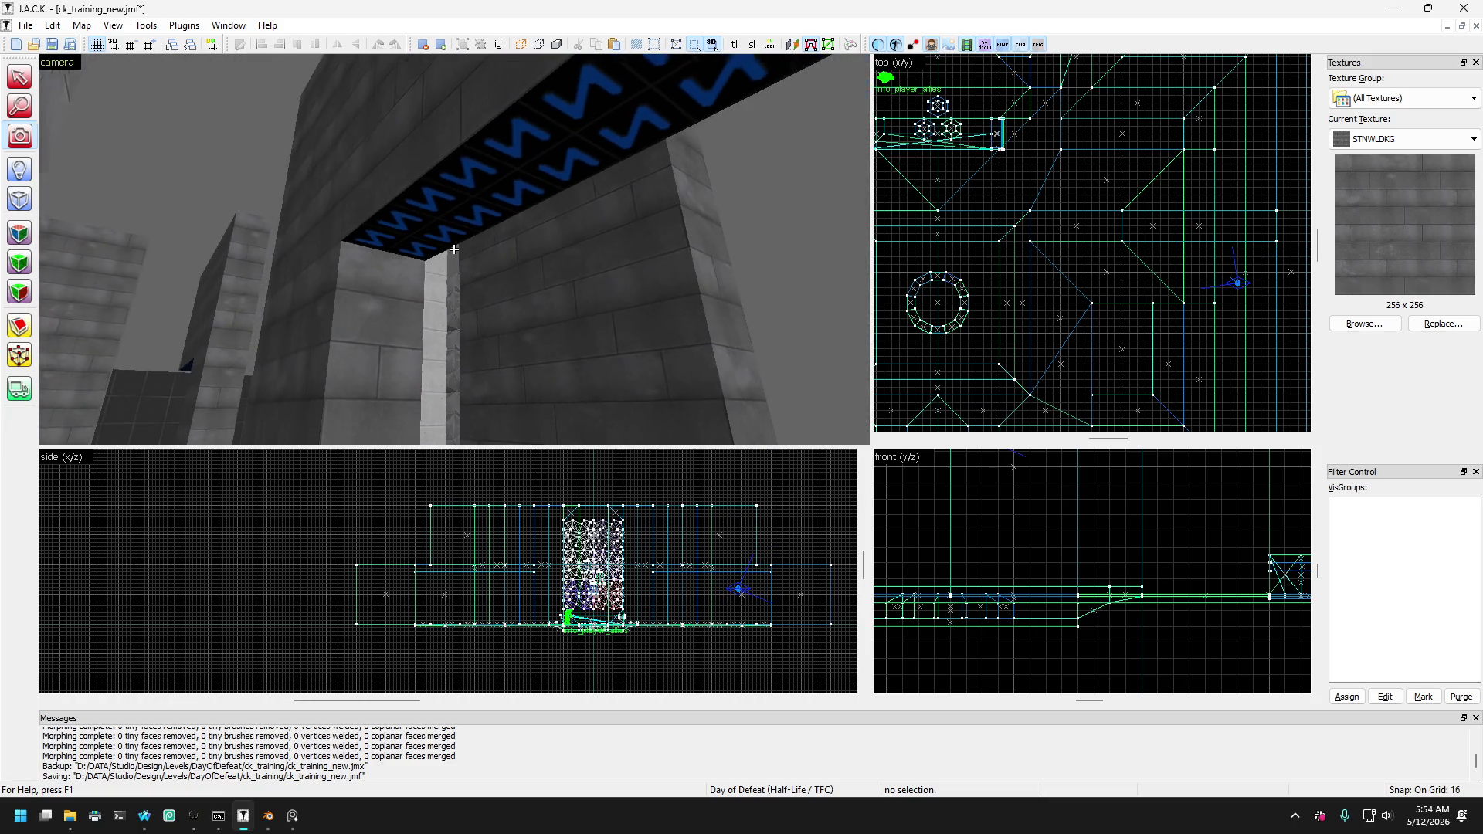
key("s")
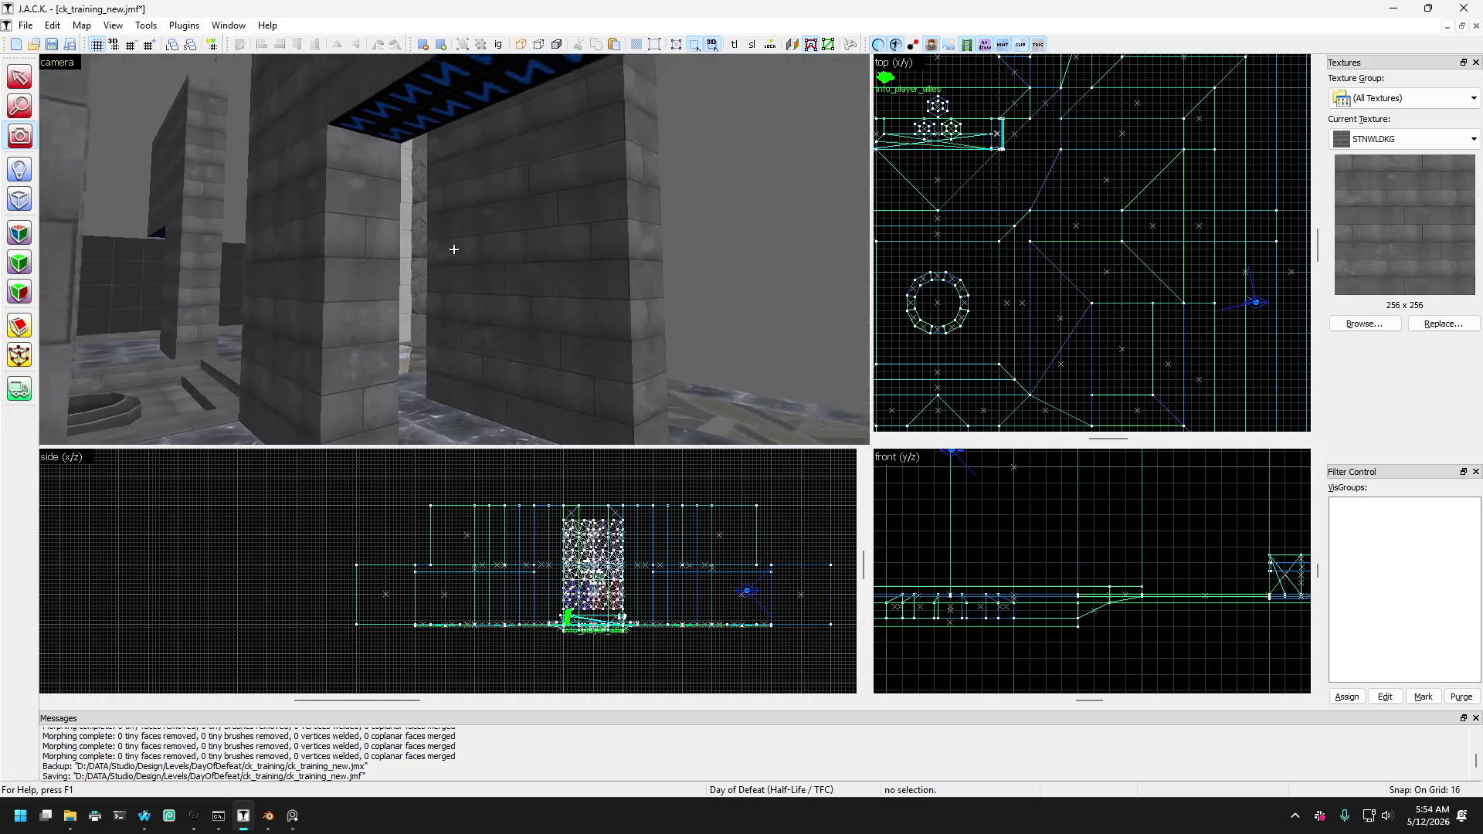
key("s")
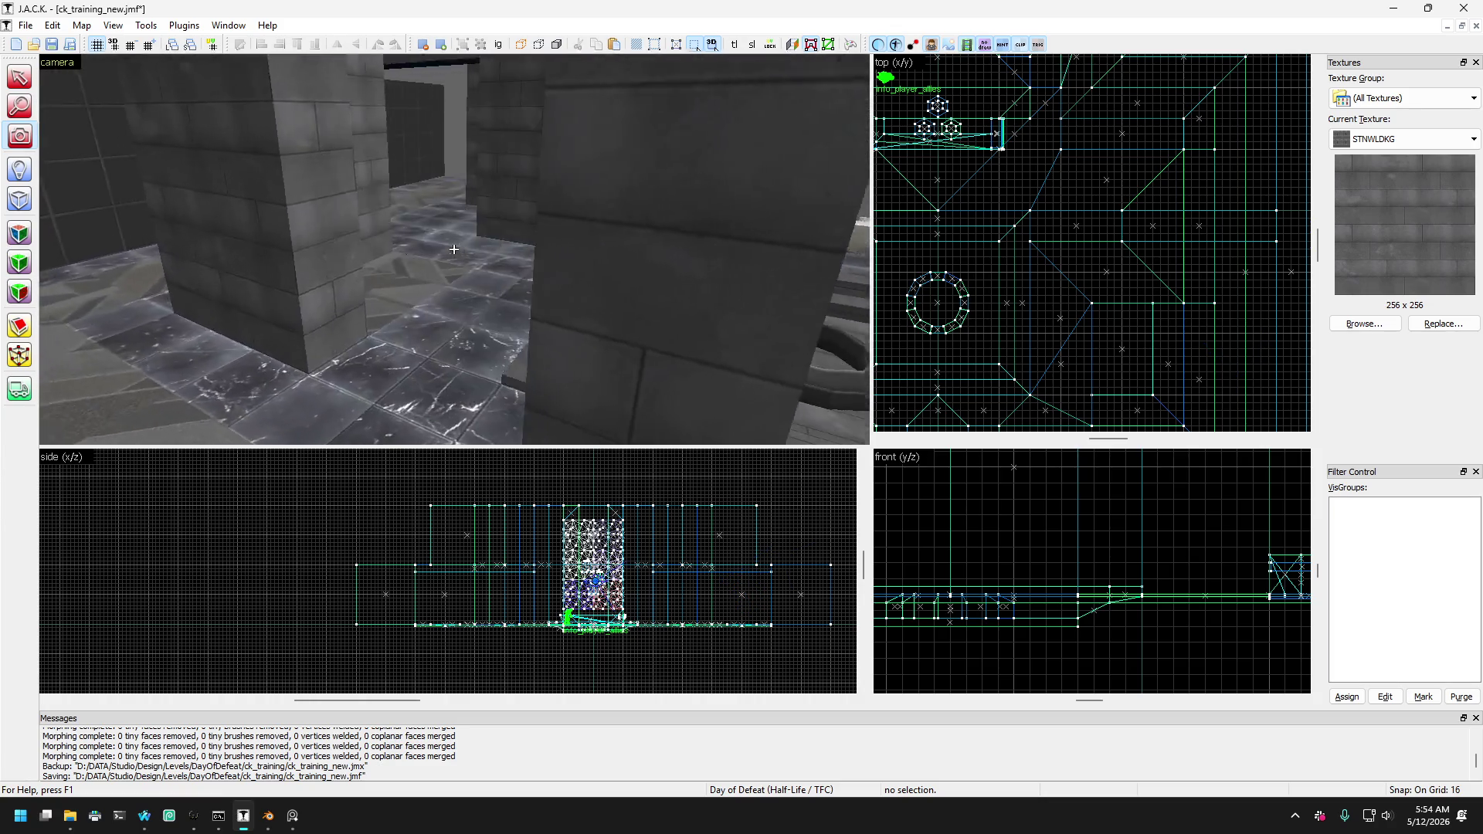
key("w")
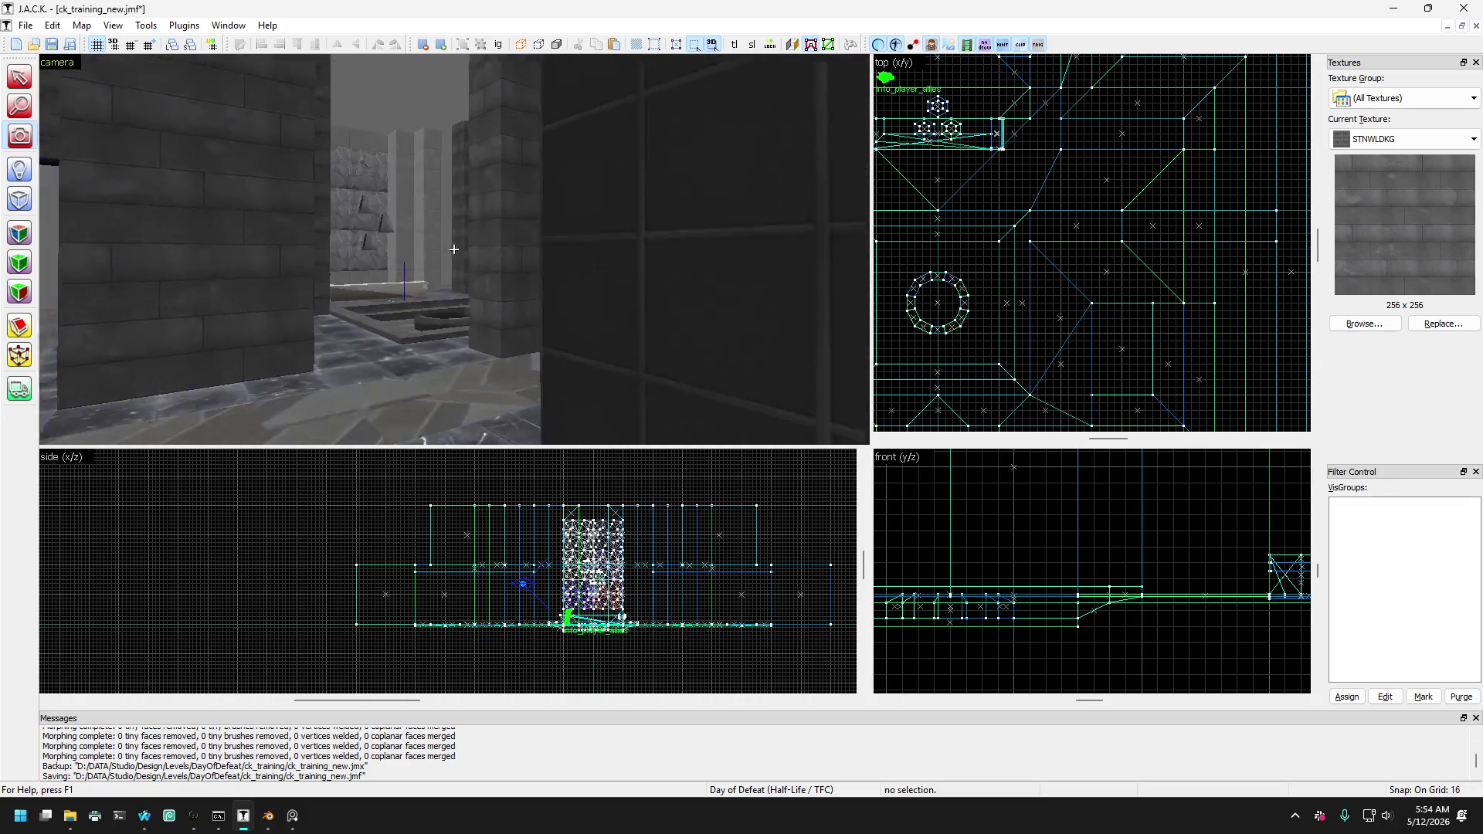
key("w")
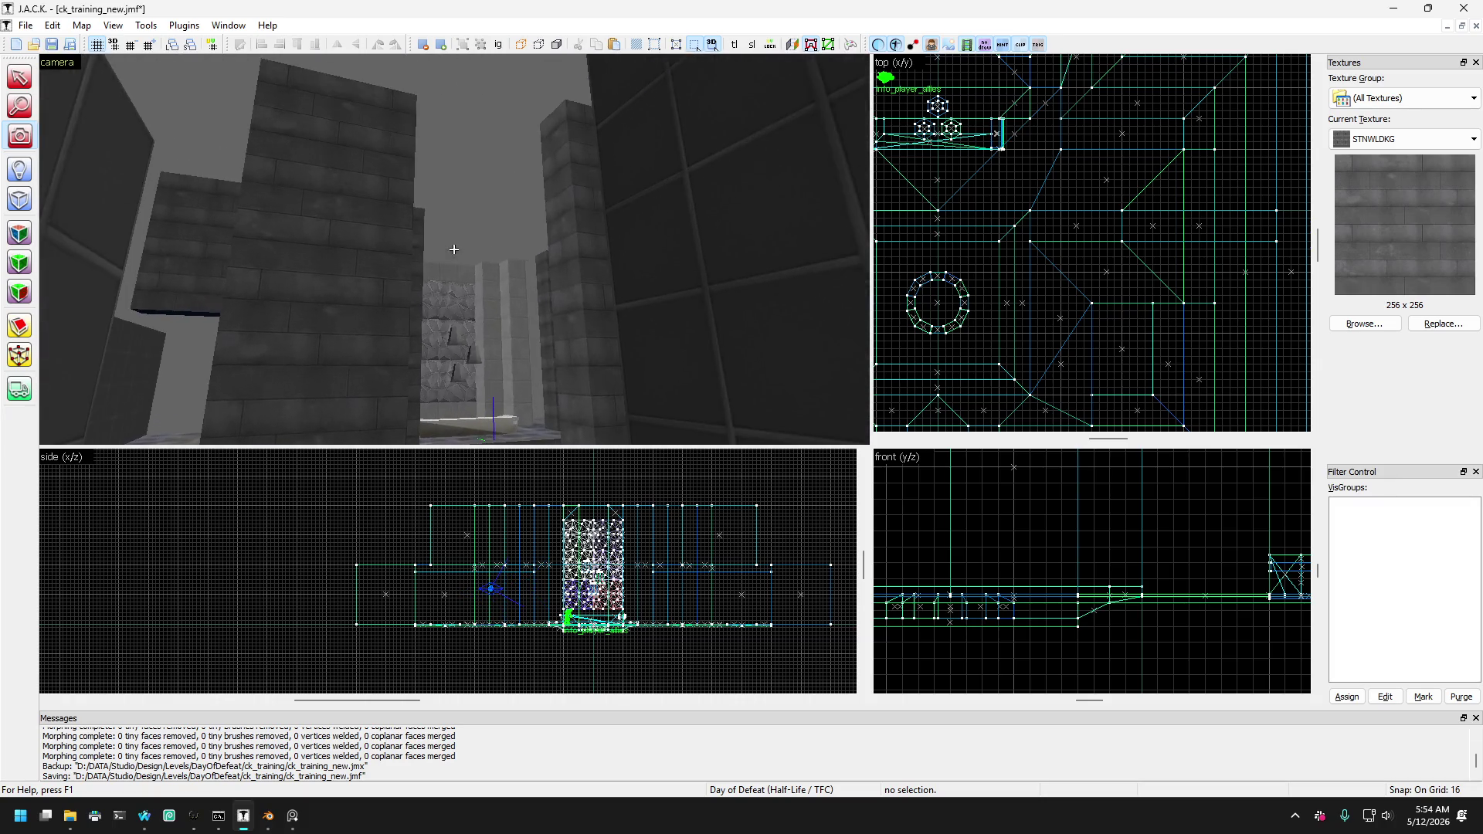
key("w")
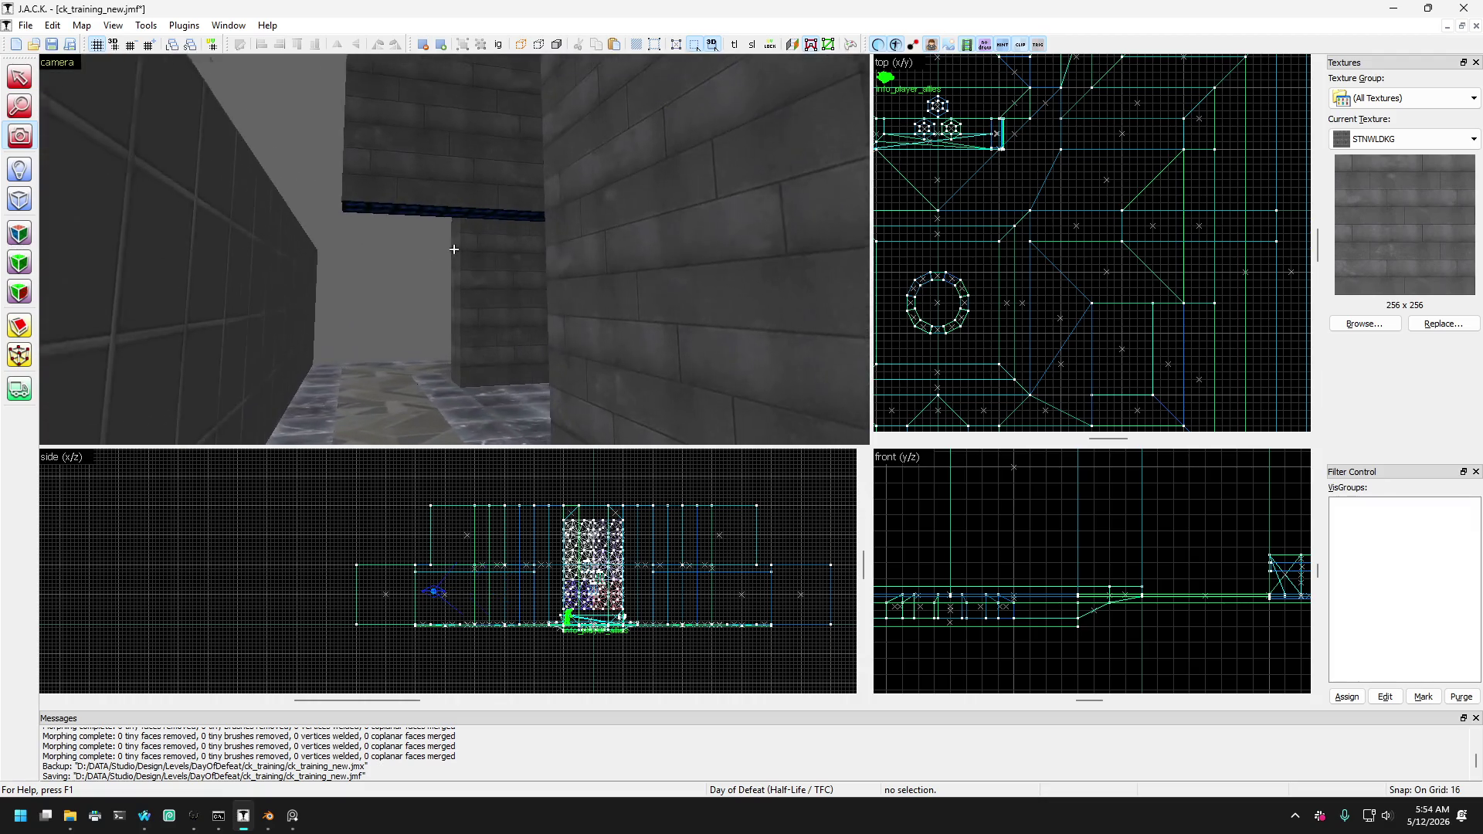
key("w")
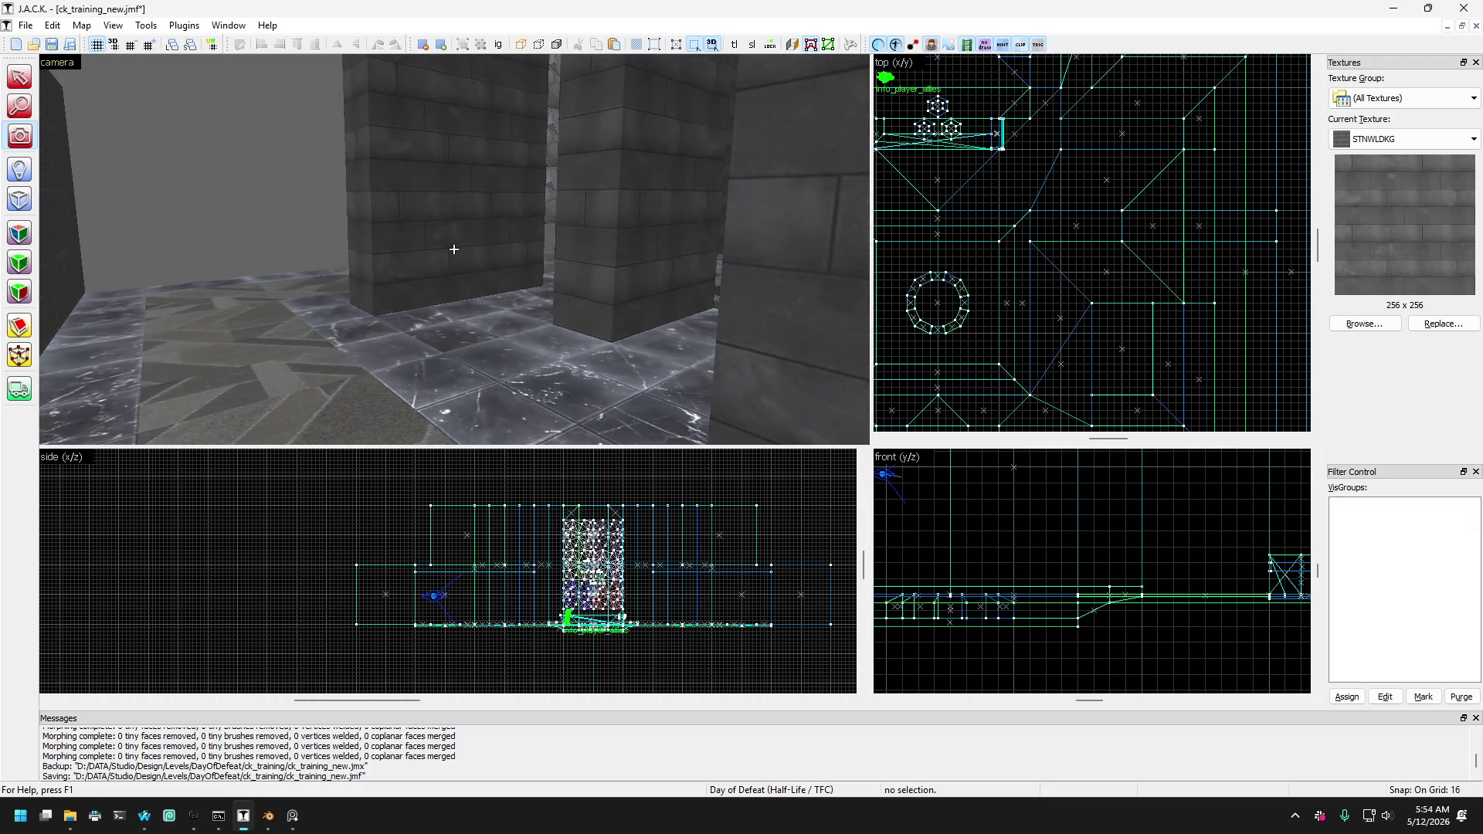
key("w")
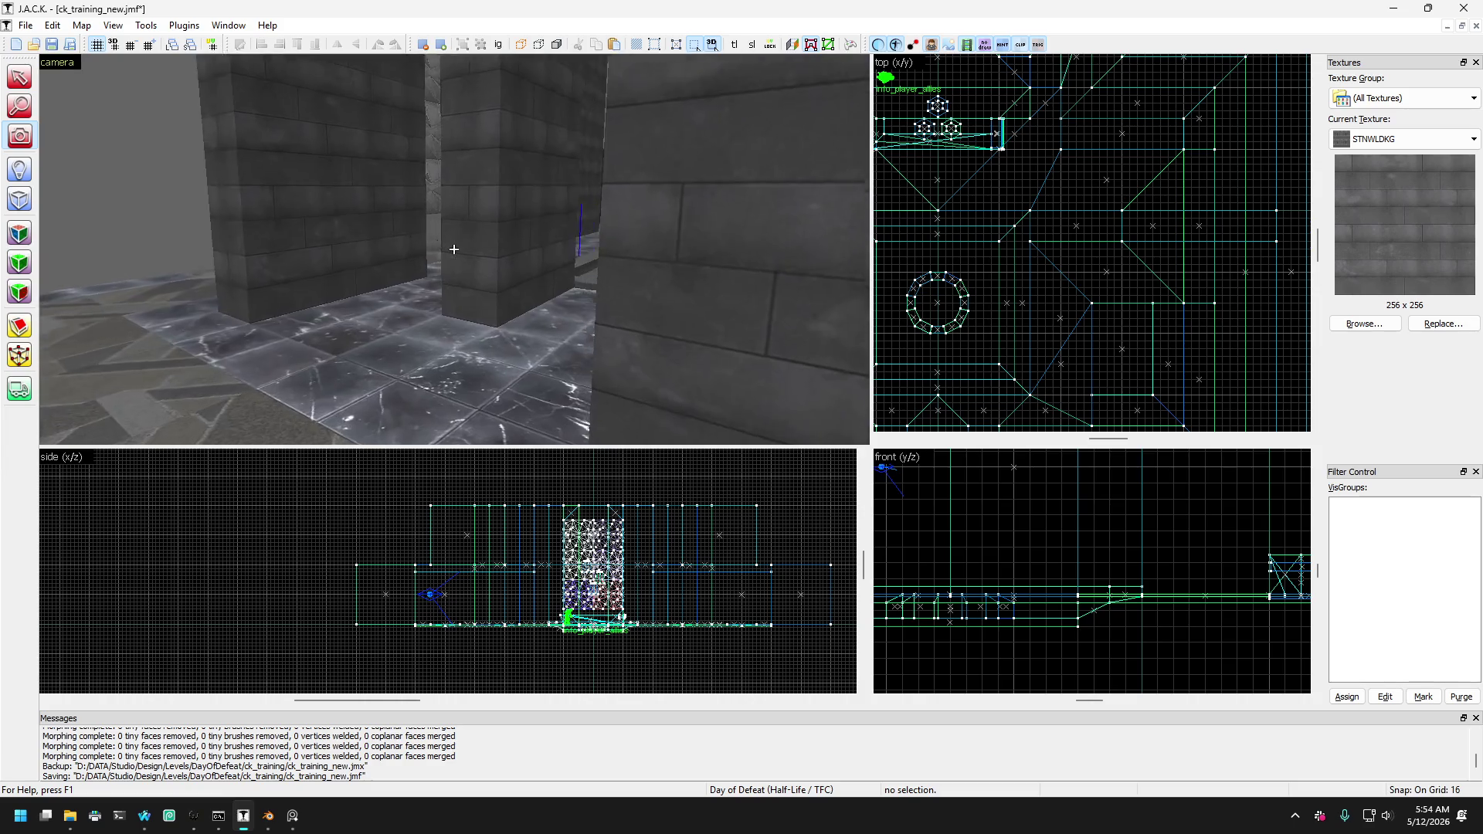
key("w")
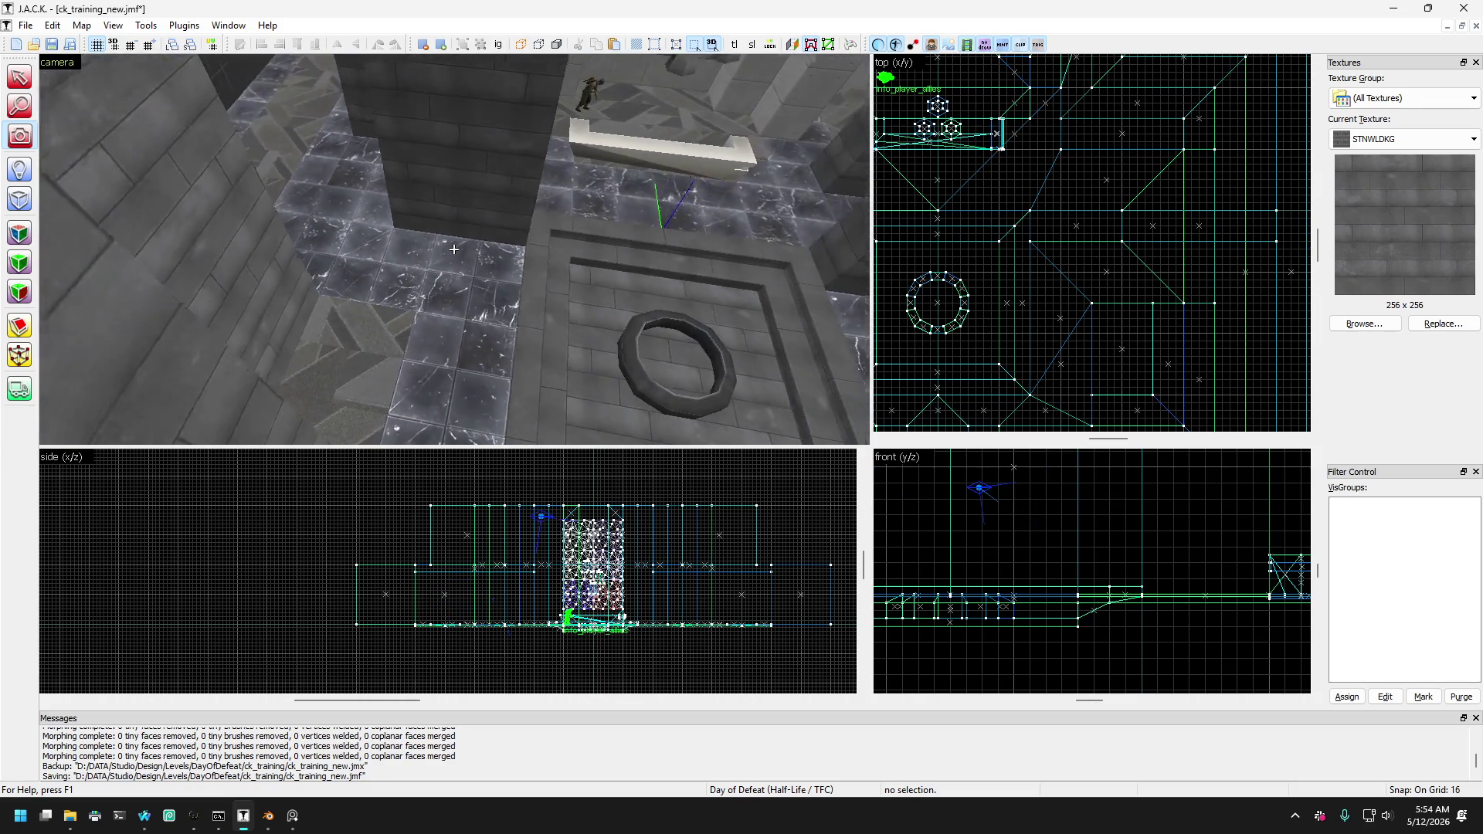
key("w")
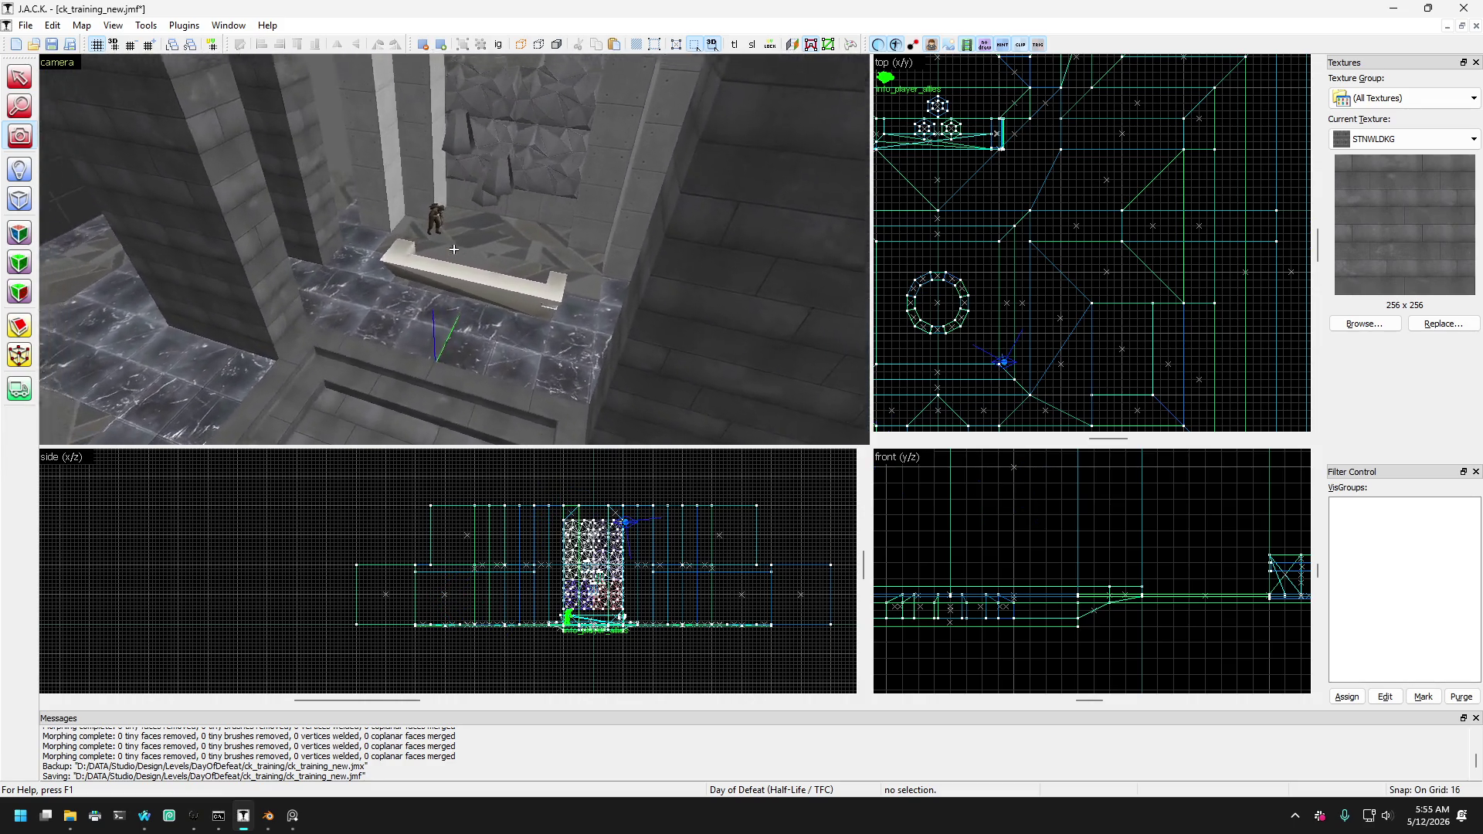
key("w")
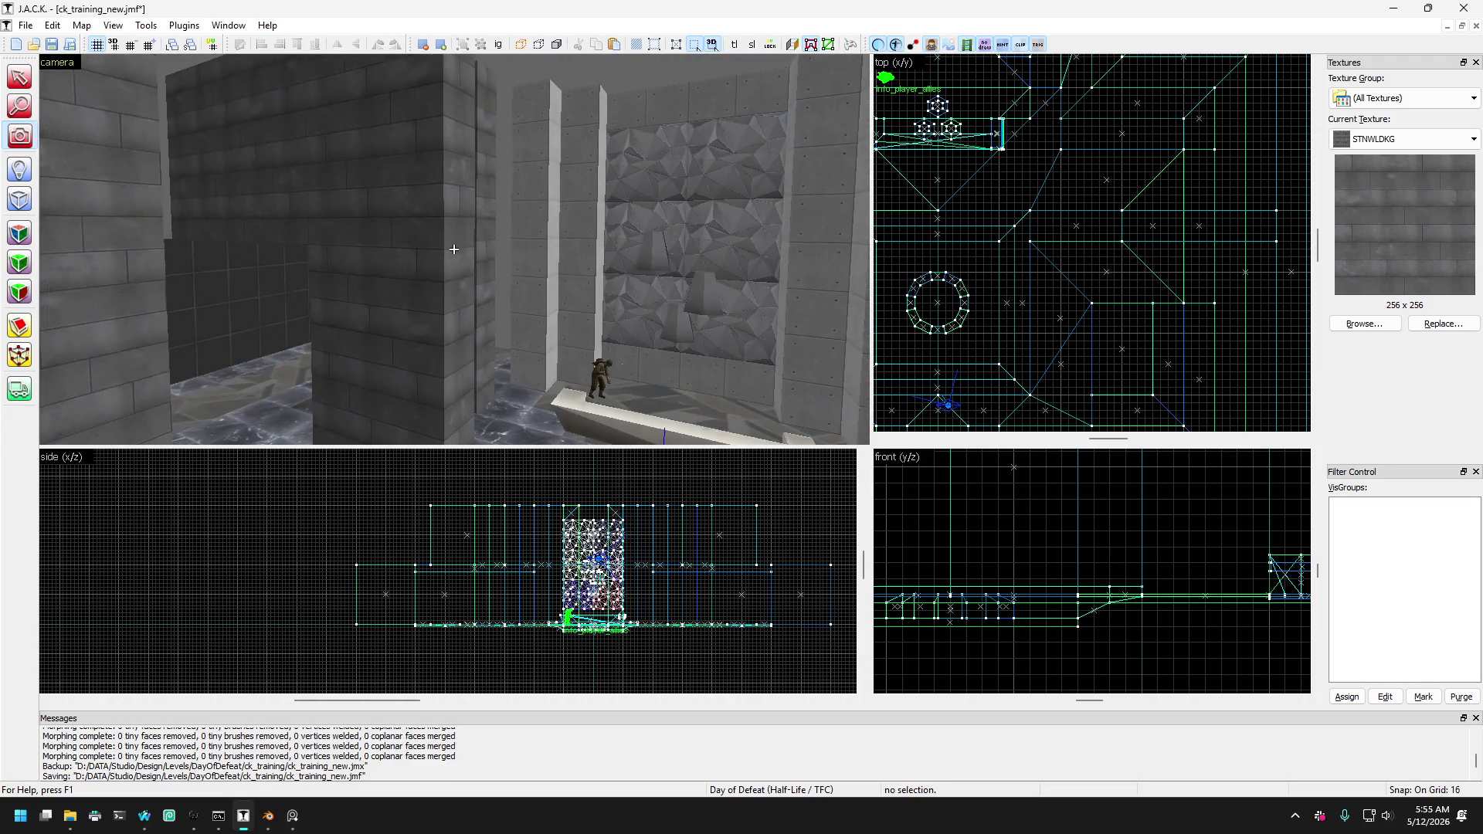
Select the dark wall brush plus a second brush and delete both.
left_click(216, 166)
key("w")
left_click(497, 228, "ctrl")
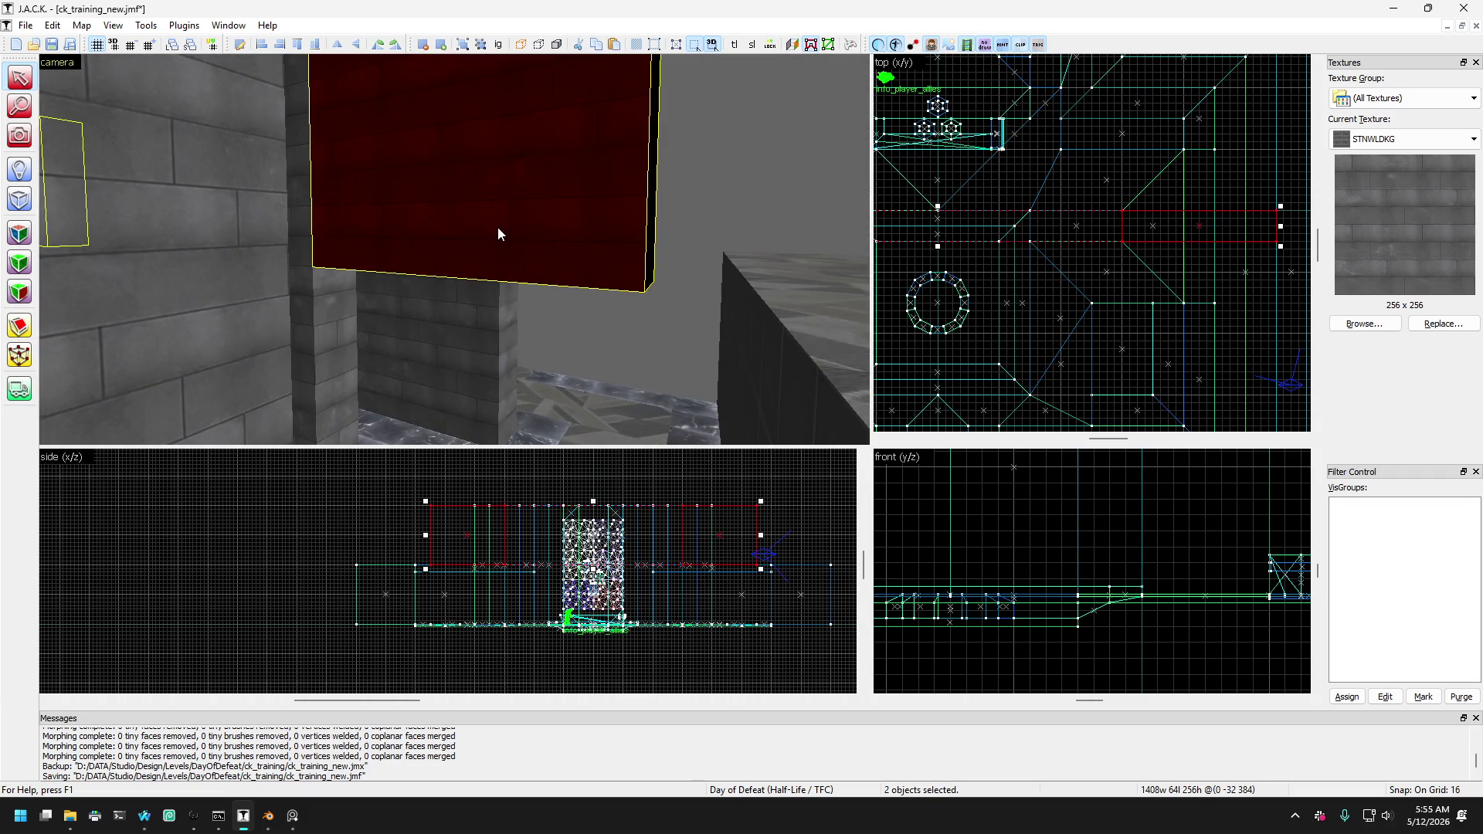
key("Delete")
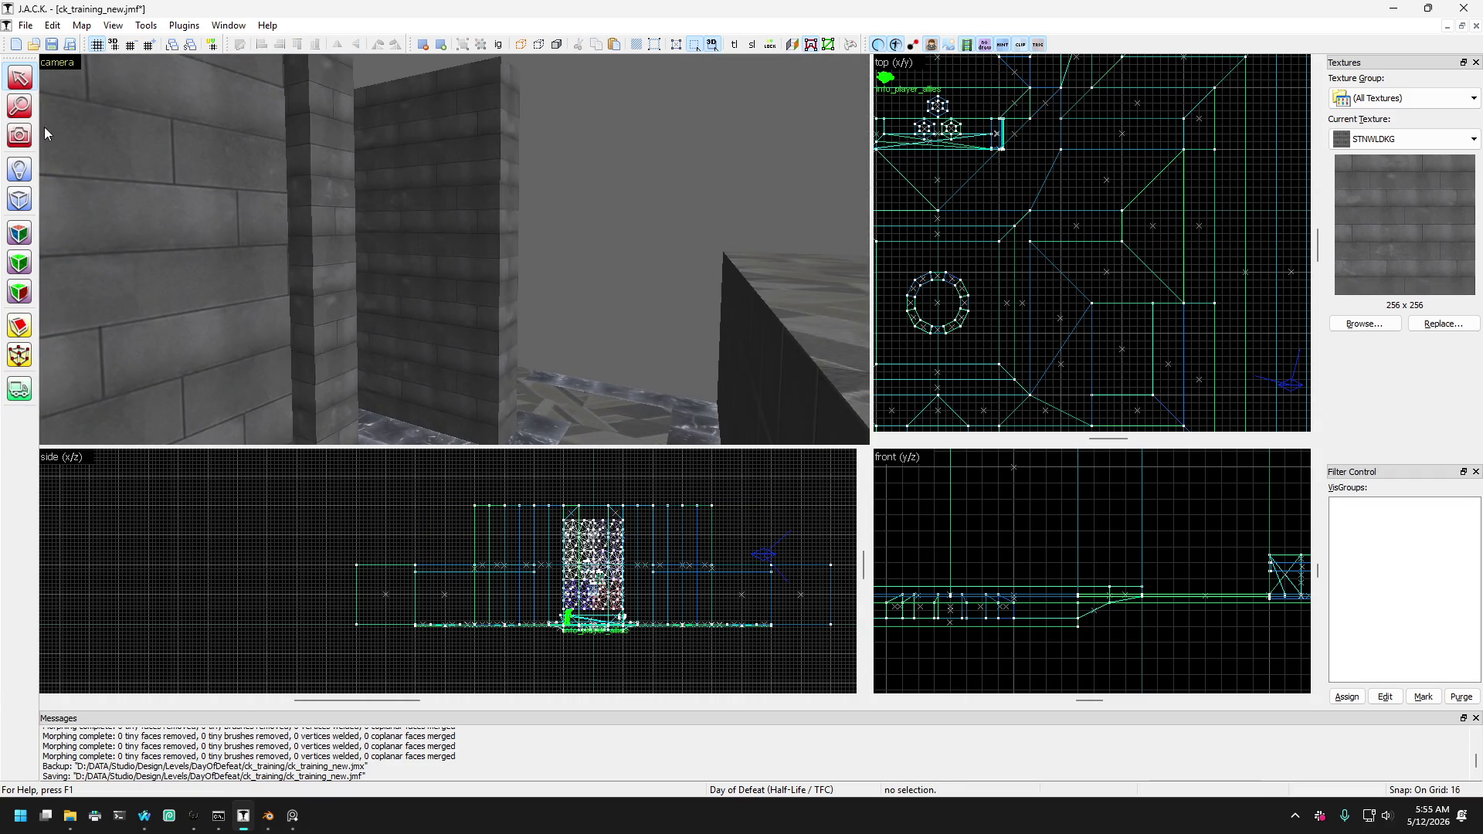
Fly the camera between the pillars to face the central pit, then save ck_training_new.
key("z")
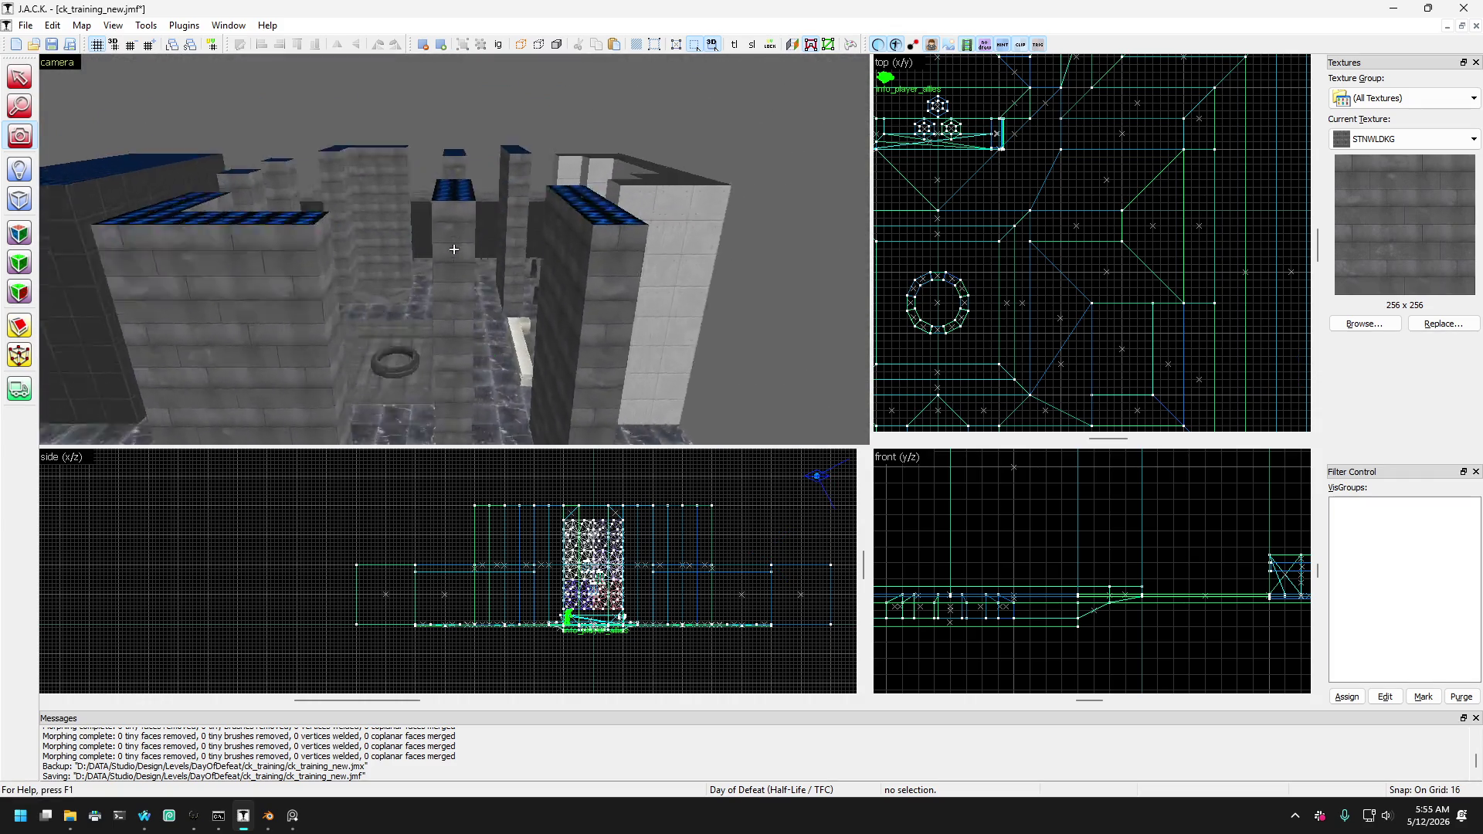
key("w")
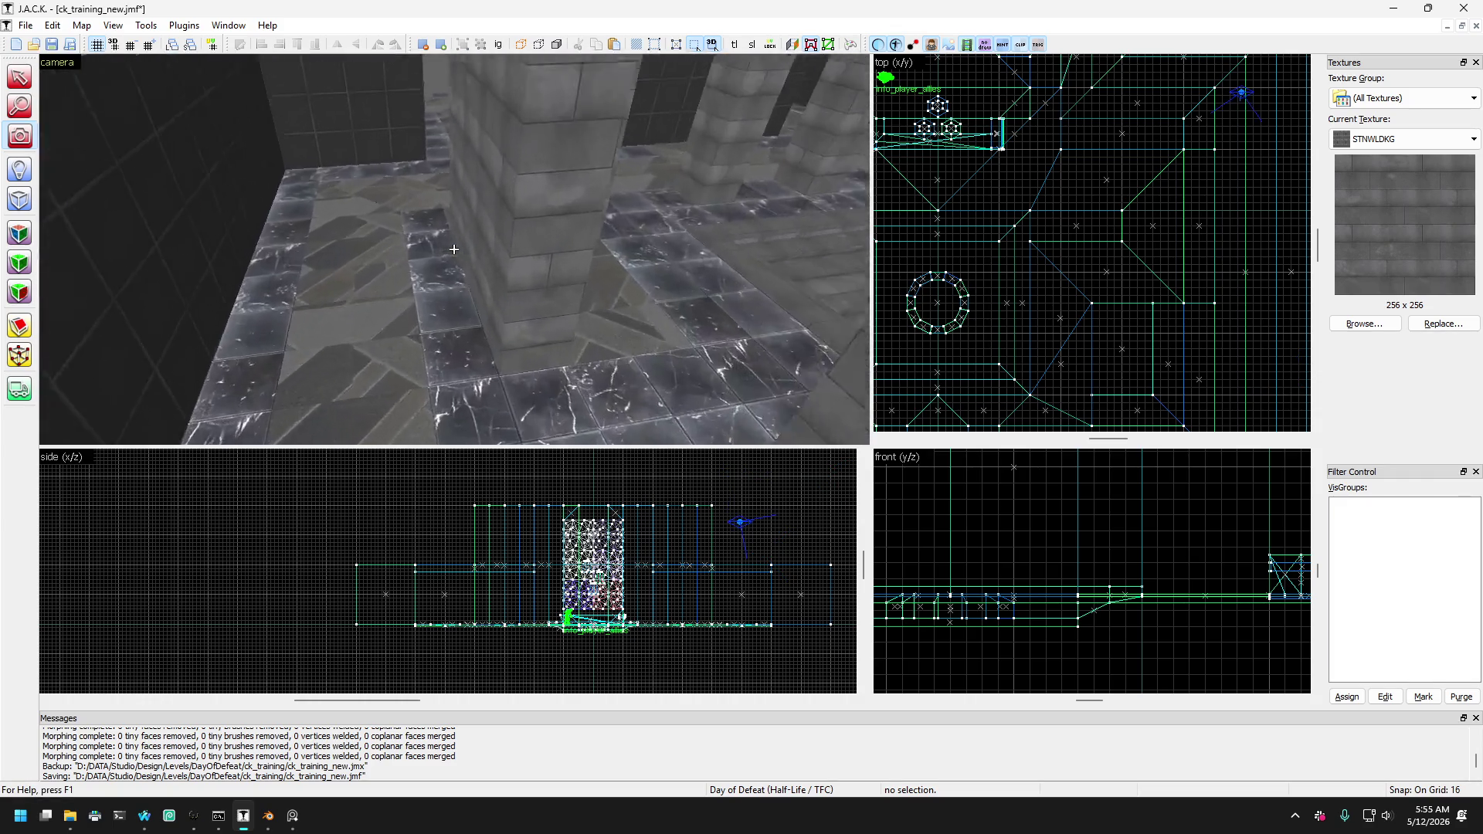
key("w")
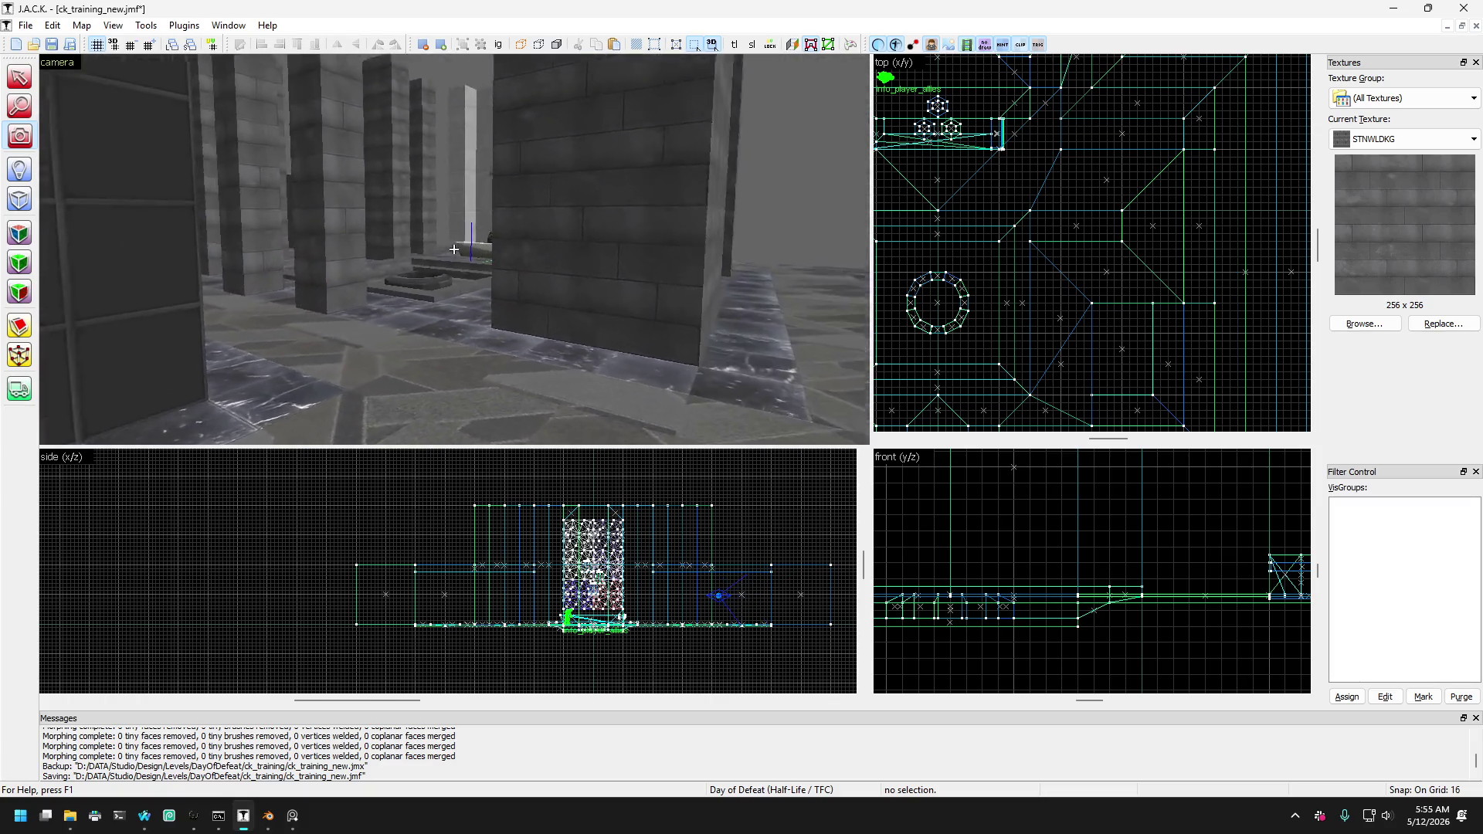
key("w")
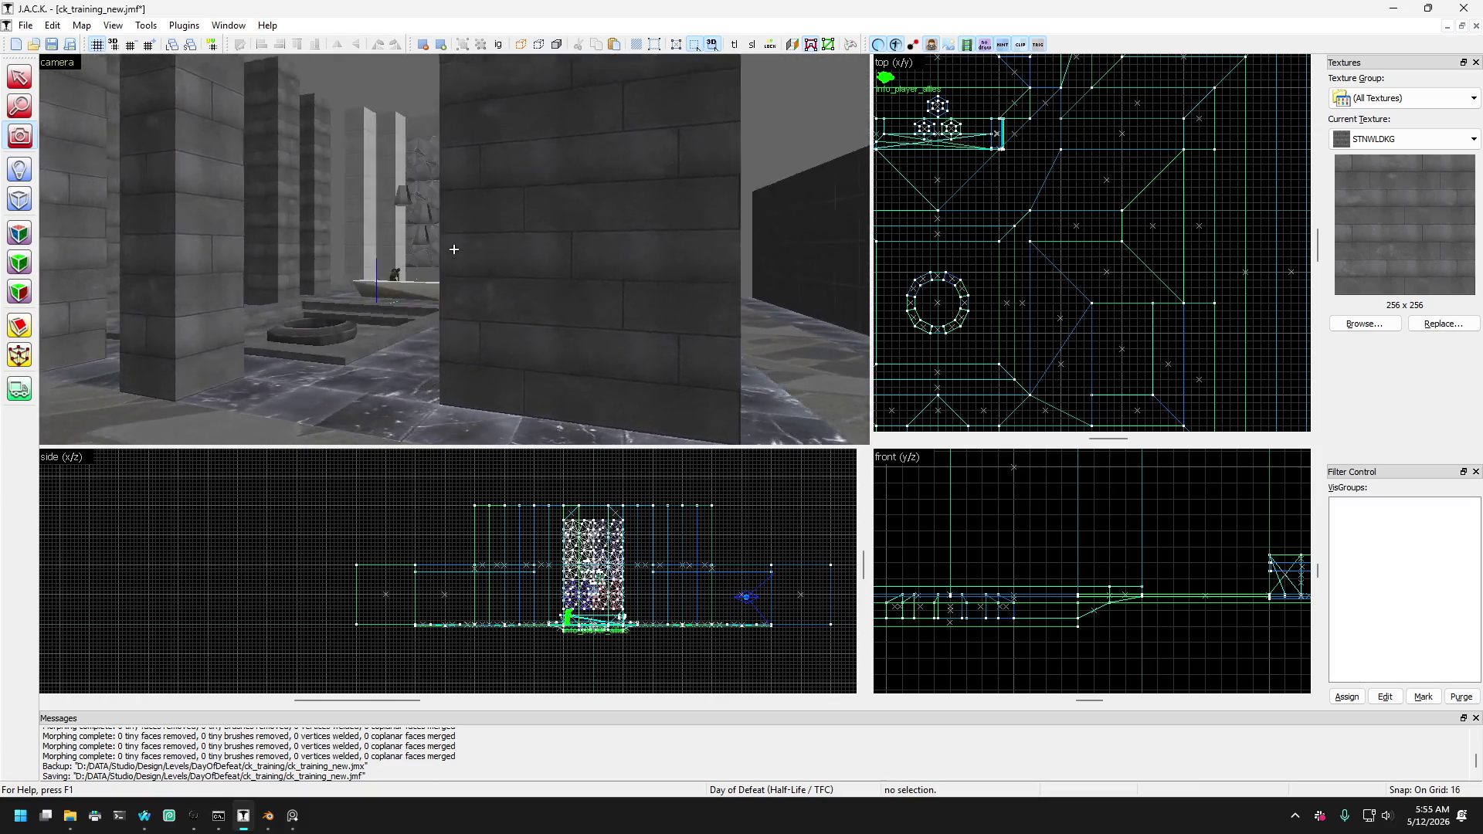
key("w")
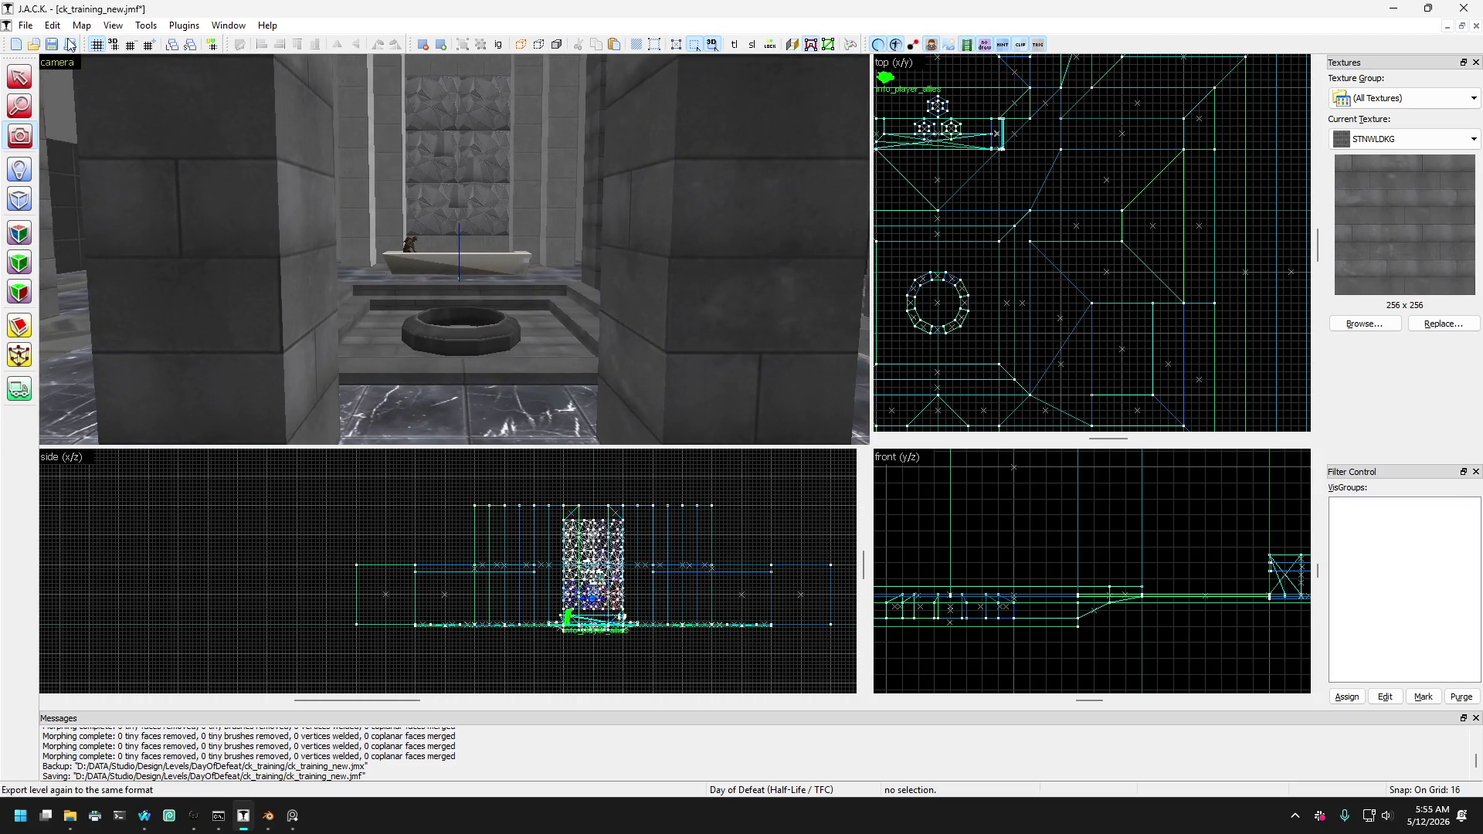
left_click(26, 25)
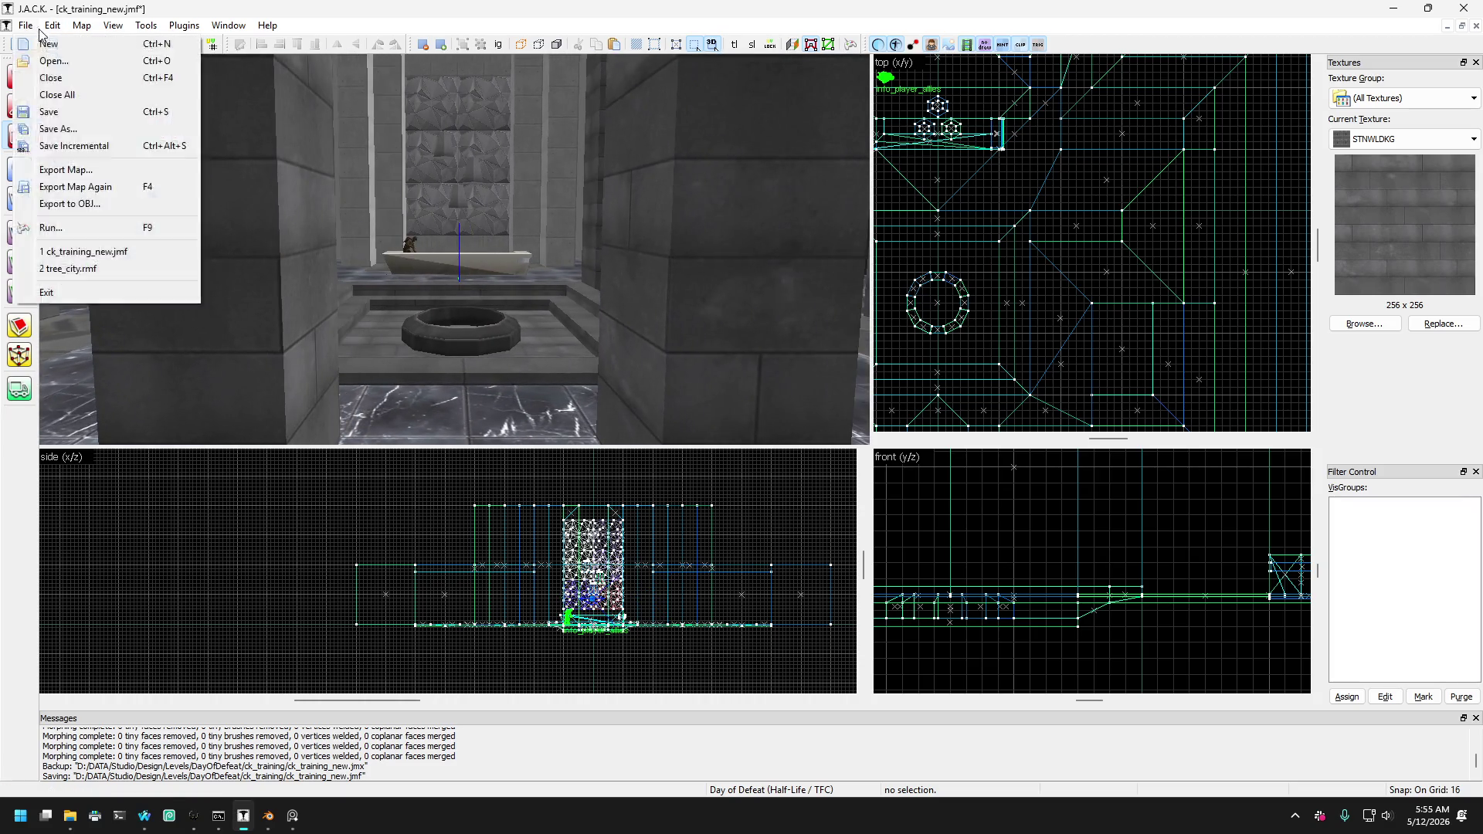
left_click(55, 114)
key("z")
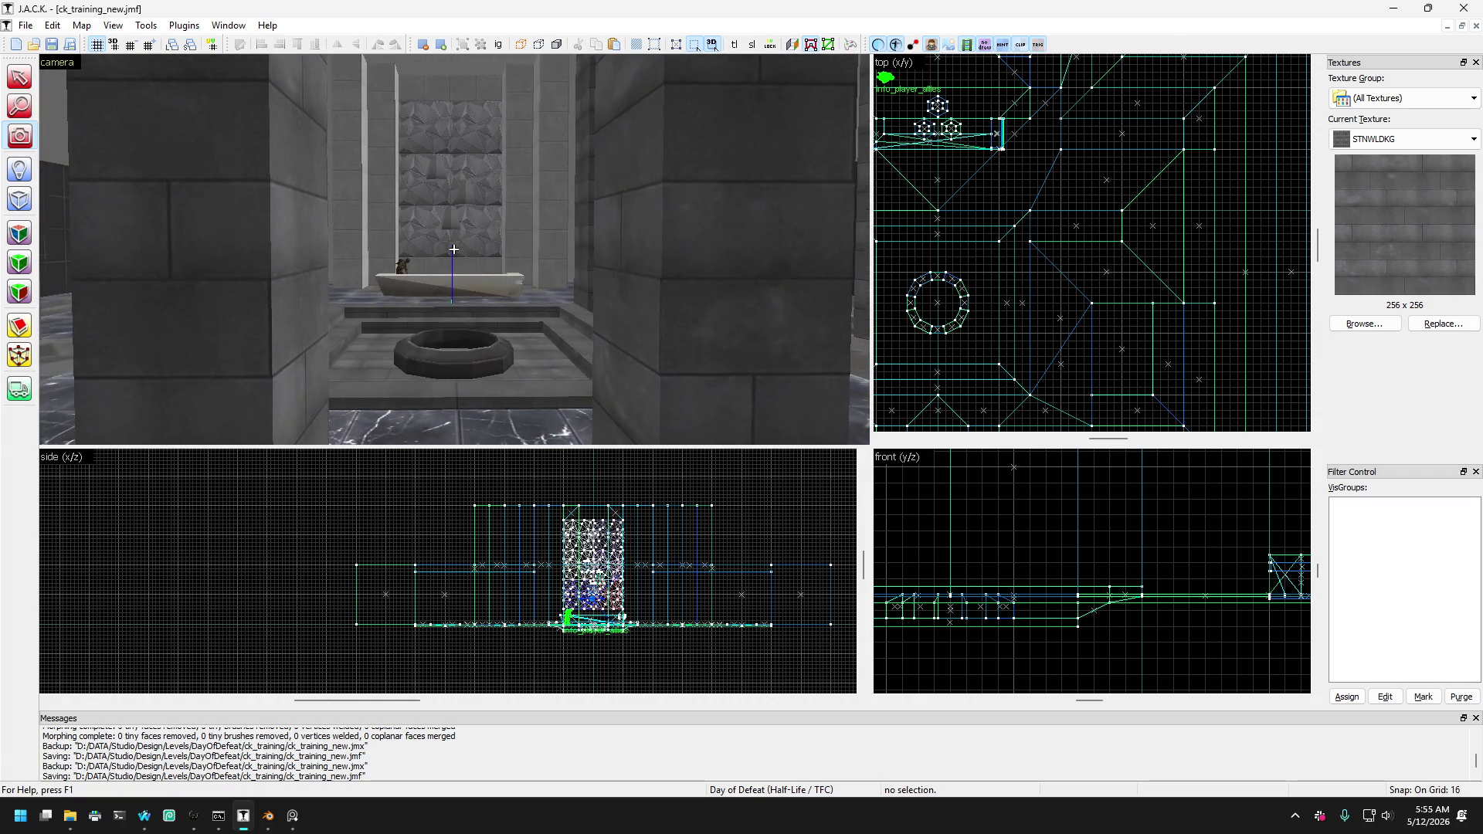
Pull the camera back over the pillars and across to just above the ring pit.
key("w")
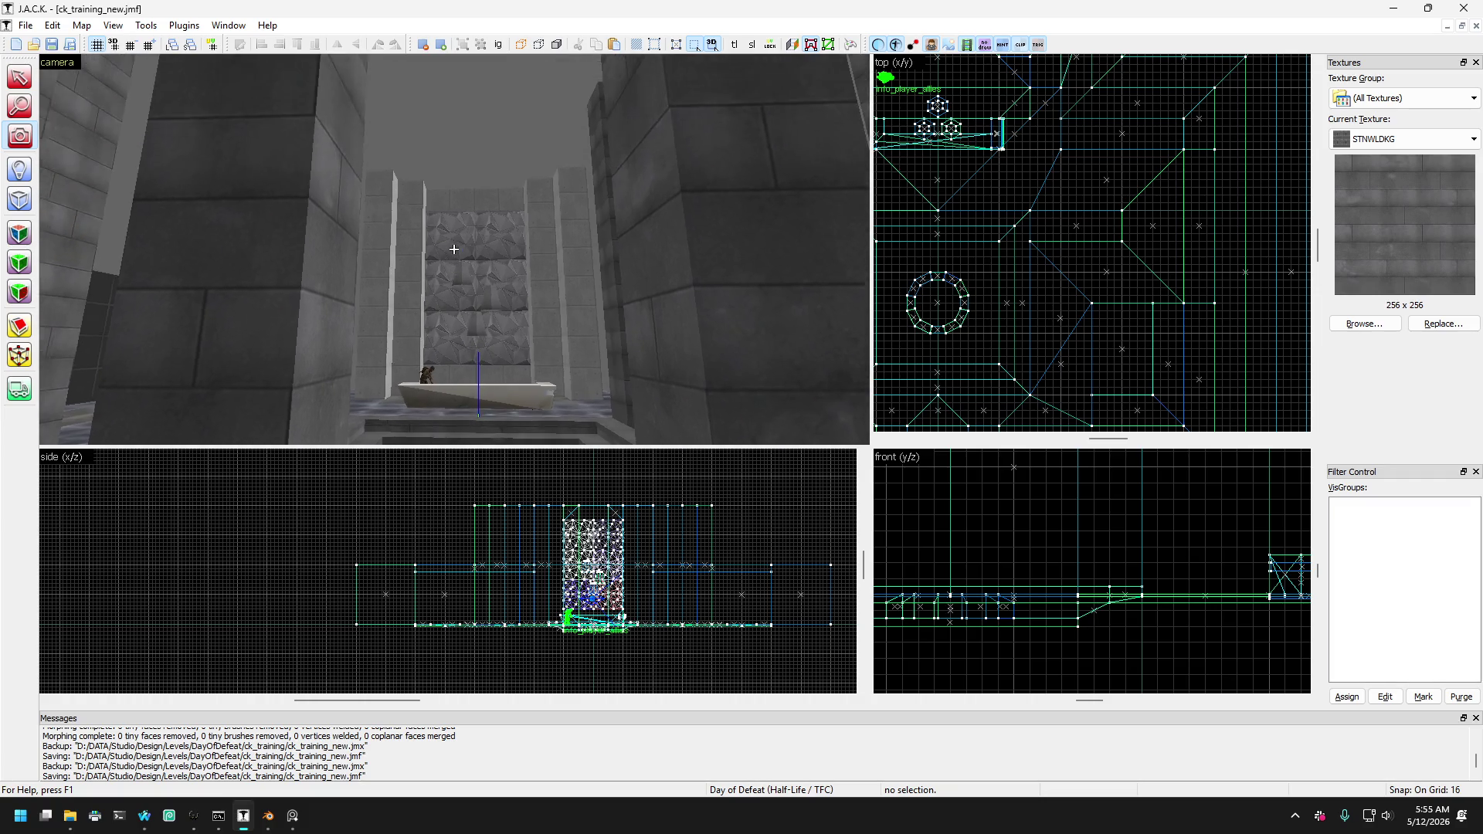
key("s")
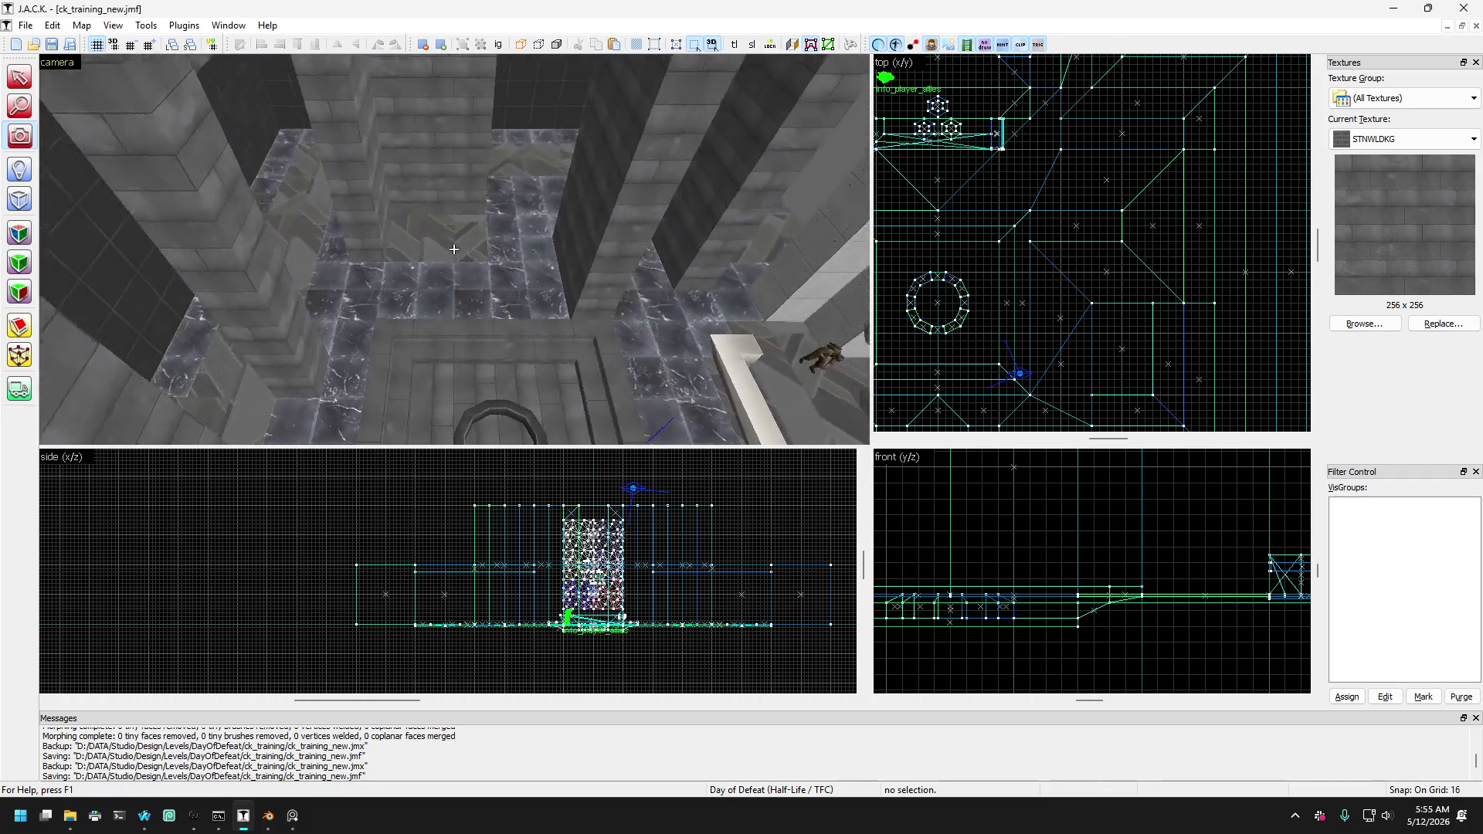
key("s")
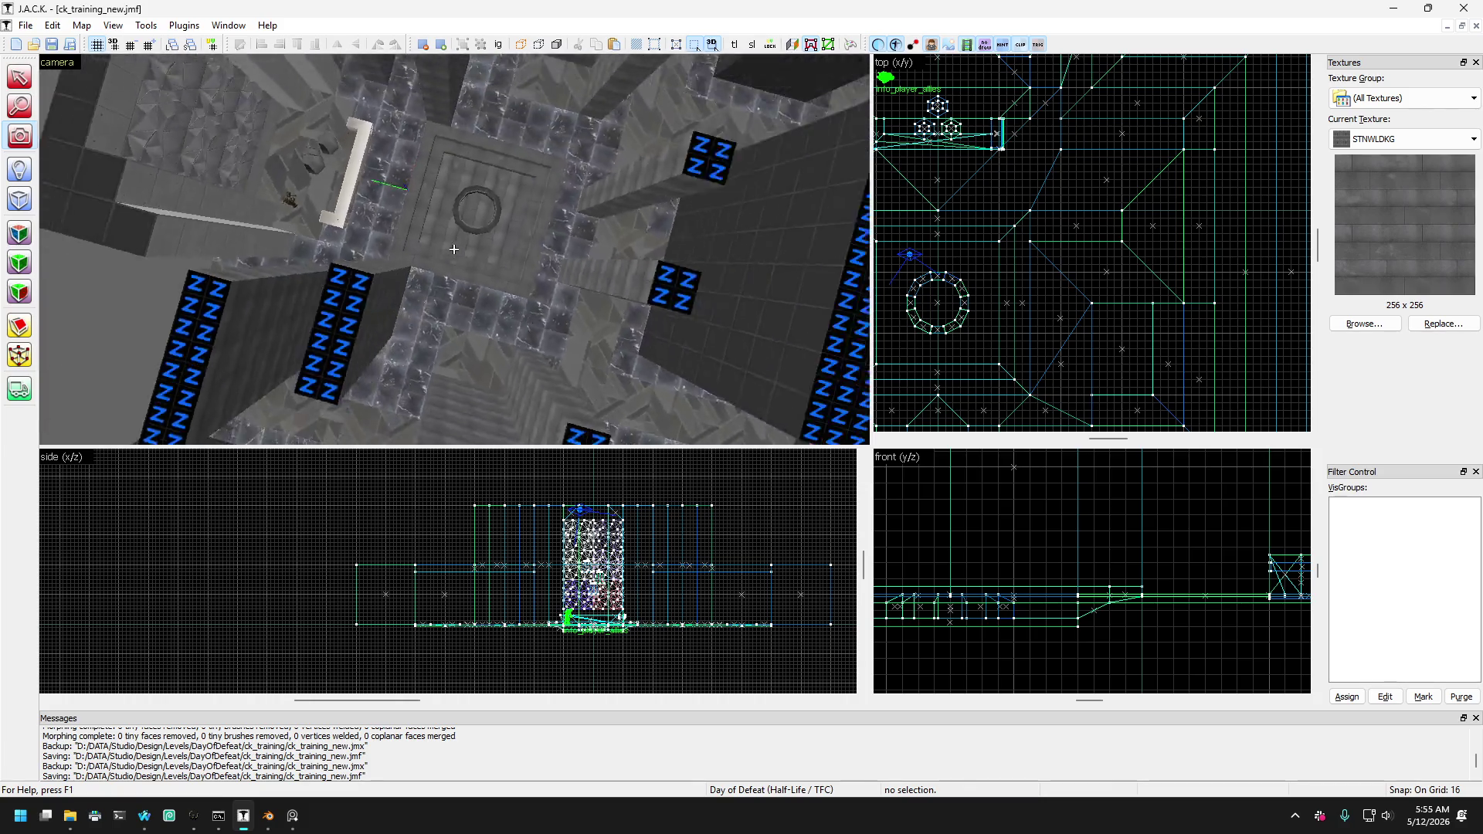
key("Left")
key("Left")
key("Left")
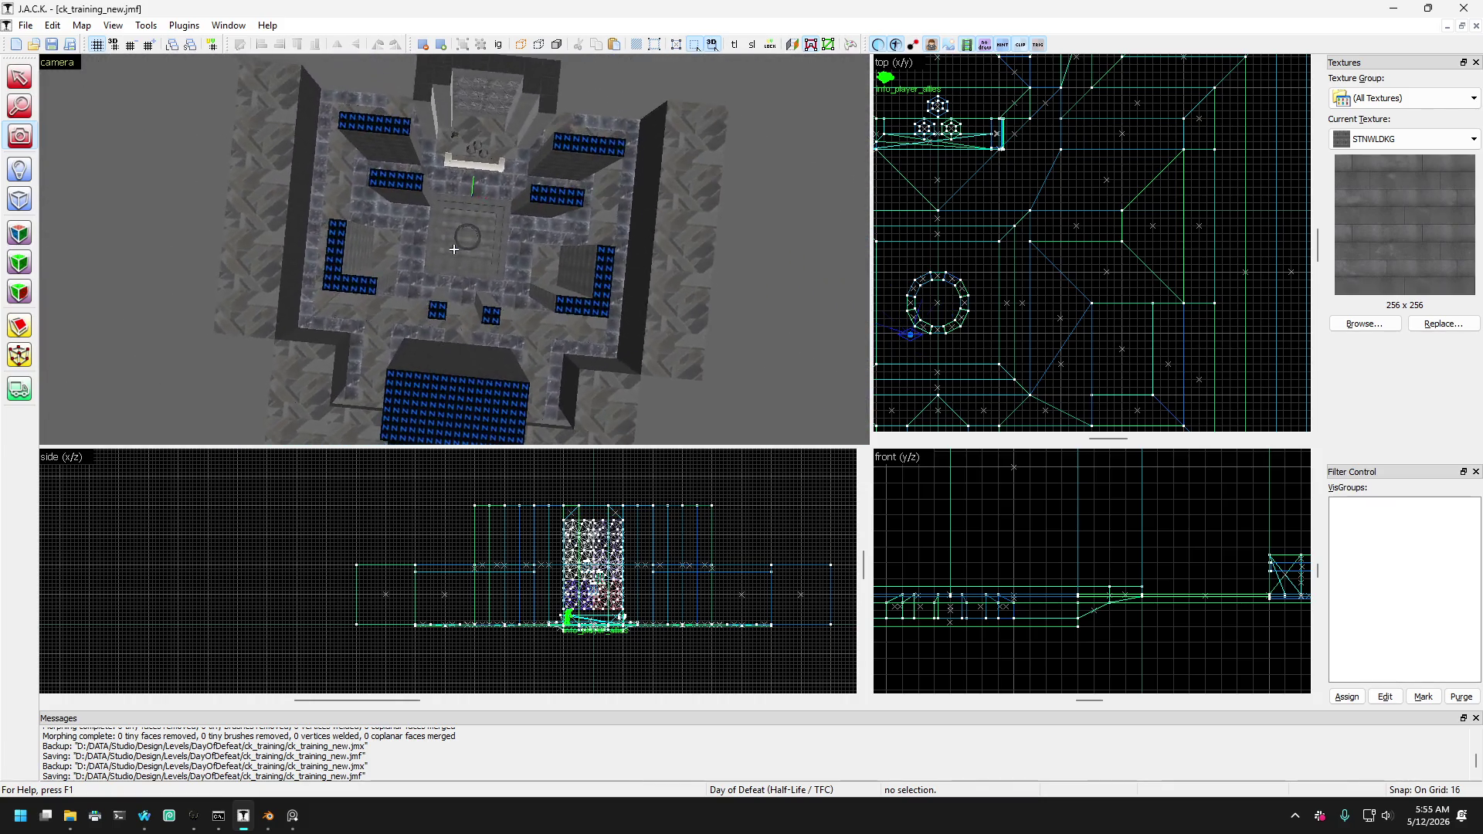
key("w")
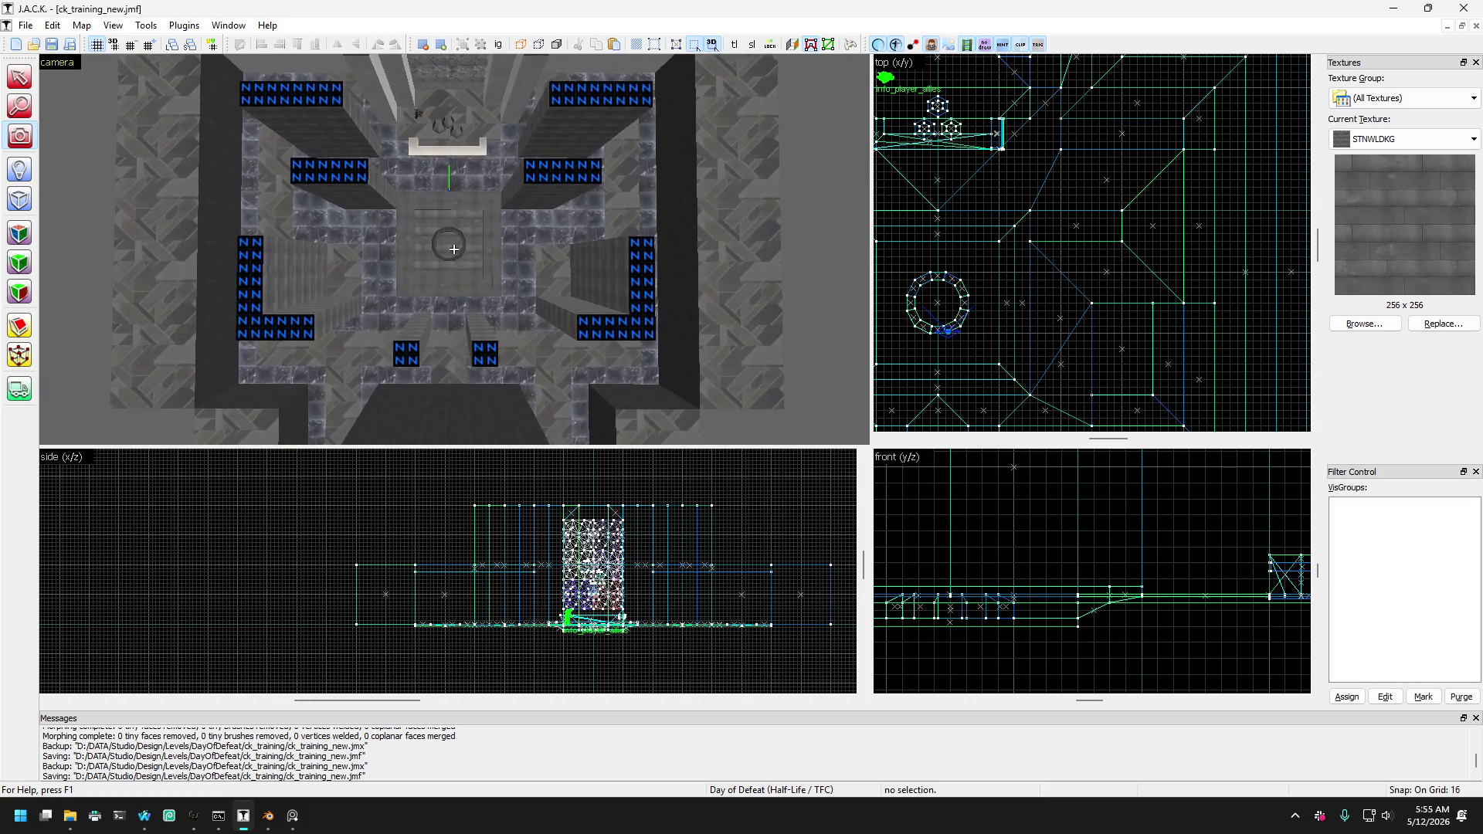
key("w")
key("w")
key("w")
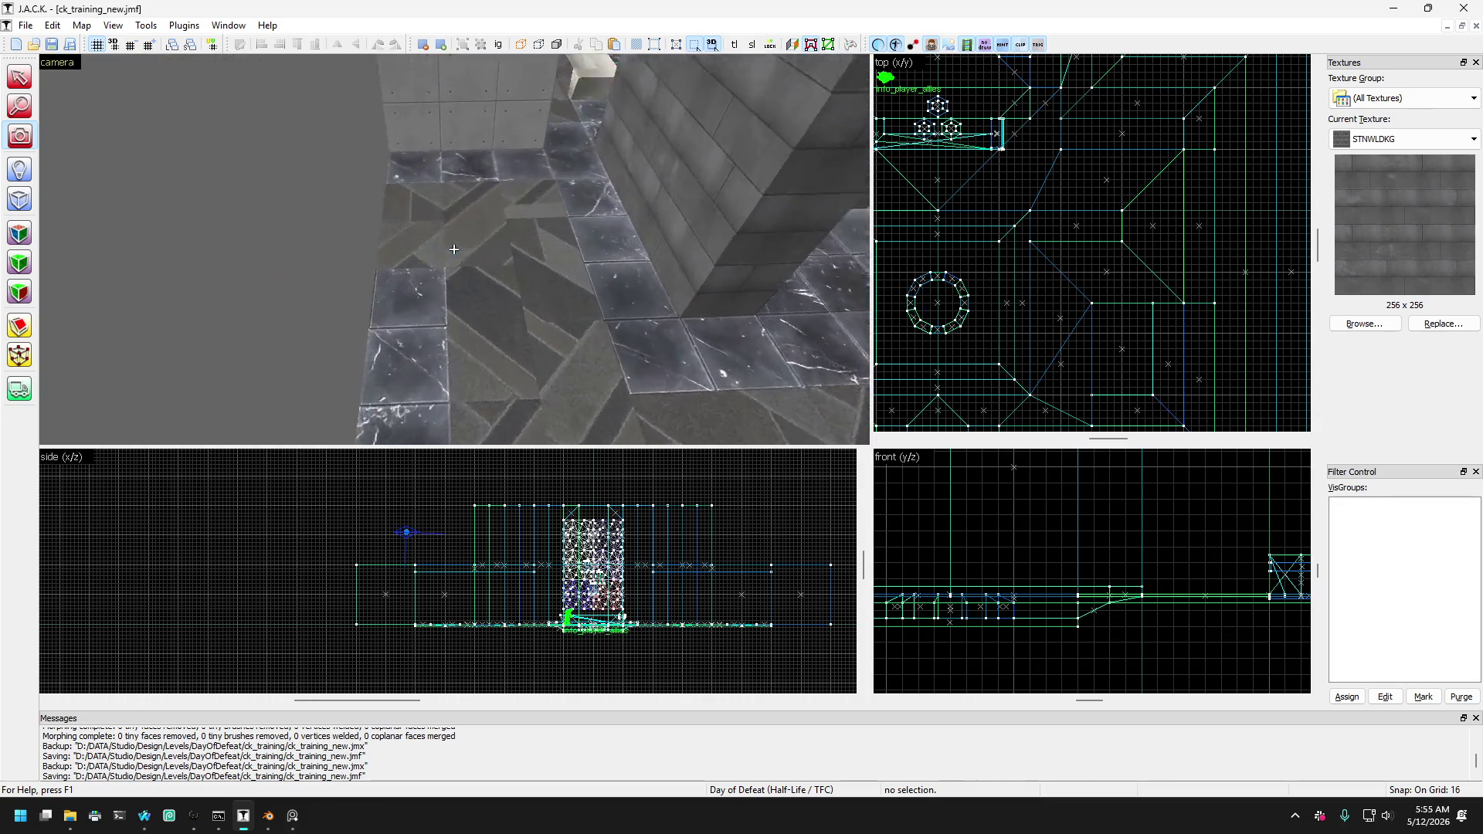
key("s")
key("s")
key("s")
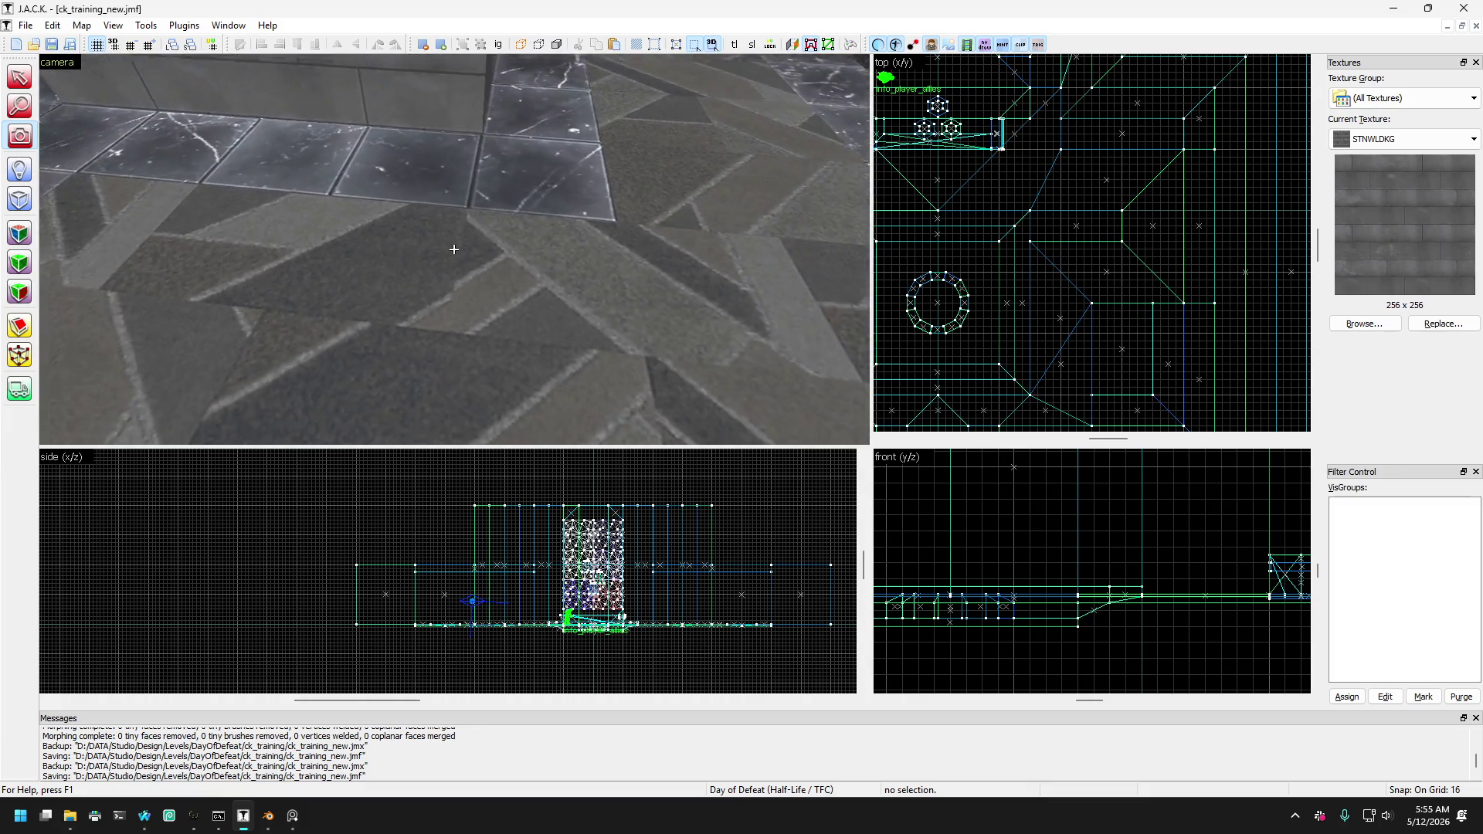
Swoop low around the pillars and pass through the wall toward the ring.
key("w")
key("w")
key("w")
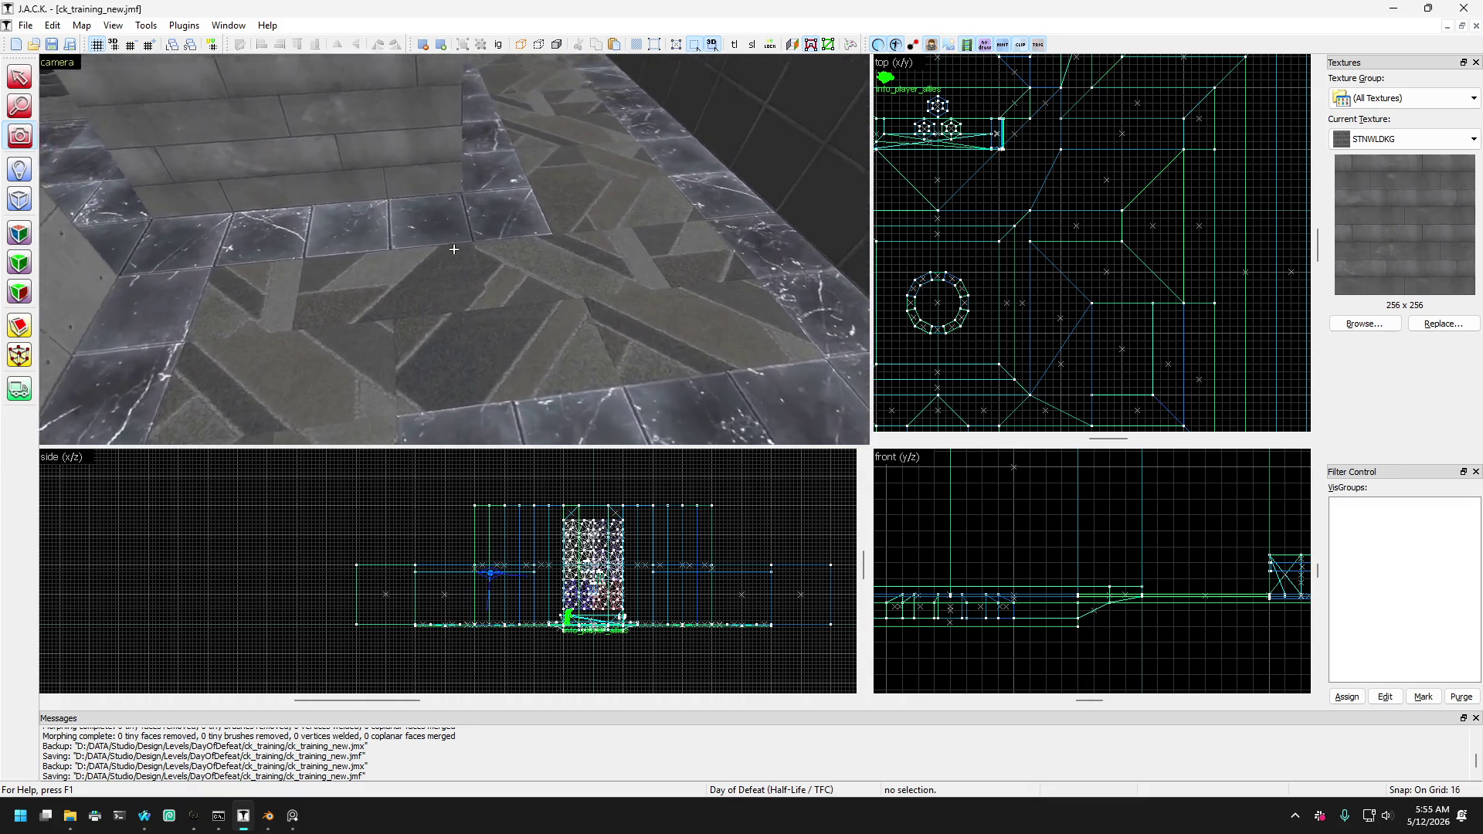
key("Up")
key("Up")
key("Up")
key("s")
key("s")
key("s")
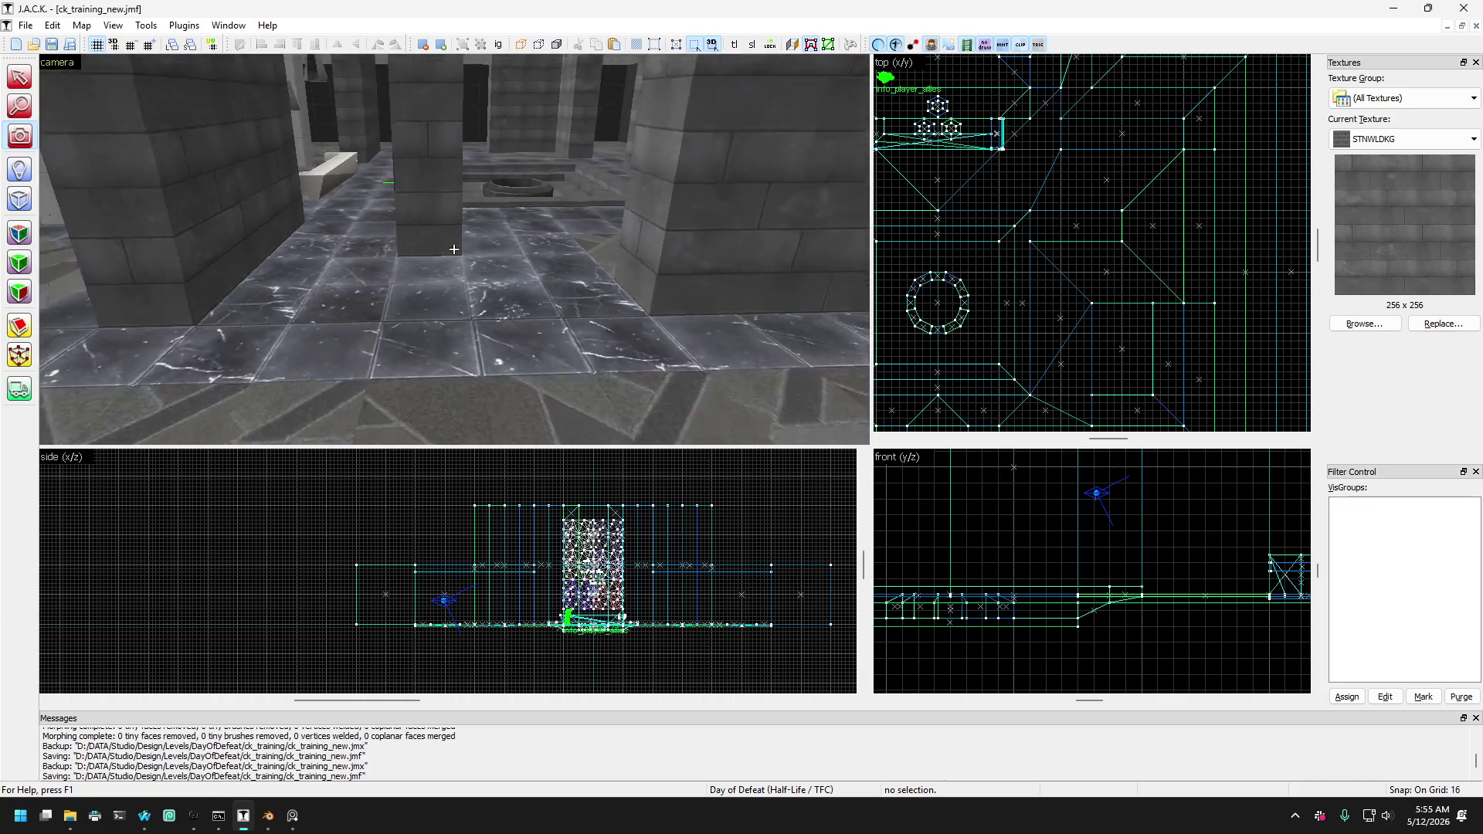
key("Left")
key("Left")
key("Left")
key("w")
key("w")
key("w")
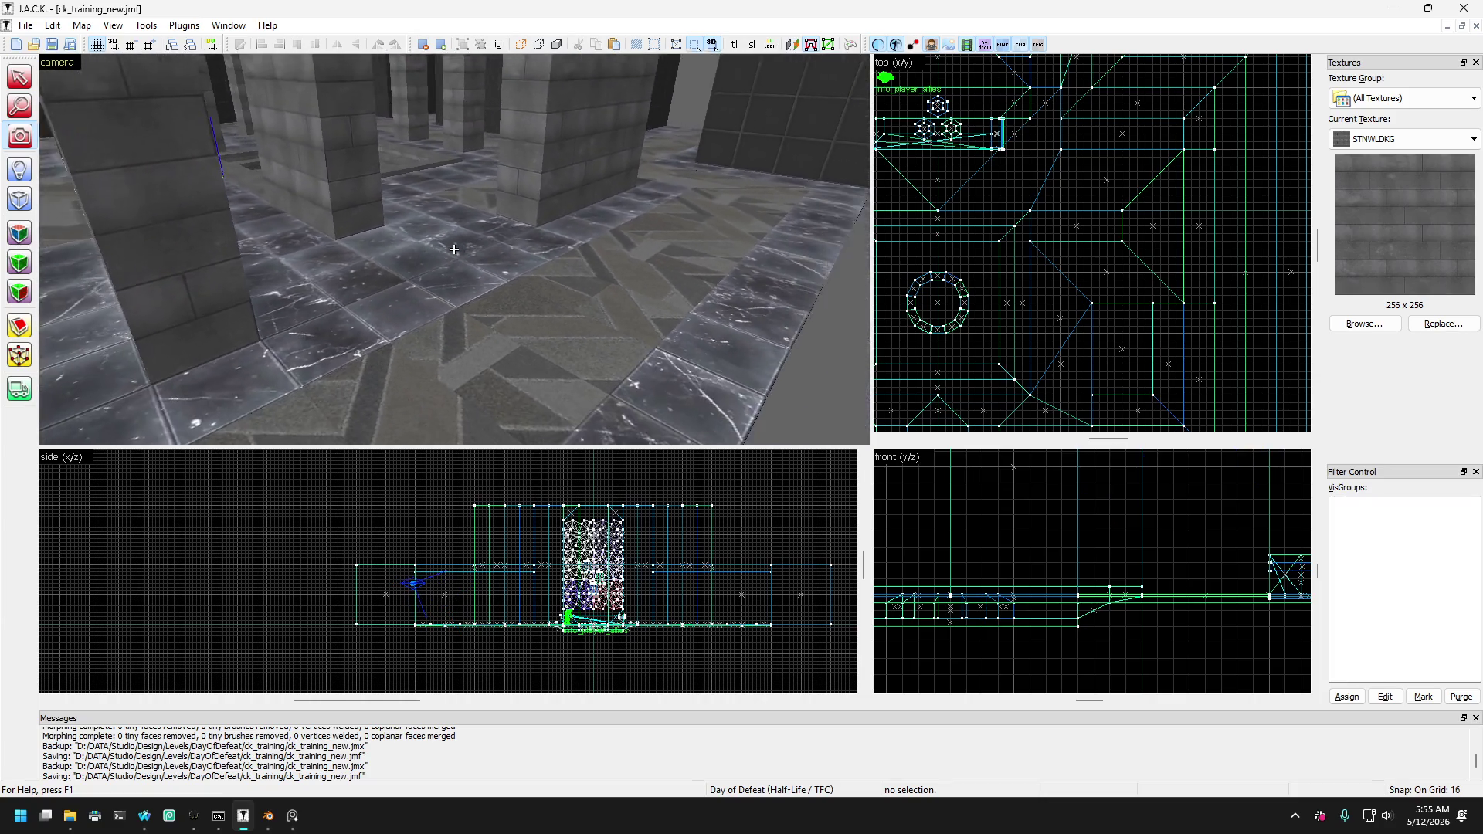
key("Right")
key("Right")
key("Right")
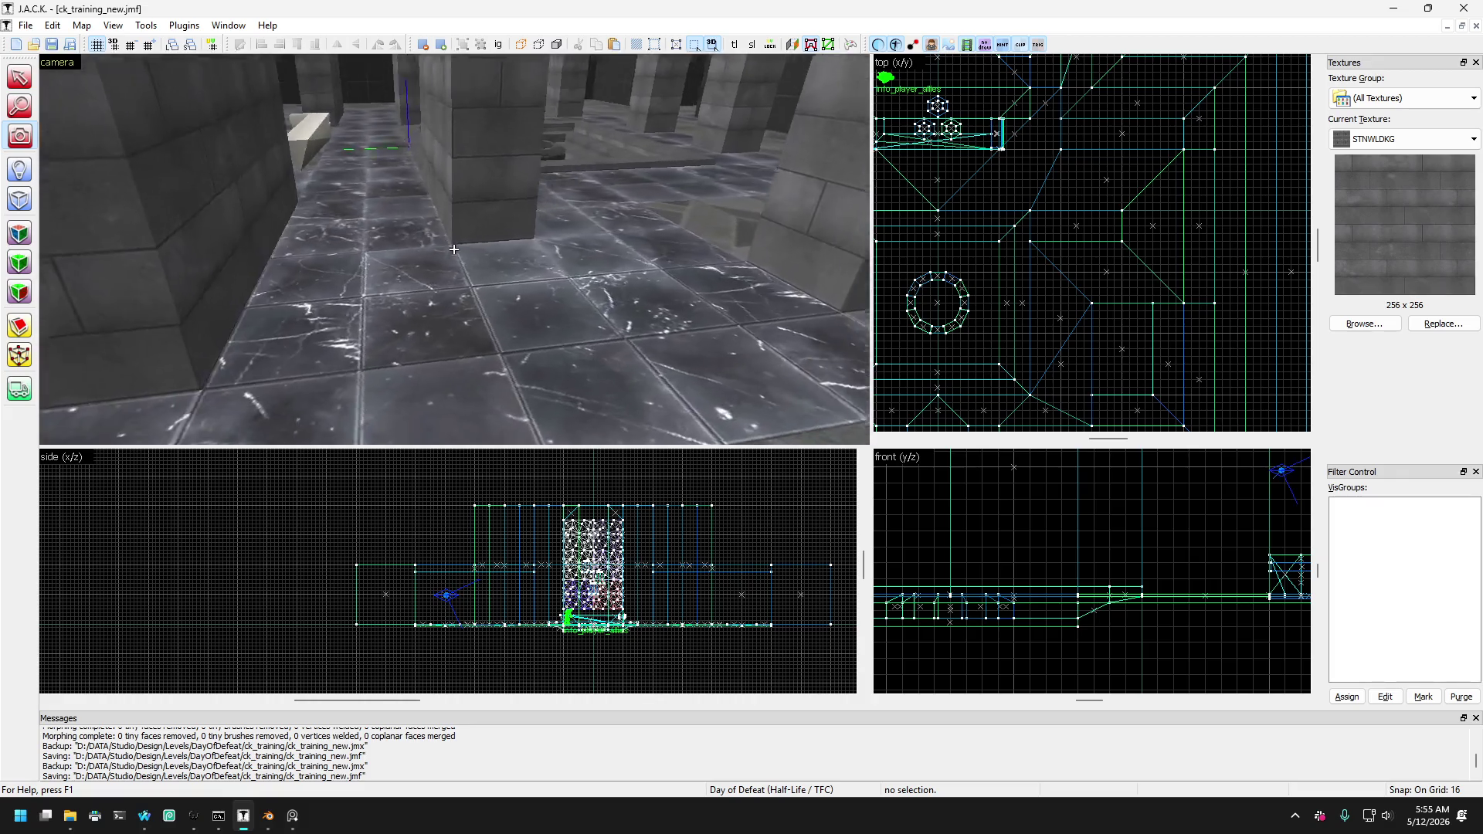
key("s")
key("s")
key("s")
key("Down")
key("Down")
key("Down")
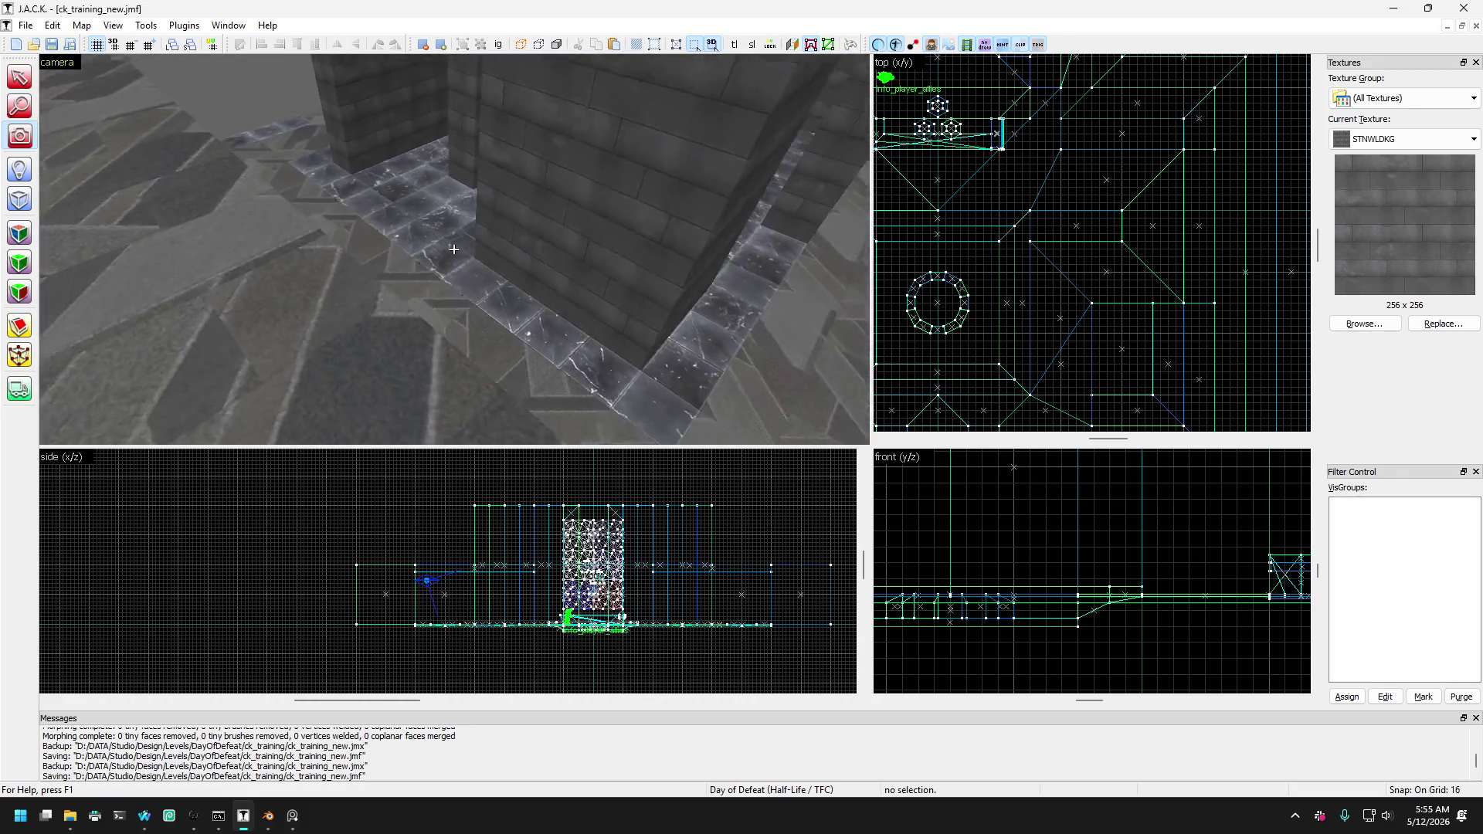
key("s")
key("s")
key("s")
key("w")
key("w")
key("w")
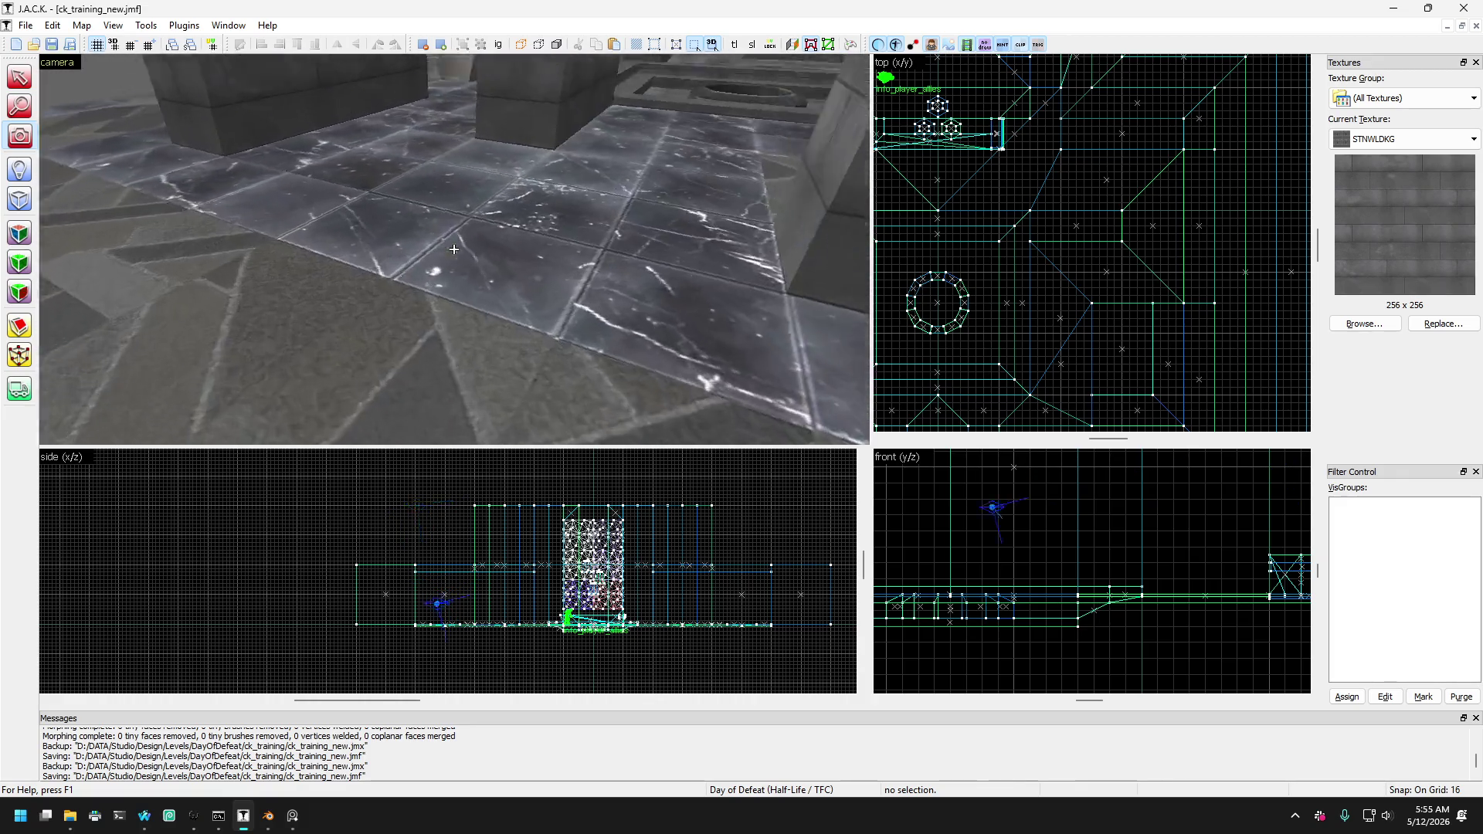
key("Up")
key("Up")
key("Up")
key("w")
key("w")
key("w")
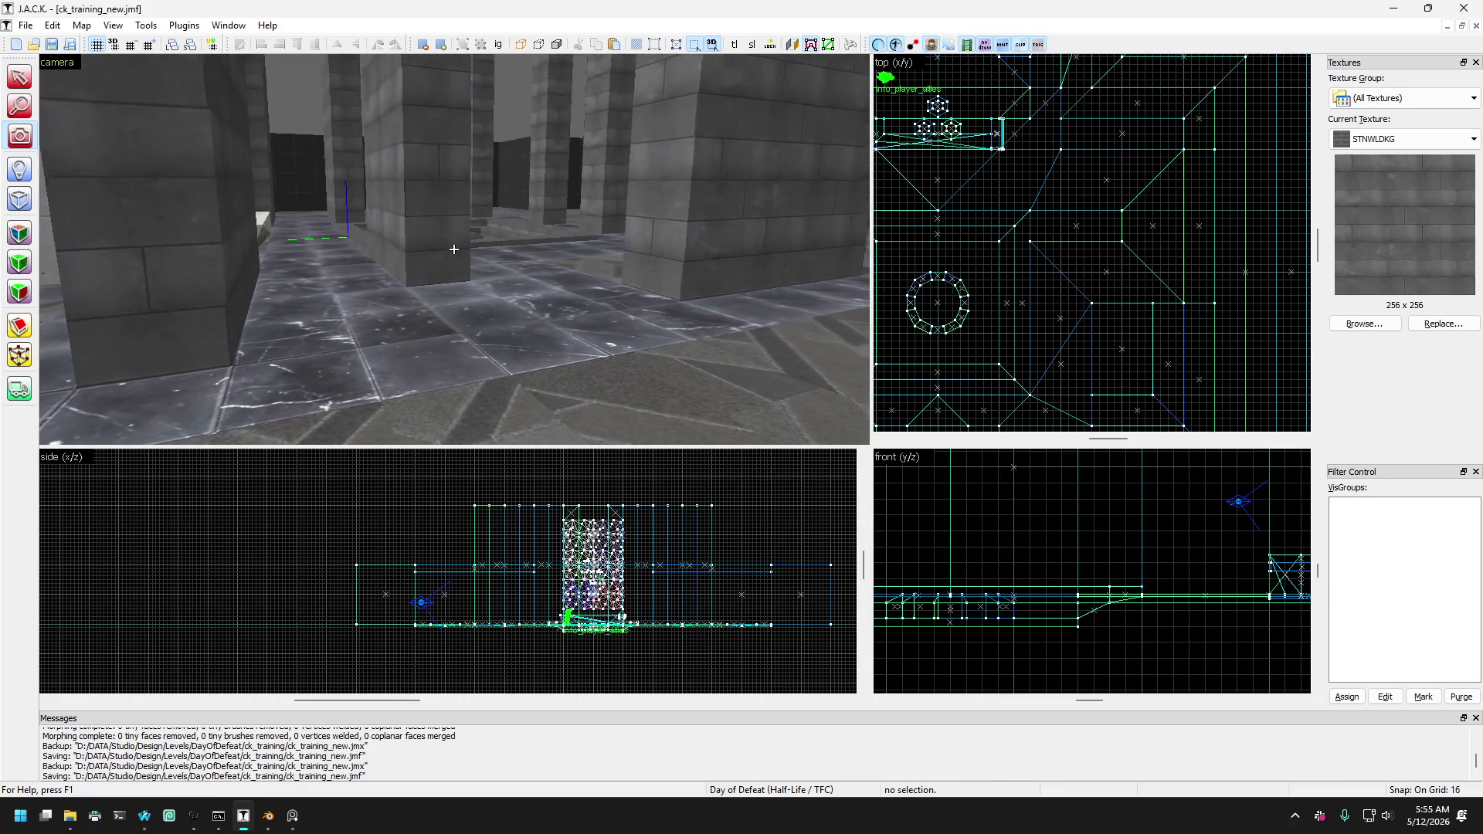
key("w")
key("w")
key("w")
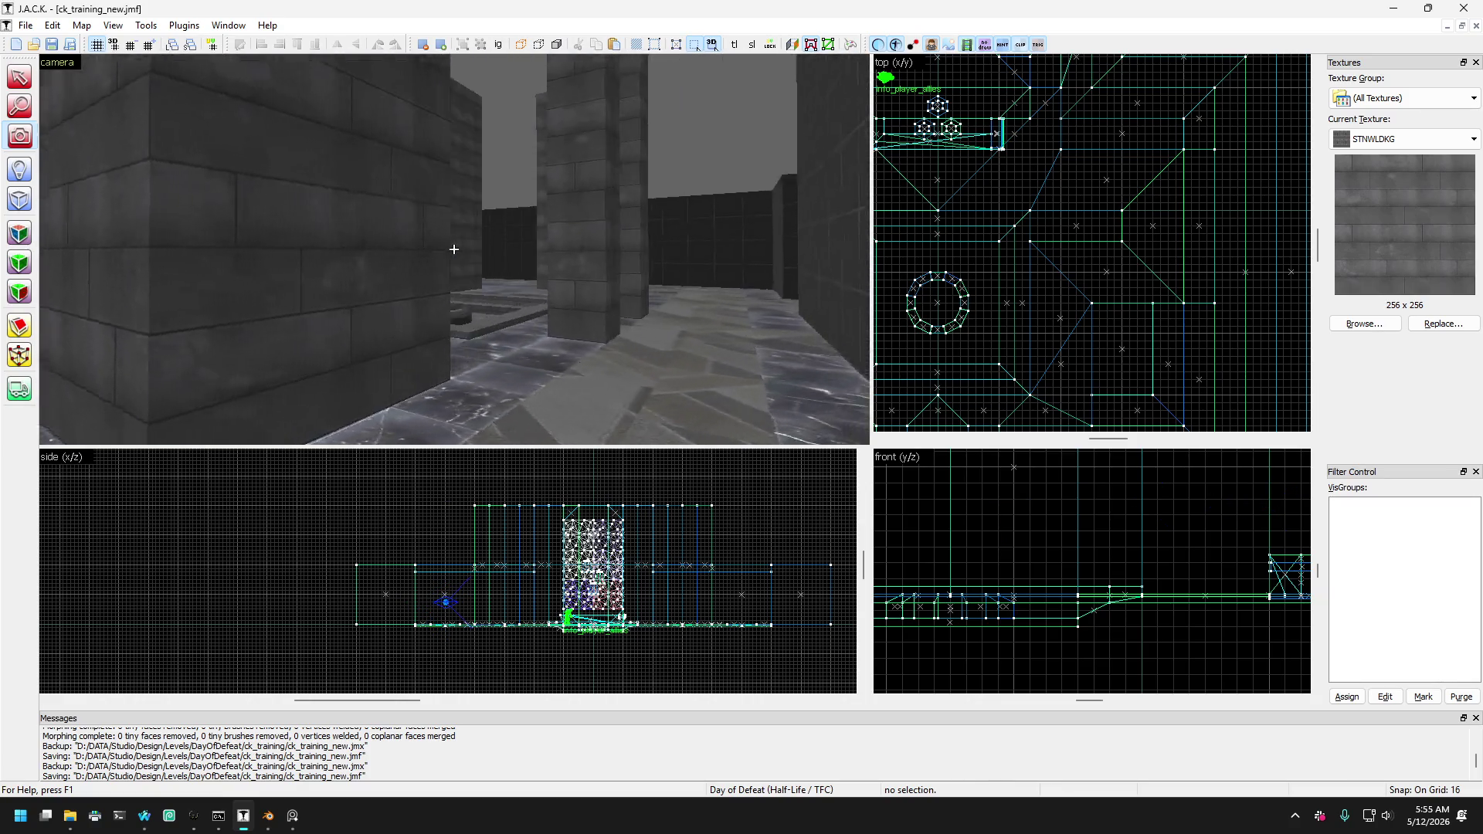
key("Down")
key("Down")
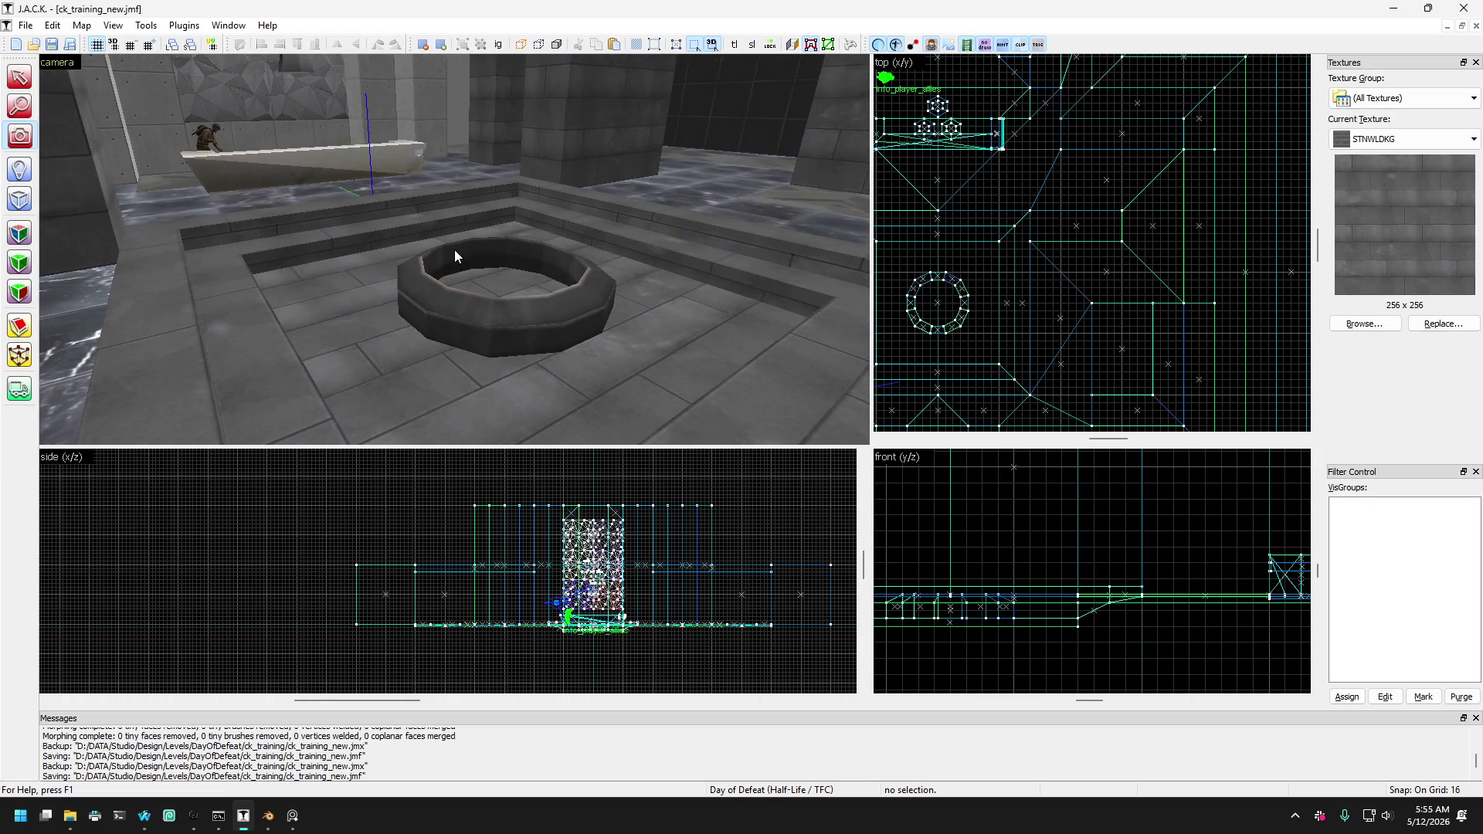
Raise the camera high over the pit and tilt it to look straight down.
key("Up")
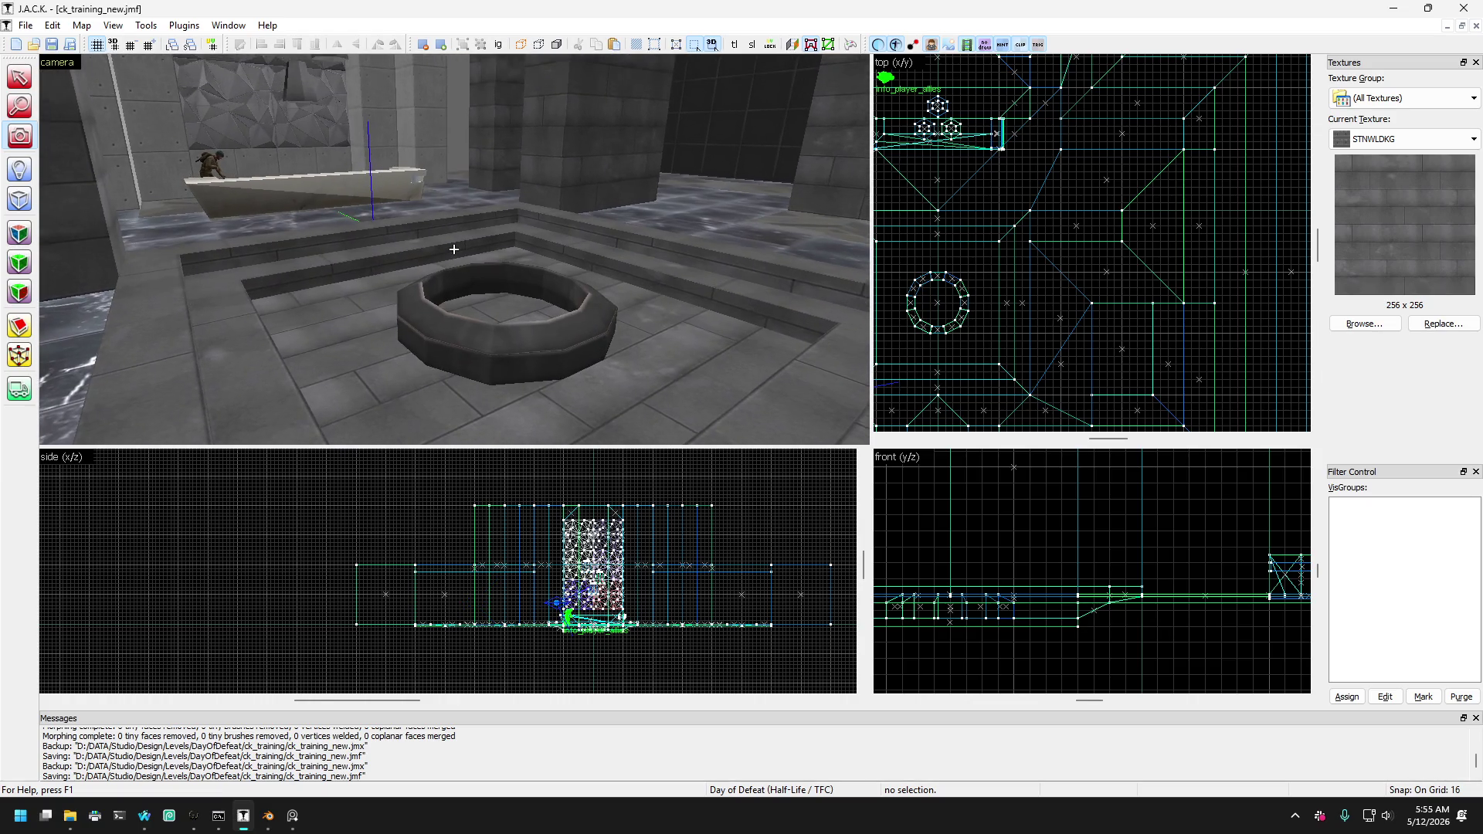
key("Up")
key("Up")
key("Up")
key("Down")
key("Down")
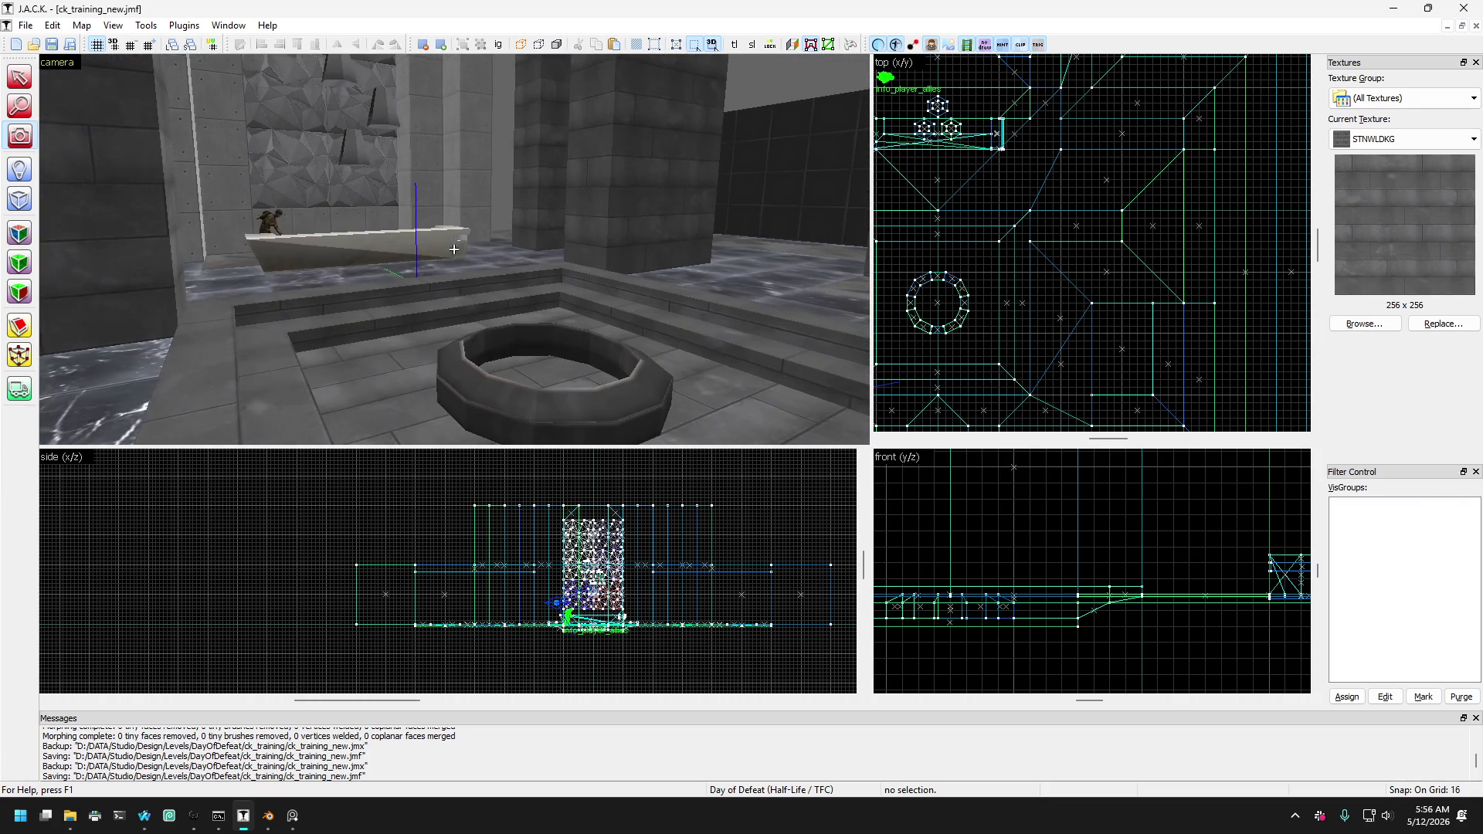
key("Up")
key("Left")
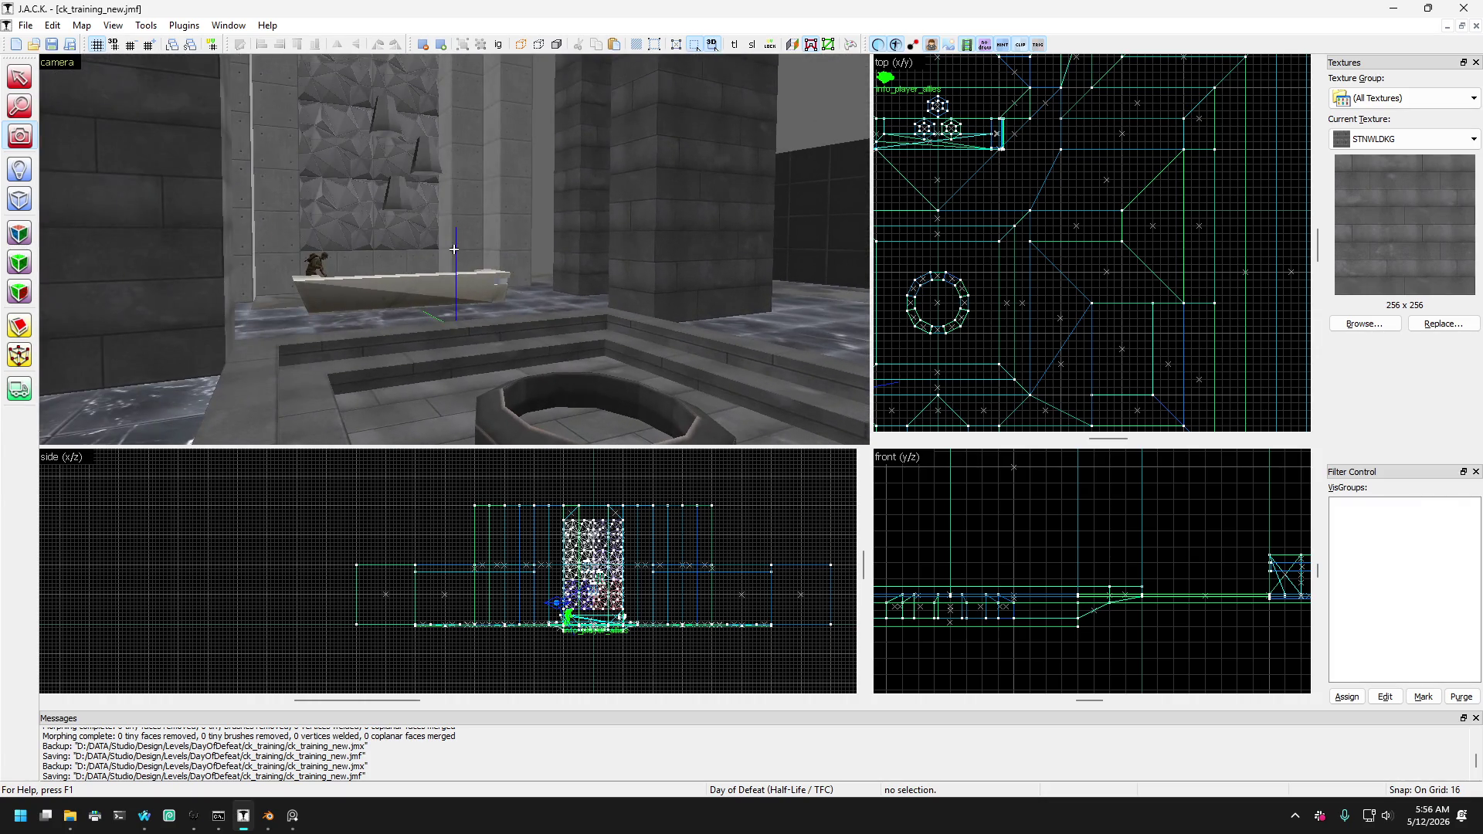
key("Down")
key("s")
key("Up")
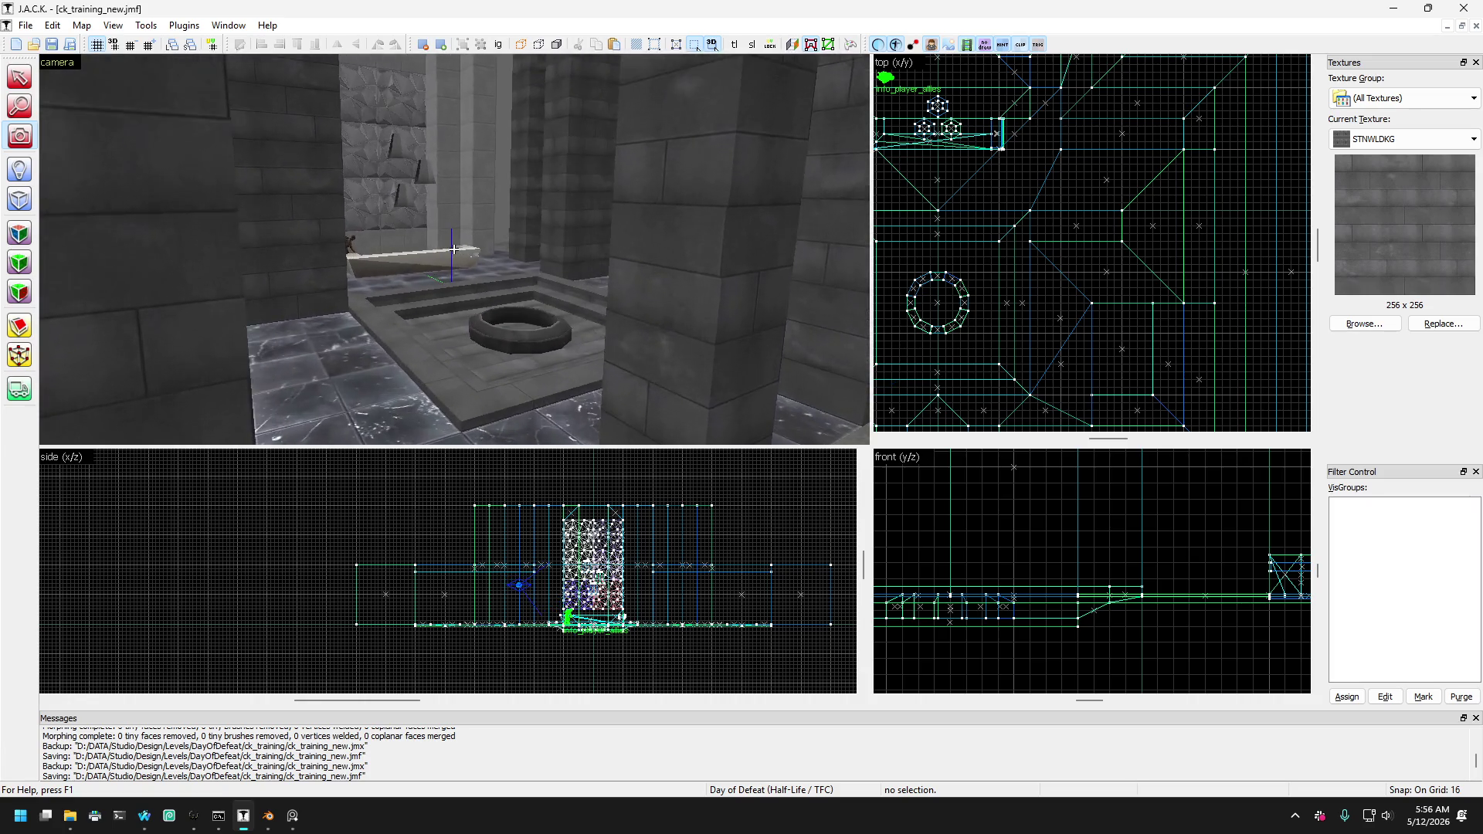
key("w")
key("Right")
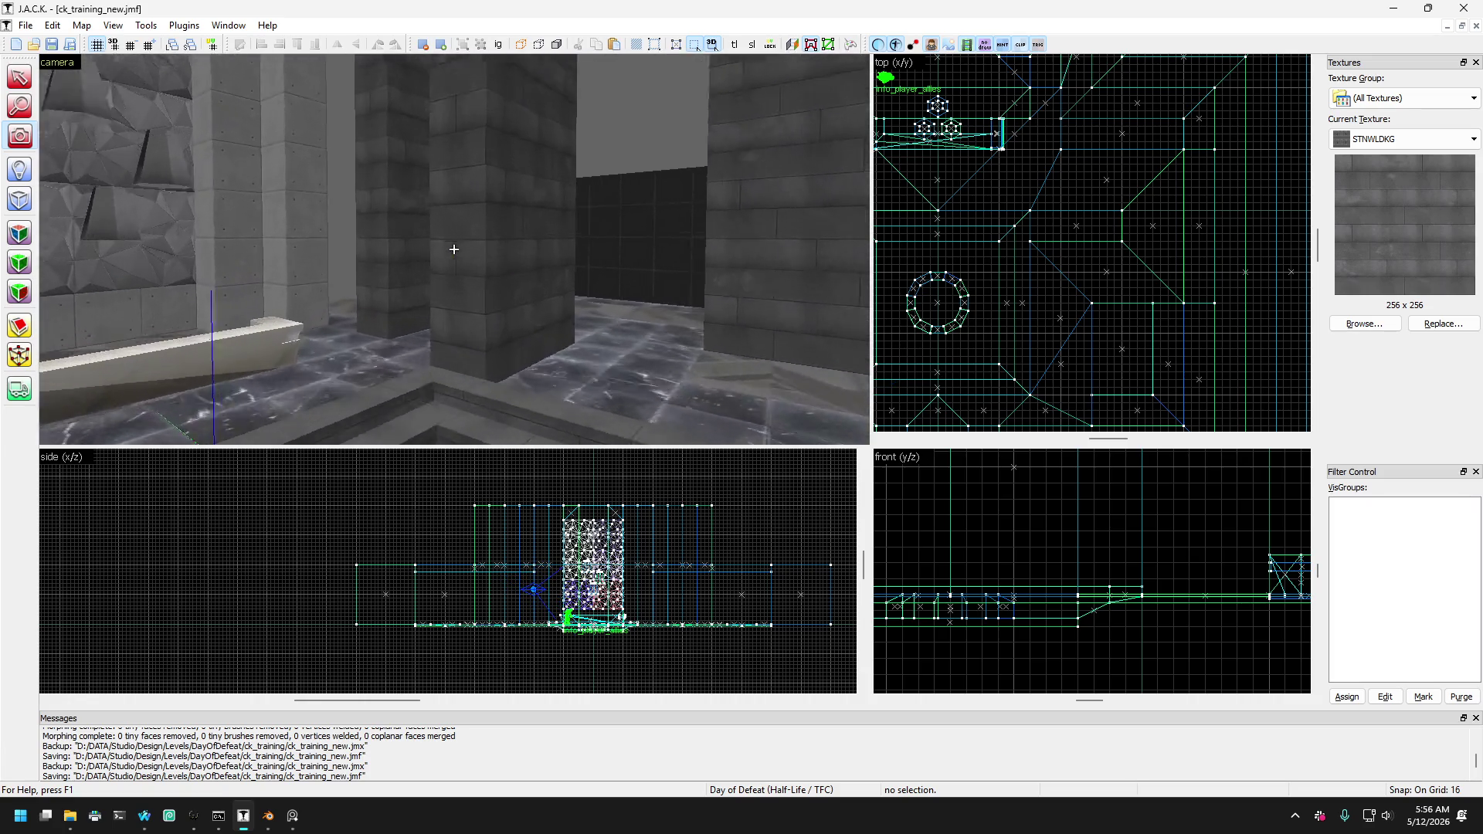
key("Down")
key("s")
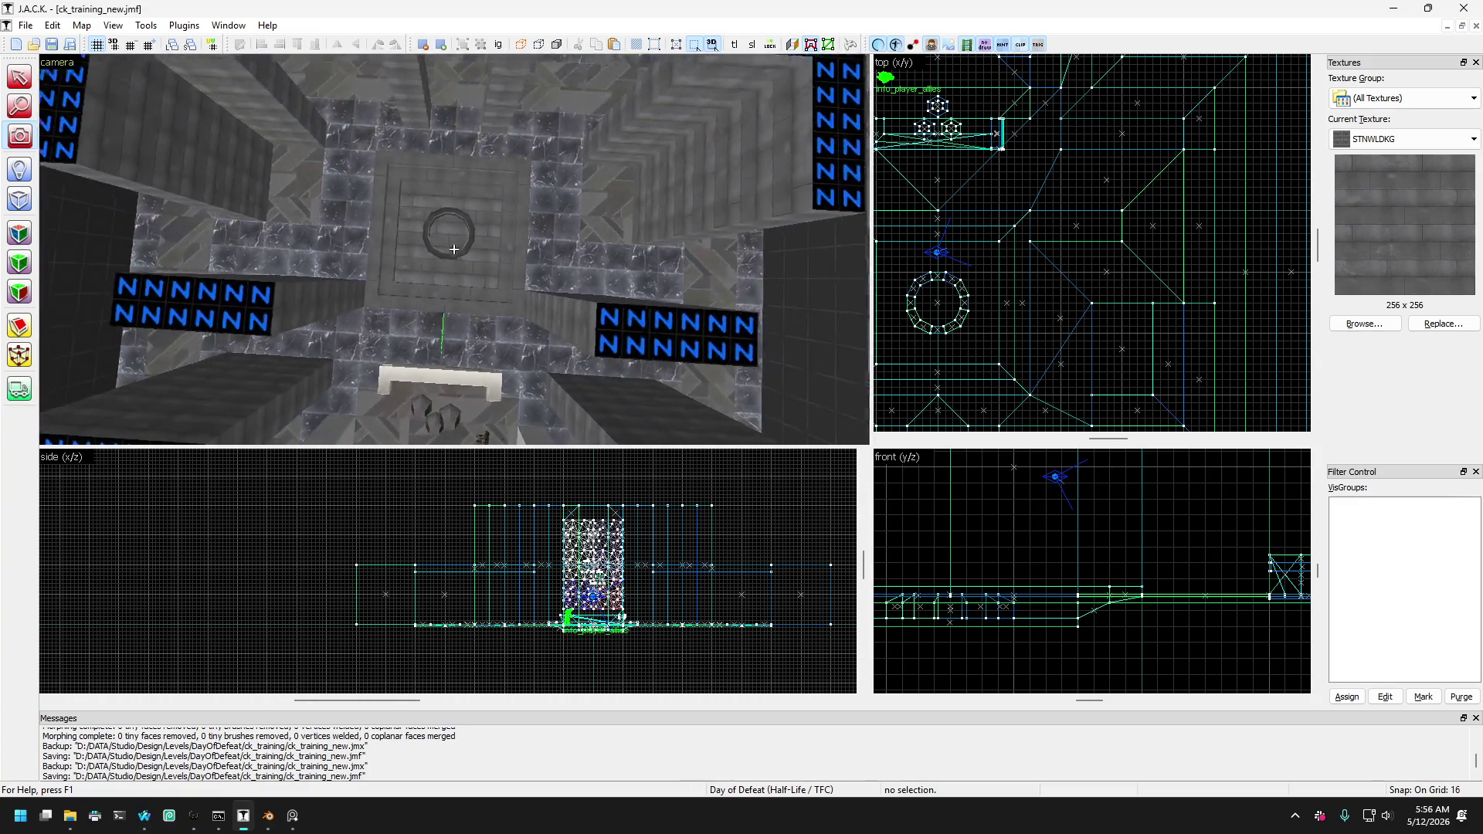
key("s")
key("shift+s")
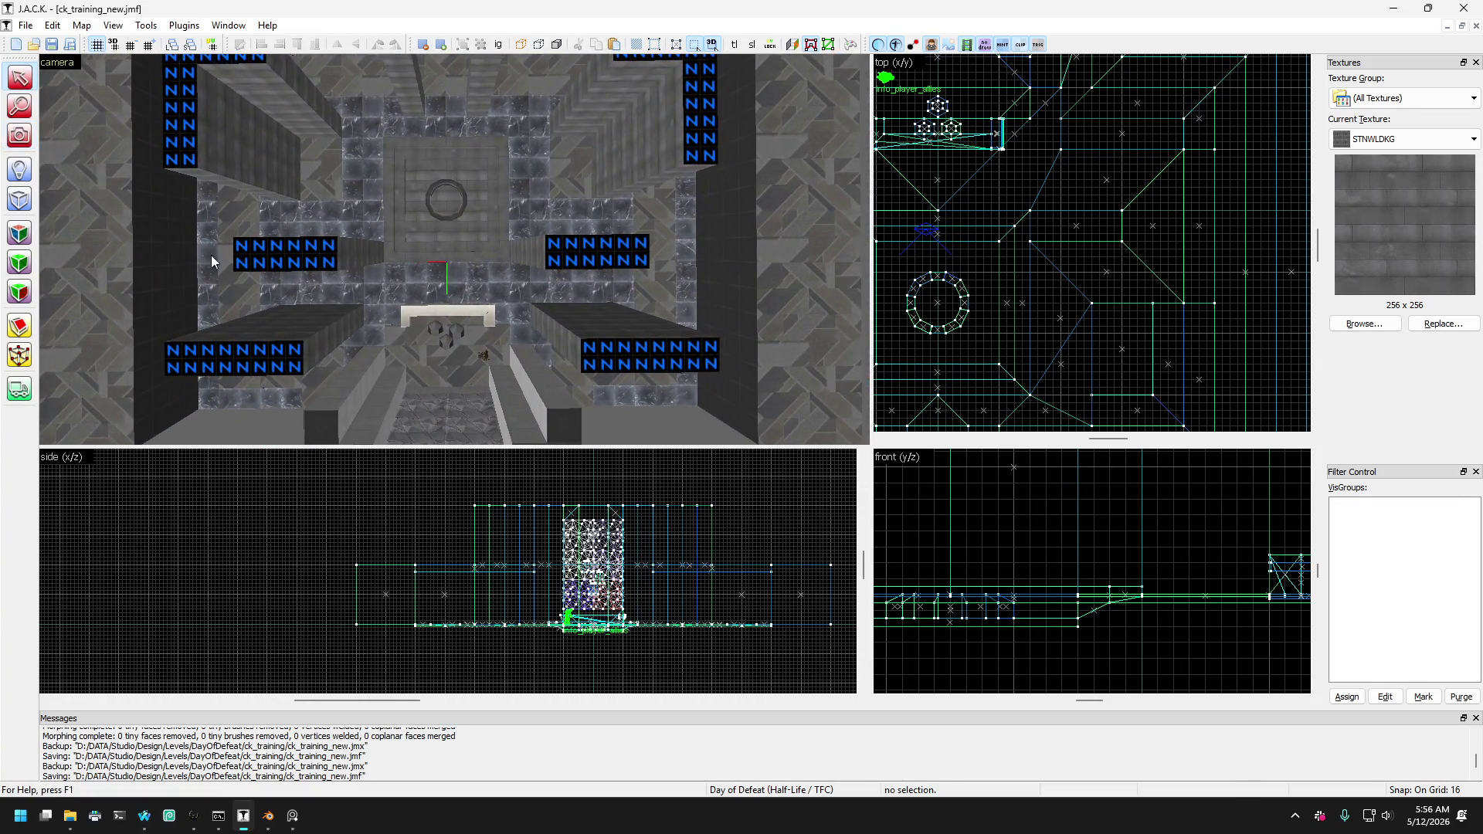
Select the slanted floor brushes on both sides of the pit, keeping their original orientation.
left_click(331, 292)
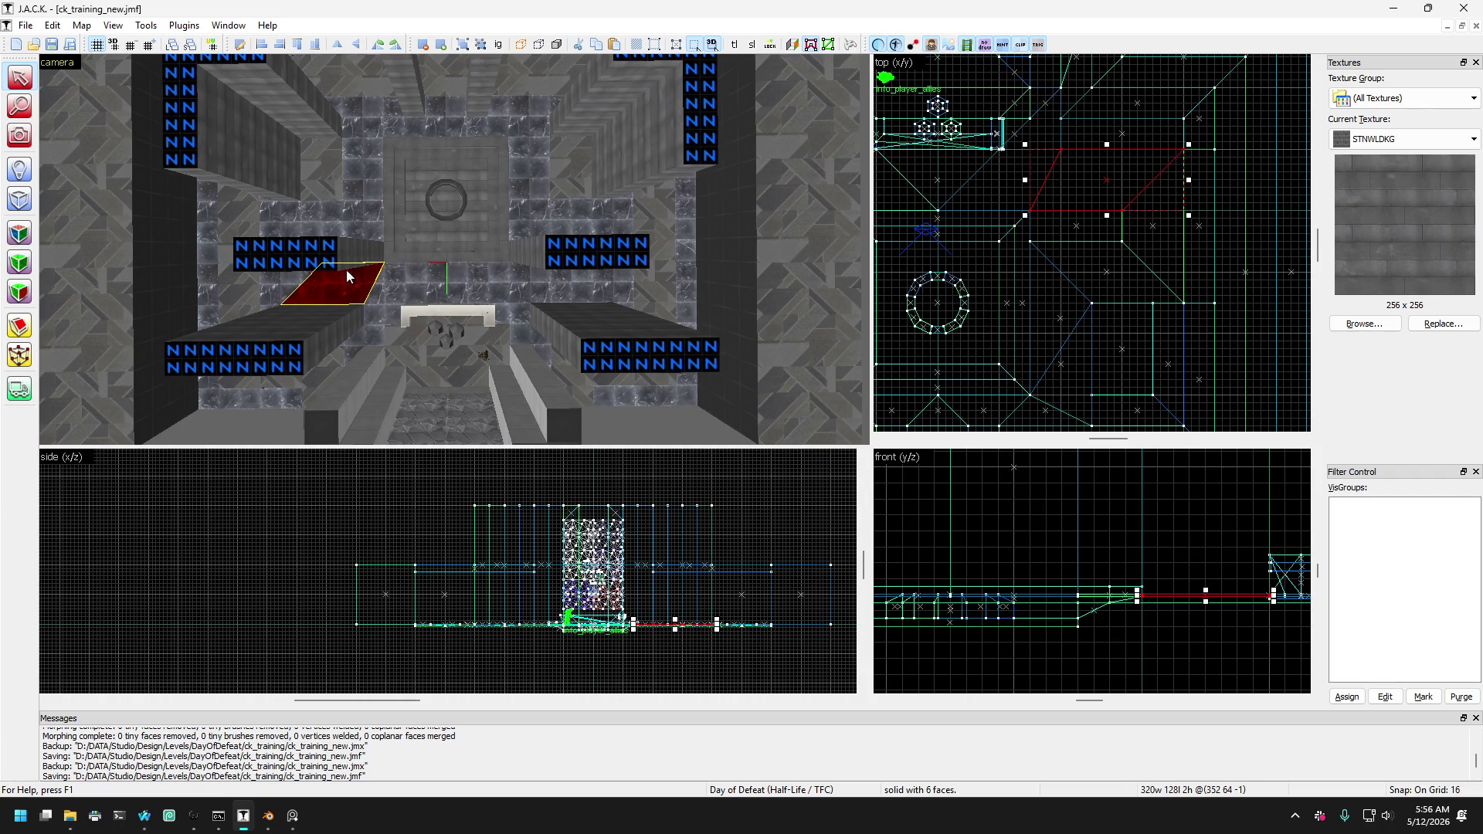
key("ctrl+r")
key("ctrl+r")
key("ctrl+r")
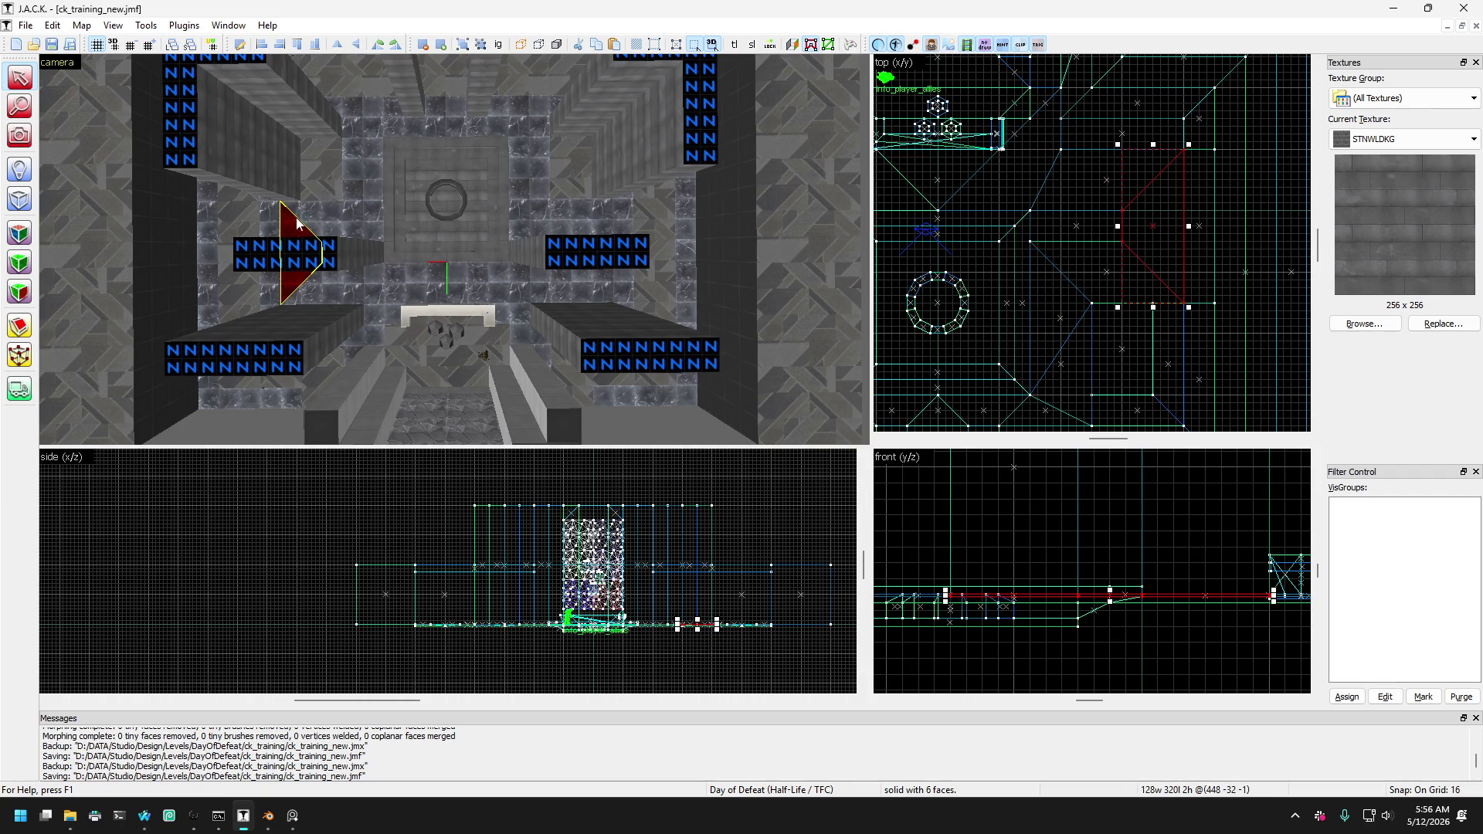
key("ctrl+r")
key("ctrl+r")
key("ctrl+r")
key("ctrl+r")
key("ctrl+r")
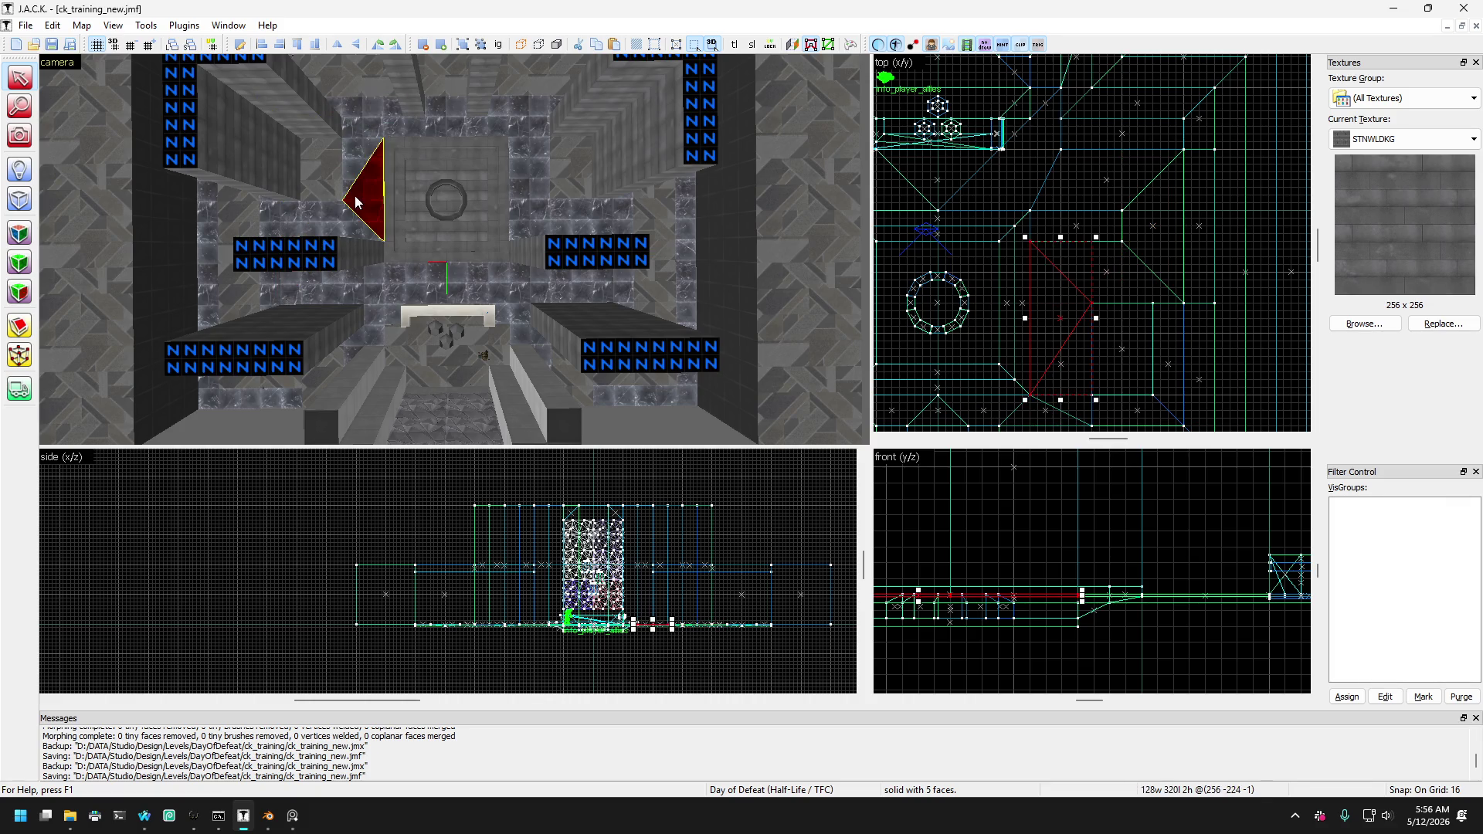
key("ctrl+r")
key("ctrl+r")
key("ctrl+r")
key("ctrl+r")
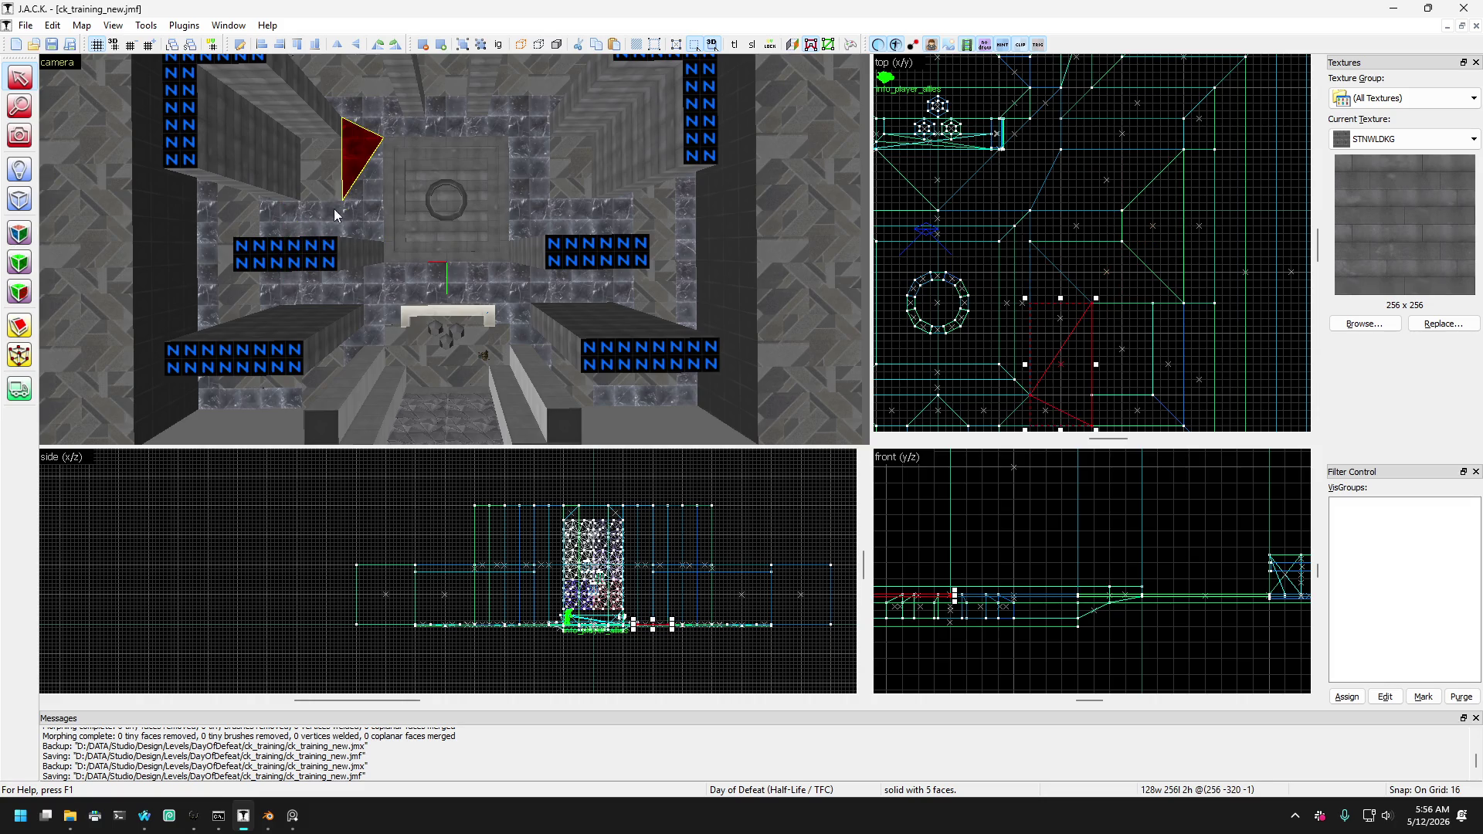
scroll(330, 213, "down", 3)
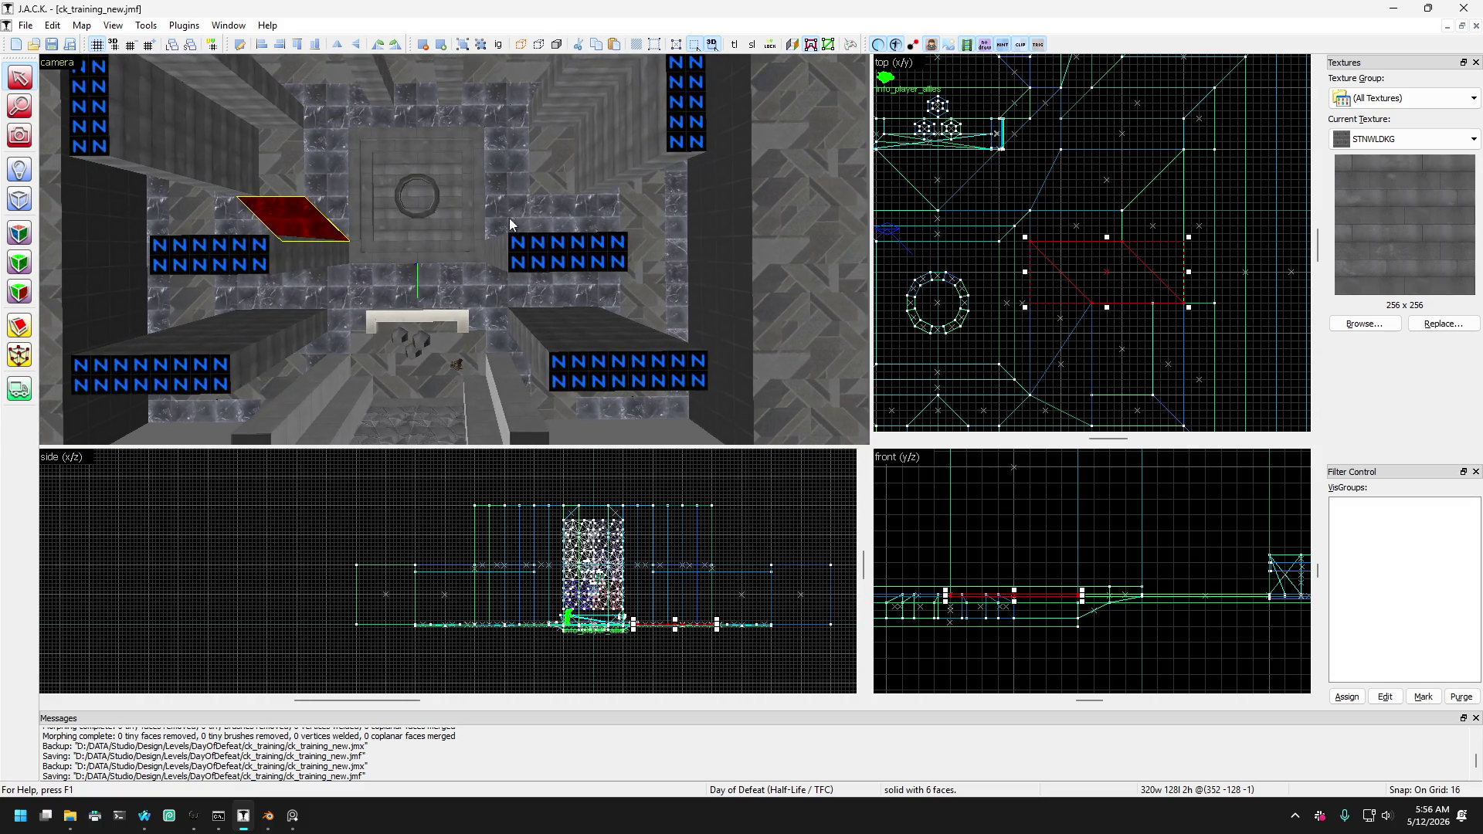
left_click(518, 222, "ctrl")
Clip each selected brush along a diagonal into two triangular wedges.
left_click(19, 326)
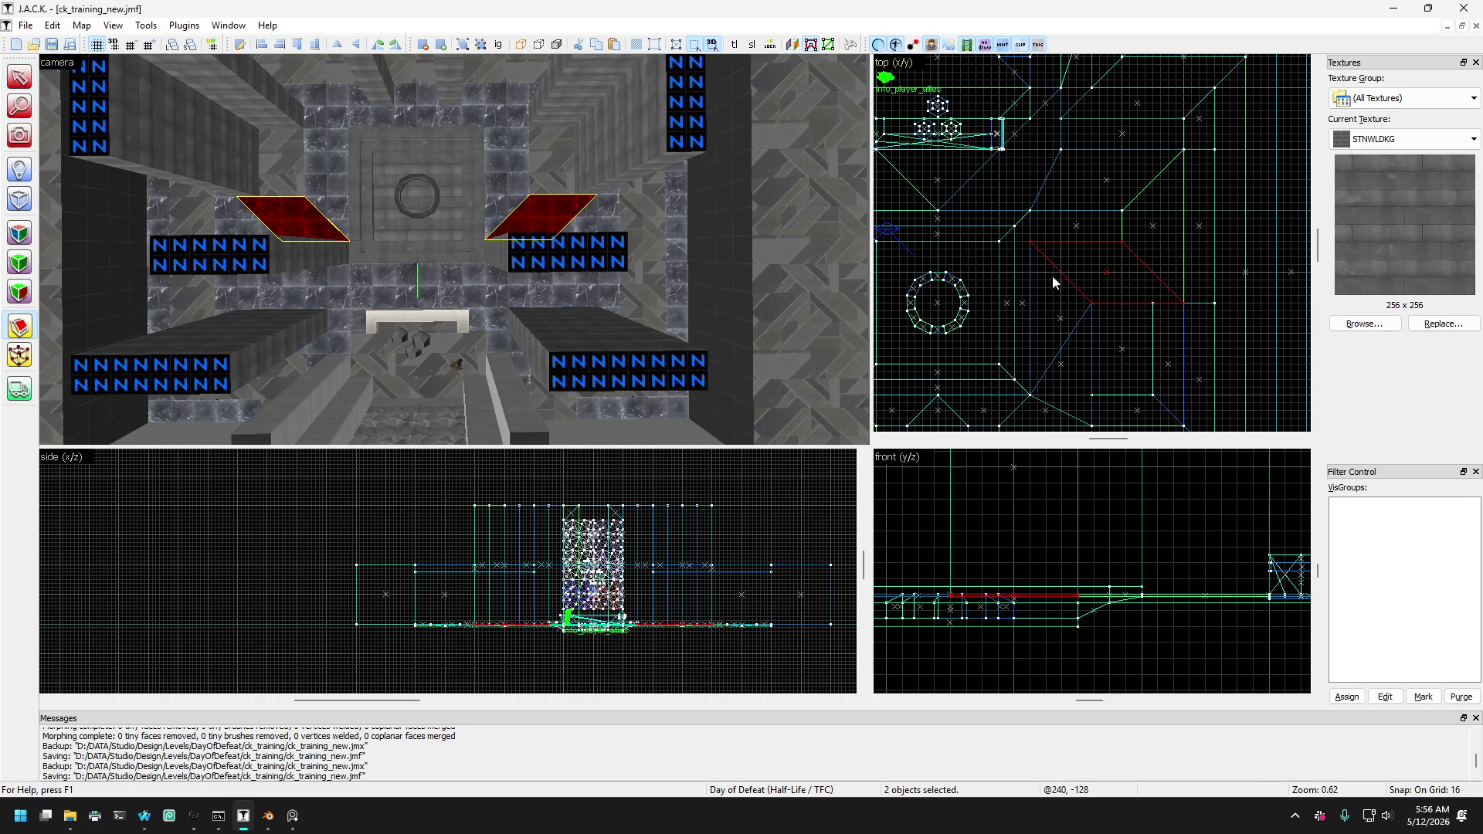
scroll(1128, 252, "up", 3)
mouse_move(1135, 235)
left_mouse_down()
mouse_move(1093, 329)
mouse_move(1089, 315)
left_mouse_up()
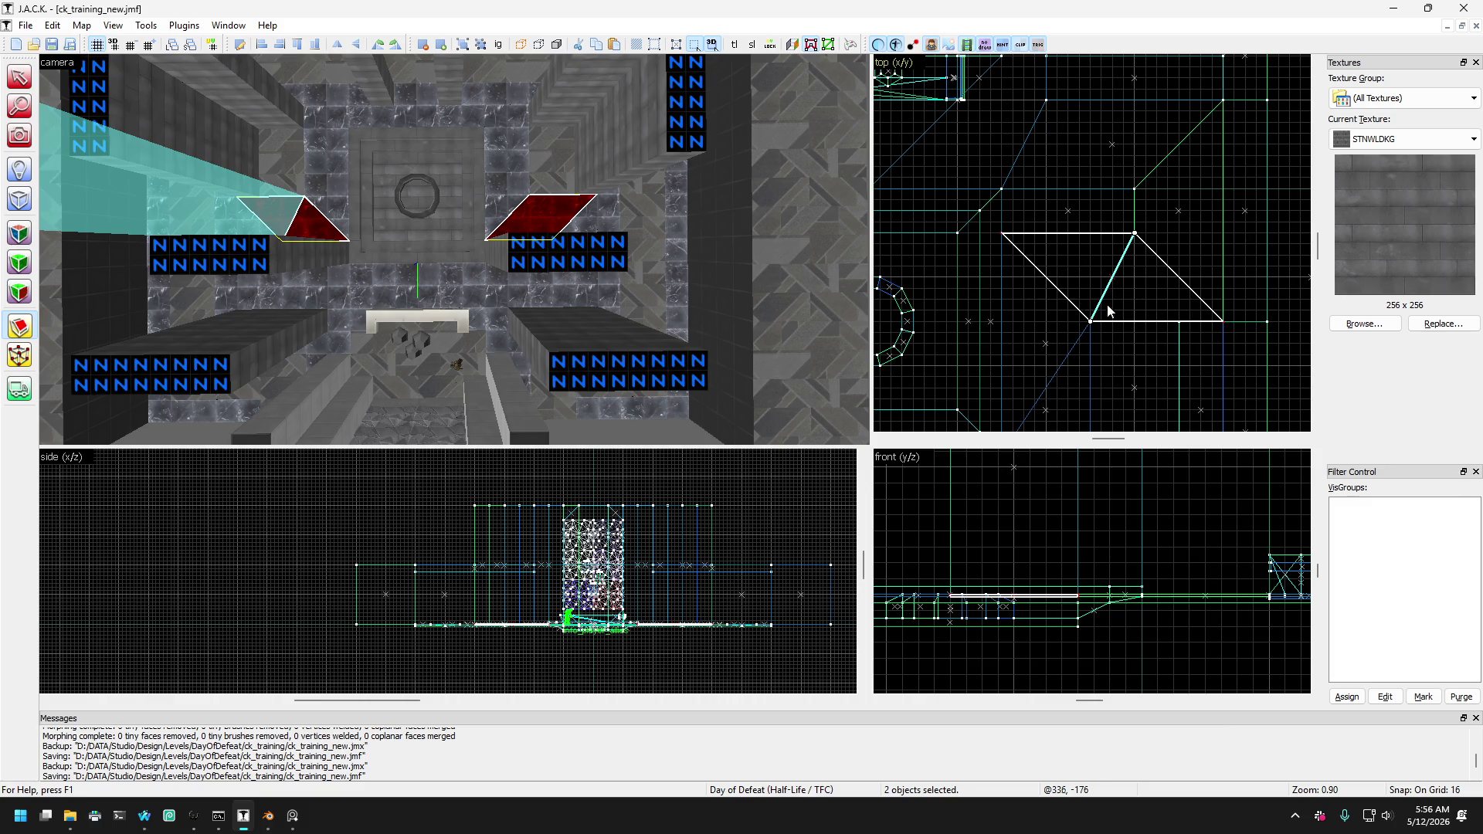
scroll(1109, 311, "down", 2)
scroll(1032, 239, "up", 4)
key("Return")
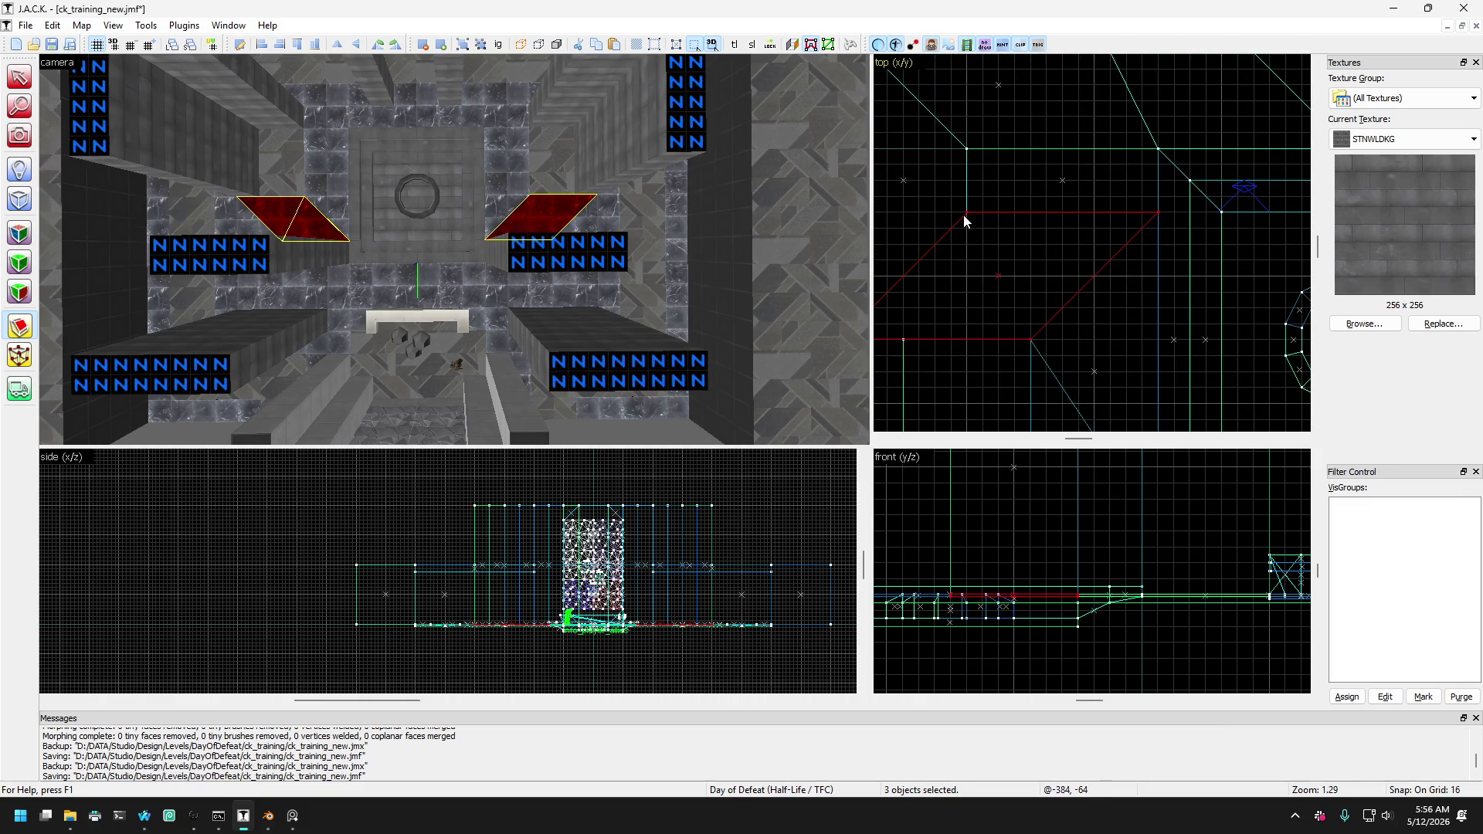
left_click_drag(967, 213, 1031, 340)
key("Return")
key("shift+s")
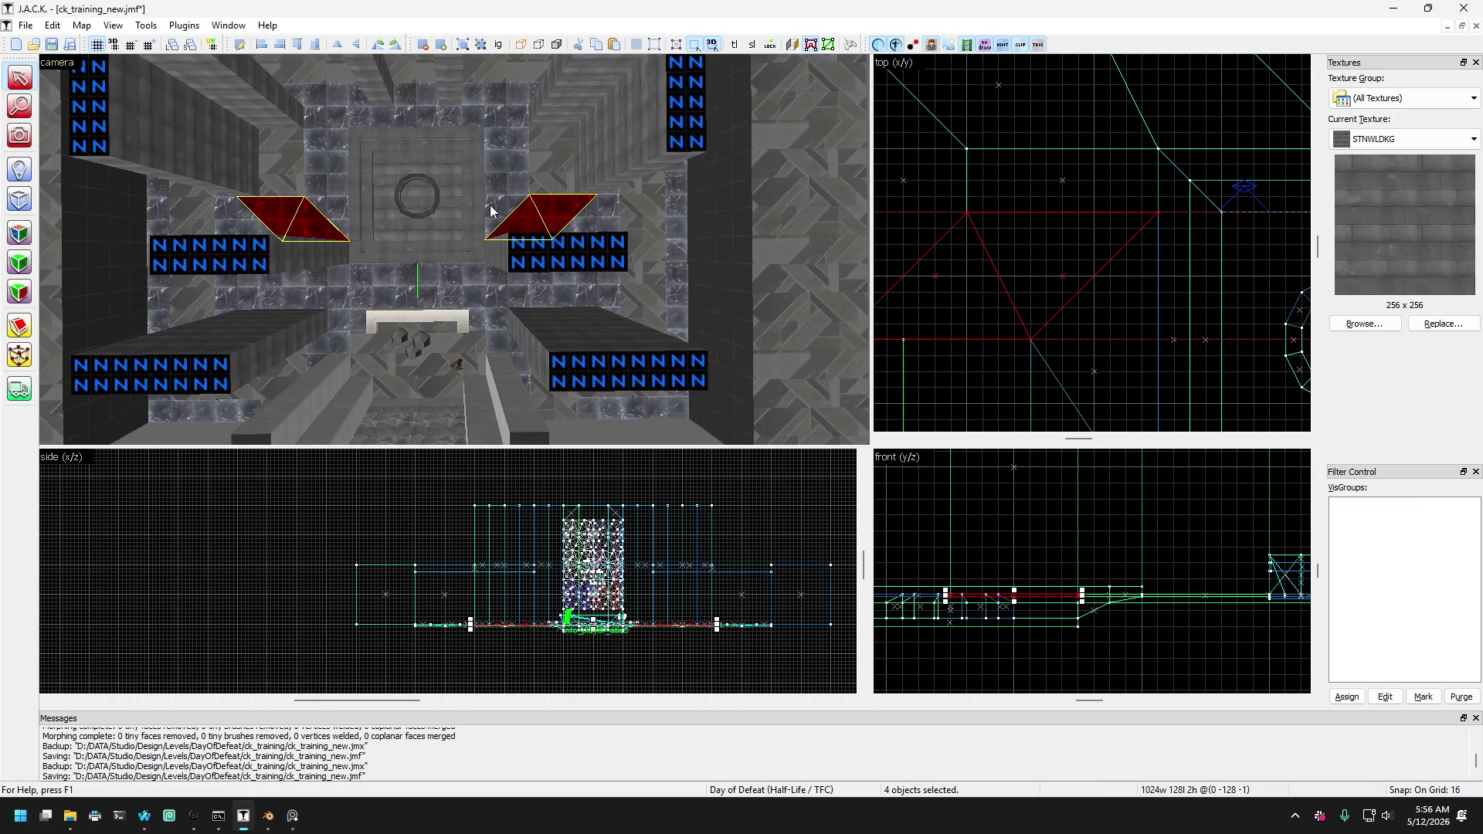
left_click(582, 212)
Inspect the cut wedge pieces, cycling through overlapping brushes to reach the thin wedge.
key("d")
key("d")
left_click(526, 234)
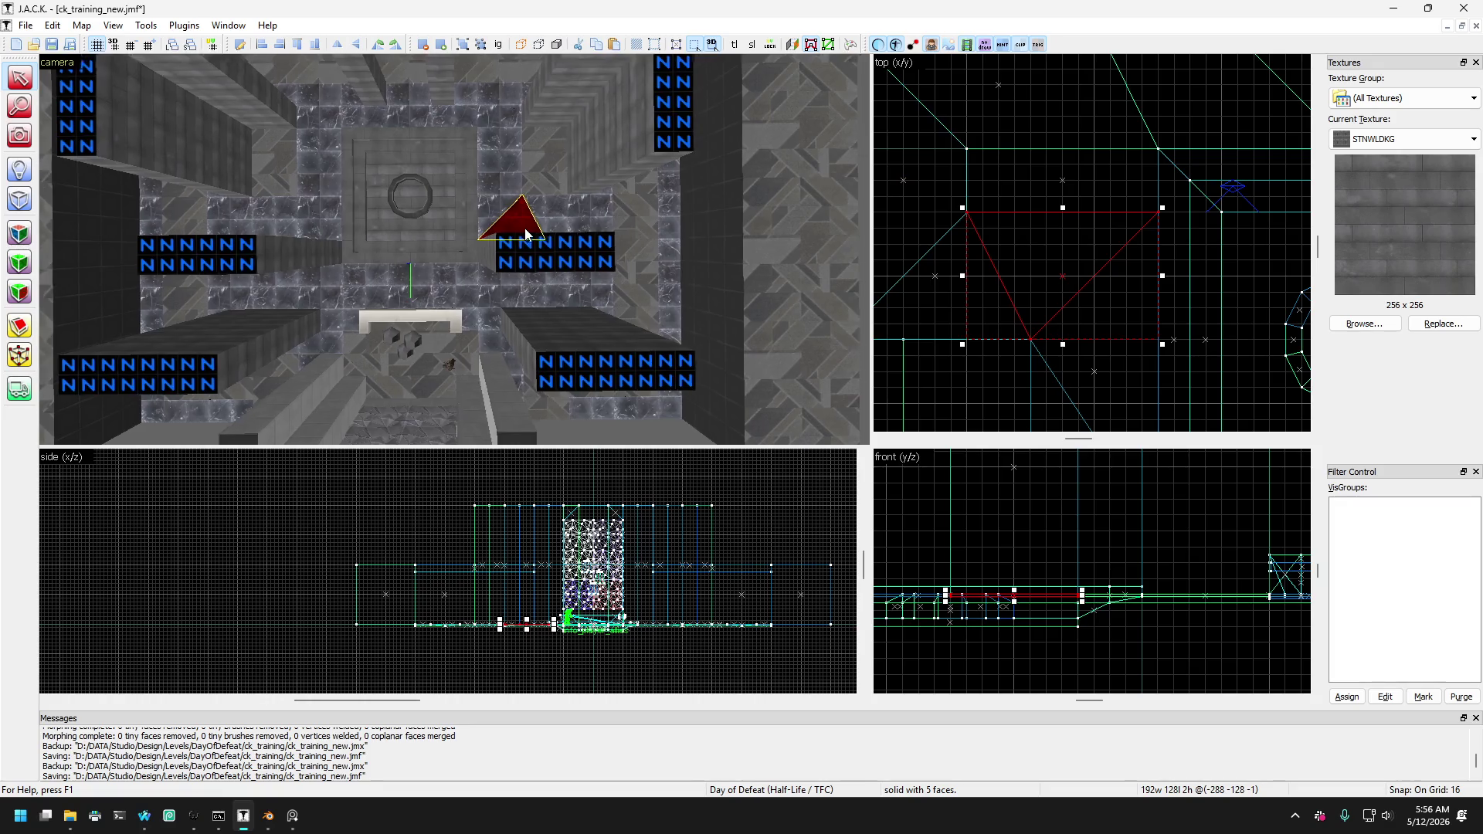
key("w")
key("d")
left_click(479, 143)
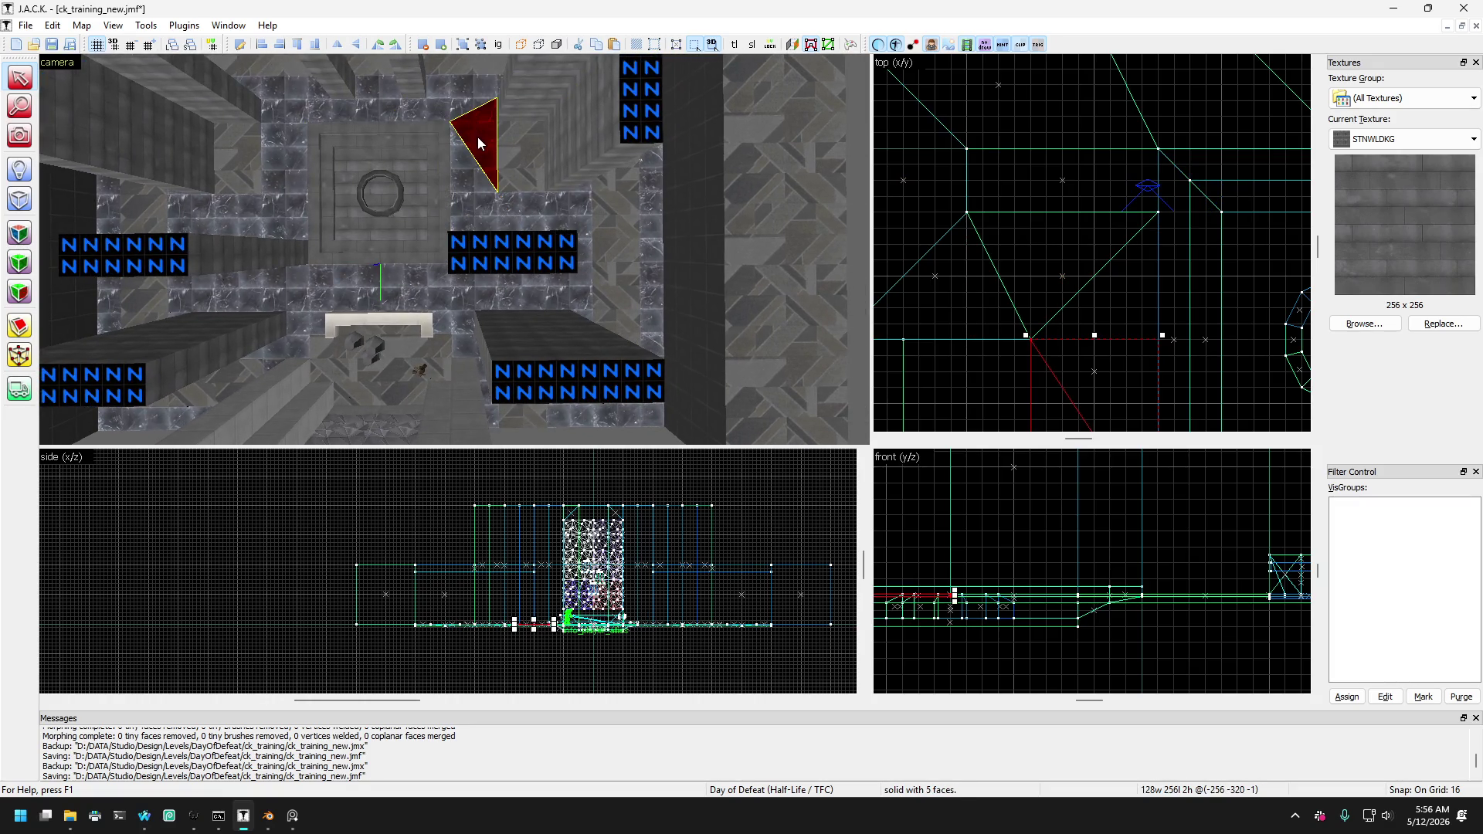
left_click(479, 147)
left_click(513, 186)
left_click(470, 142)
left_click(452, 109)
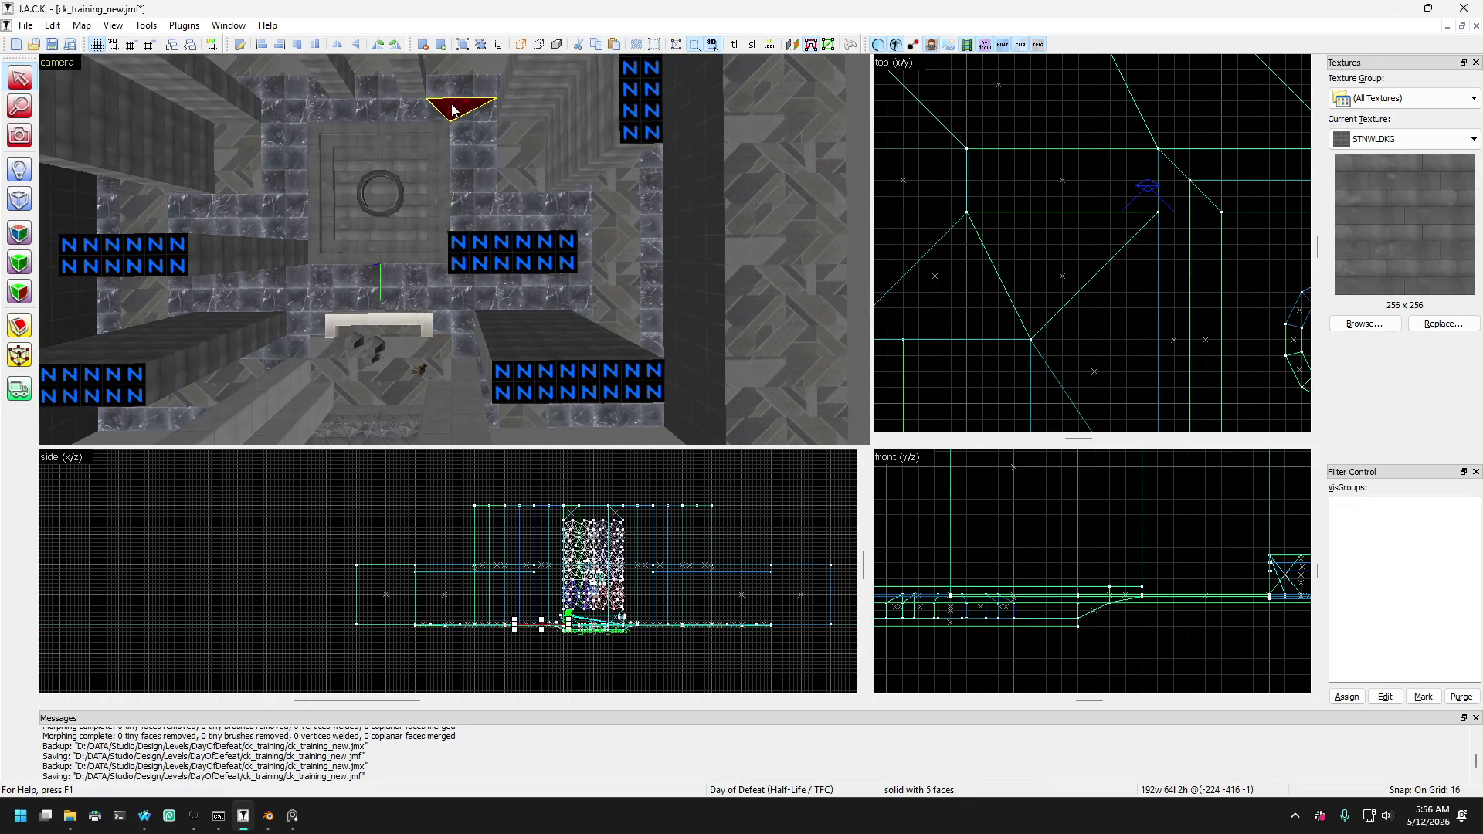
left_click(454, 108)
left_click(460, 109)
Toggle between the thin wedge and the wider brush above it, then select both wide brushes.
left_click(467, 94)
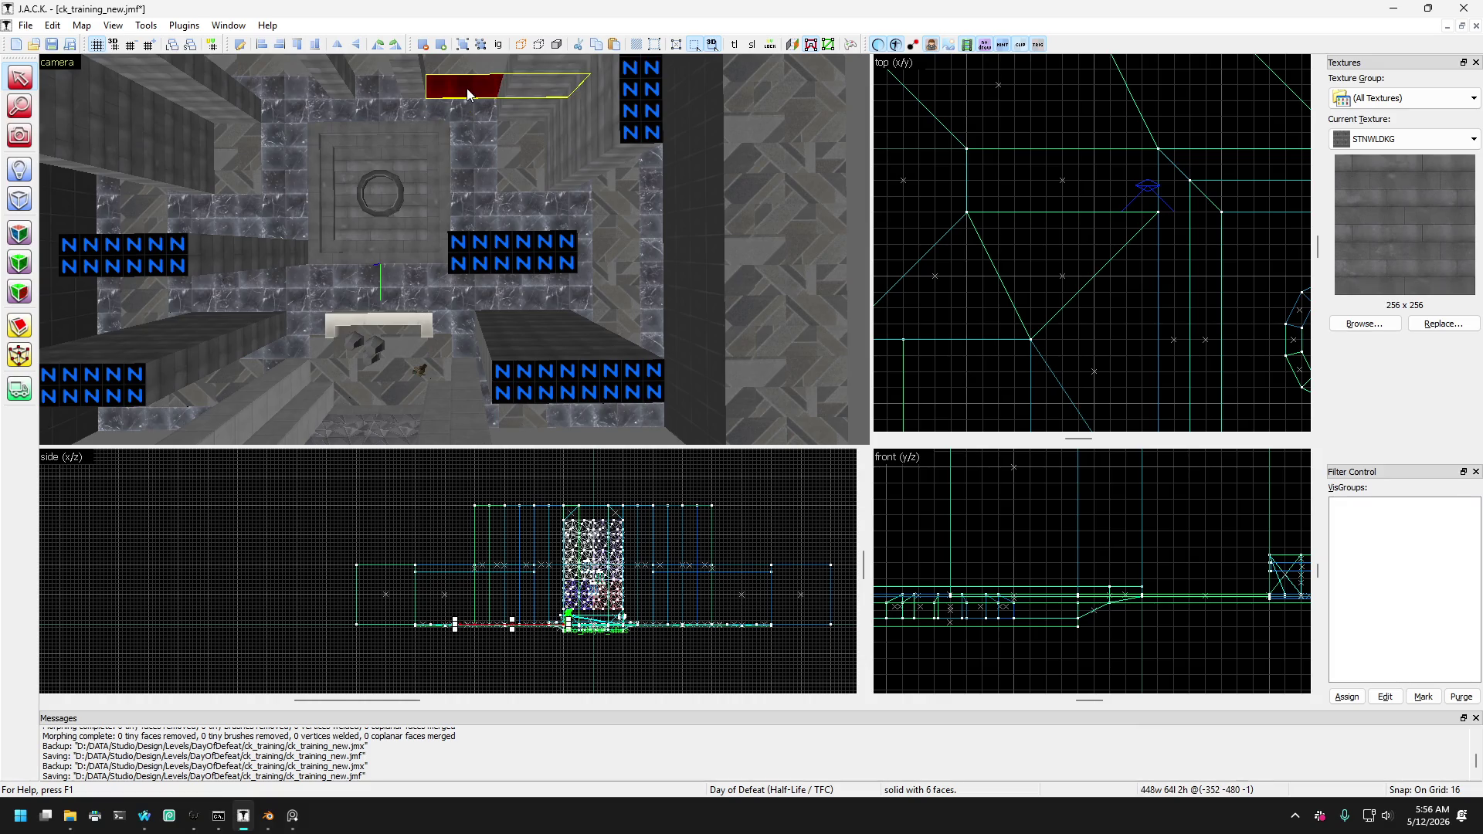
left_click(456, 111)
left_click(468, 107)
left_click(471, 113)
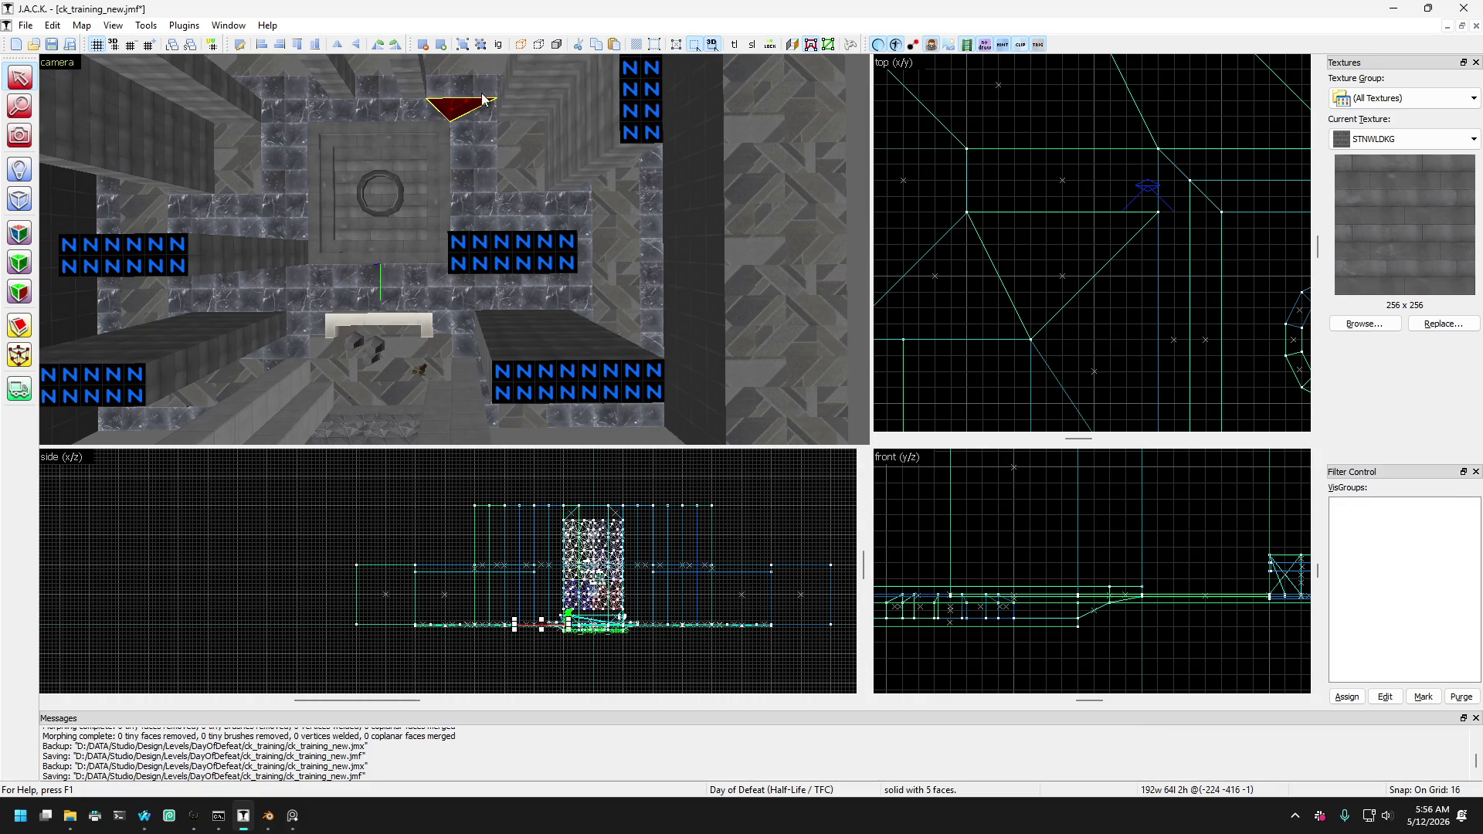
left_click(483, 94)
left_click(478, 121)
left_click(470, 120)
left_click(474, 98)
left_click(462, 116)
left_click(458, 115)
left_click(456, 90)
left_click(466, 98)
left_click(466, 98)
left_click(463, 94)
left_click(274, 113)
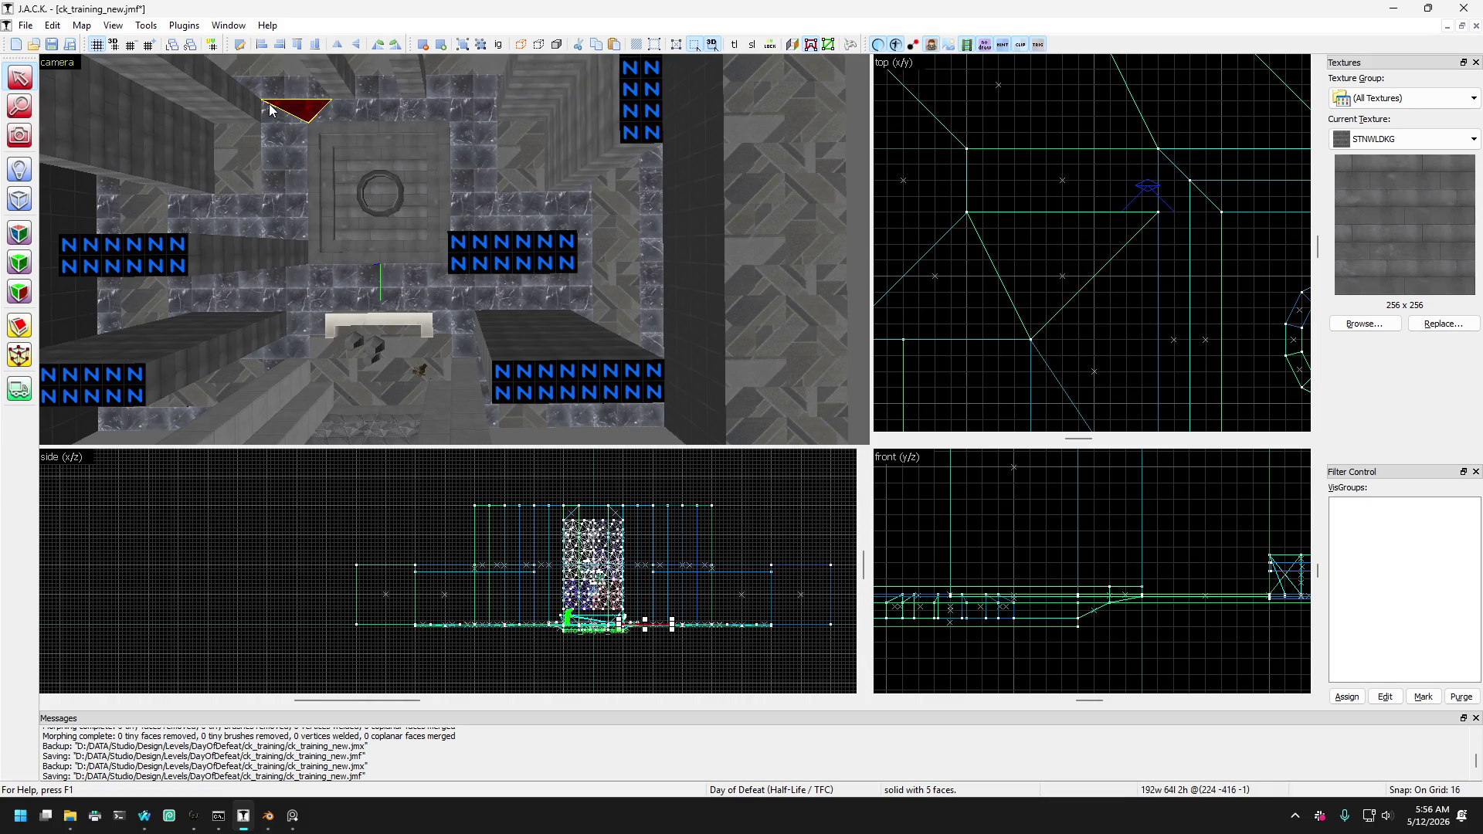
left_click(473, 95, "ctrl")
Add a third and fourth floor brush to the selection.
scroll(1069, 266, "down", 3)
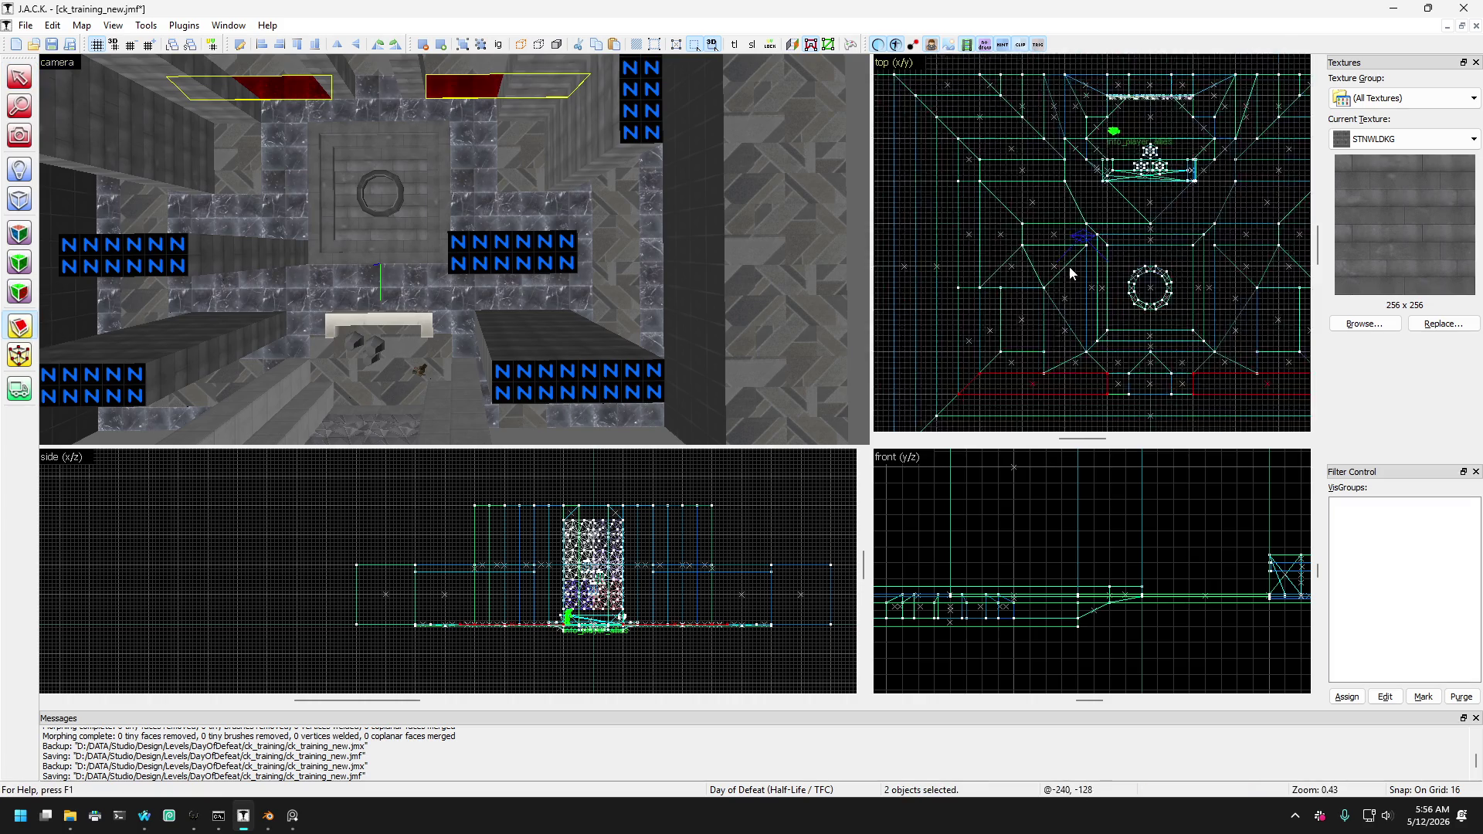
scroll(1060, 257, "up", 2)
scroll(1058, 324, "up", 2)
left_click(1028, 315)
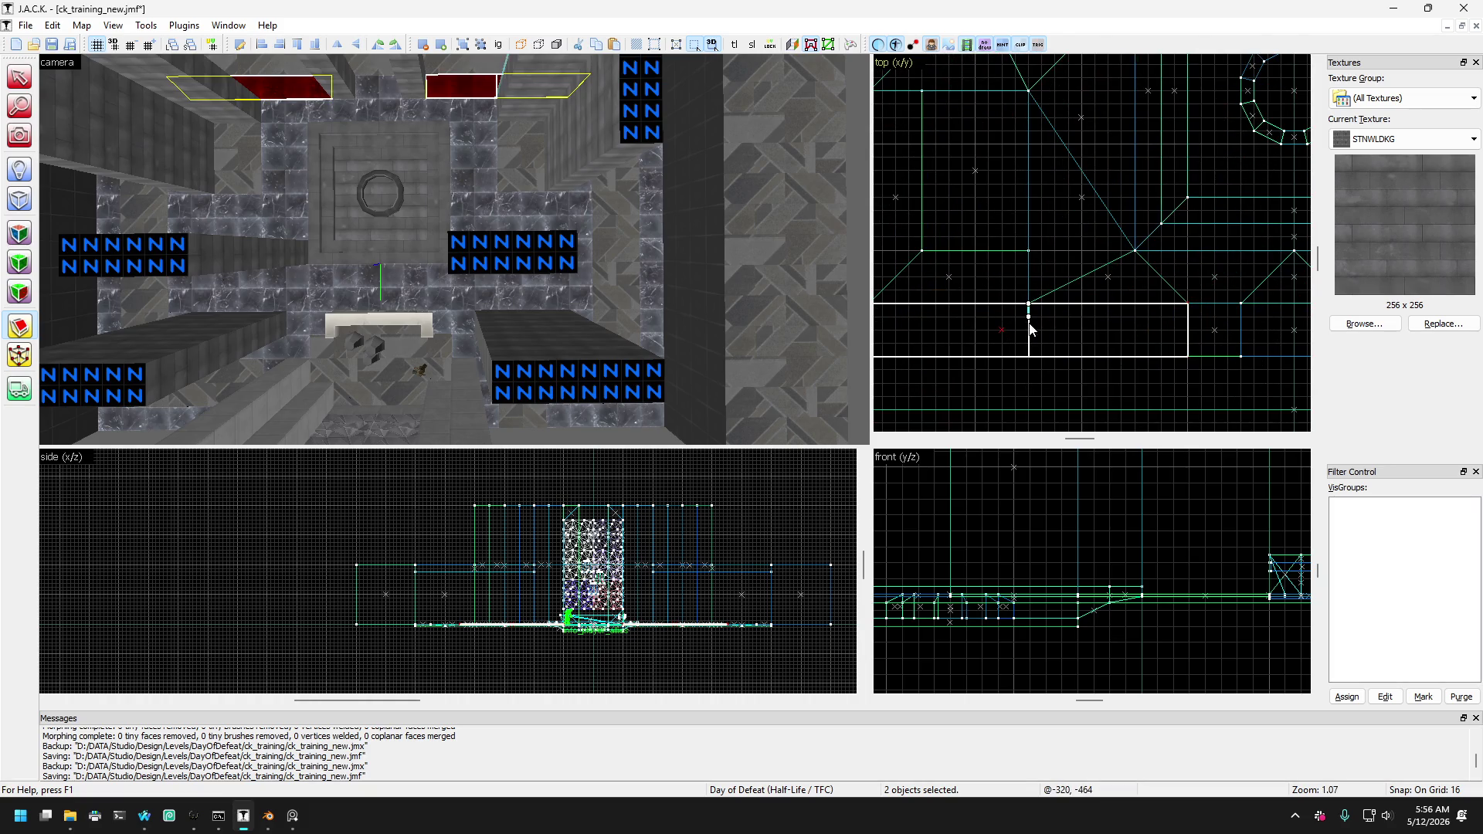
scroll(1036, 309, "down", 4)
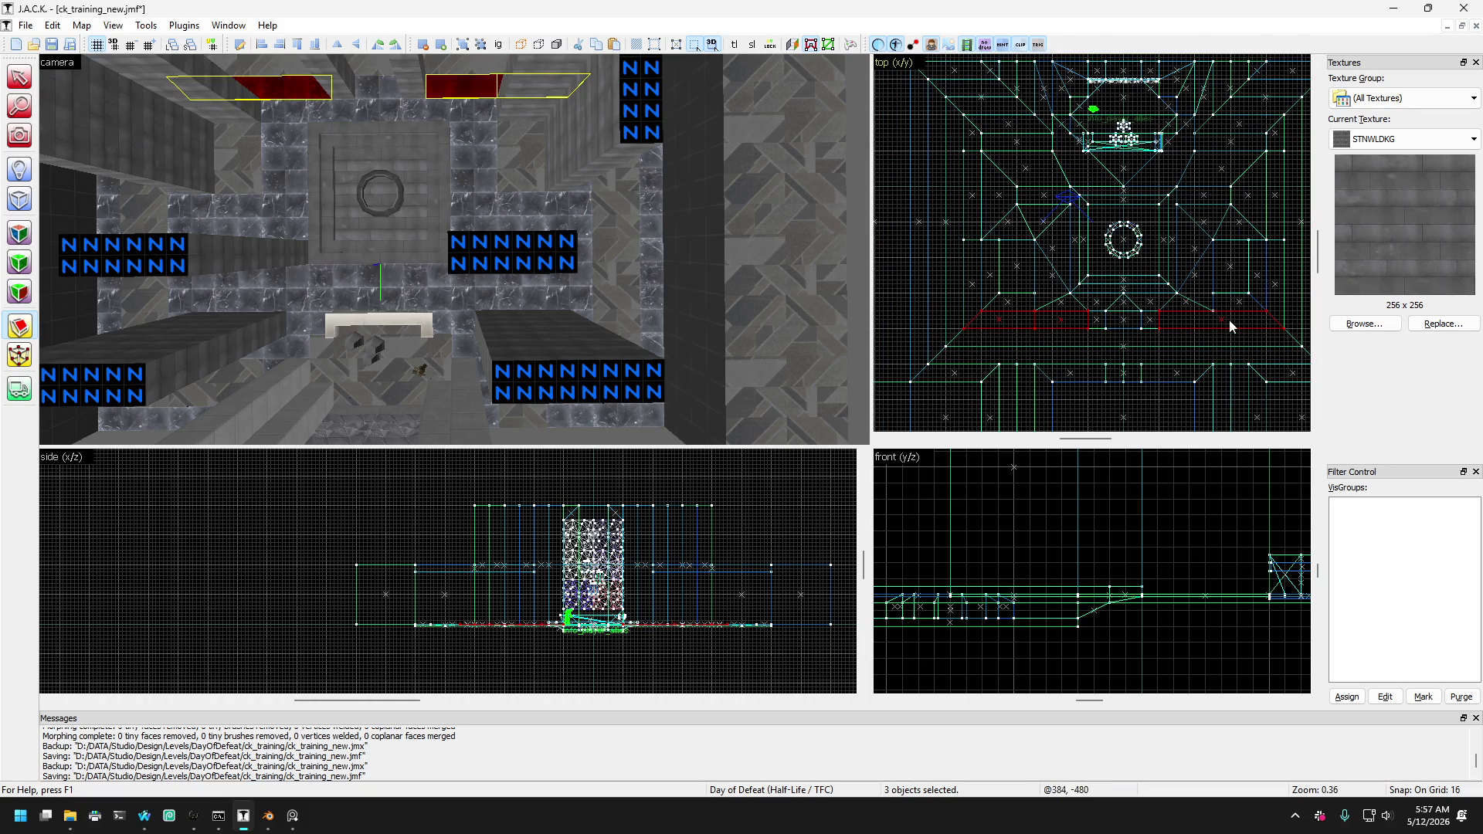
left_click(1201, 318, "ctrl")
left_click(1202, 319, "ctrl")
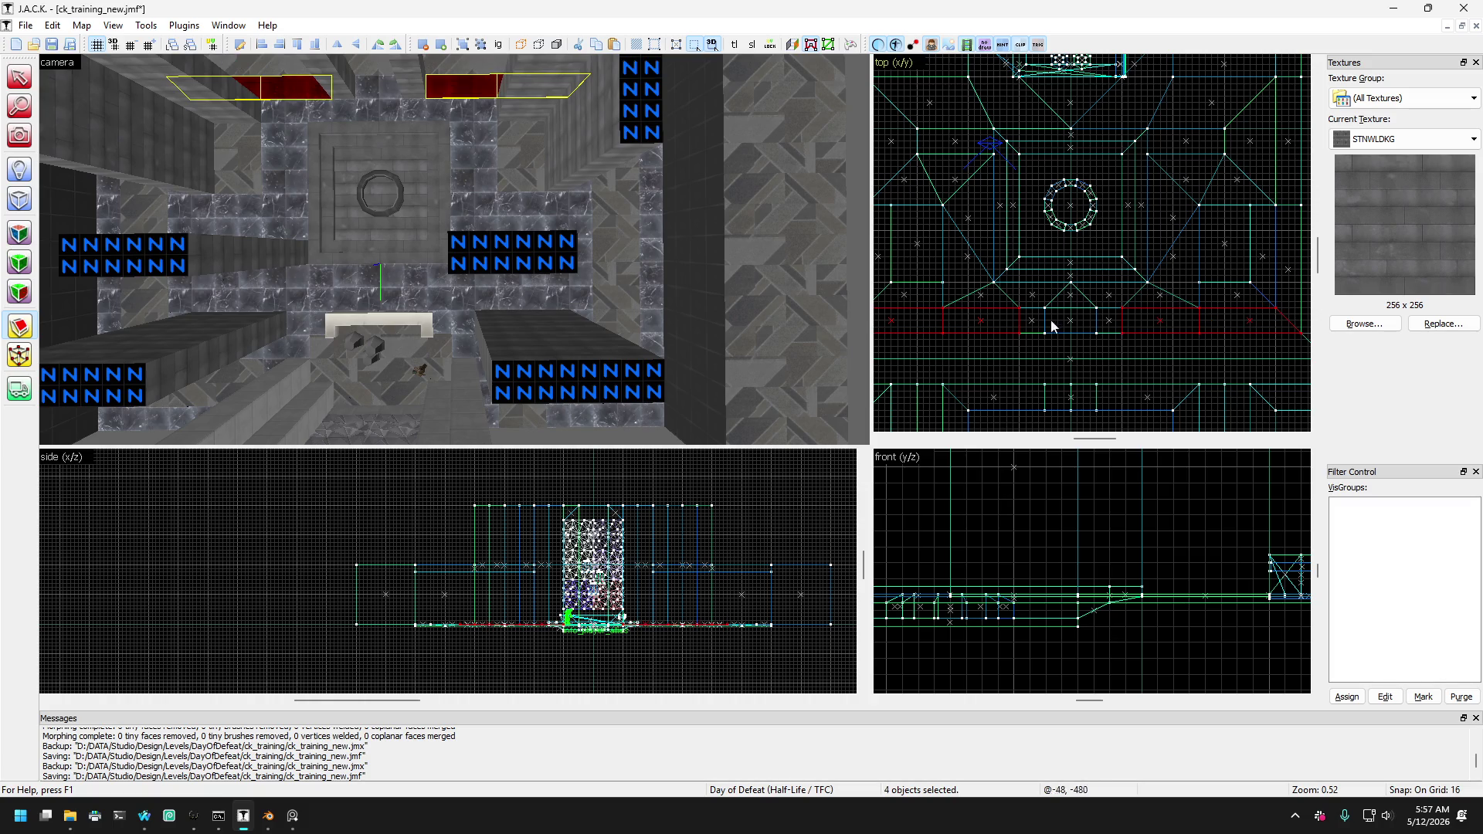
Compare the overlapping box and wedge brushes on the left, then select both wedges.
left_click(309, 93)
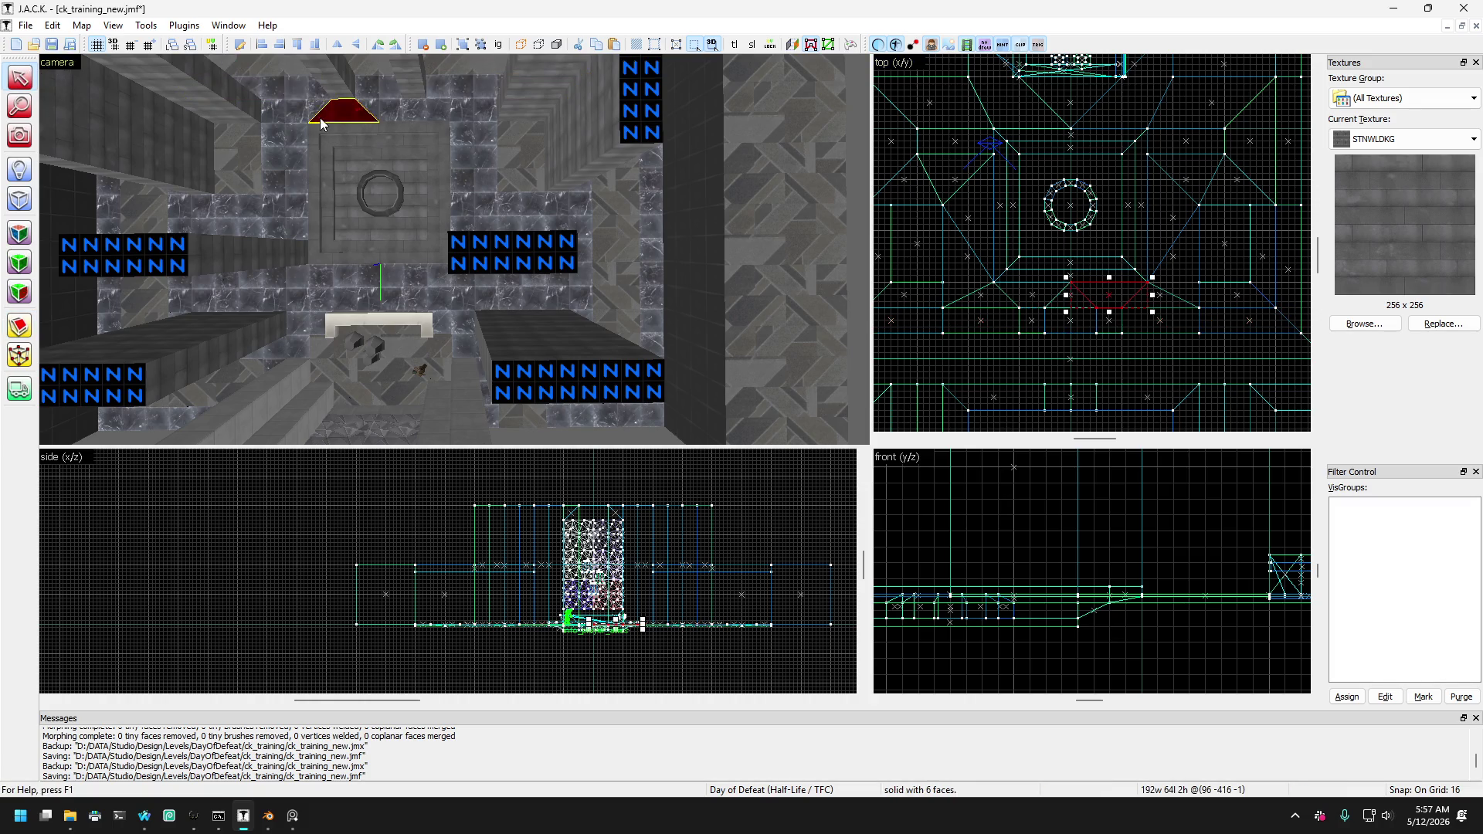
left_click(306, 113)
left_click(304, 112)
left_click(302, 111)
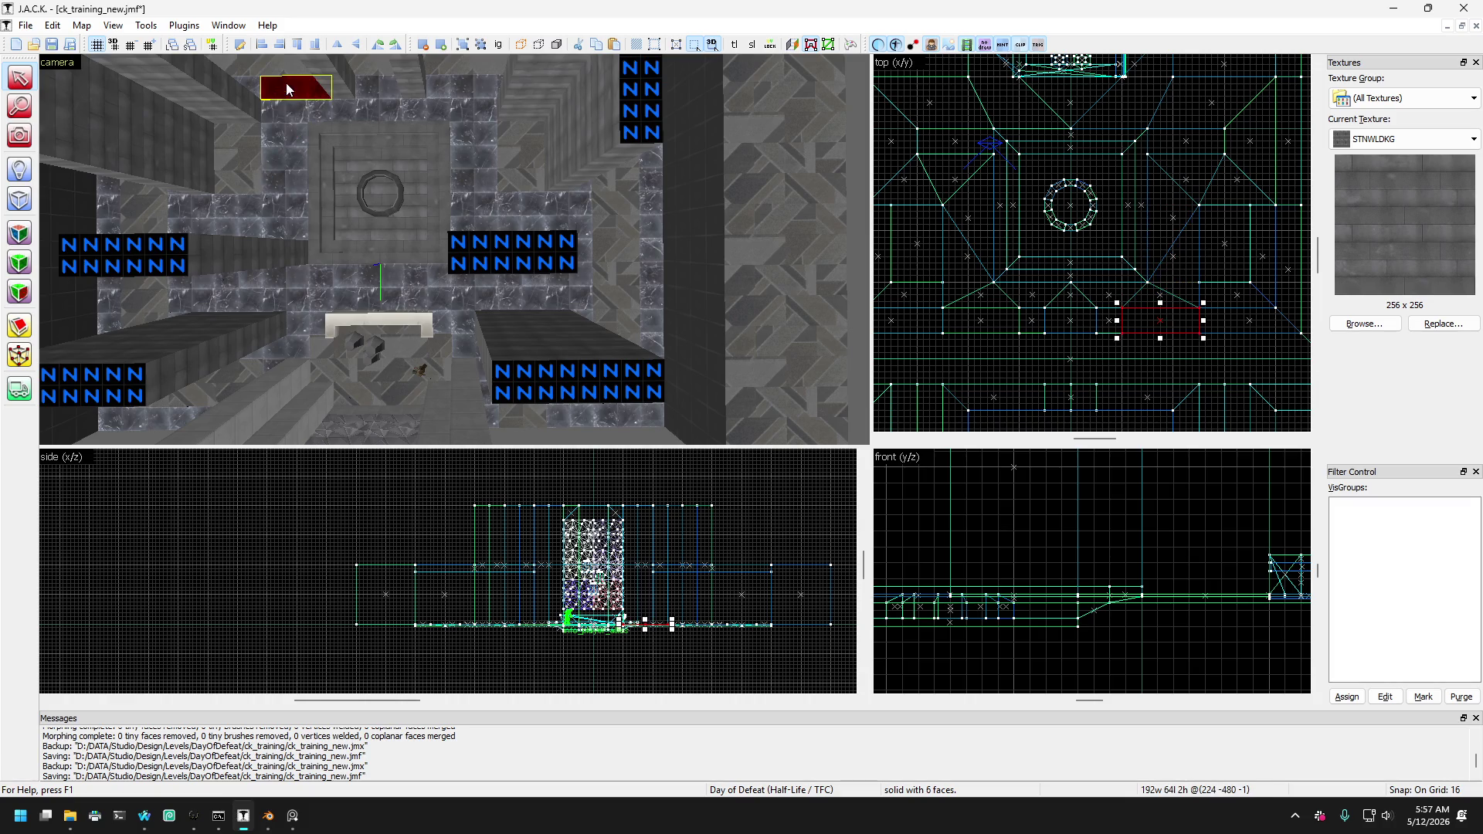
left_click(299, 108)
left_click(301, 101)
left_click(301, 101)
left_click(300, 117)
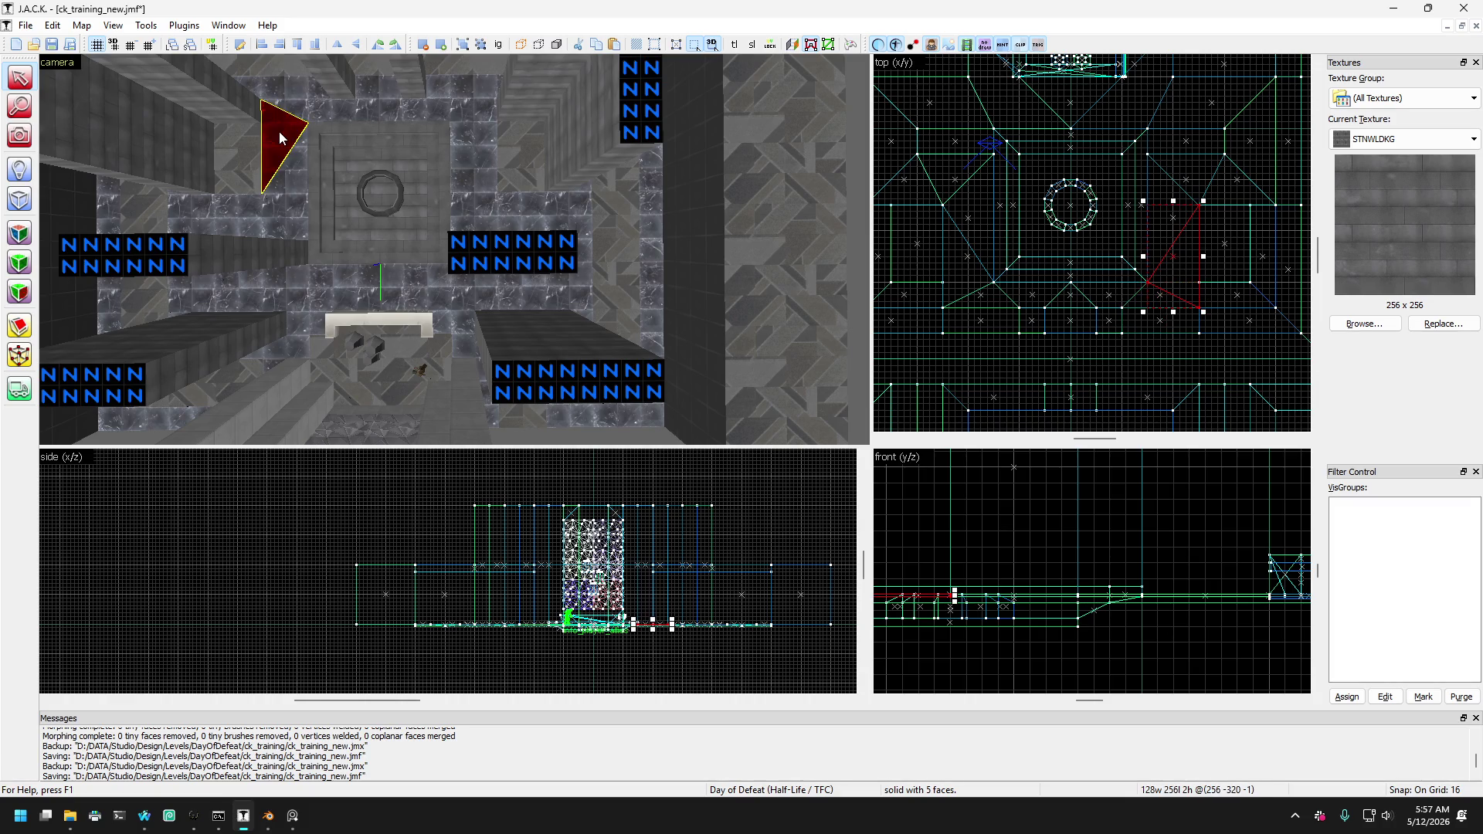
left_click(300, 115)
left_click(299, 91)
left_click(294, 113)
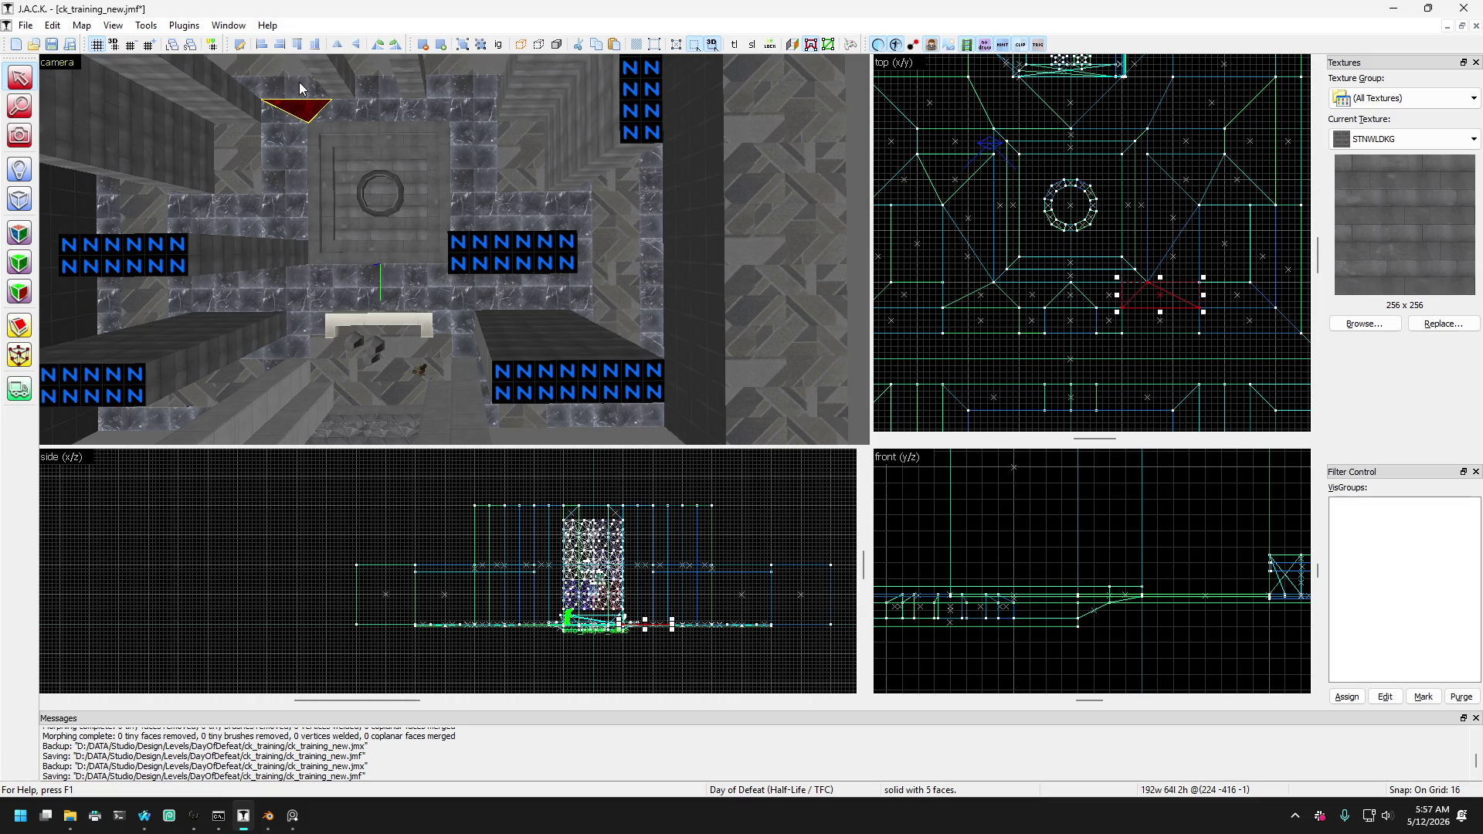
left_click(300, 89)
left_click(302, 115)
left_click(458, 116, "ctrl")
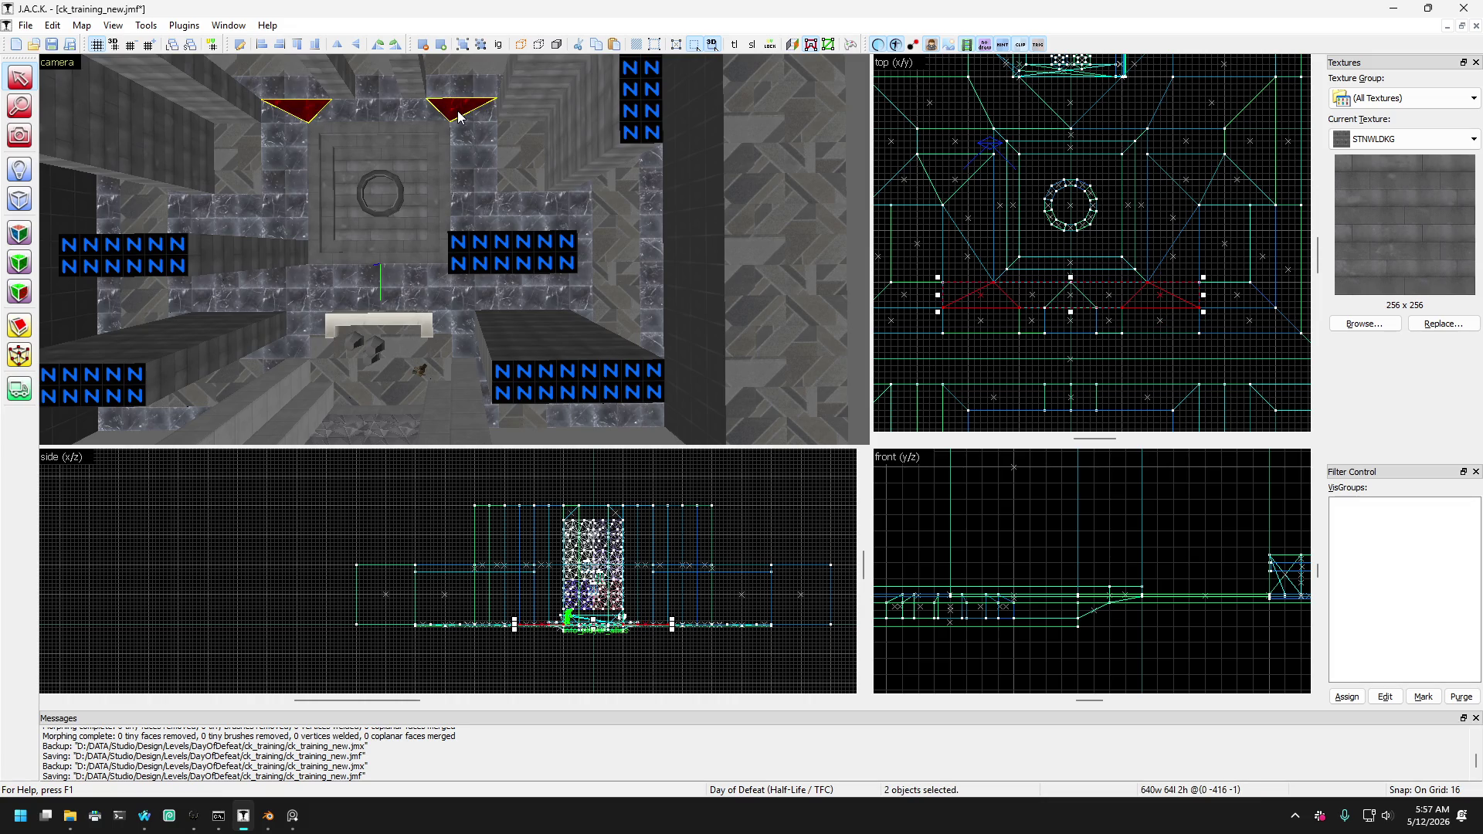
Undo the brush edits back to the version with diagonal parallelogram slabs.
key("ctrl+z")
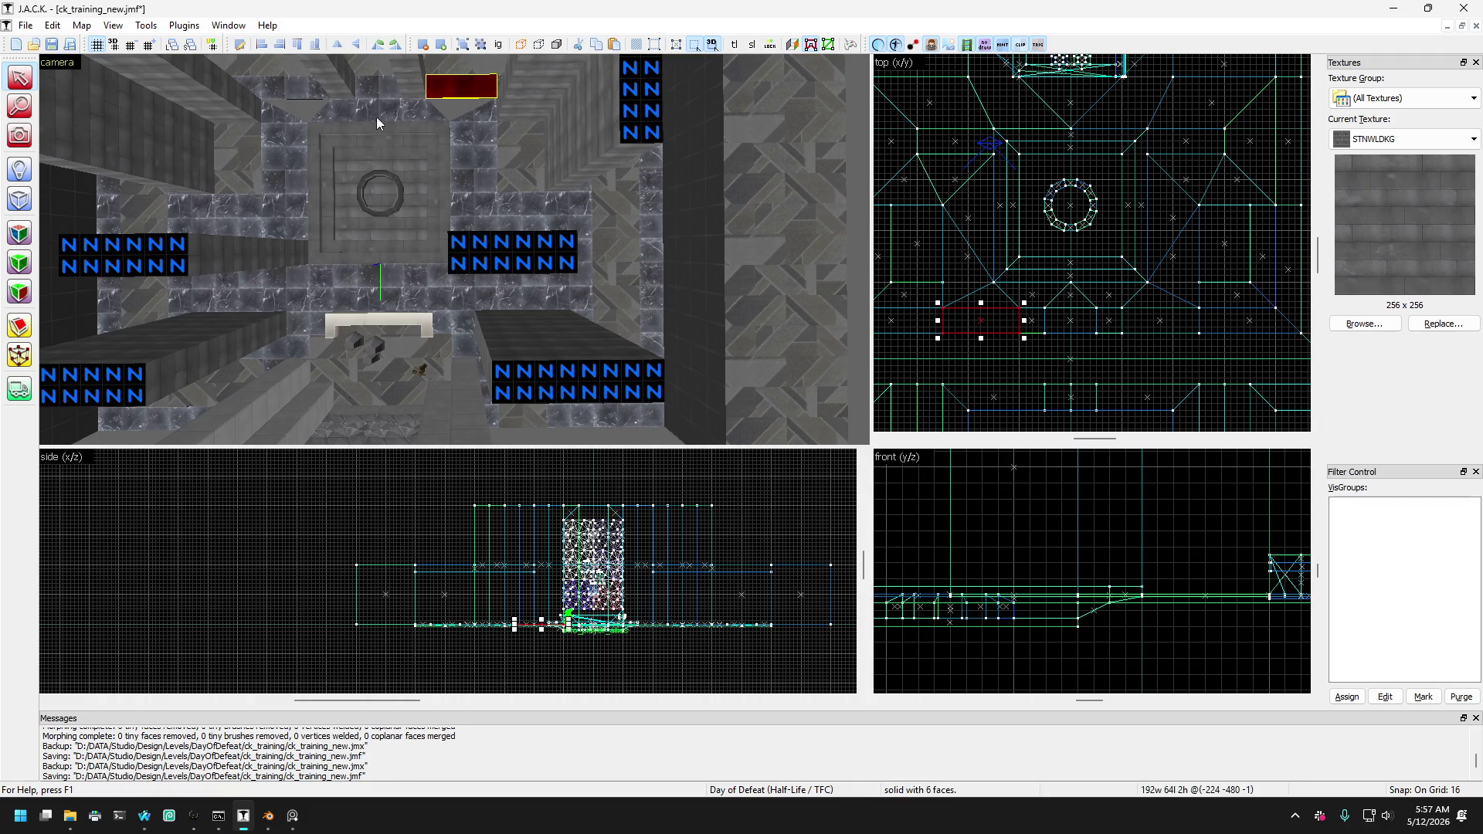
key("ctrl+z")
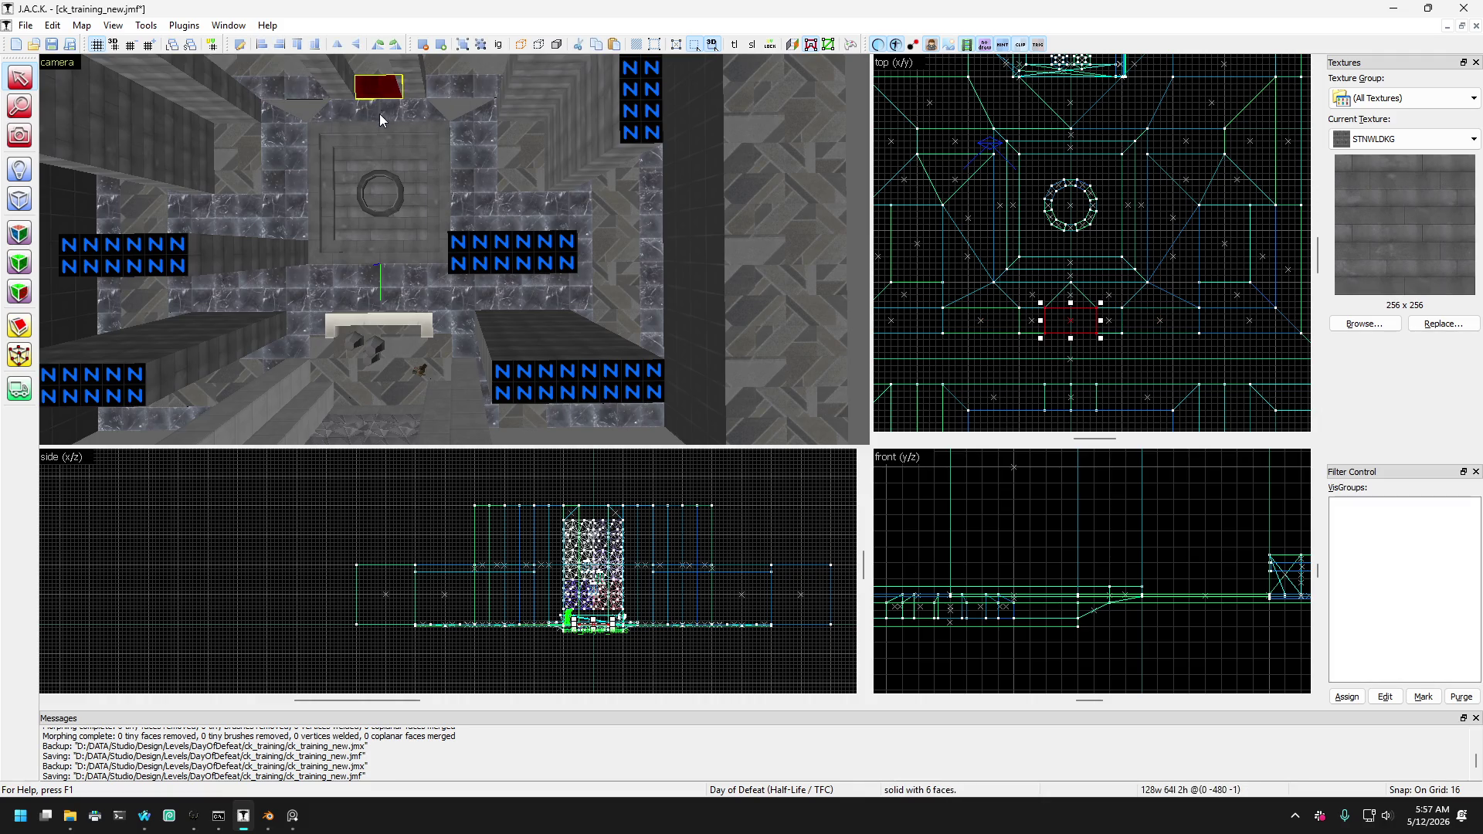
key("ctrl+z")
key("ctrl+z")
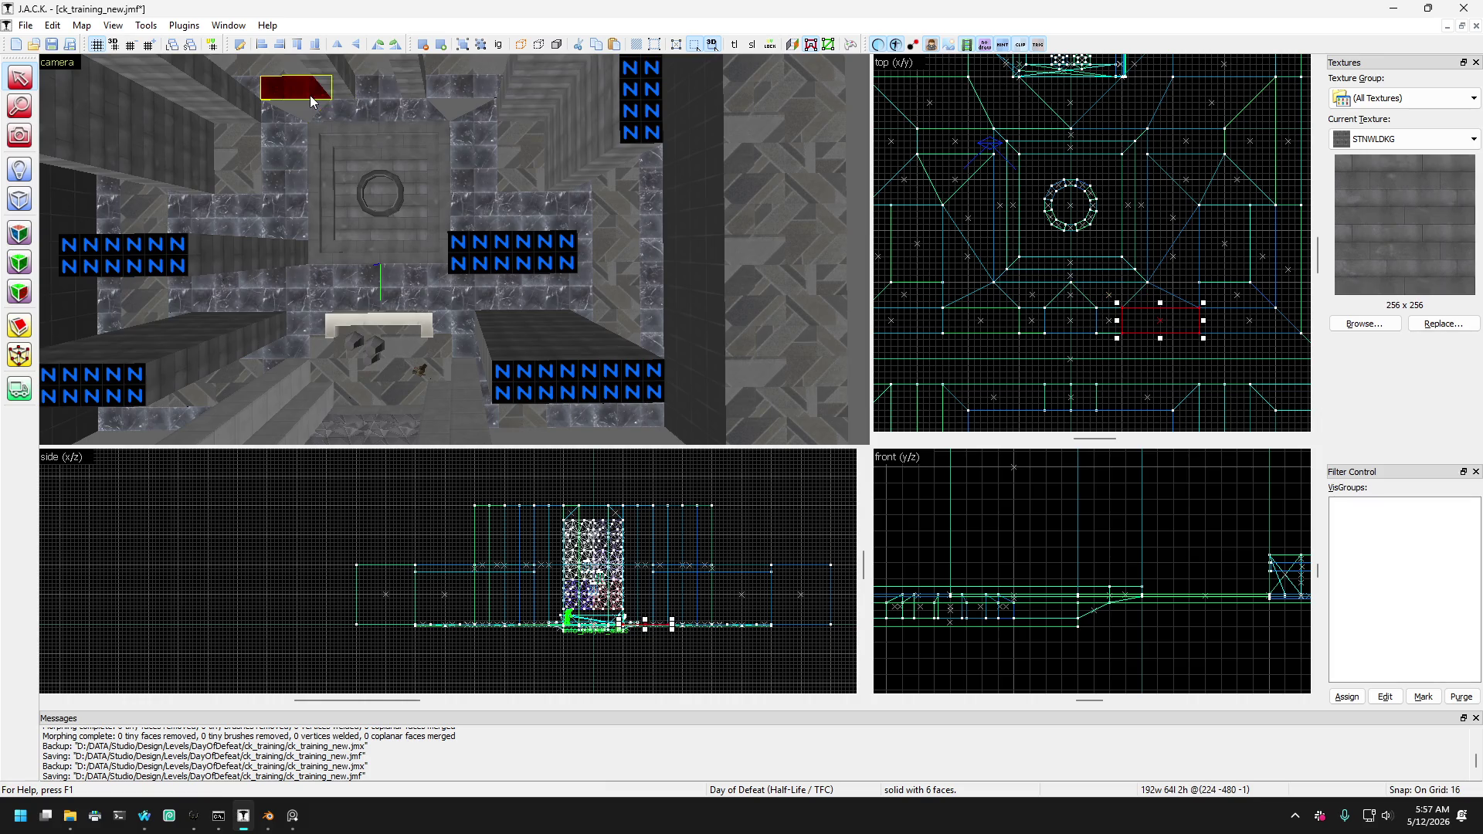
key("ctrl+z")
key("ctrl+z")
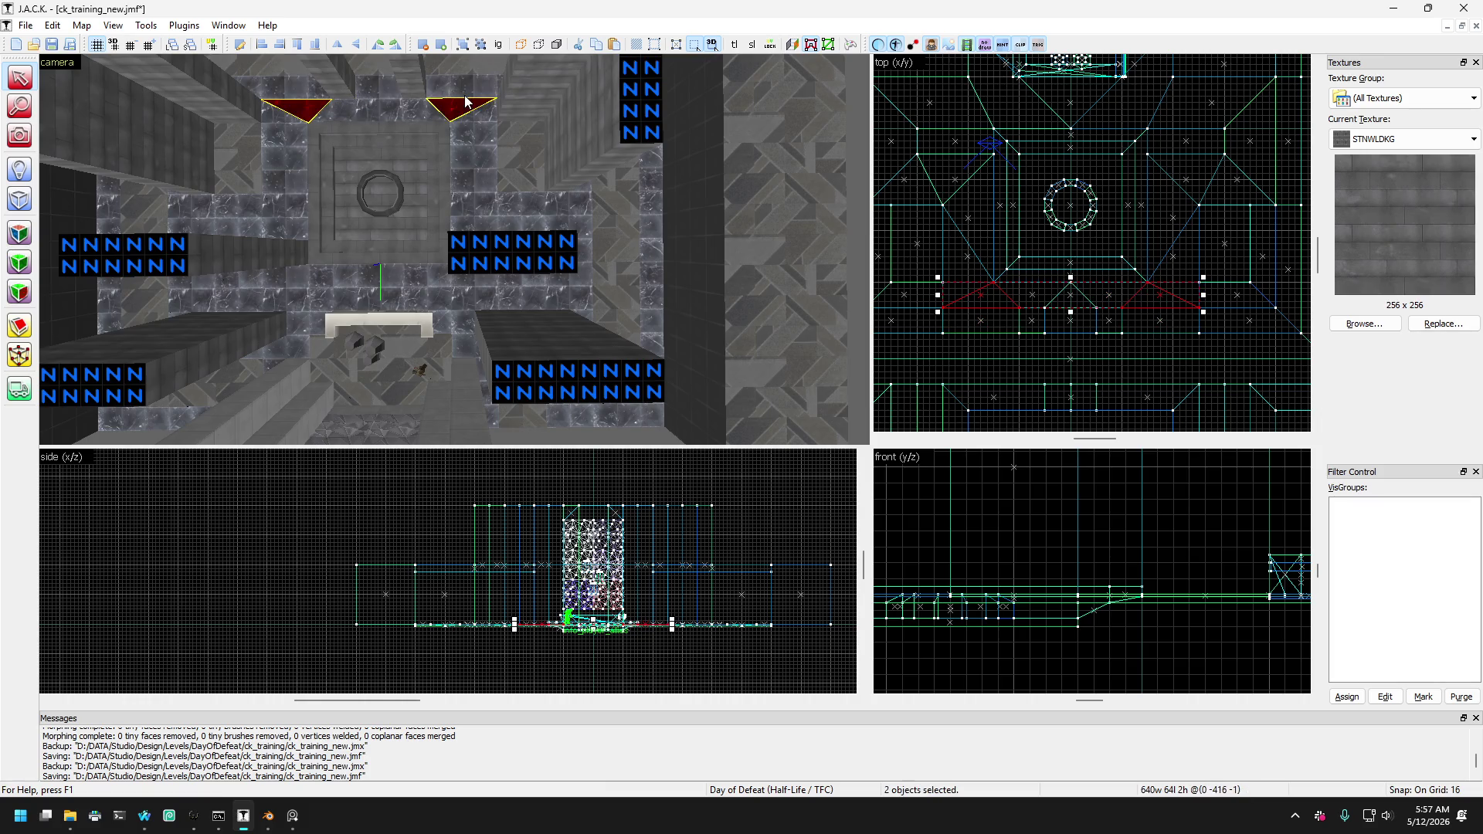
key("ctrl+z")
key("ctrl+z")
key("ctrl+z")
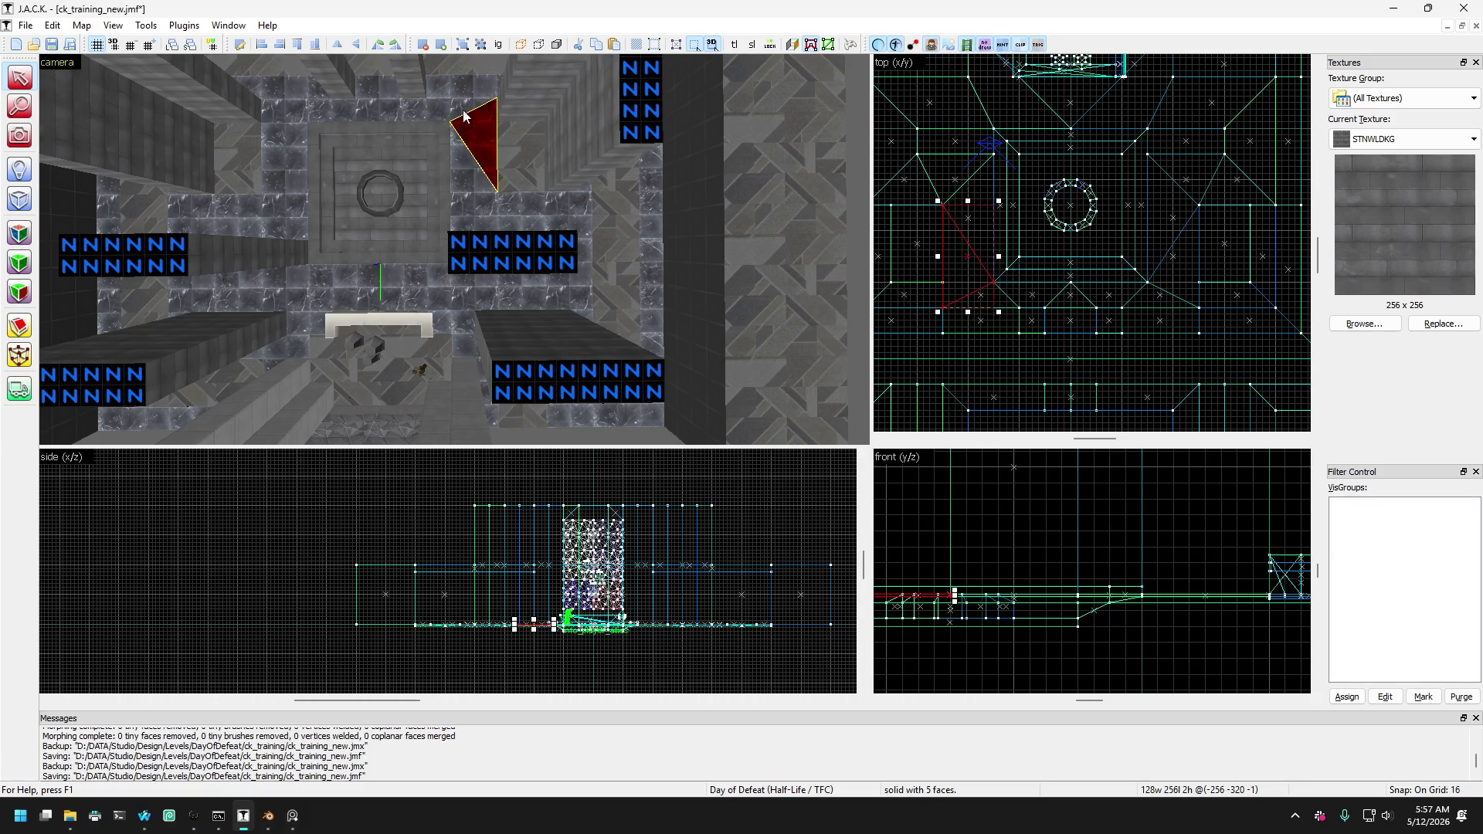
key("ctrl+z")
key("ctrl+z")
key("ctrl+z")
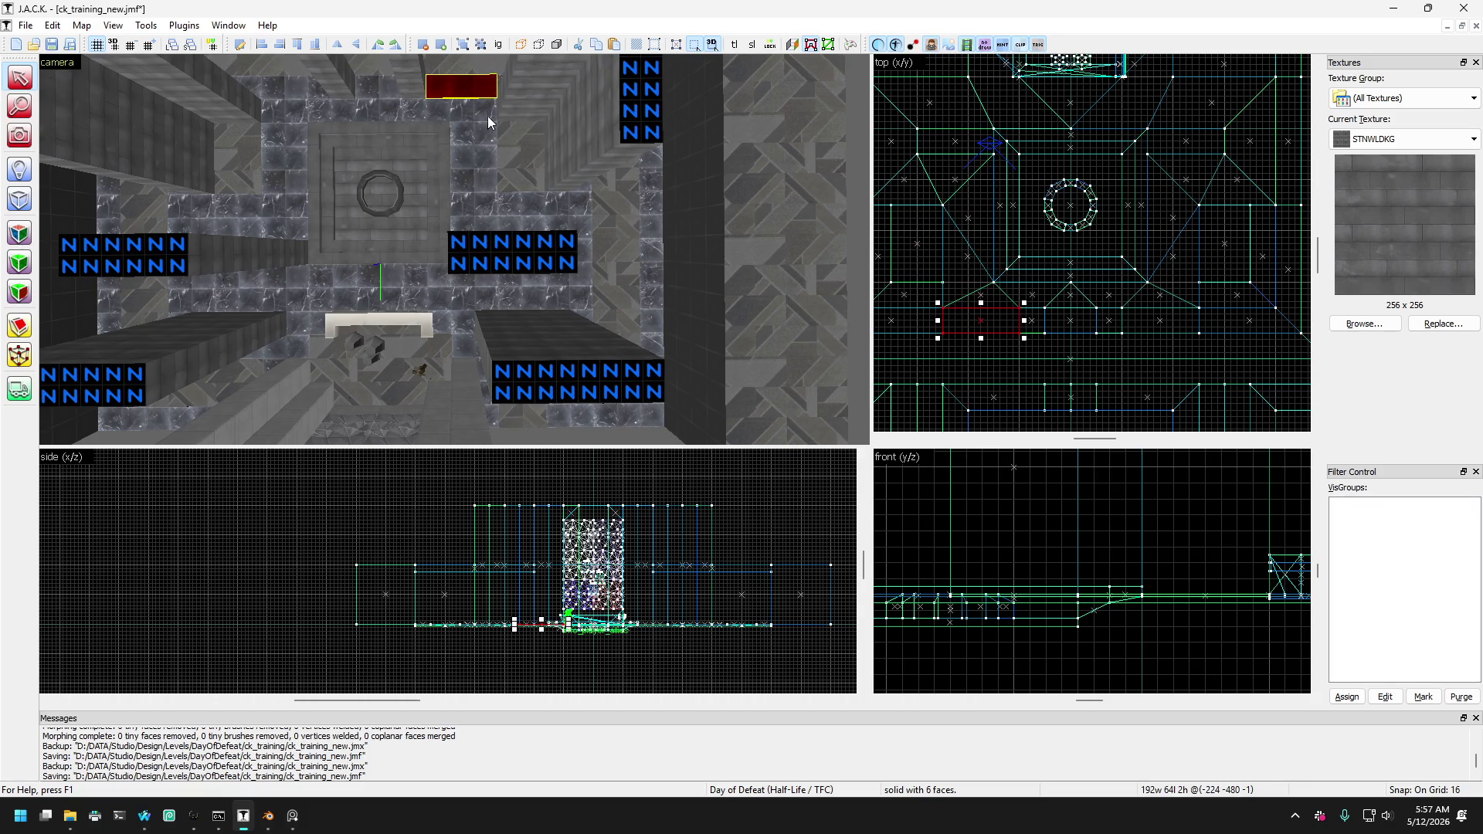
key("ctrl+z")
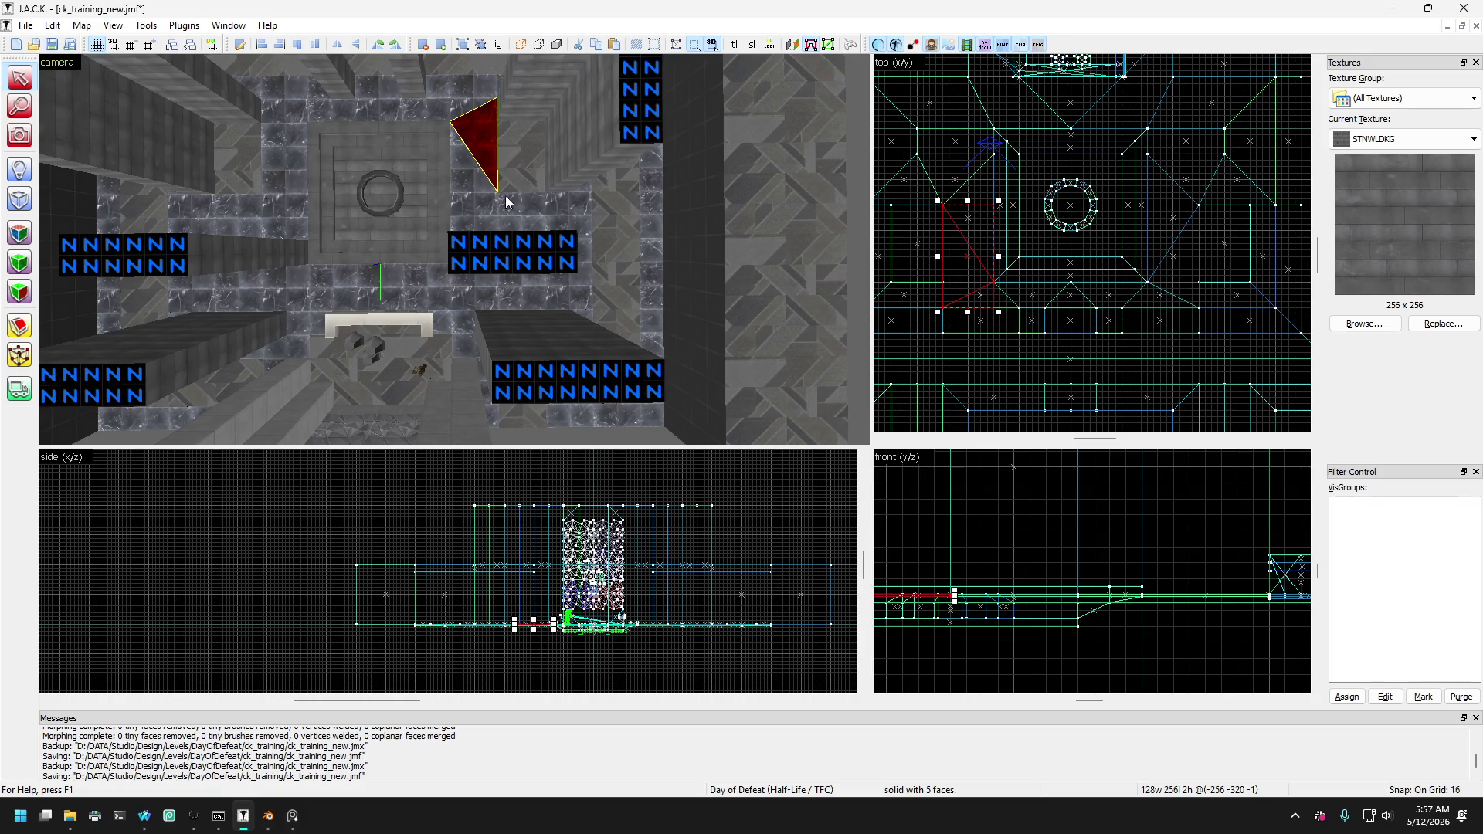
key("ctrl+z")
key("ctrl+z")
key("ctrl+z")
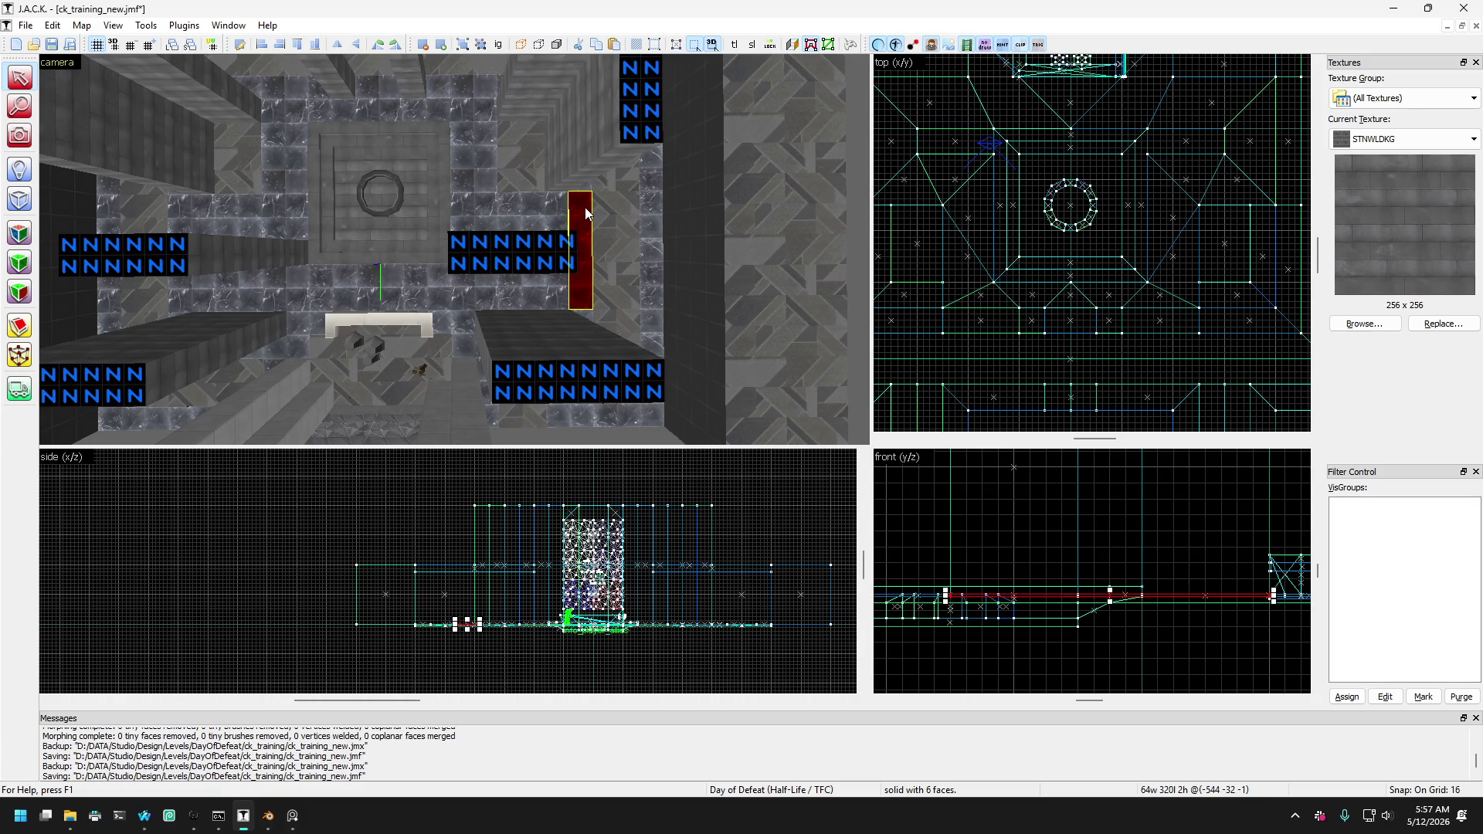
key("ctrl+z")
key("ctrl+z")
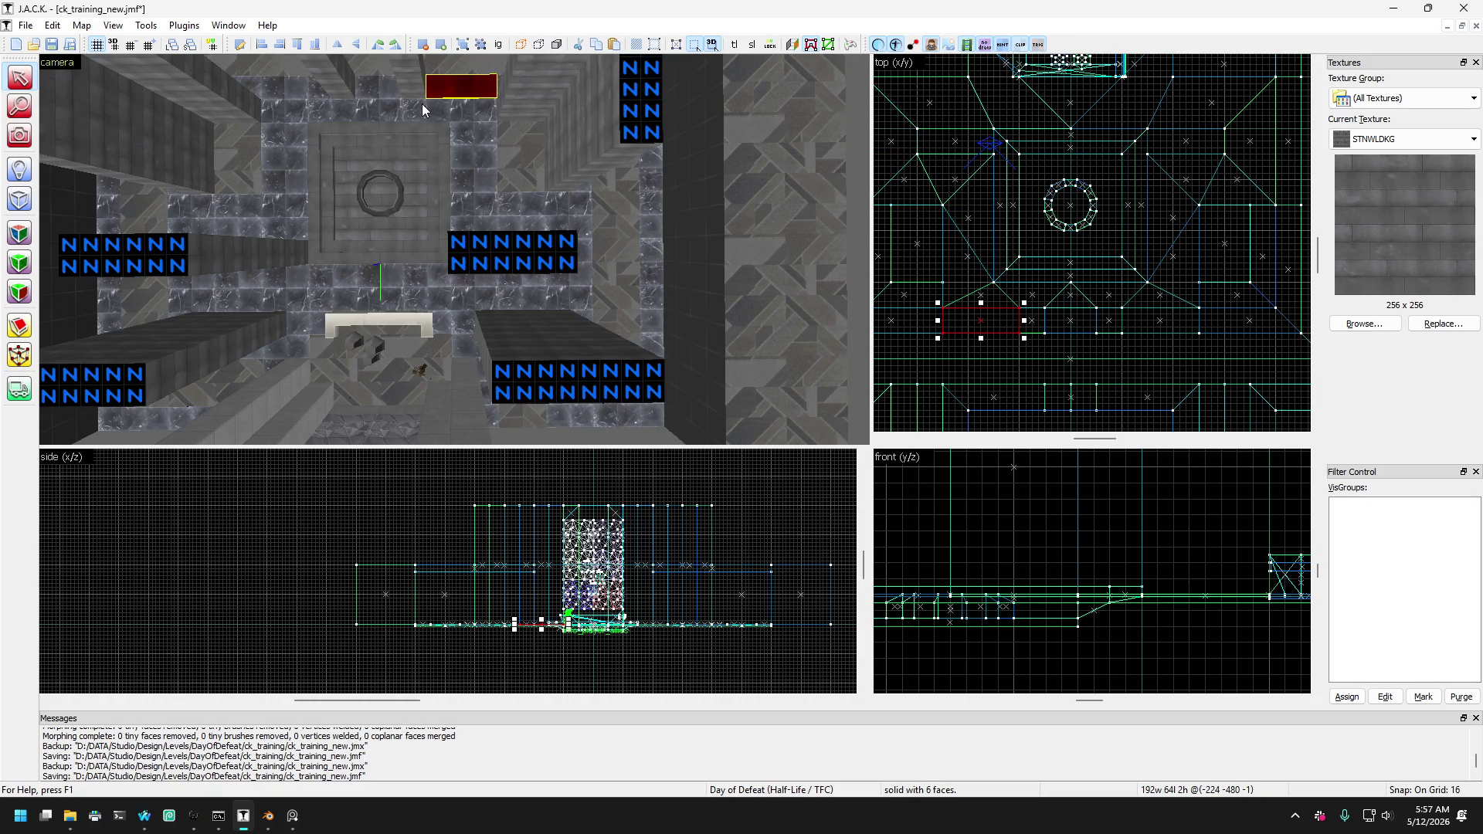
Drag the slab across to the other side and inspect the tall, ramp, wedge and flat brushes.
left_click_drag(423, 110, 291, 93)
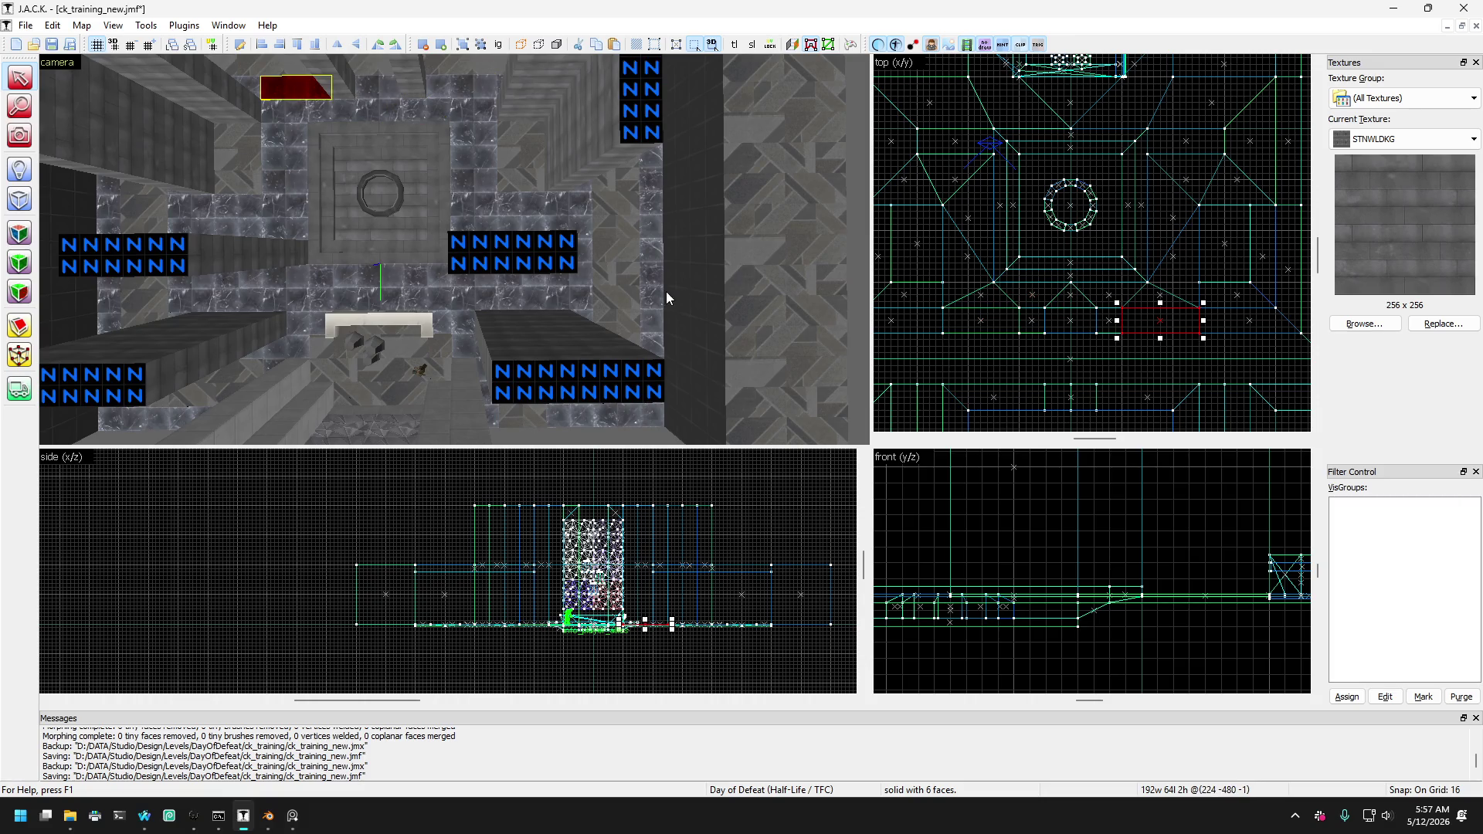
left_click(588, 296)
left_click(559, 289)
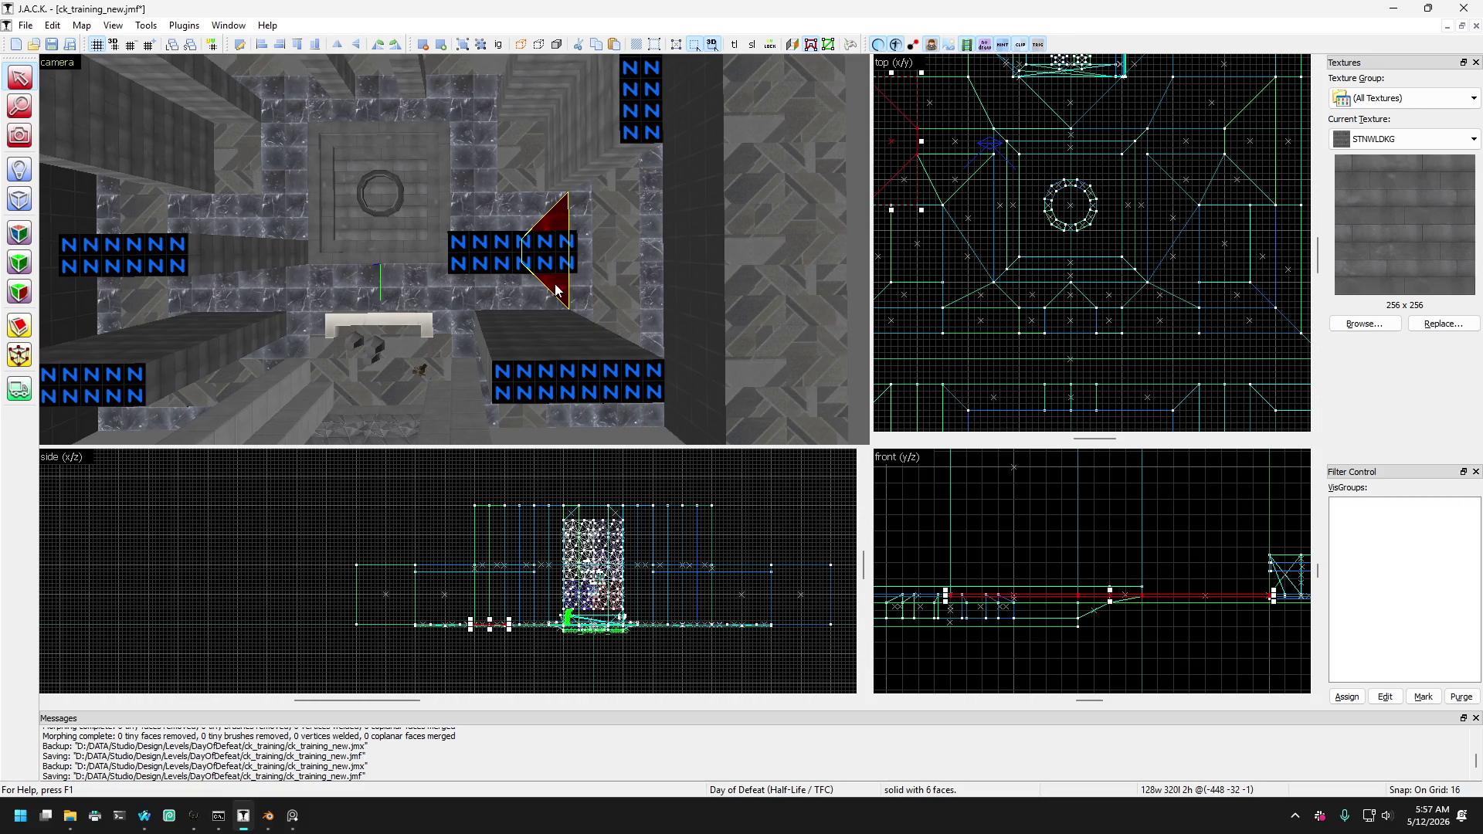
left_click(525, 303)
left_click(565, 293)
scroll(530, 270, "down", 3)
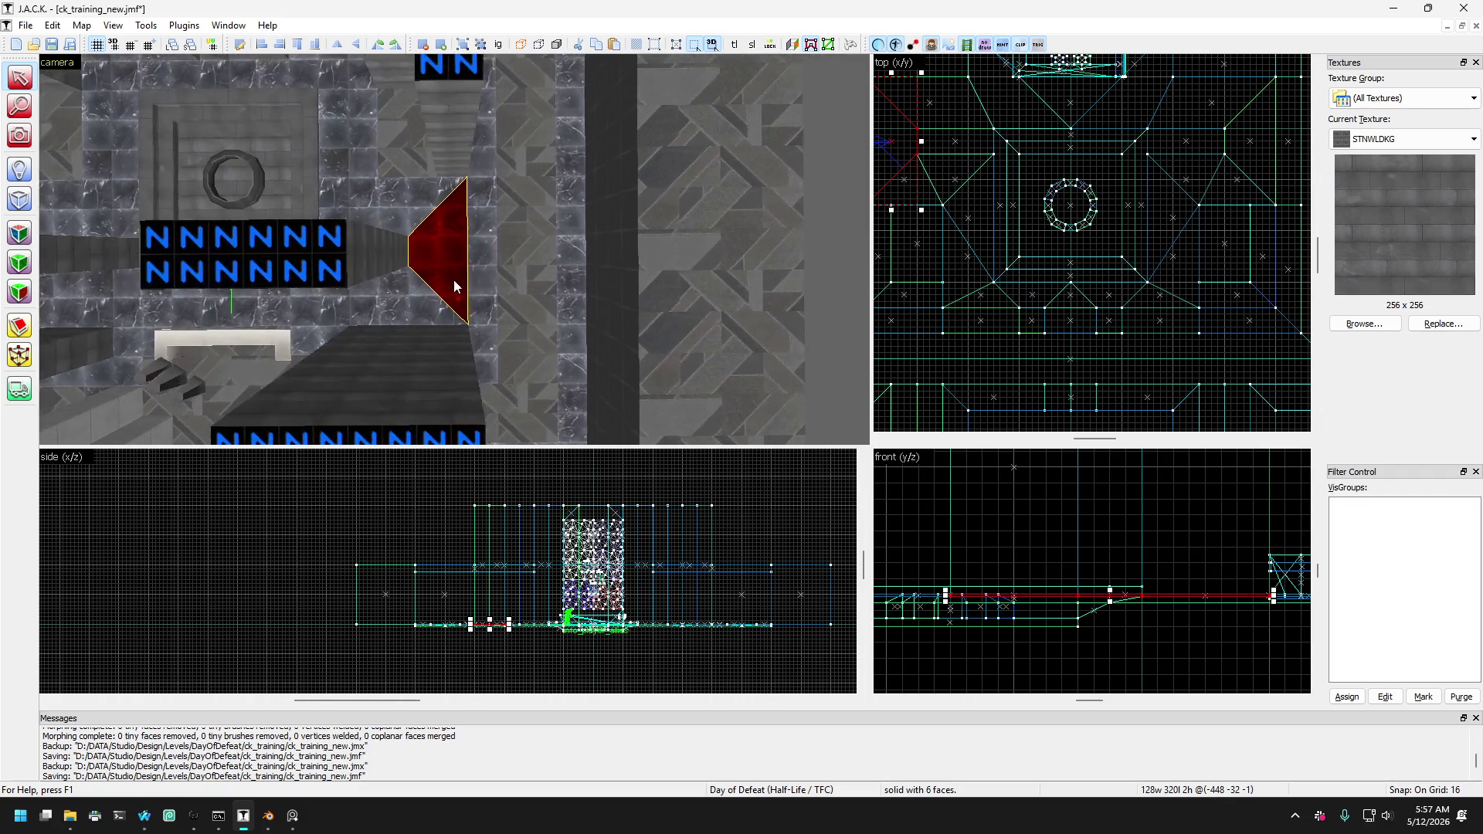
left_click(372, 292)
left_click(330, 208)
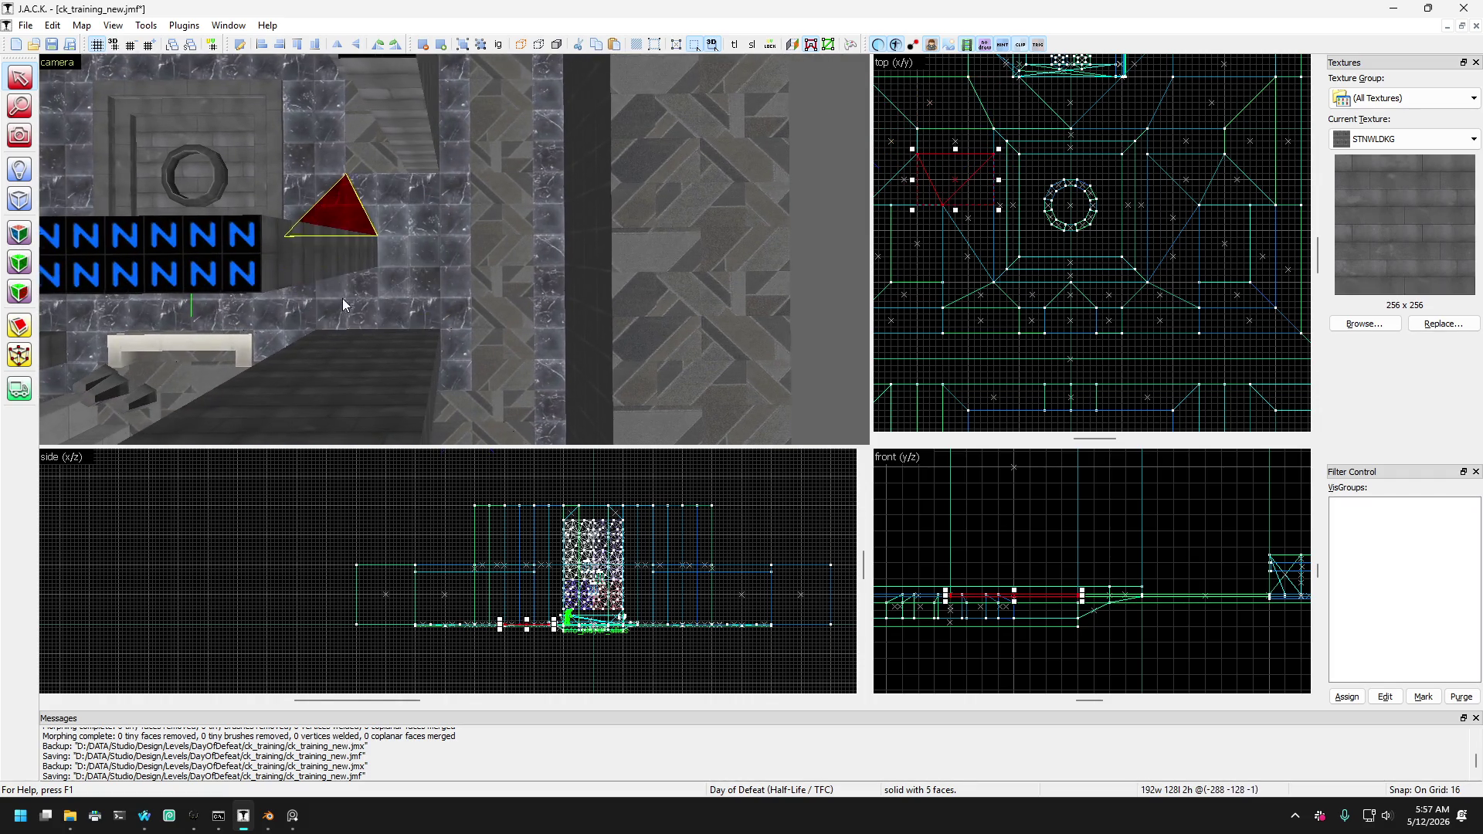
left_click(349, 302)
scroll(349, 305, "up", 3)
key("a")
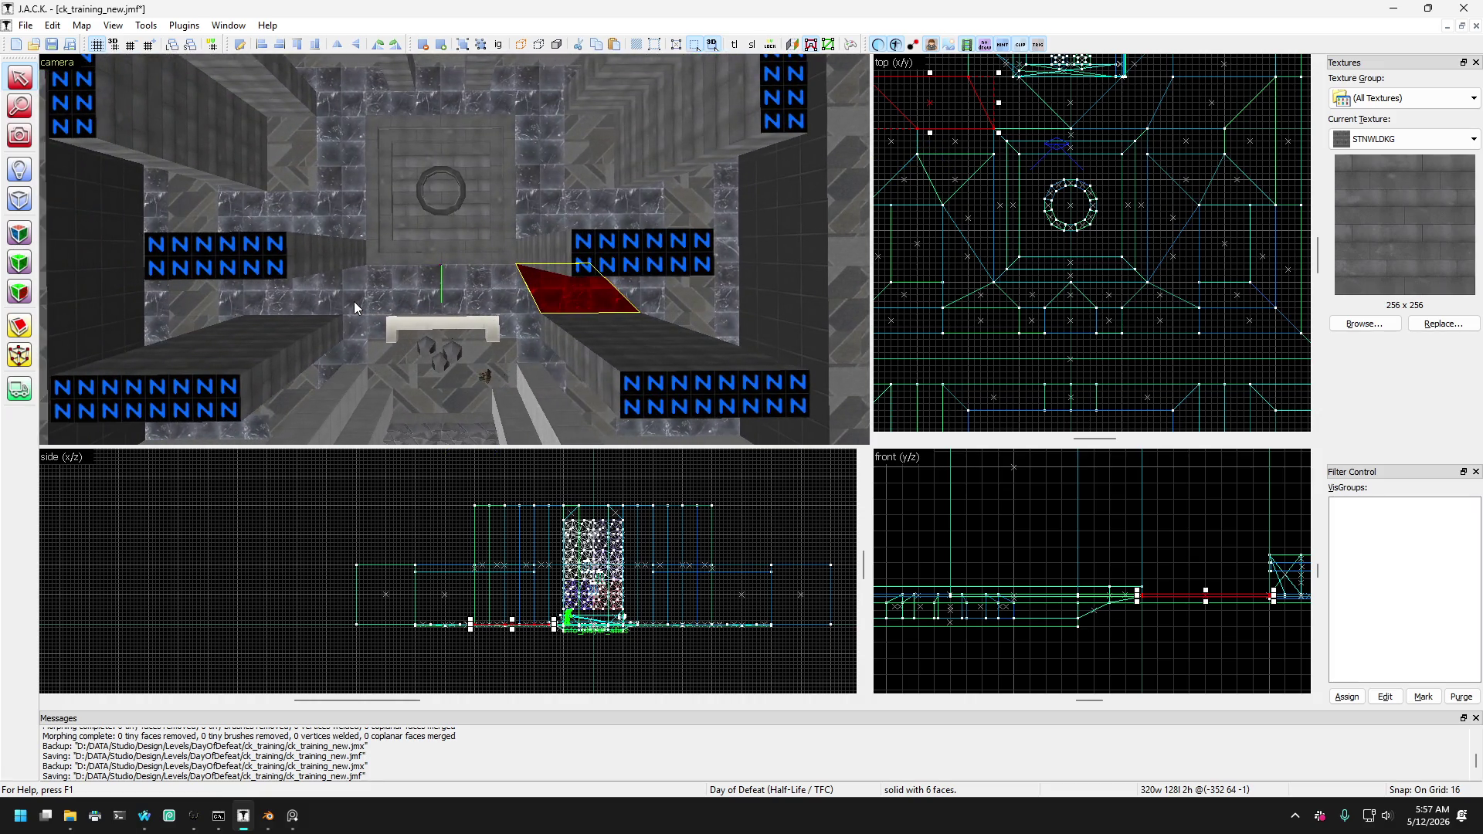
left_click(19, 326)
scroll(976, 141, "up", 3)
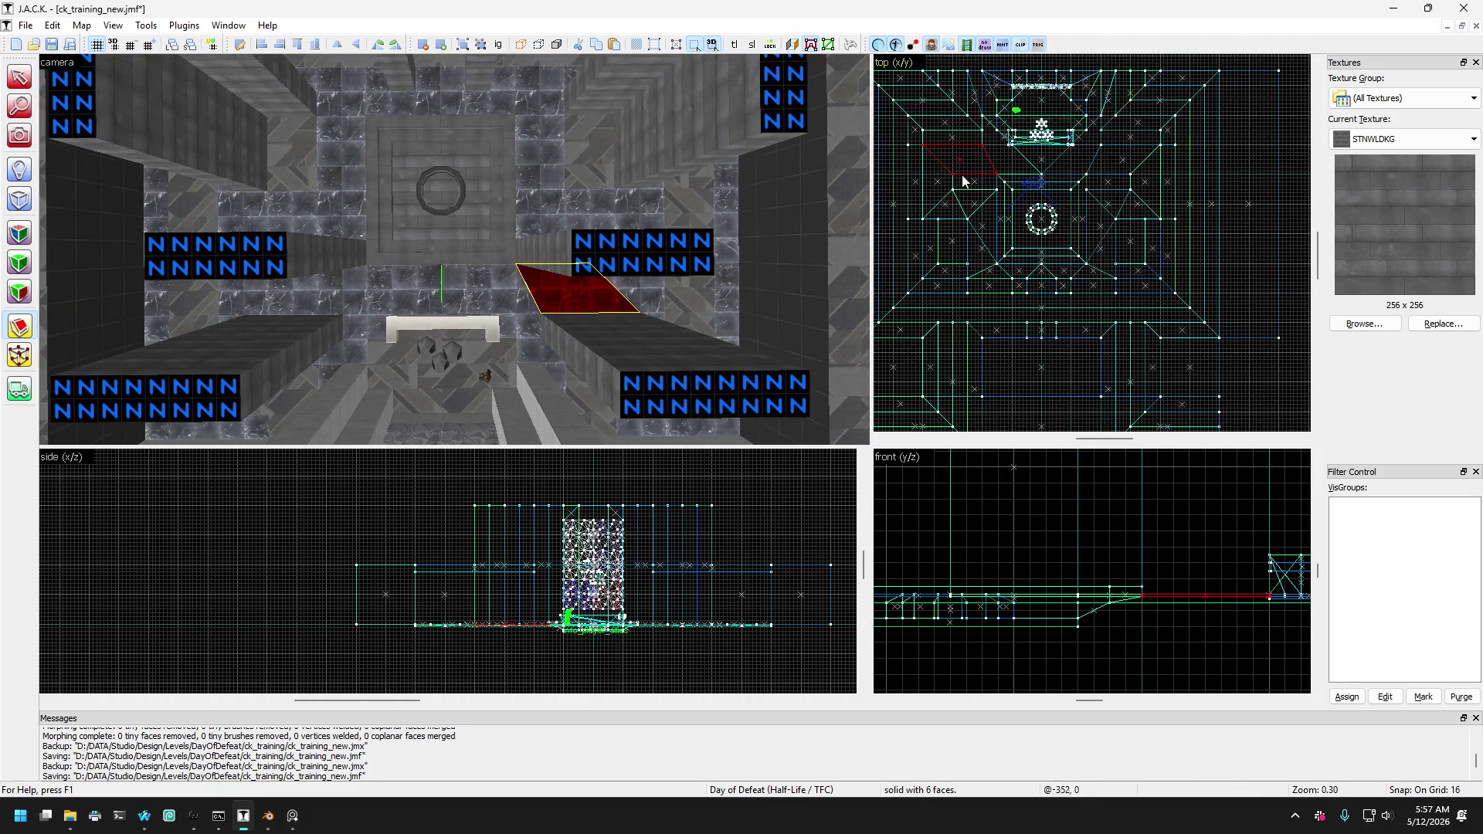
Merge one corner of the left diagonal slab onto another, turning it into a triangular wedge.
left_click_drag(1032, 132, 942, 221)
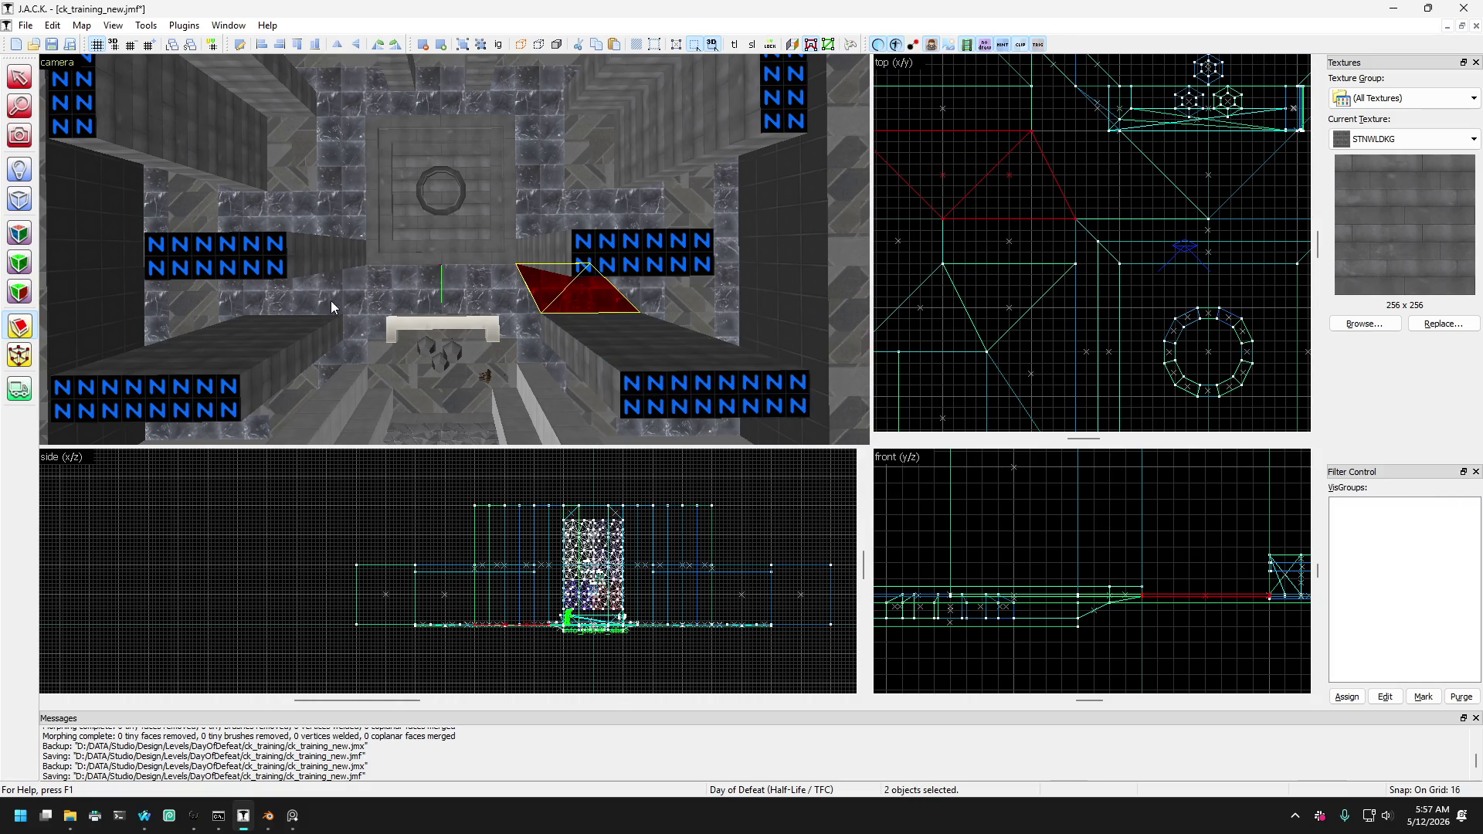
left_click(20, 77)
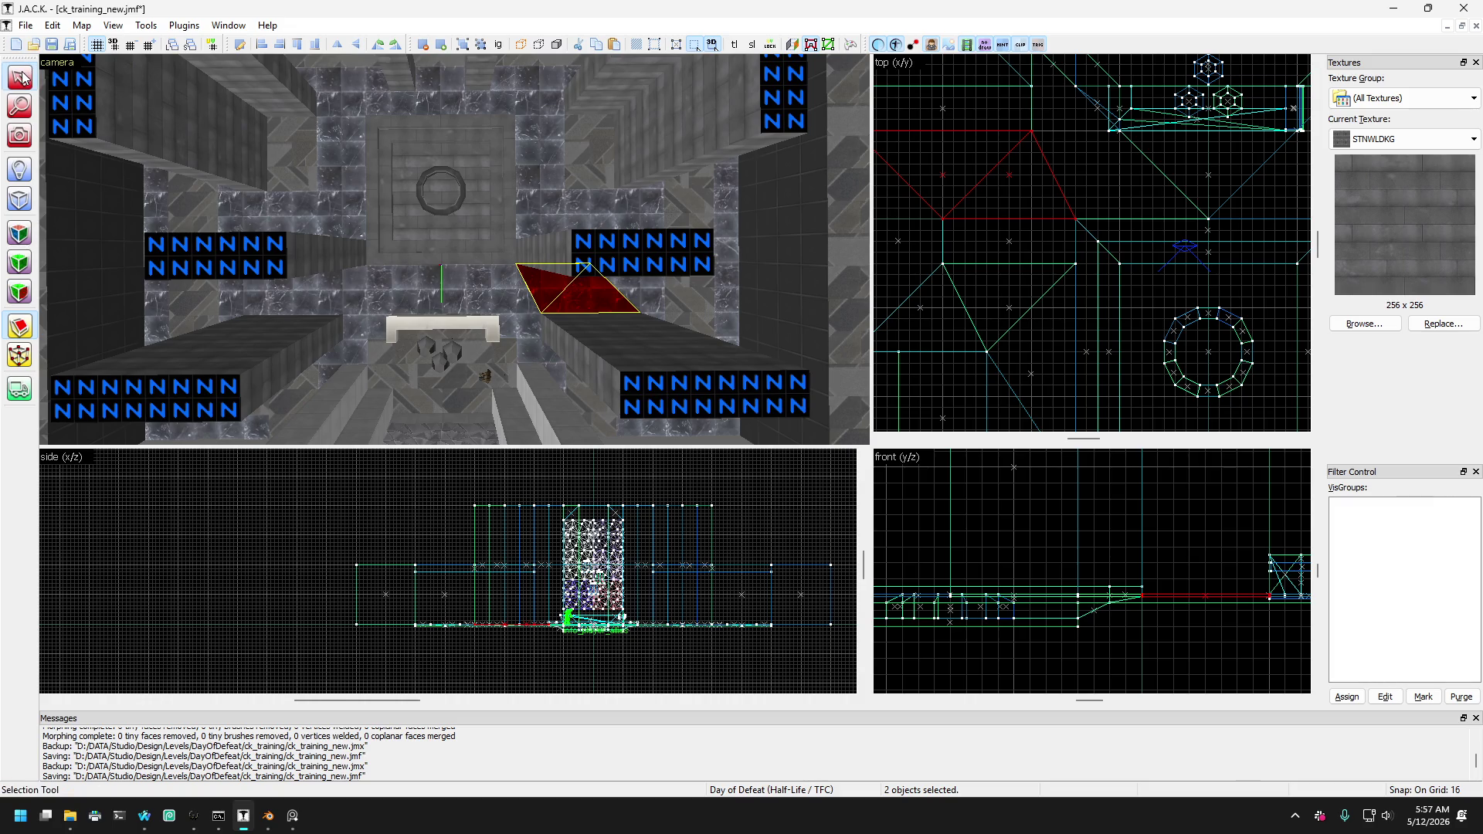
left_click(334, 309)
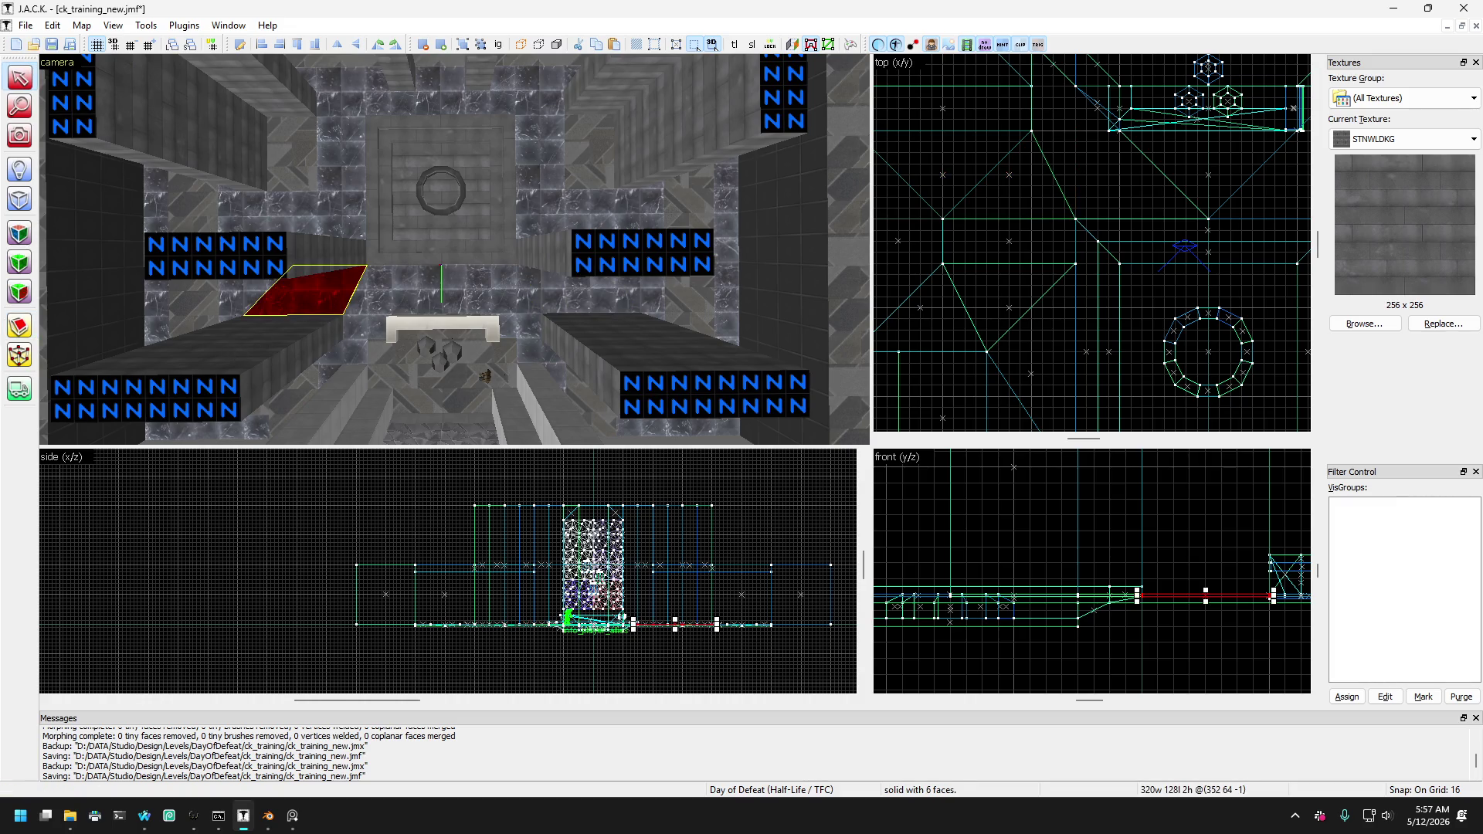
left_click(19, 326)
scroll(1082, 184, "down", 3)
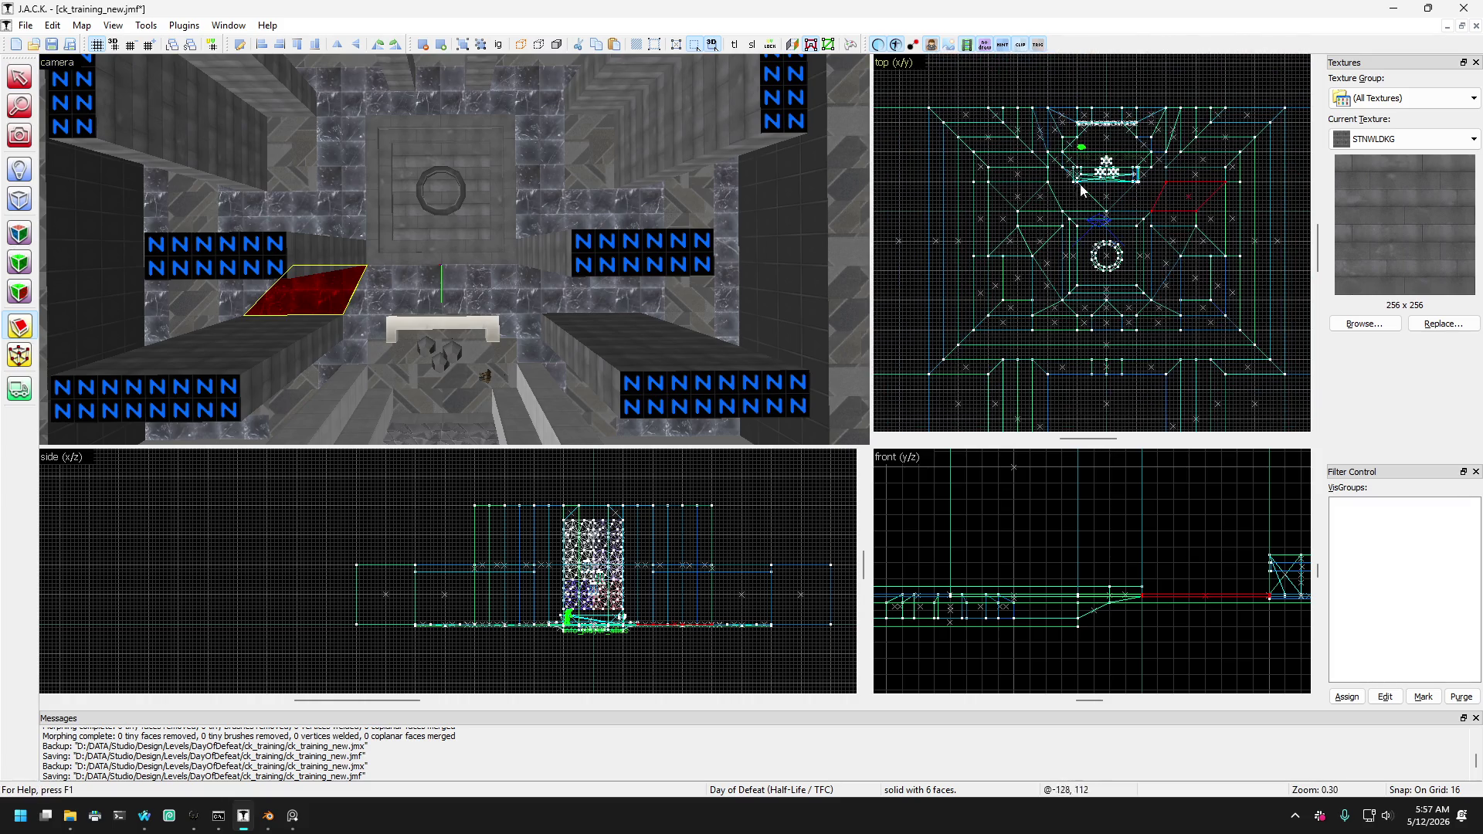
scroll(1106, 179, "up", 3)
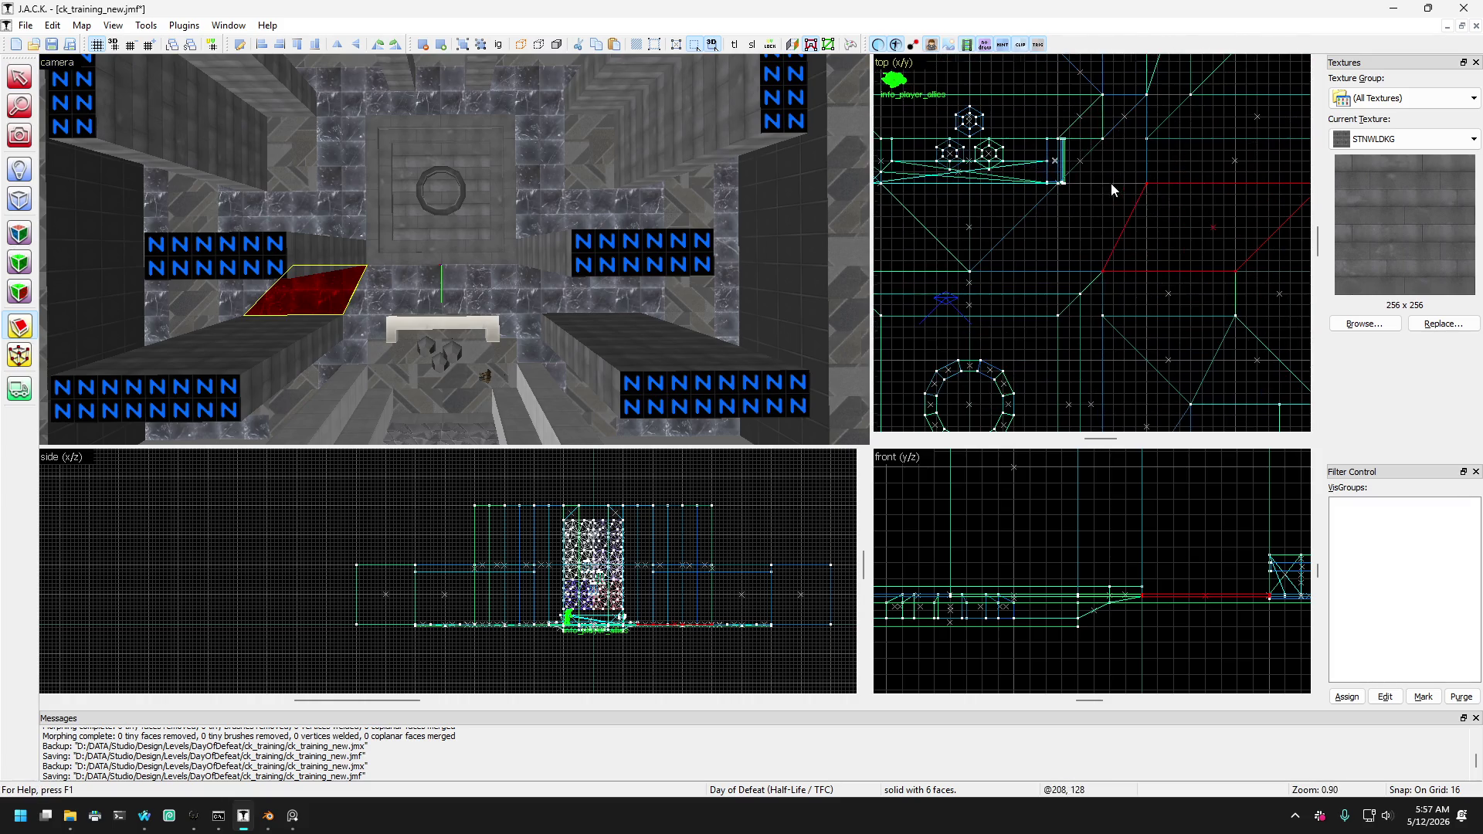
left_click_drag(1147, 184, 1234, 280)
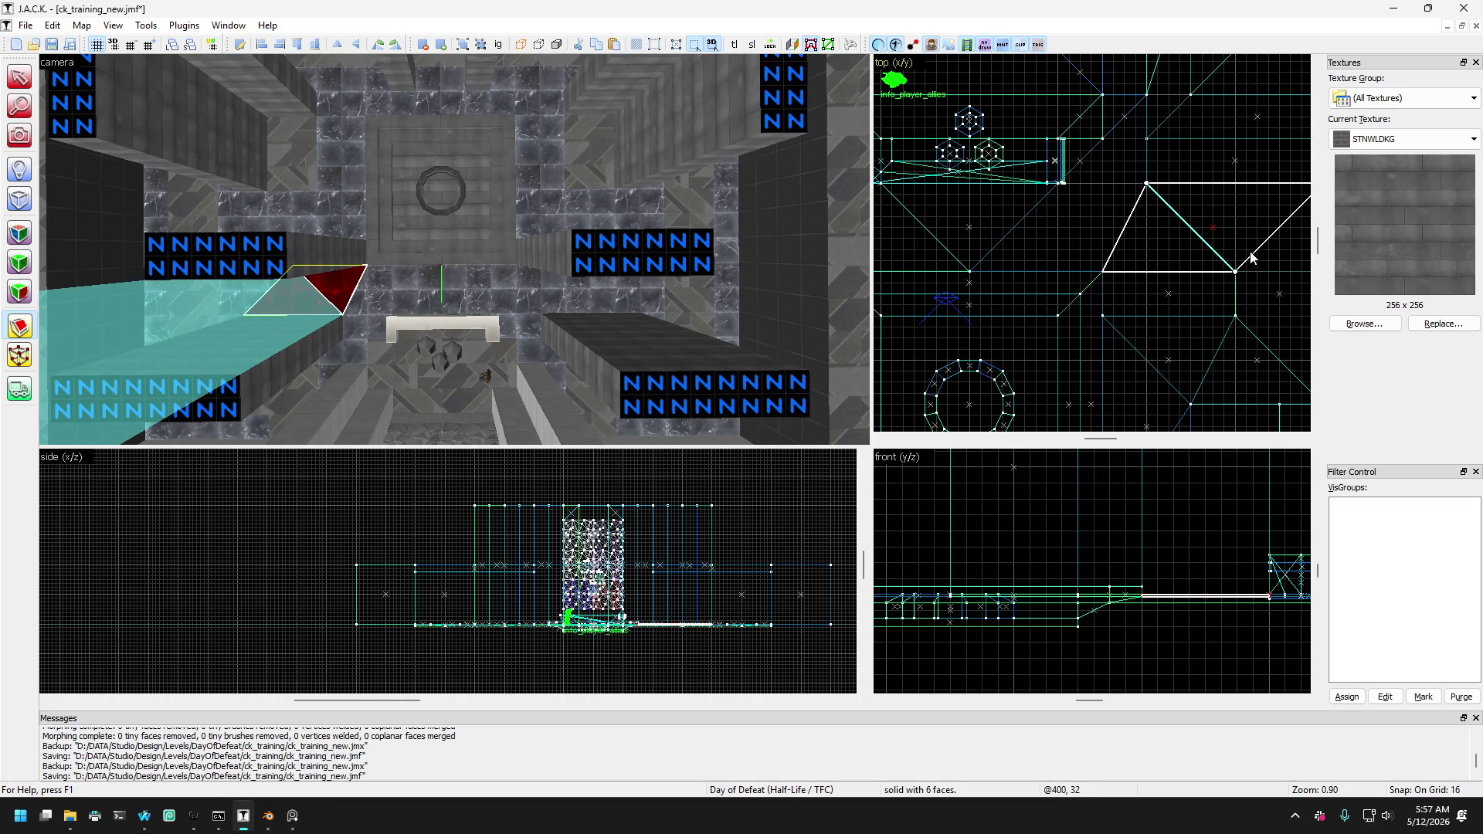
key("shift+v")
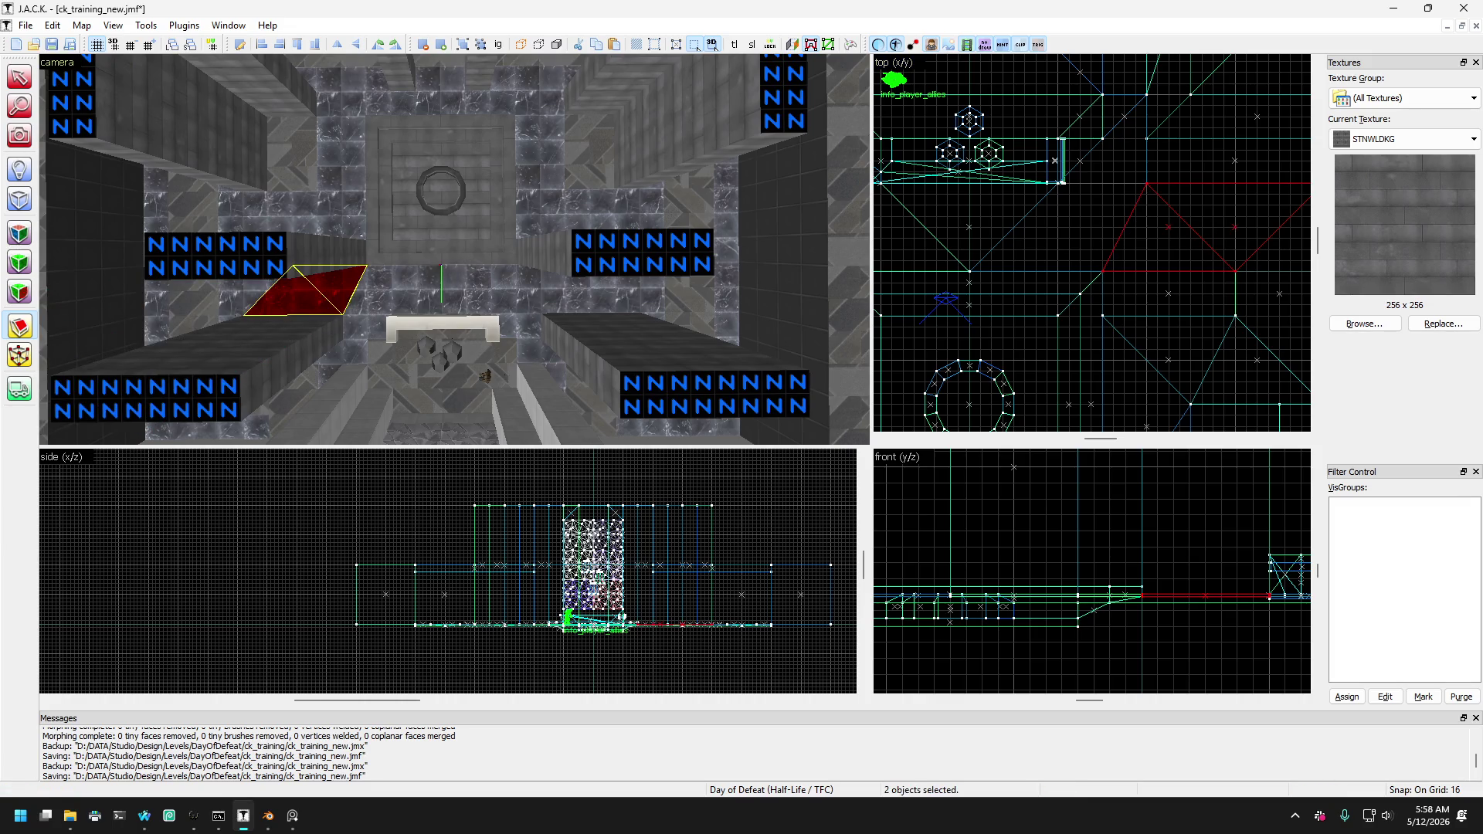
left_click(25, 77)
Select the triangular floor wedge and drag it up against the central room.
left_click(509, 305)
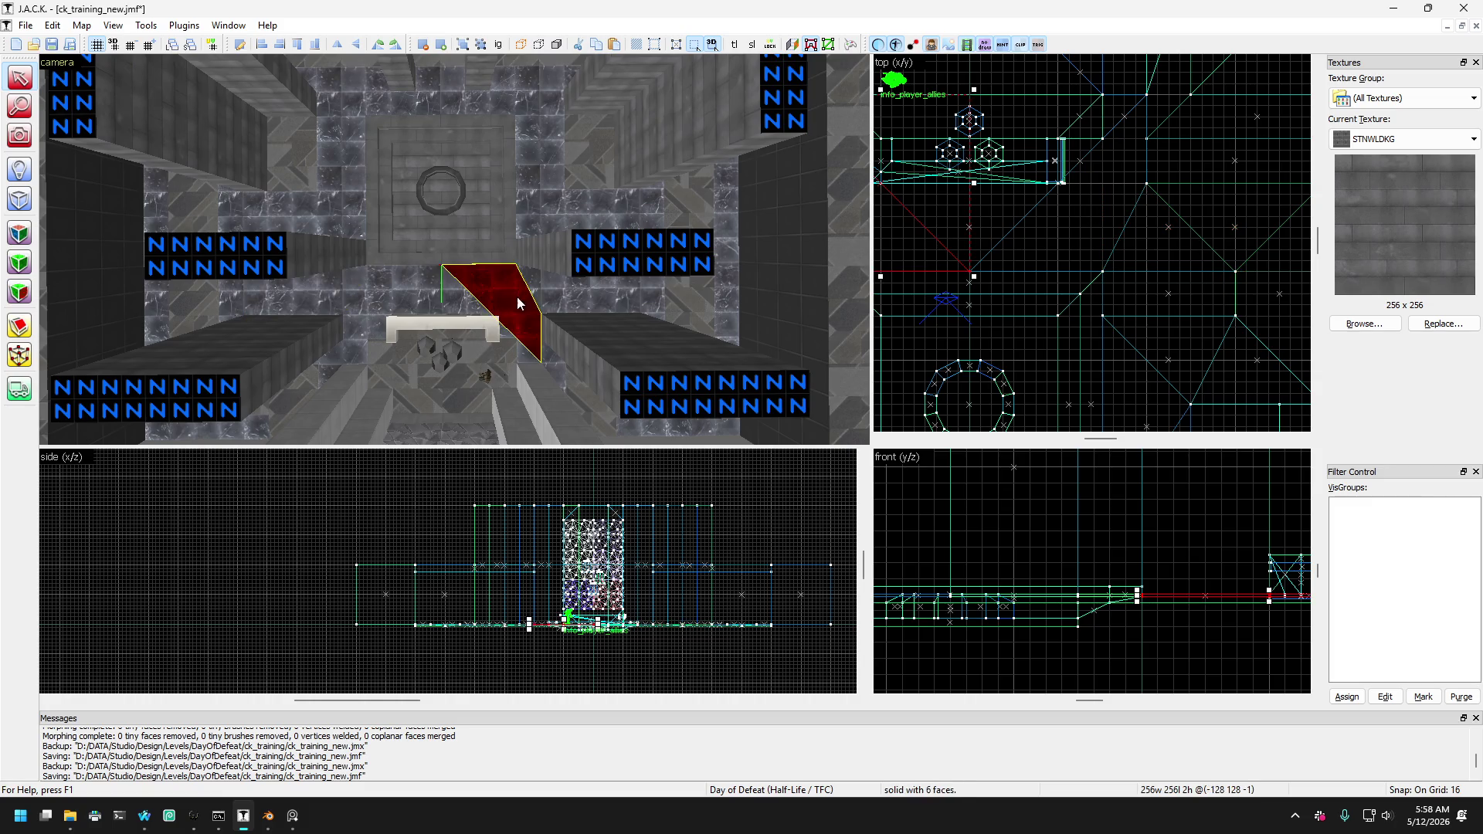
left_click(459, 309)
left_click(376, 304)
left_click(344, 305)
left_click(340, 309)
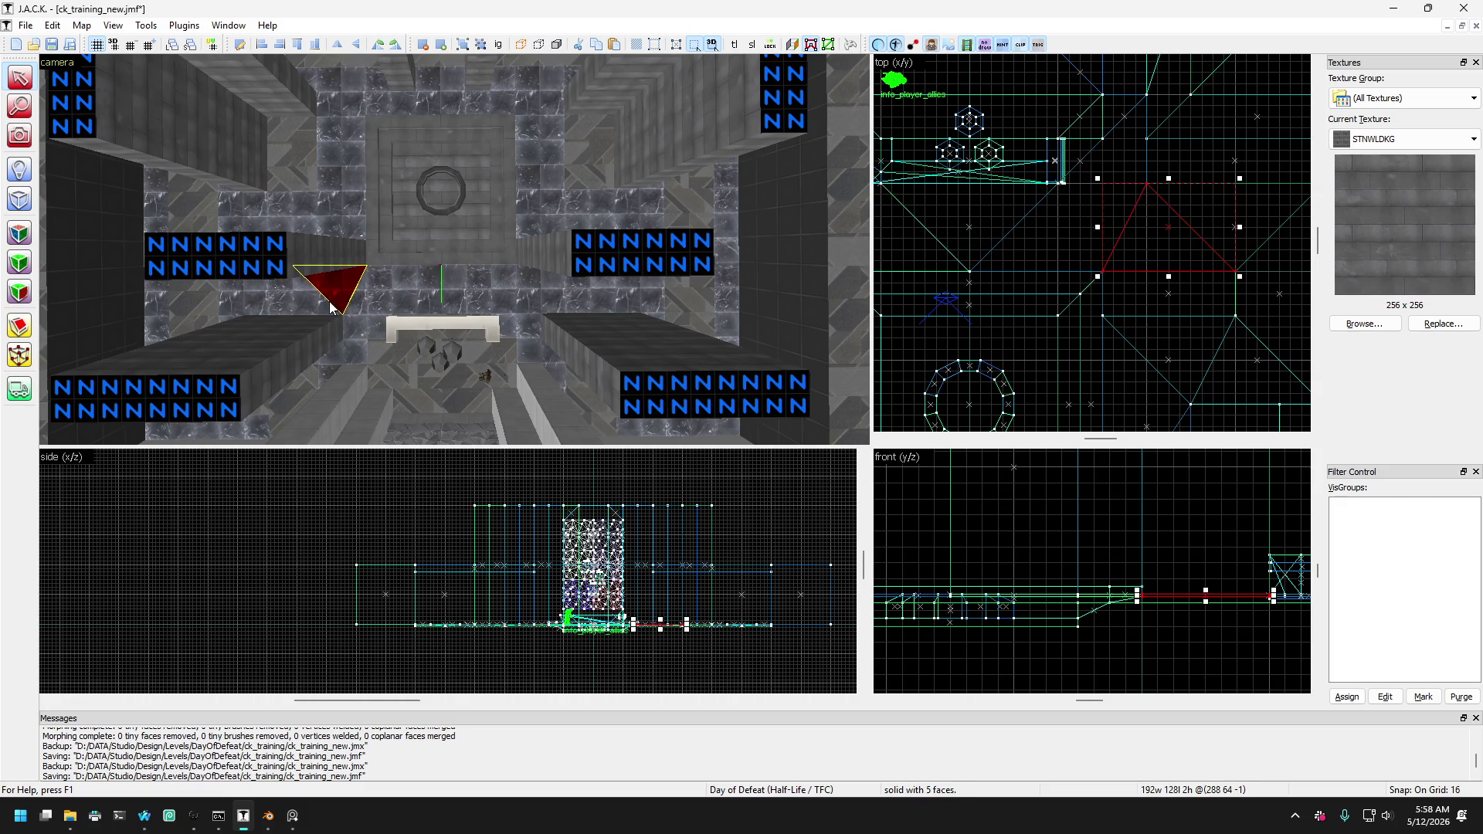
left_click(293, 301)
left_click(363, 301)
left_click(543, 290)
mouse_move(543, 290)
left_mouse_down()
mouse_move(512, 309)
mouse_move(545, 219)
mouse_move(539, 140)
left_mouse_up()
Check the overlapping flat slab and tall brush nearby, then reselect the wedge.
left_click(546, 83)
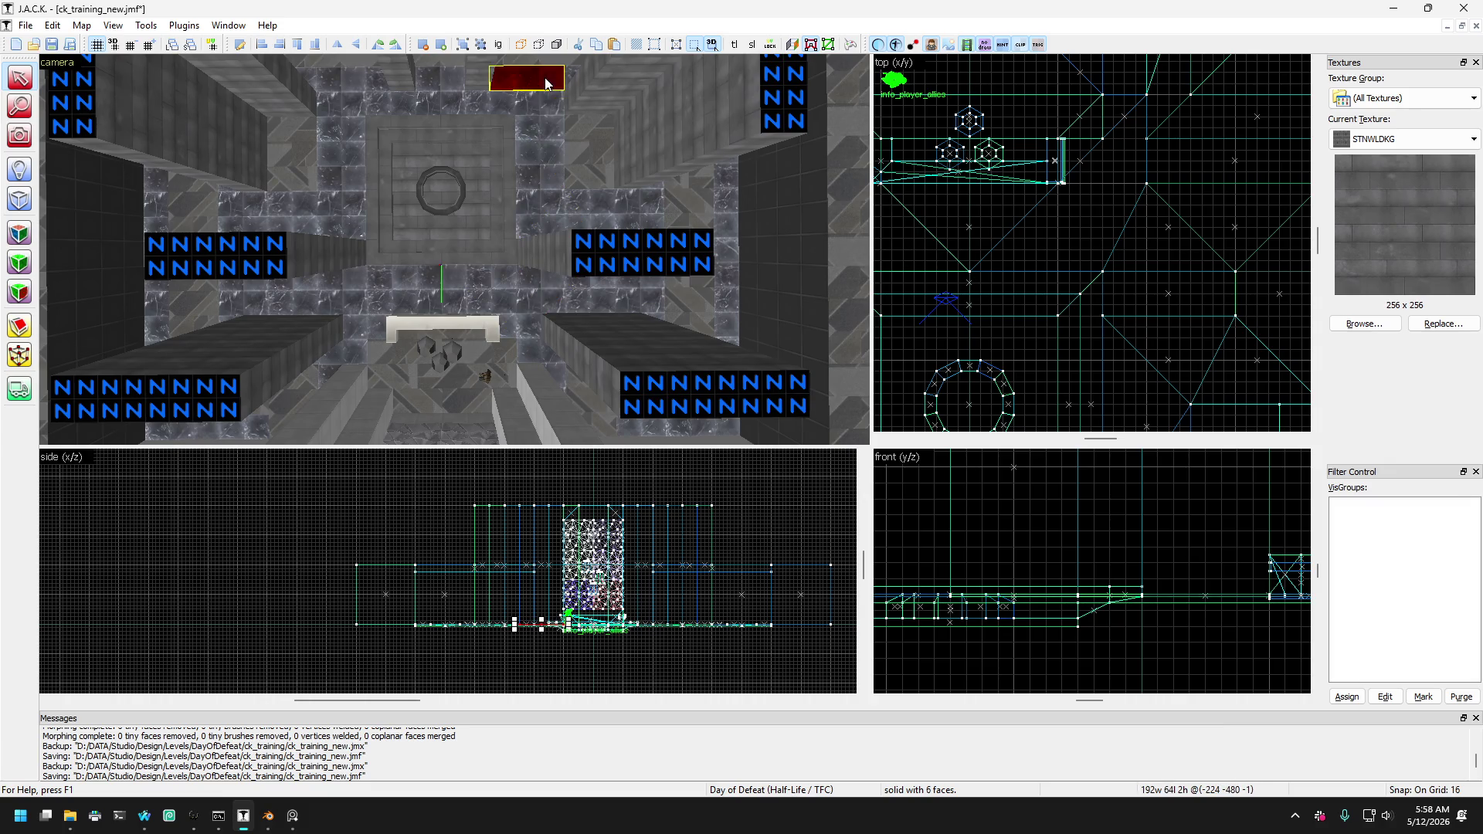
left_click(541, 114)
left_click(545, 93)
left_click(577, 89)
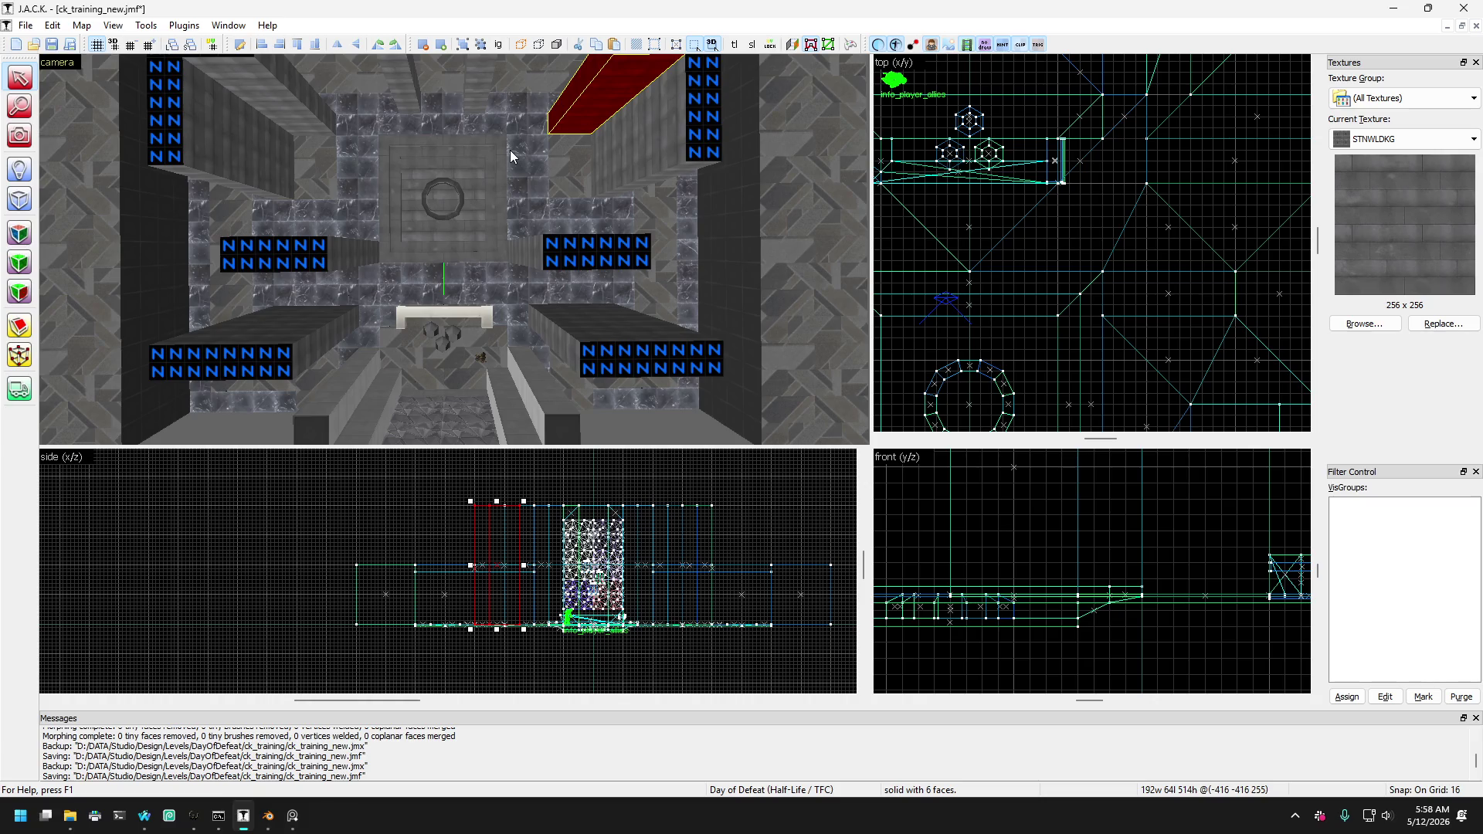
left_click(518, 145)
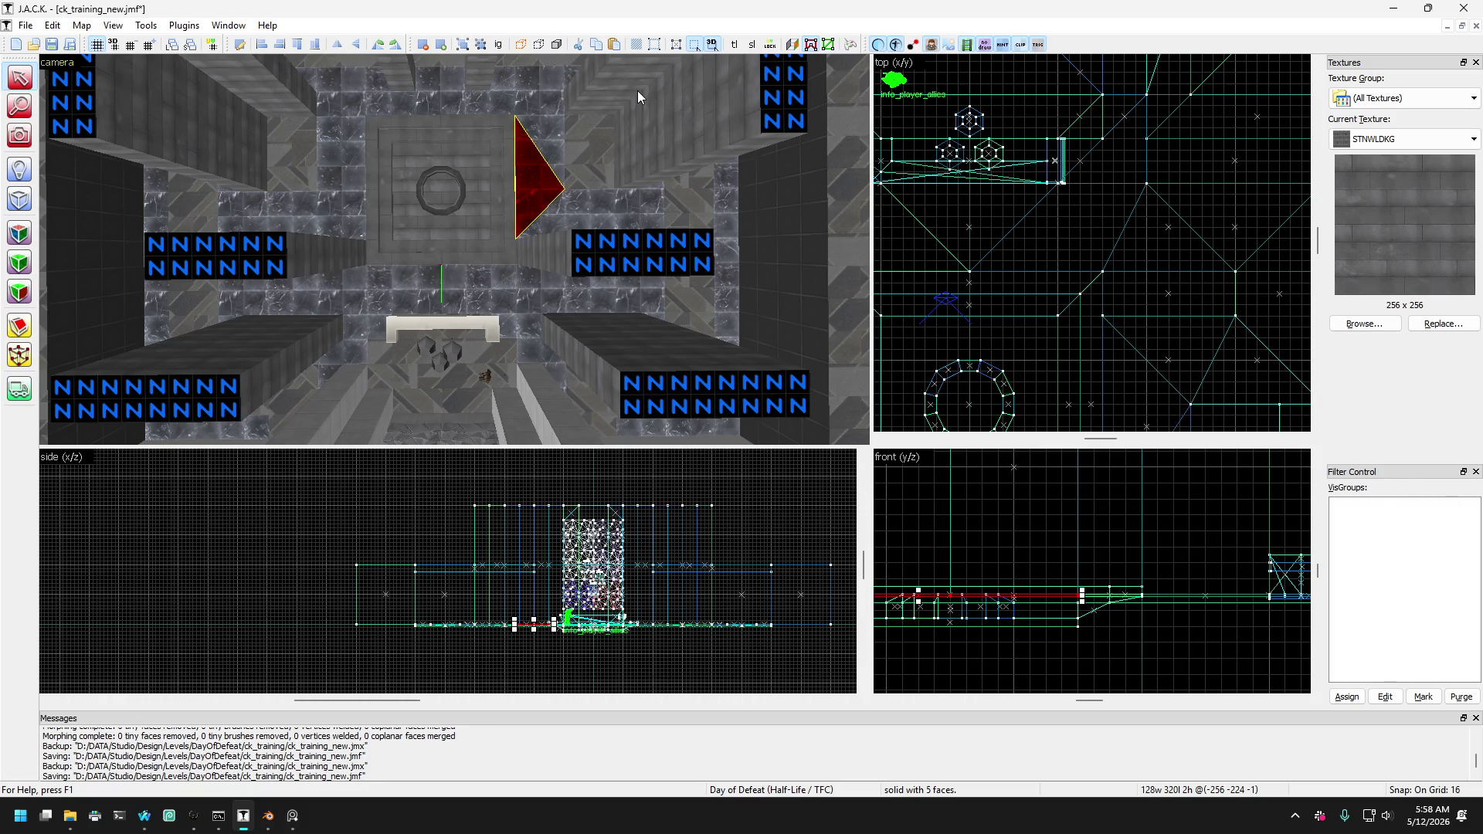
scroll(970, 210, "down", 5)
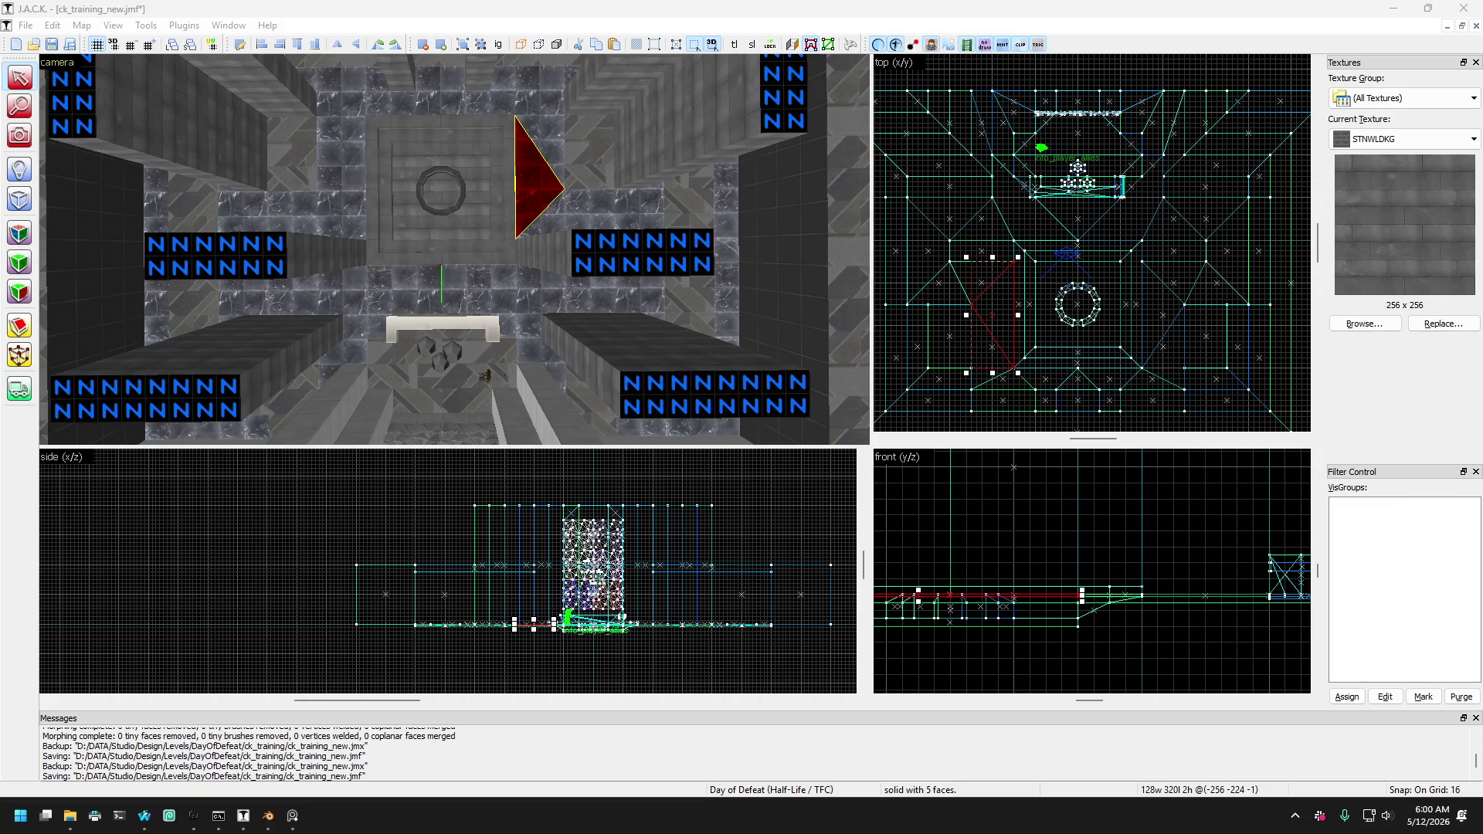
Fly the 3D view near the floor and test-move the floor brushes, returning them to place.
left_click(19, 142)
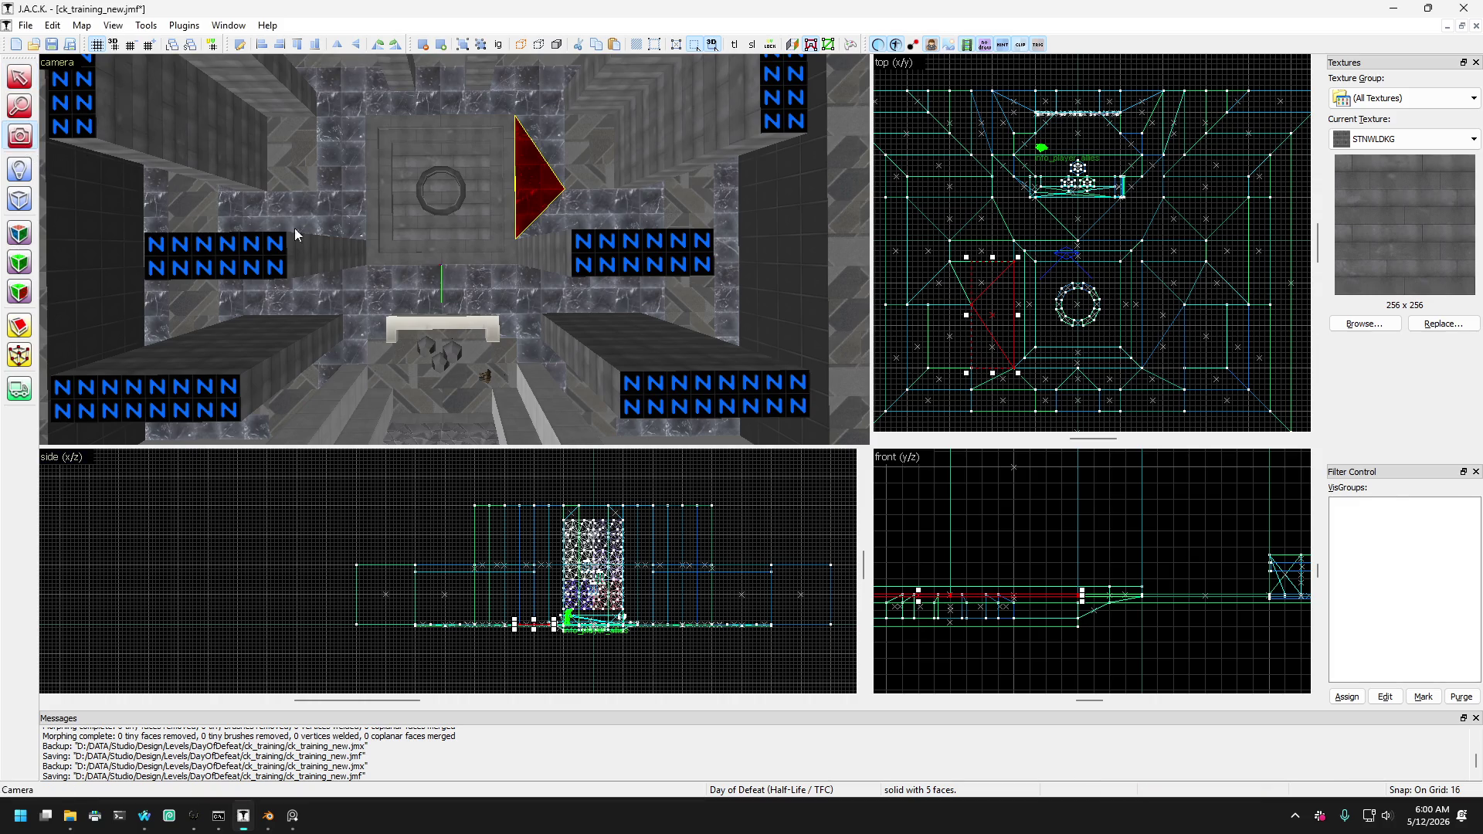
mouse_move(294, 229)
left_mouse_down()
mouse_move(356, 229)
mouse_move(64, 102)
left_mouse_up()
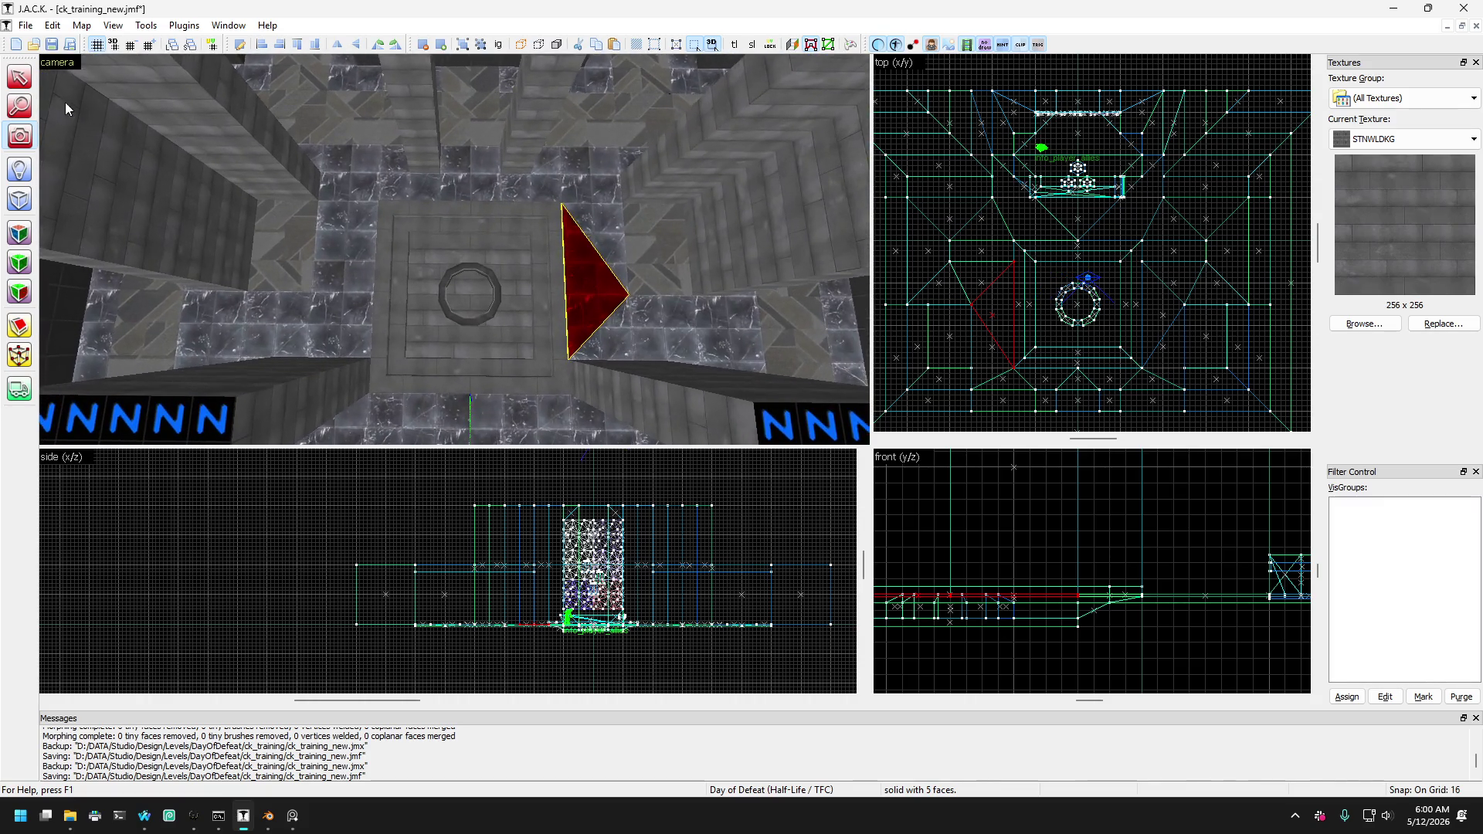
left_click(20, 77)
mouse_move(329, 295)
left_mouse_down()
mouse_move(312, 254)
mouse_move(340, 207)
mouse_move(303, 243)
left_mouse_up()
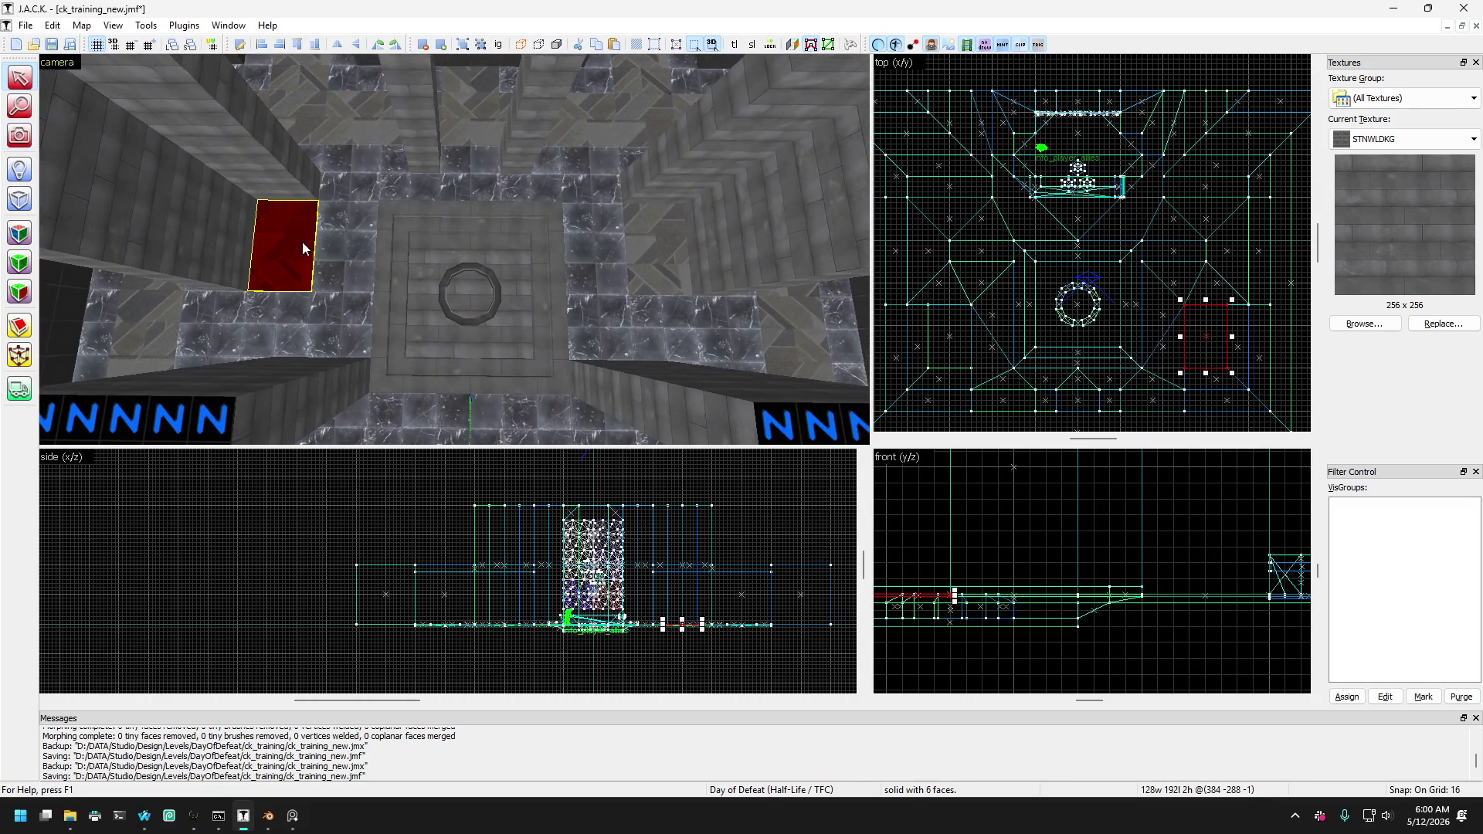
mouse_move(325, 185)
left_mouse_down()
mouse_move(358, 156)
mouse_move(287, 245)
left_mouse_up()
mouse_move(451, 239)
left_mouse_down()
mouse_move(592, 253)
mouse_move(248, 245)
left_mouse_up()
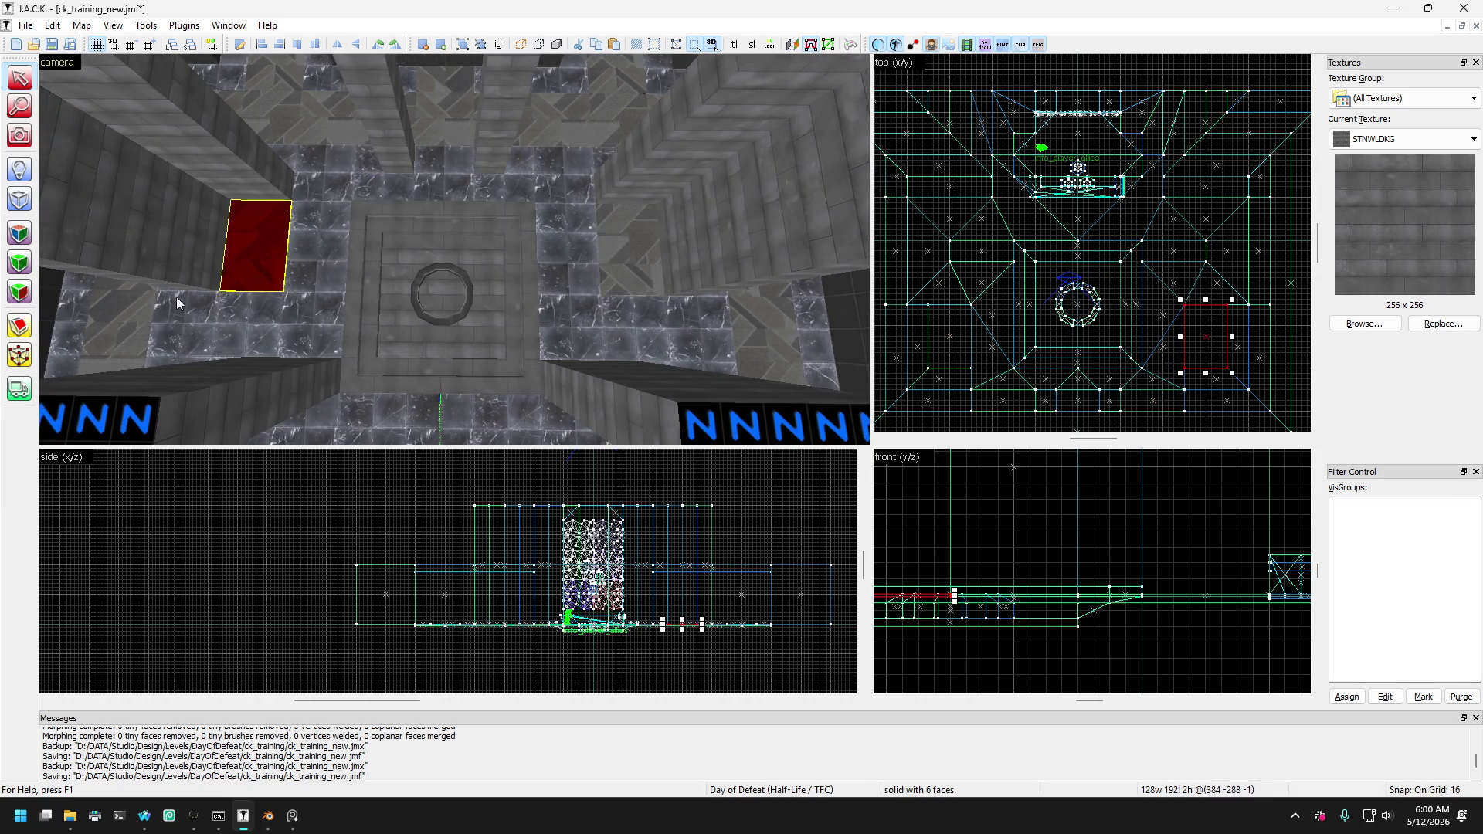
Clip the first rectangular floor brush along a diagonal into two wedges.
left_click(31, 335)
scroll(1186, 366, "up", 2)
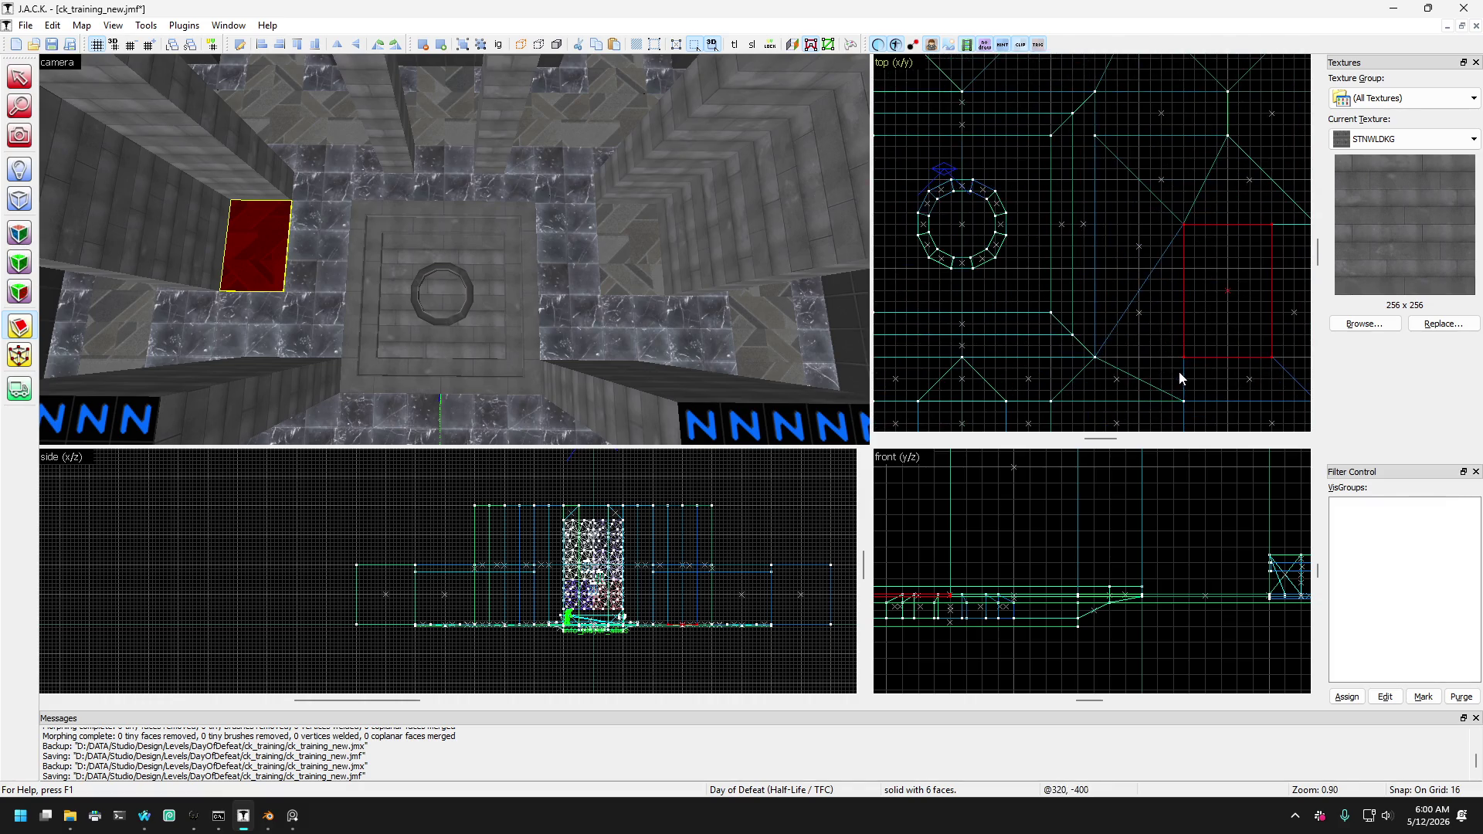
left_click_drag(1185, 365, 1244, 260)
key("Return")
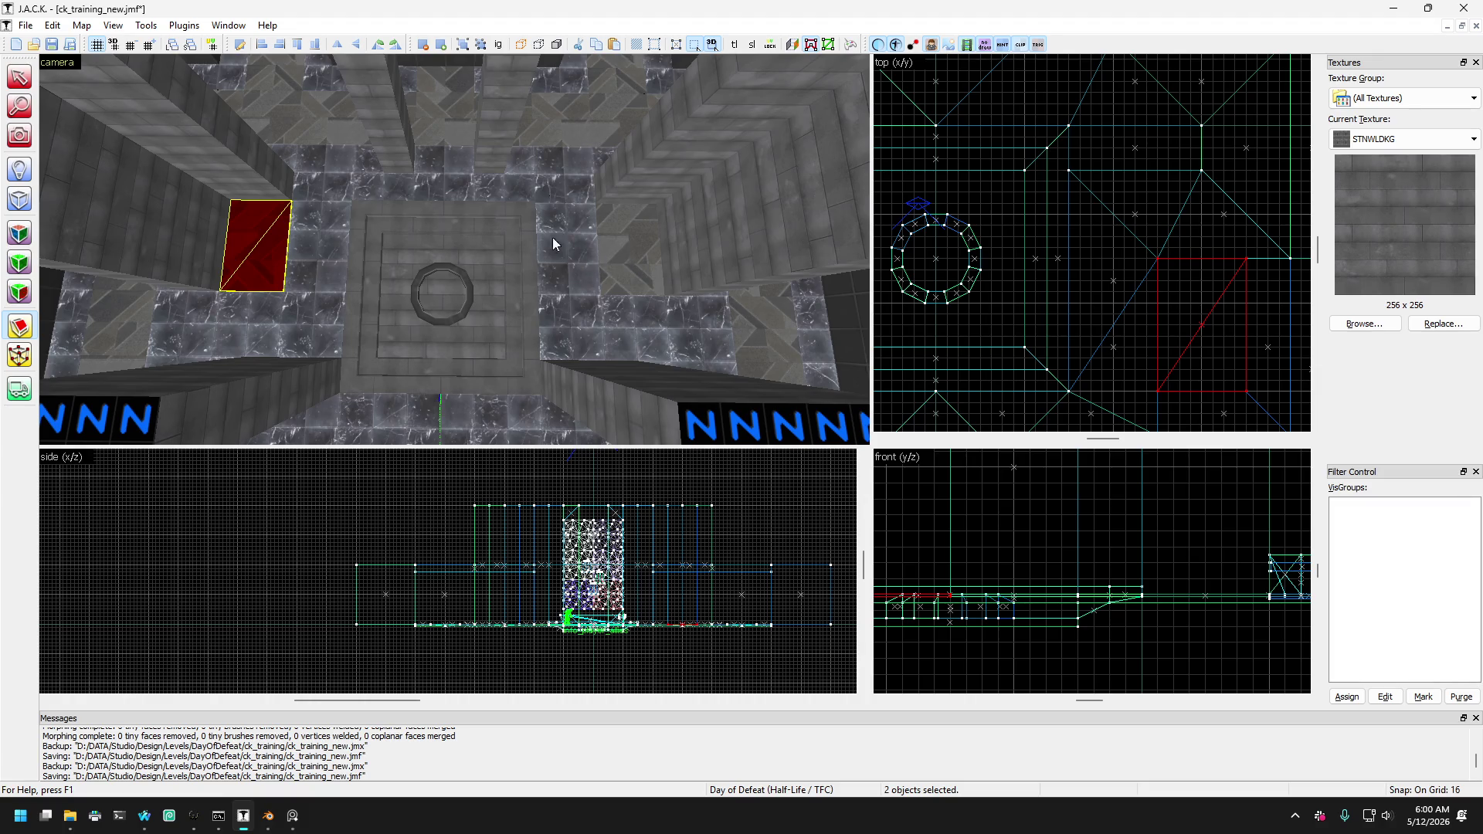
left_click(19, 78)
Clip the second rectangular floor brush diagonally into two wedges.
left_click(642, 287)
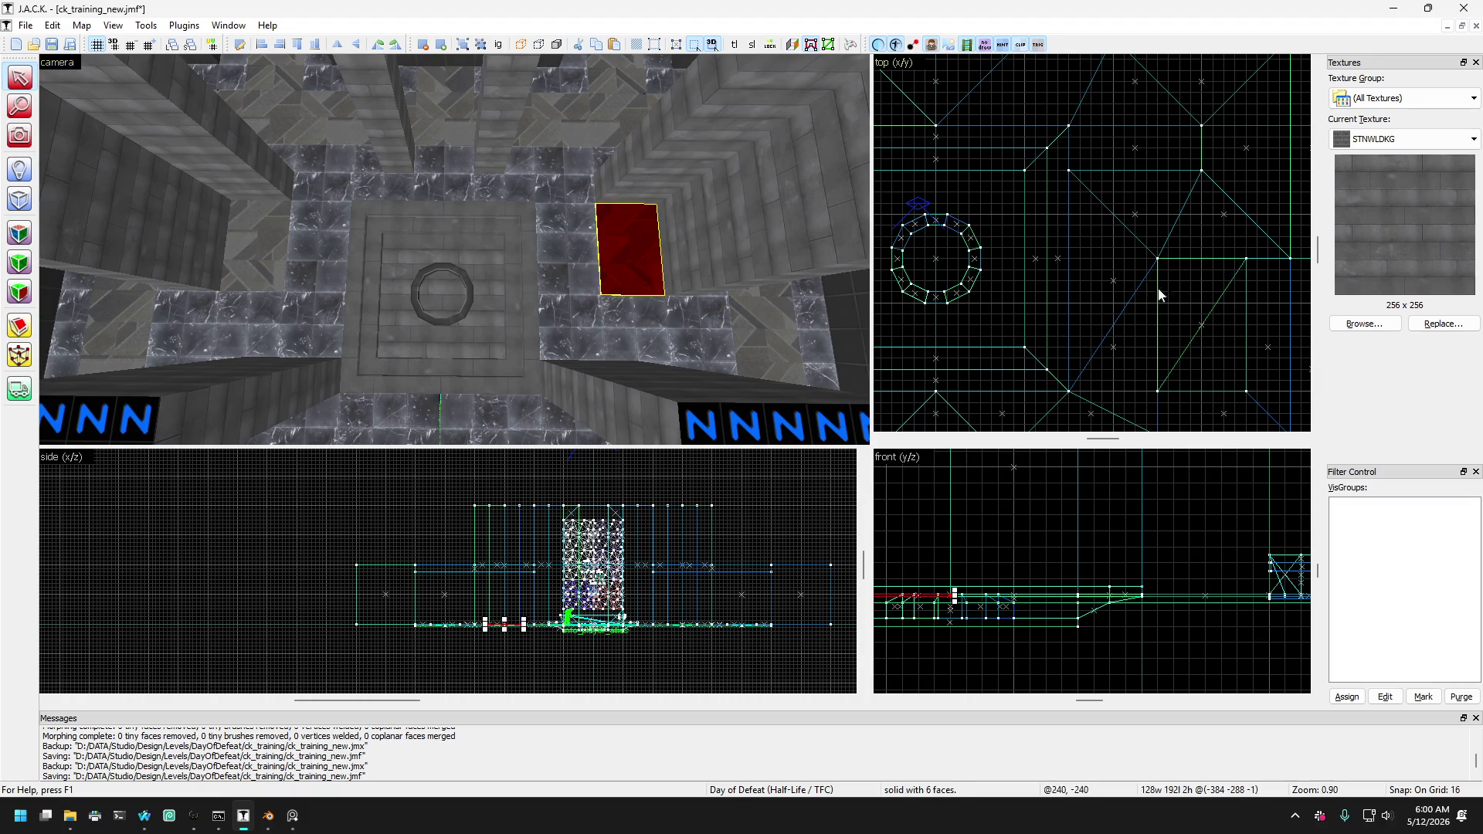
scroll(1158, 294, "down", 4)
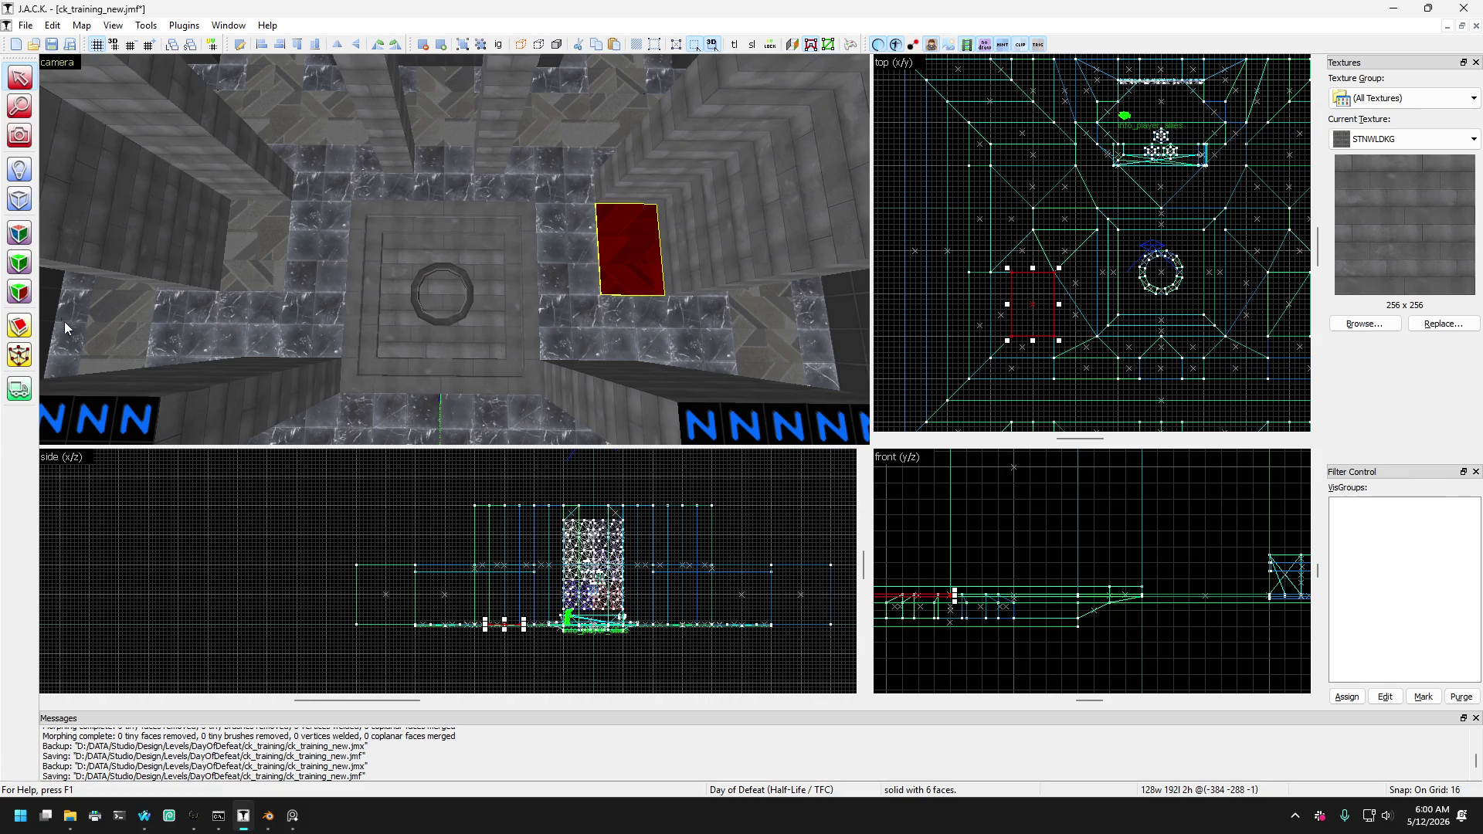
scroll(1035, 303, "up", 2)
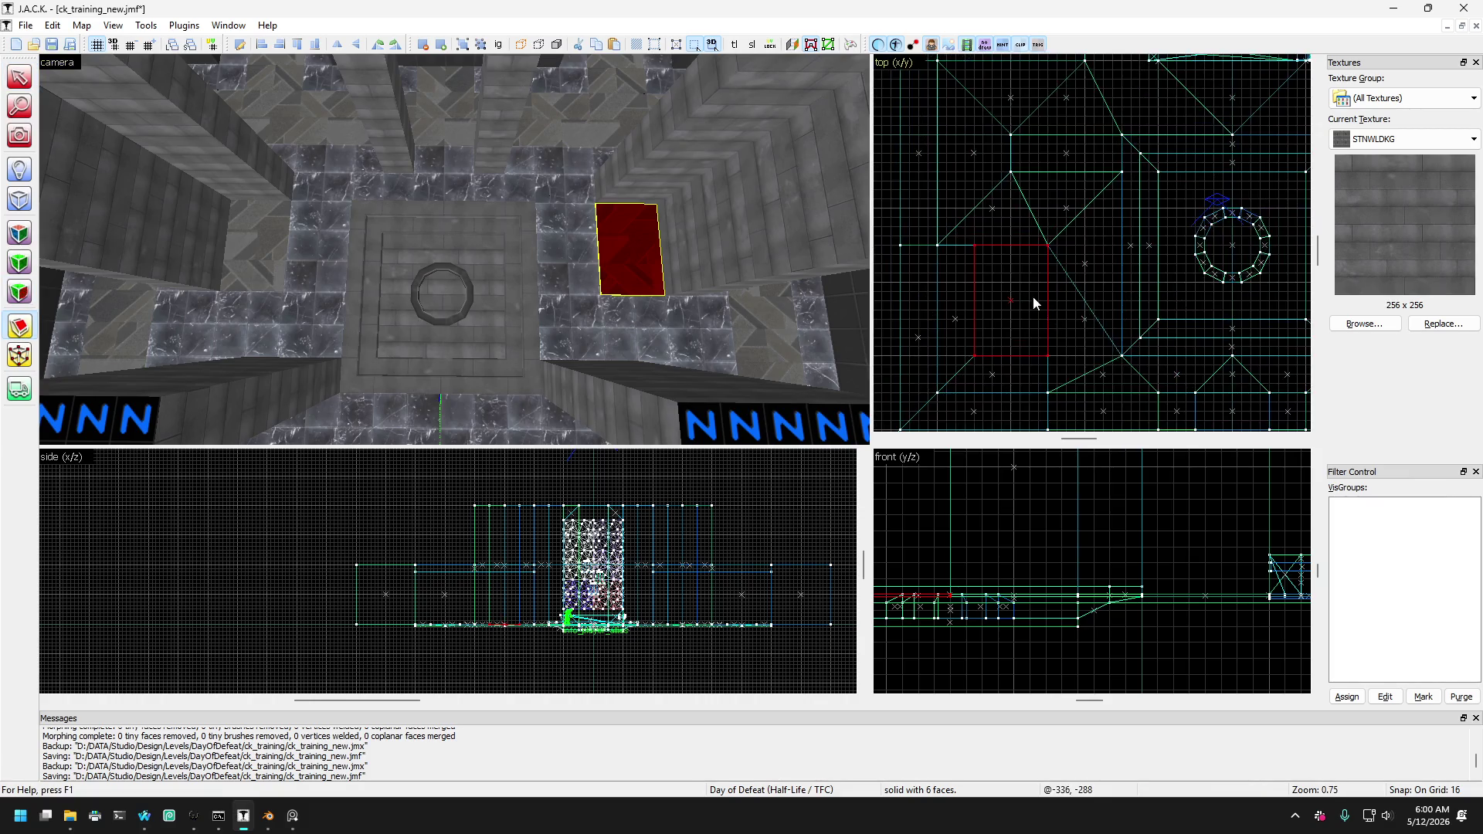
scroll(1035, 303, "up", 1)
left_click_drag(969, 239, 1058, 360)
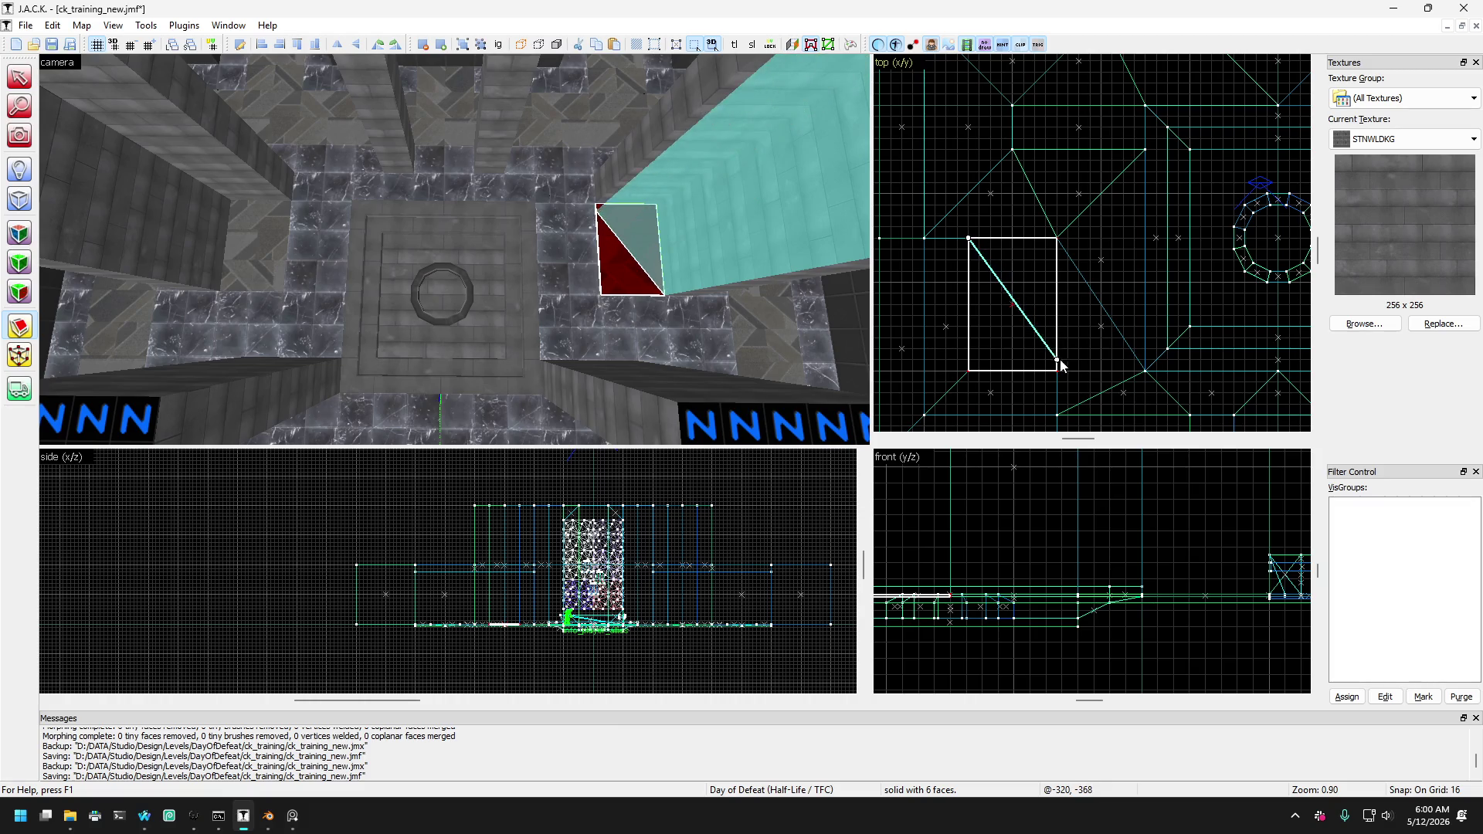
key("Return")
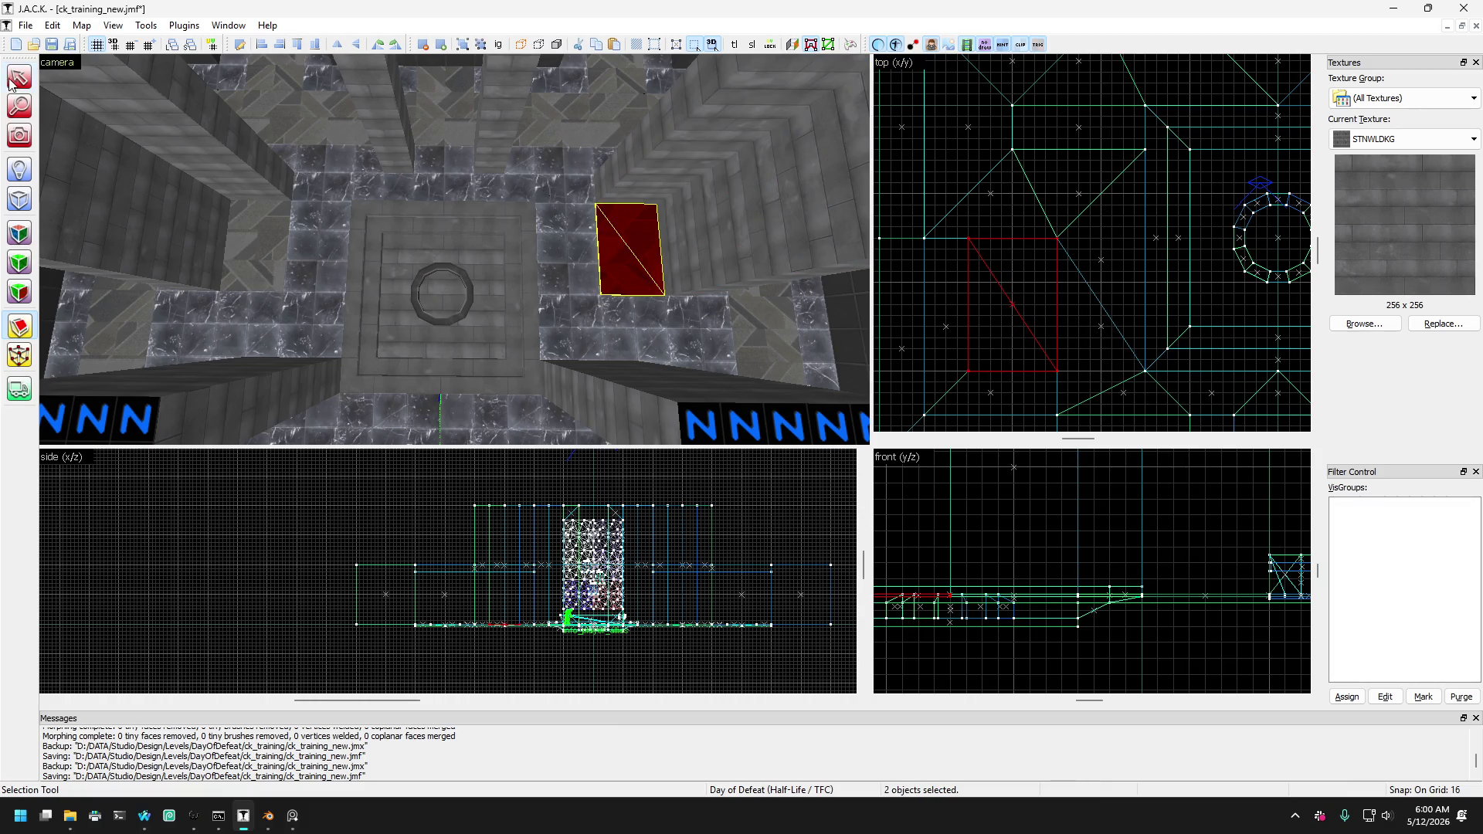
left_click(11, 83)
Move the camera over the floor, clear the selection, and inspect a new wedge and flat slab.
key("w")
key("a")
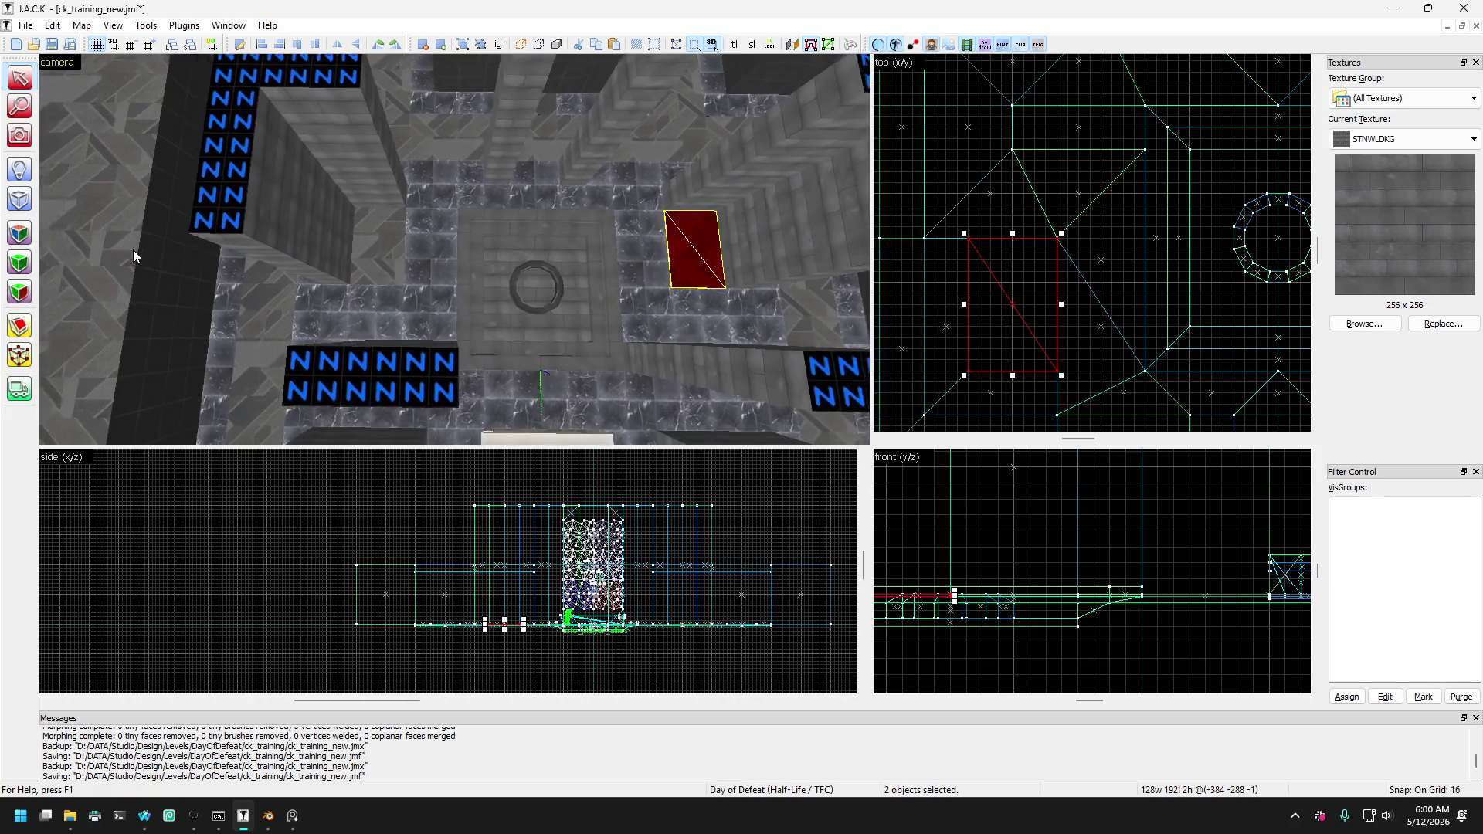
key("Escape")
left_click(19, 135)
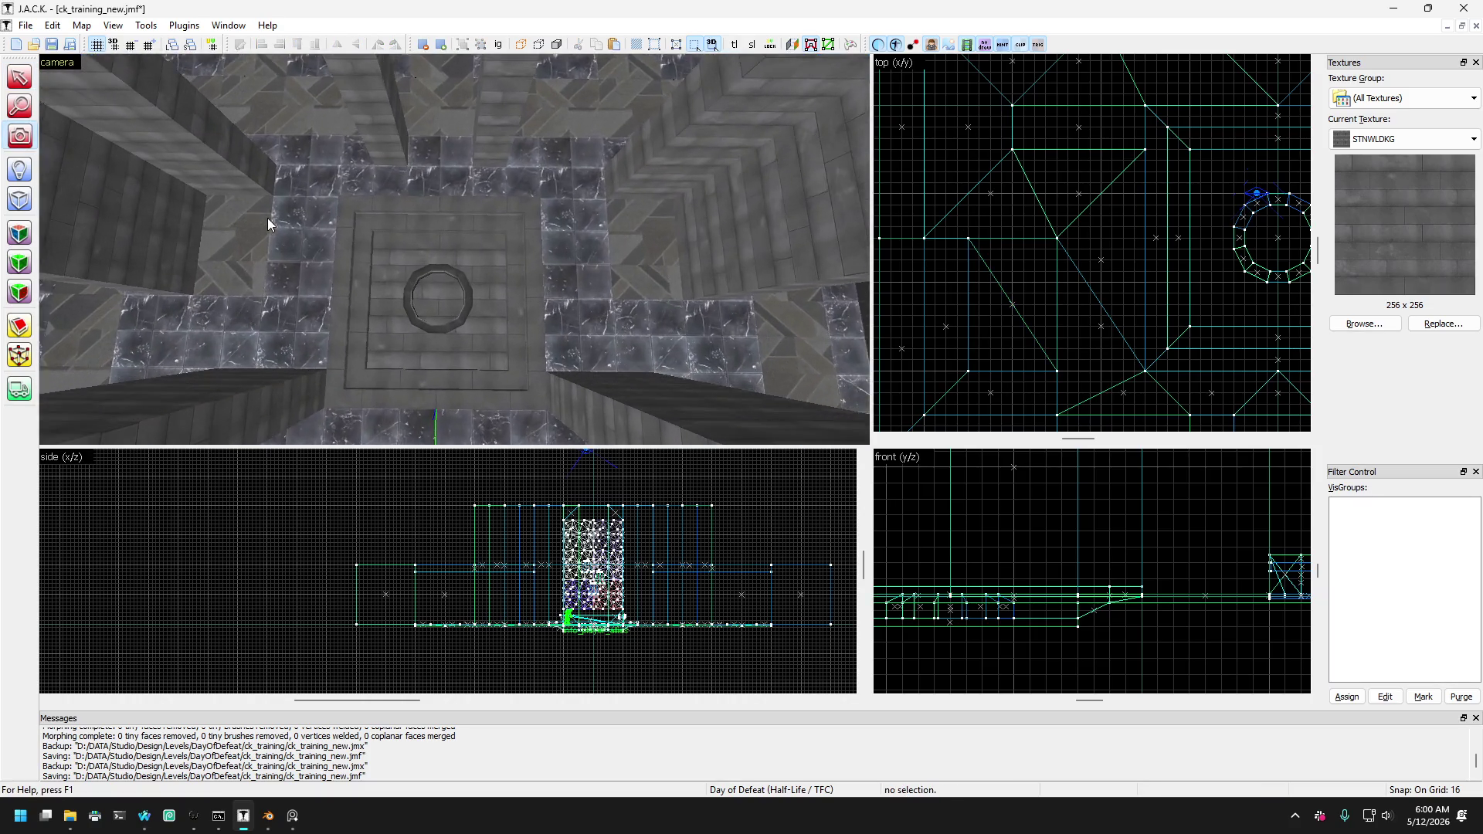
key("w")
left_click(17, 79)
left_click(317, 255)
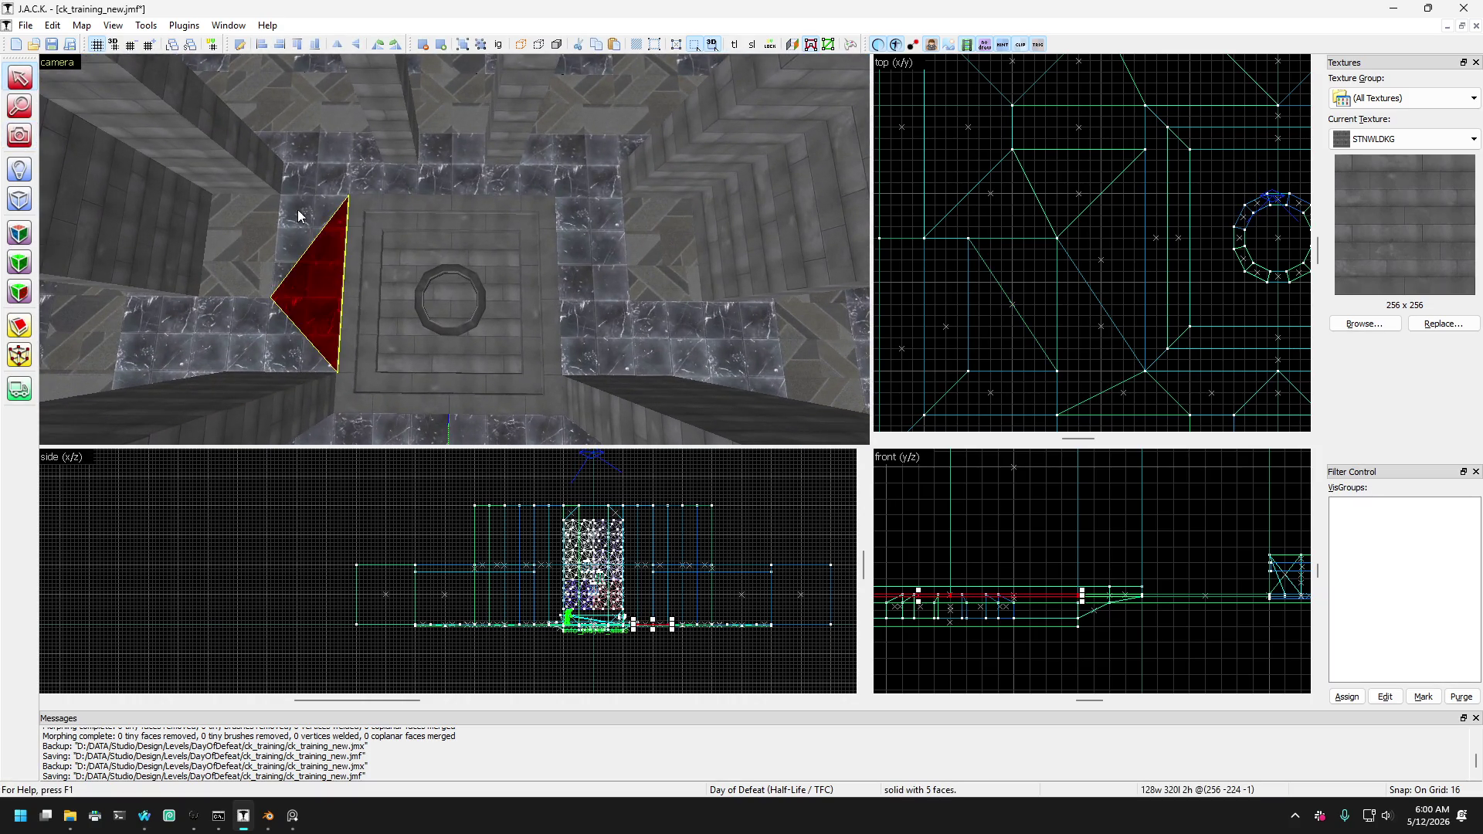
left_click(332, 148)
left_click(341, 147)
left_click(340, 146)
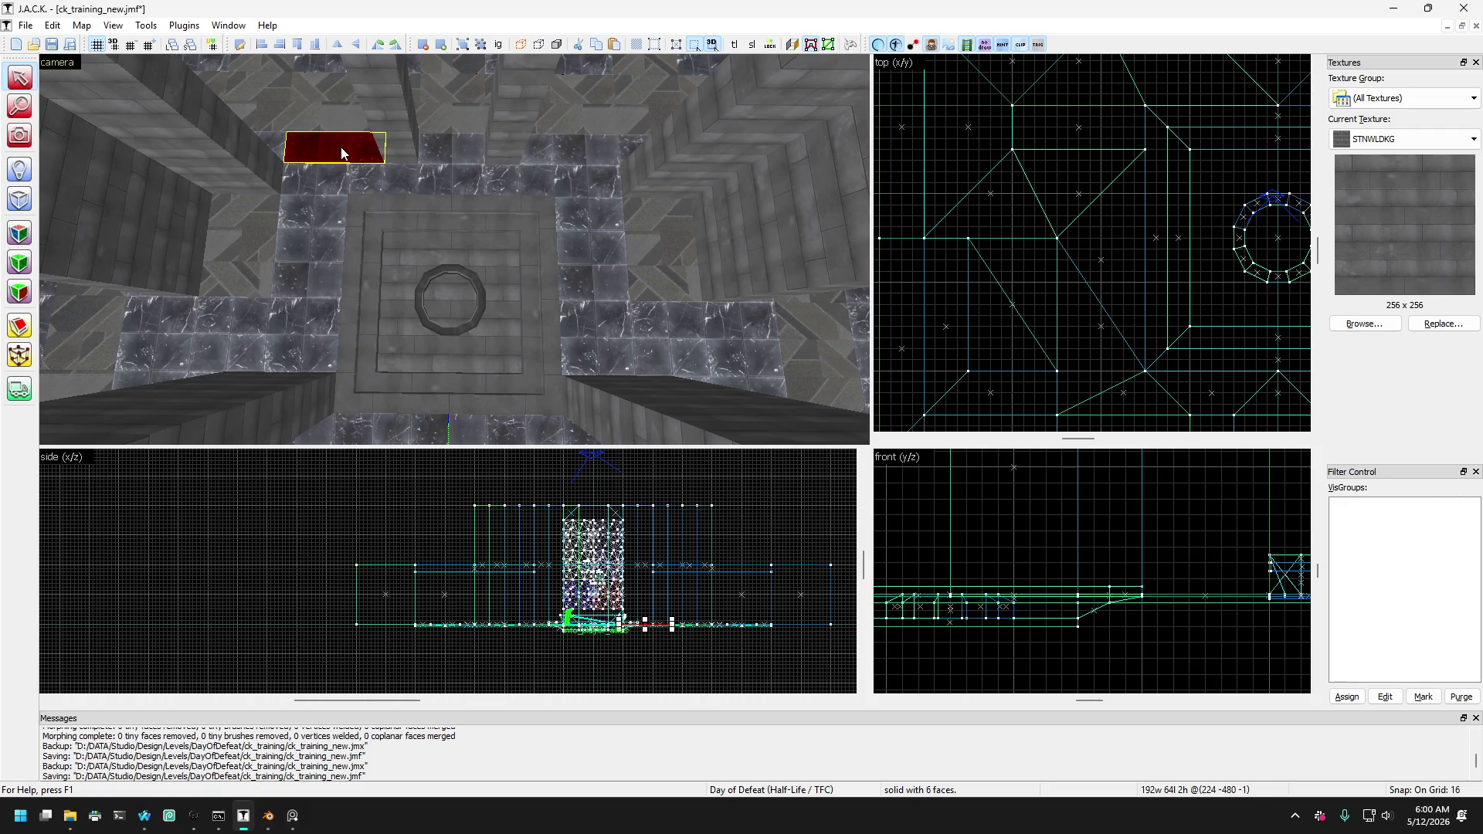
Check the new wedges along the right side and the one left of the ring platform.
left_click(318, 179)
left_click(563, 180)
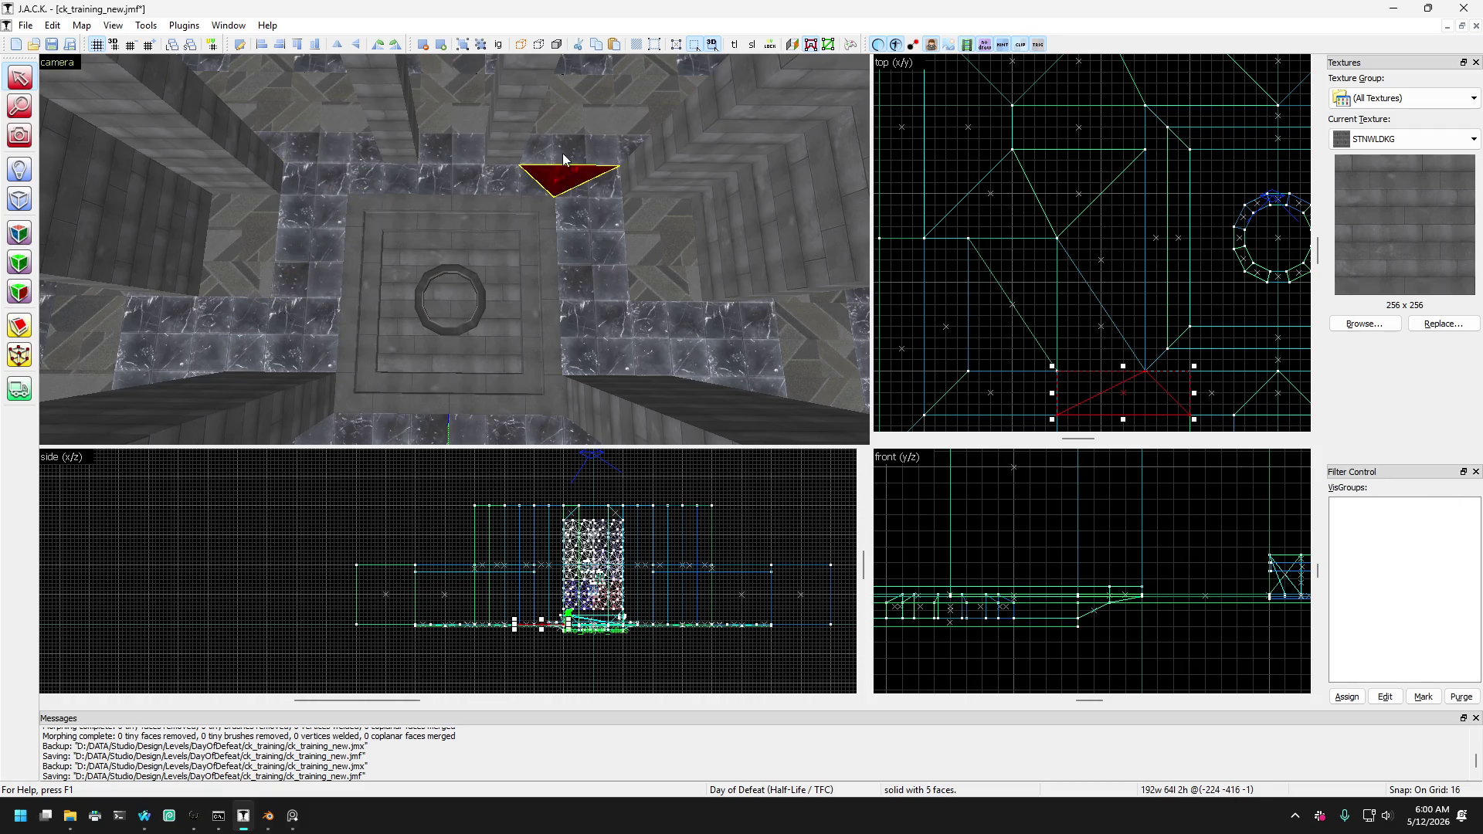
left_click(589, 220)
left_click(598, 283)
left_click(625, 349)
left_click(655, 318, "ctrl")
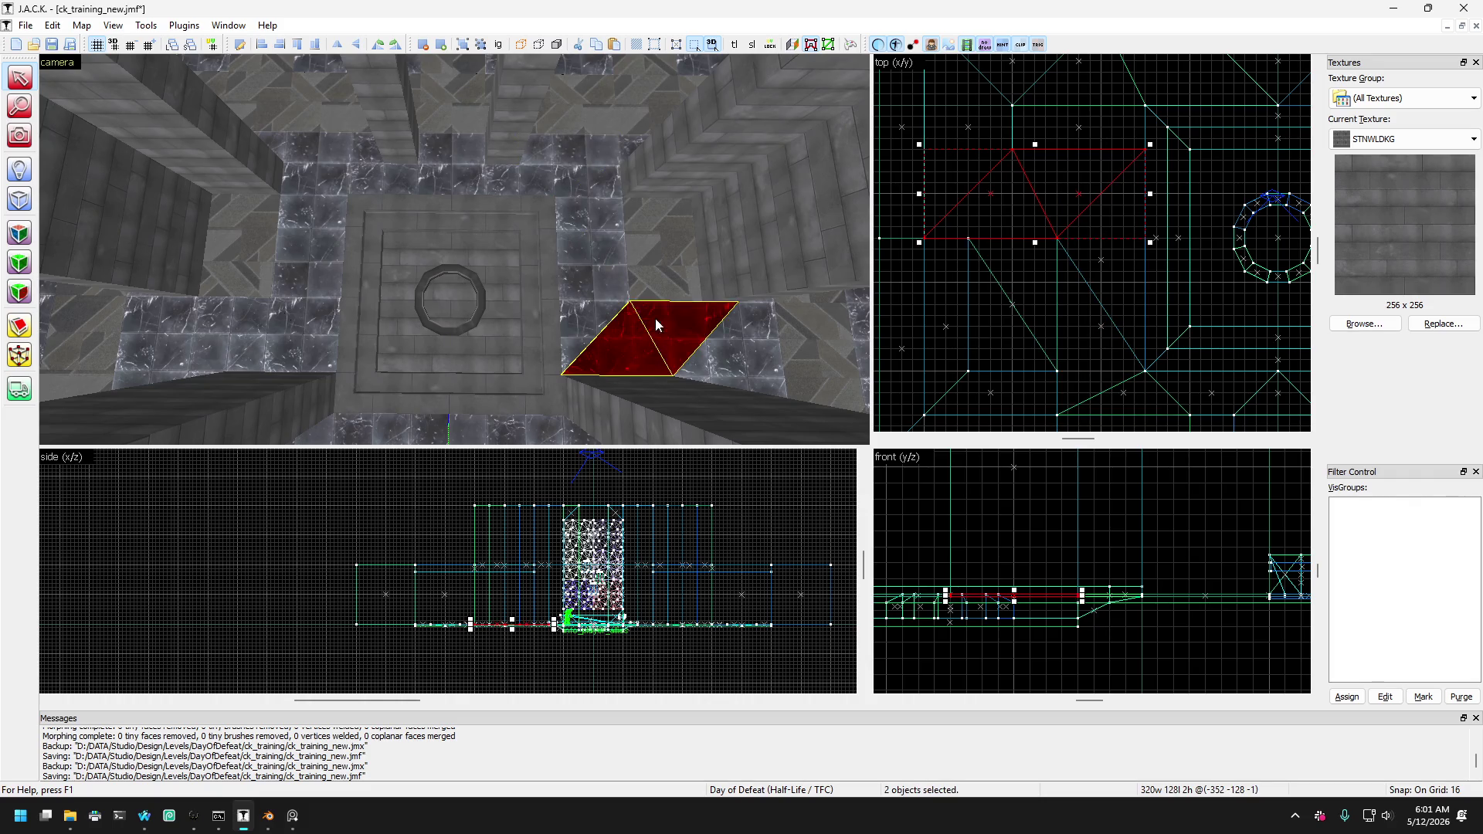
scroll(655, 318, "down", 3)
left_click(569, 390)
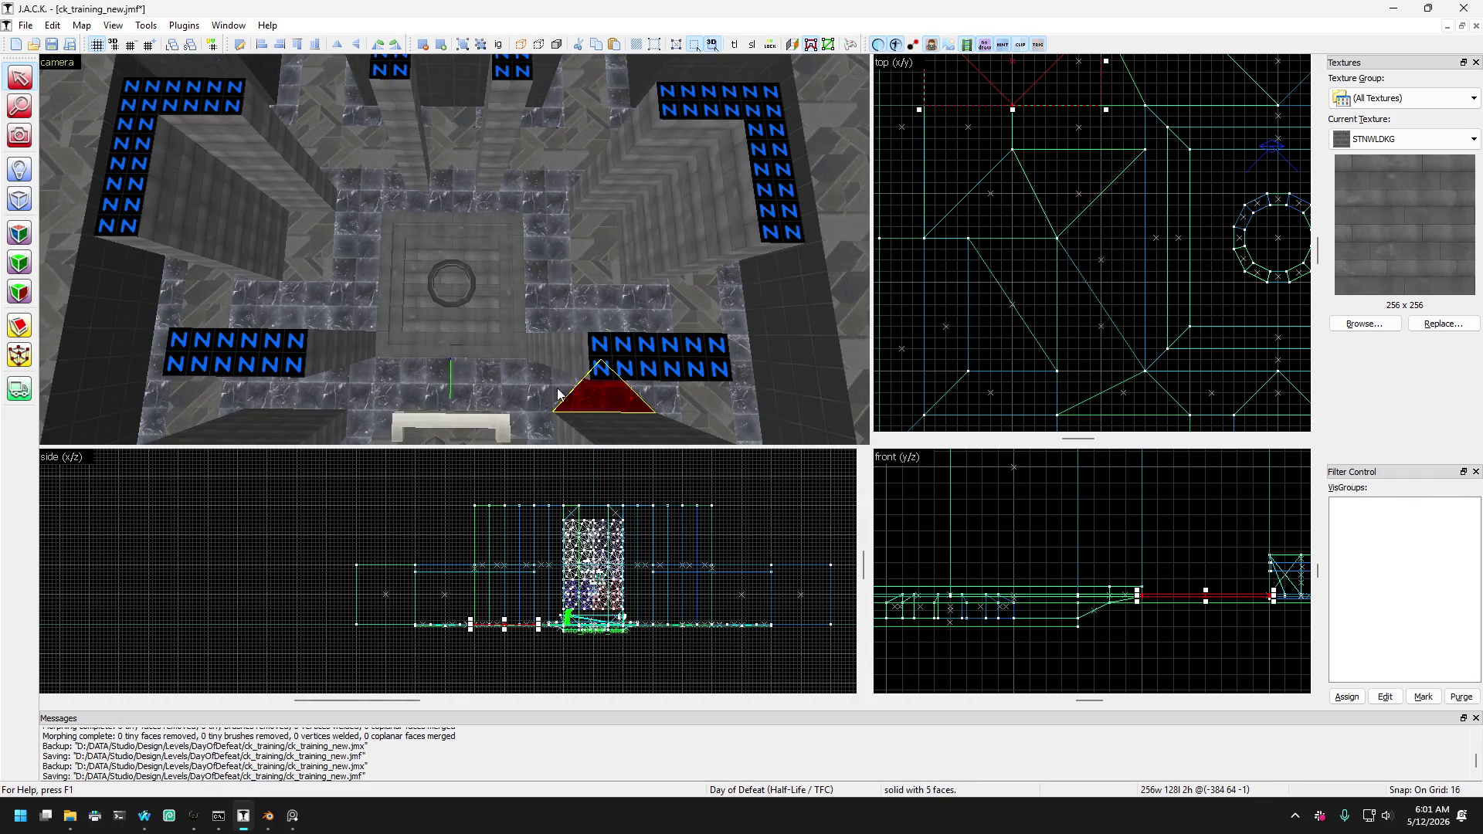
left_click(408, 392)
left_click(364, 311)
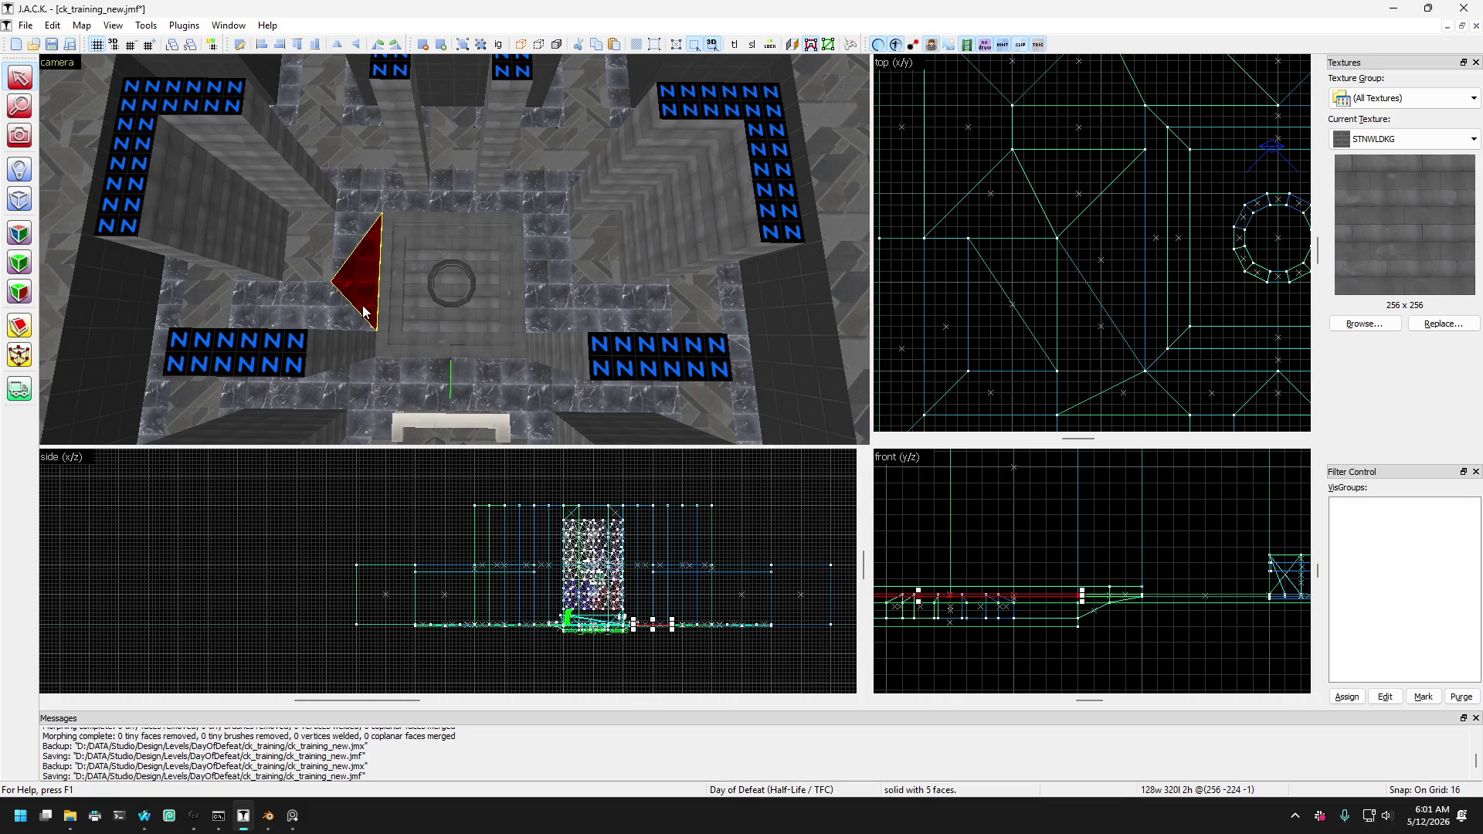
key("alt+Tab")
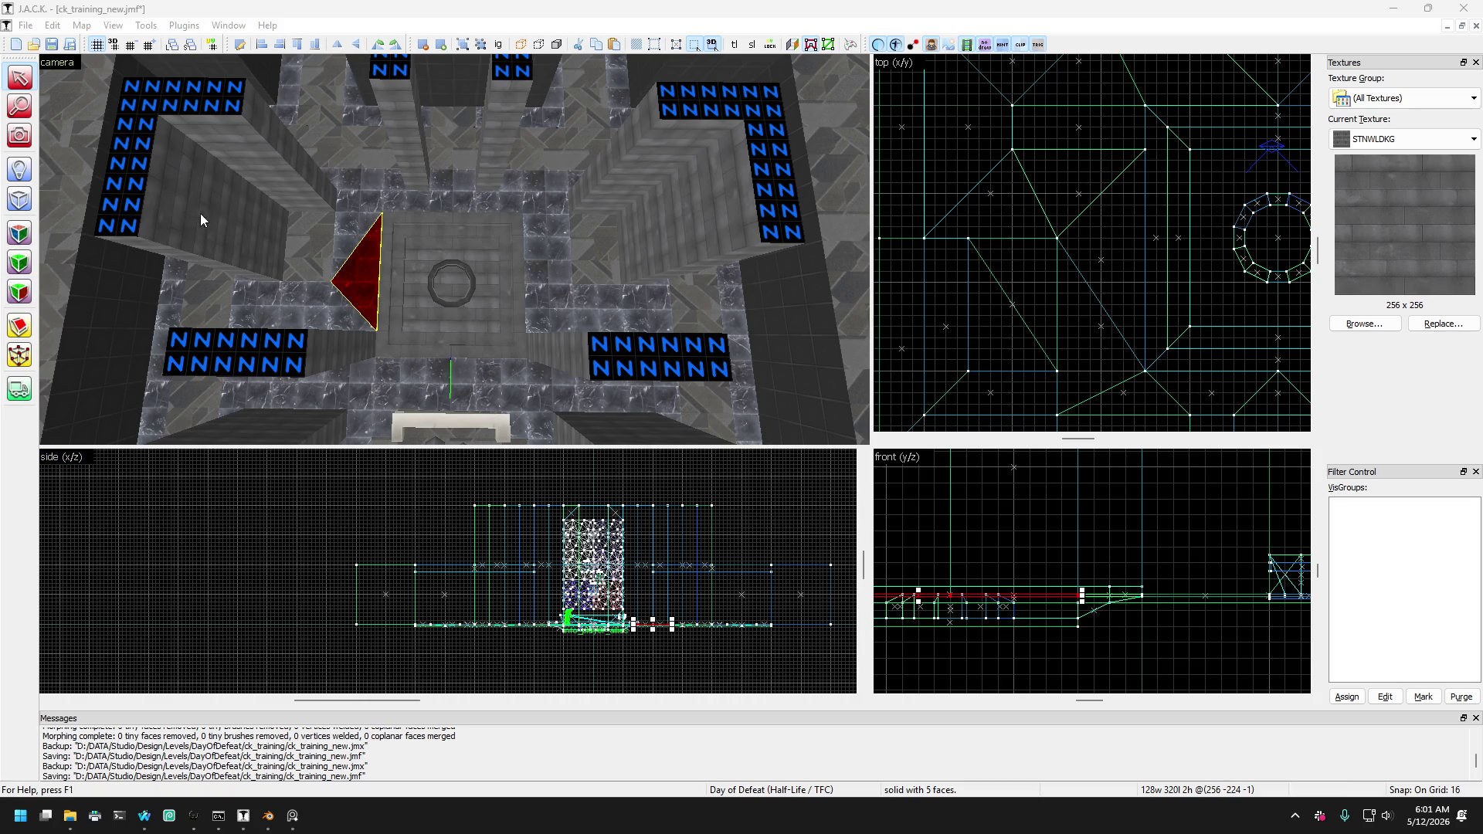
key("z")
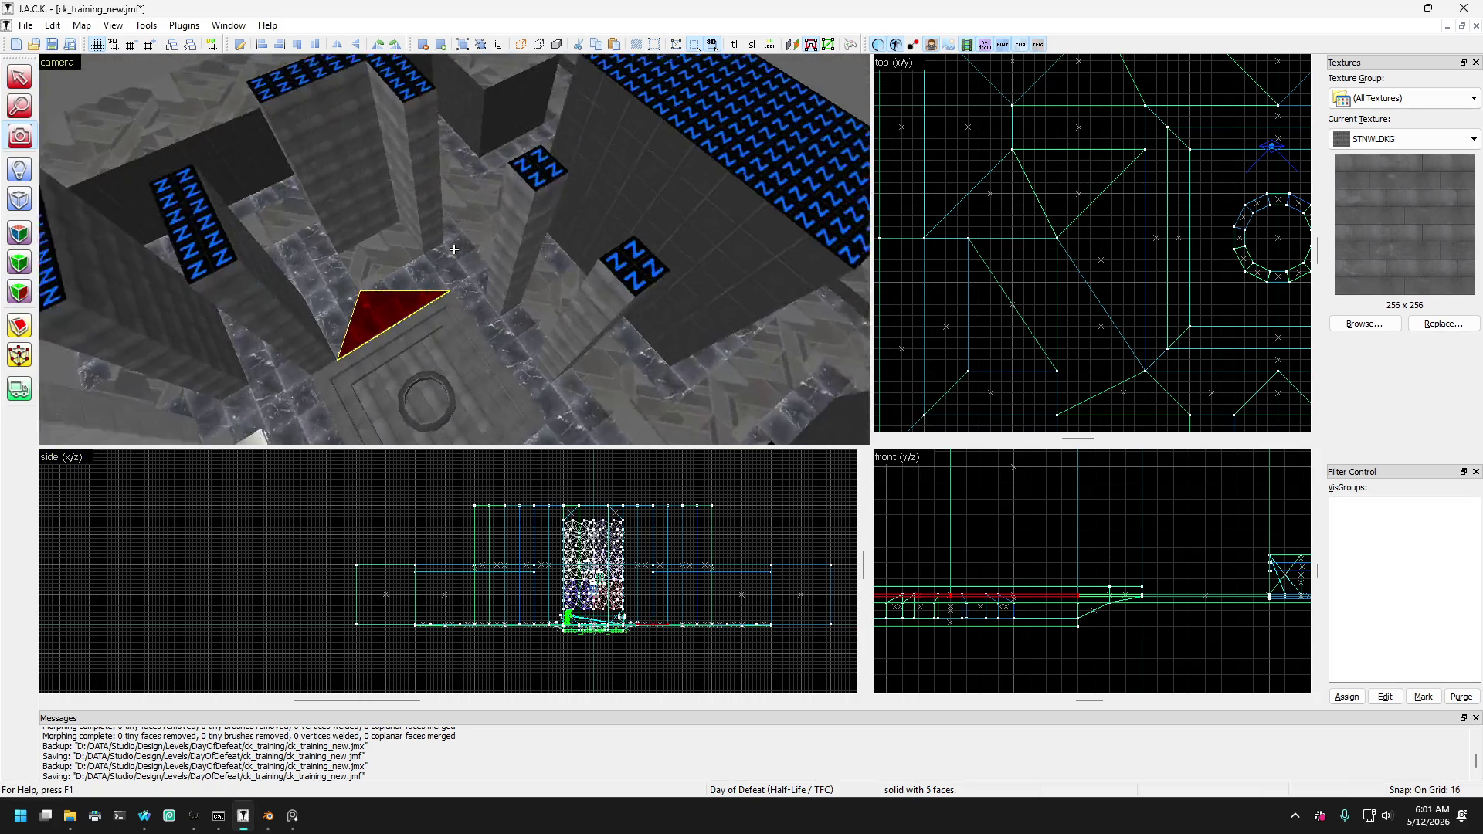
key("w")
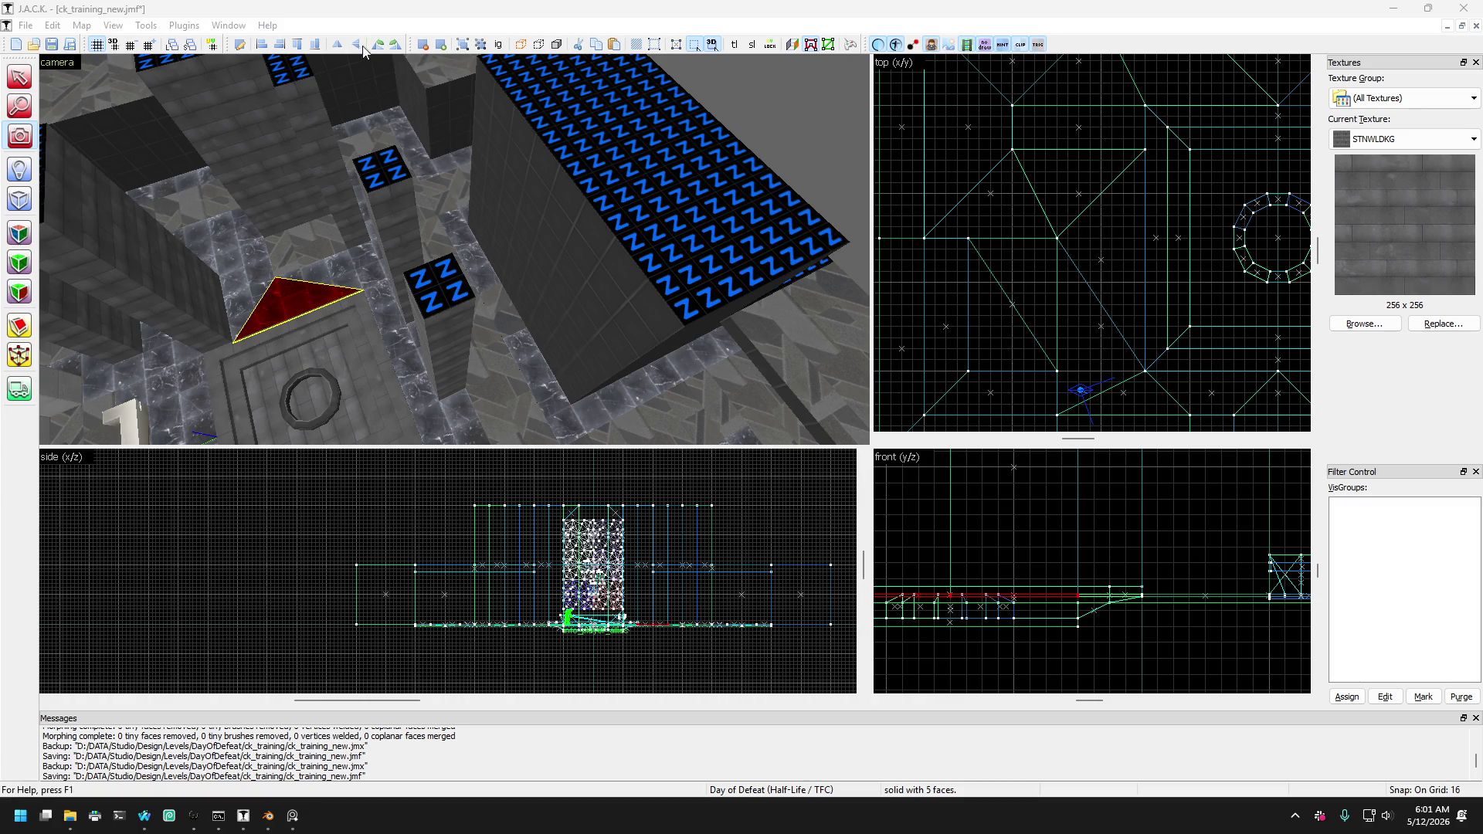
left_click(45, 261)
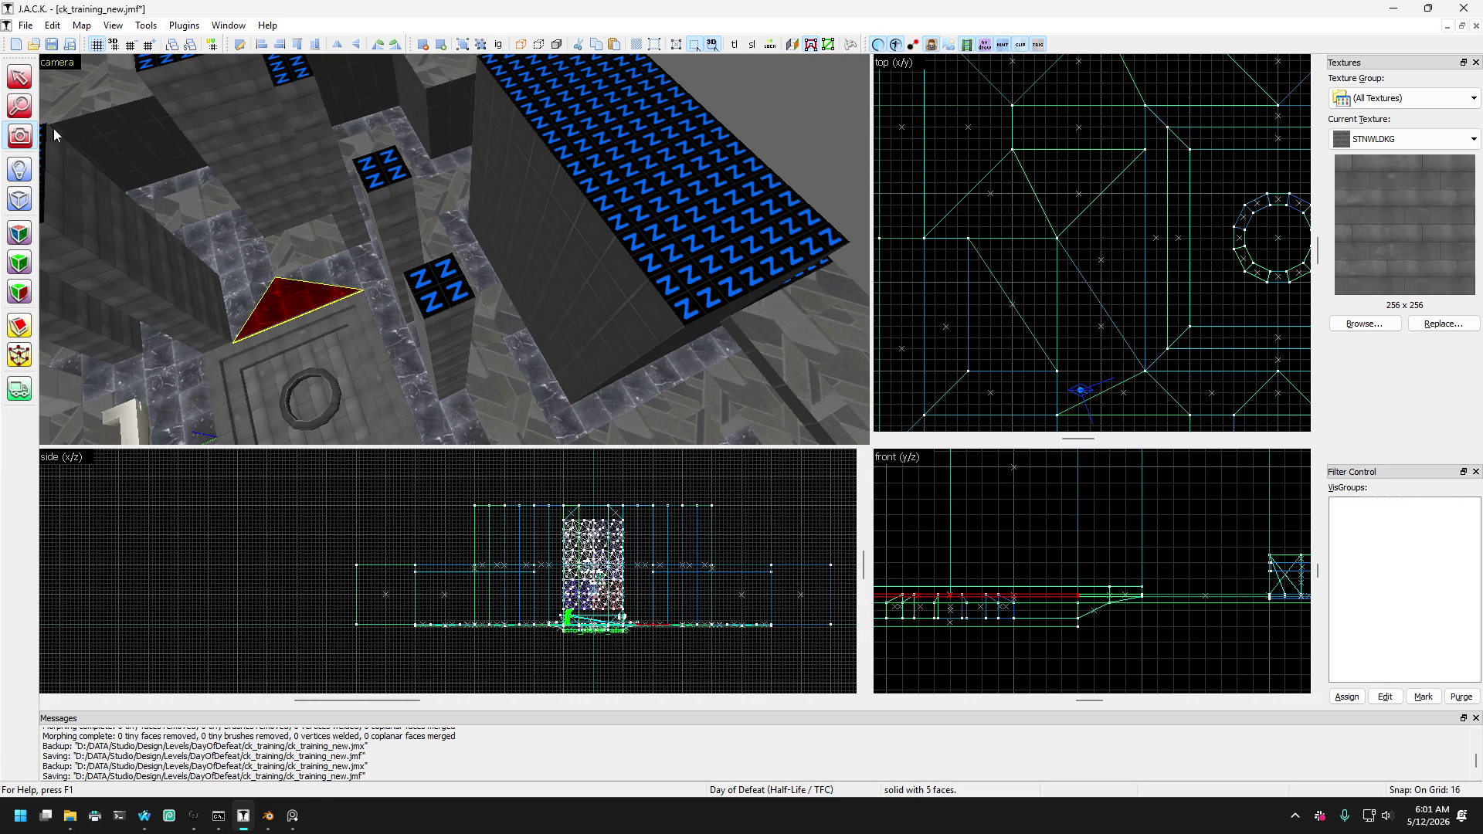
key("z")
key("w")
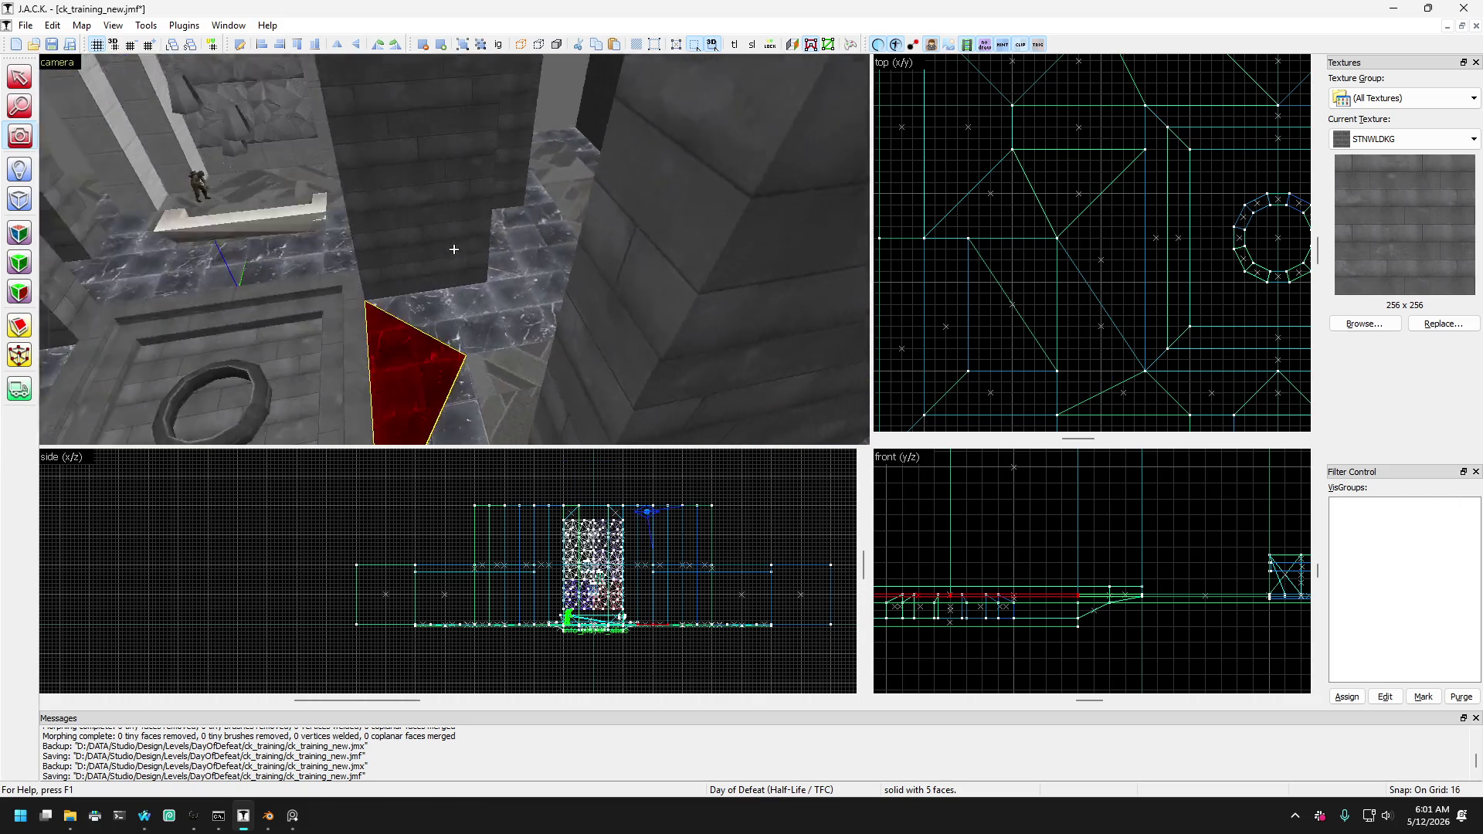
key("w")
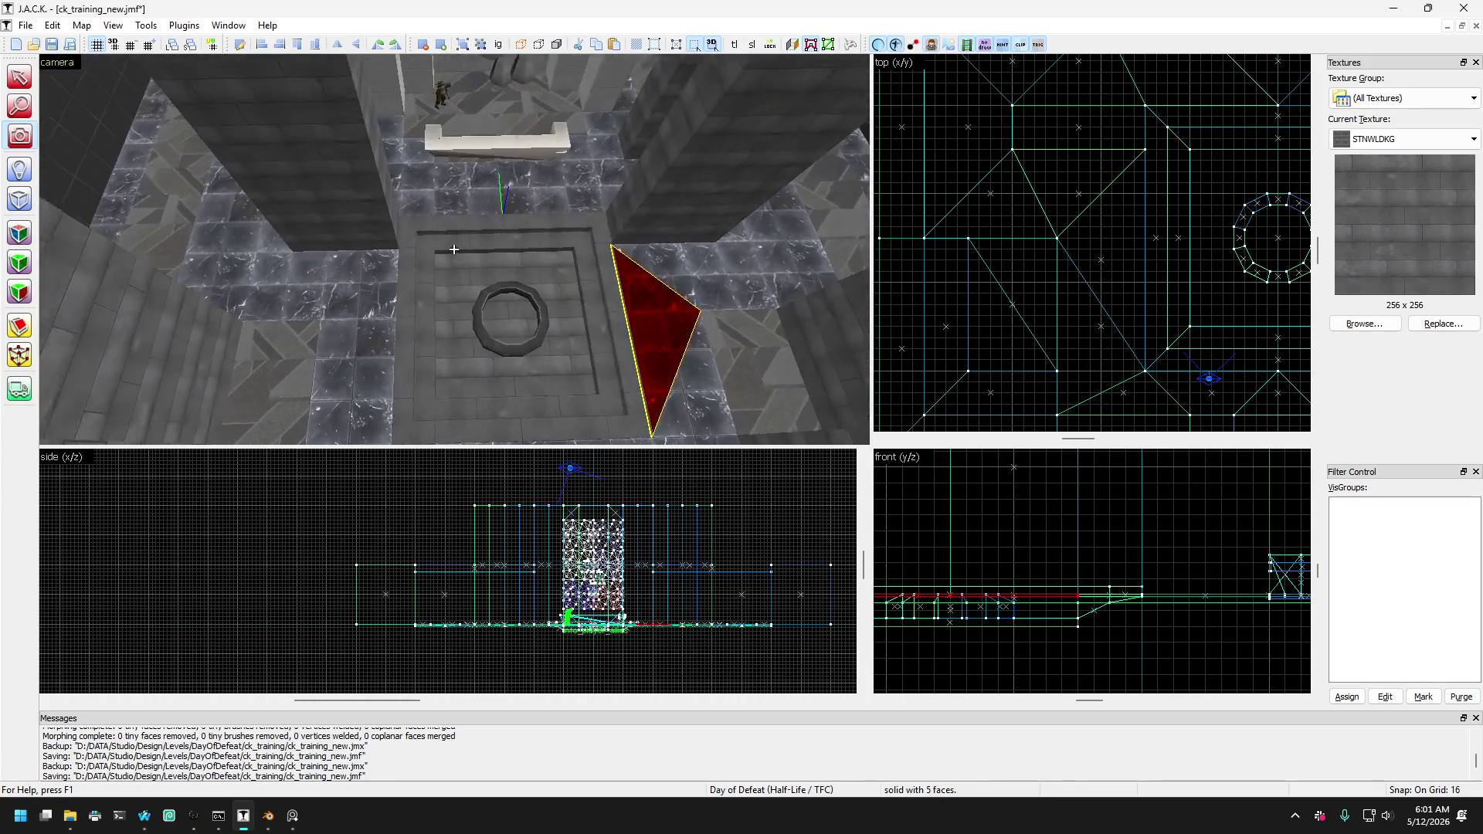
key("s")
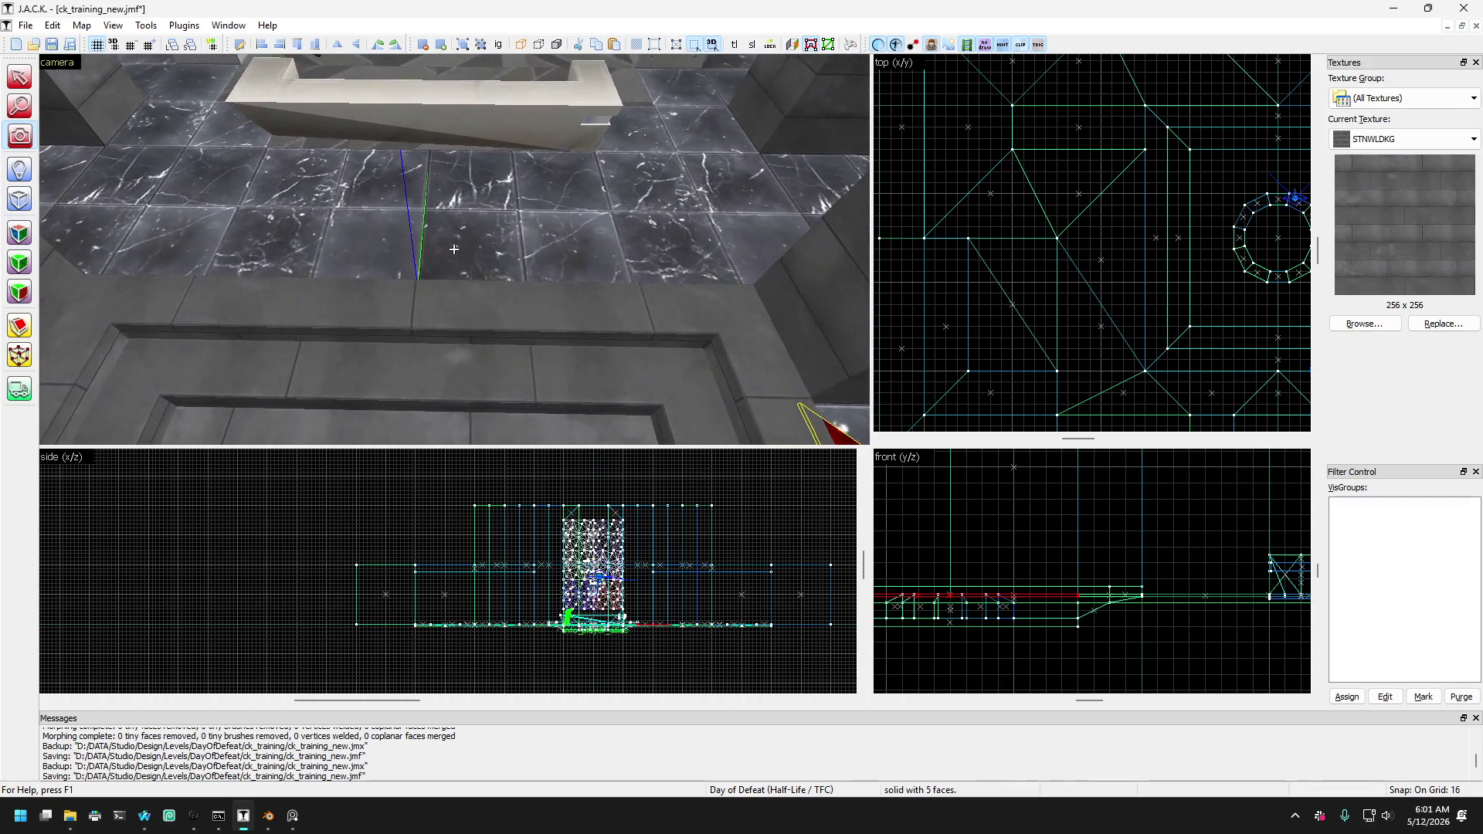
key("z")
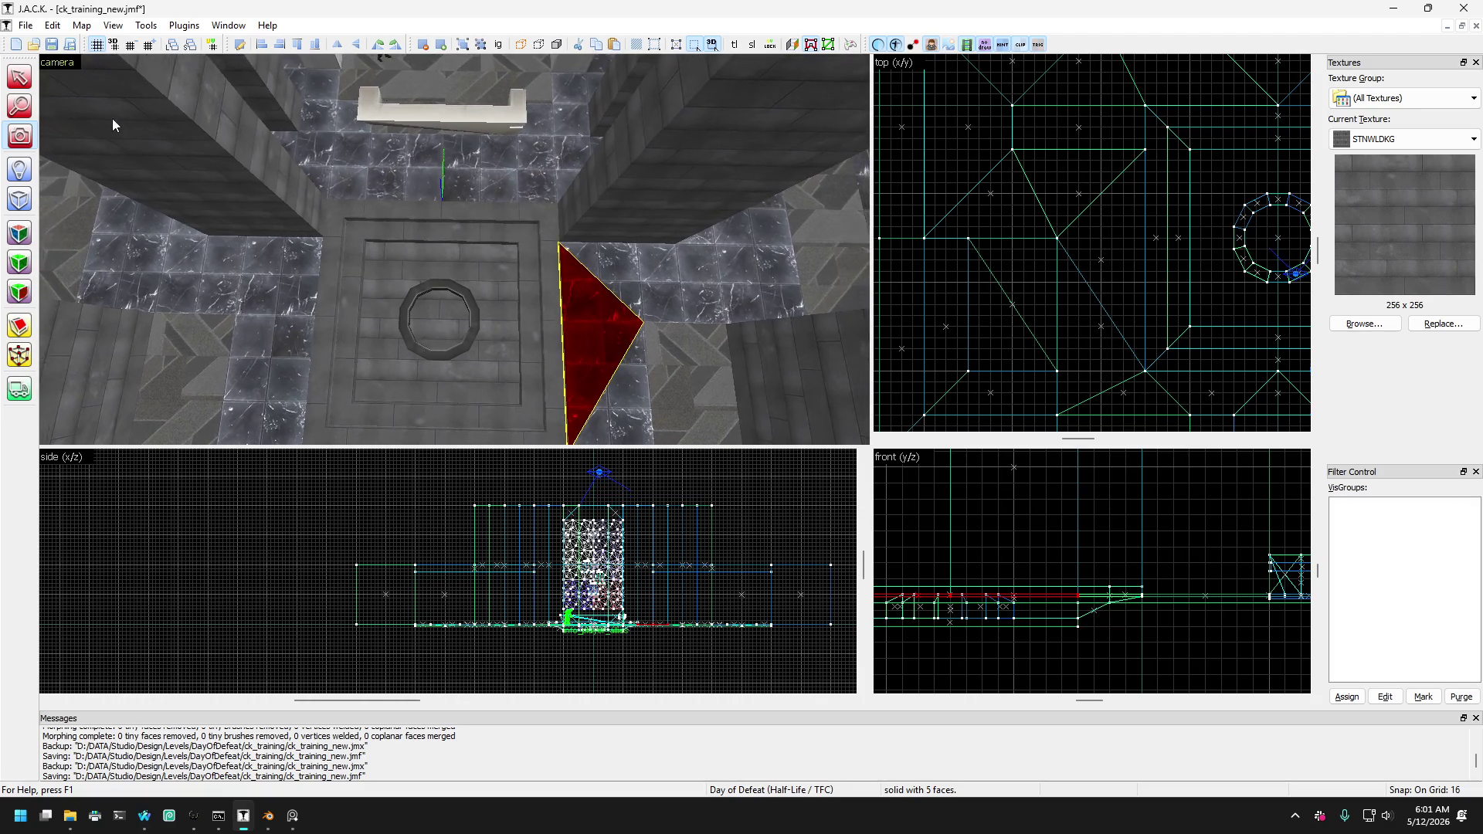
Orbit around the floor wedge and cycle the selection among its neighbouring brushes.
left_click_drag(540, 242, 396, 243)
key("z")
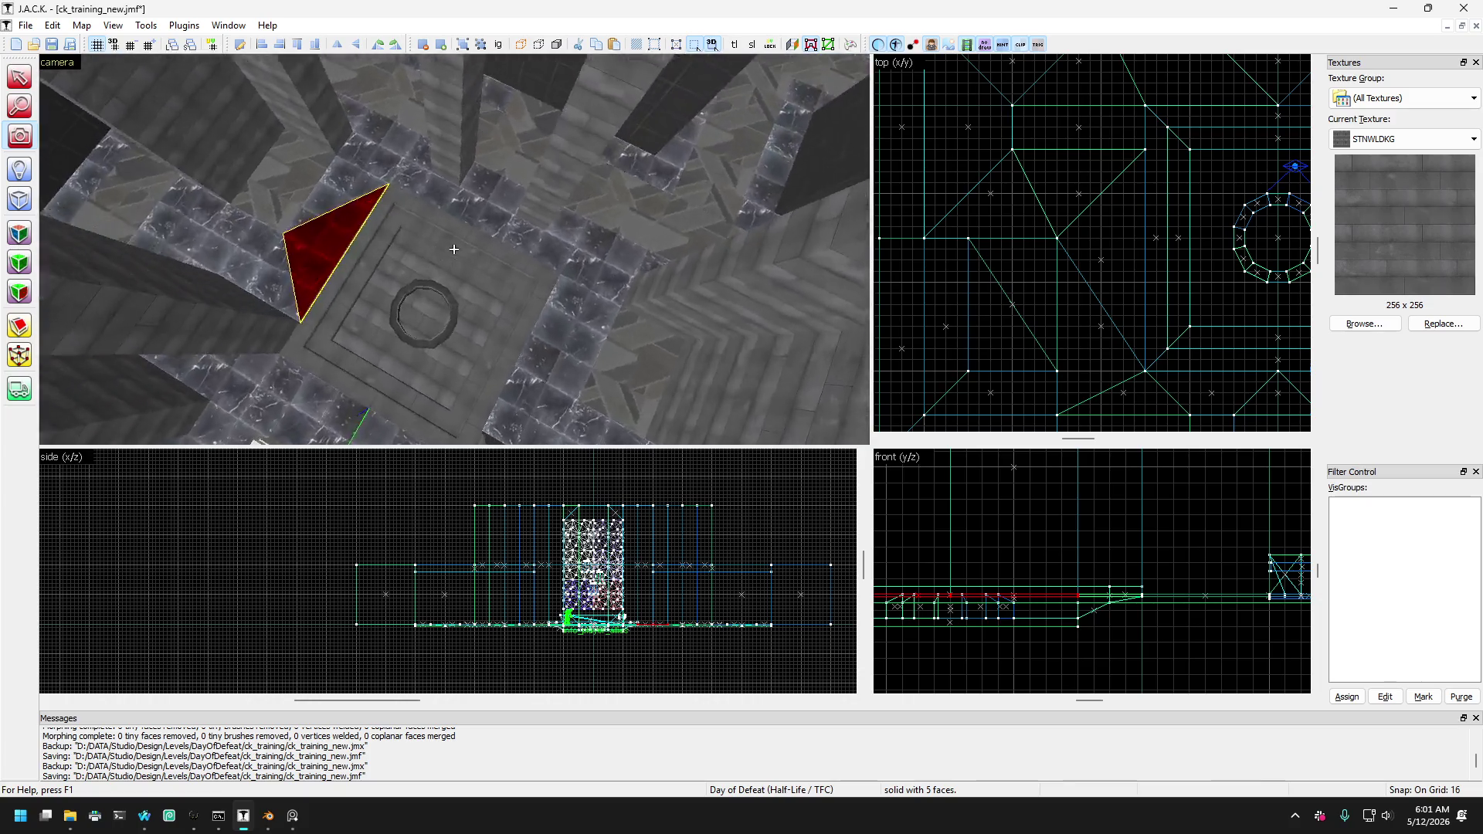
key("z")
mouse_move(454, 249)
left_mouse_down()
mouse_move(145, 122)
mouse_move(369, 200)
left_mouse_up()
key("shift+s")
left_click(296, 197)
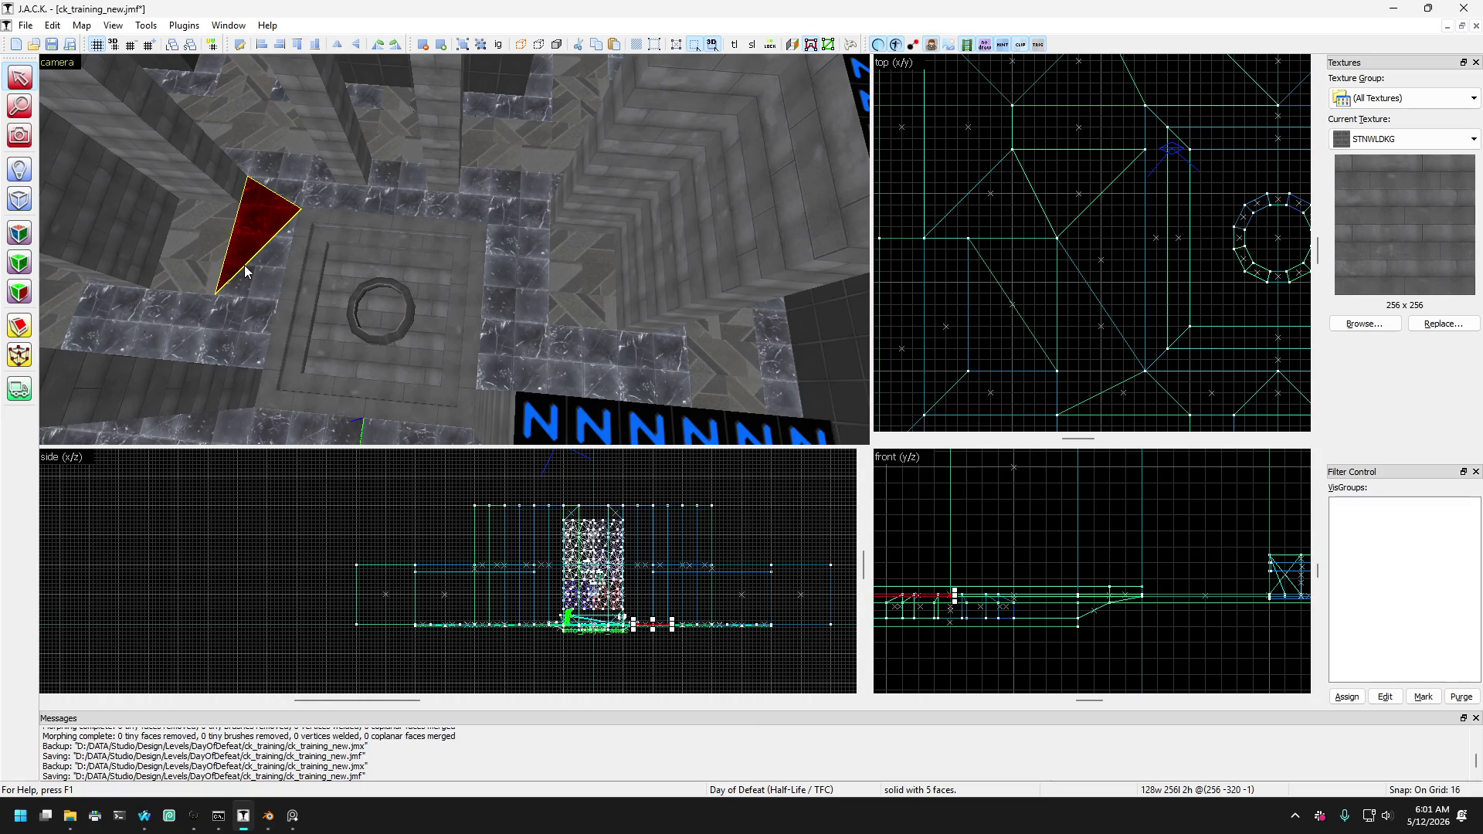
left_click(292, 180)
left_click(294, 217)
left_click(404, 181)
left_click(370, 203)
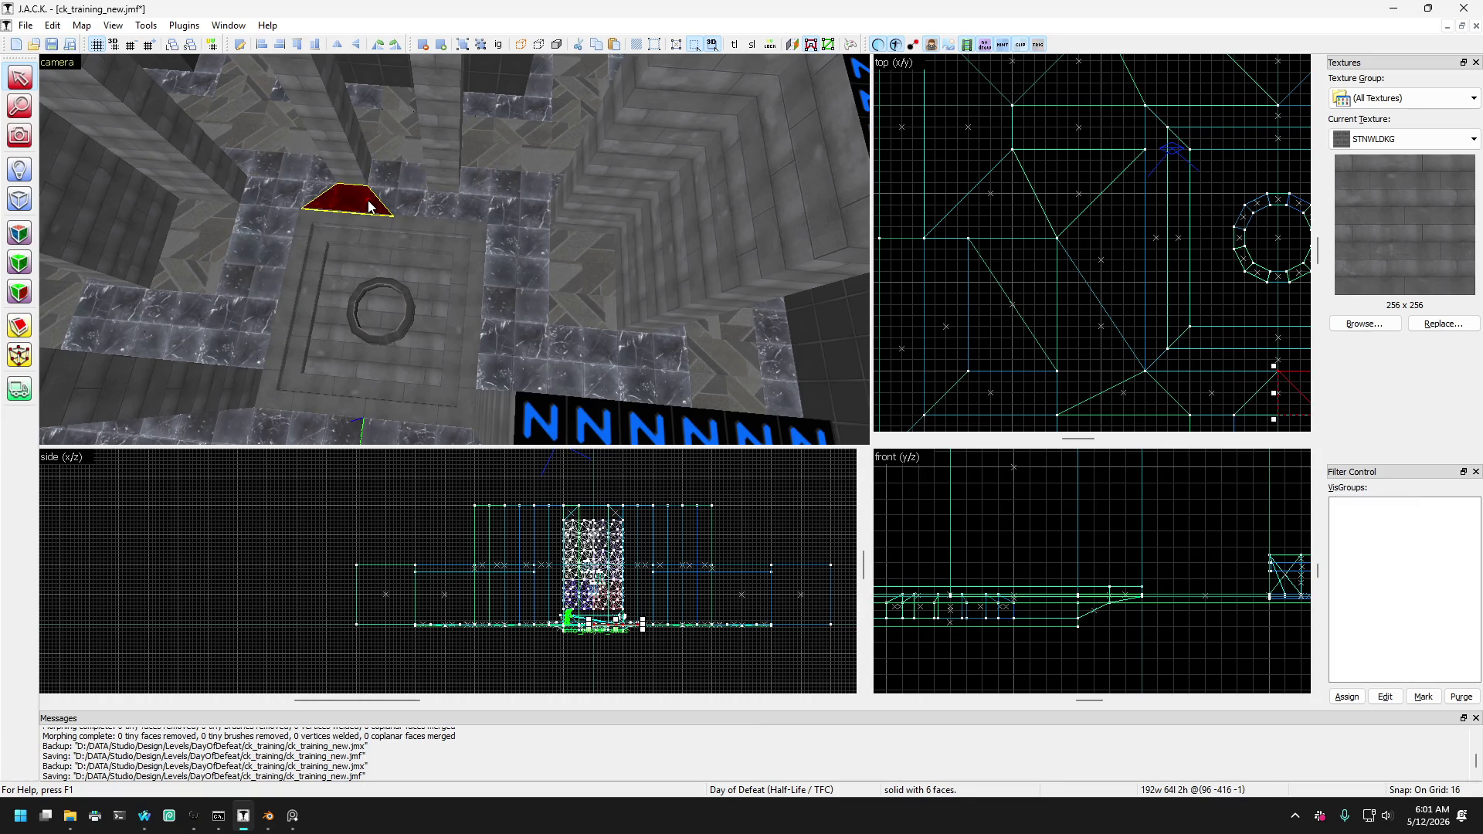
left_click(397, 180)
left_click(388, 198)
Cycle past the rectangular, trapezoid and thin brushes until the red triangle is selected.
left_click(398, 177)
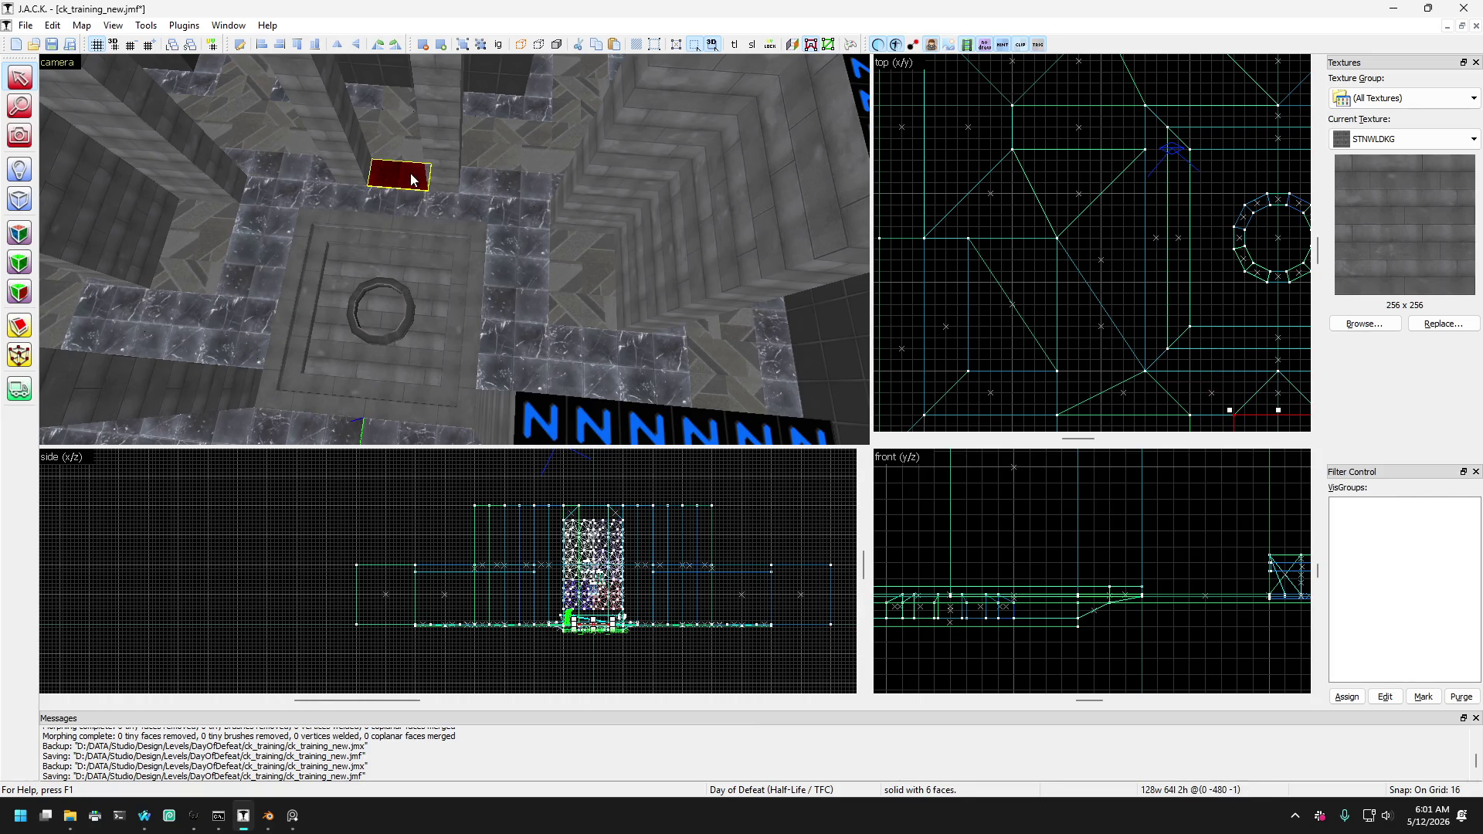
left_click(430, 210)
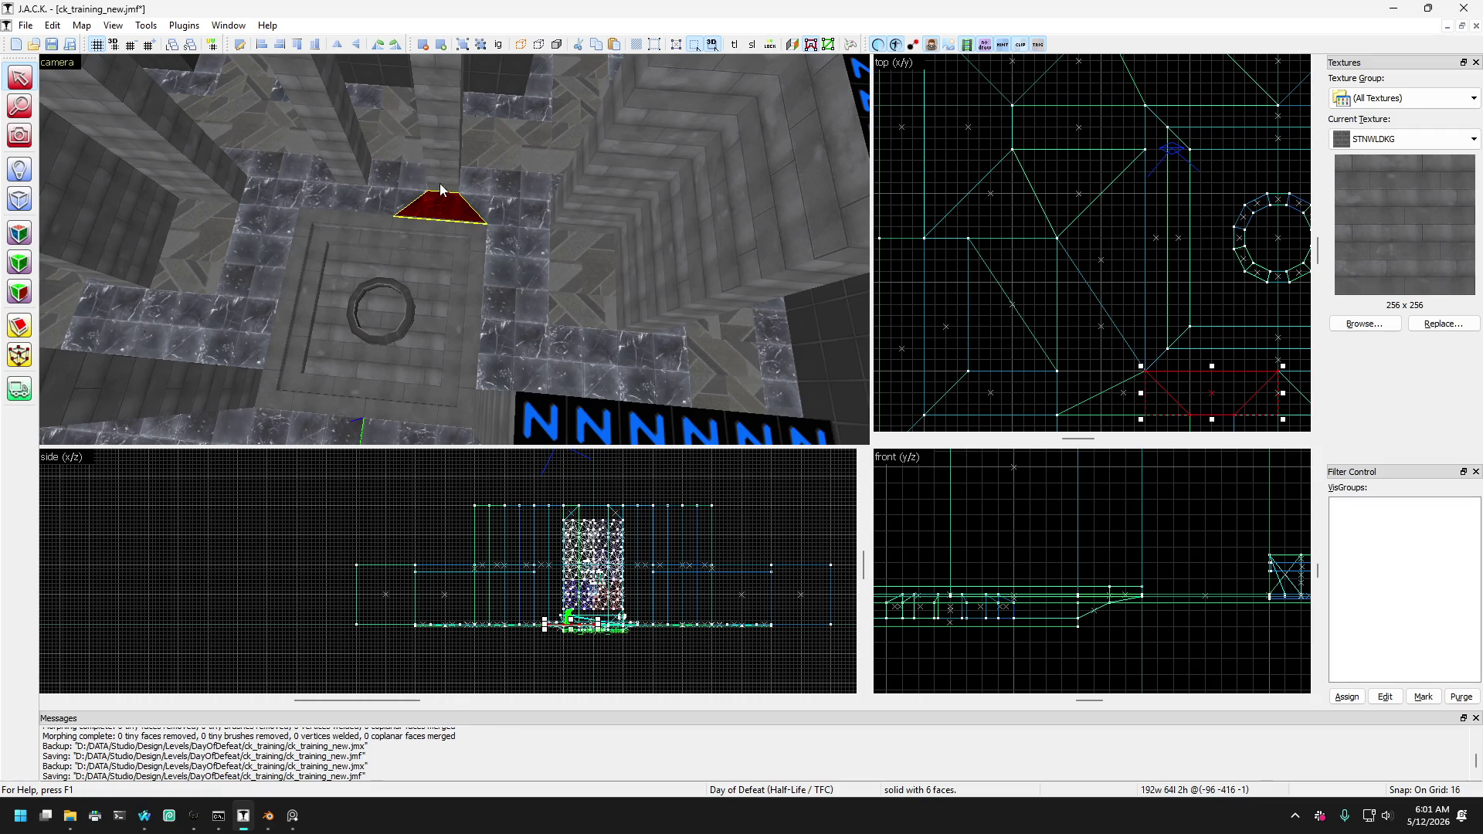
left_click(404, 244)
left_click(415, 215)
left_click(399, 201)
left_click(363, 200)
left_click(300, 199)
left_click(300, 198)
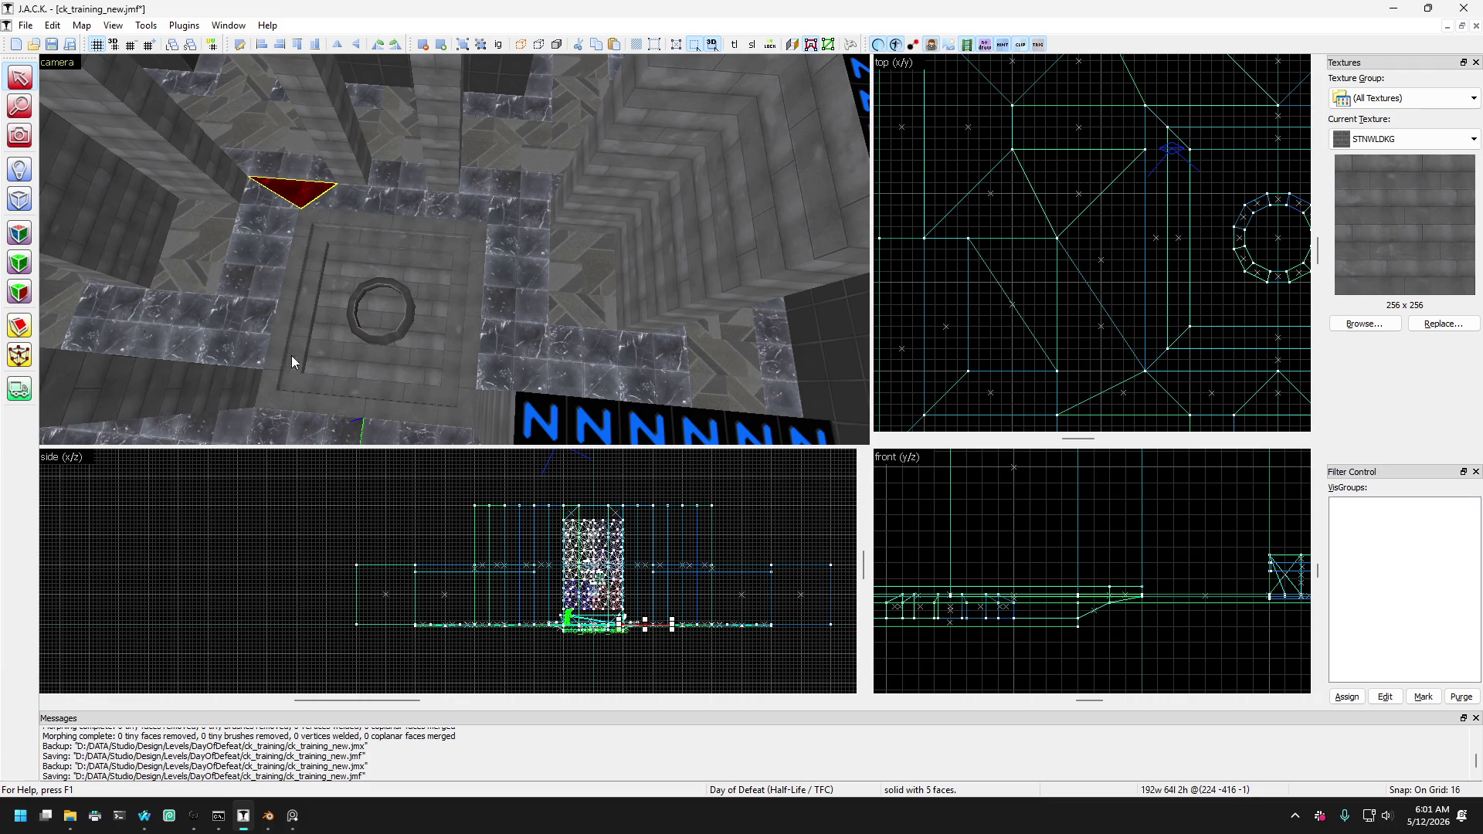
Orbit toward the blue-tiled block and pull the camera back to a high overview.
left_click(20, 135)
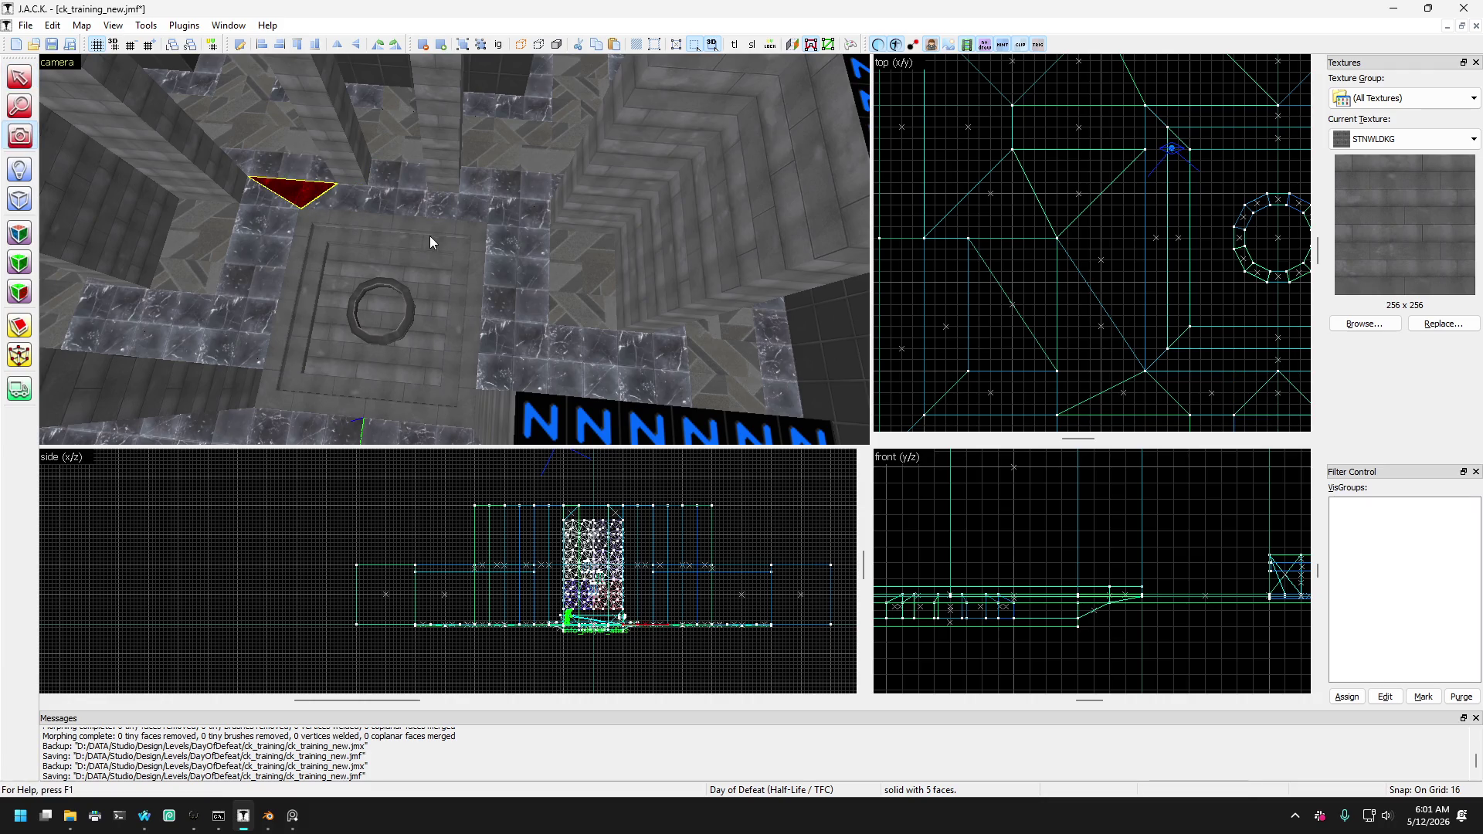
mouse_move(431, 237)
left_mouse_down()
mouse_move(460, 248)
mouse_move(461, 345)
mouse_move(471, 332)
left_mouse_up()
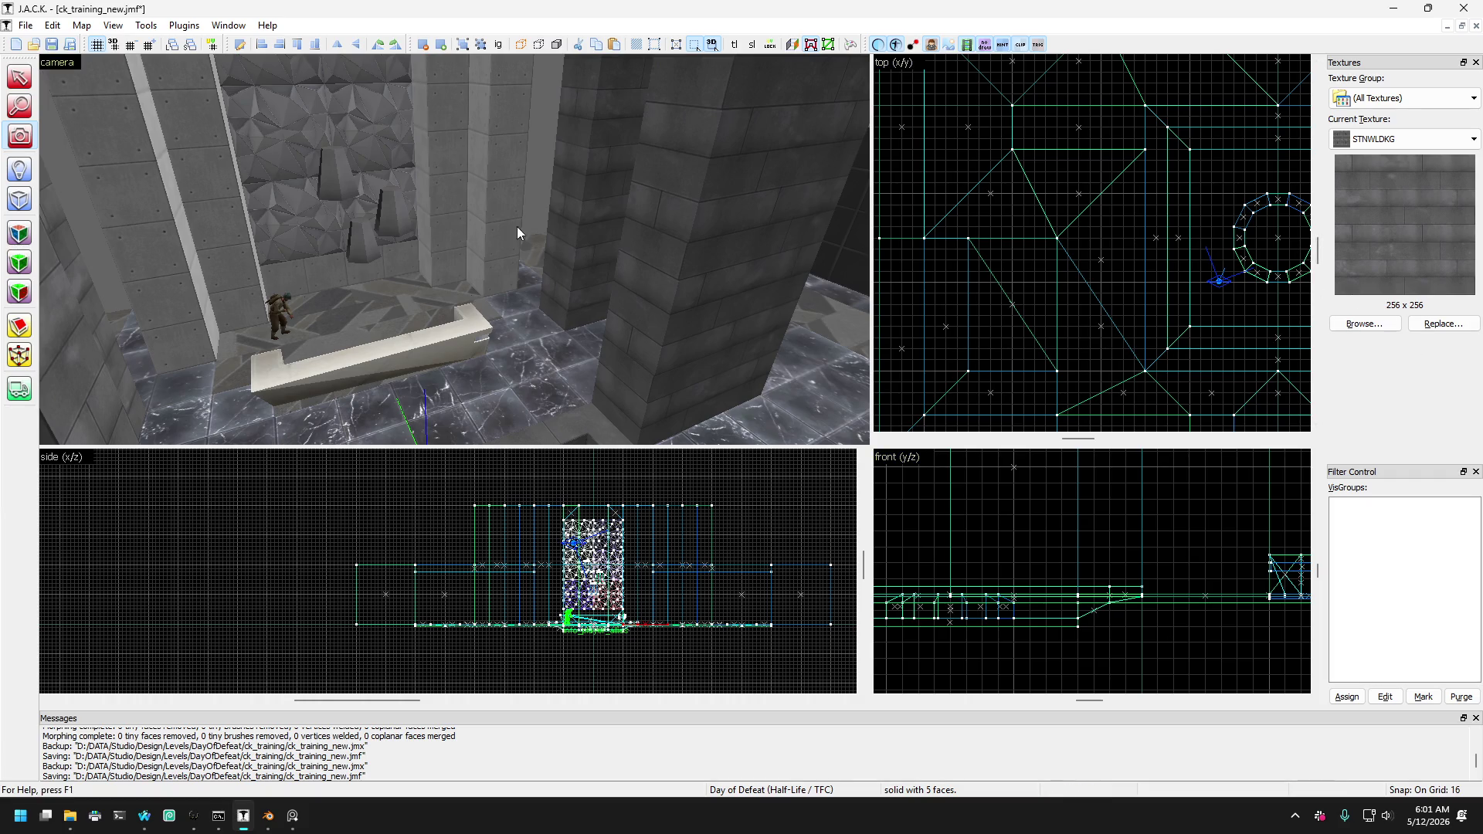
mouse_move(103, 165)
left_mouse_down()
mouse_move(453, 247)
mouse_move(315, 207)
left_mouse_up()
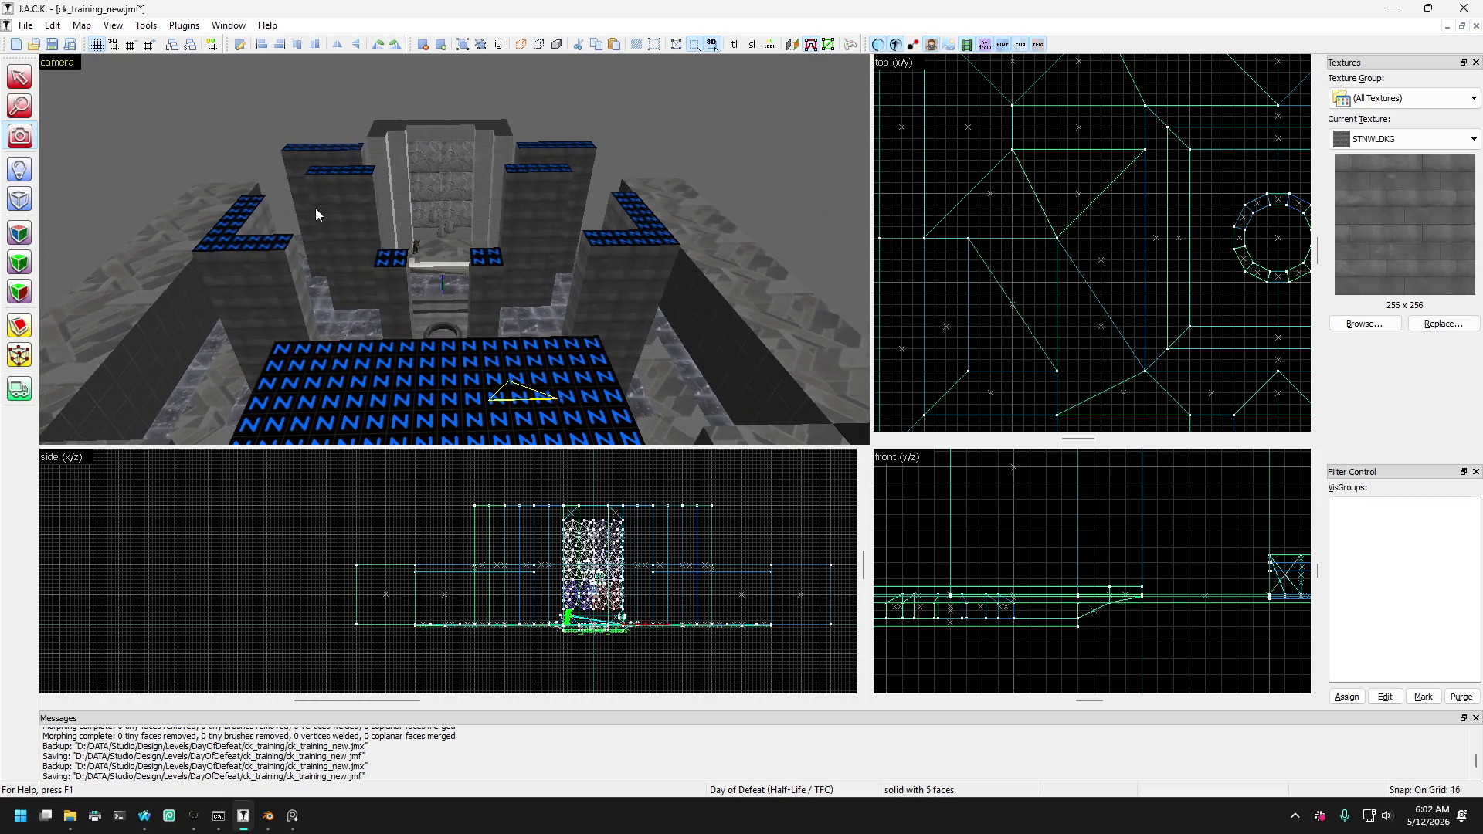
Deselect everything, save ck_training_new, and bring the camera close to the tiled floor and ring.
left_click(23, 79)
left_click(144, 85)
left_click(26, 25)
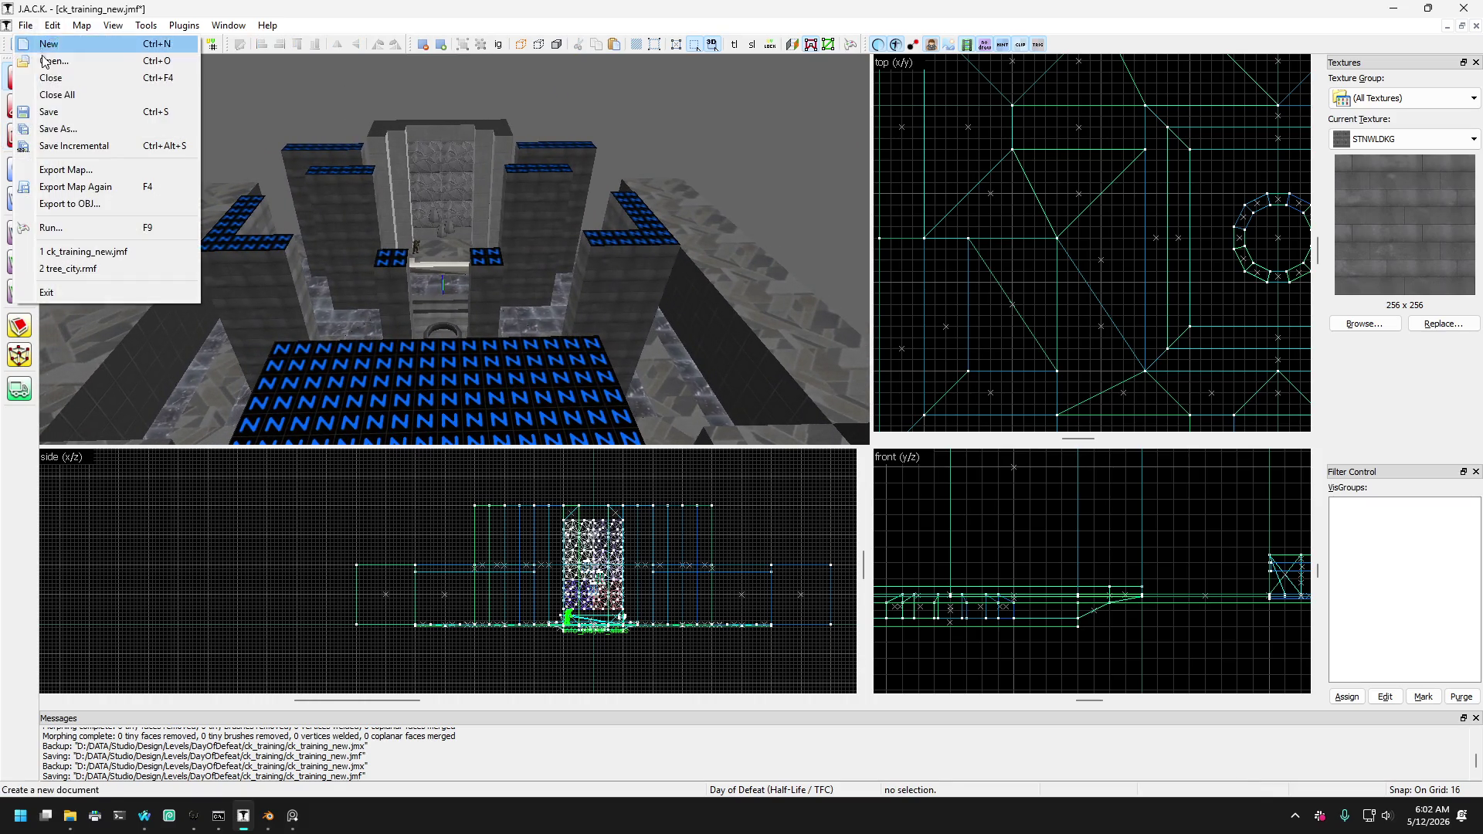
left_click(54, 105)
left_click(22, 135)
left_click_drag(368, 187, 454, 249)
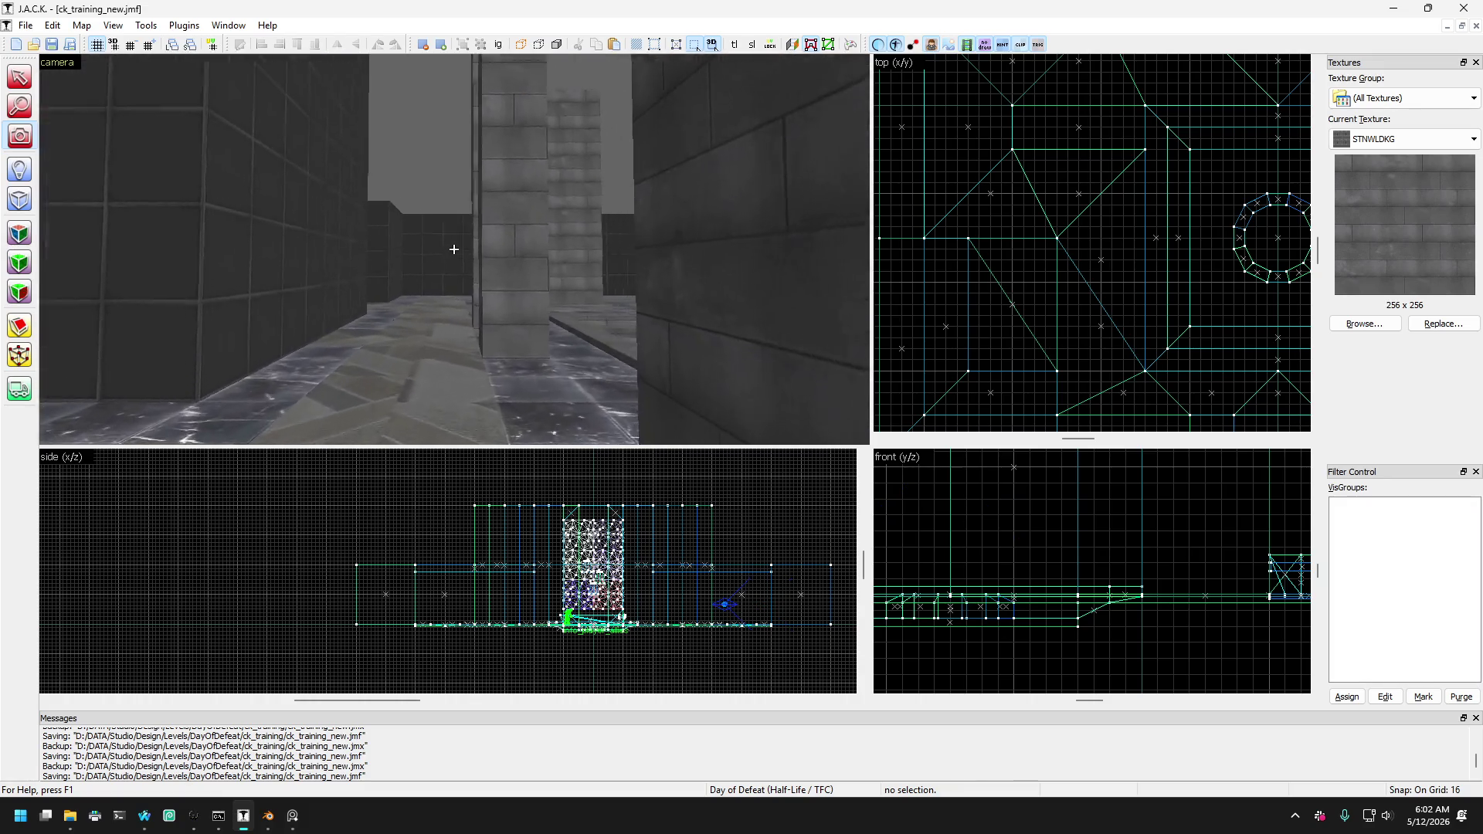
key("s")
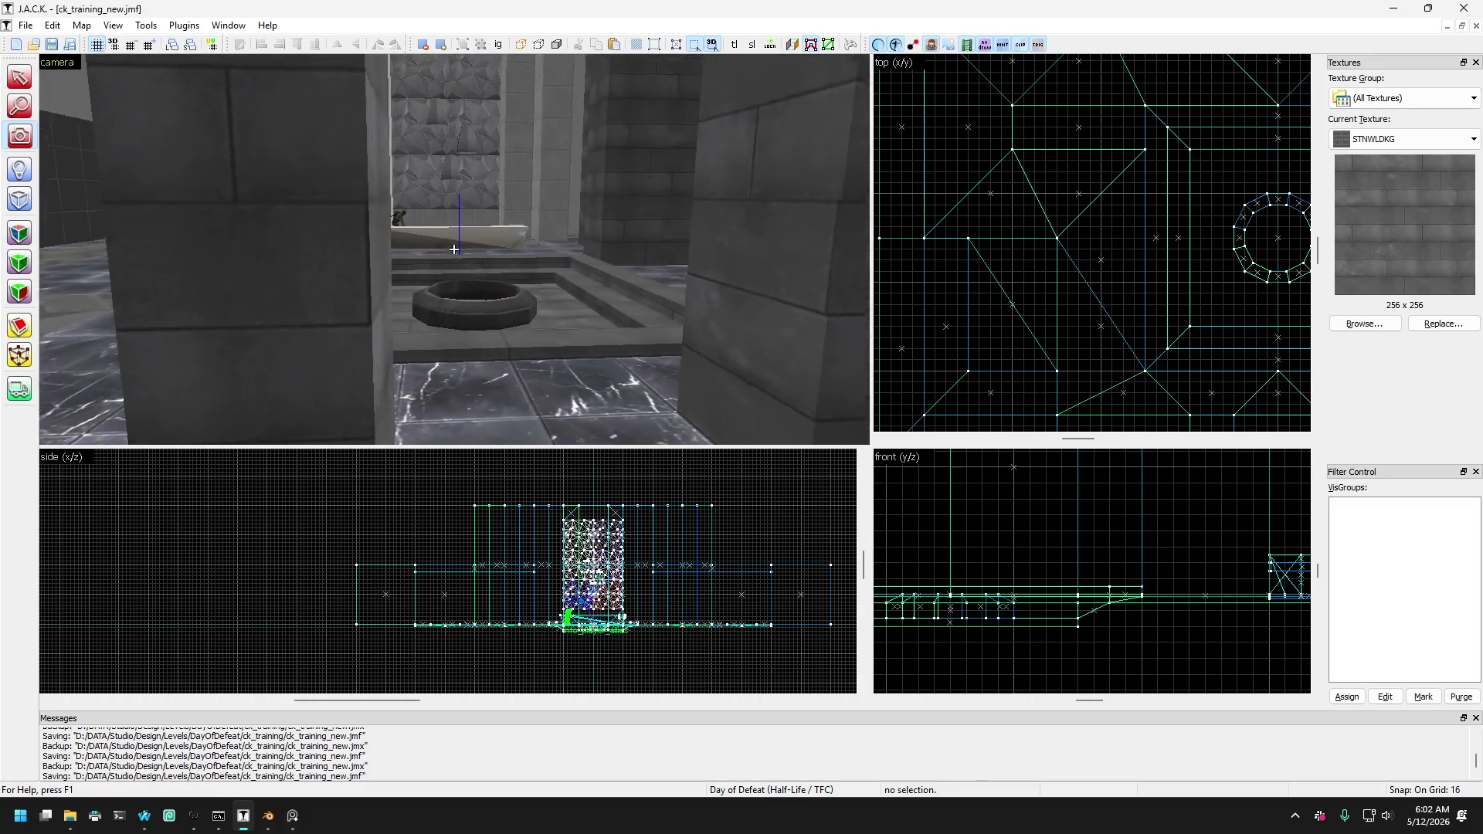
key("w")
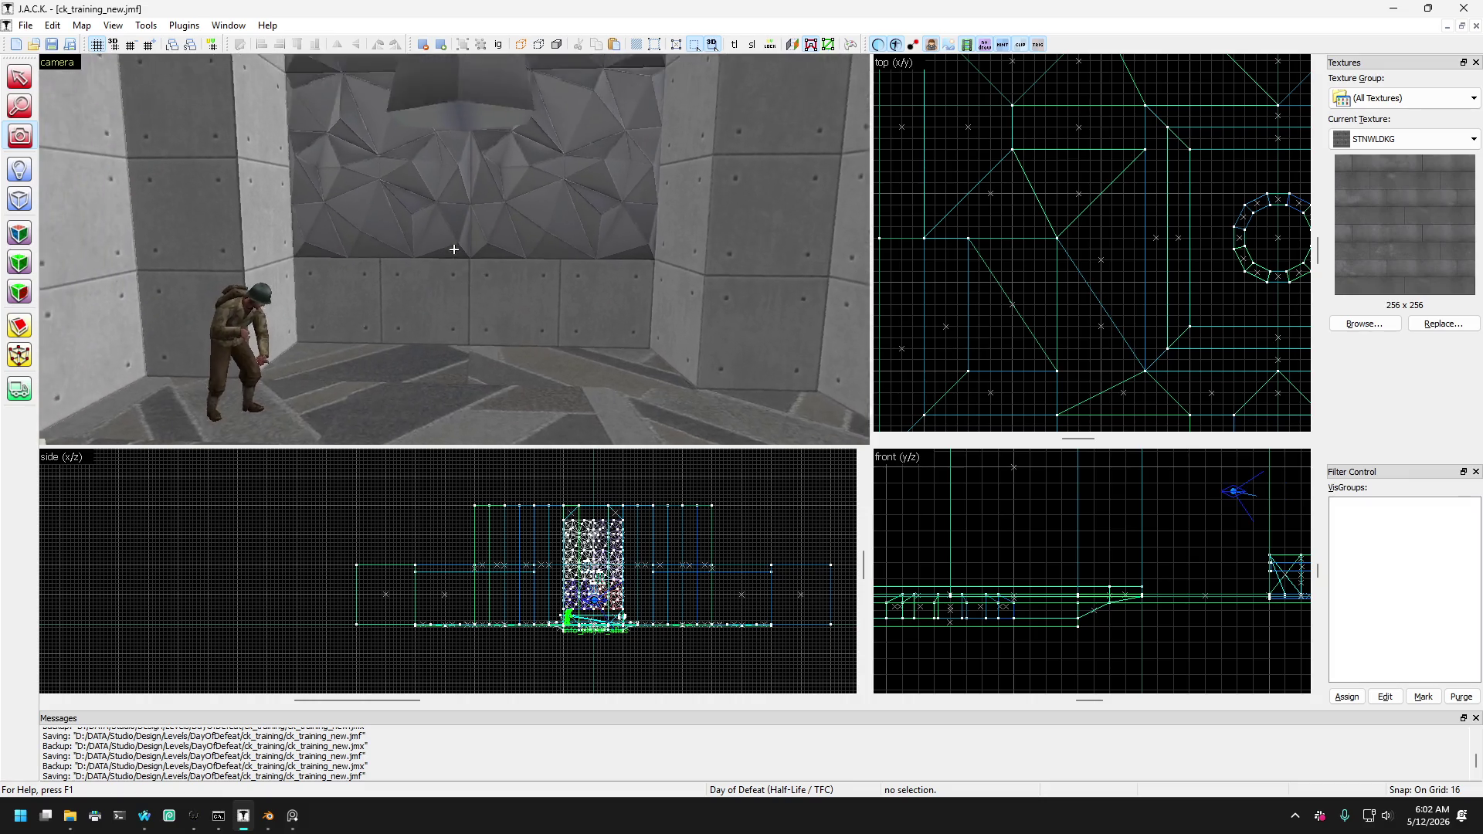
key("s")
key("Left")
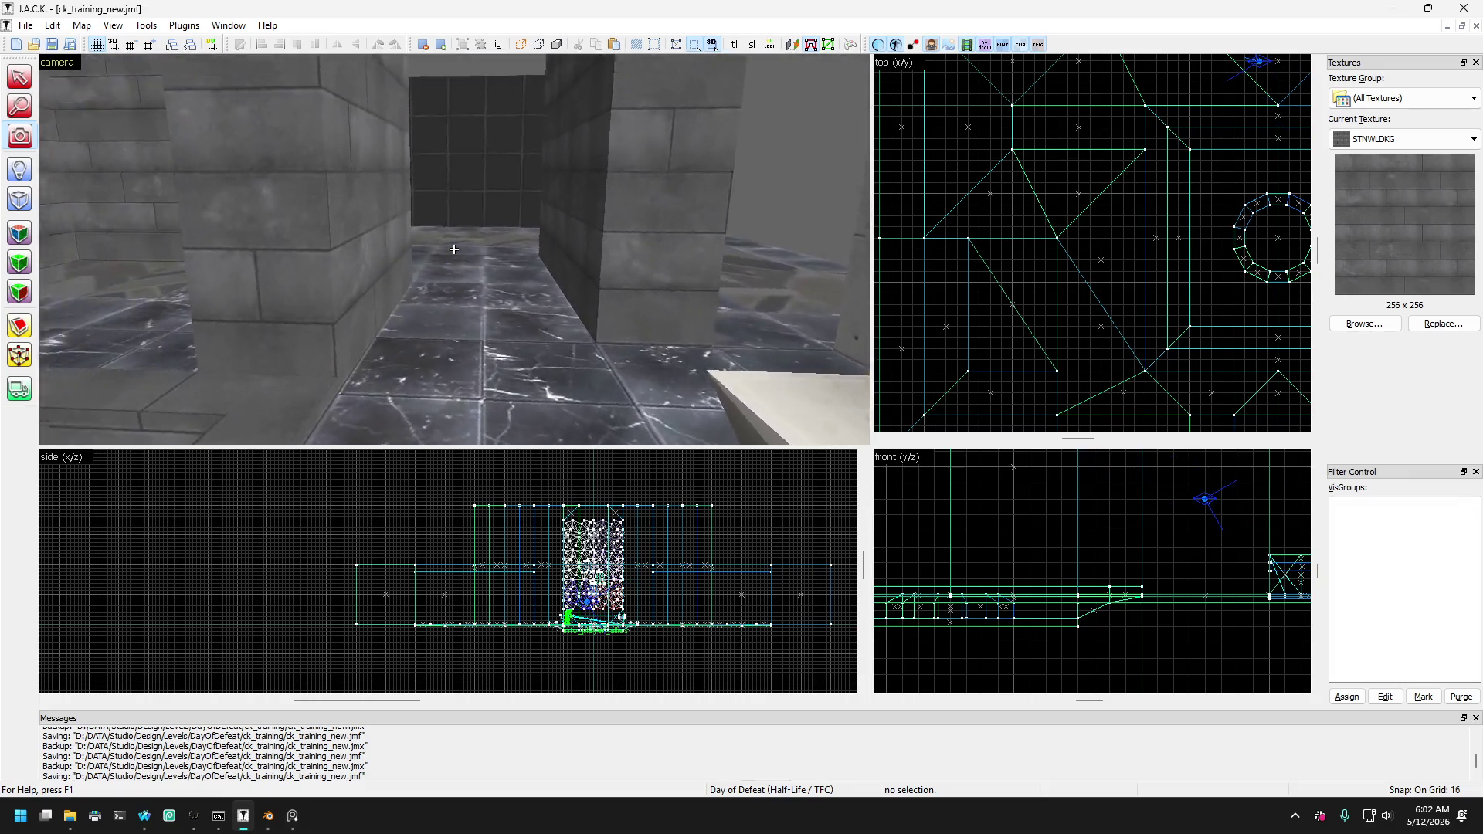
key("w")
key("w")
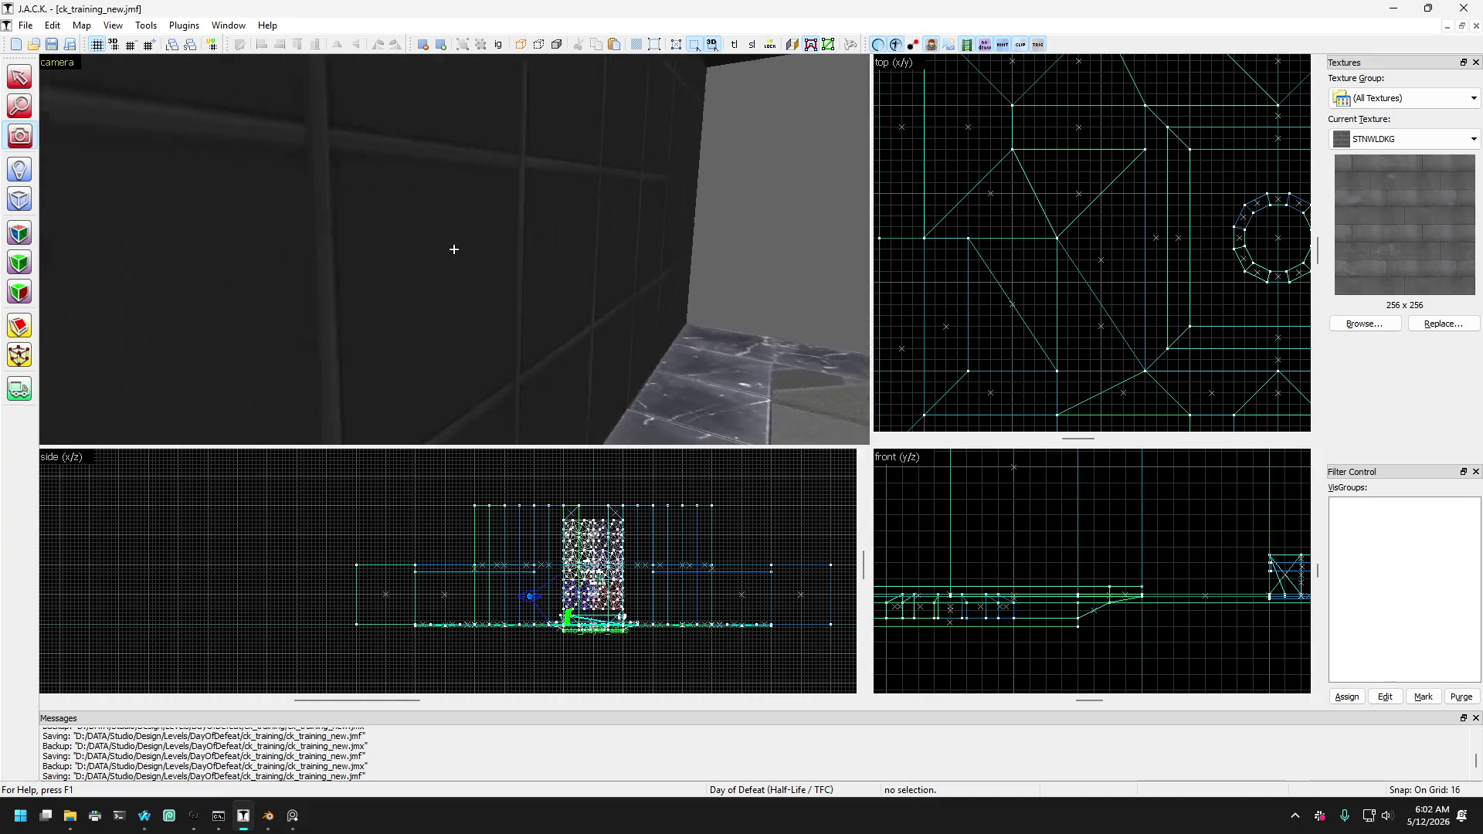
key("s")
key("Left")
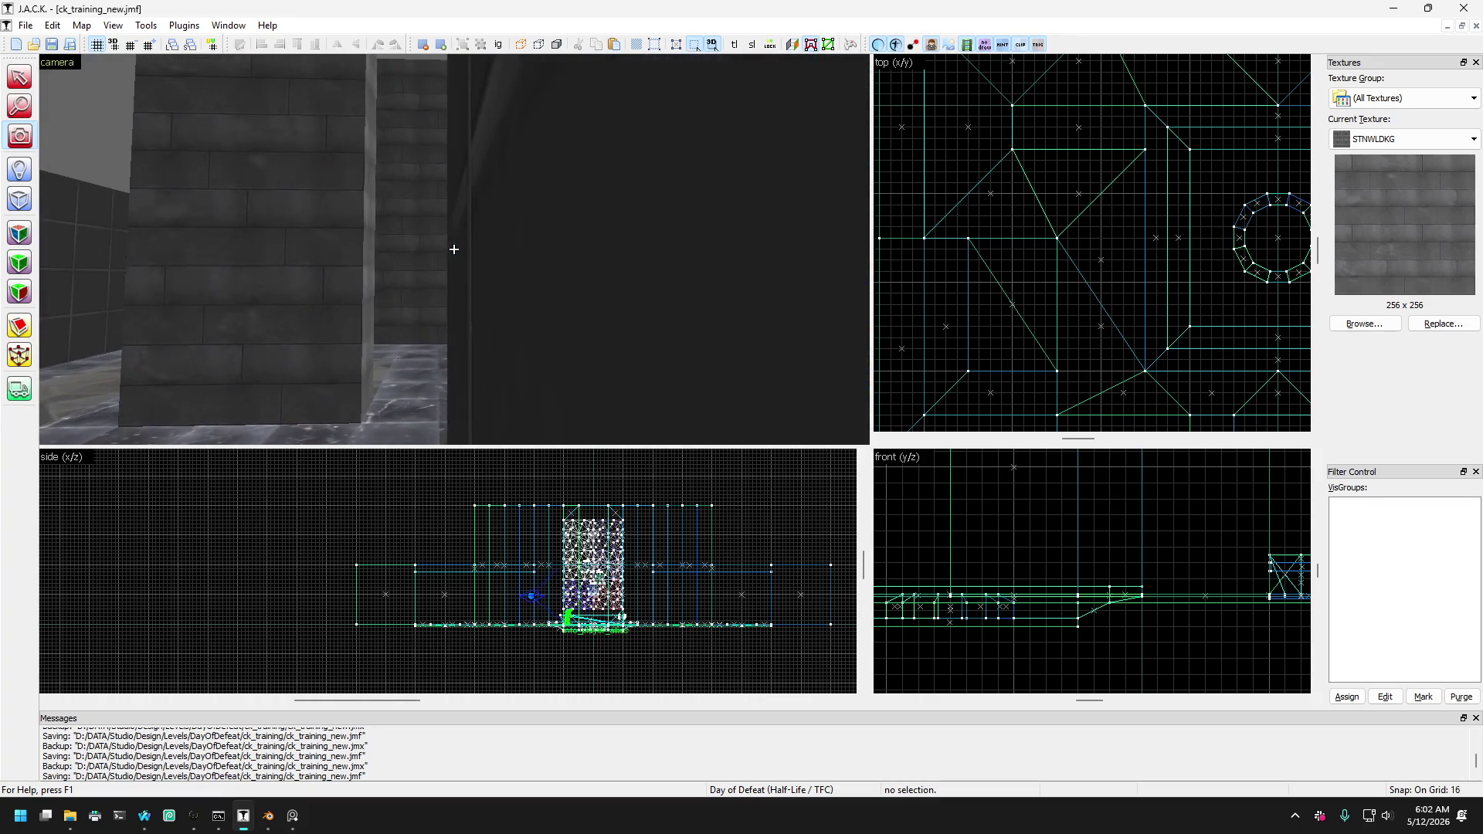
key("d")
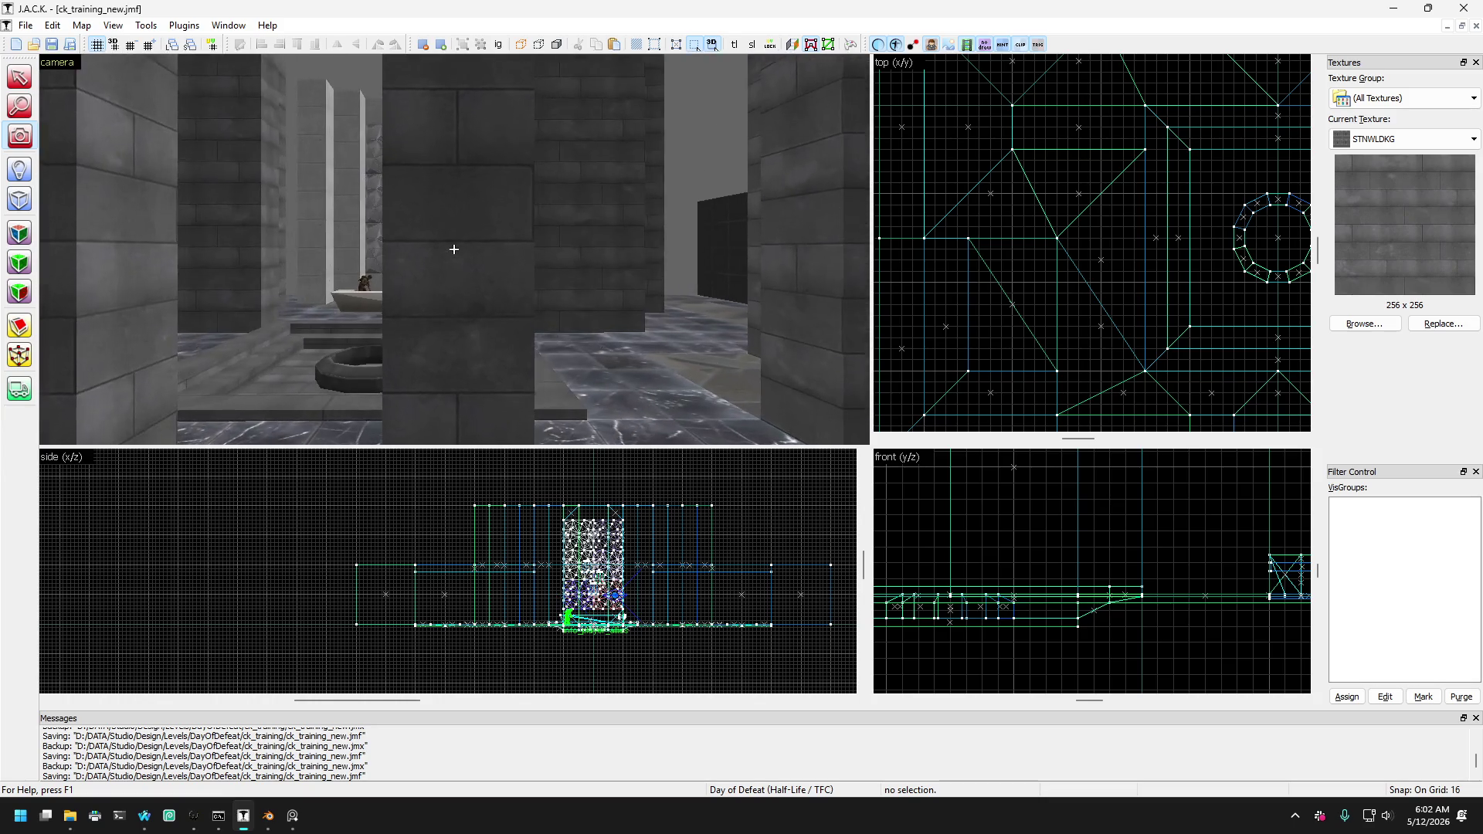
key("s")
key("Left")
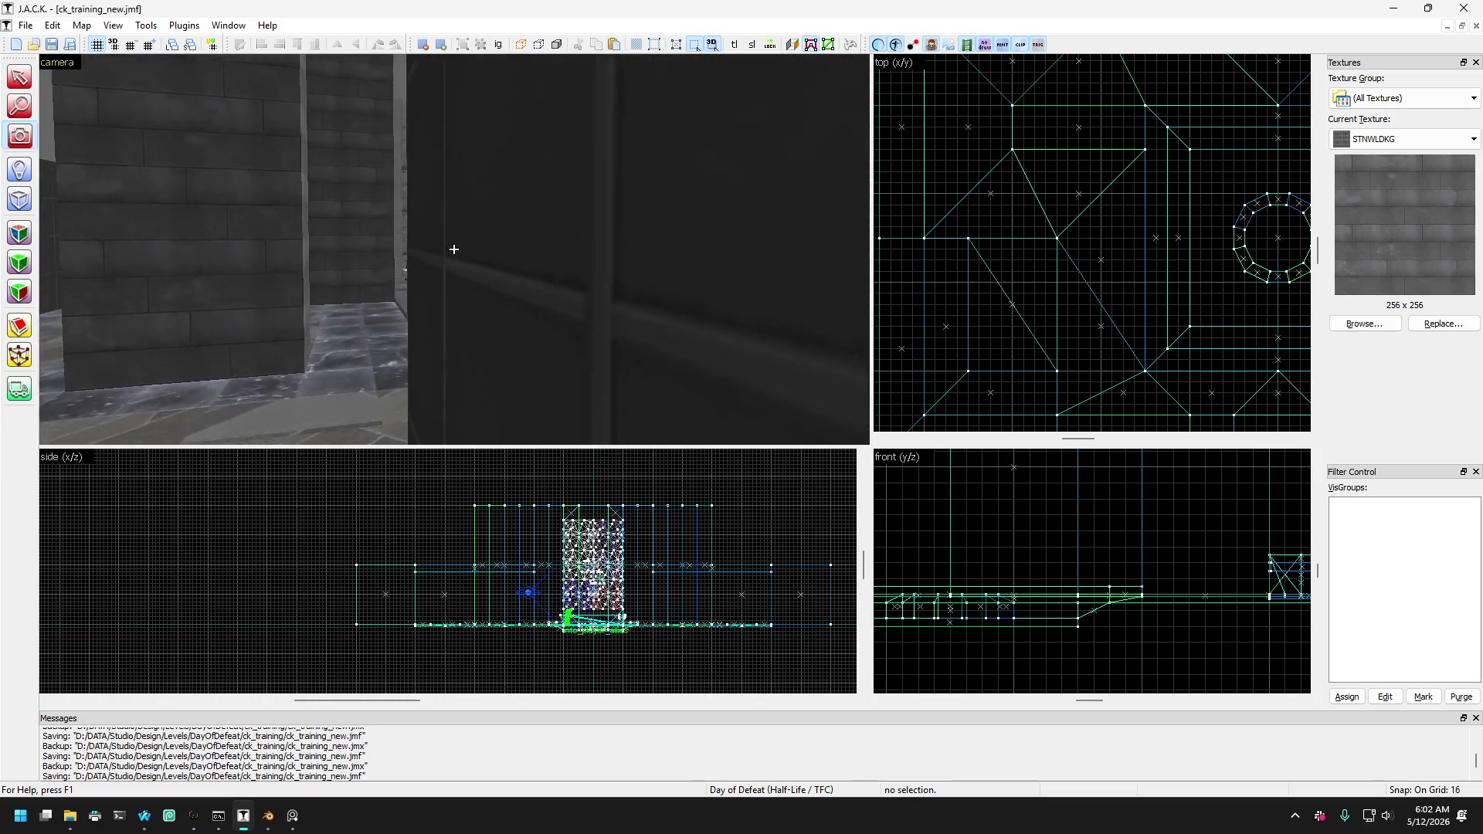
key("w")
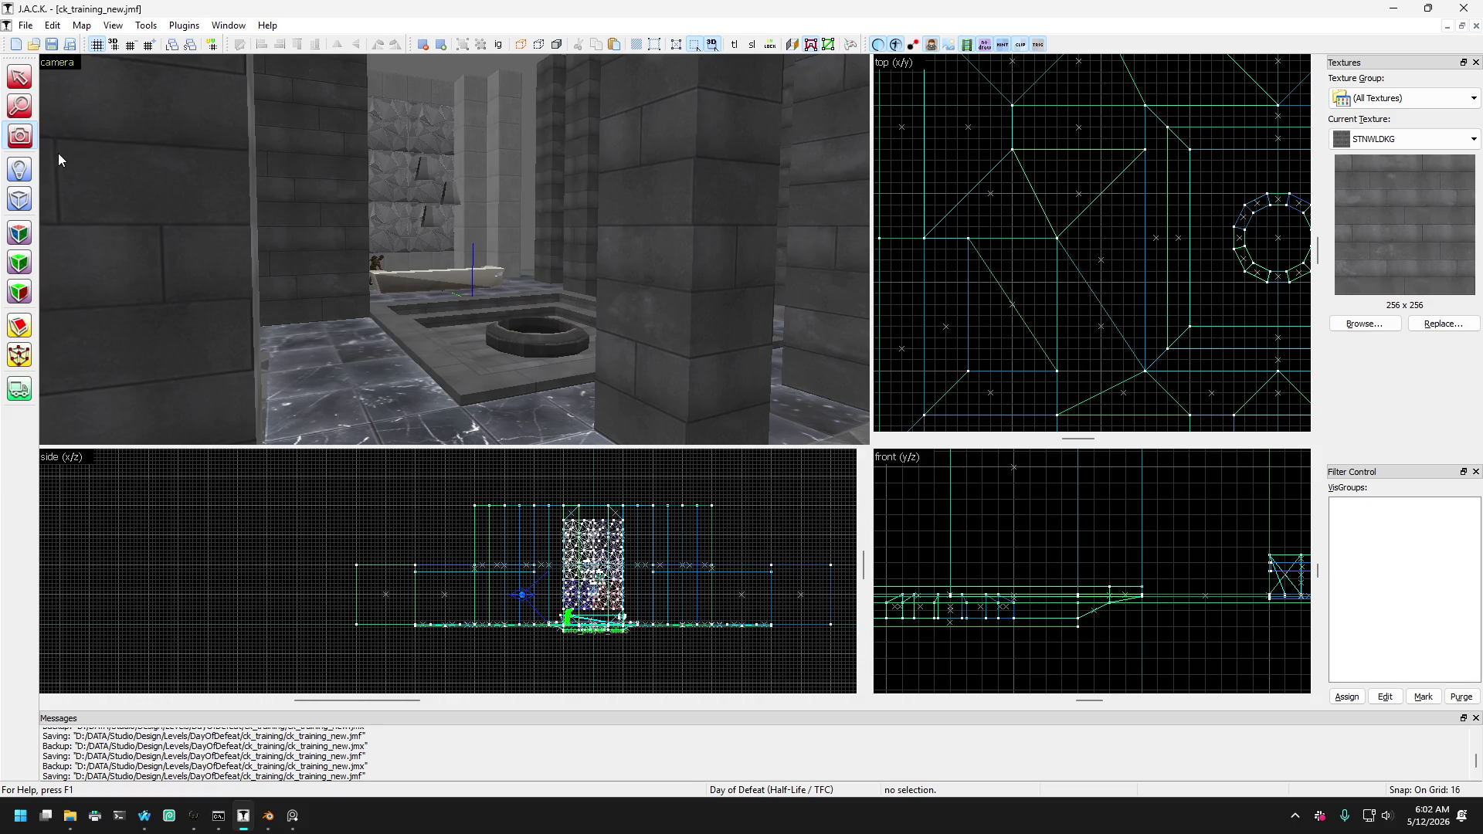
key("z")
key("w")
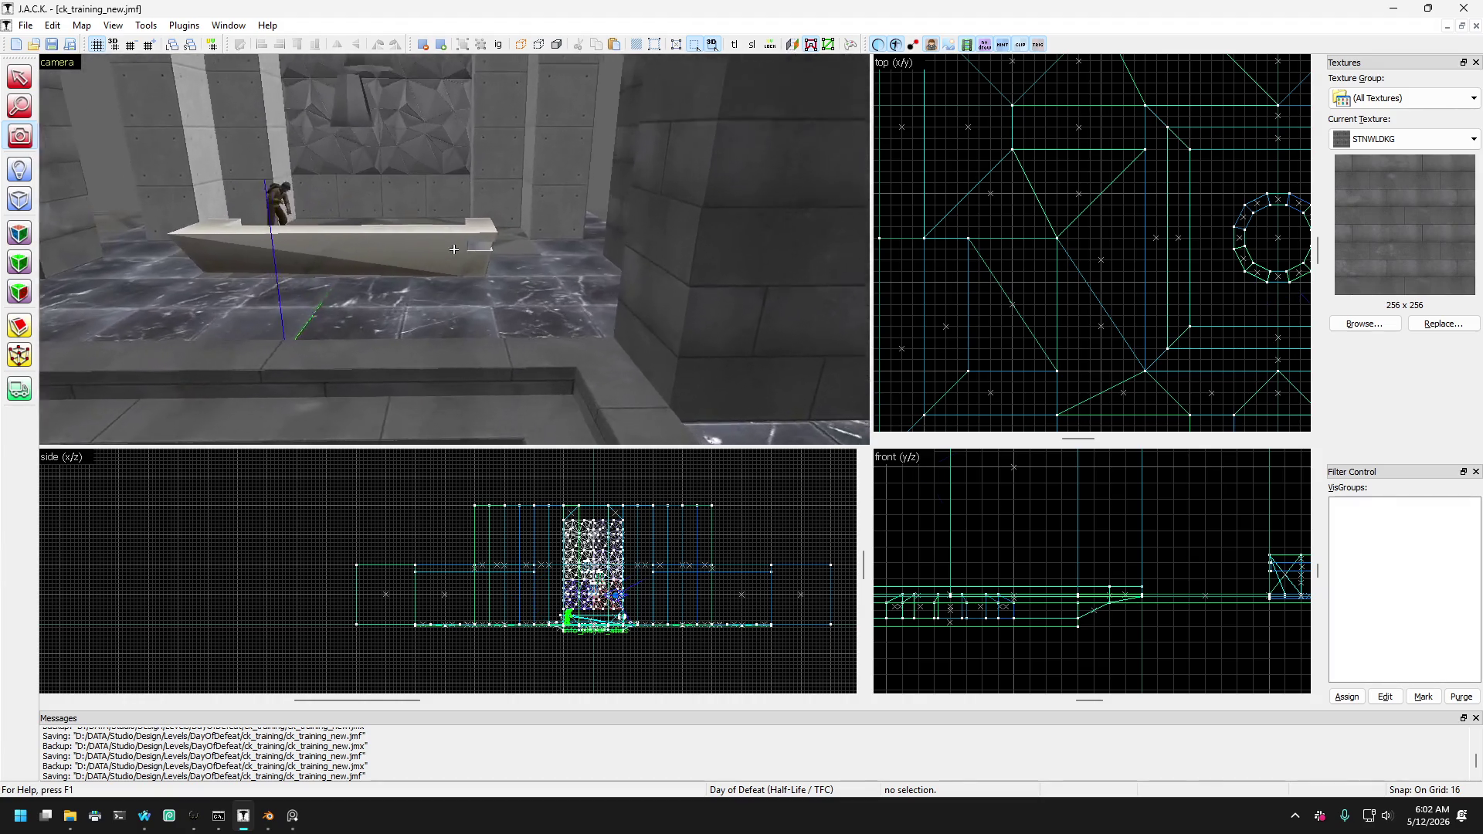
key("s")
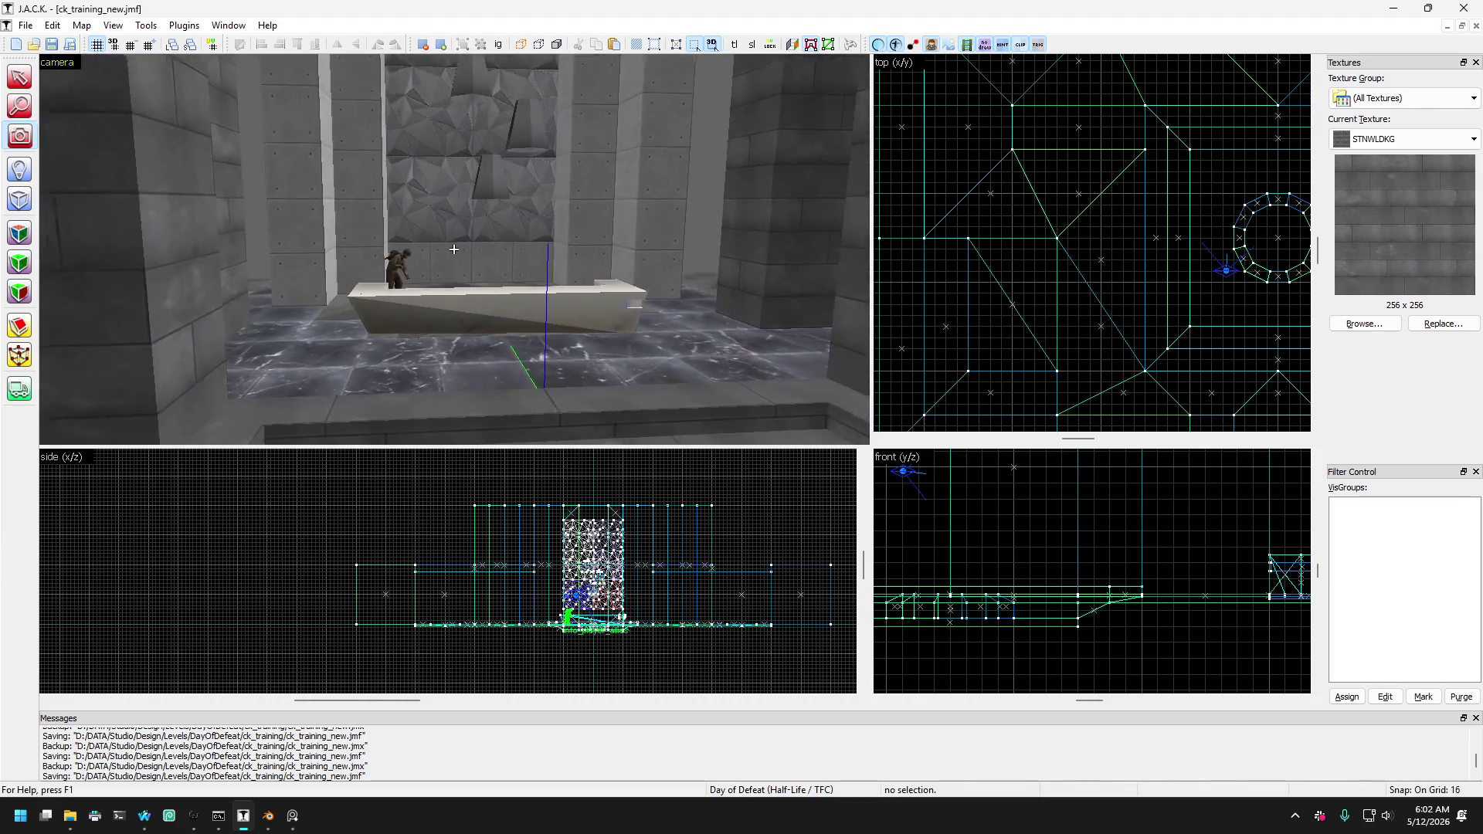
key("w")
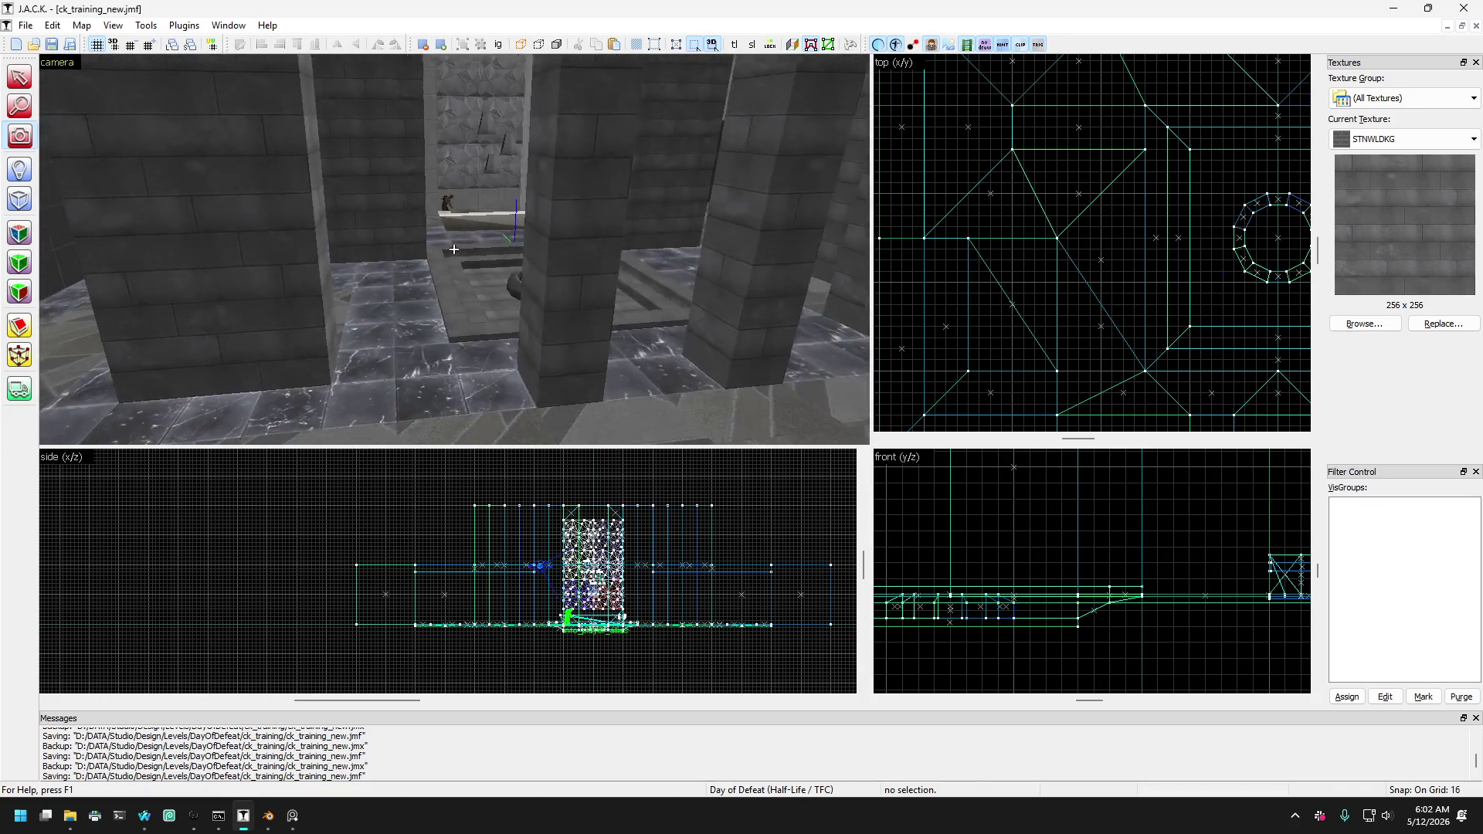
key("w")
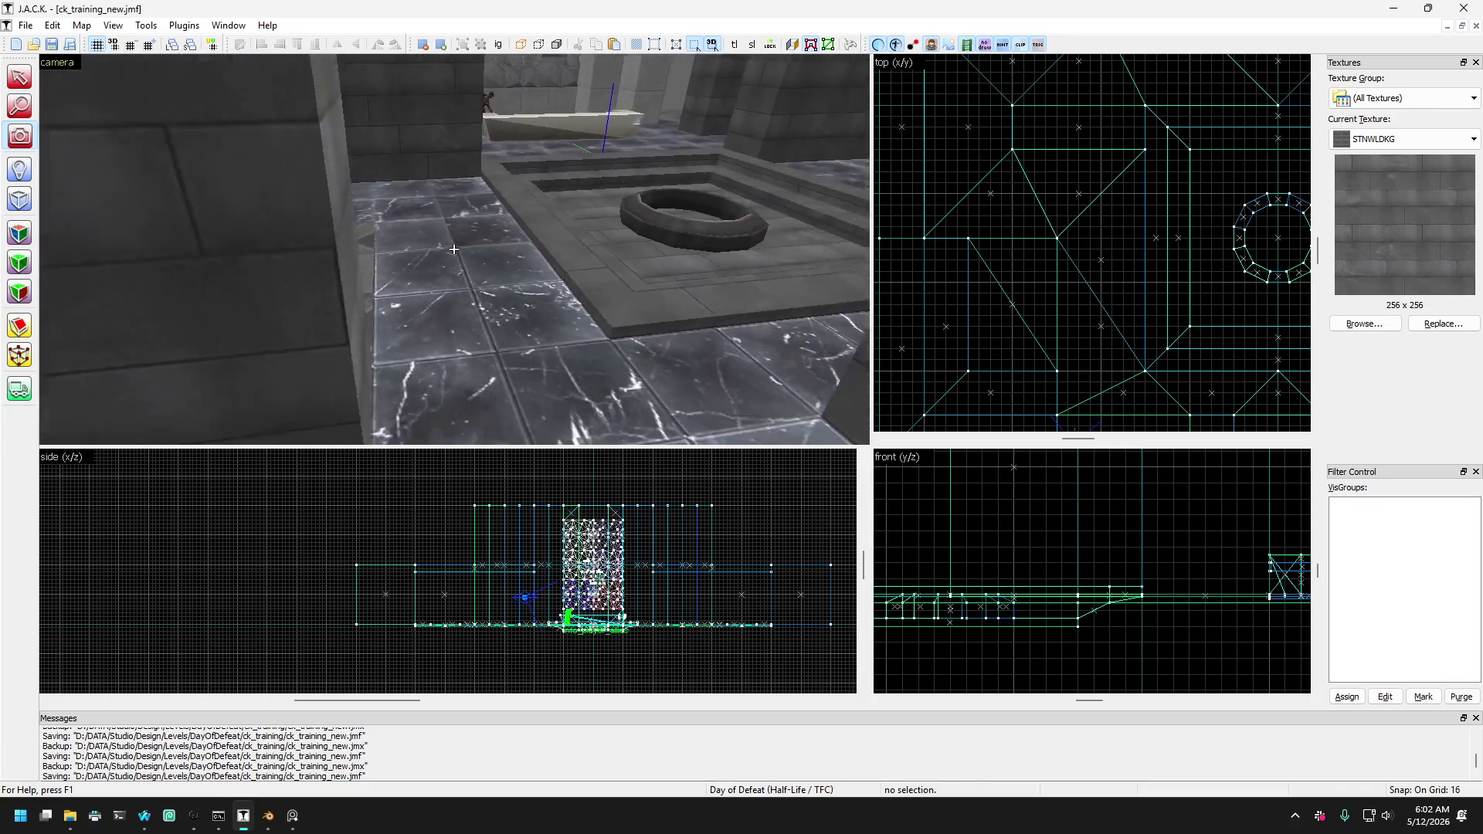
key("w")
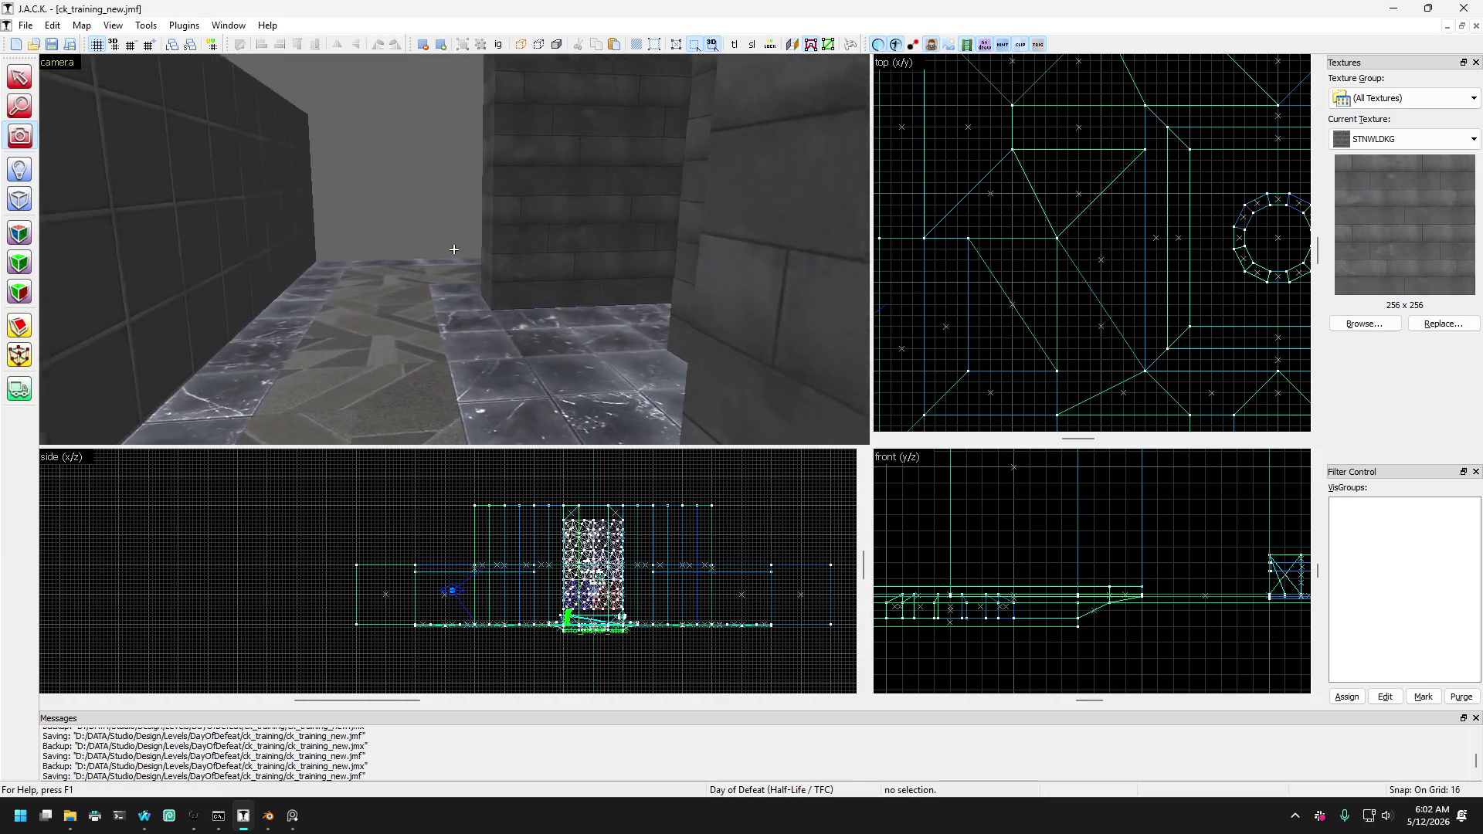
key("w")
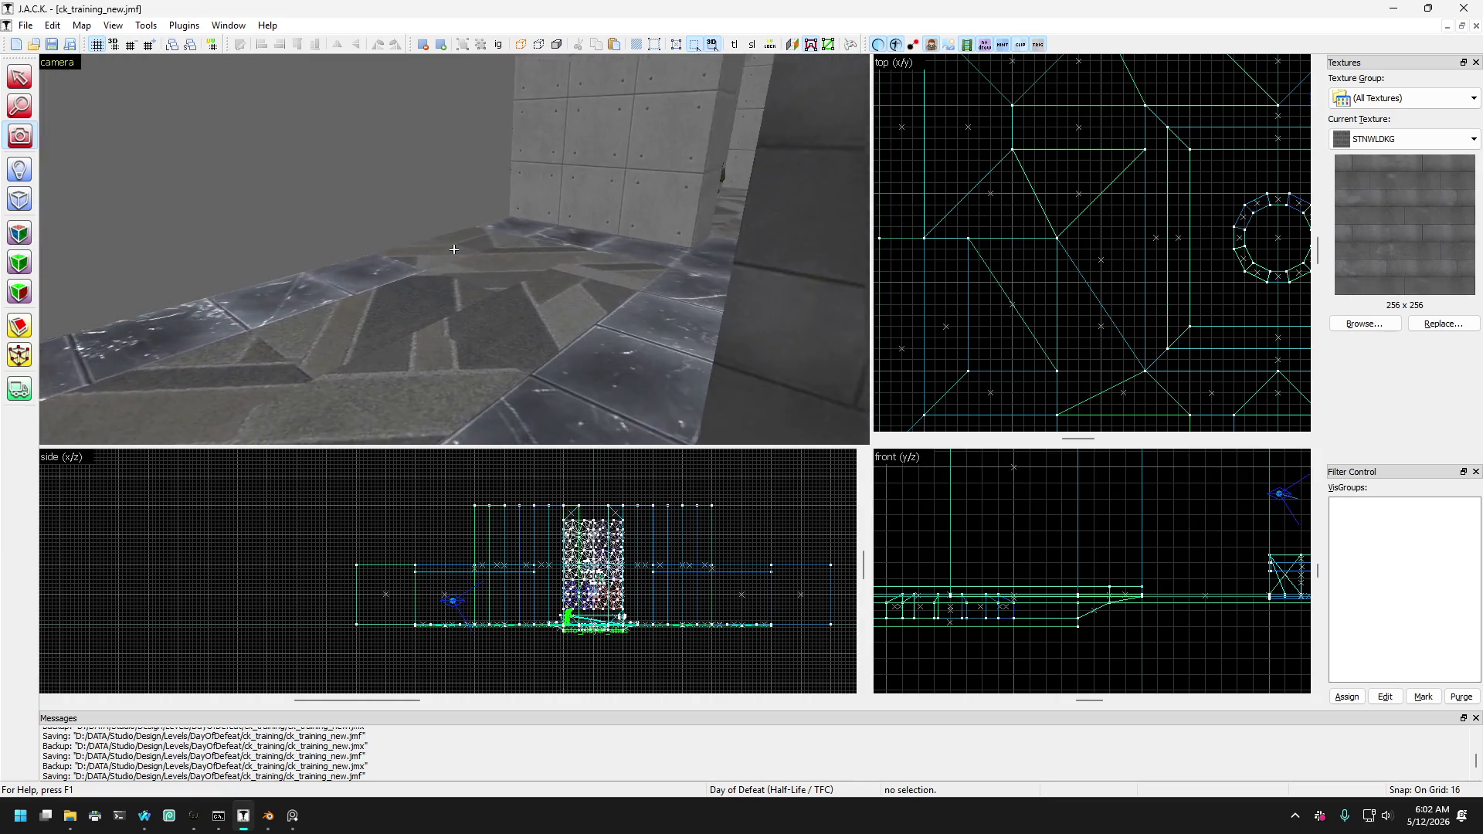
key("w")
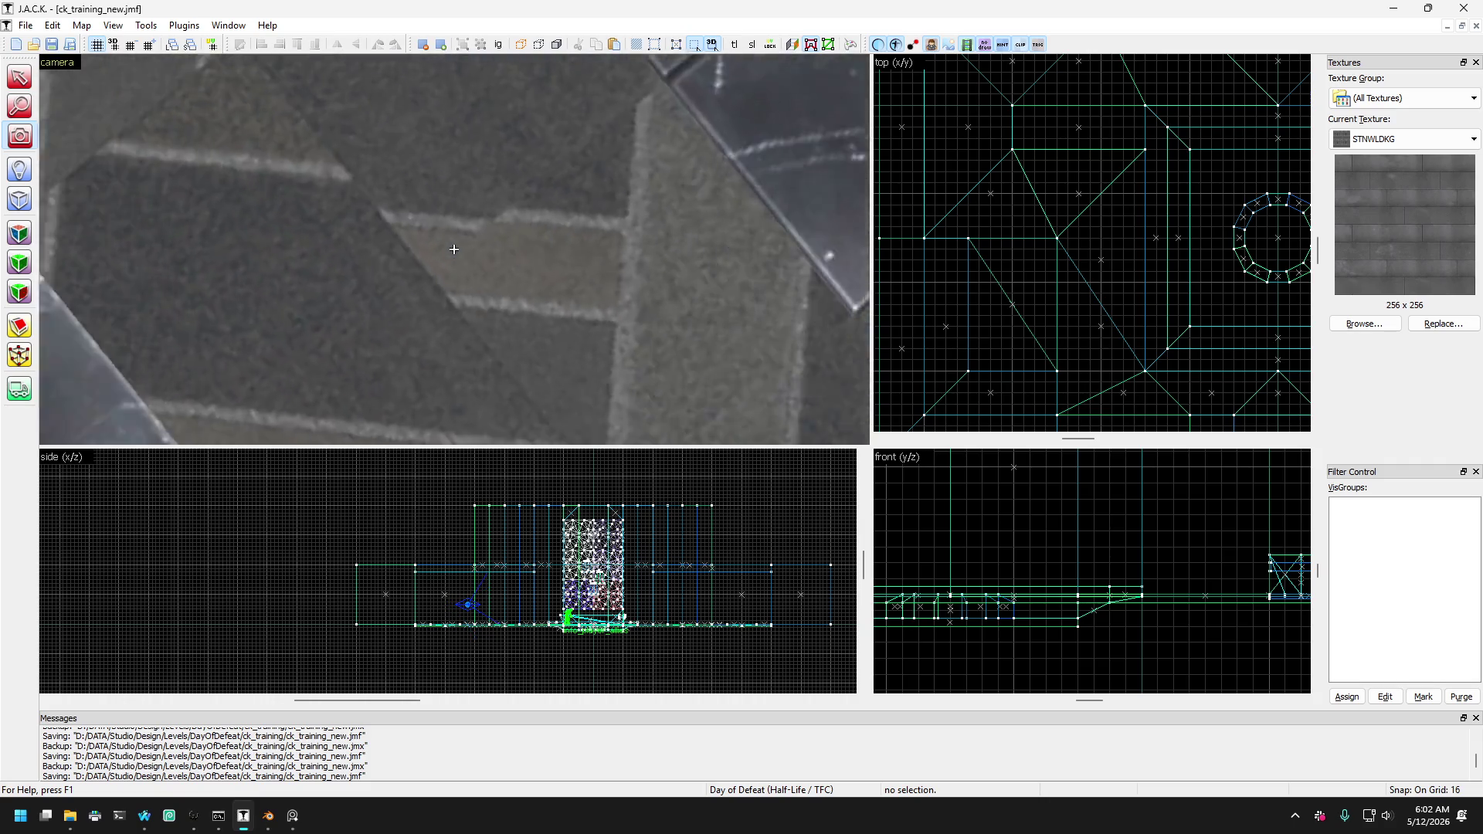
key("s")
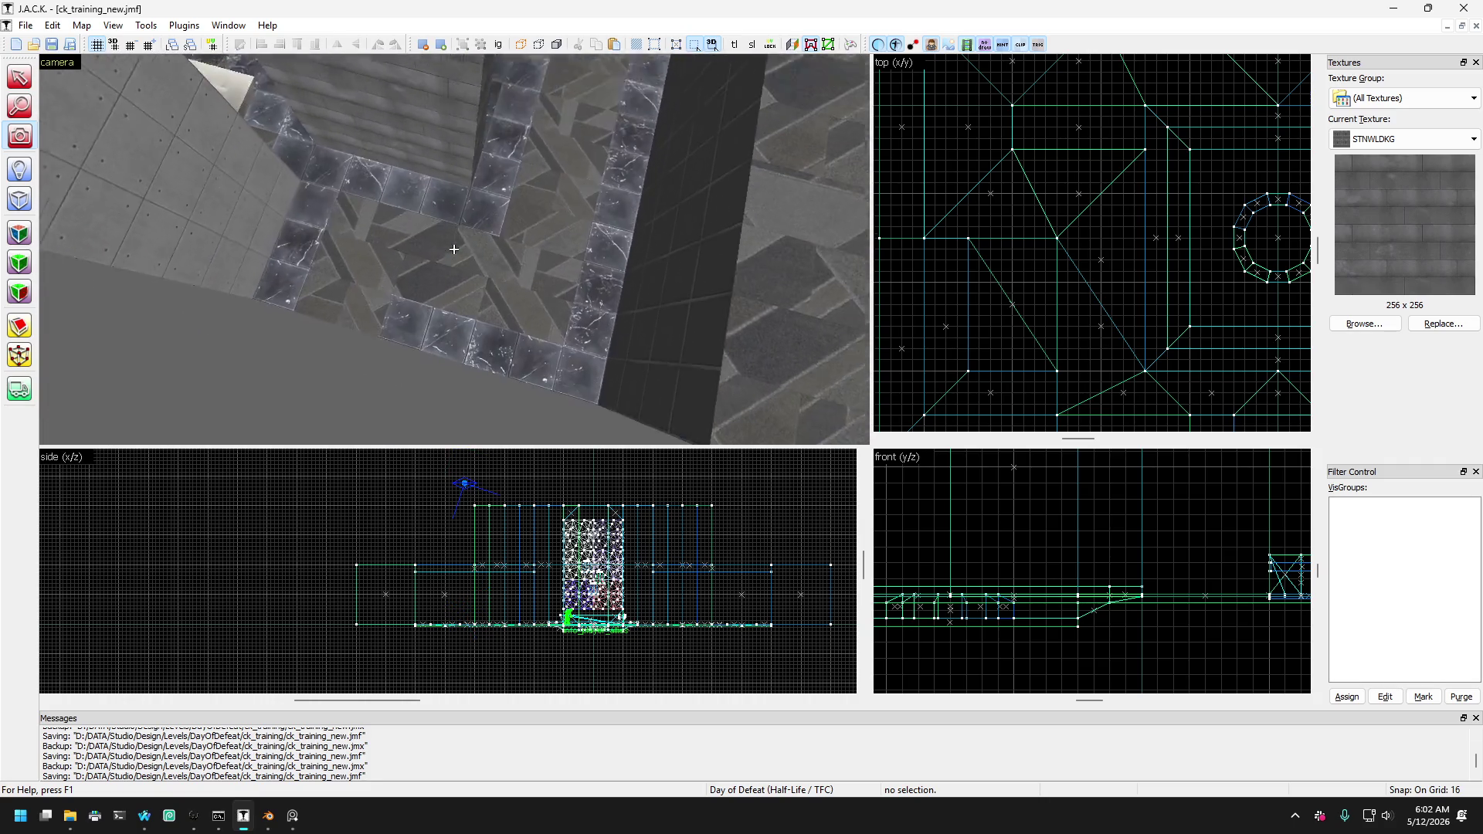
key("s")
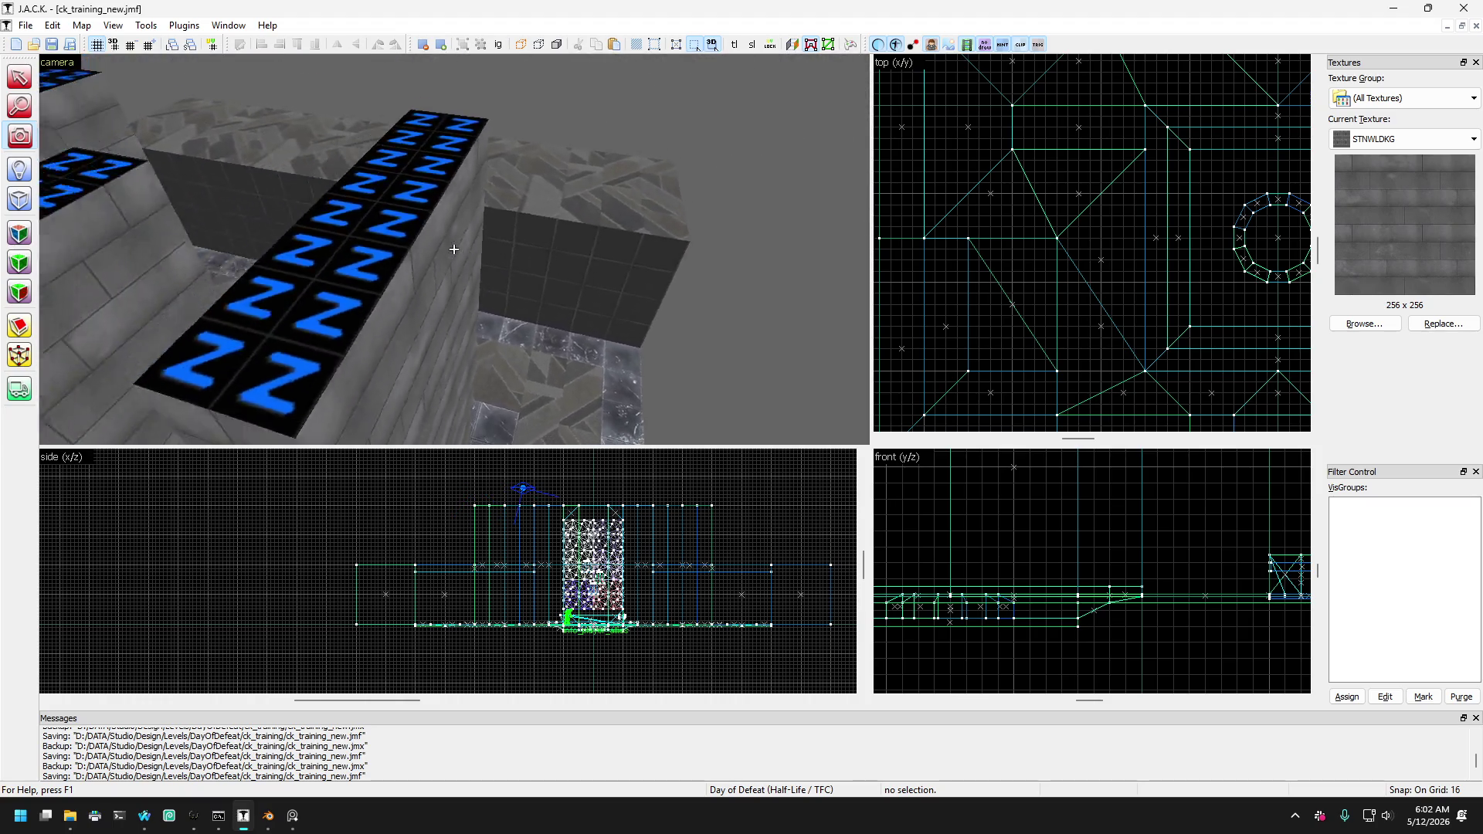
key("w")
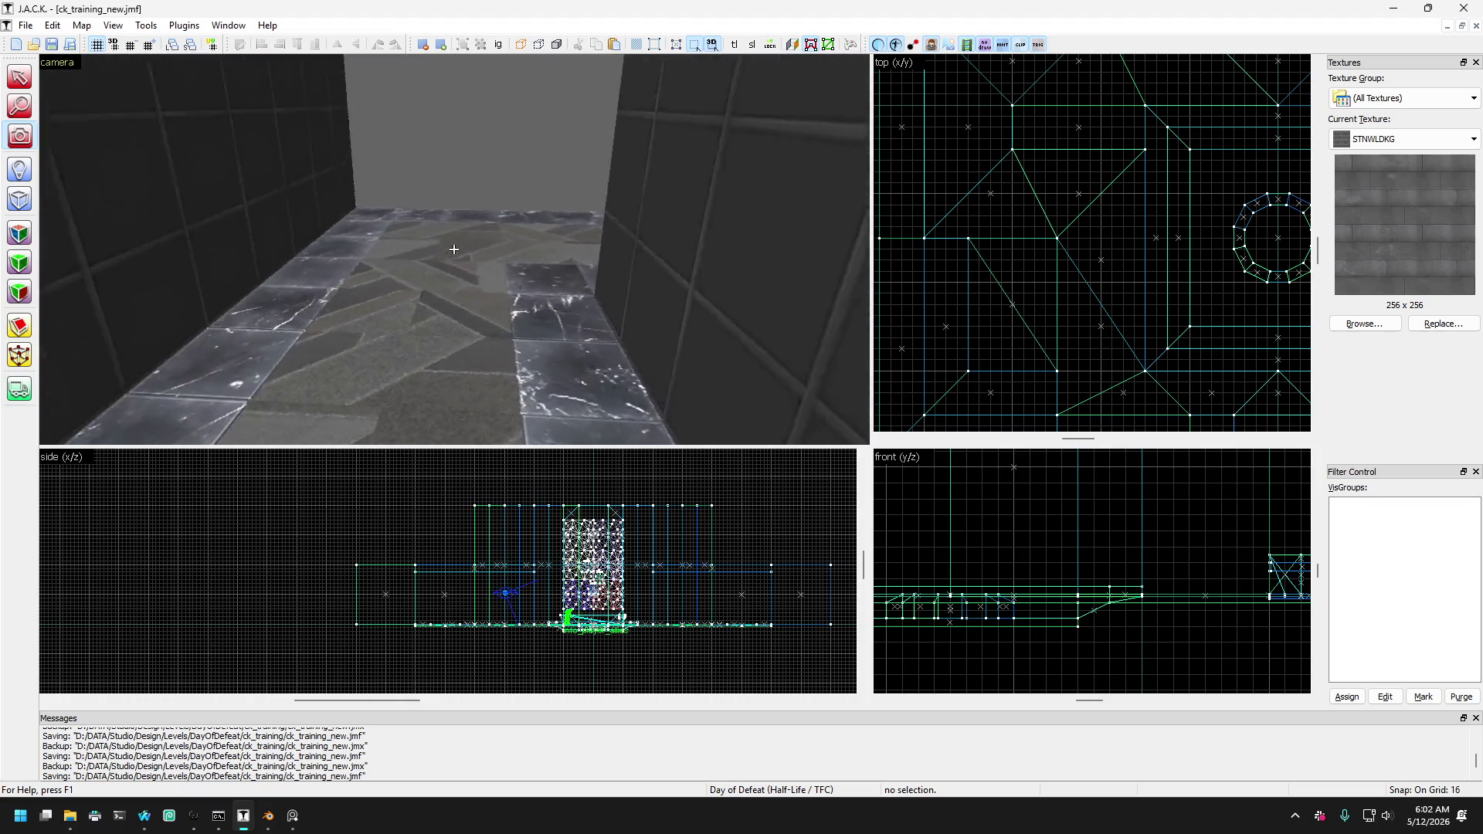
key("w")
key("z")
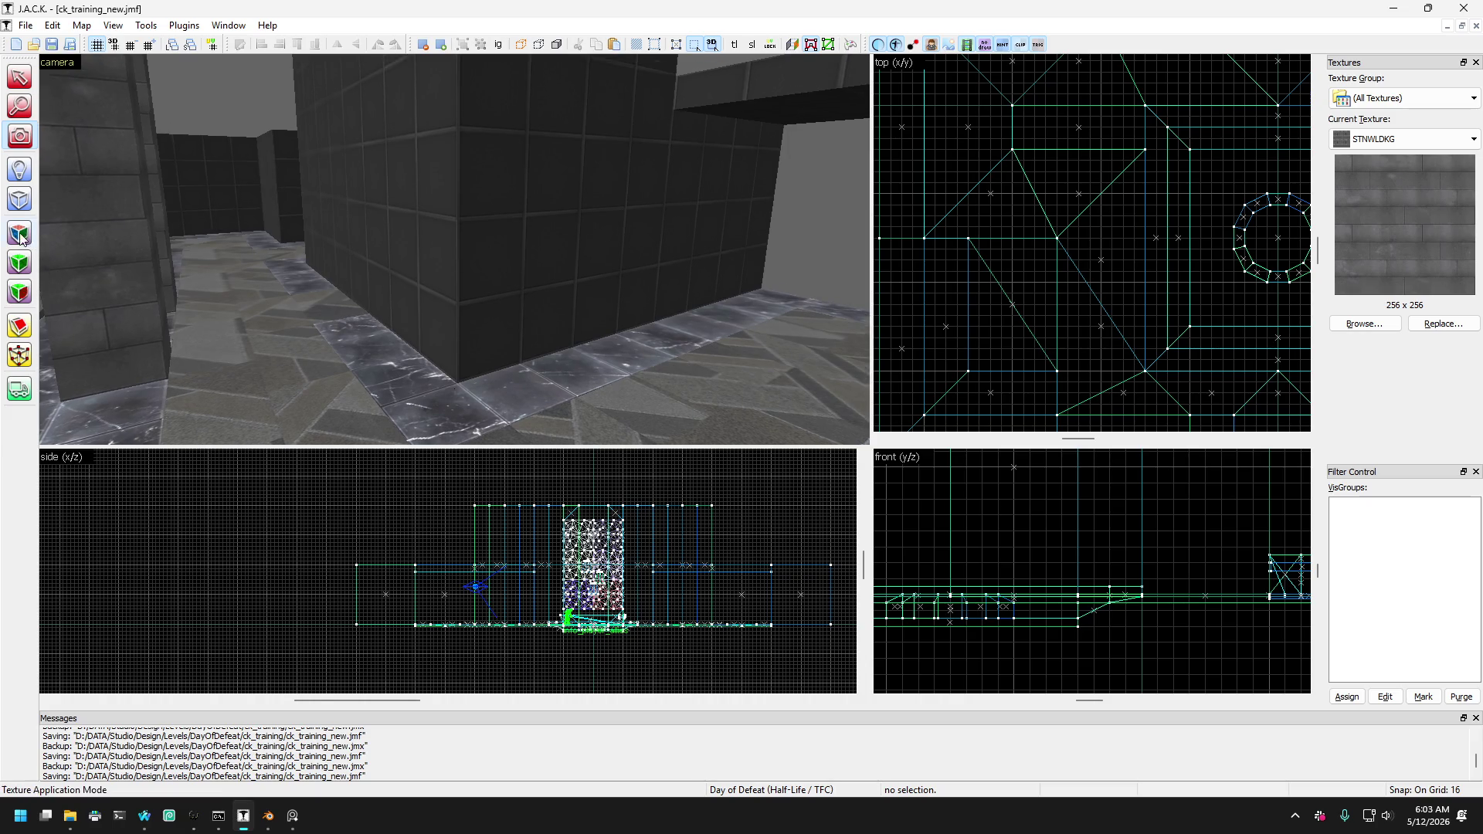
Apply the STNWLDKG stone-brick texture to the large dark wall face.
left_click(21, 239)
left_click(353, 258)
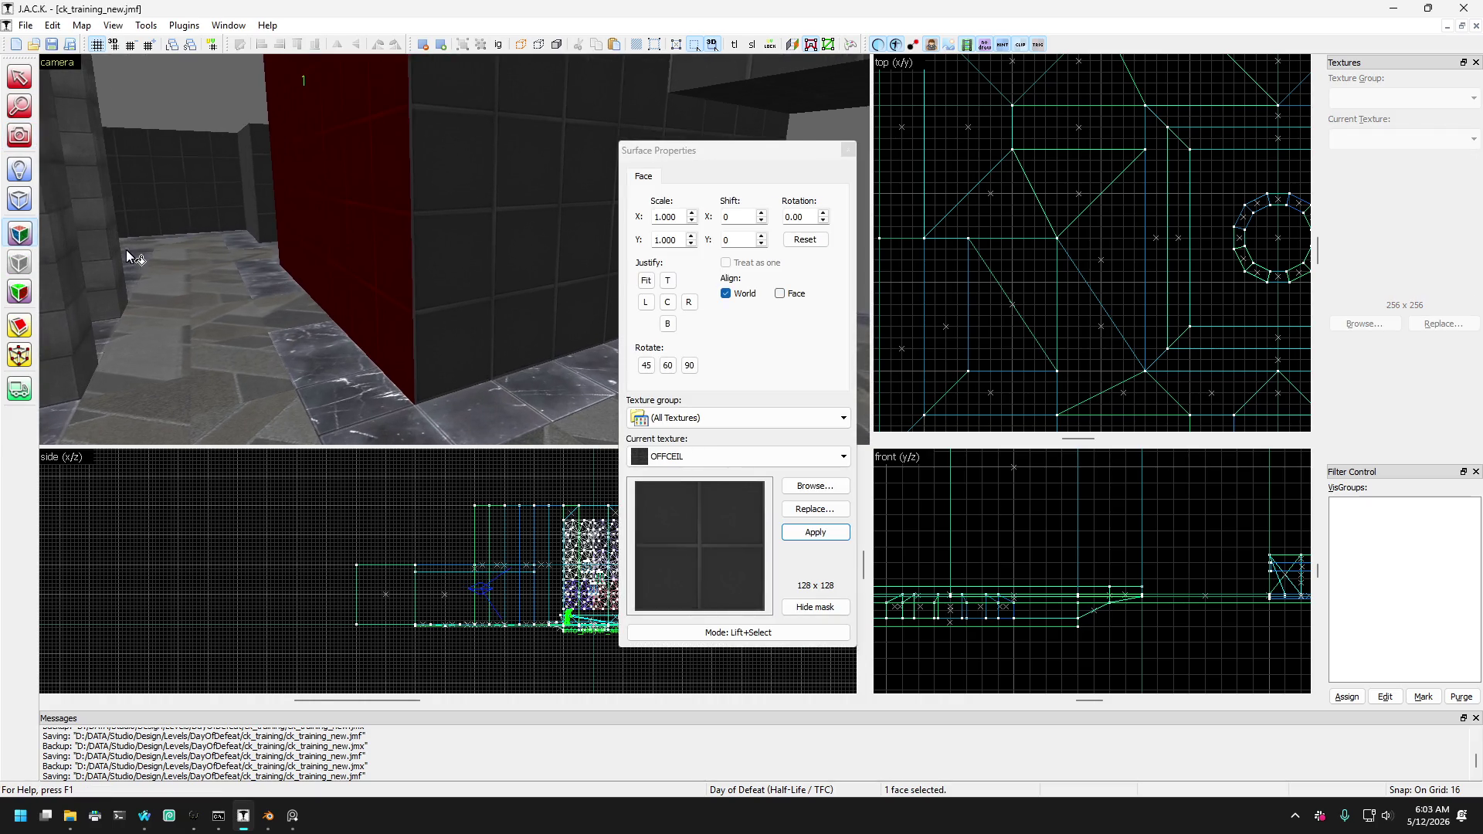
left_click(109, 251)
left_click(118, 257)
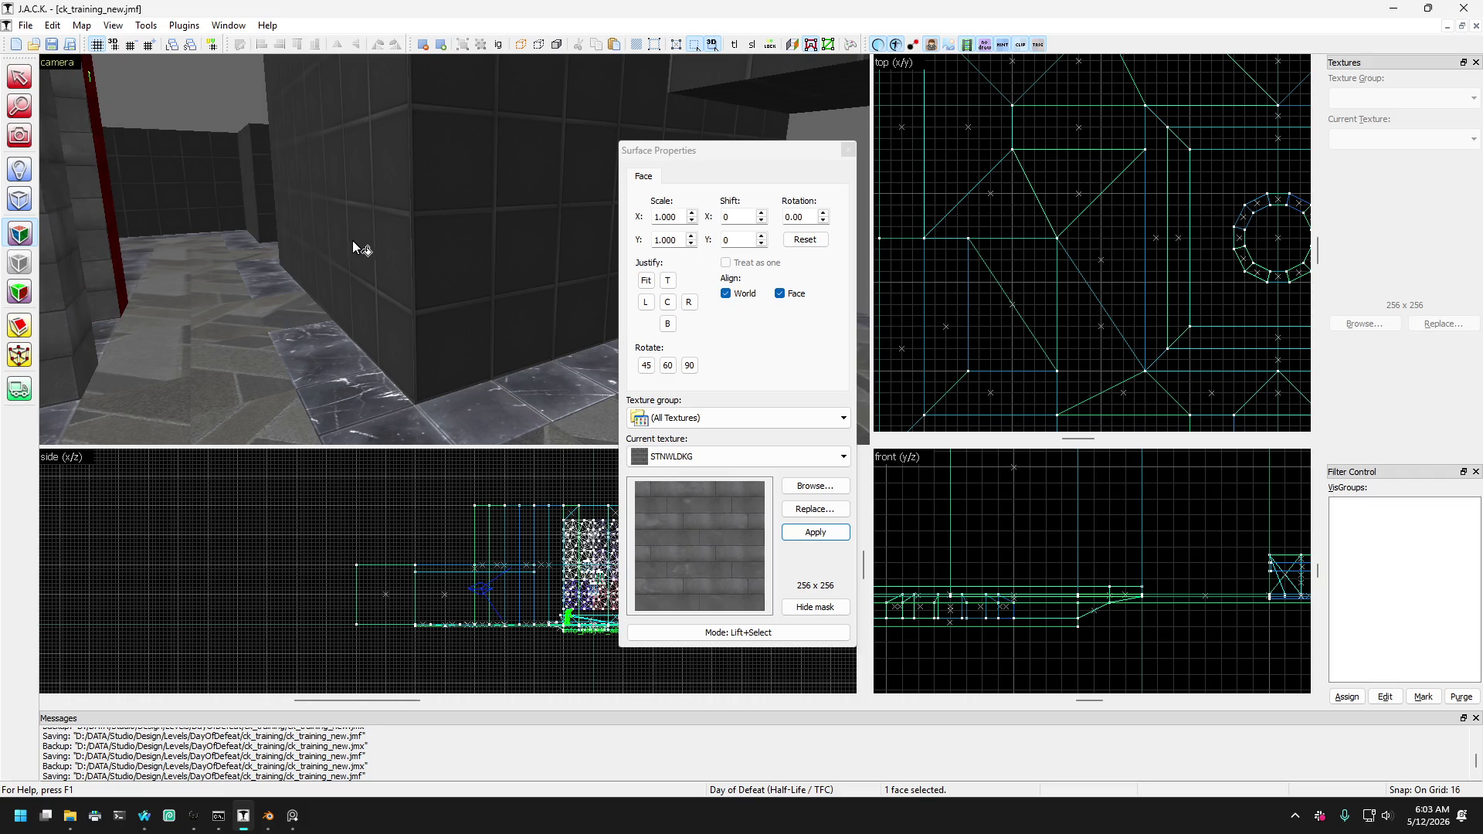
left_click(294, 246)
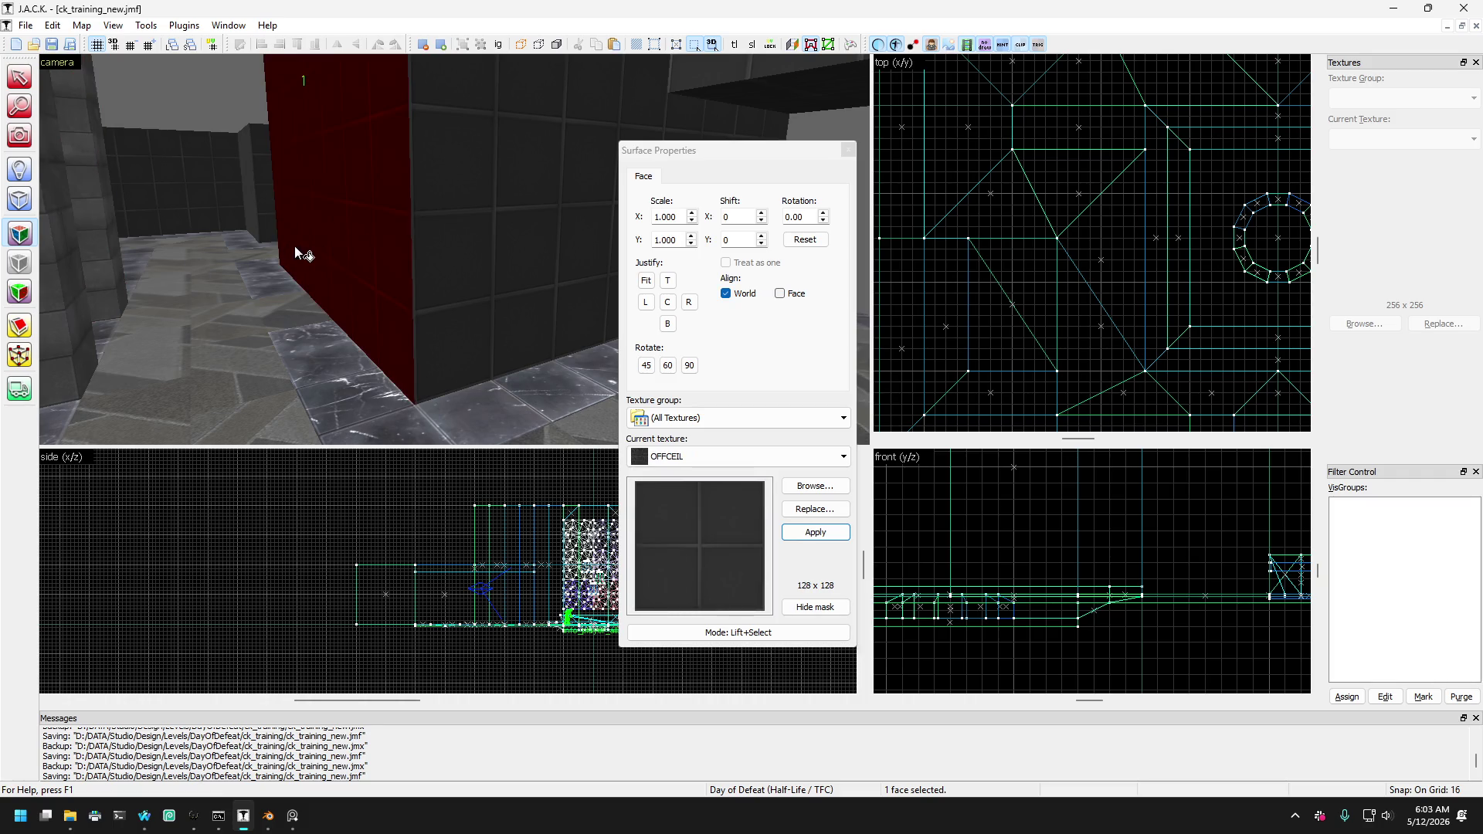
left_click(696, 456)
left_click(690, 503)
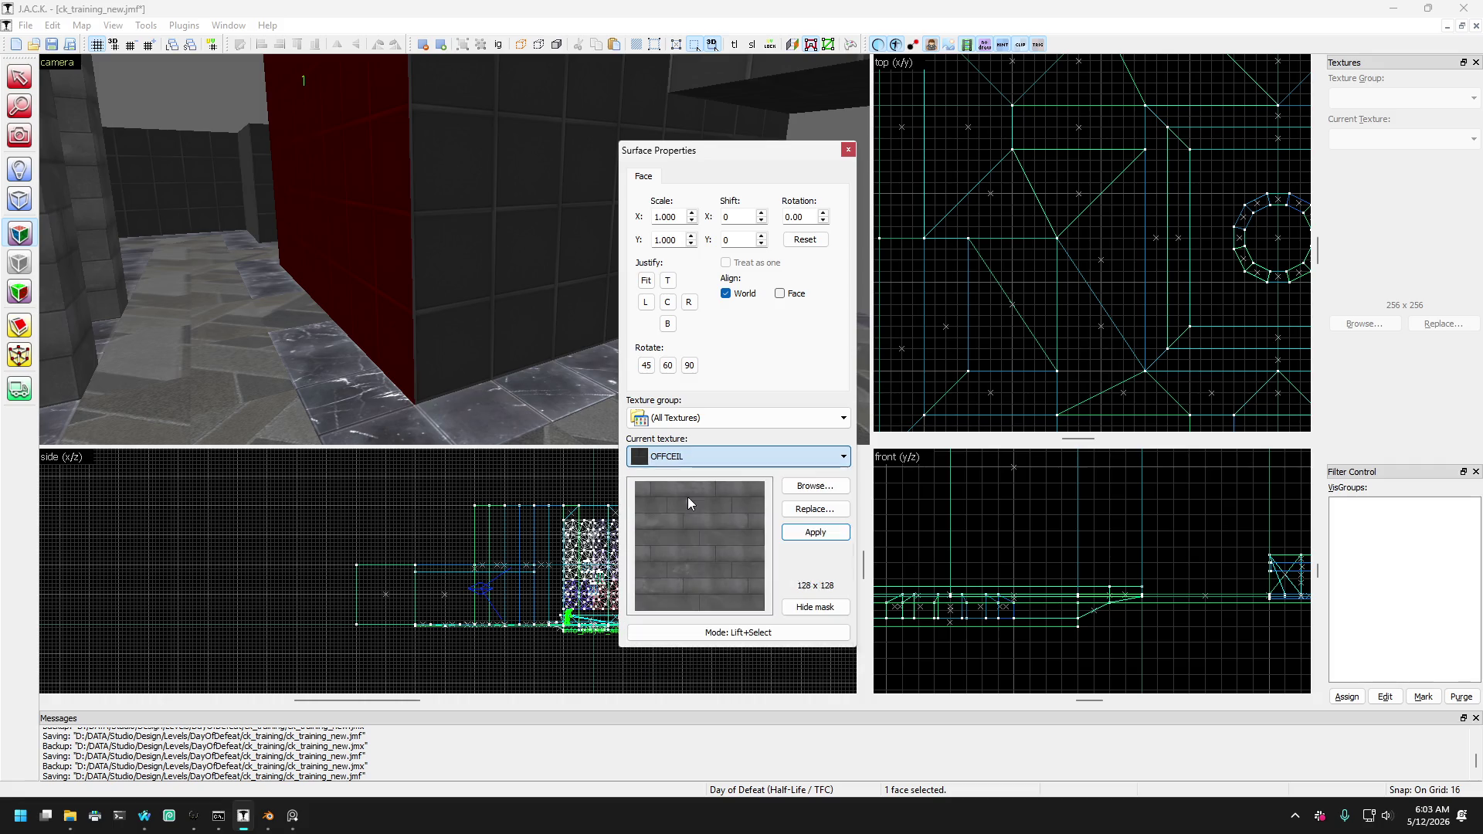
left_click(796, 533)
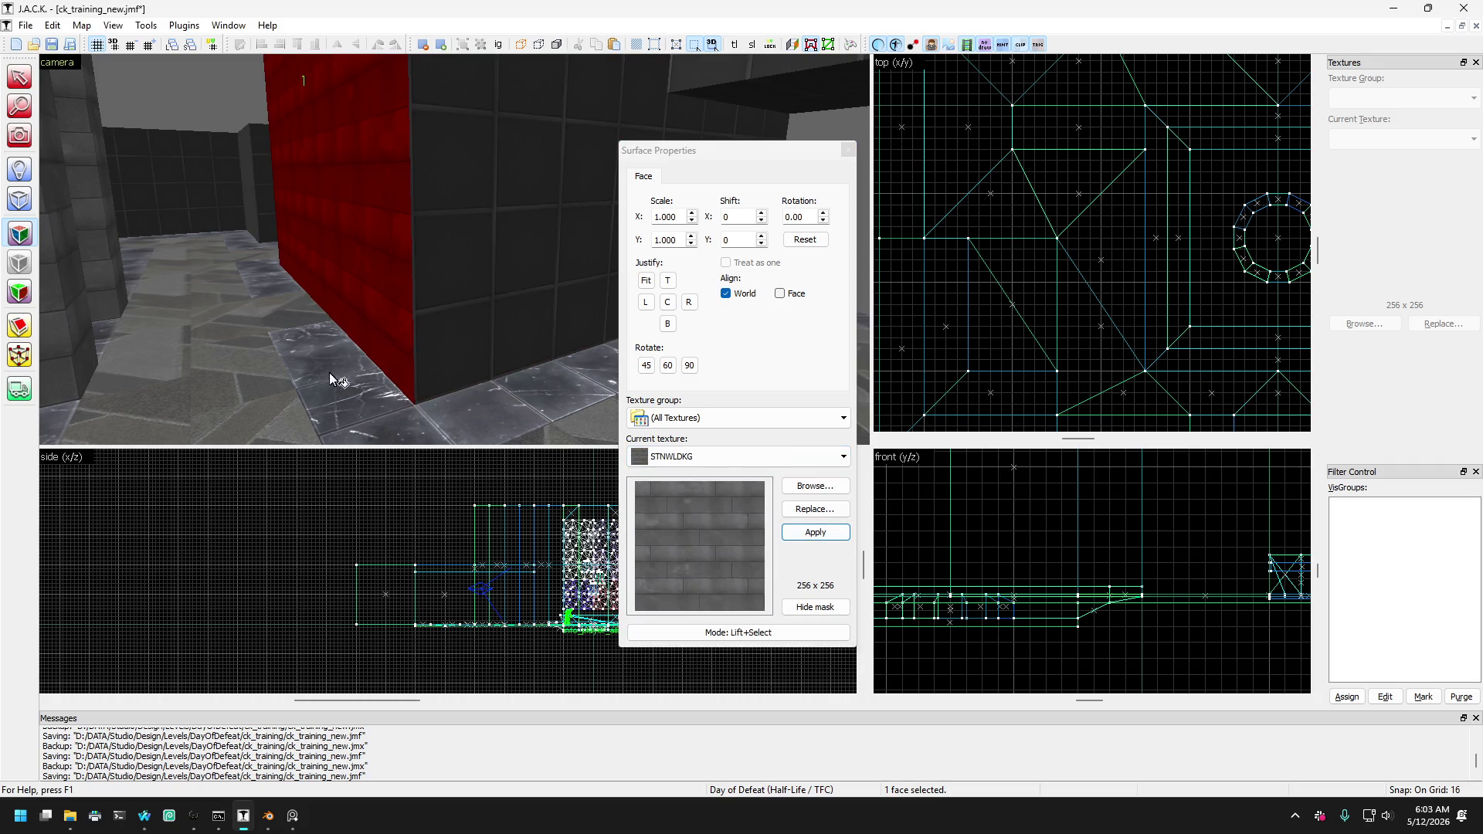
left_click(386, 288)
Fly around the room and apply STNWLDKG to the dark tiled wall.
key("w")
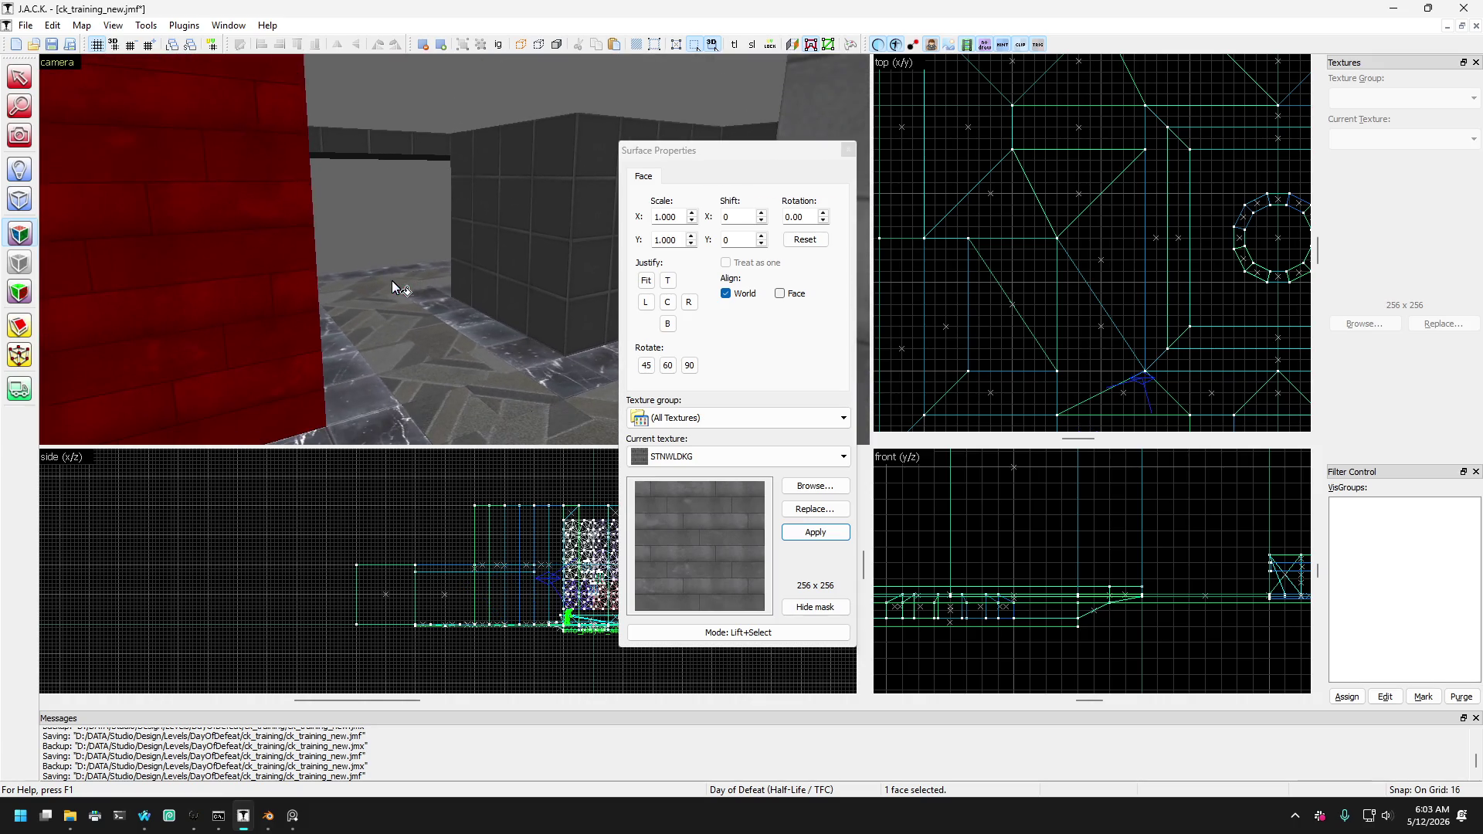
left_click(591, 277)
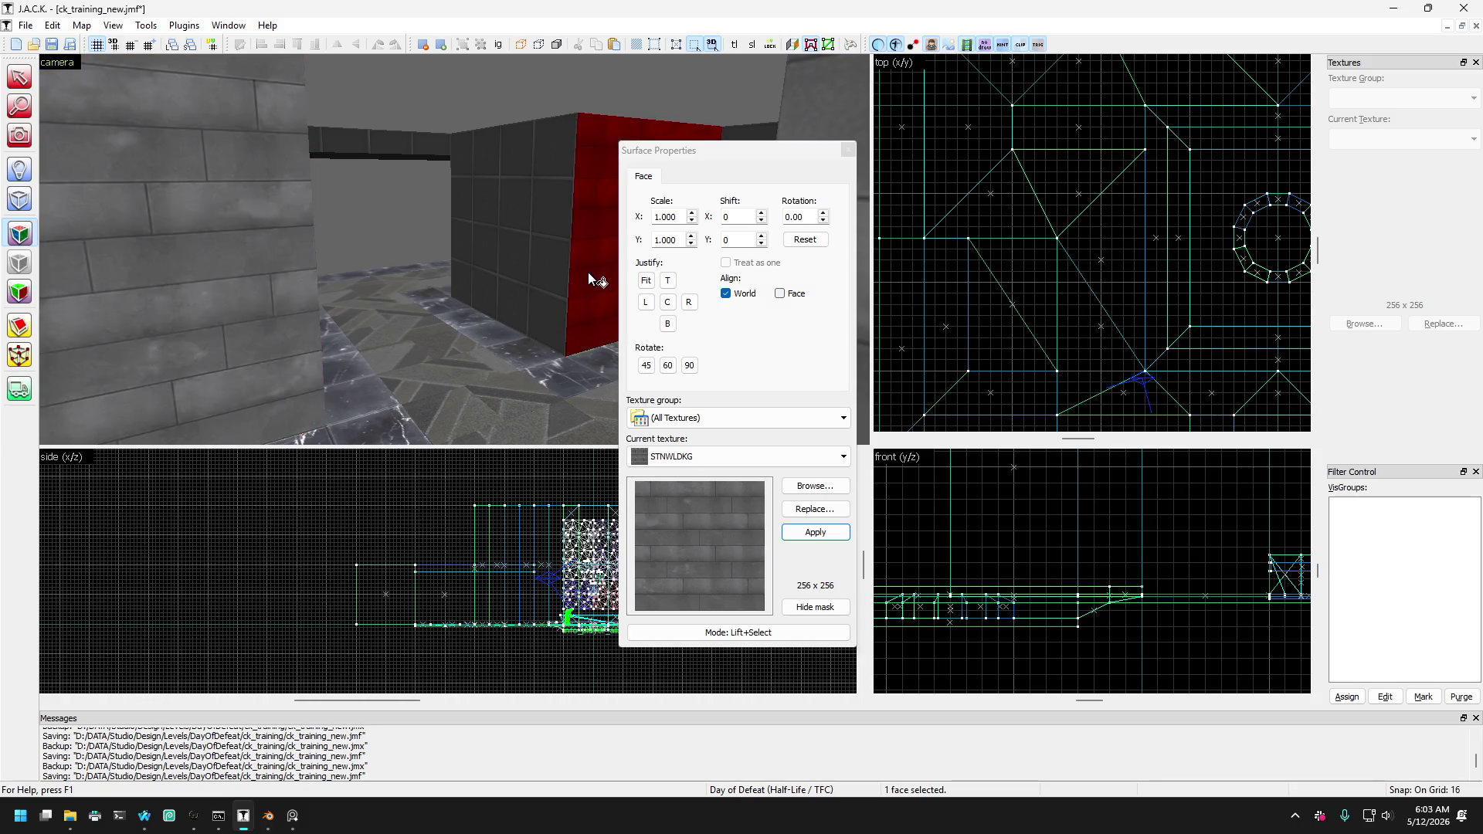
key("a")
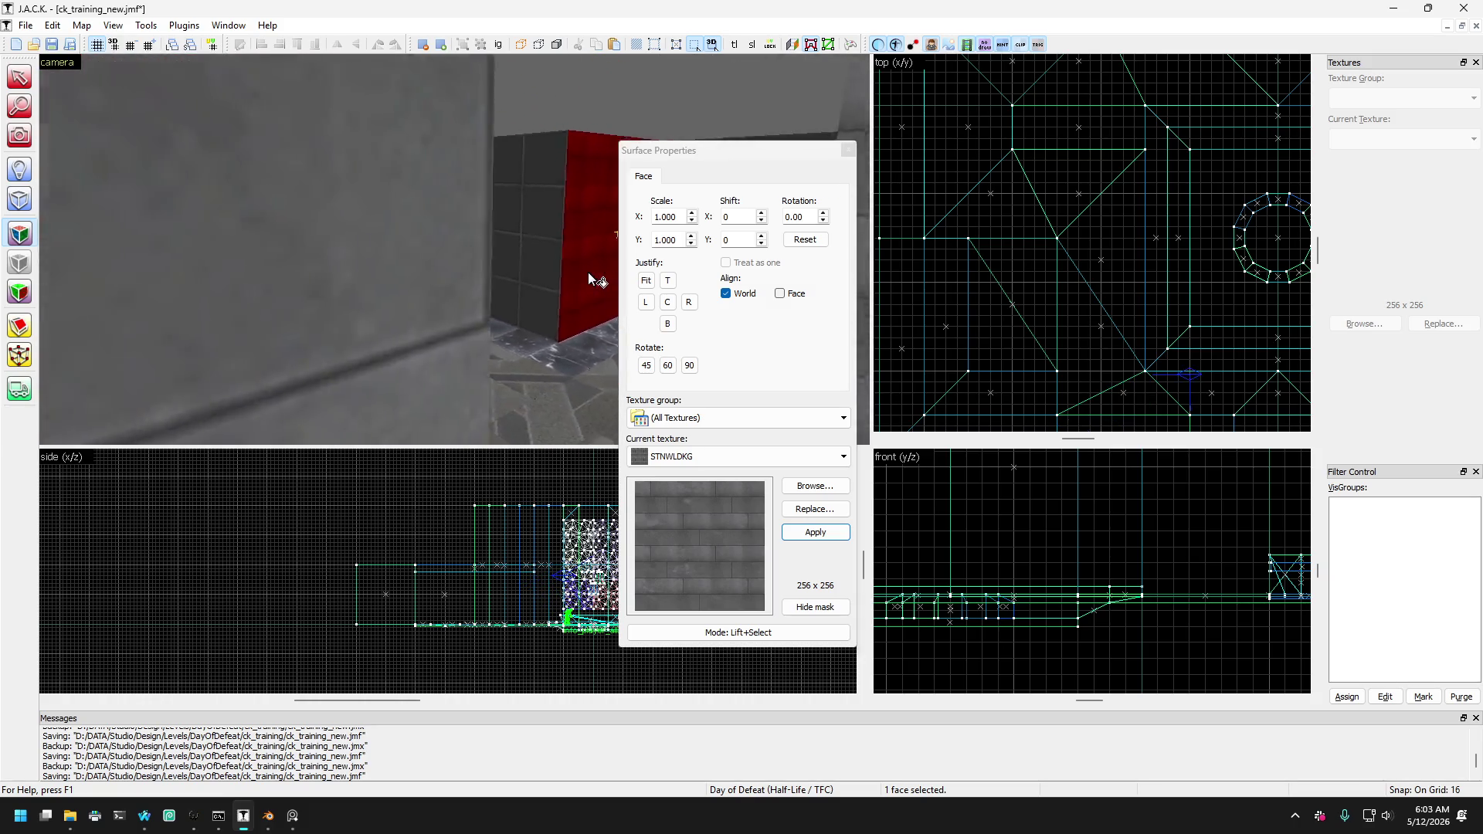
key("d")
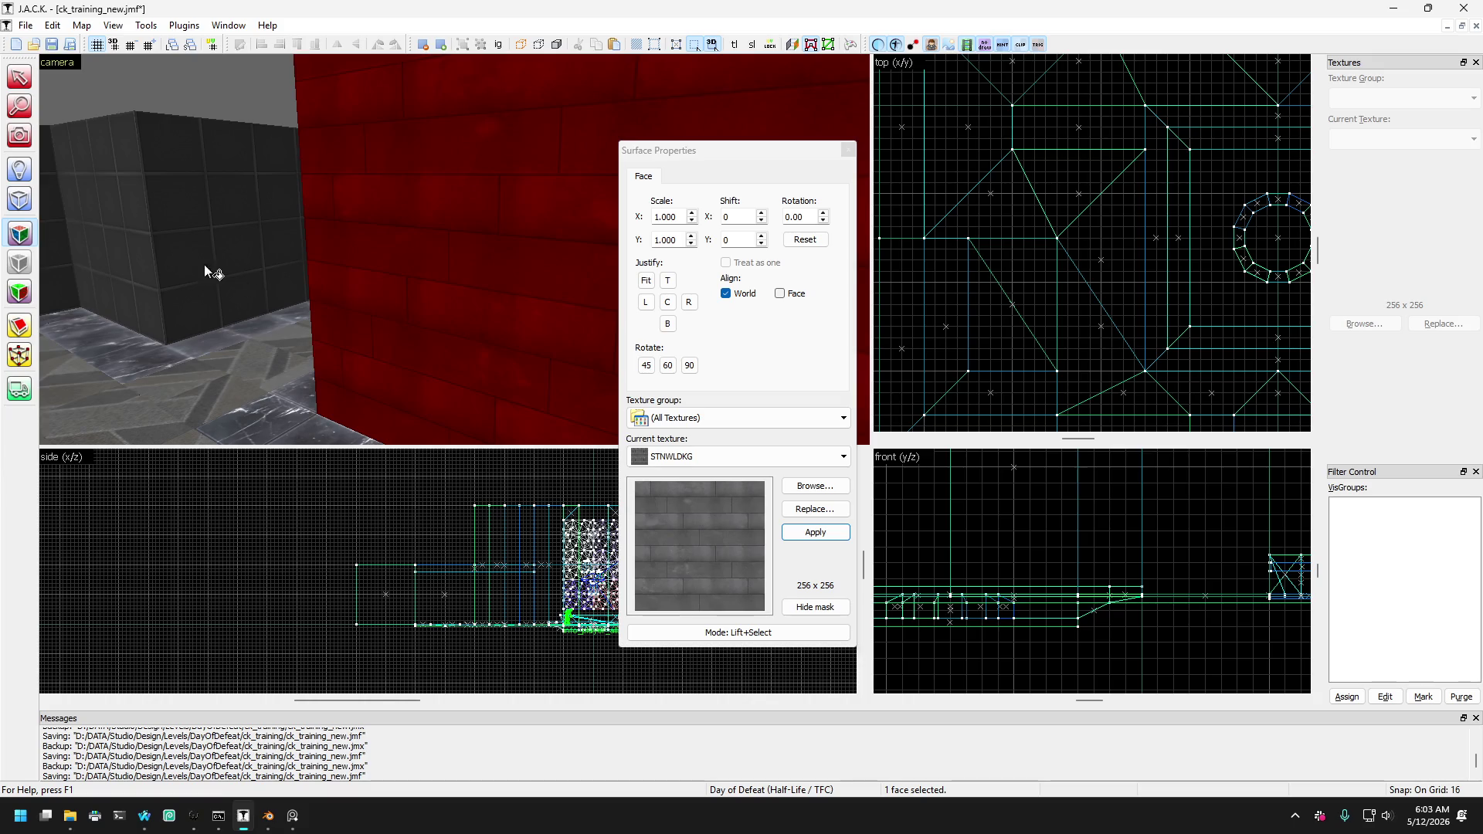
key("d")
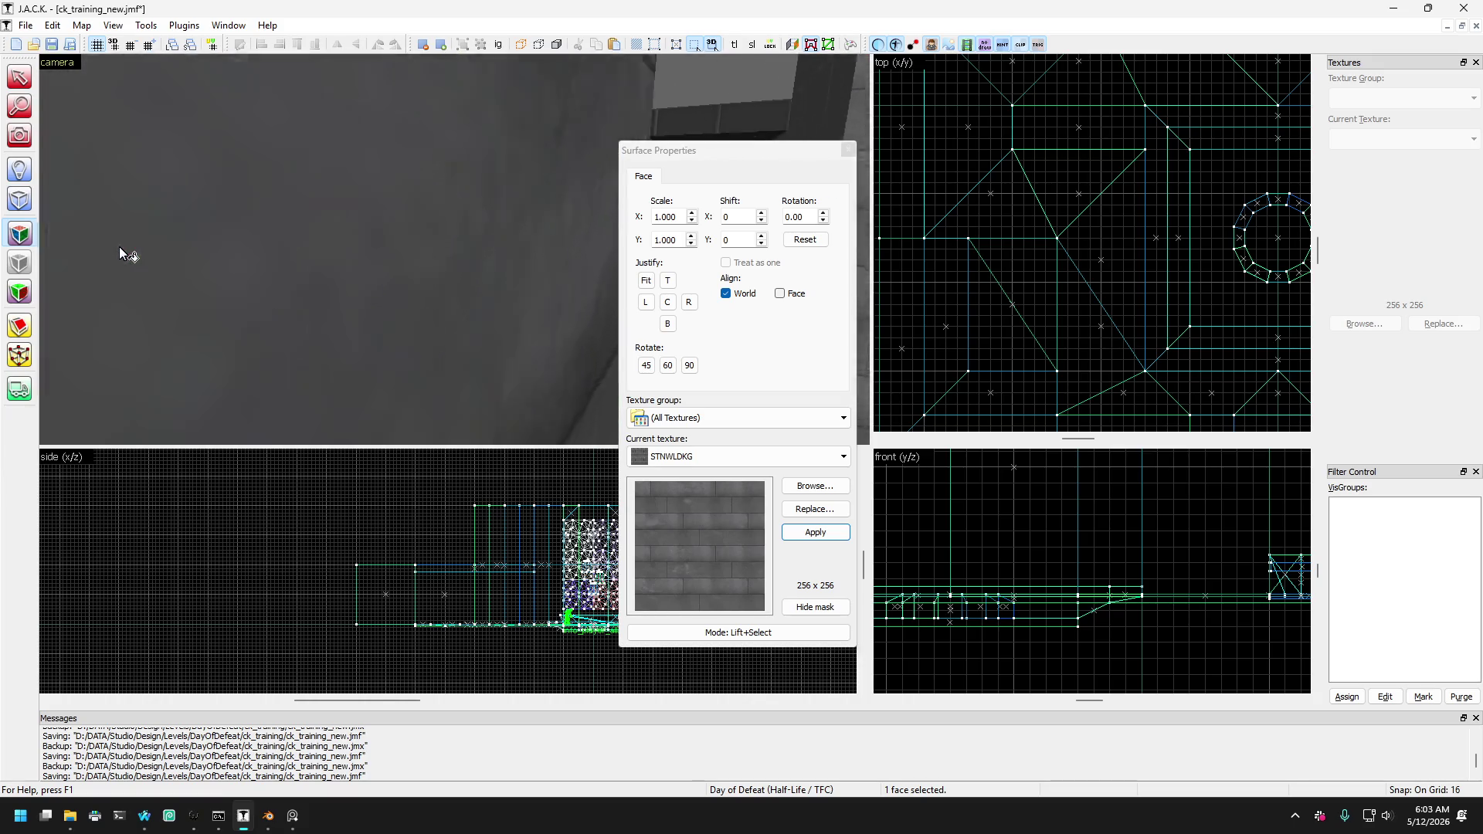
key("s")
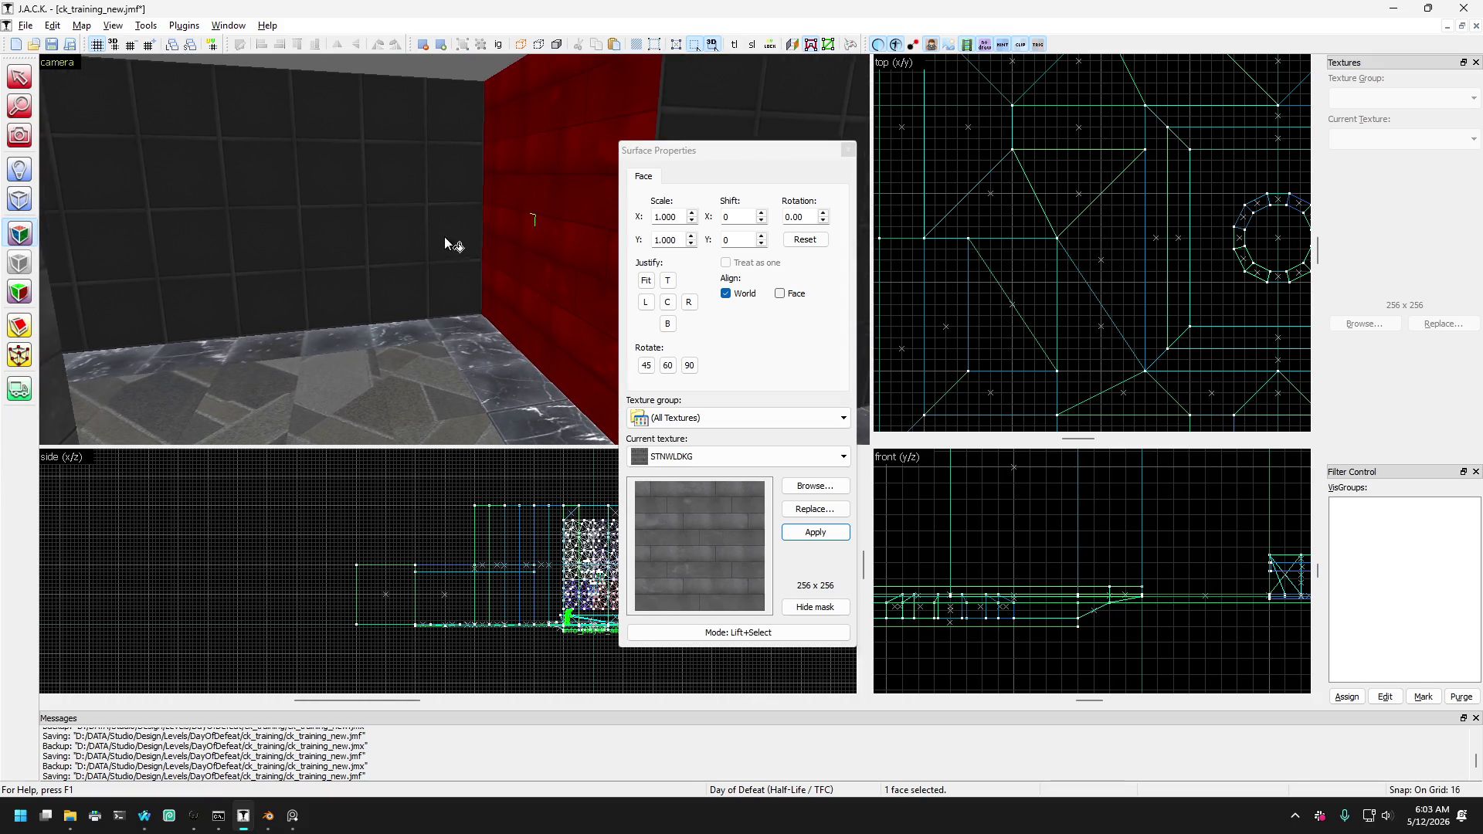
key("Right")
key("s")
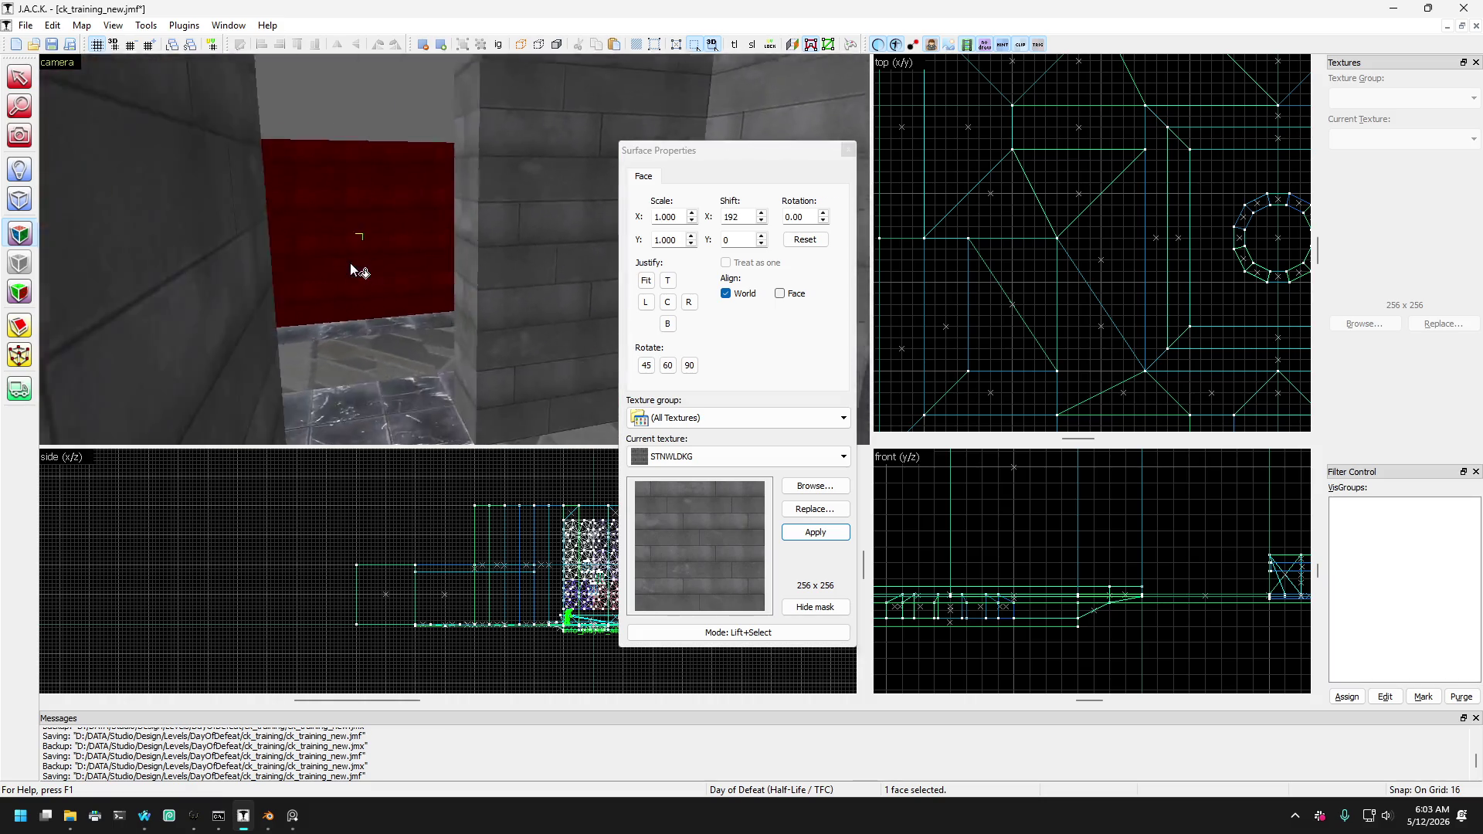
key("w")
key("s")
key("d")
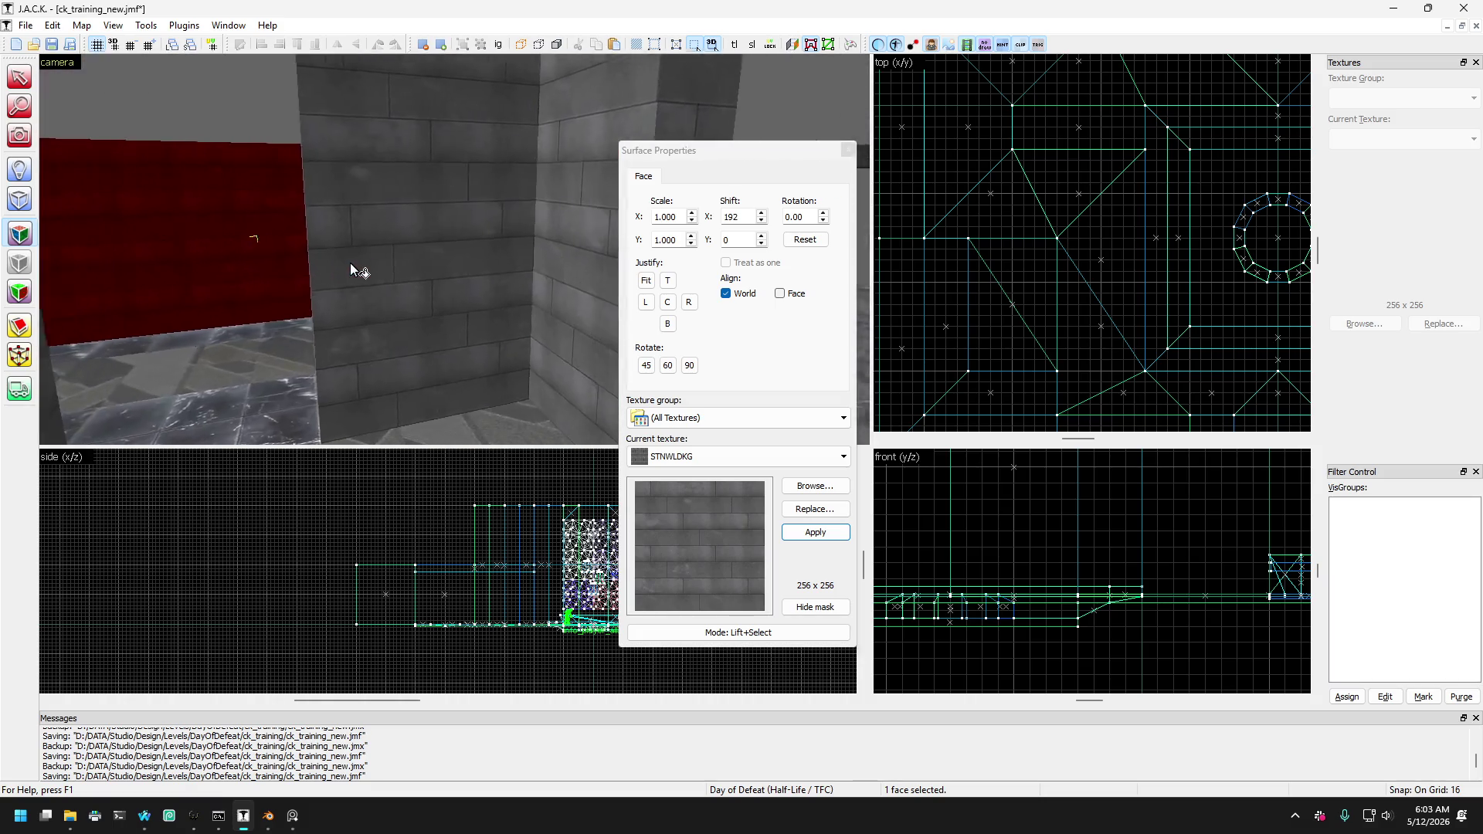
key("Left")
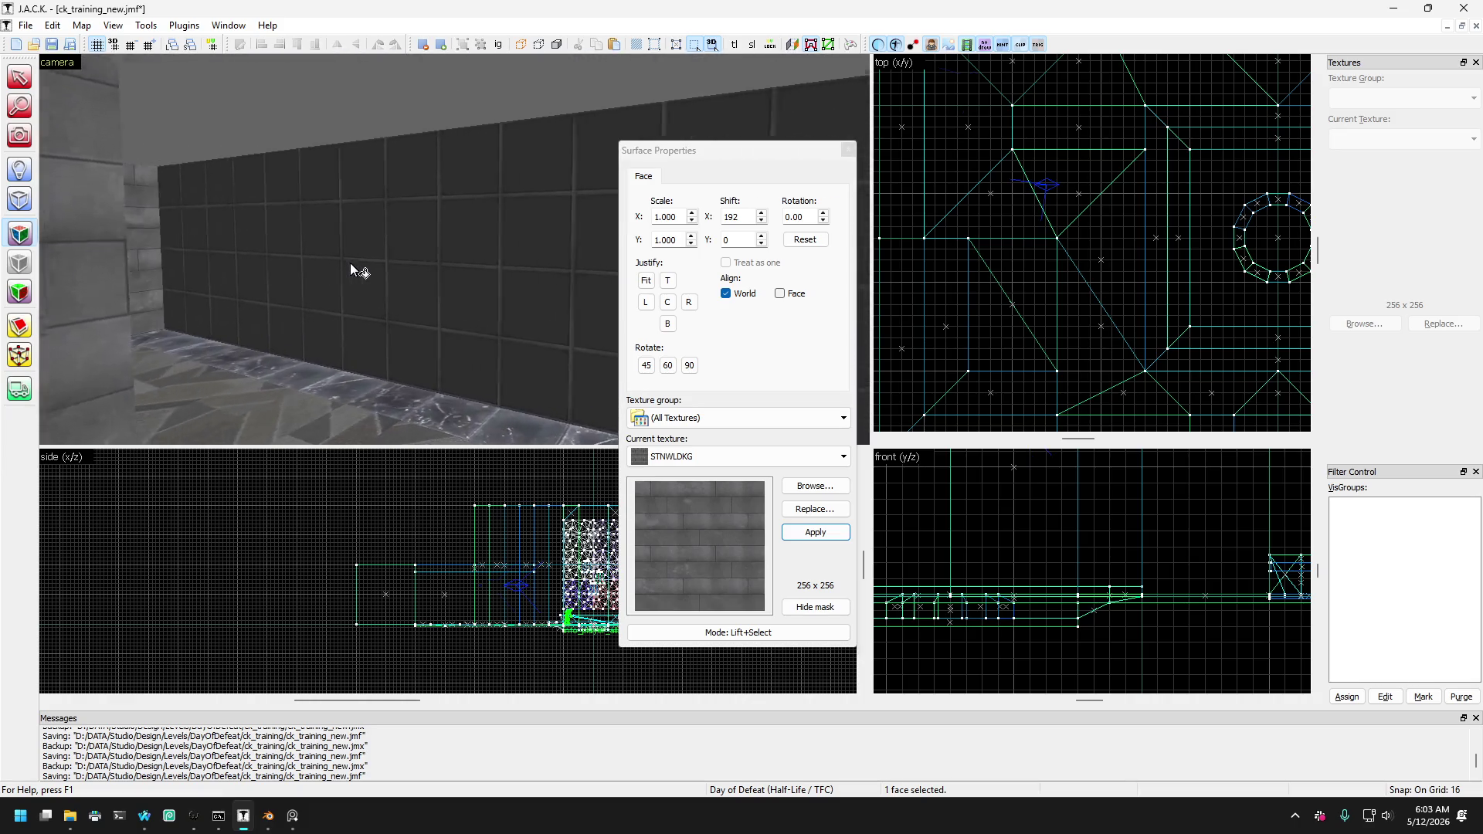
right_click(289, 273)
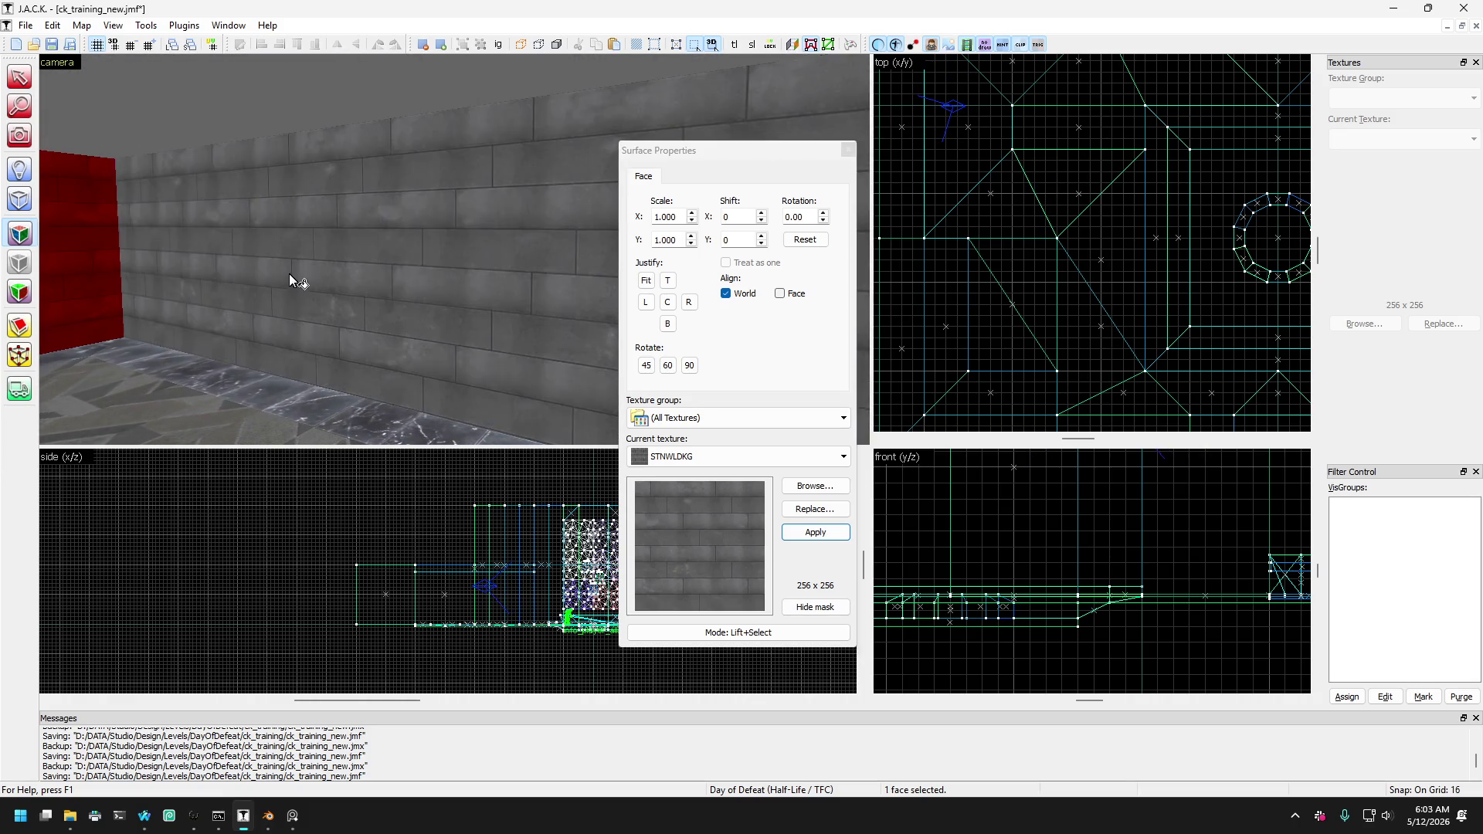
Apply STNWLDKG to the tiled pillar's right face and select its left face.
left_click(225, 392)
key("s")
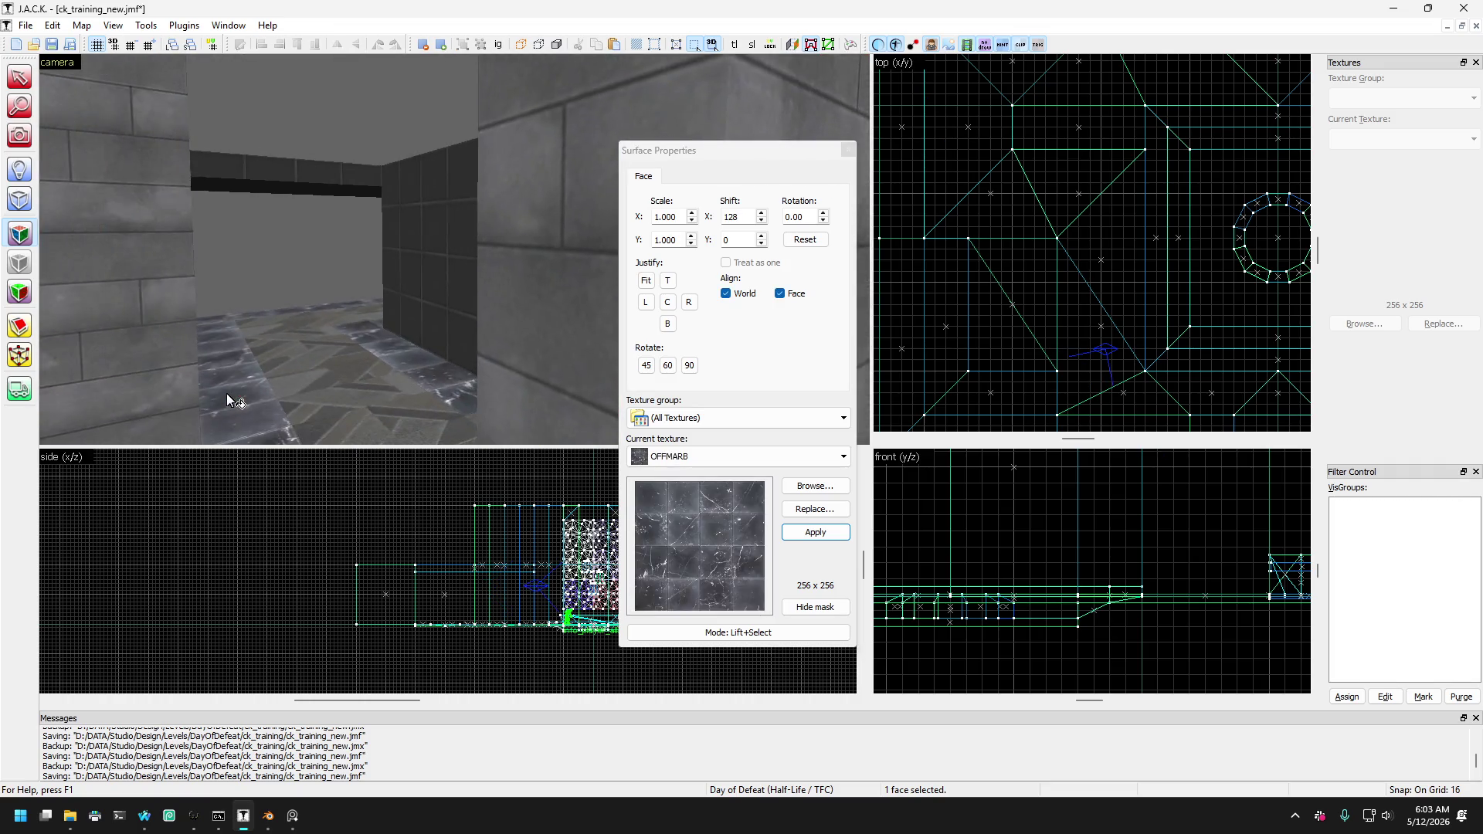
key("Up")
left_click(405, 355)
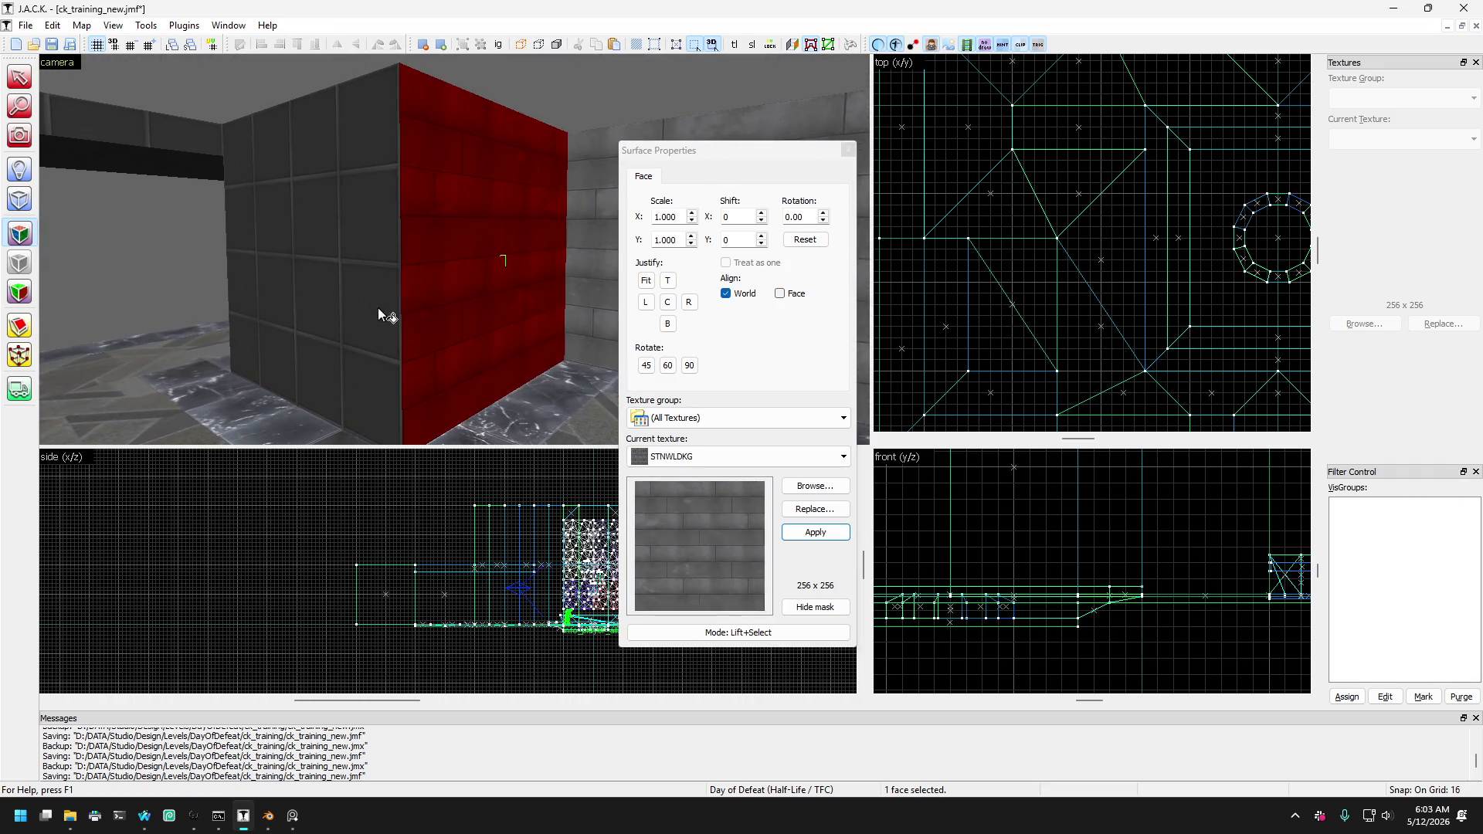
right_click(377, 313)
key("Right")
key("Up")
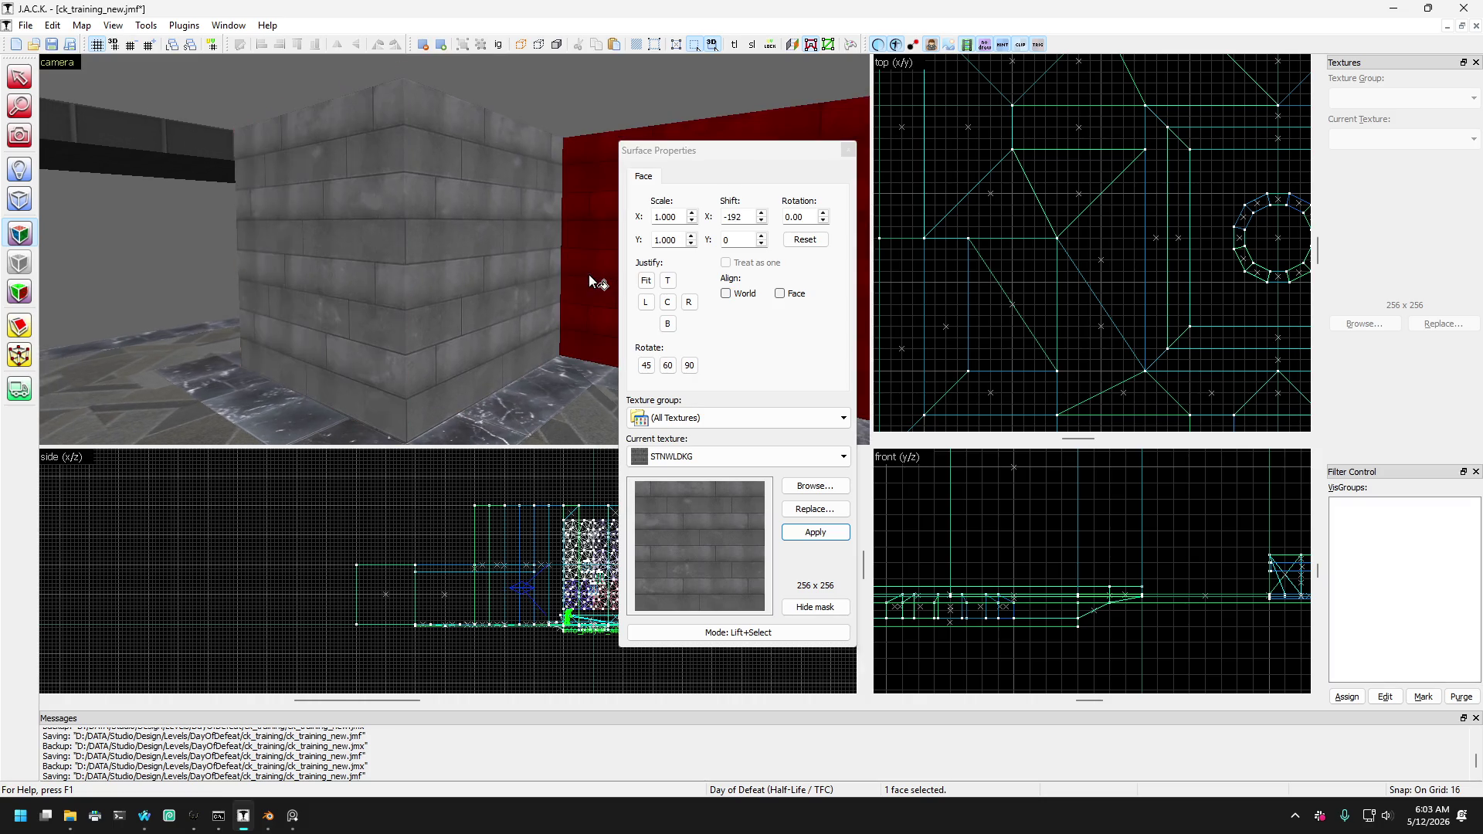
left_click(352, 309)
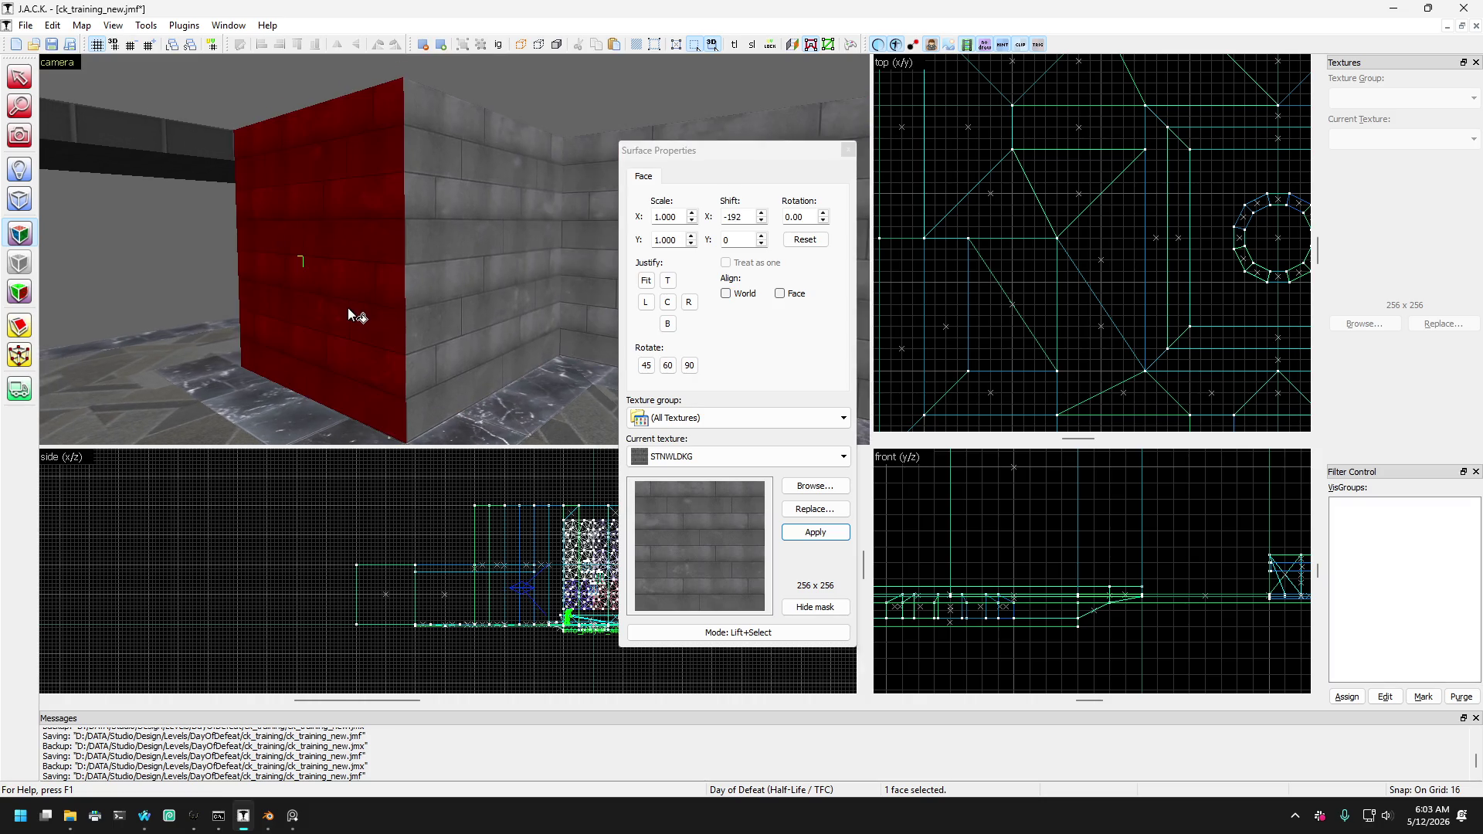
left_click(468, 424)
left_click(298, 337)
Select another pillar face from the corridor side, then clear the face selection.
key("Down")
key("Left")
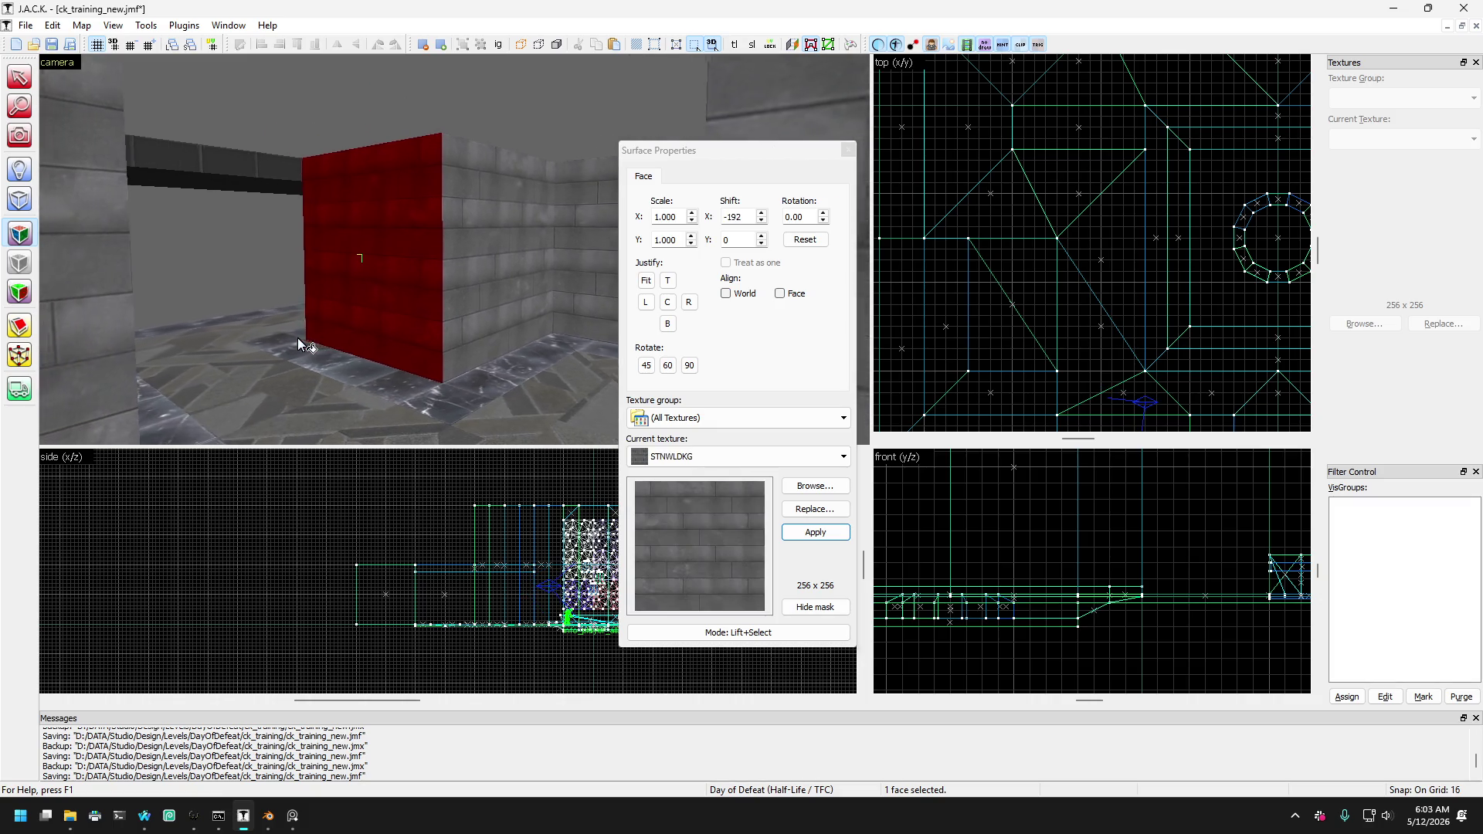
key("Left")
key("Up")
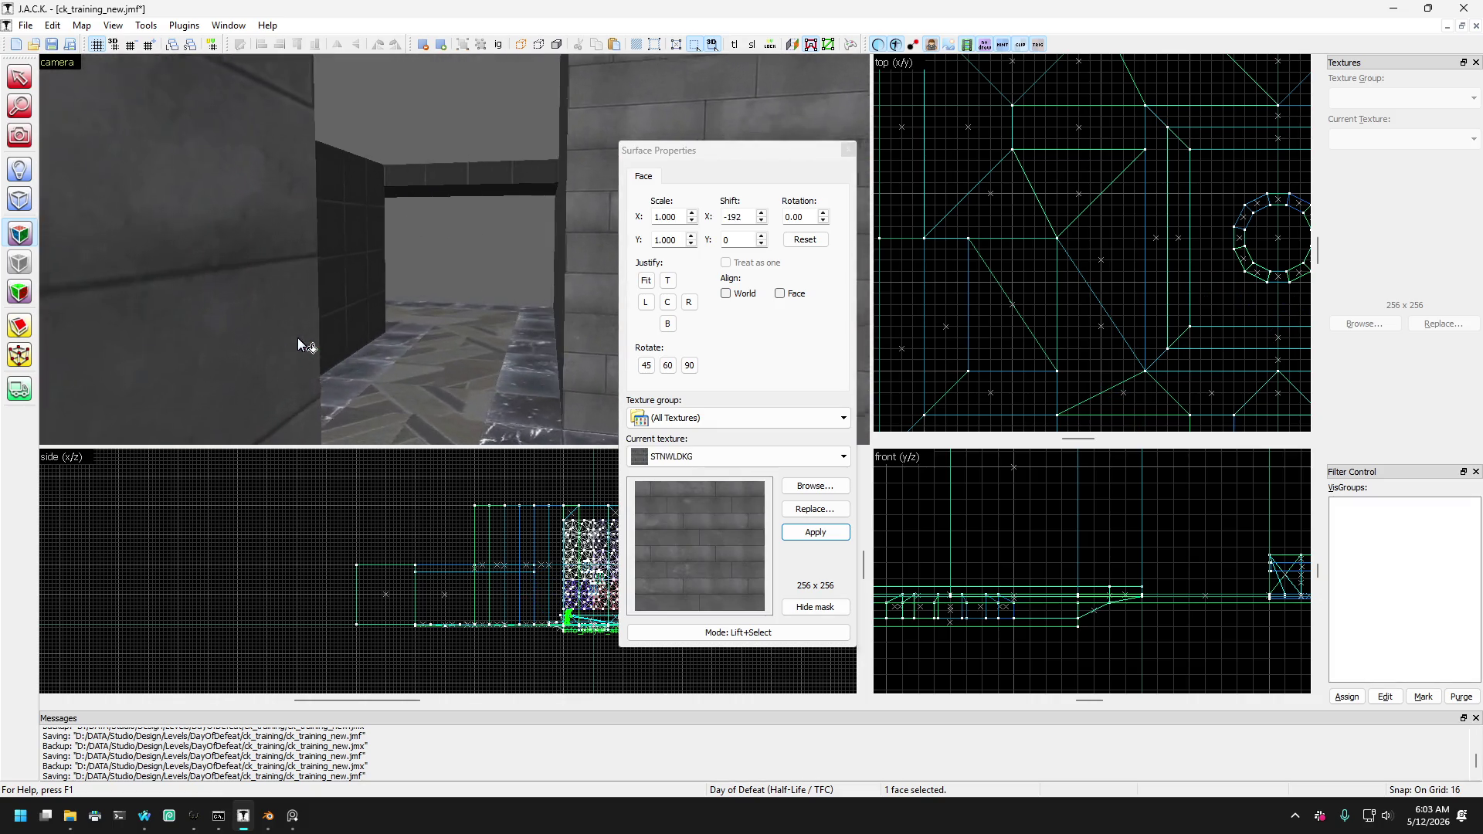
key("Down")
left_click(199, 317)
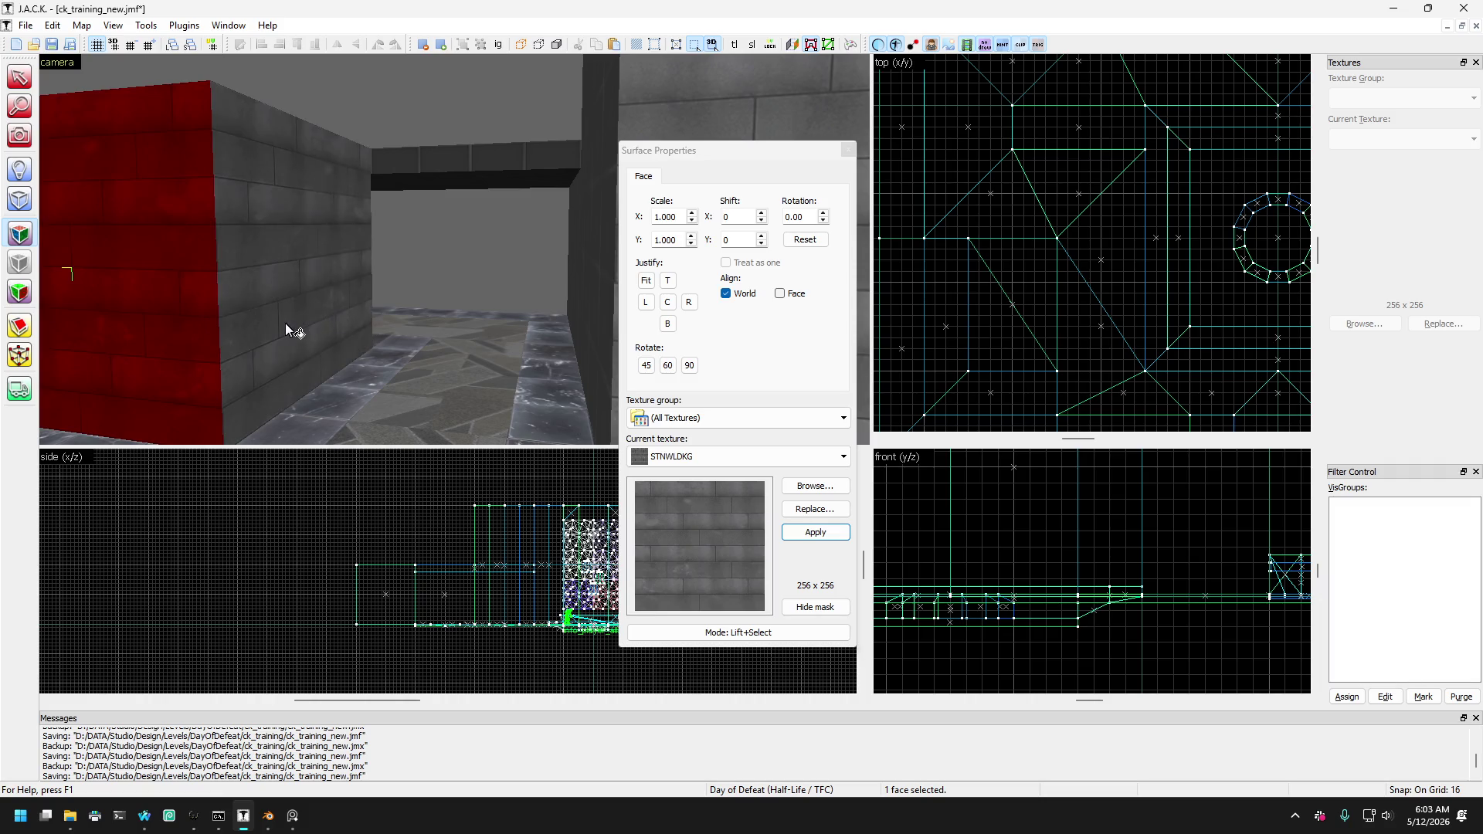
key("Left")
key("Escape")
key("Left")
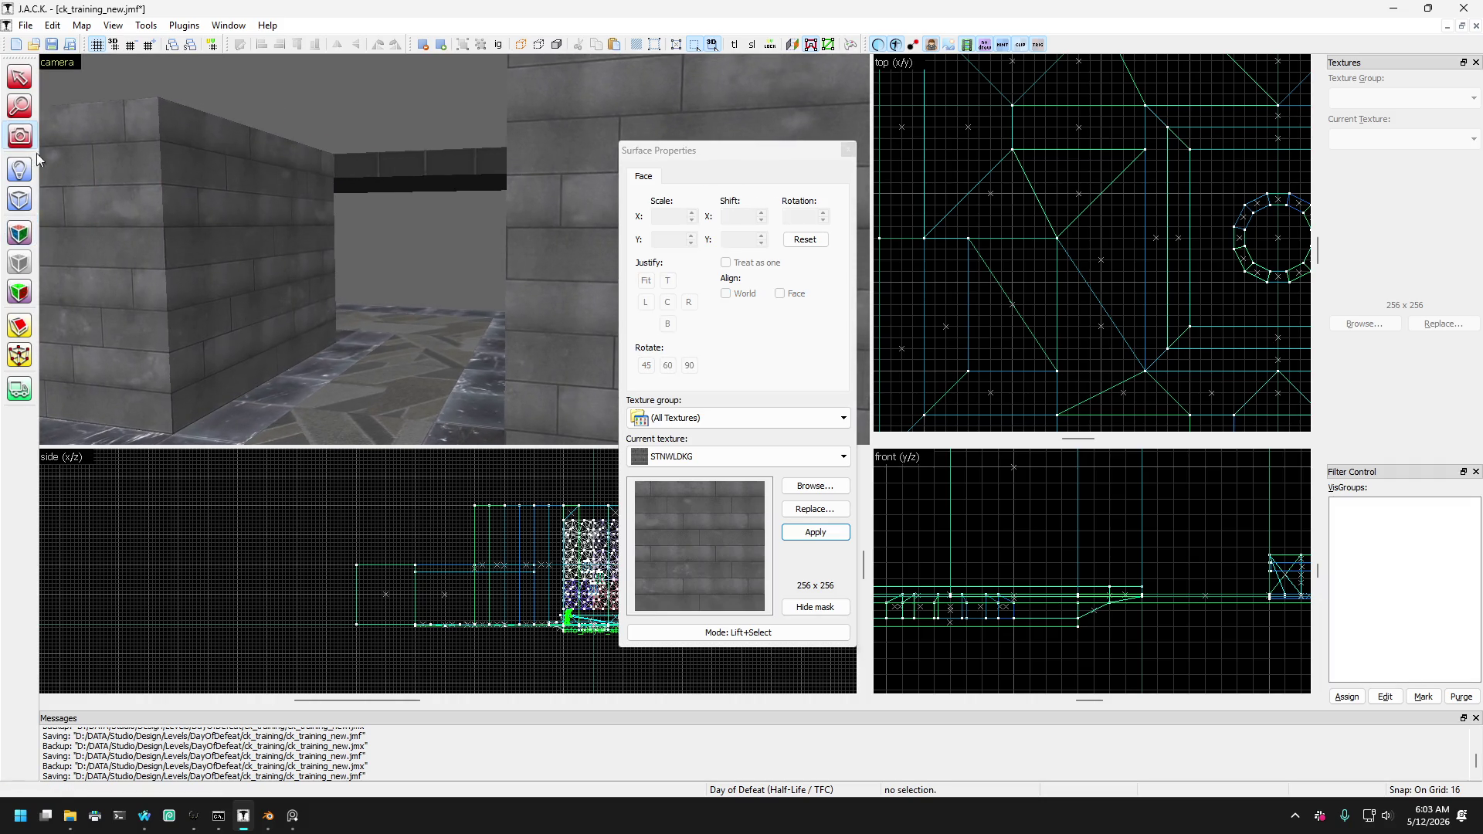
Move Surface Properties to the right, fly down the brick corridor, and open the texture browser.
key("z")
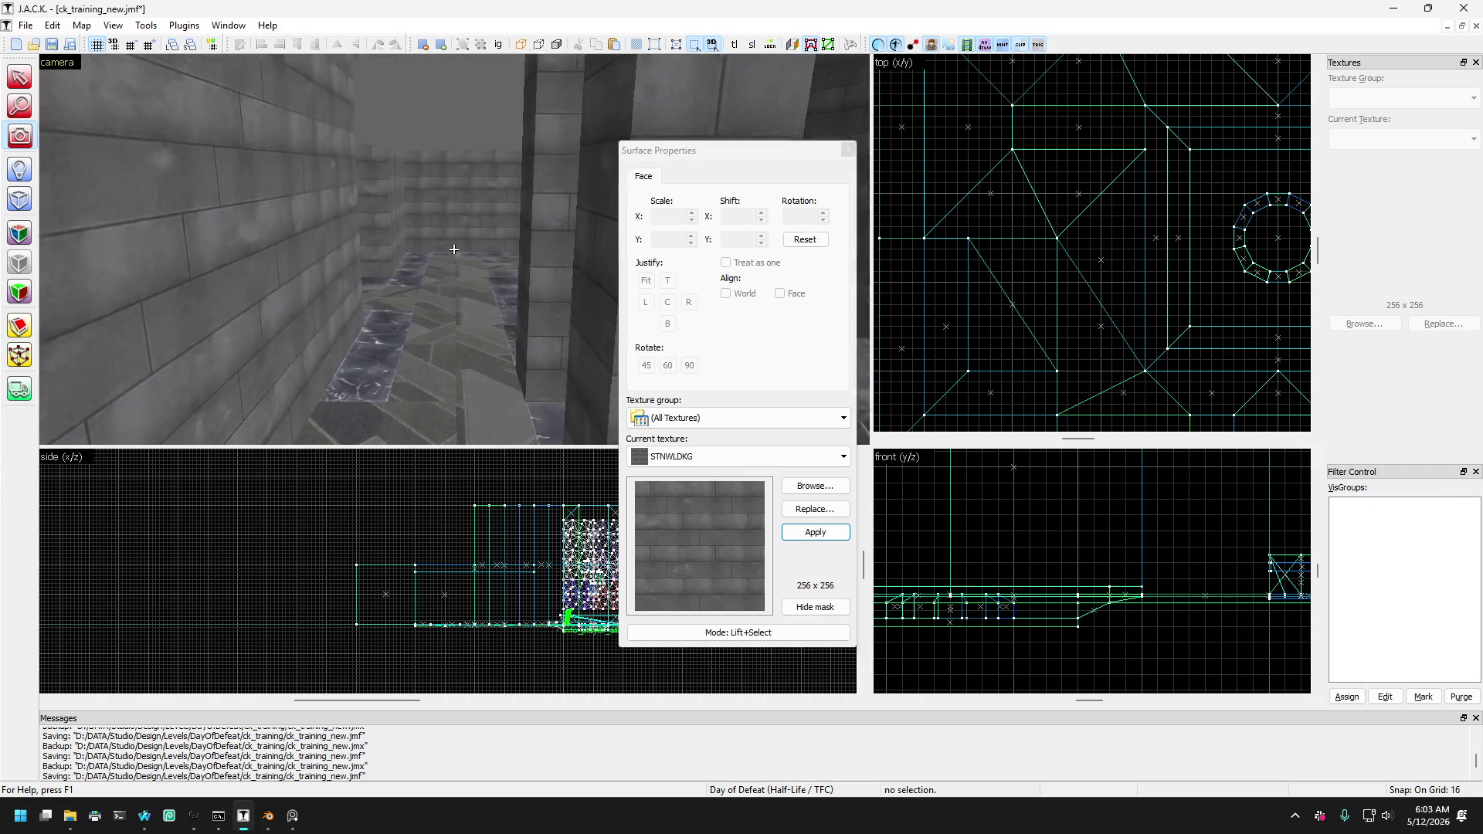
key("z")
left_click_drag(754, 157, 1285, 175)
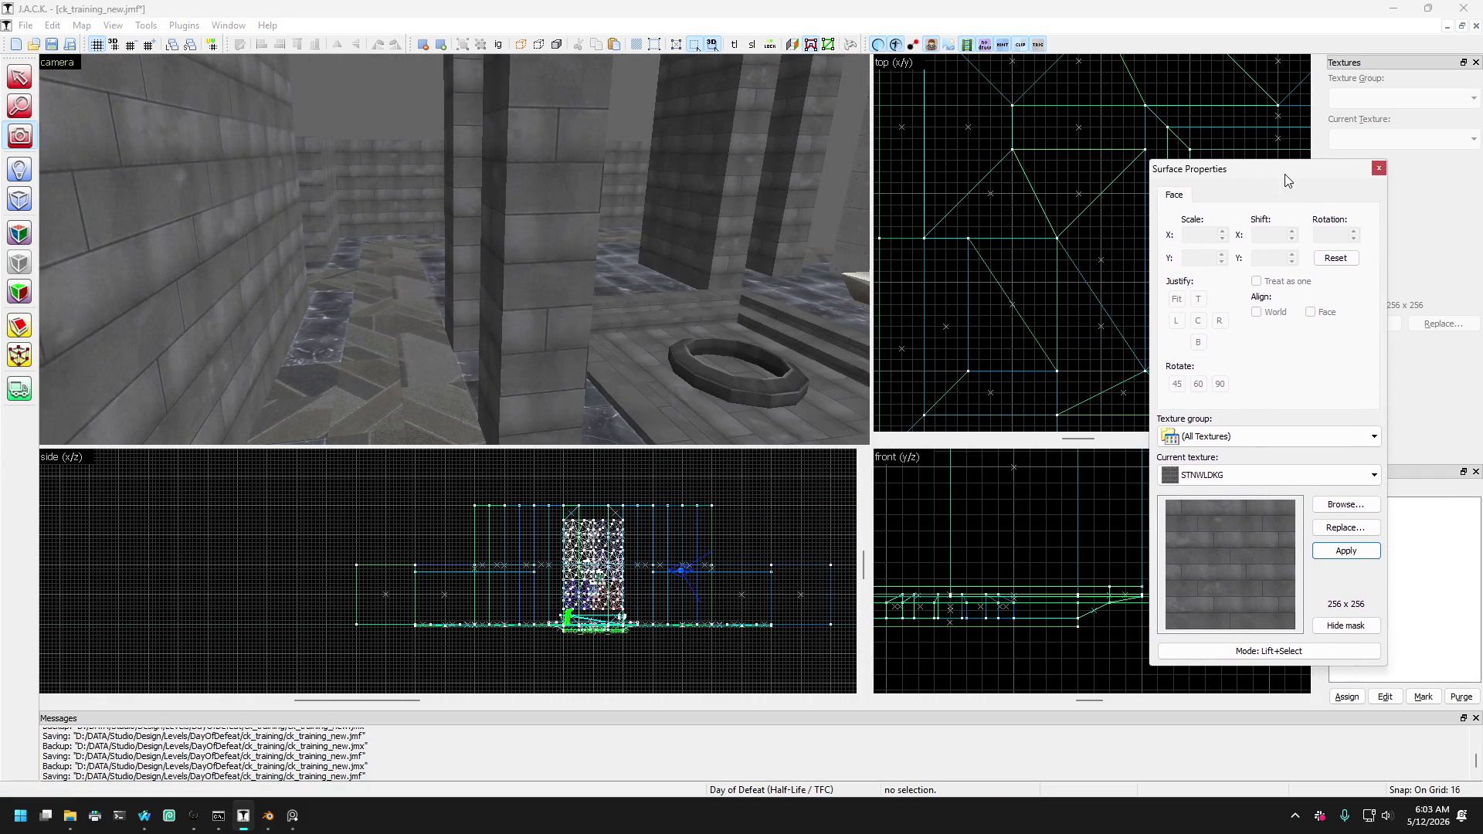
key("z")
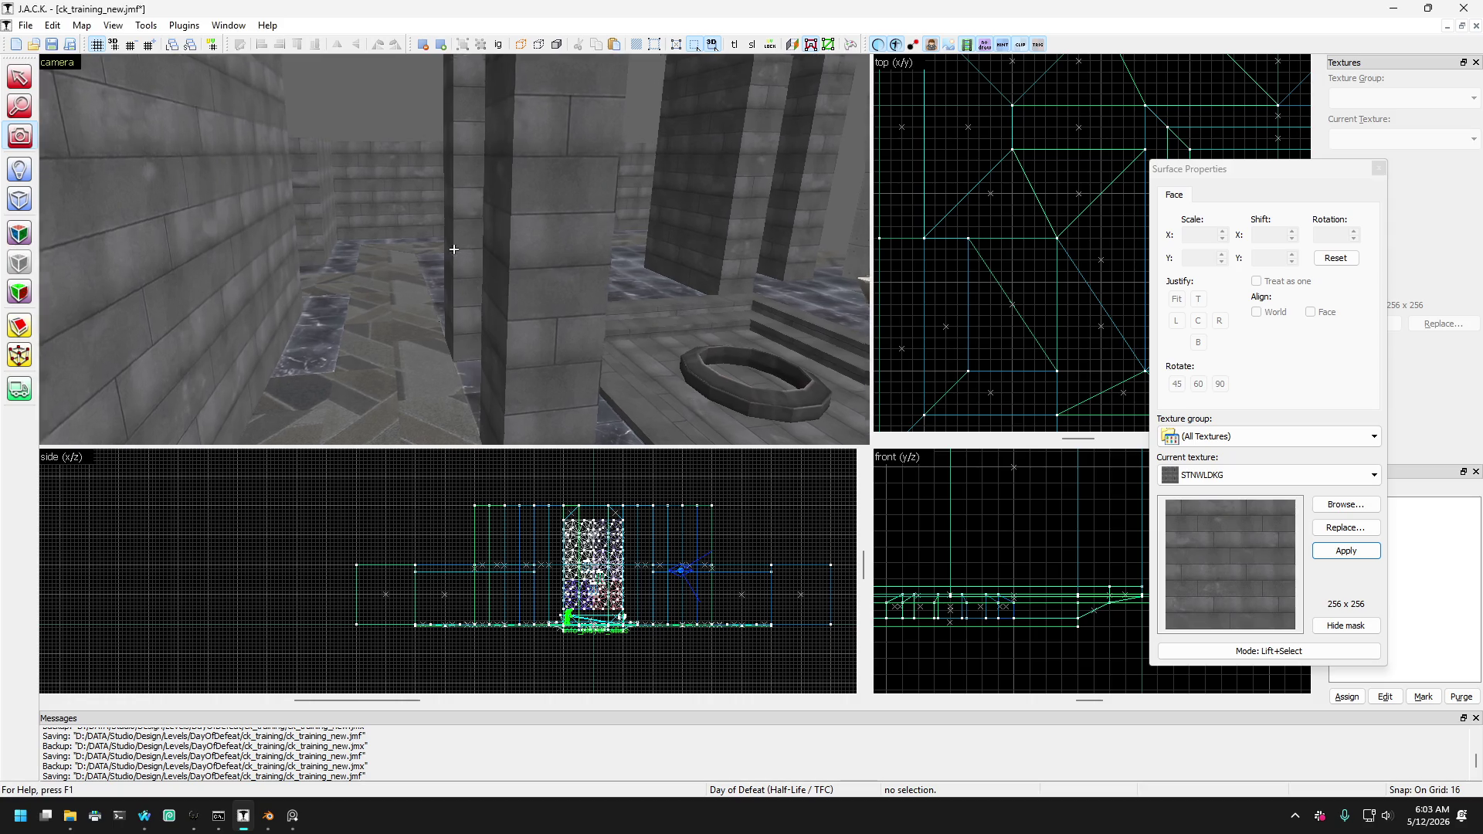
key("z")
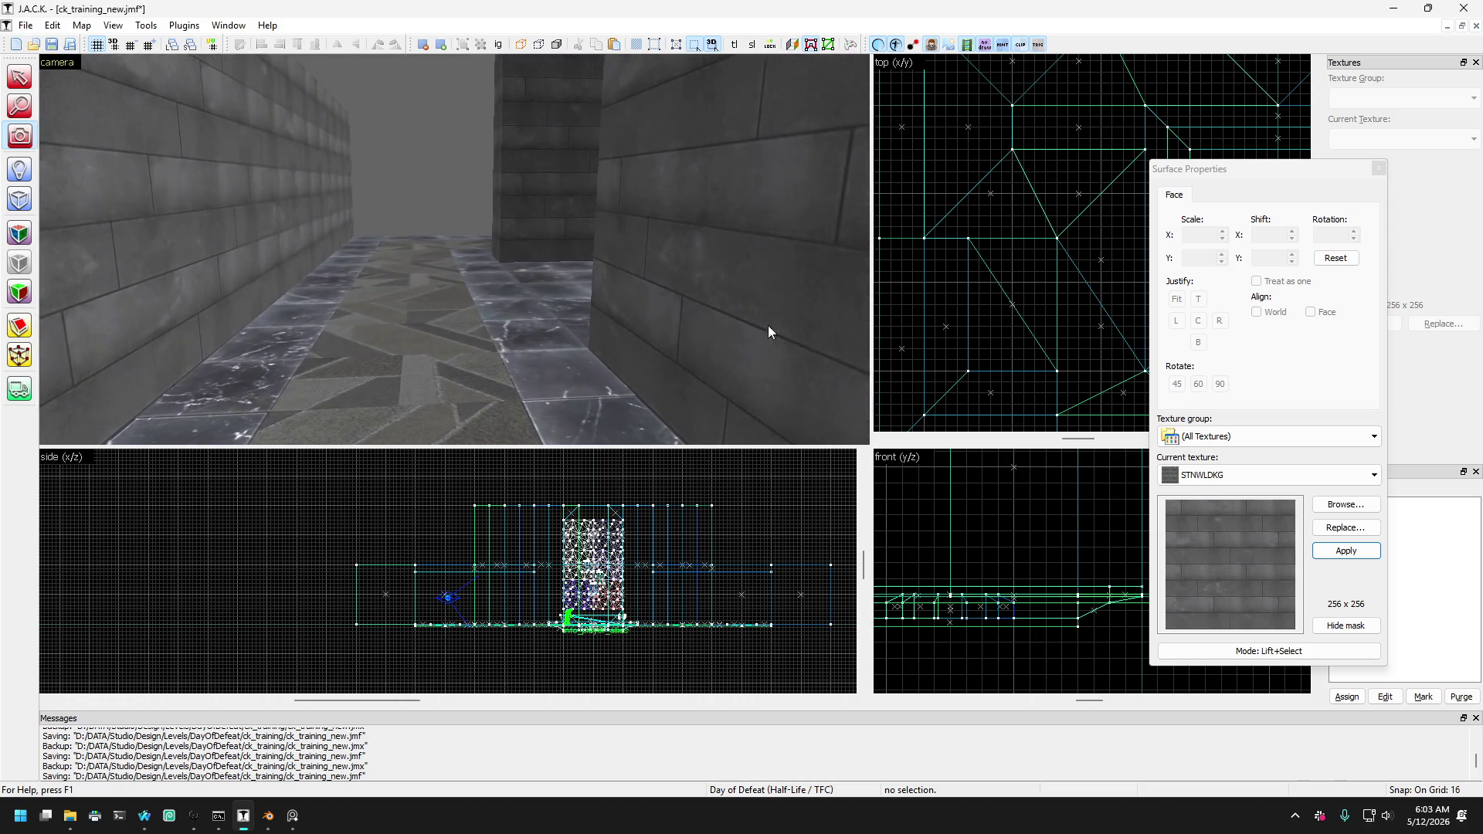
left_click(1333, 506)
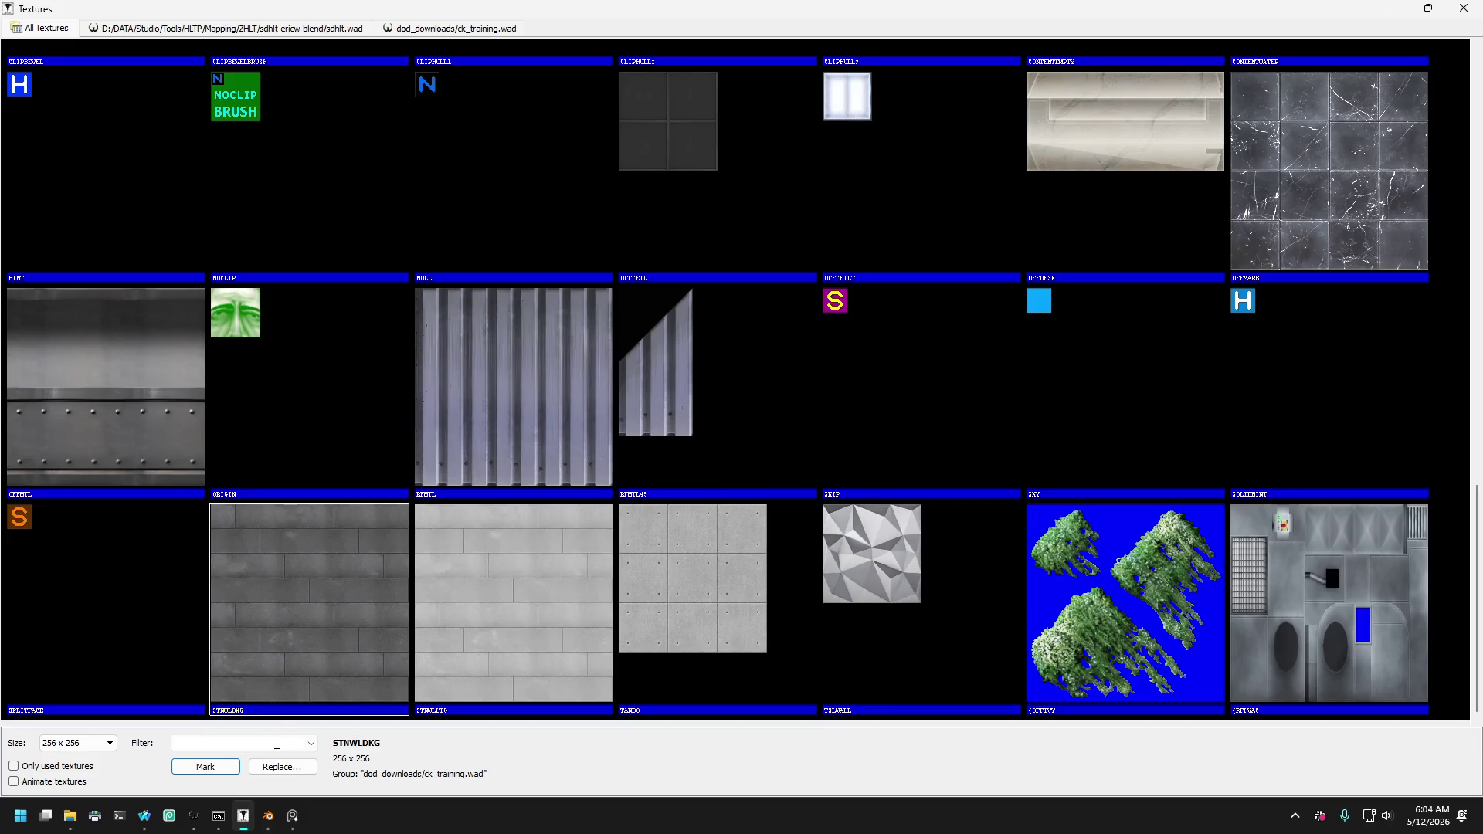
Scroll up and down the texture grid, then switch to the web browser.
scroll(957, 234, "up", 3)
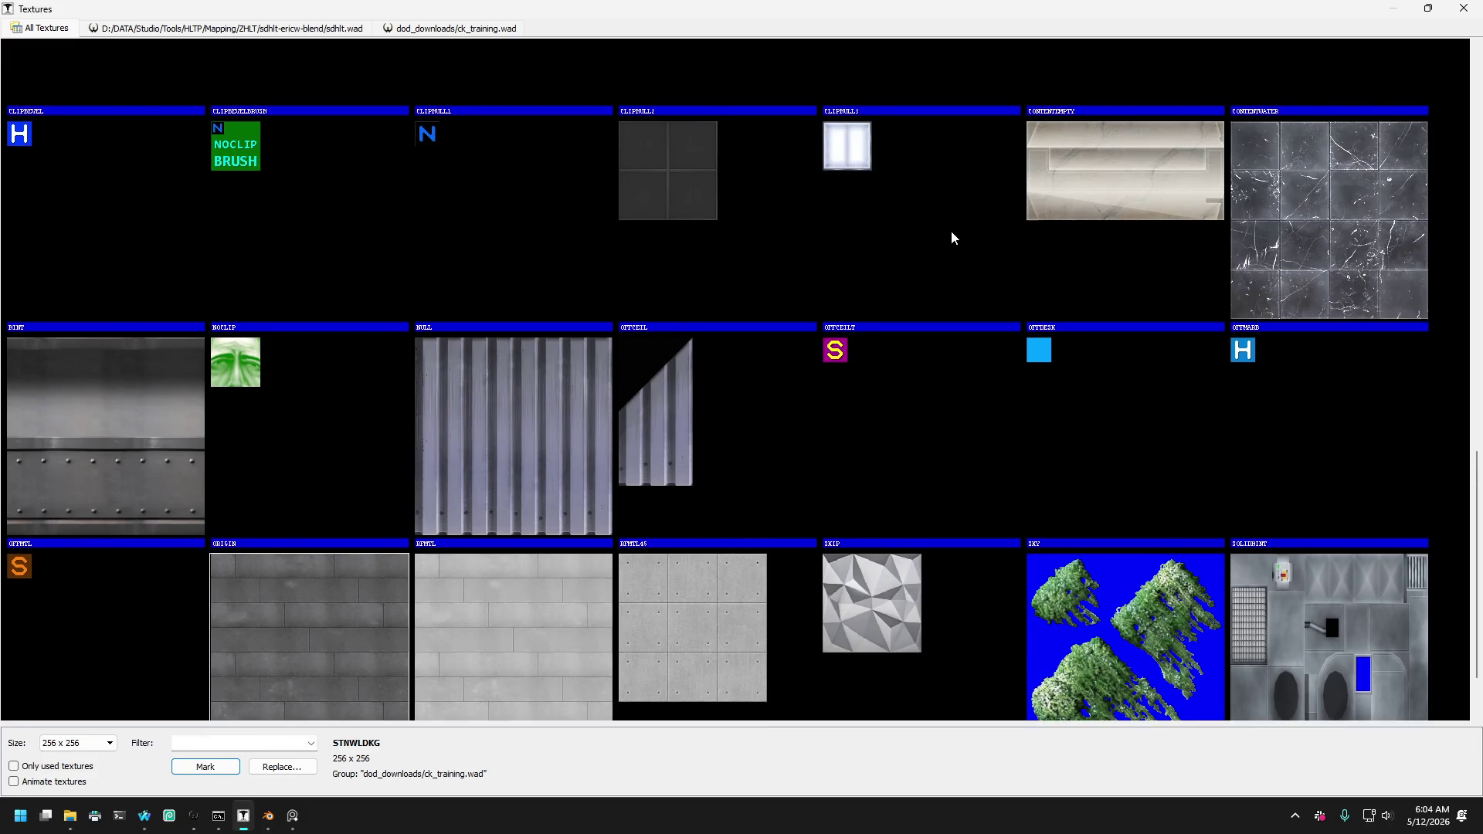
scroll(888, 334, "up", 4)
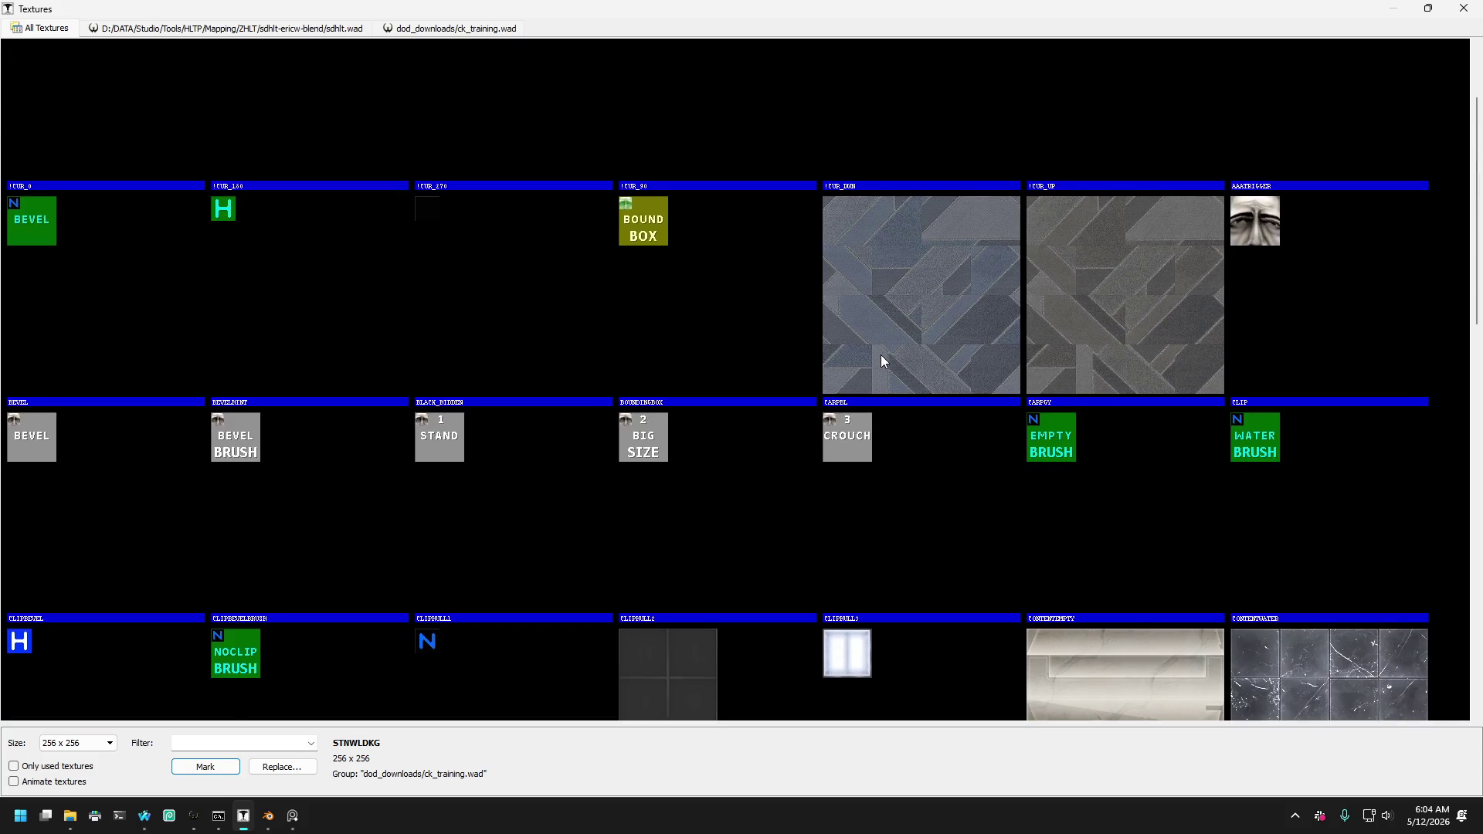
scroll(877, 348, "down", 5)
scroll(850, 320, "down", 3)
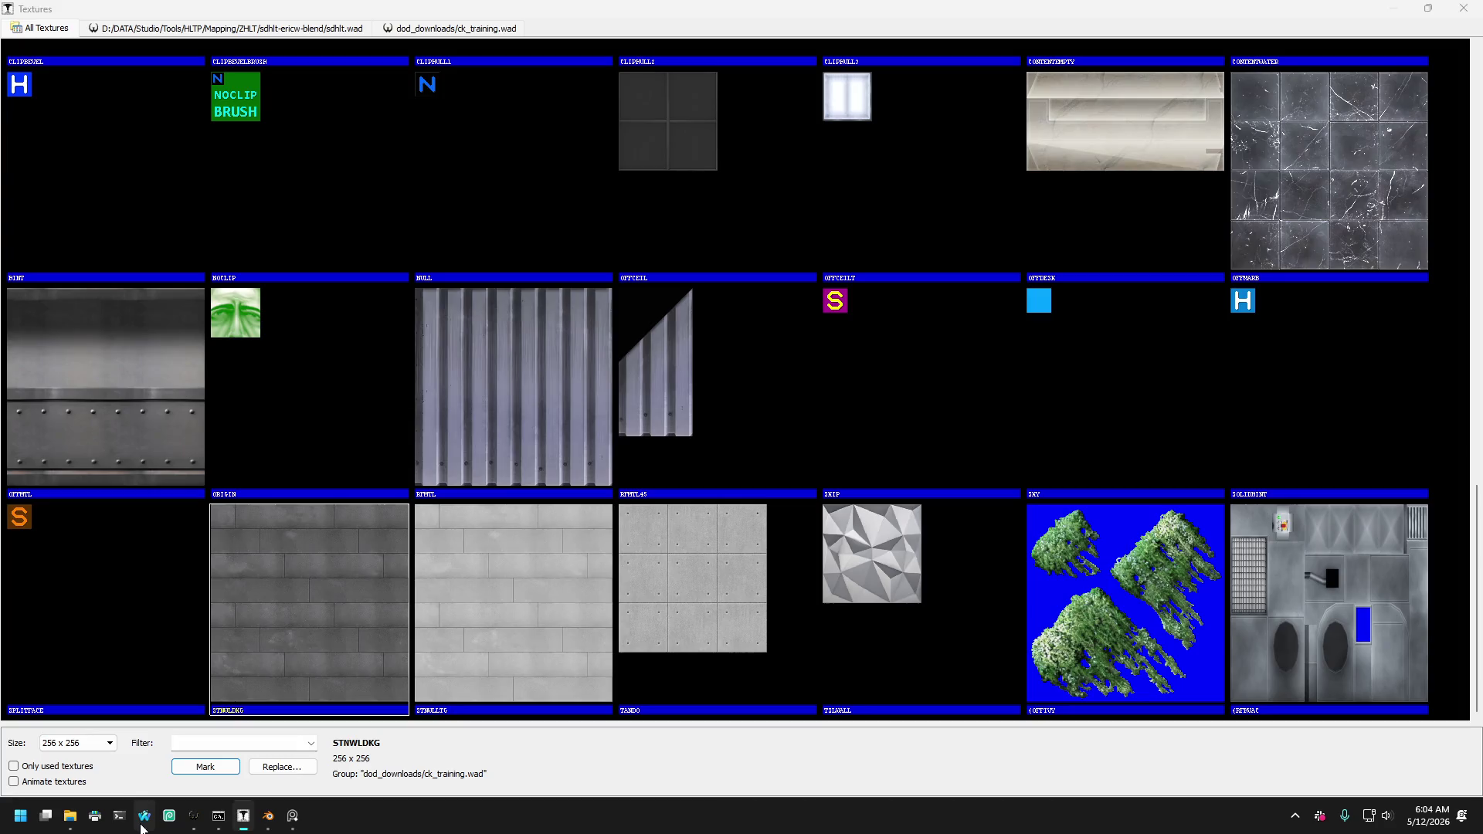
left_click(142, 825)
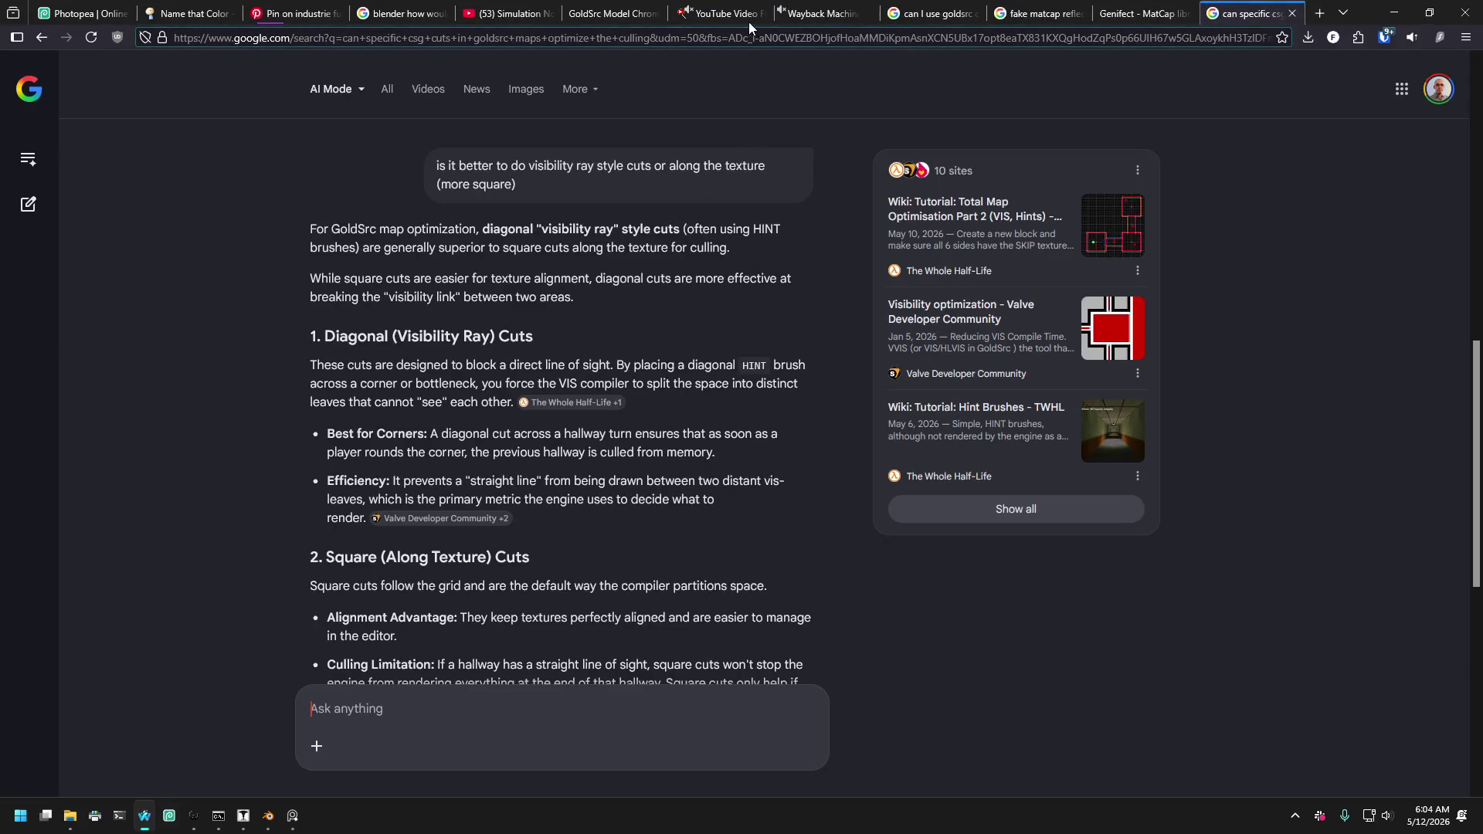
Search Pinterest for office wall ideas from the pin page.
left_click(296, 13)
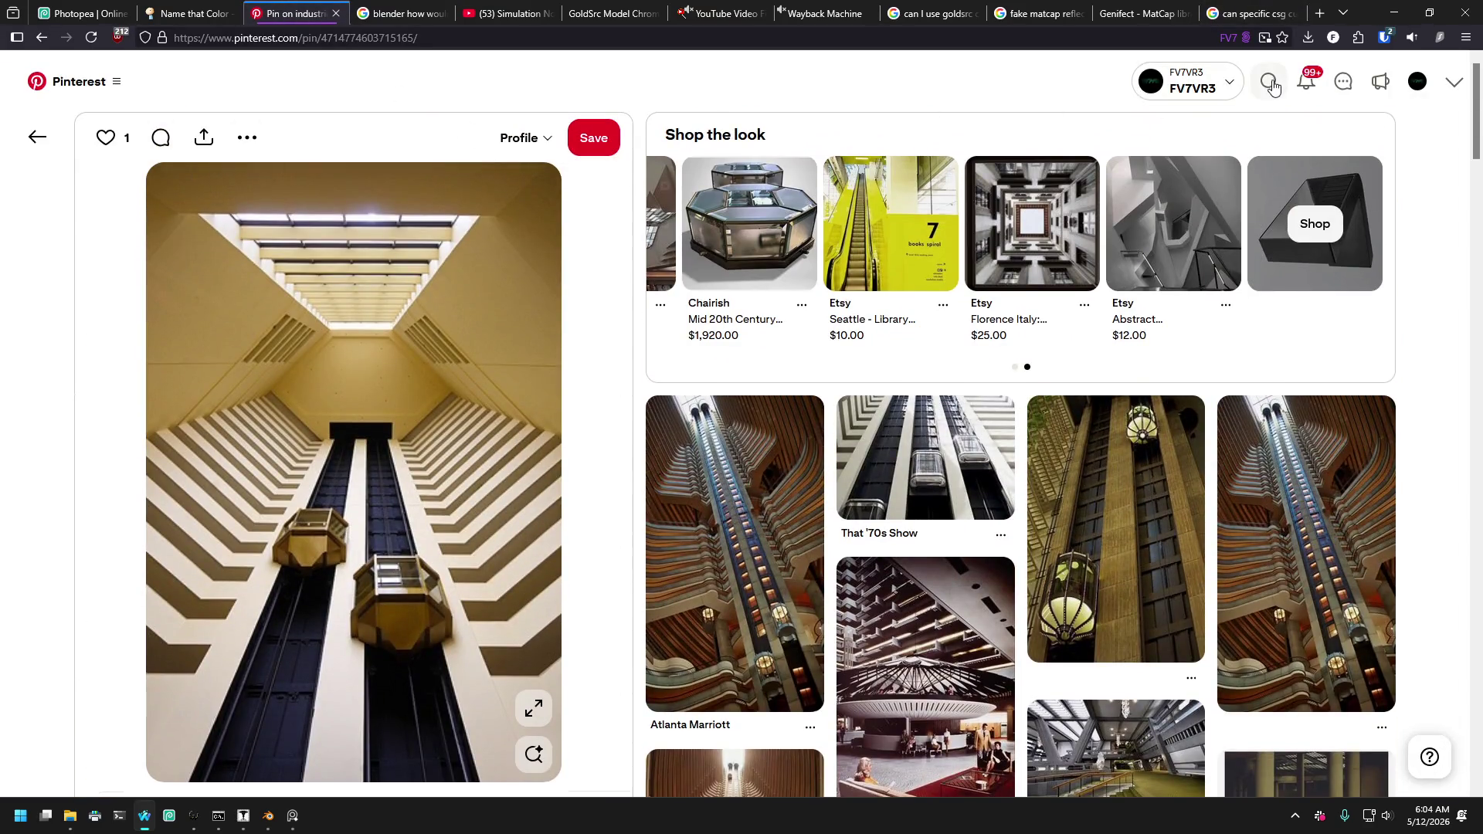
left_click(1267, 83)
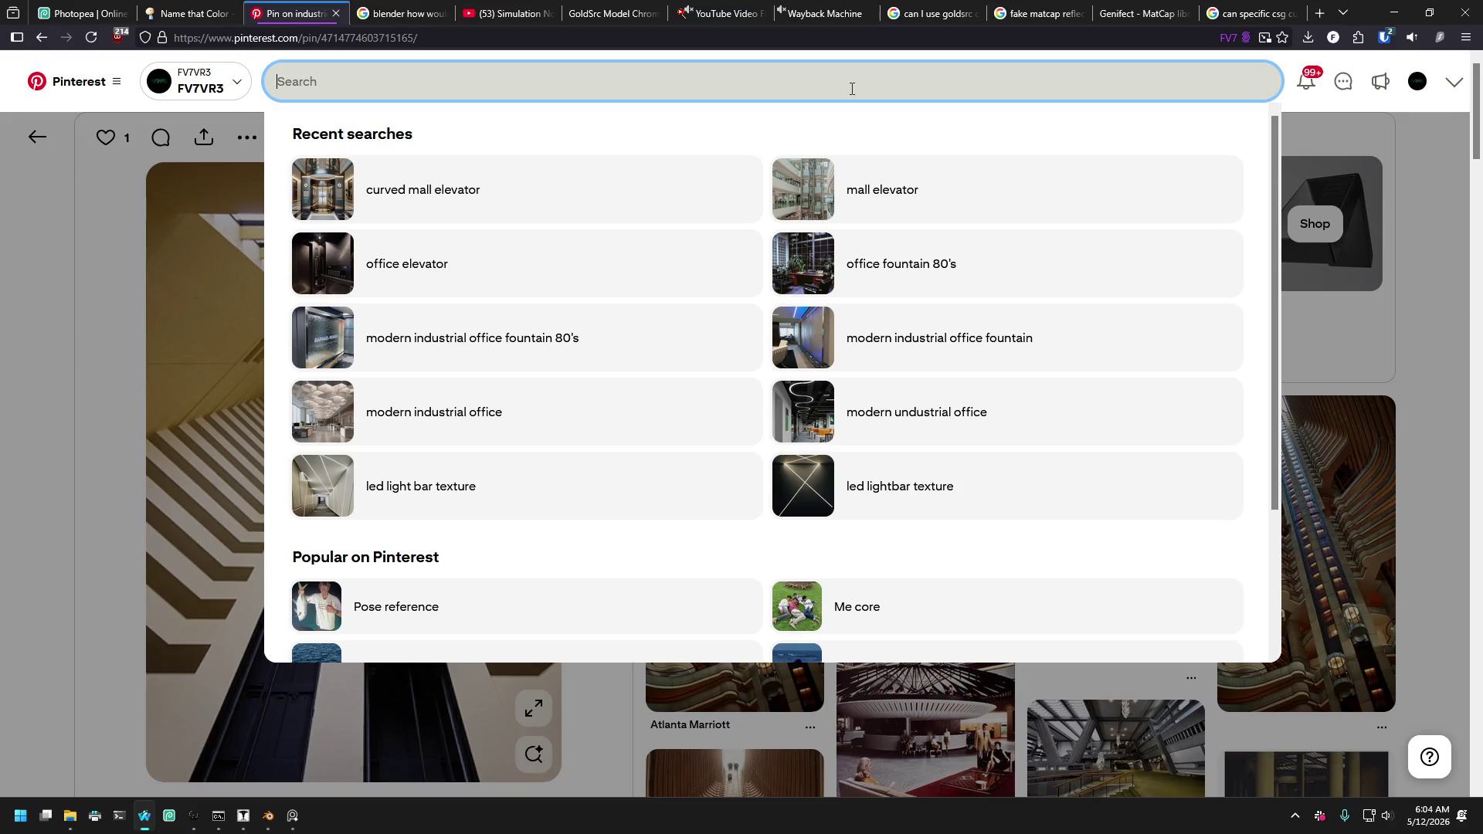
type("office wall")
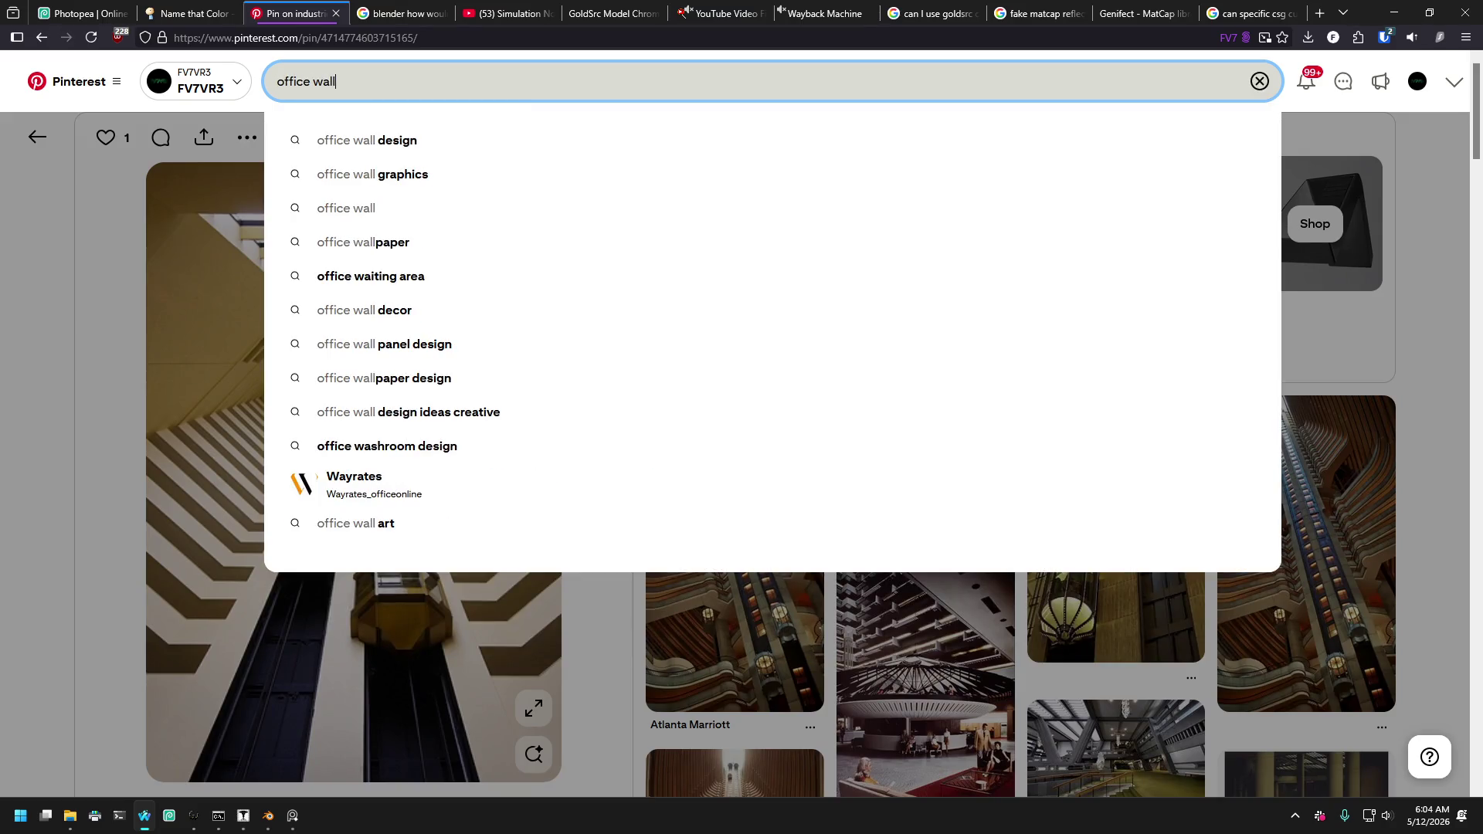
key("Return")
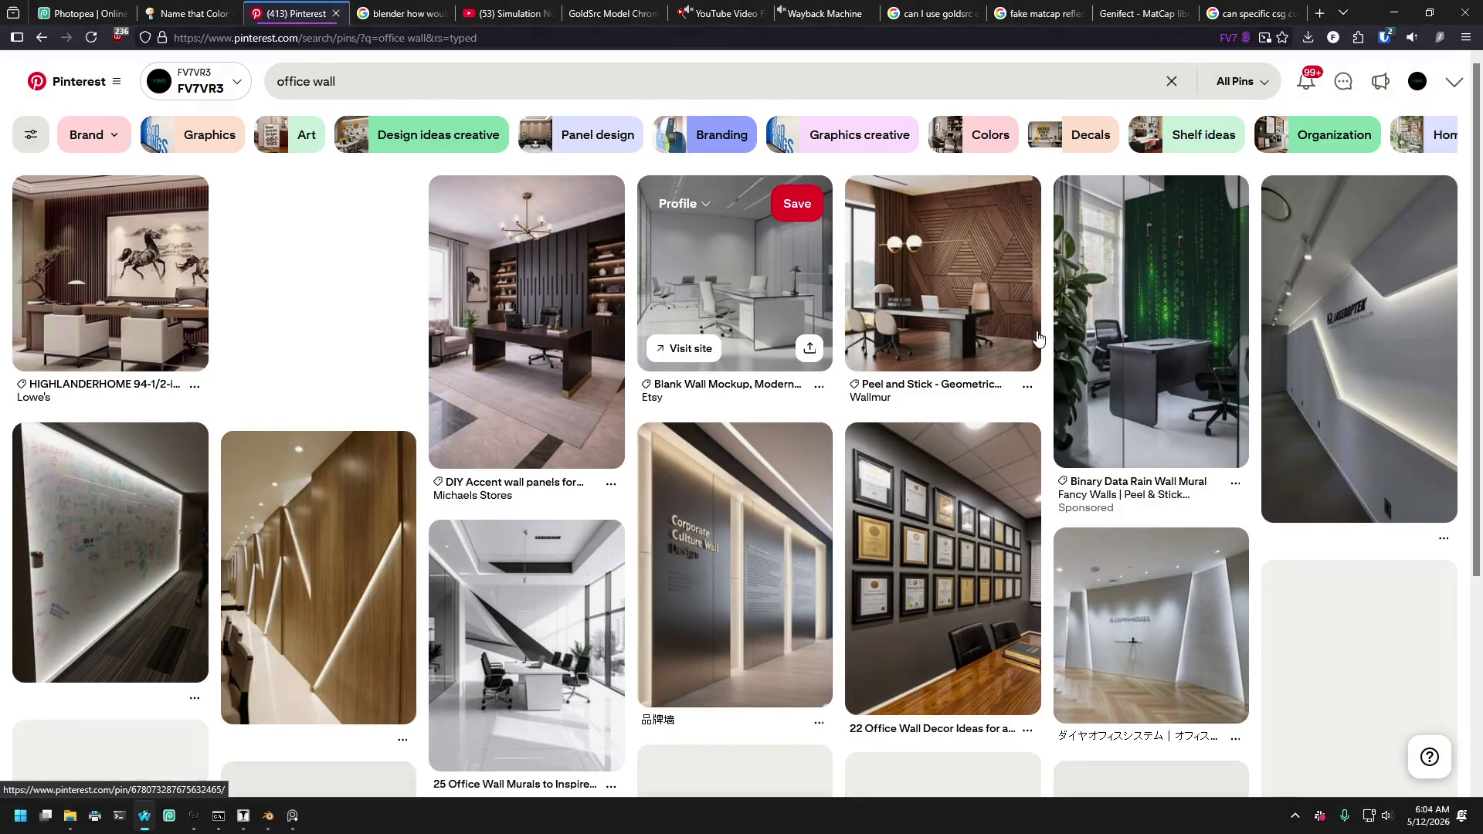
Refine the search to office wall trim and scroll through the results.
left_click(454, 91)
type("trim")
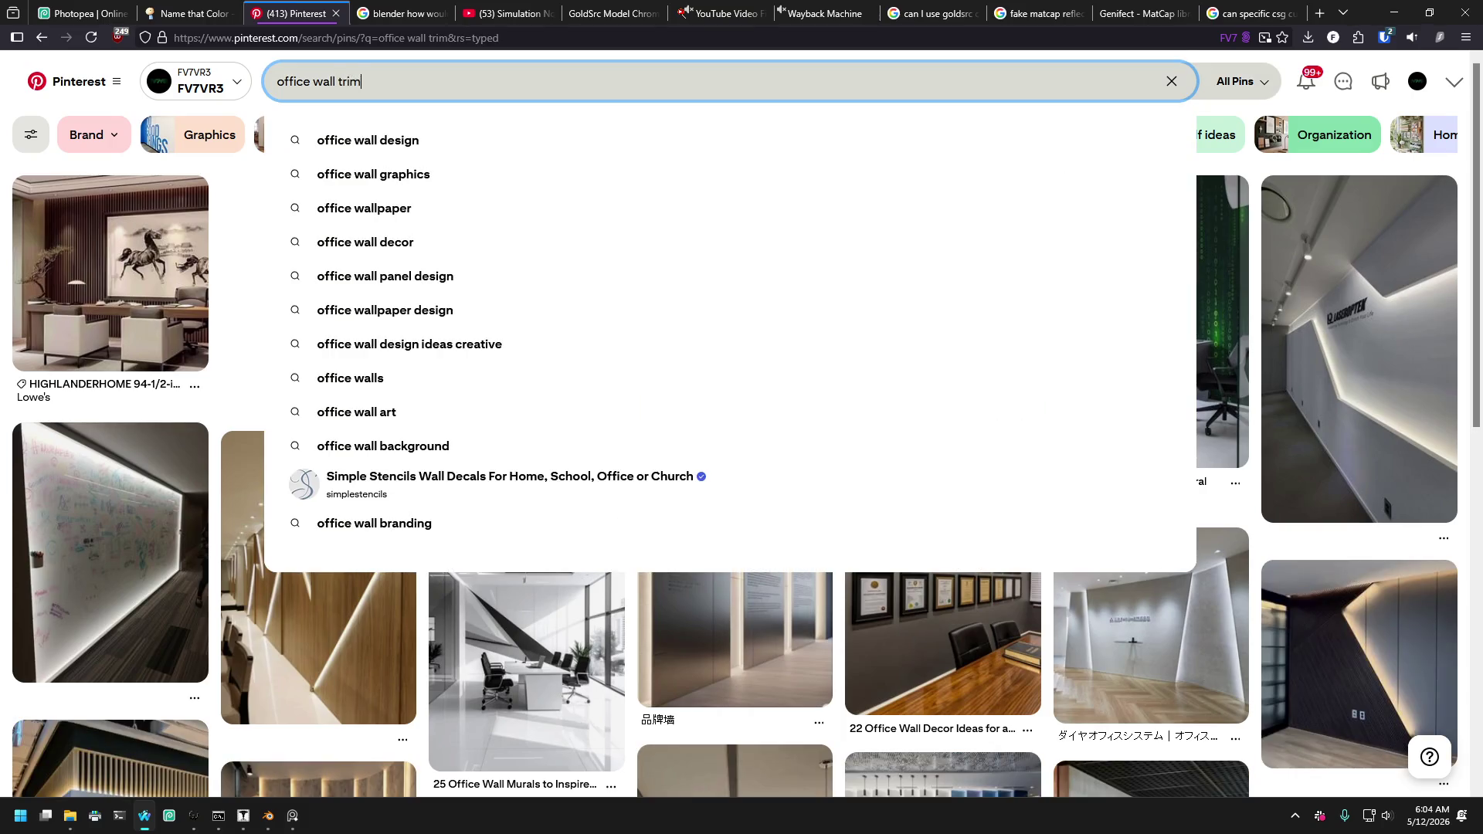
key("Return")
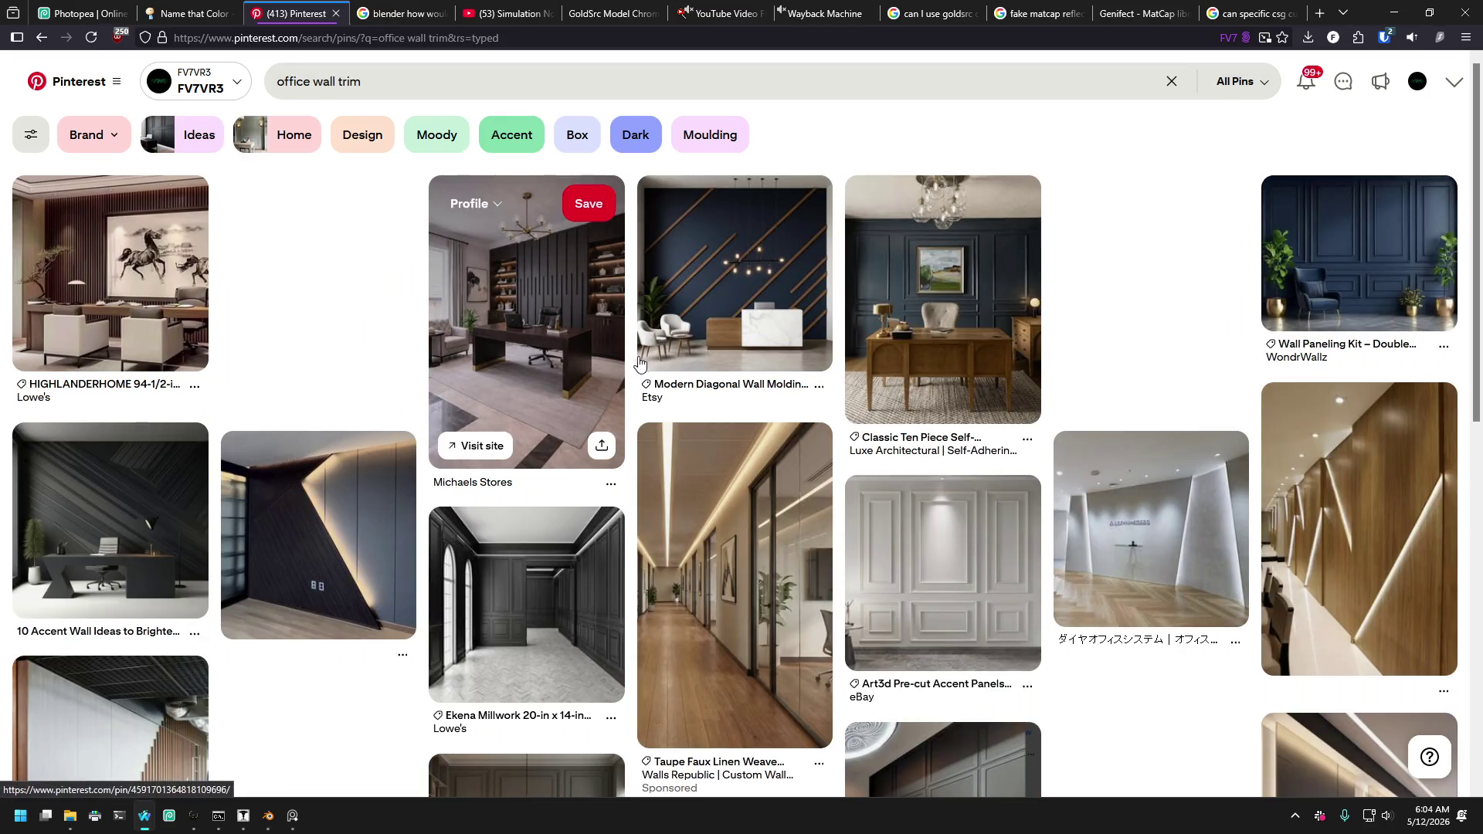
scroll(618, 371, "down", 10)
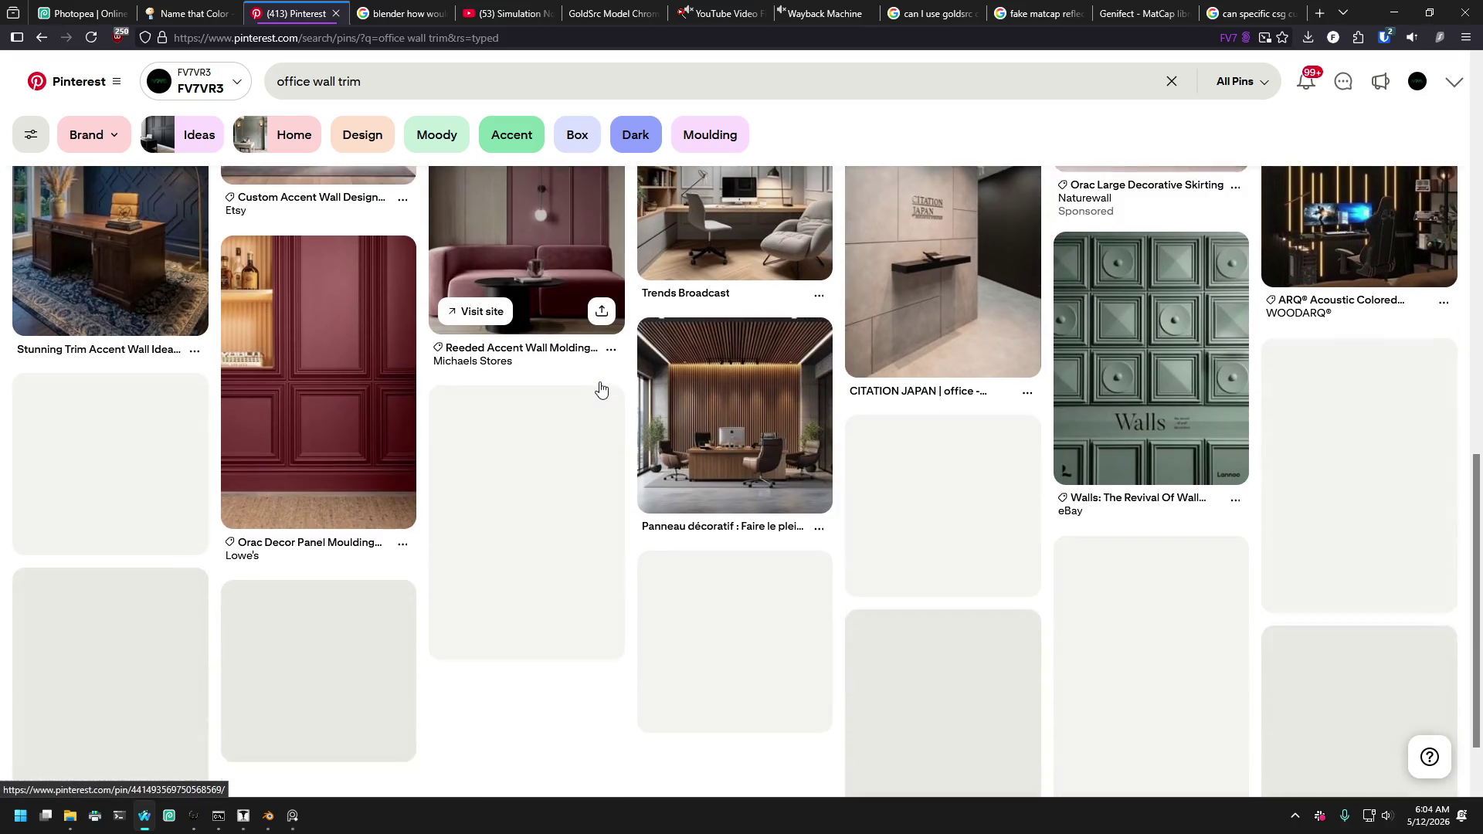
scroll(602, 387, "up", 3)
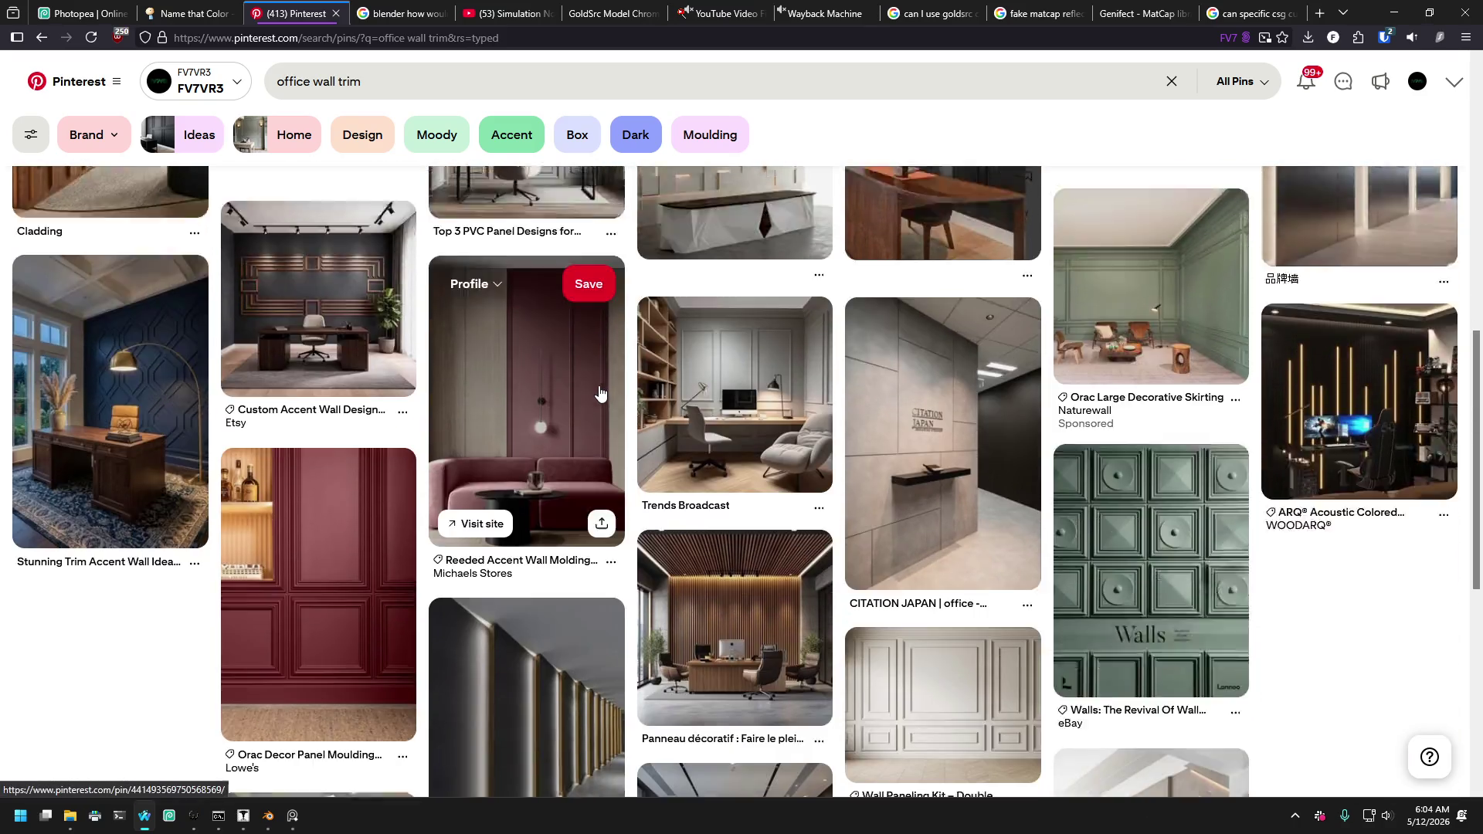
scroll(600, 393, "down", 6)
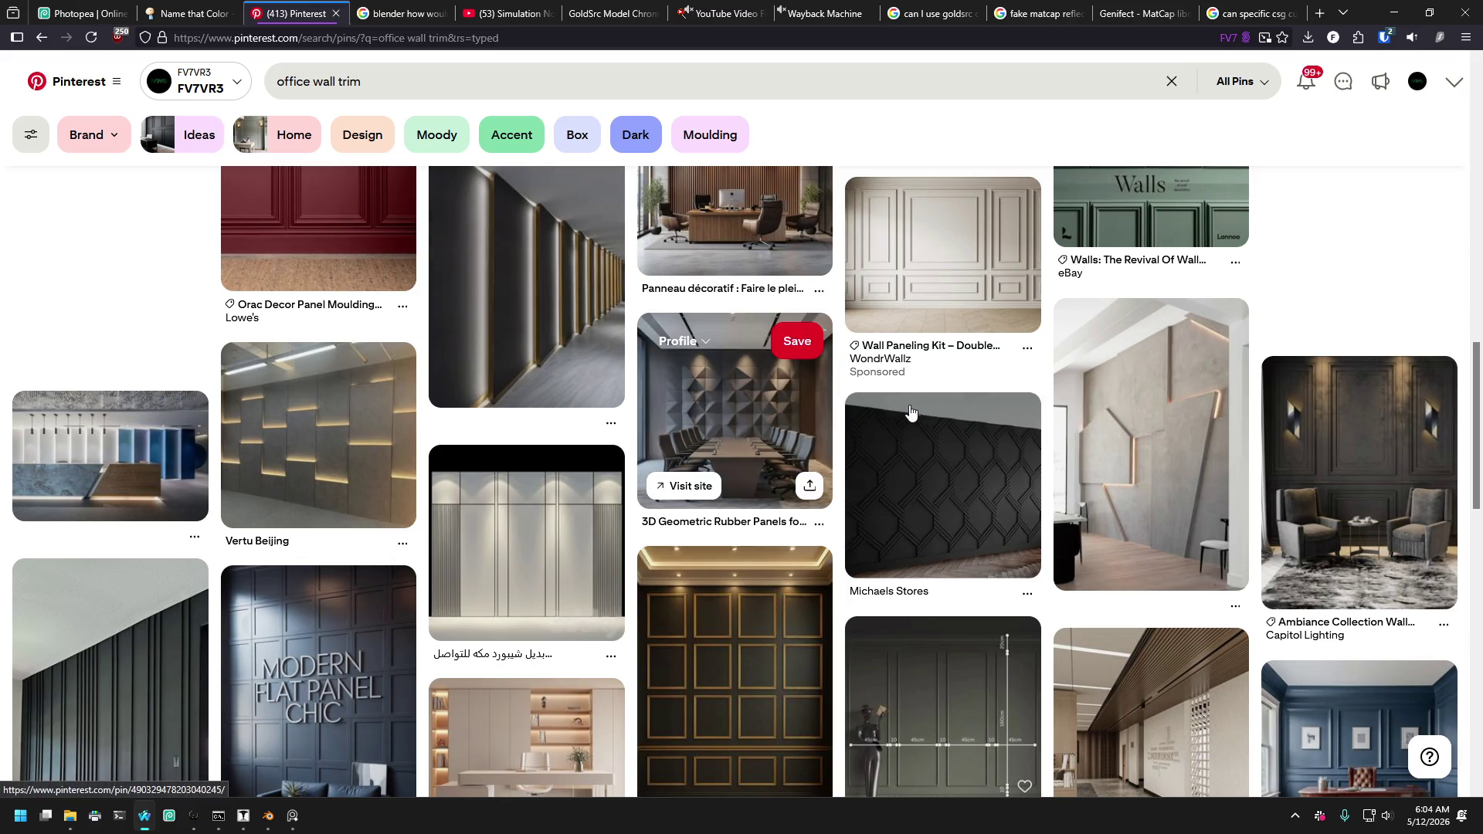
scroll(910, 413, "down", 6)
scroll(910, 420, "up", 3)
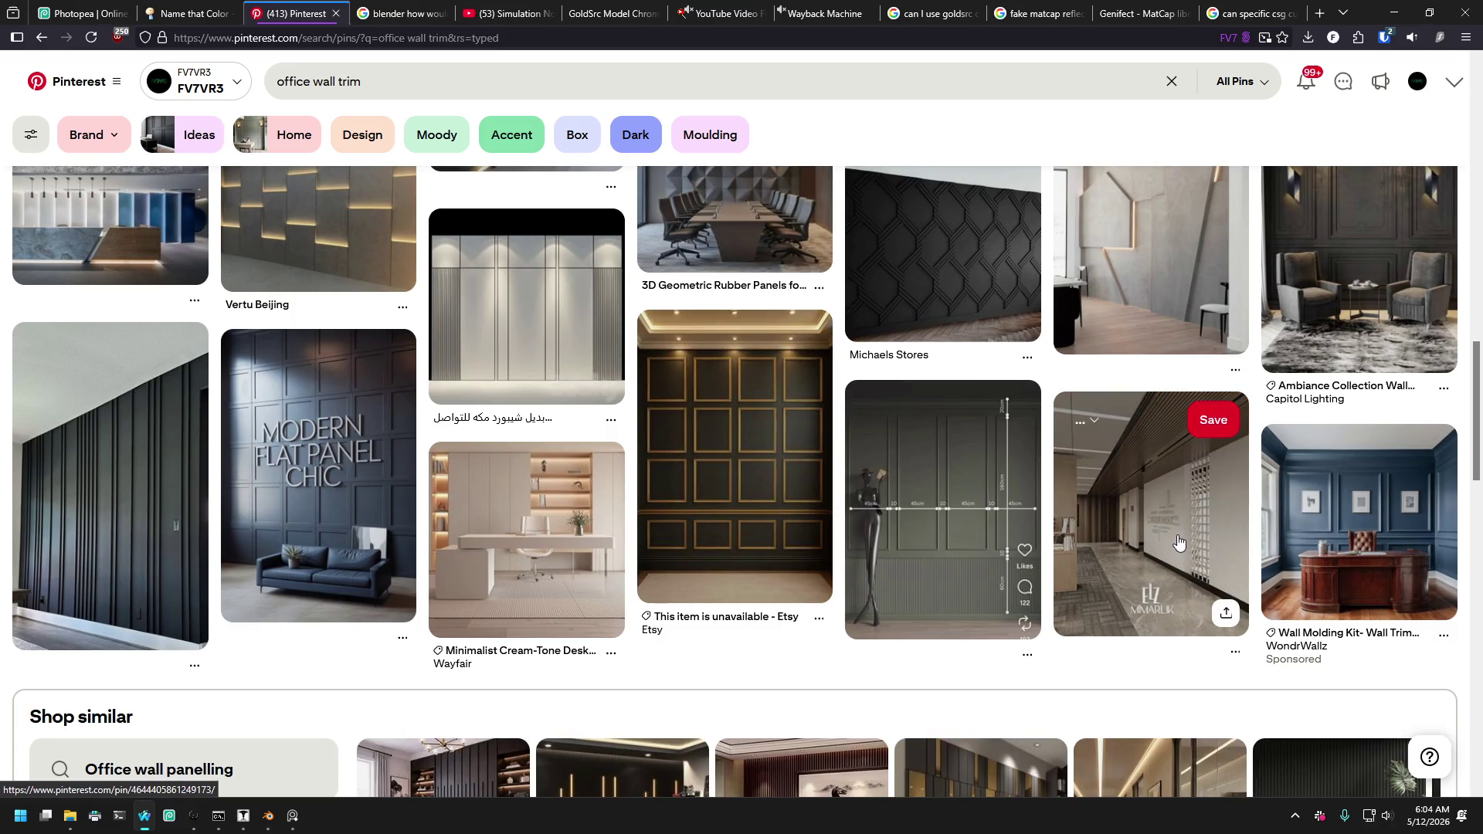
Change the query to 'industrial office wall trim' and browse the resulting pins.
left_click(277, 89)
left_click(282, 81)
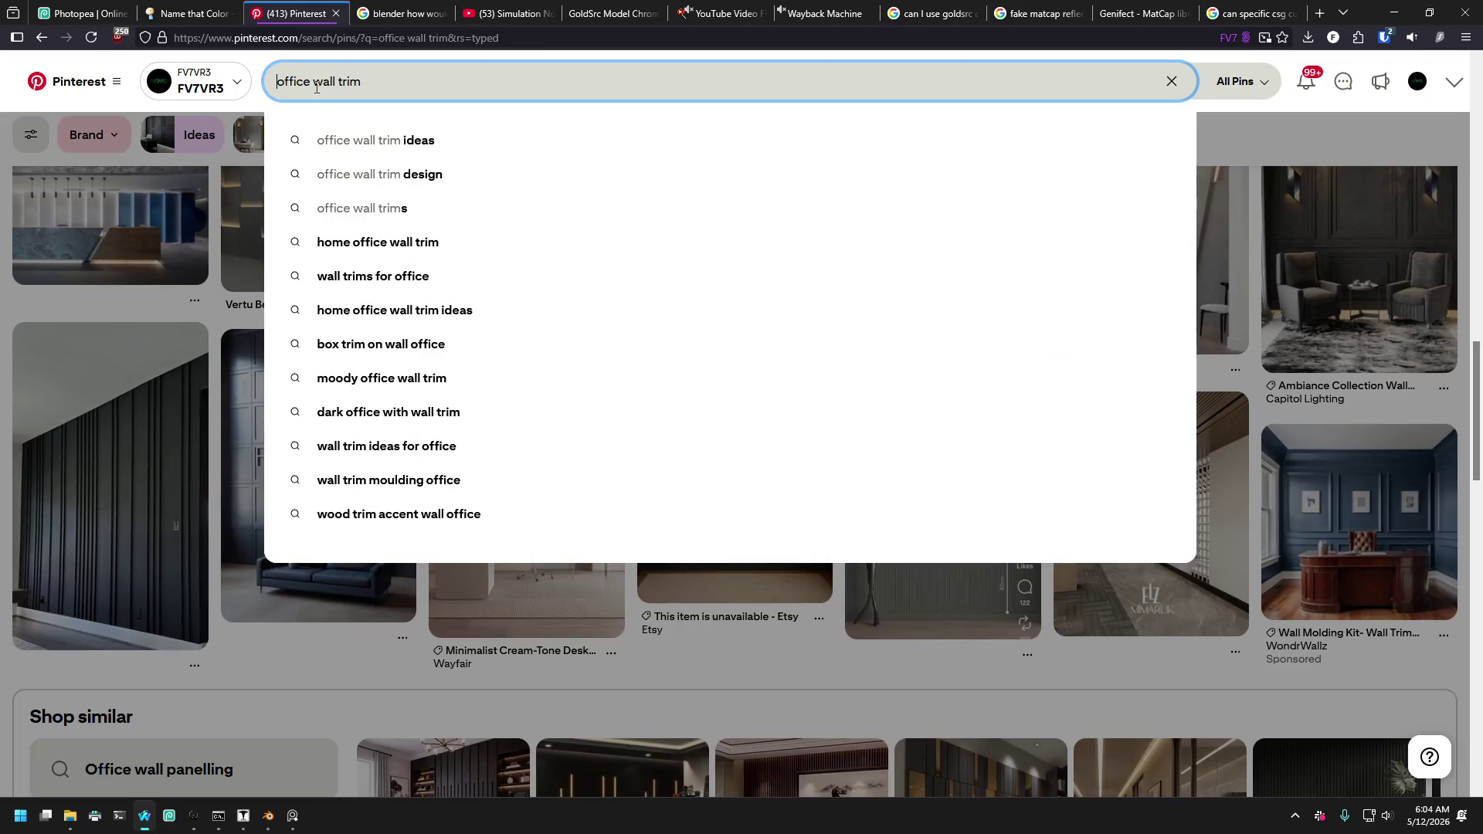
type("indurial")
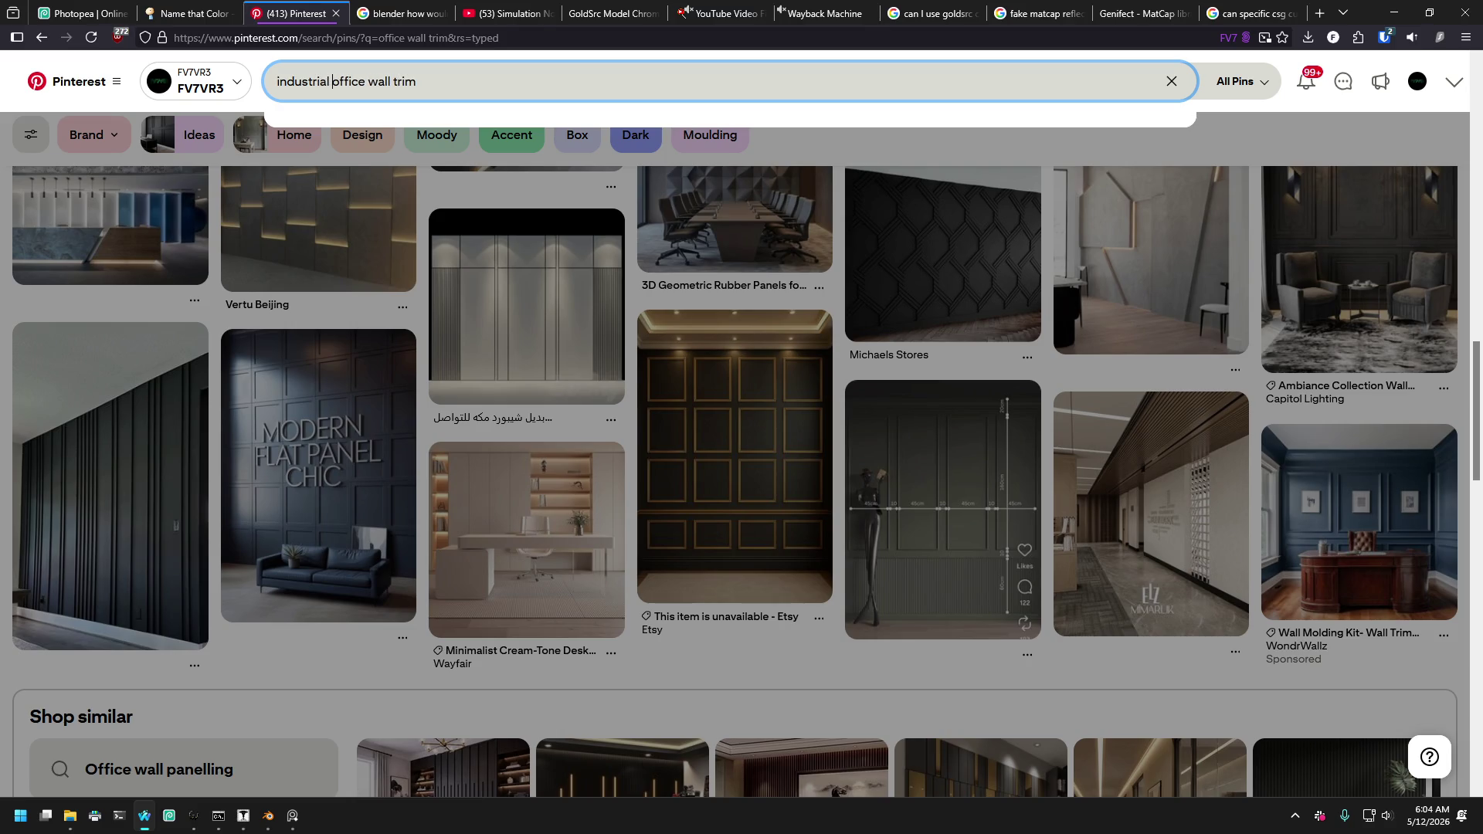
key("Return")
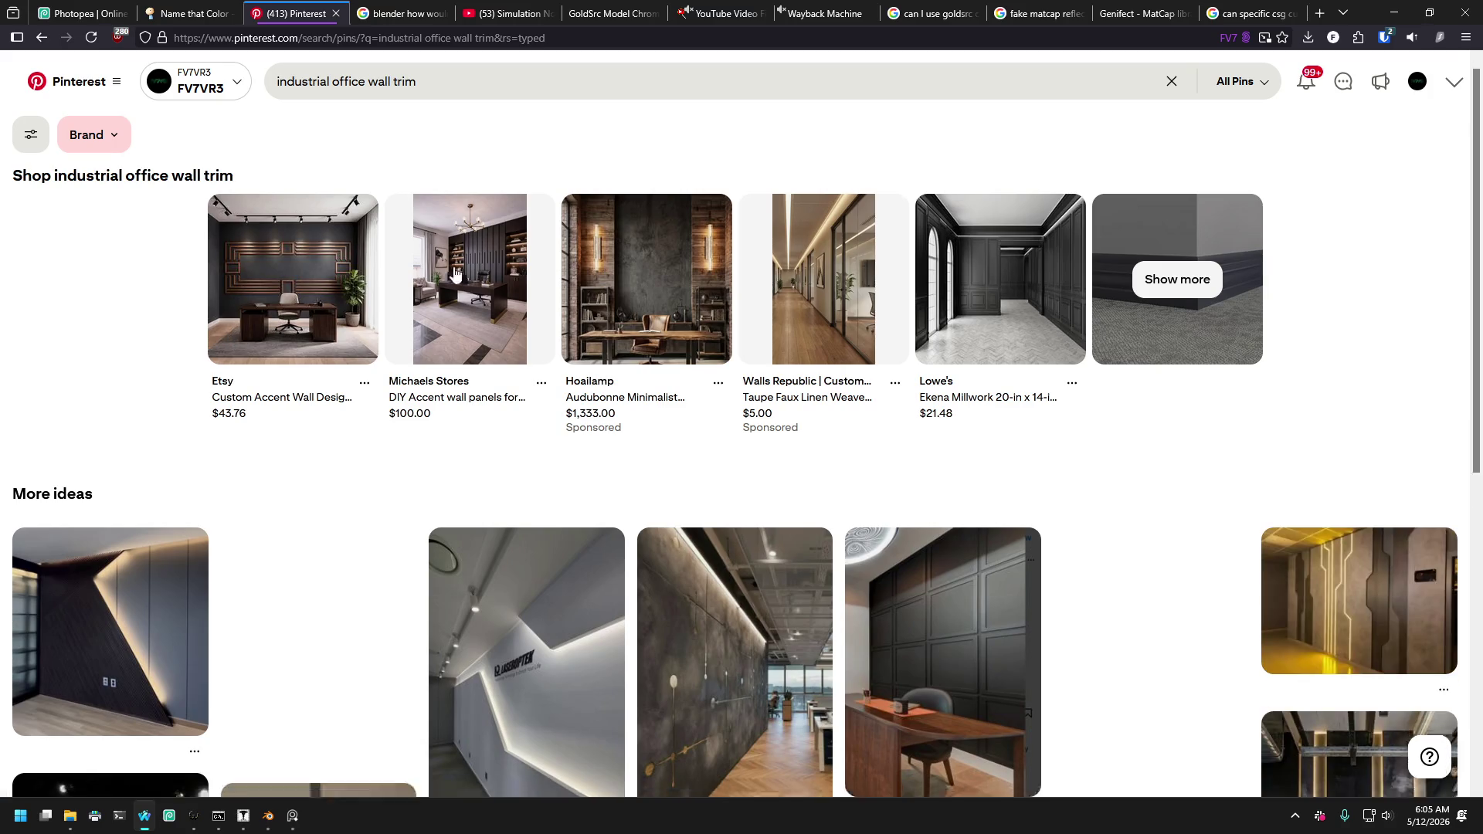
scroll(431, 495, "down", 6)
scroll(674, 323, "up", 3)
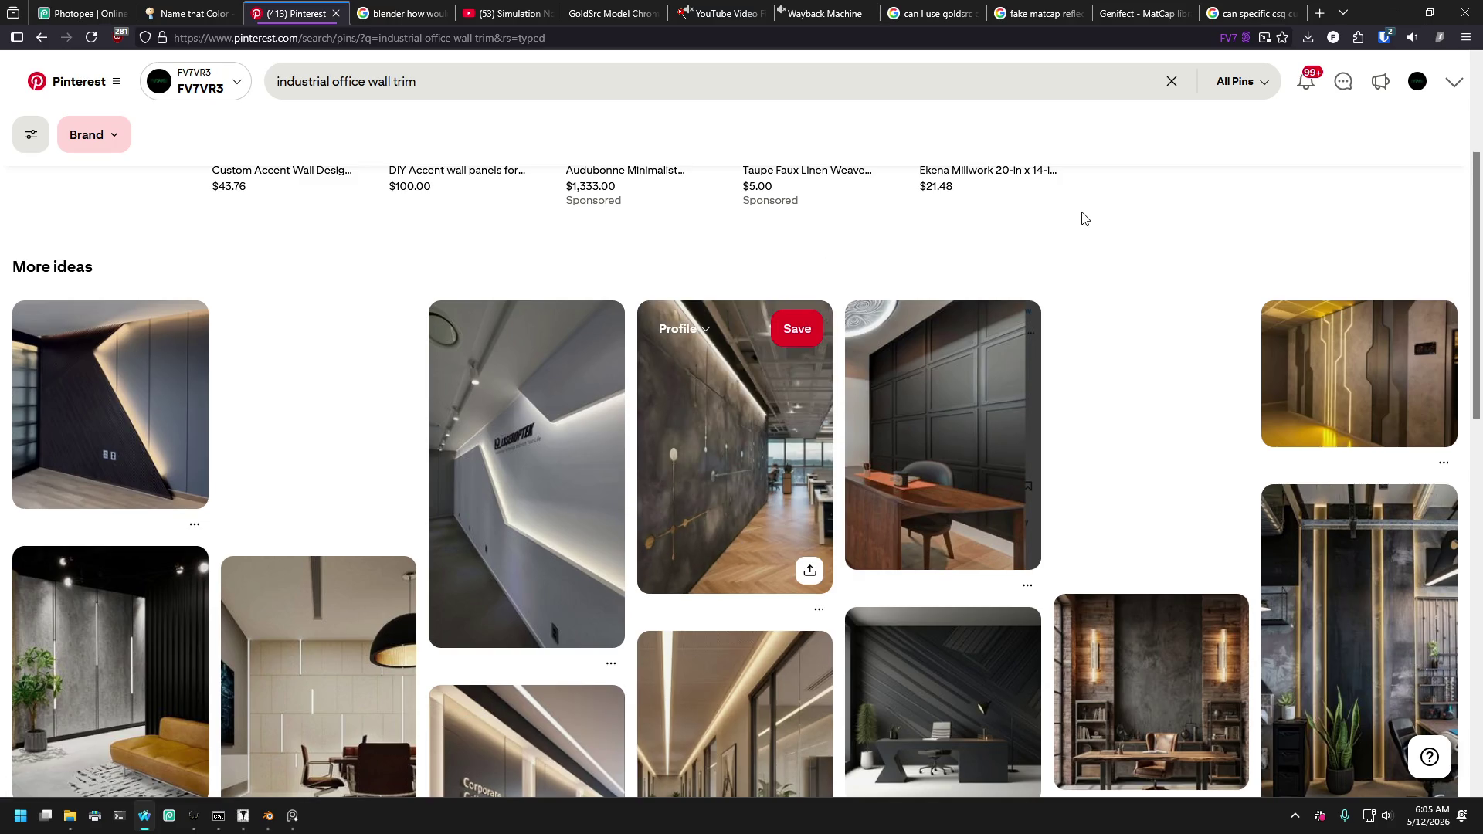
scroll(1080, 310, "down", 3)
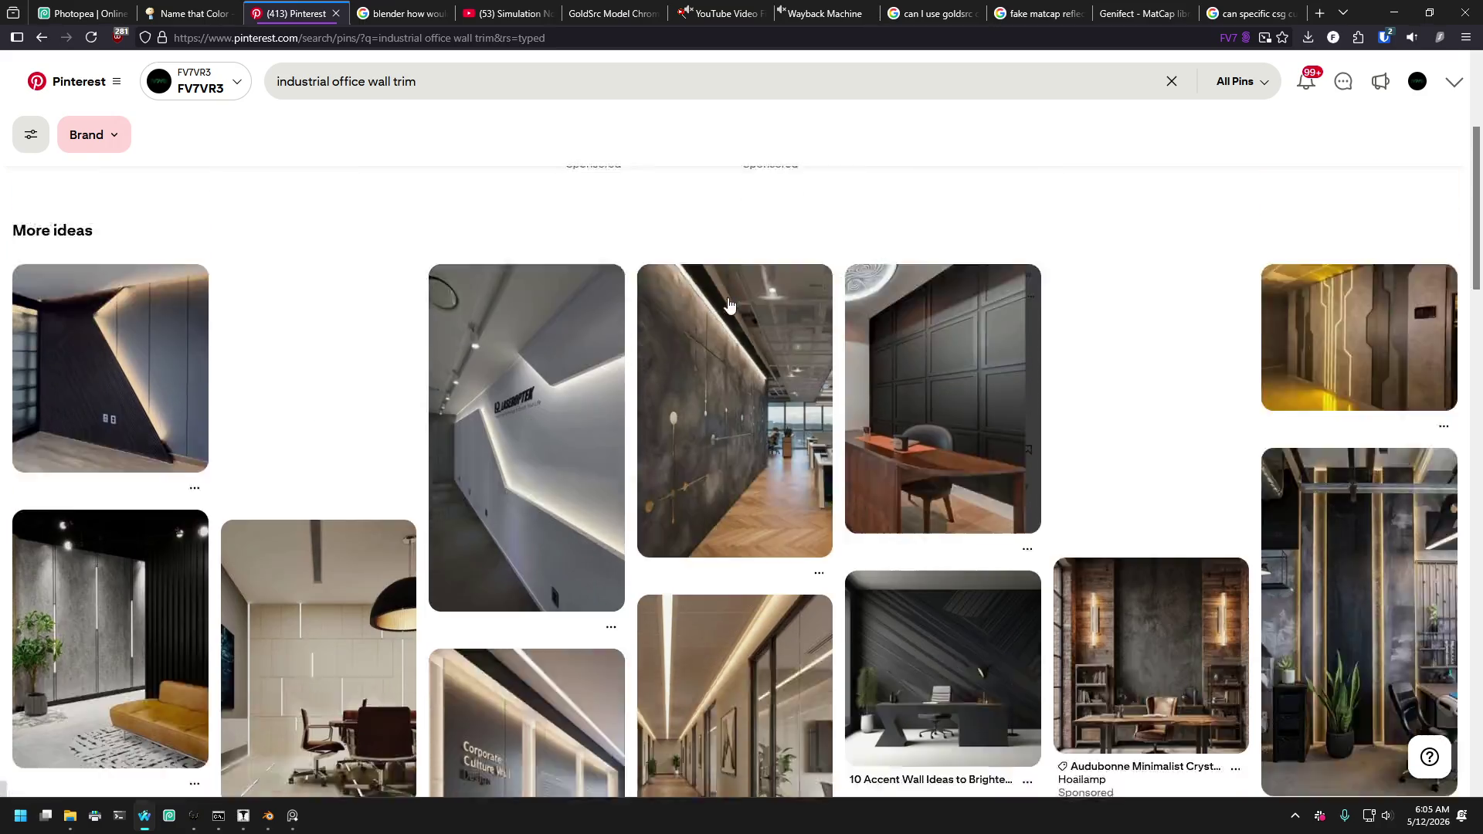
scroll(723, 323, "down", 10)
scroll(722, 323, "up", 6)
scroll(718, 322, "down", 3)
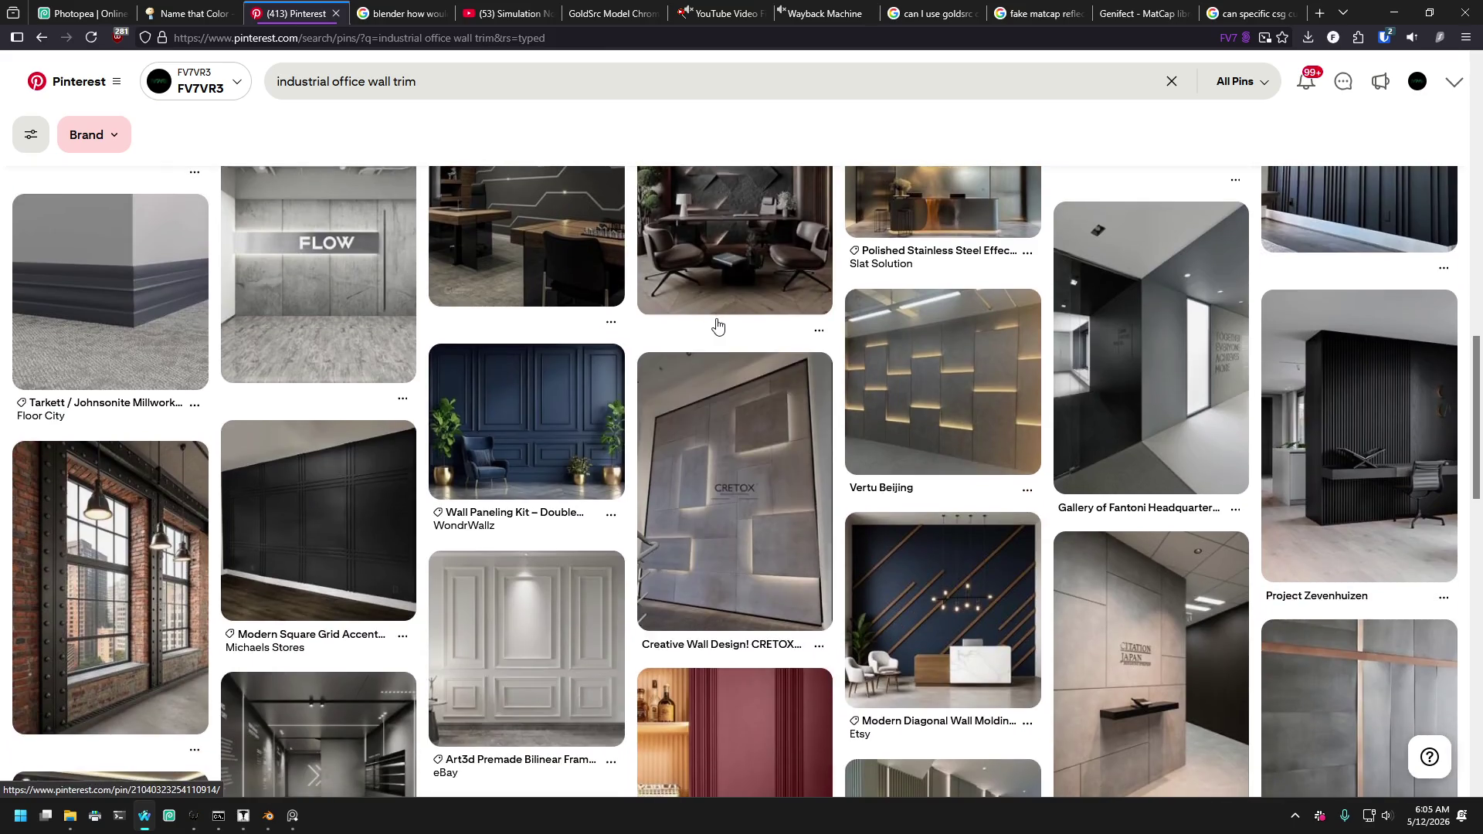
Look through the open tabs, search 'texture haven', and open Poly Haven's textures page.
left_click(595, 14)
left_click(827, 17)
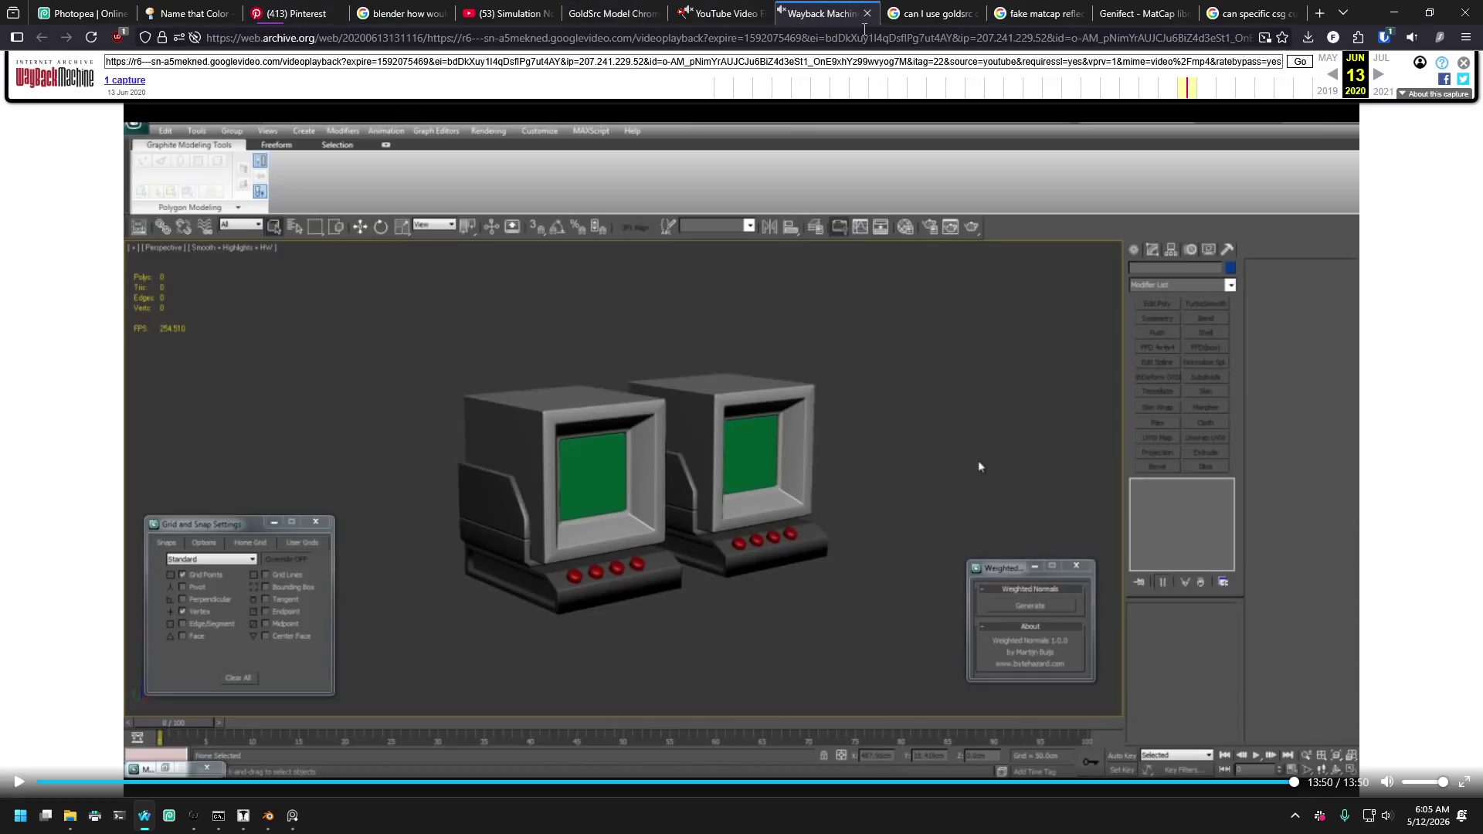
left_click(928, 19)
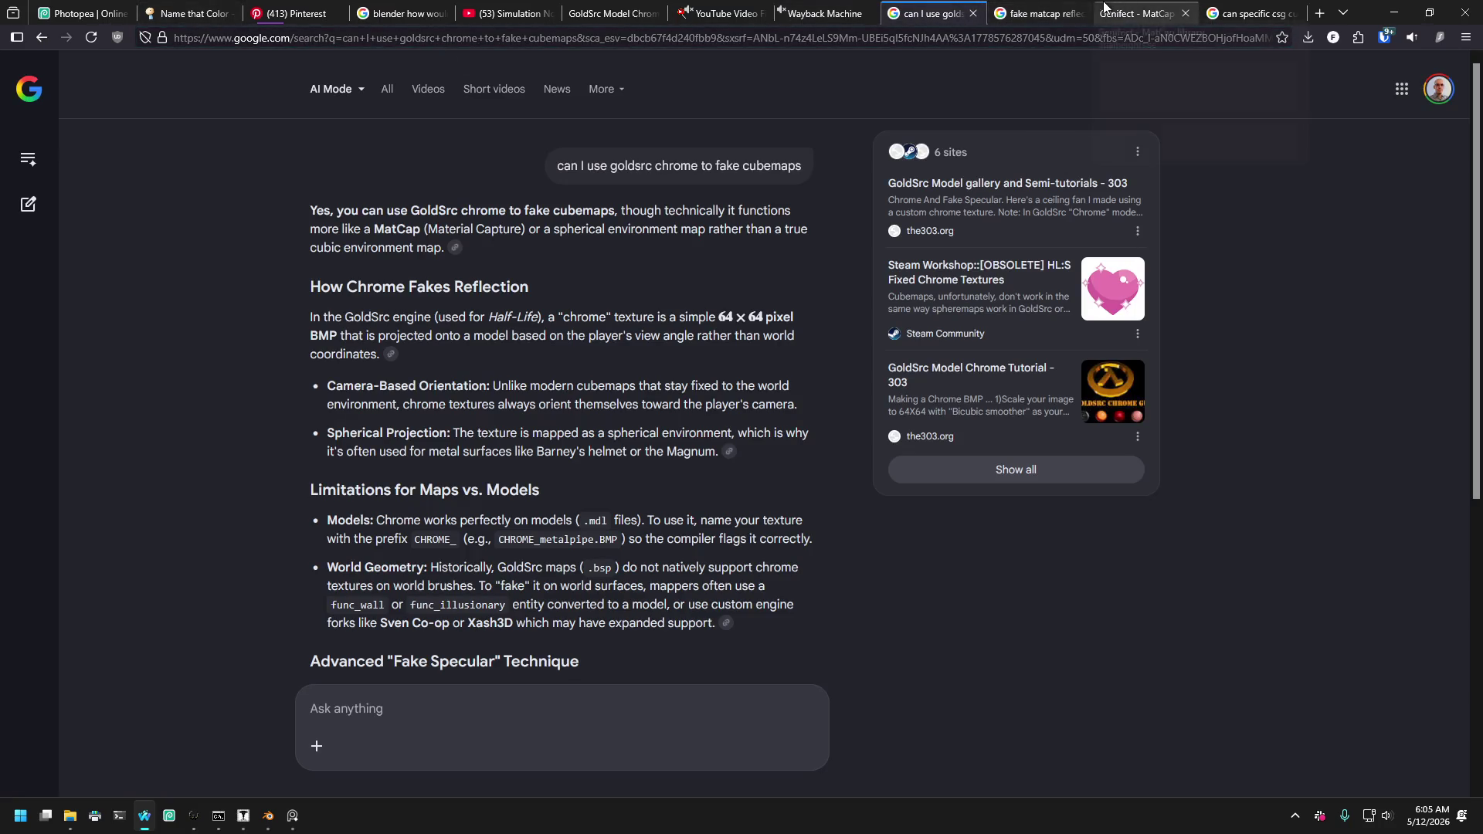
left_click(1035, 14)
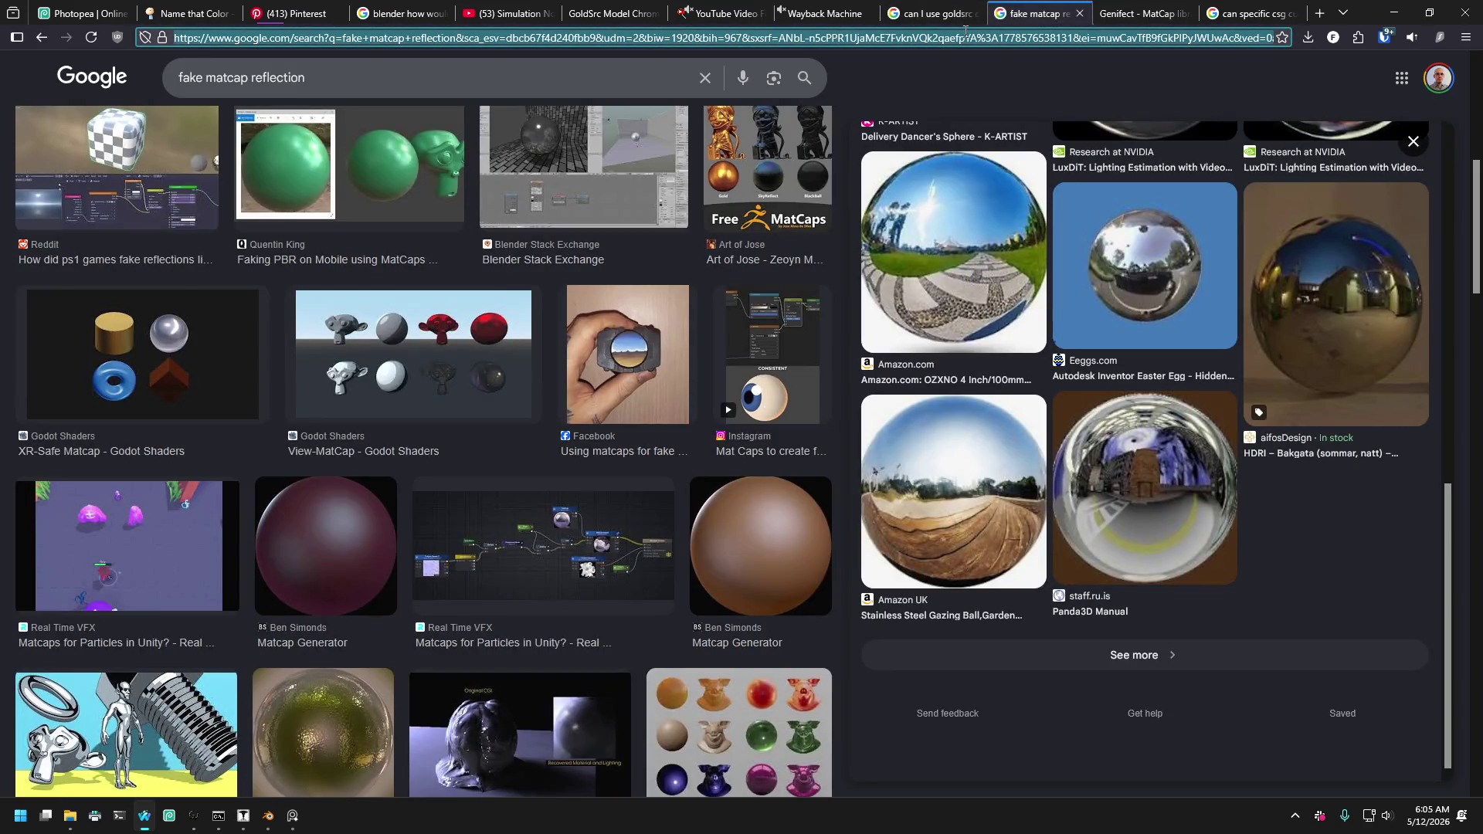
type("text")
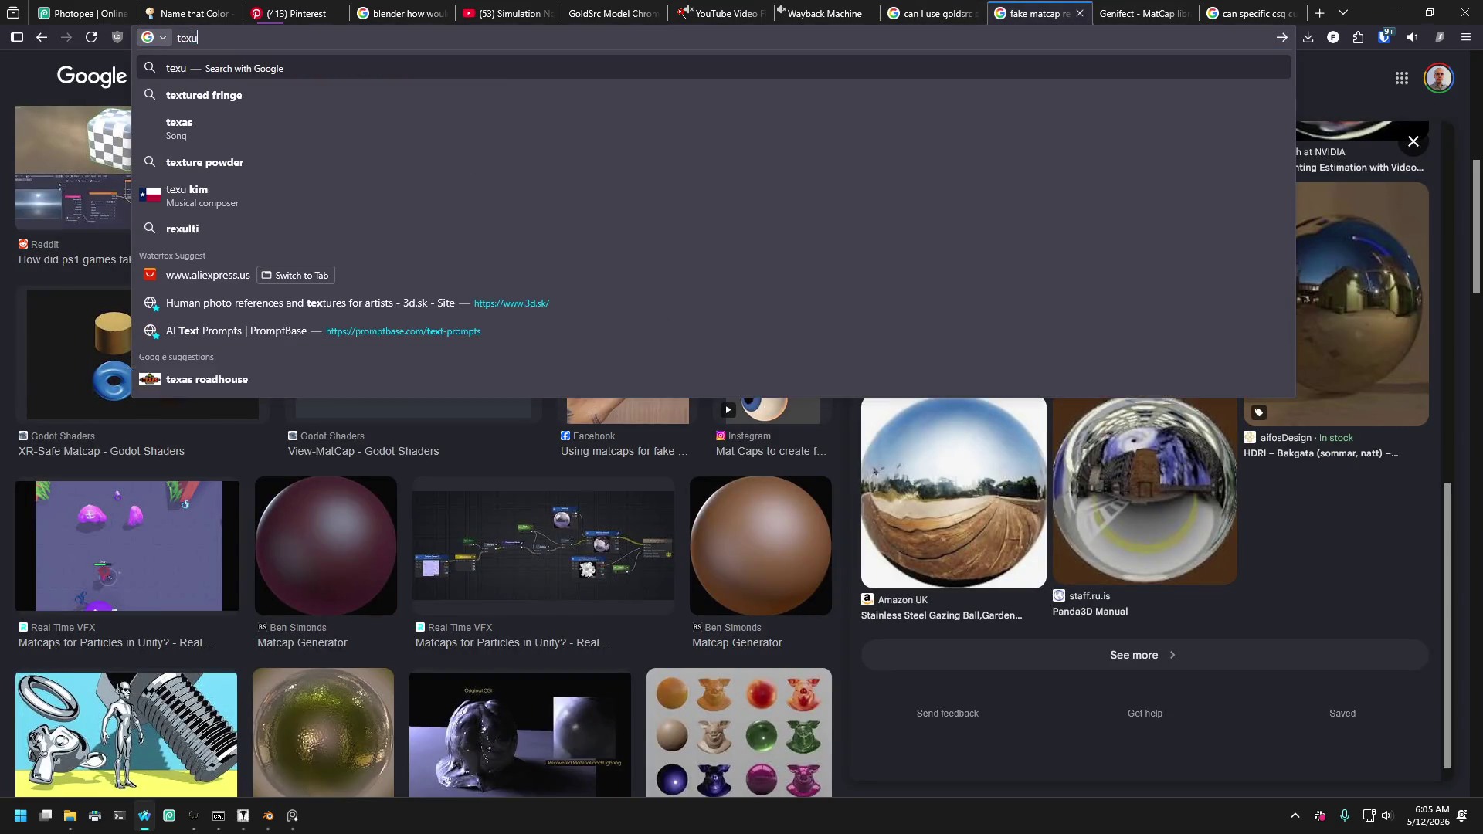
type("ure ha")
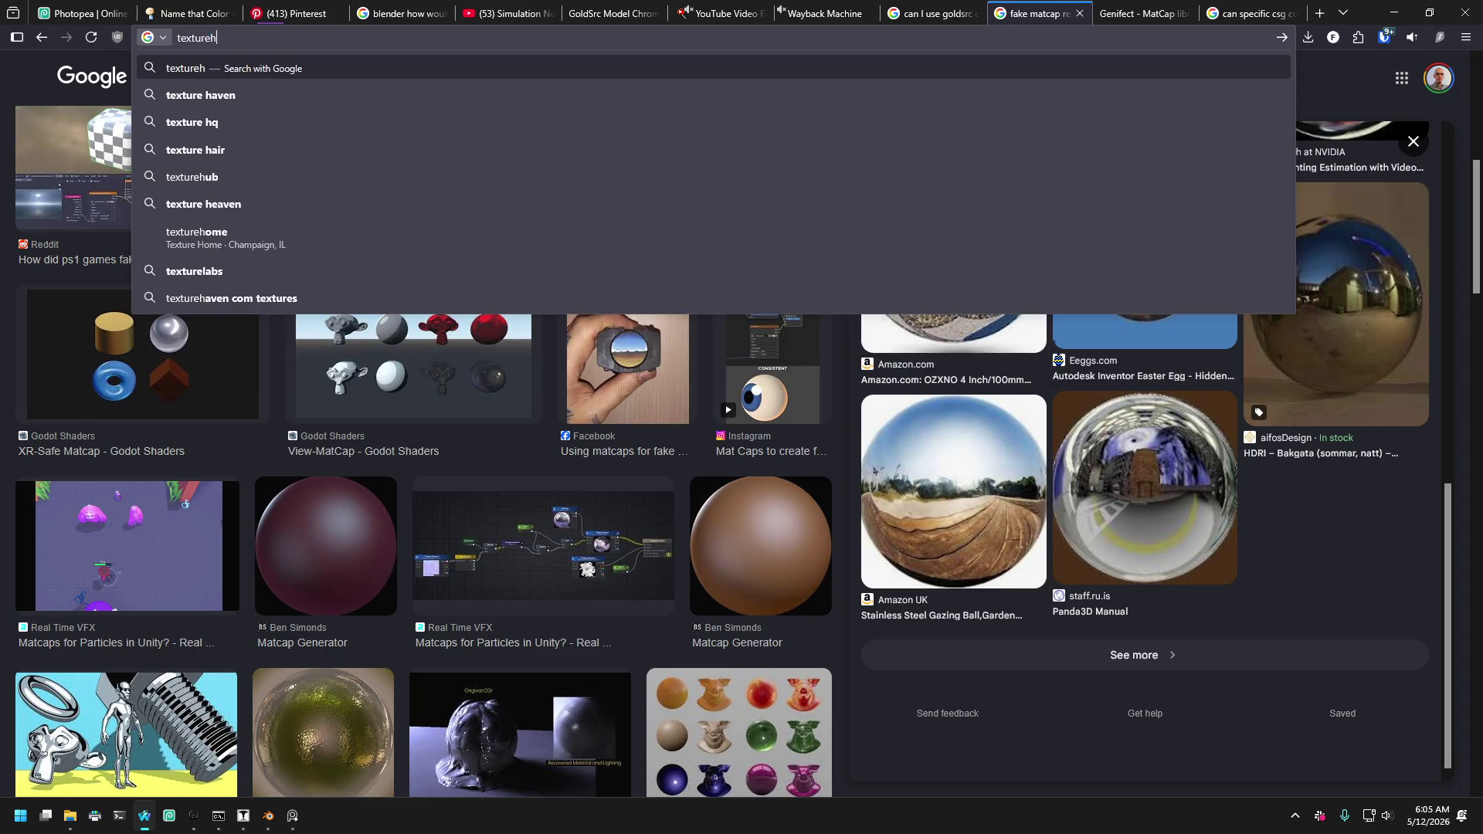
type("ven")
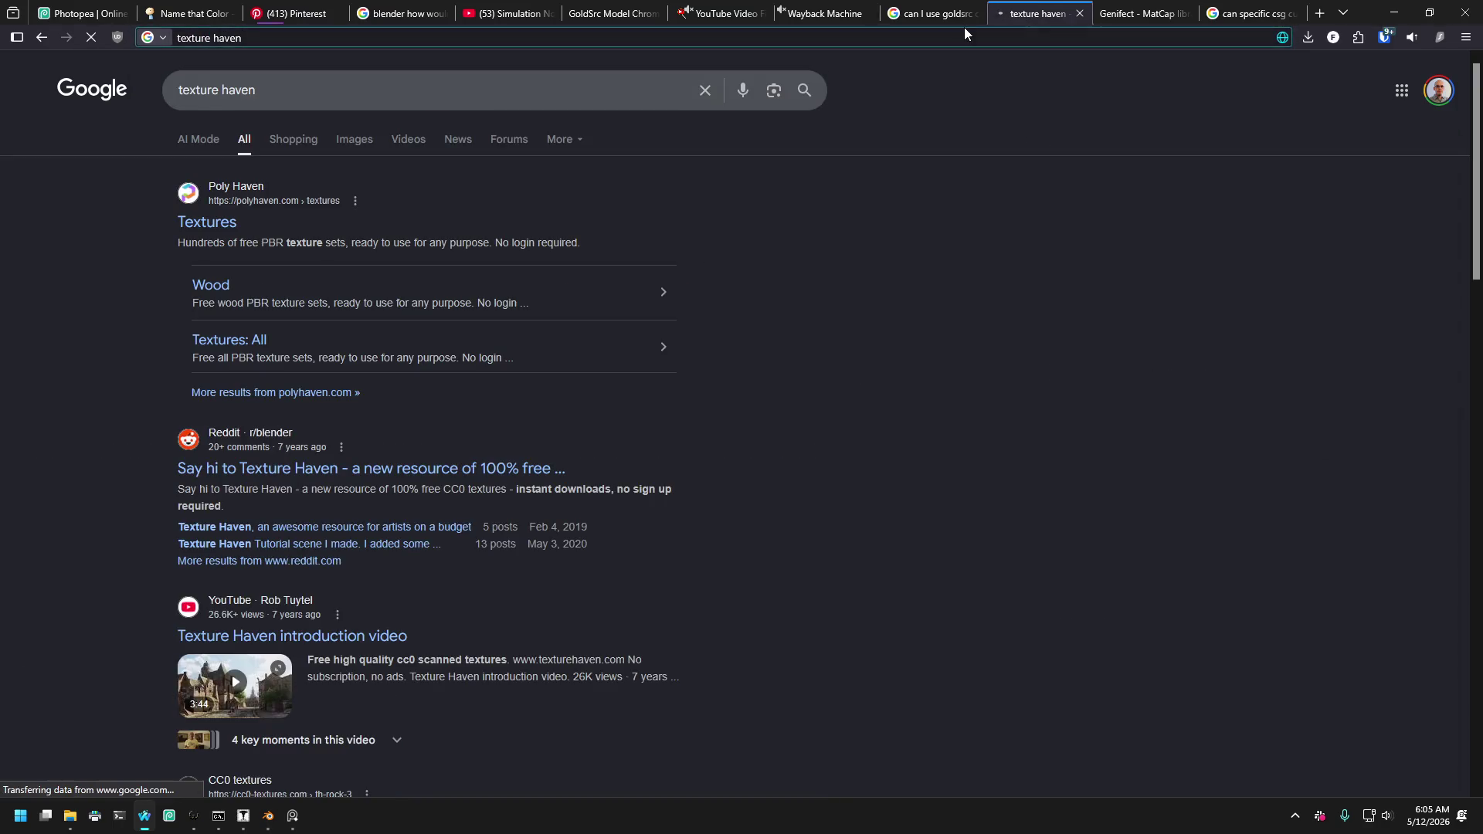
left_click(216, 222)
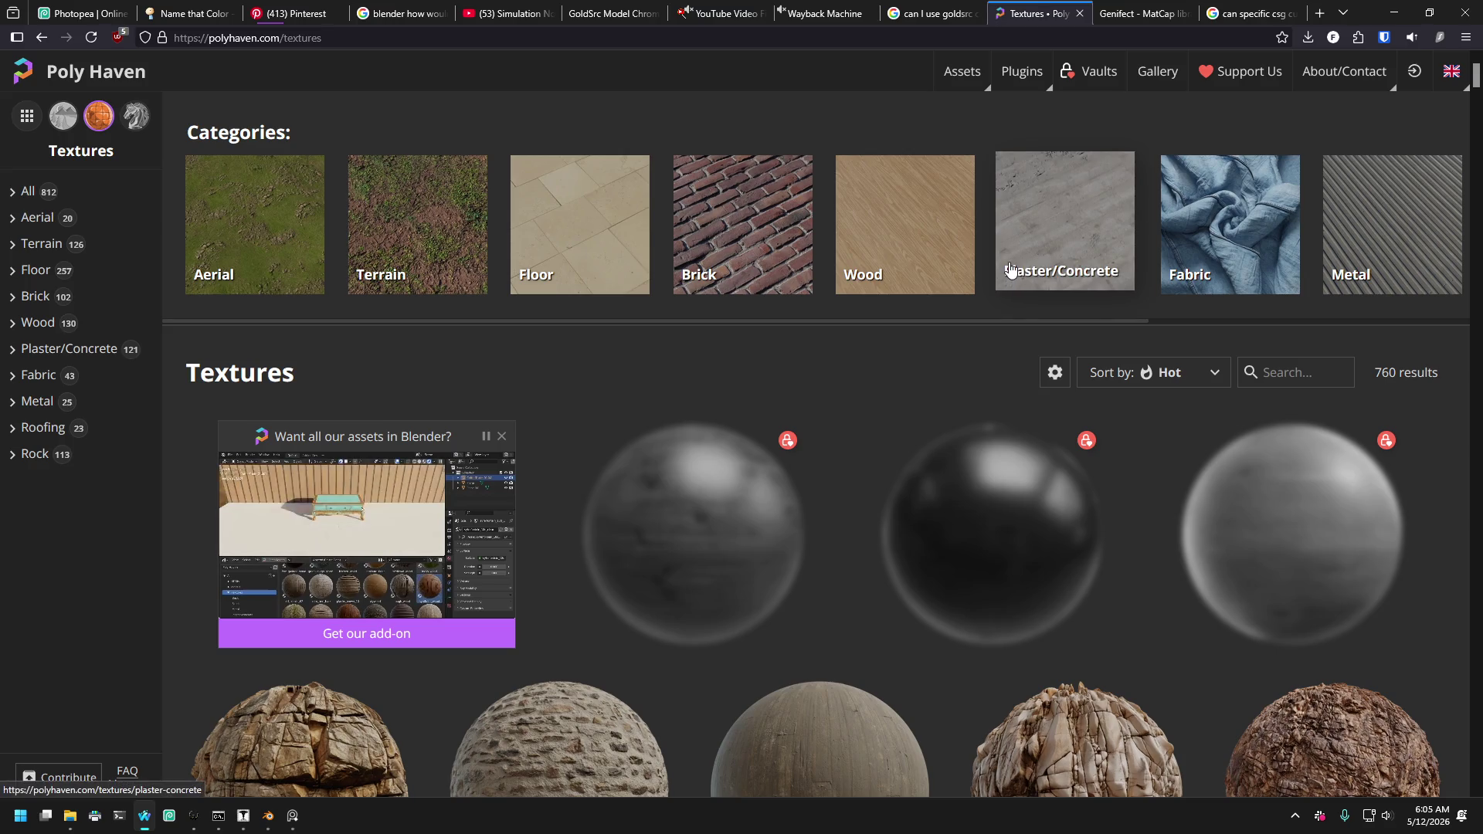
Filter Poly Haven to Brick, scroll through the 102 brick textures, and return to J.A.C.K.
left_click(738, 237)
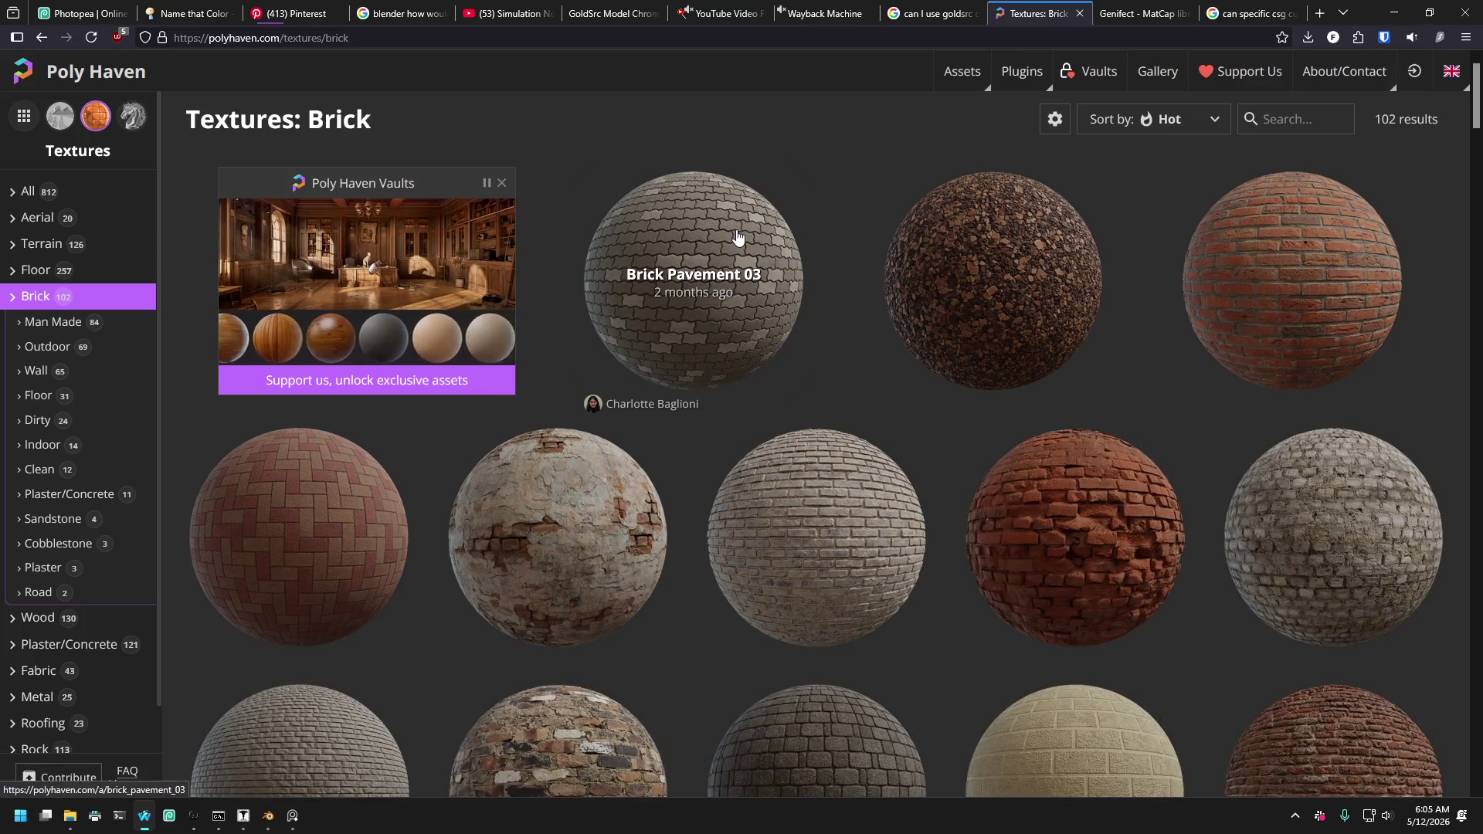
scroll(745, 371, "down", 2)
scroll(717, 377, "down", 10)
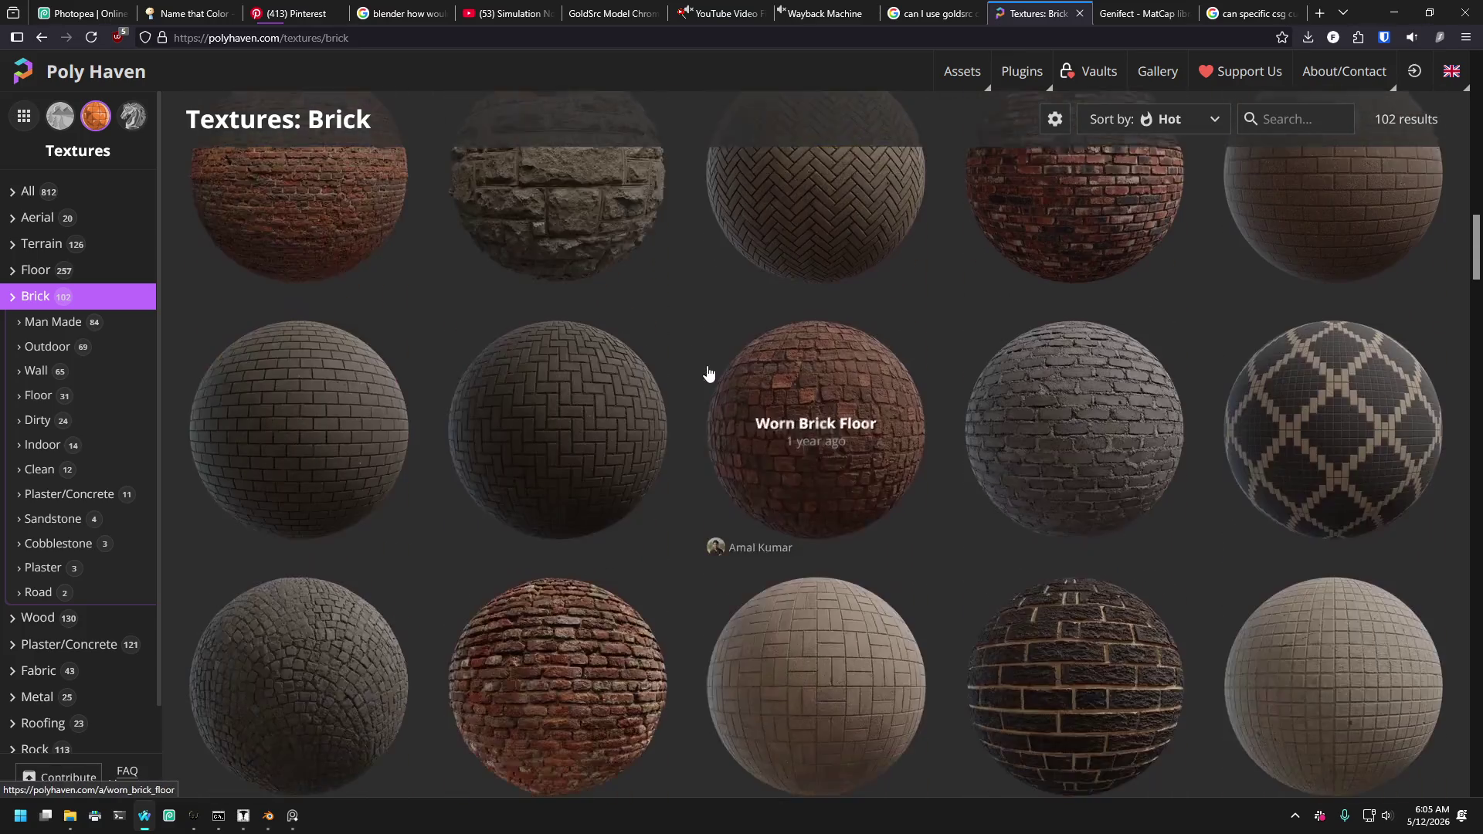
scroll(704, 393, "down", 5)
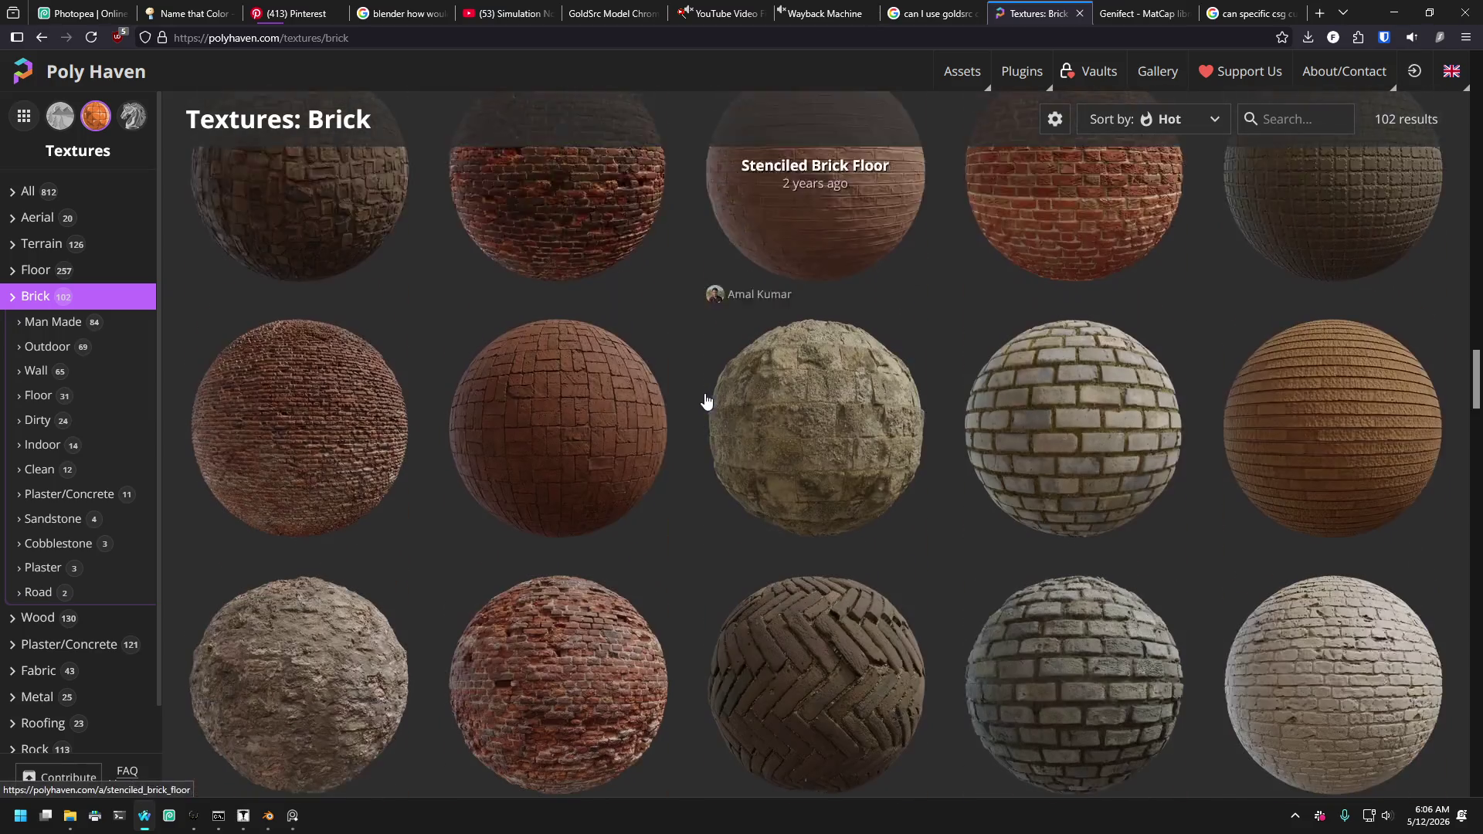
scroll(706, 401, "down", 5)
scroll(706, 417, "down", 10)
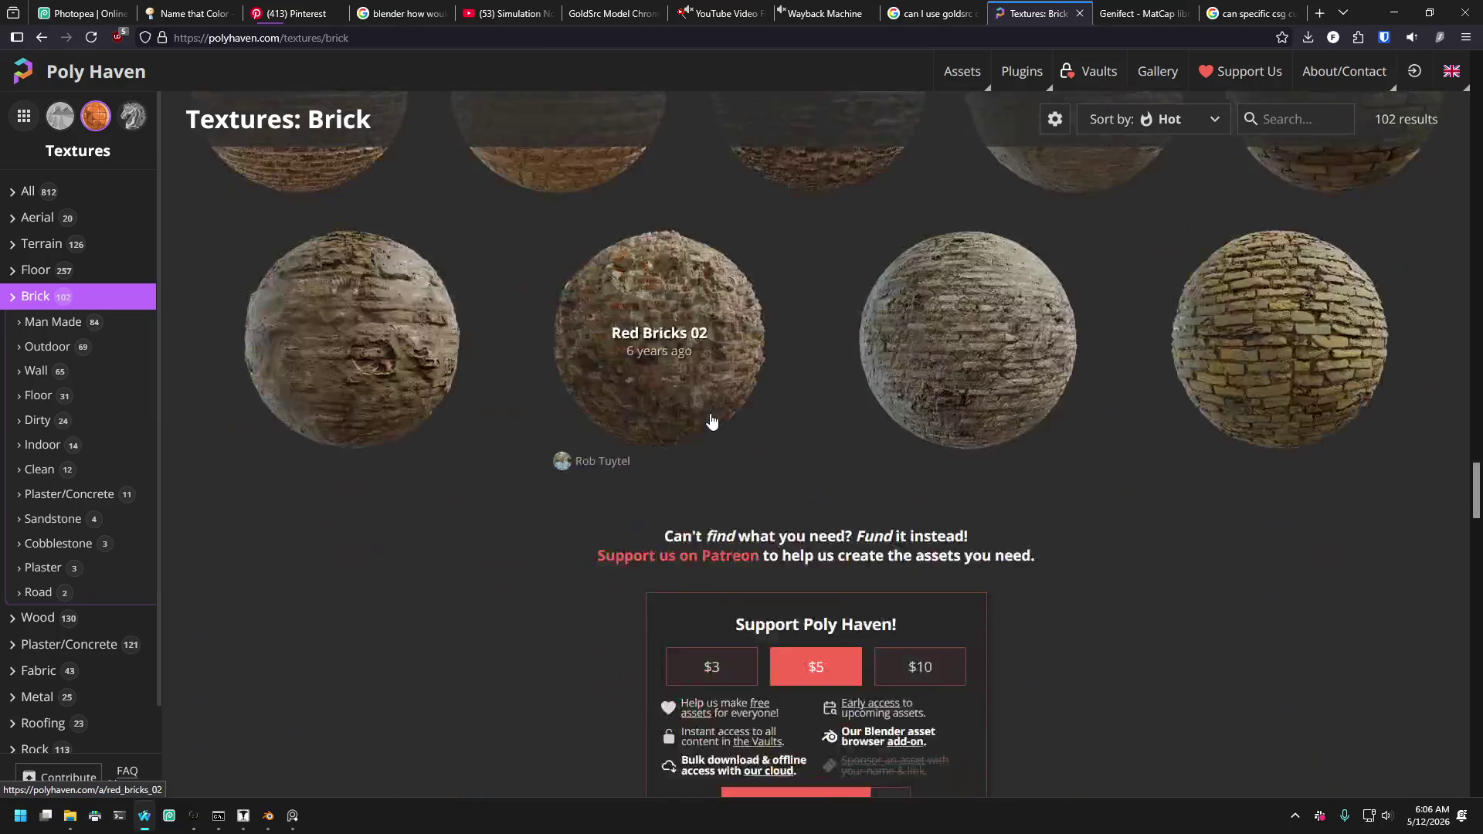
scroll(695, 418, "up", 15)
scroll(693, 419, "up", 10)
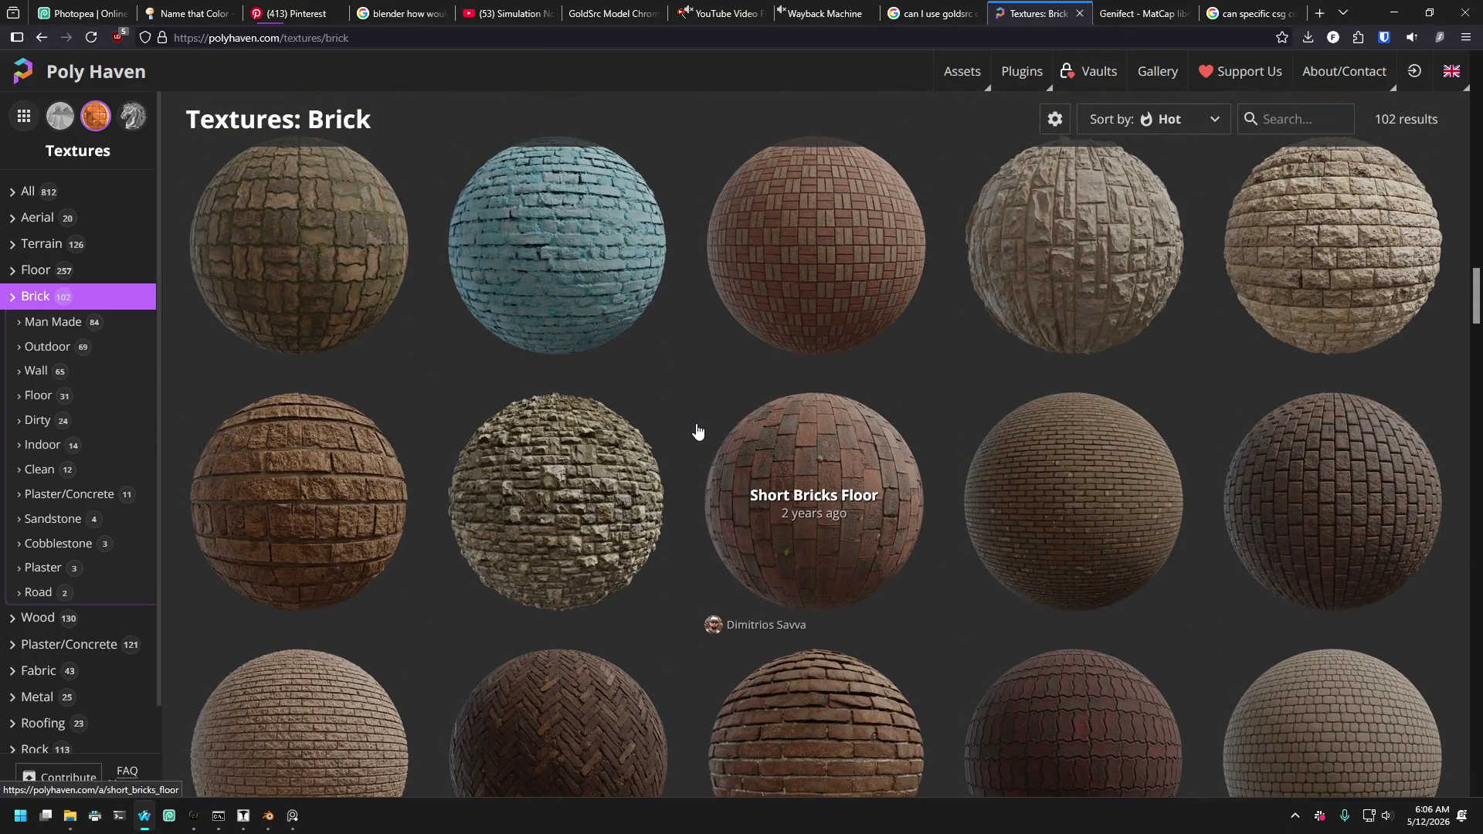
left_click(246, 812)
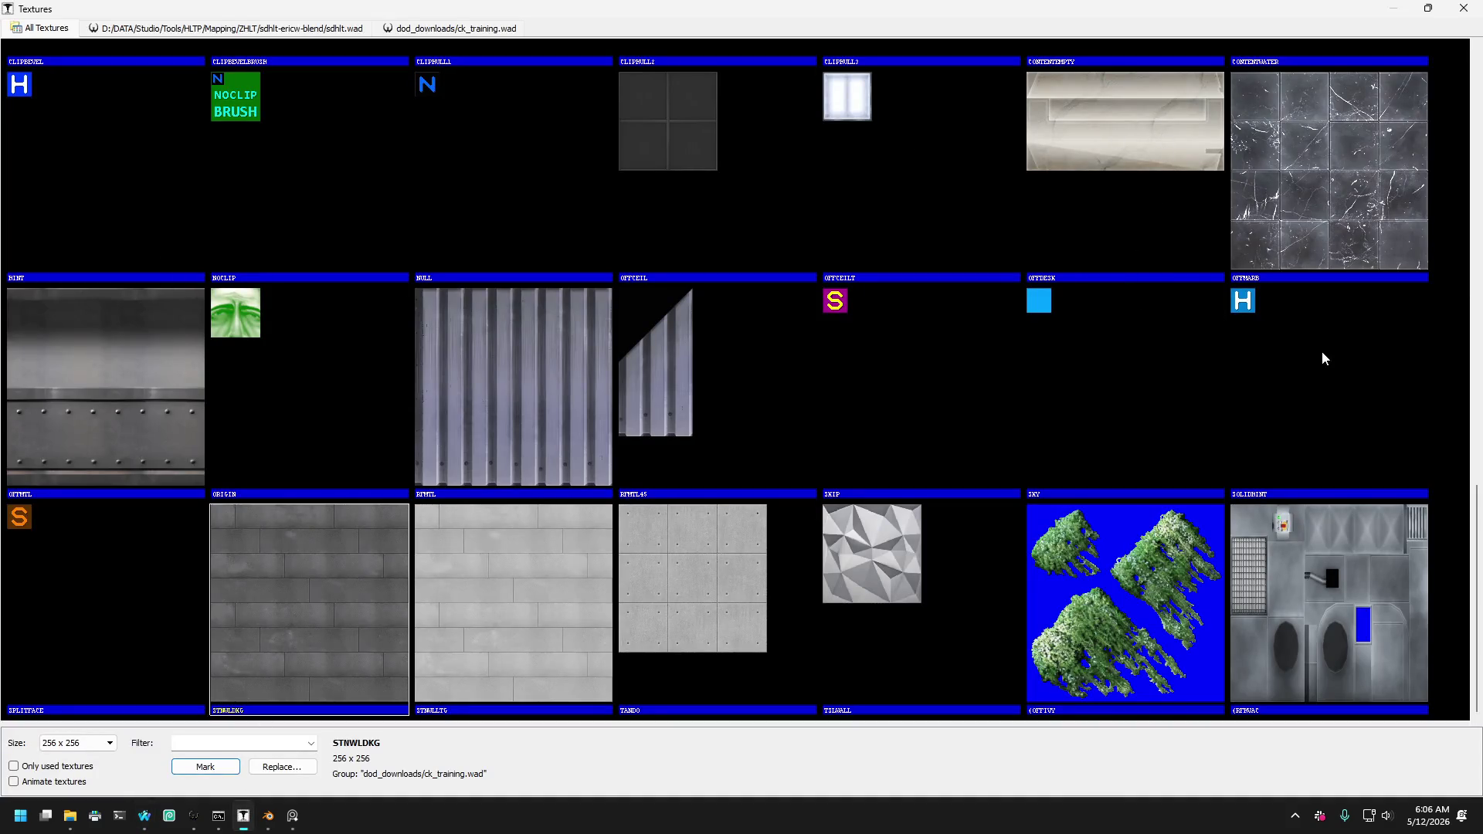
Pick the OFFMARB marble tile as current texture and close the texture browser.
left_click(1297, 210)
scroll(1212, 311, "up", 5)
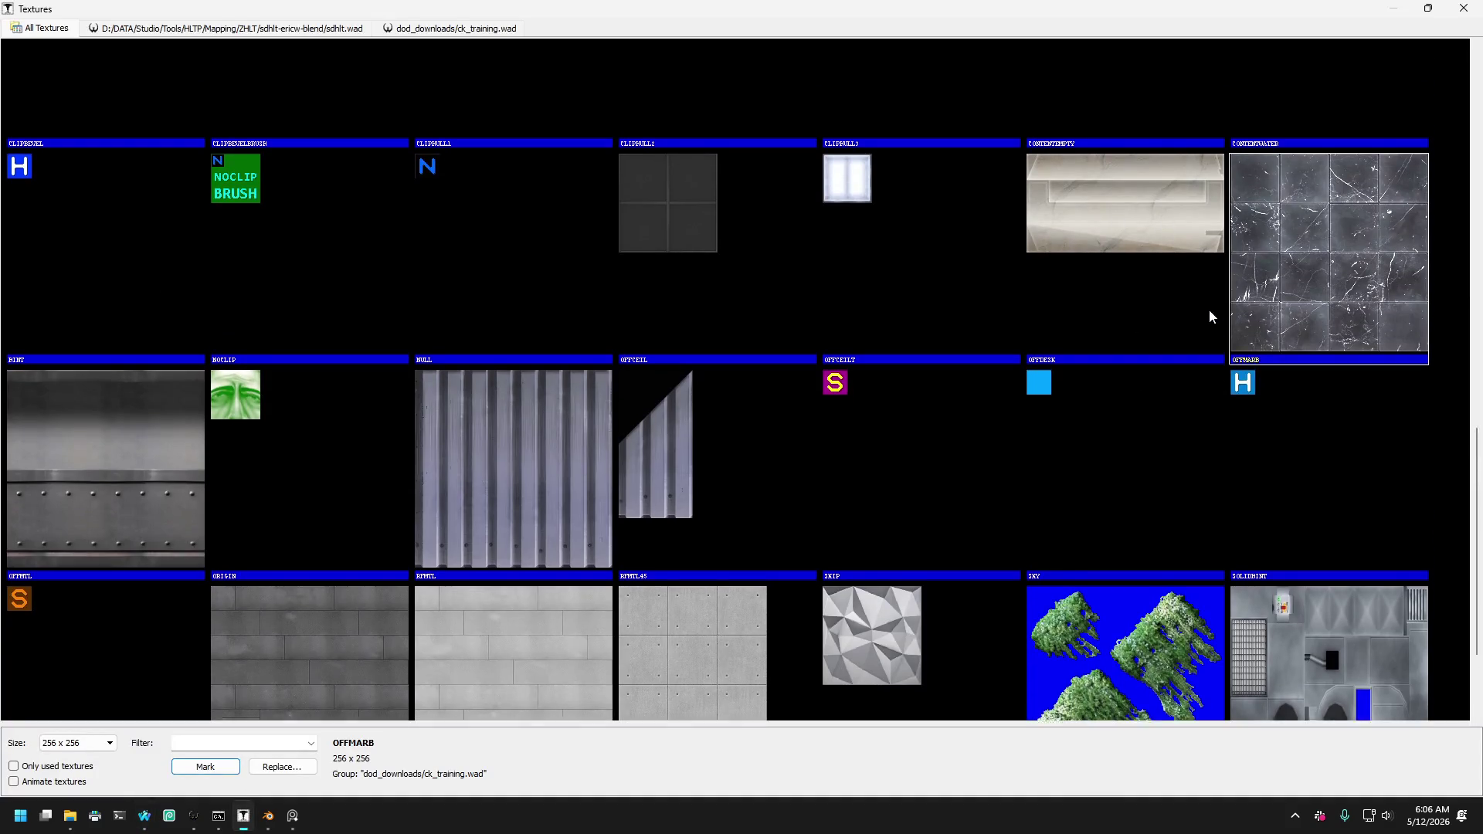
scroll(1188, 312, "up", 4)
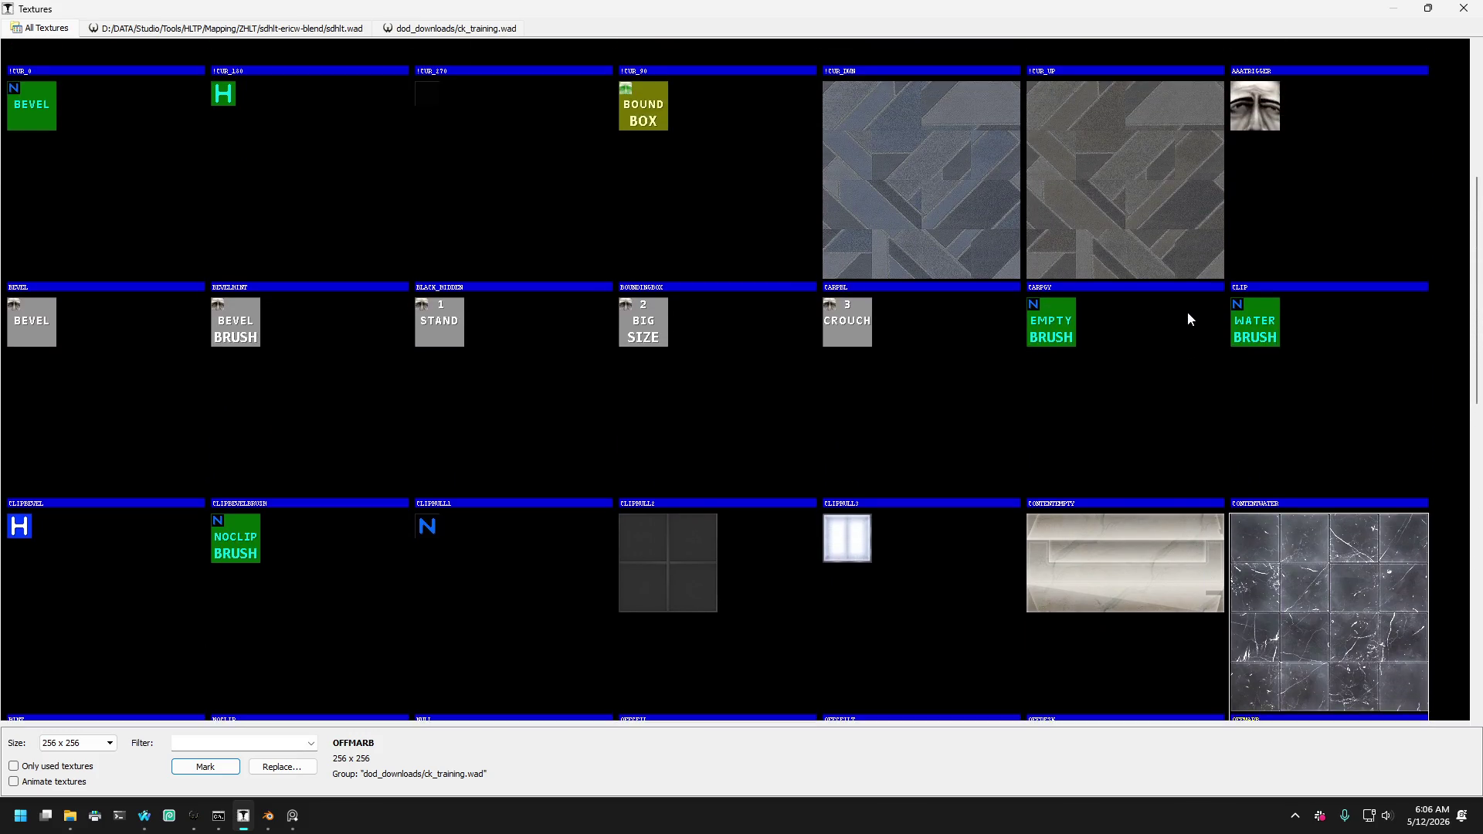
scroll(1147, 309, "down", 9)
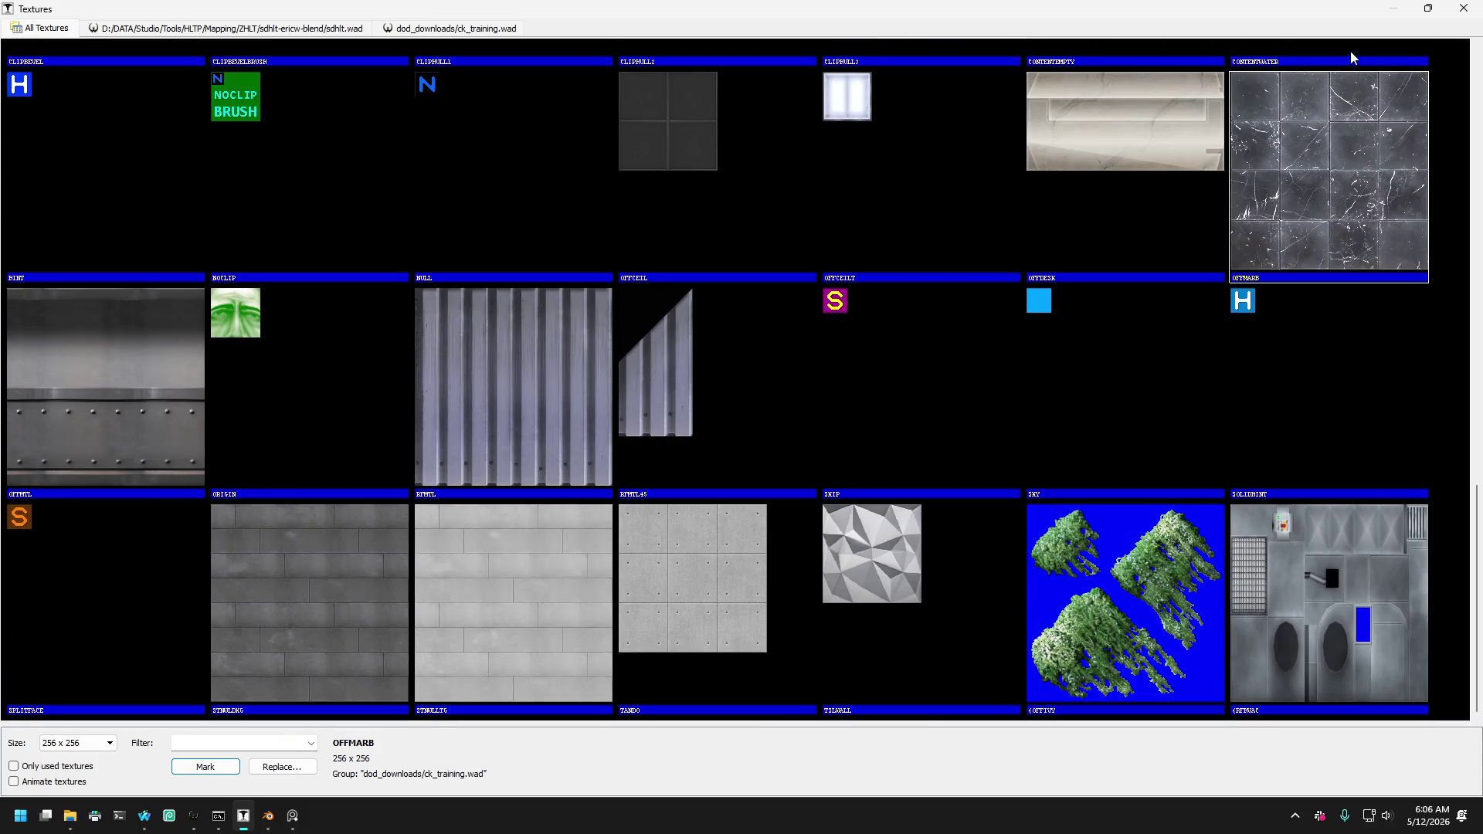
left_click(1473, 11)
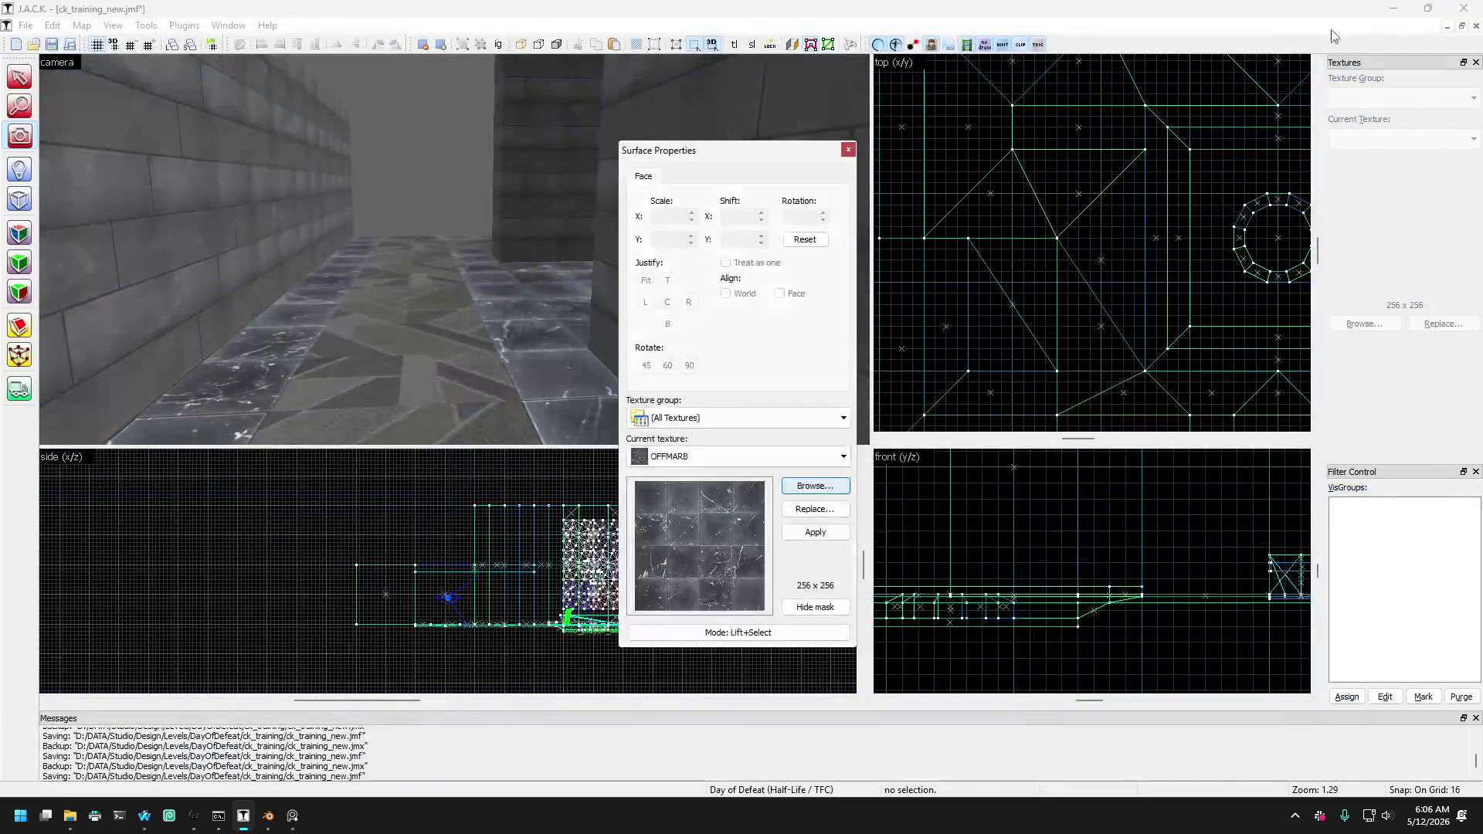
left_click(848, 150)
left_click(20, 138)
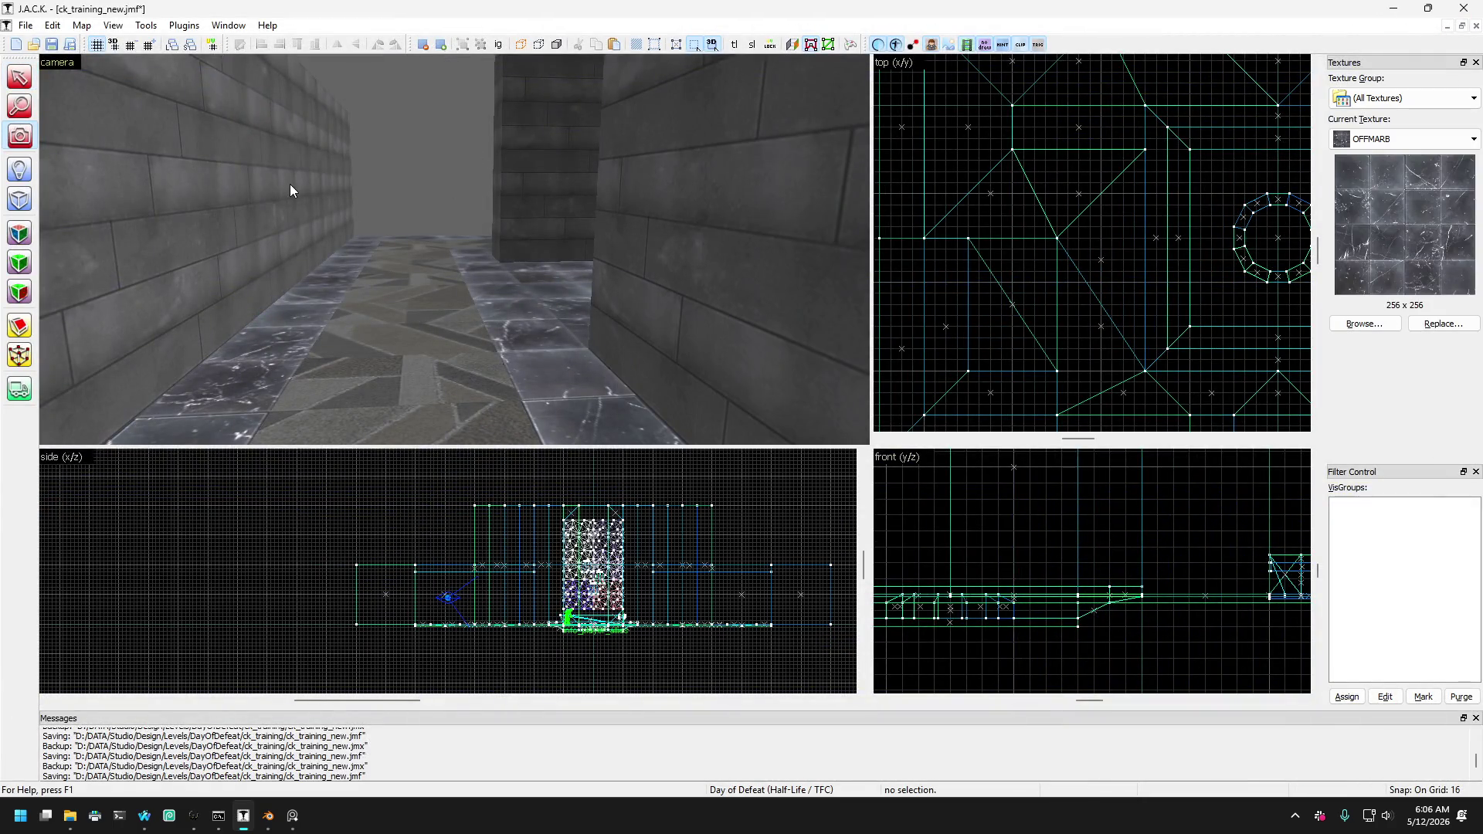
scroll(454, 245, "up", 5)
key("Up")
key("Up")
key("Up")
key("Right")
key("Right")
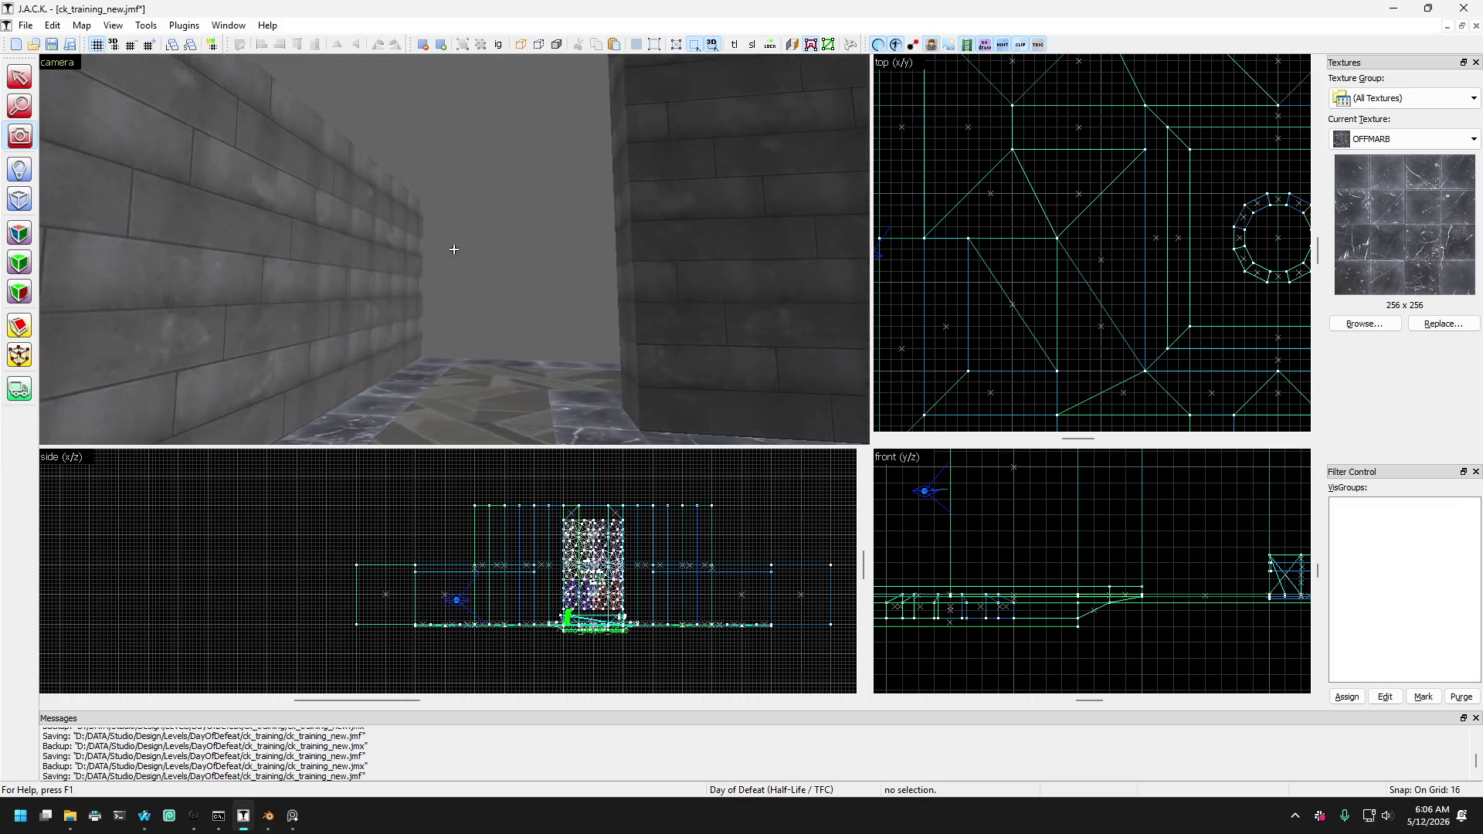
key("Up")
key("Up")
key("Up")
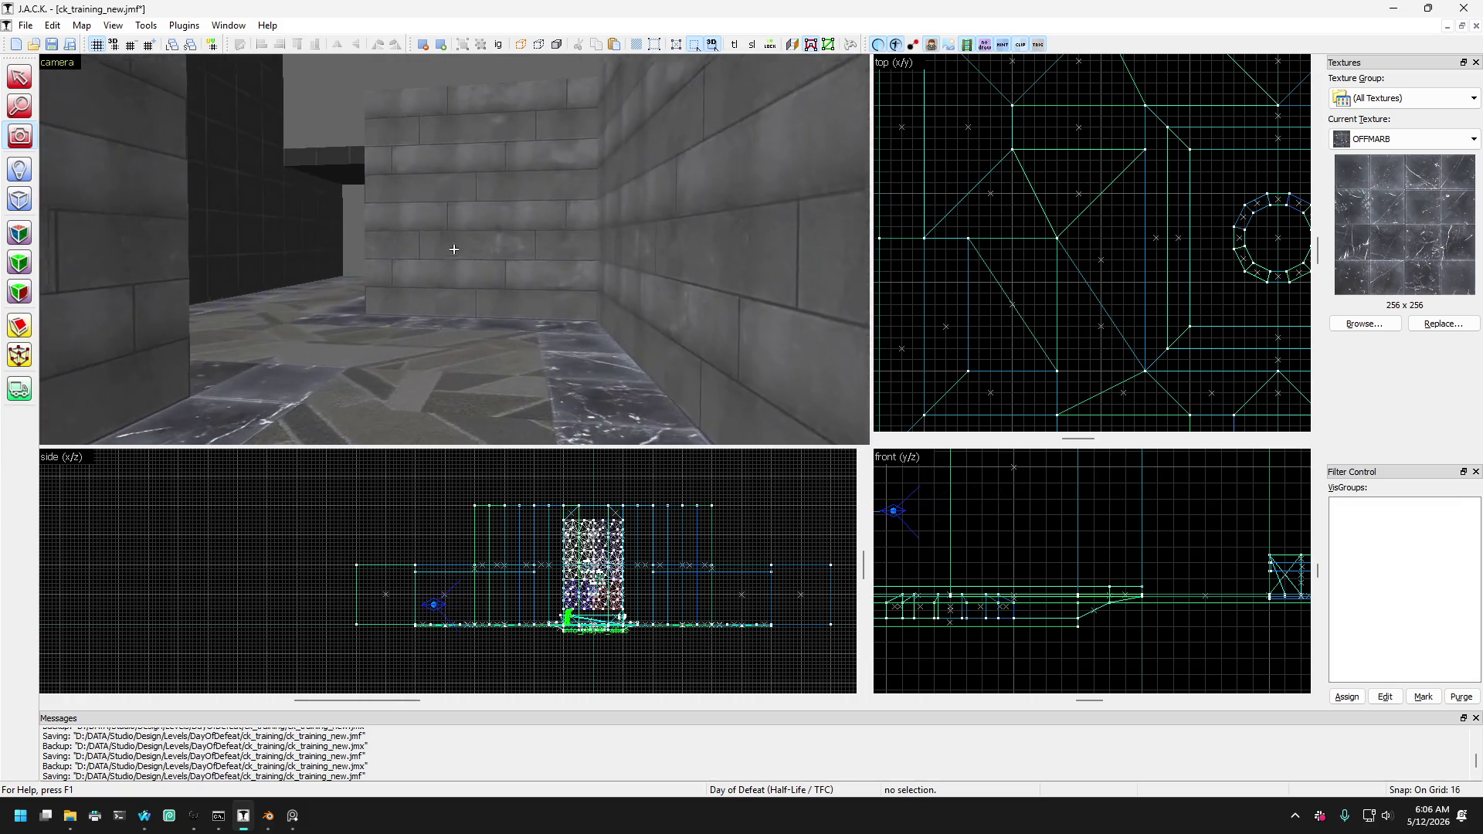
key("Up")
key("Up")
key("Right")
key("Right")
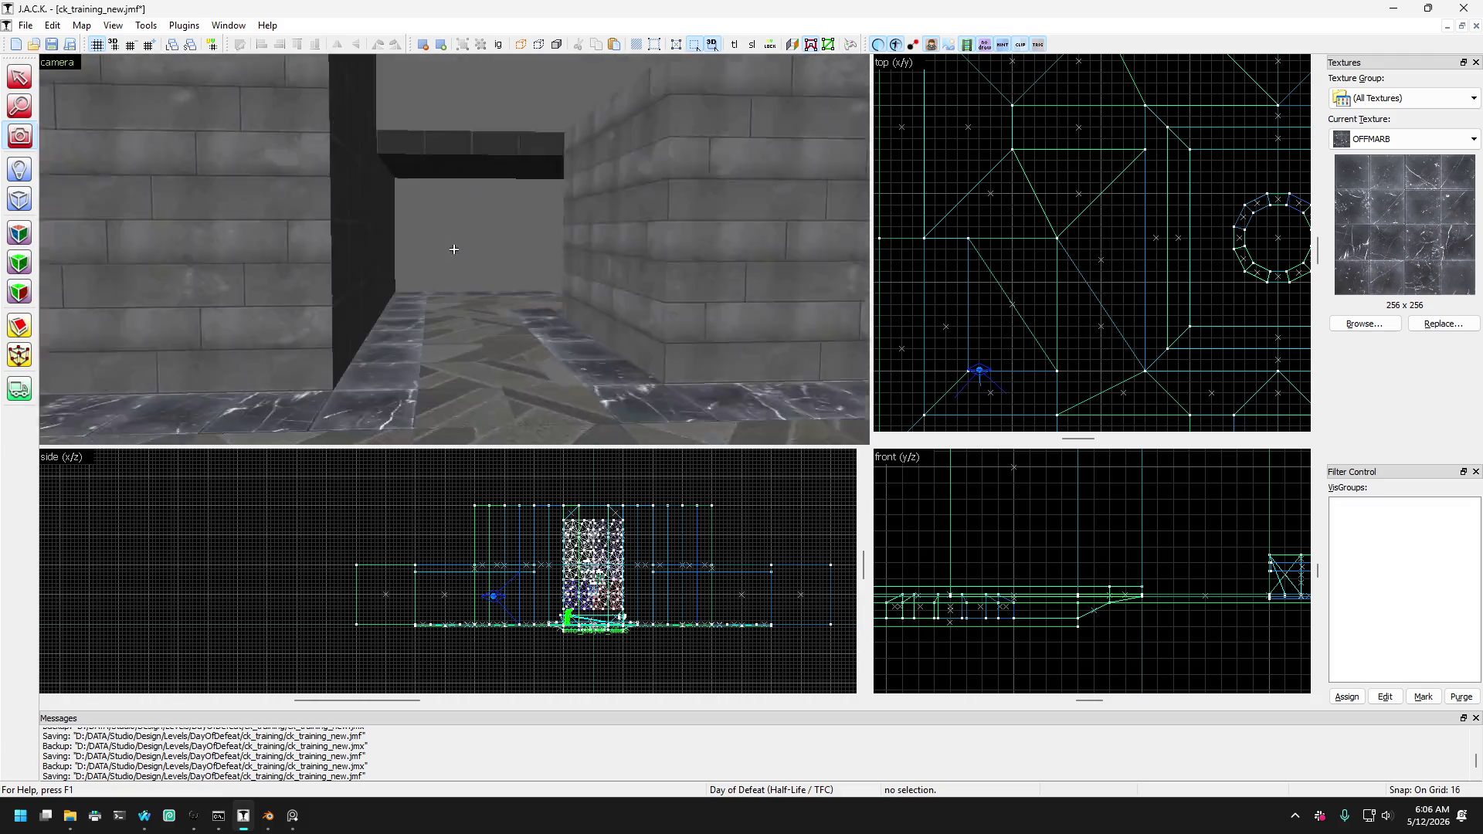
key("Right")
key("Right")
key("Right")
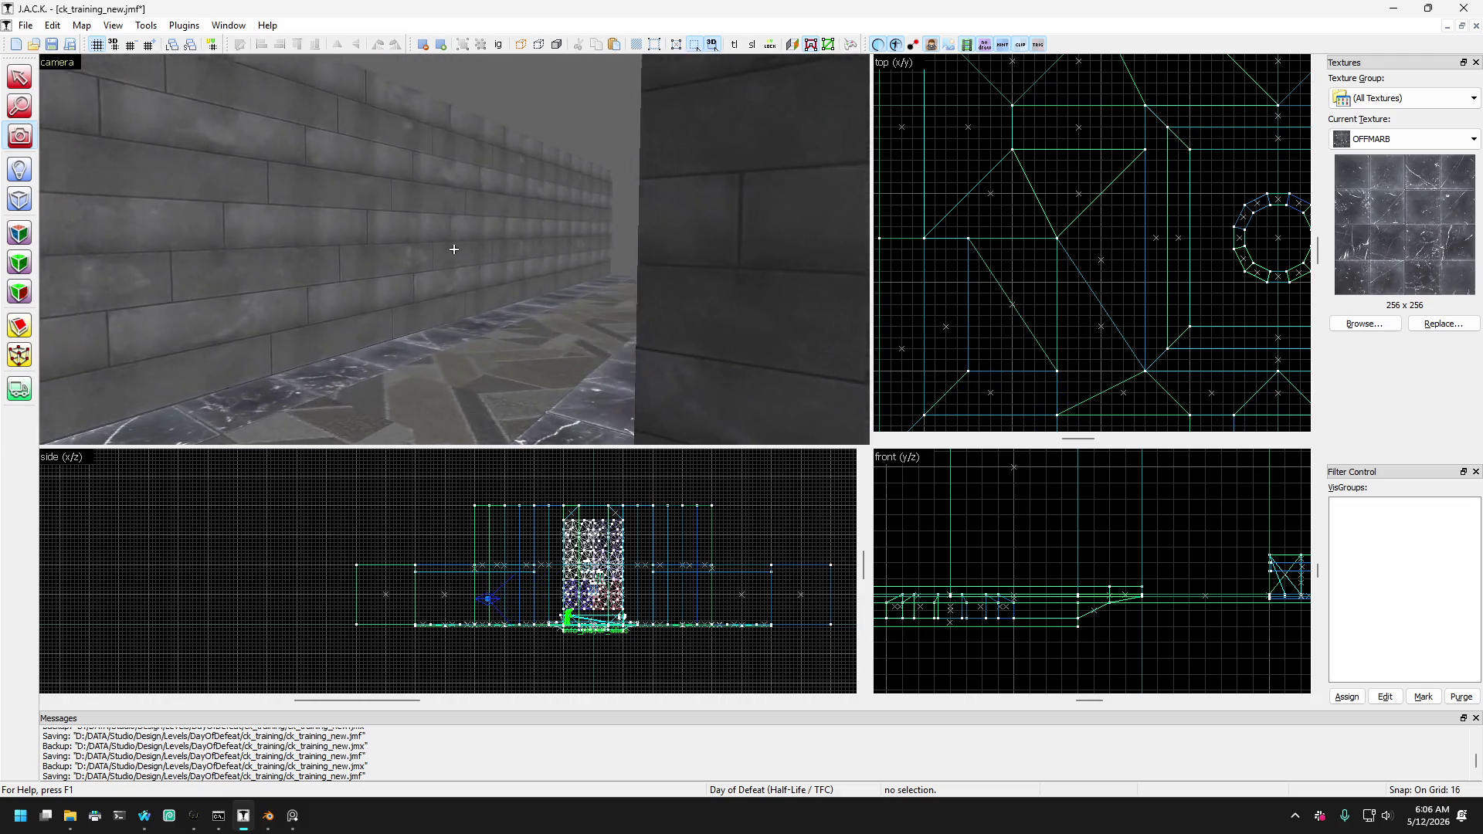
key("Up")
key("Up")
key("Up")
key("Up")
key("Up")
key("Up")
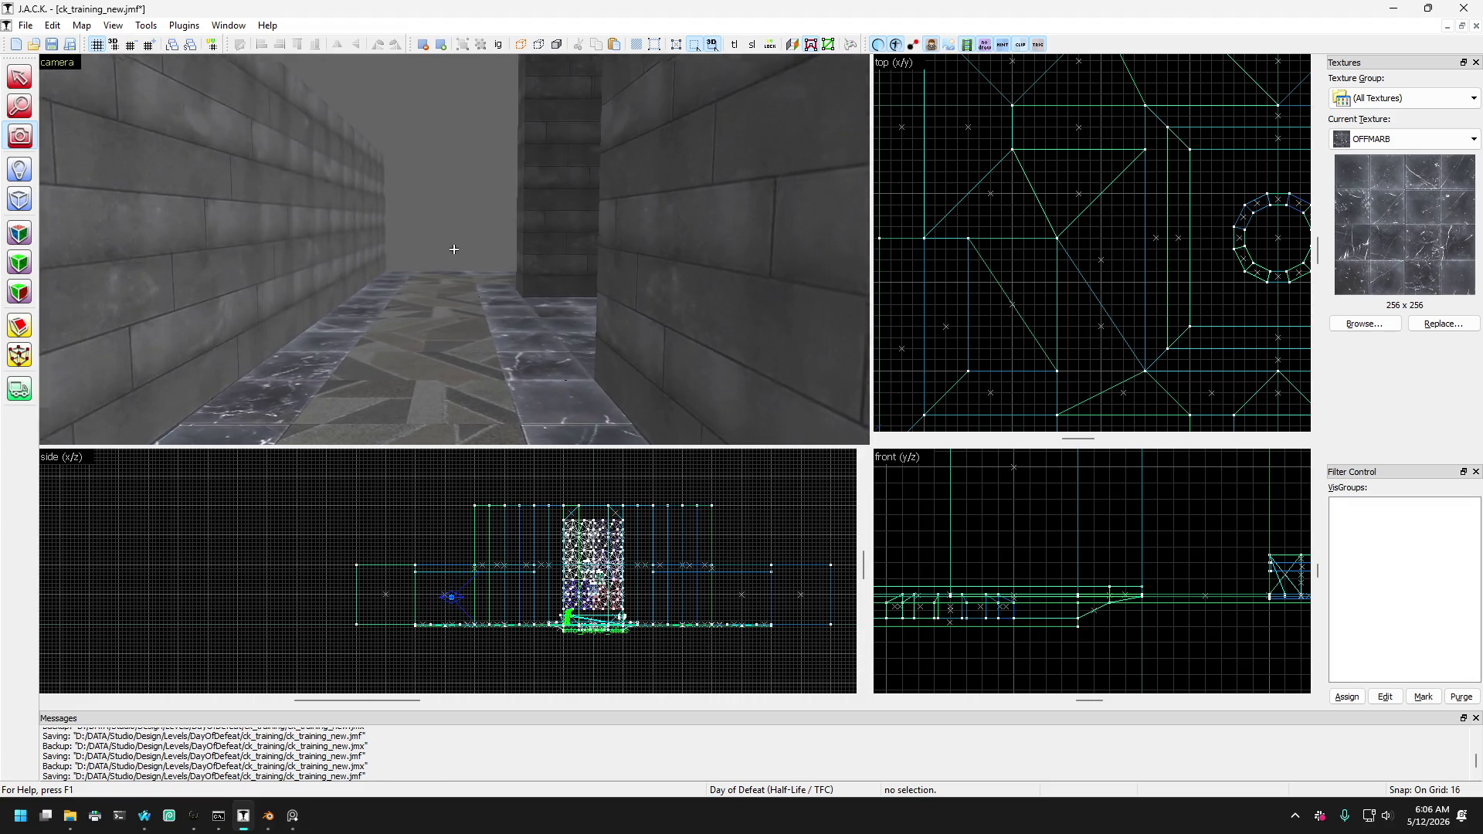
Filter Poly Haven's brick textures down to indoor, man-made wall textures.
left_click(137, 817)
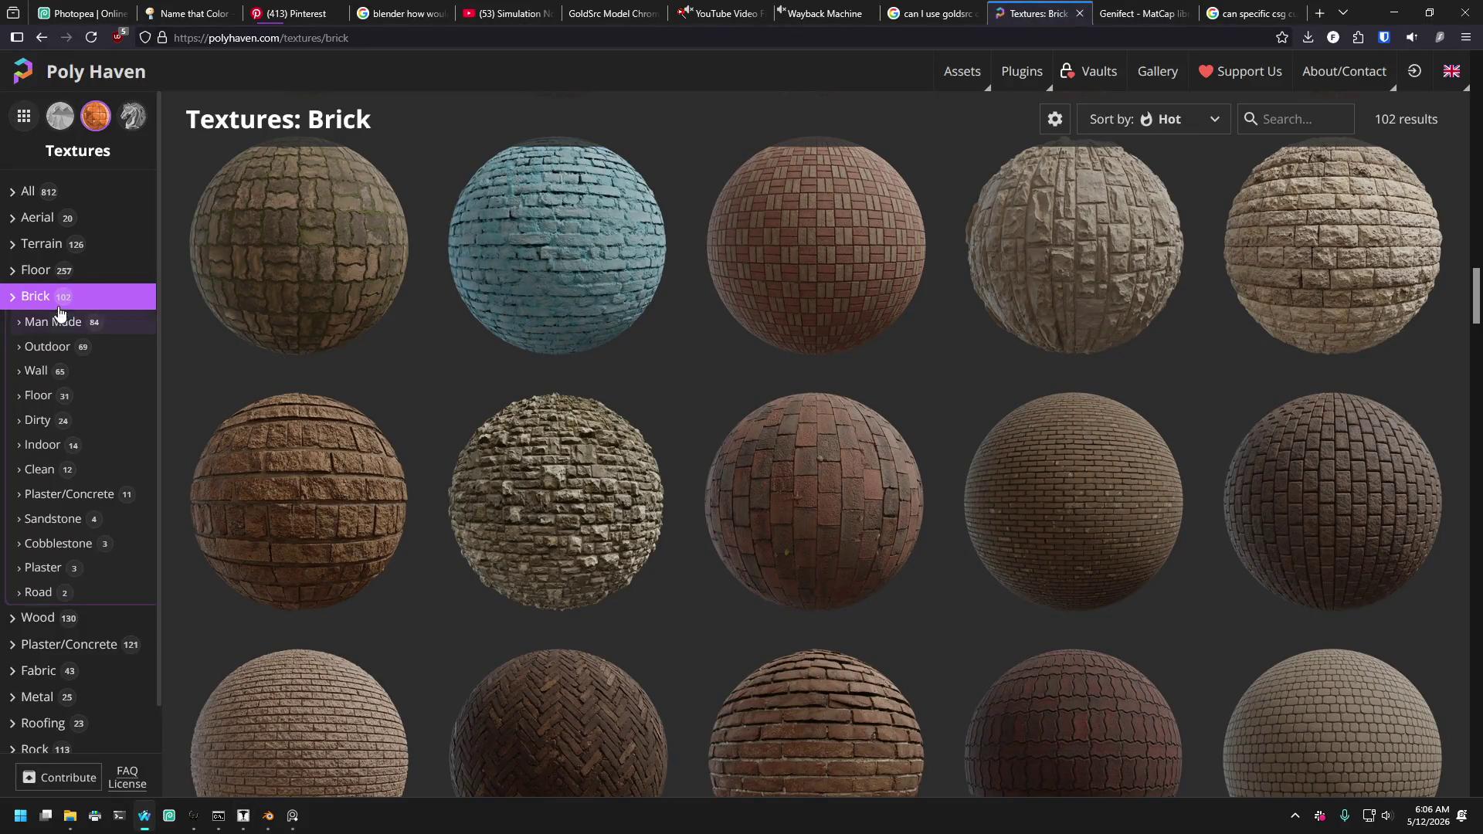
scroll(54, 386, "down", 1)
left_click(36, 322)
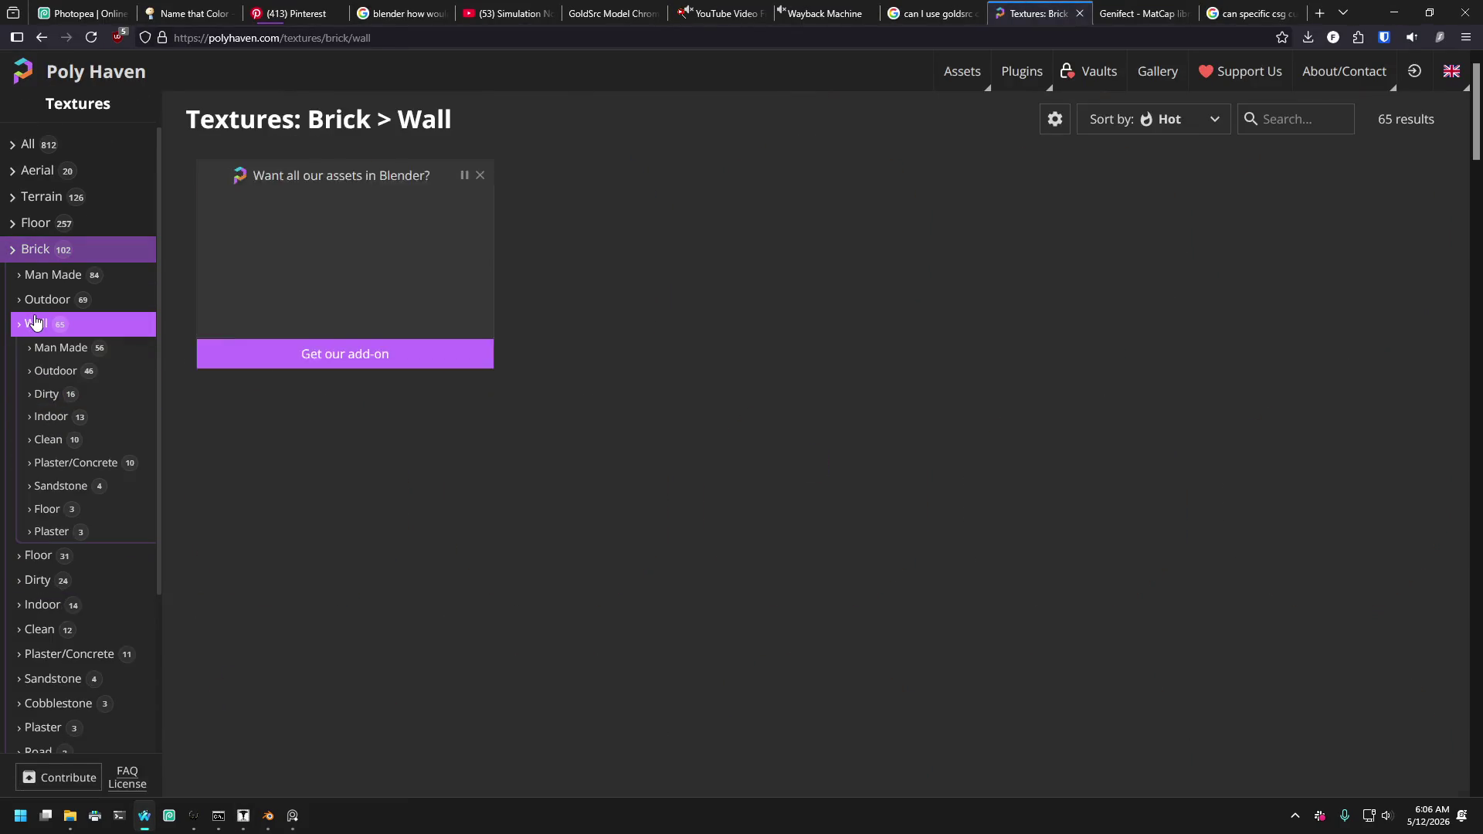
scroll(46, 463, "down", 2)
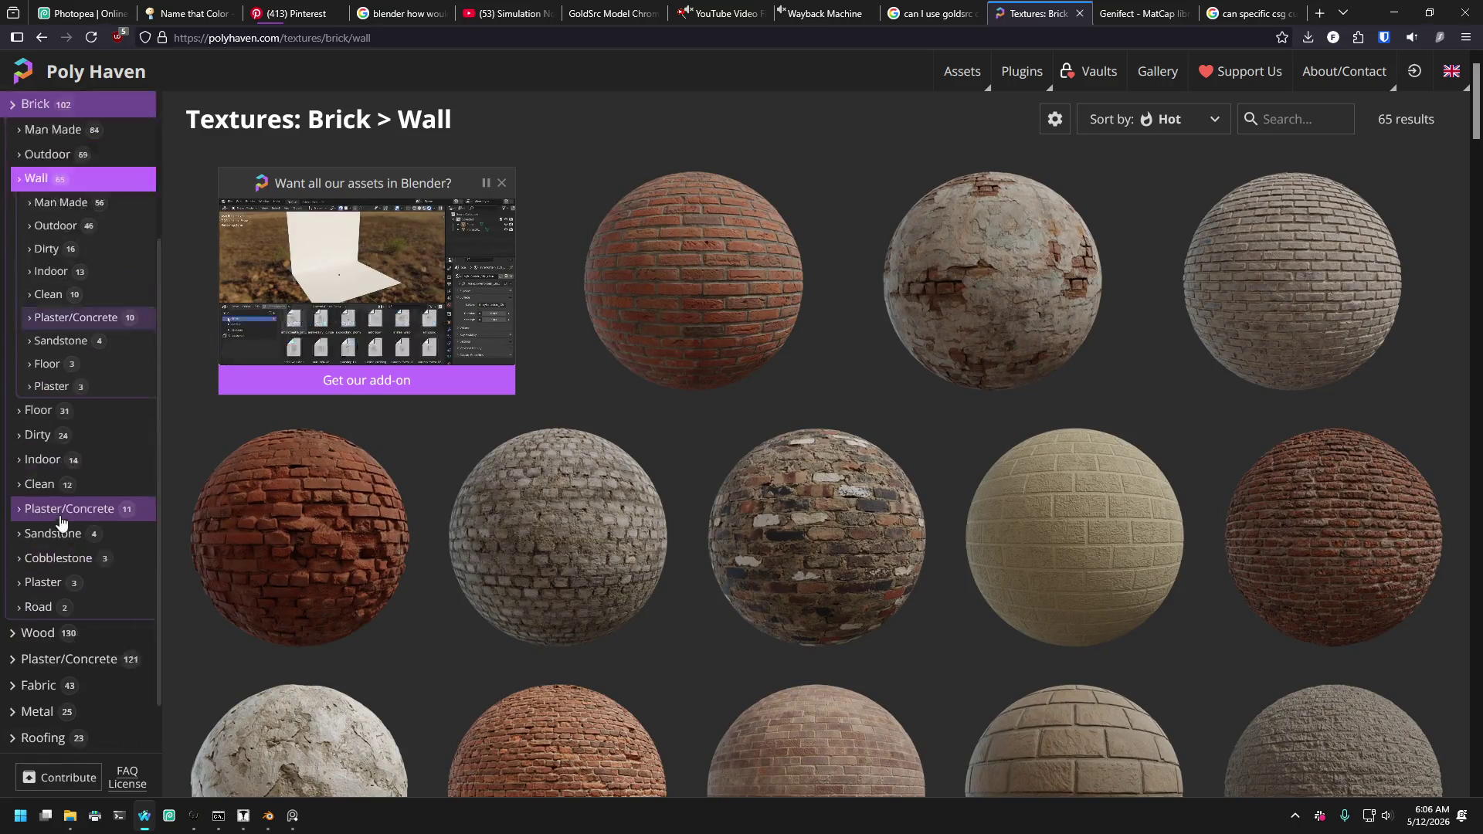
left_click(43, 409)
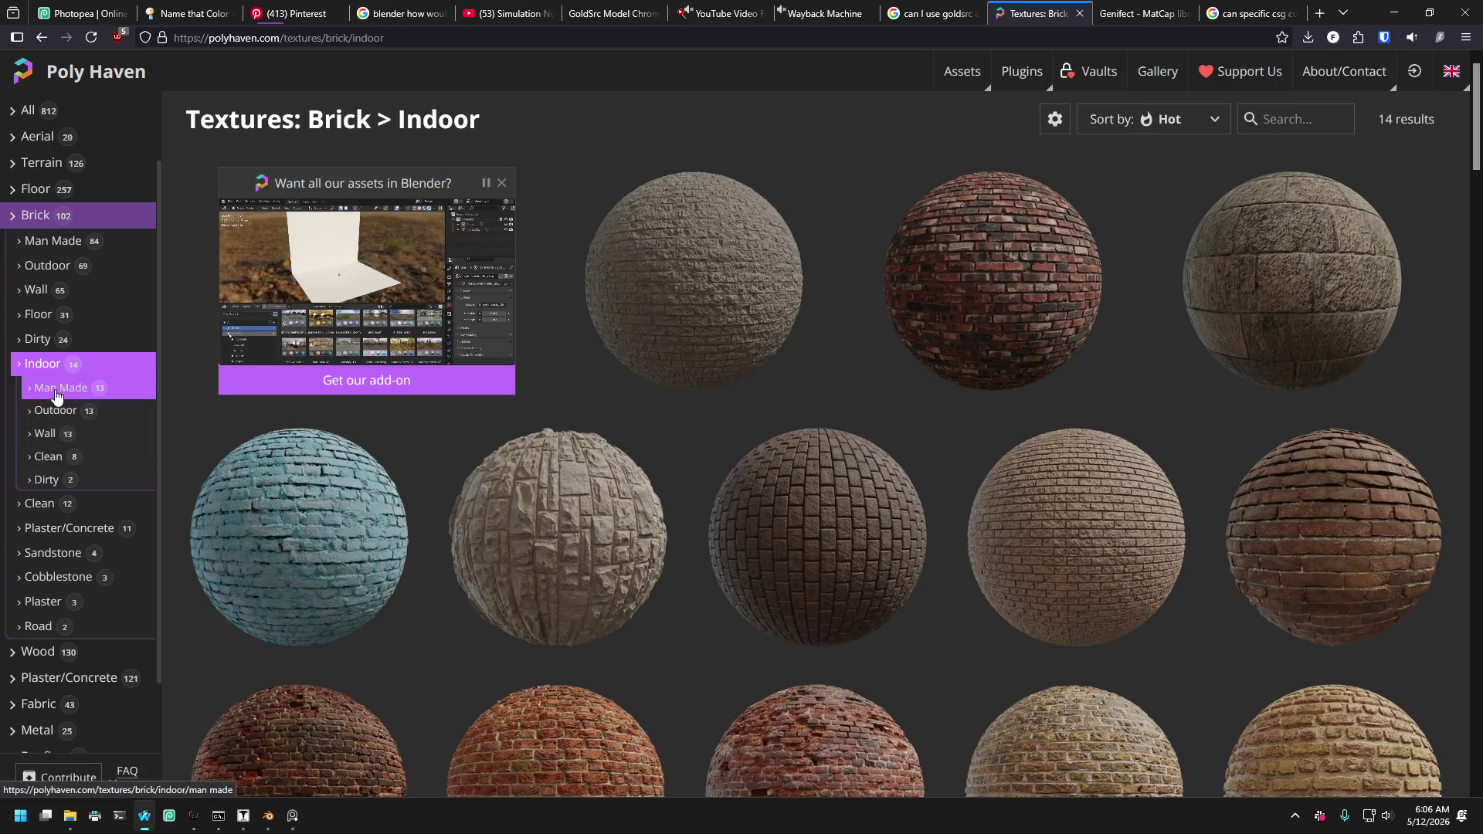
left_click(56, 396)
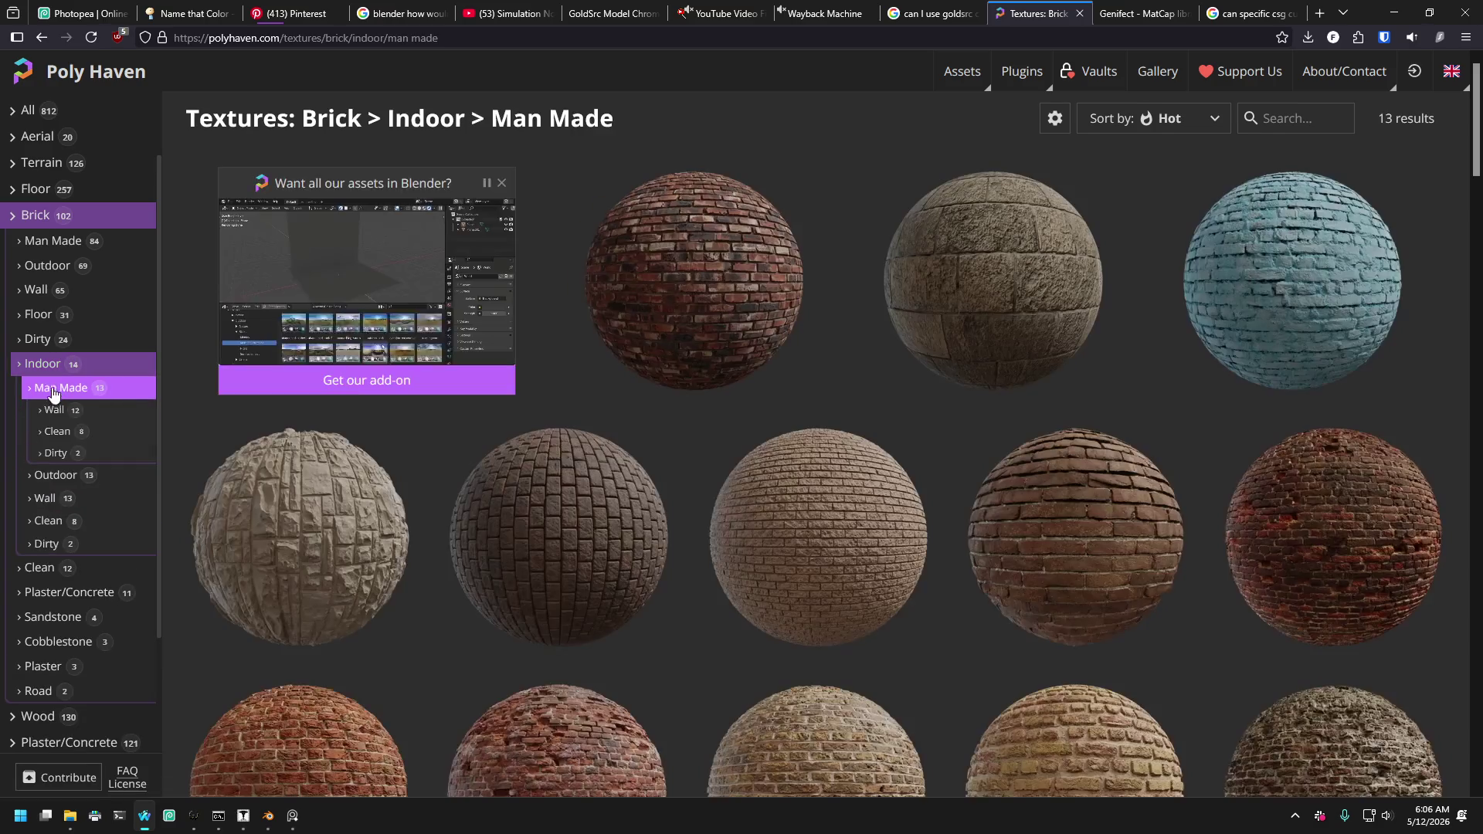
left_click(48, 498)
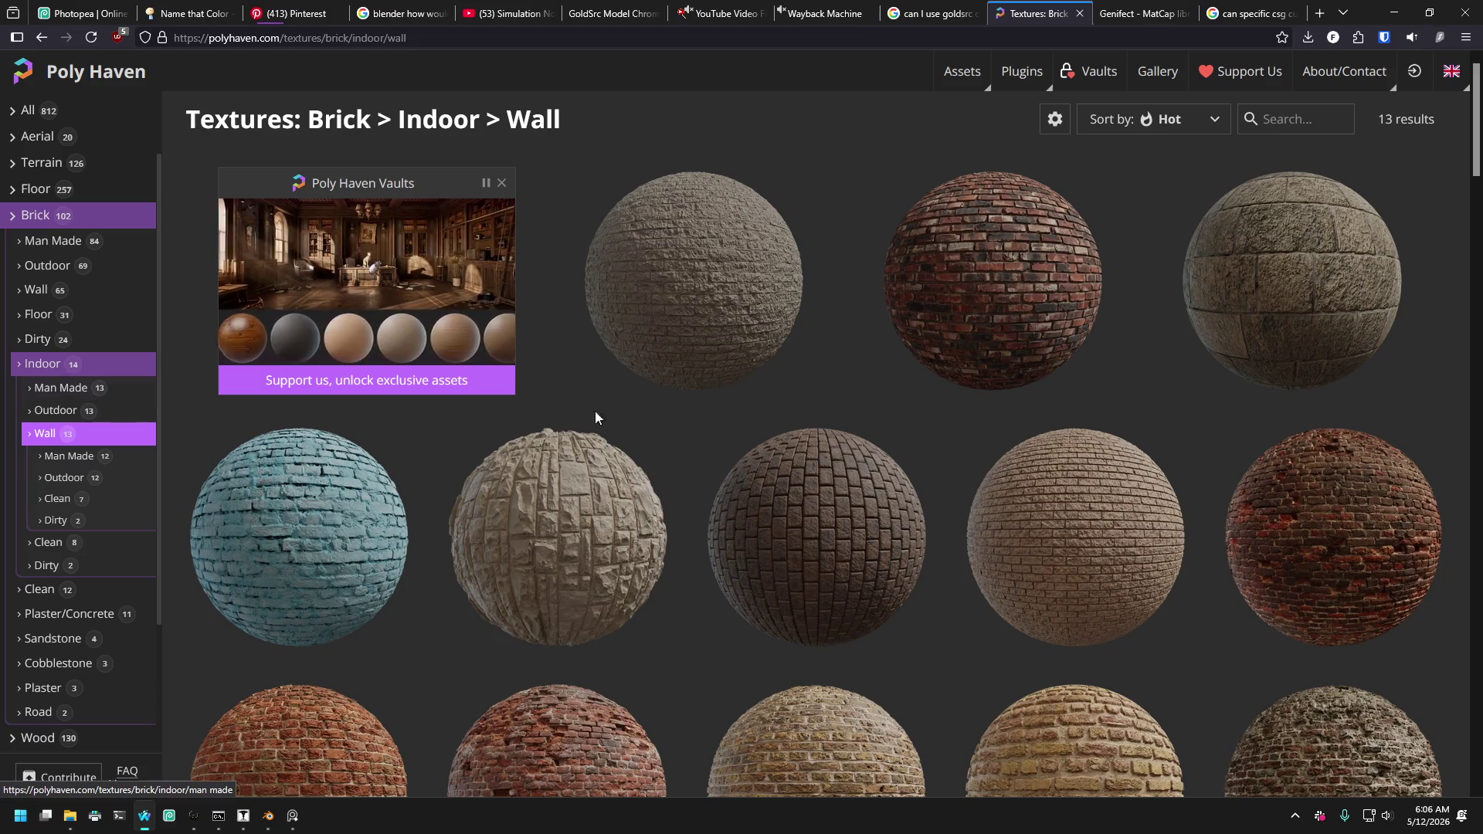
Compare the clean, man-made and dirty indoor brick wall textures.
left_click(65, 499)
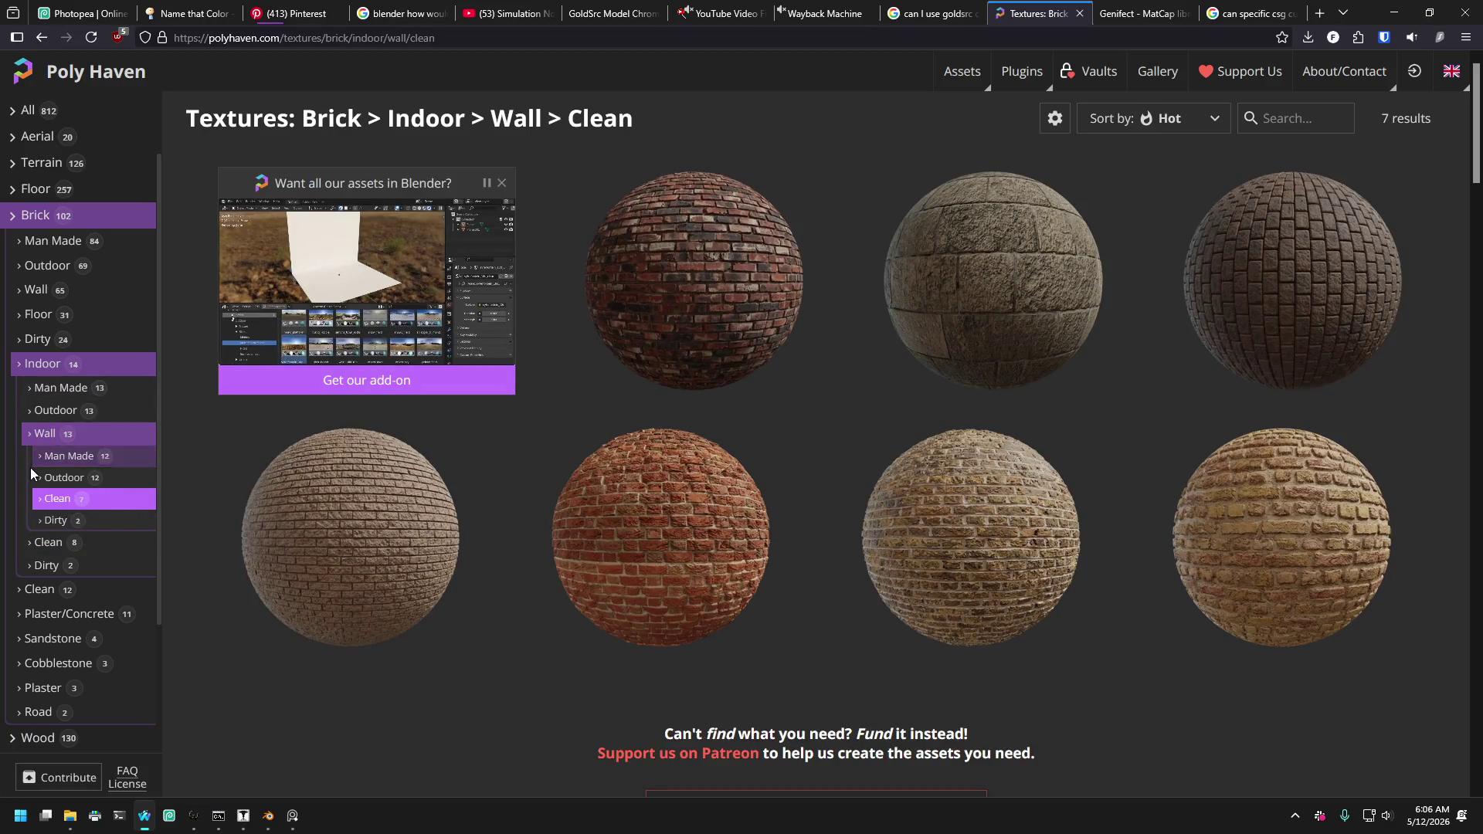
left_click(67, 457)
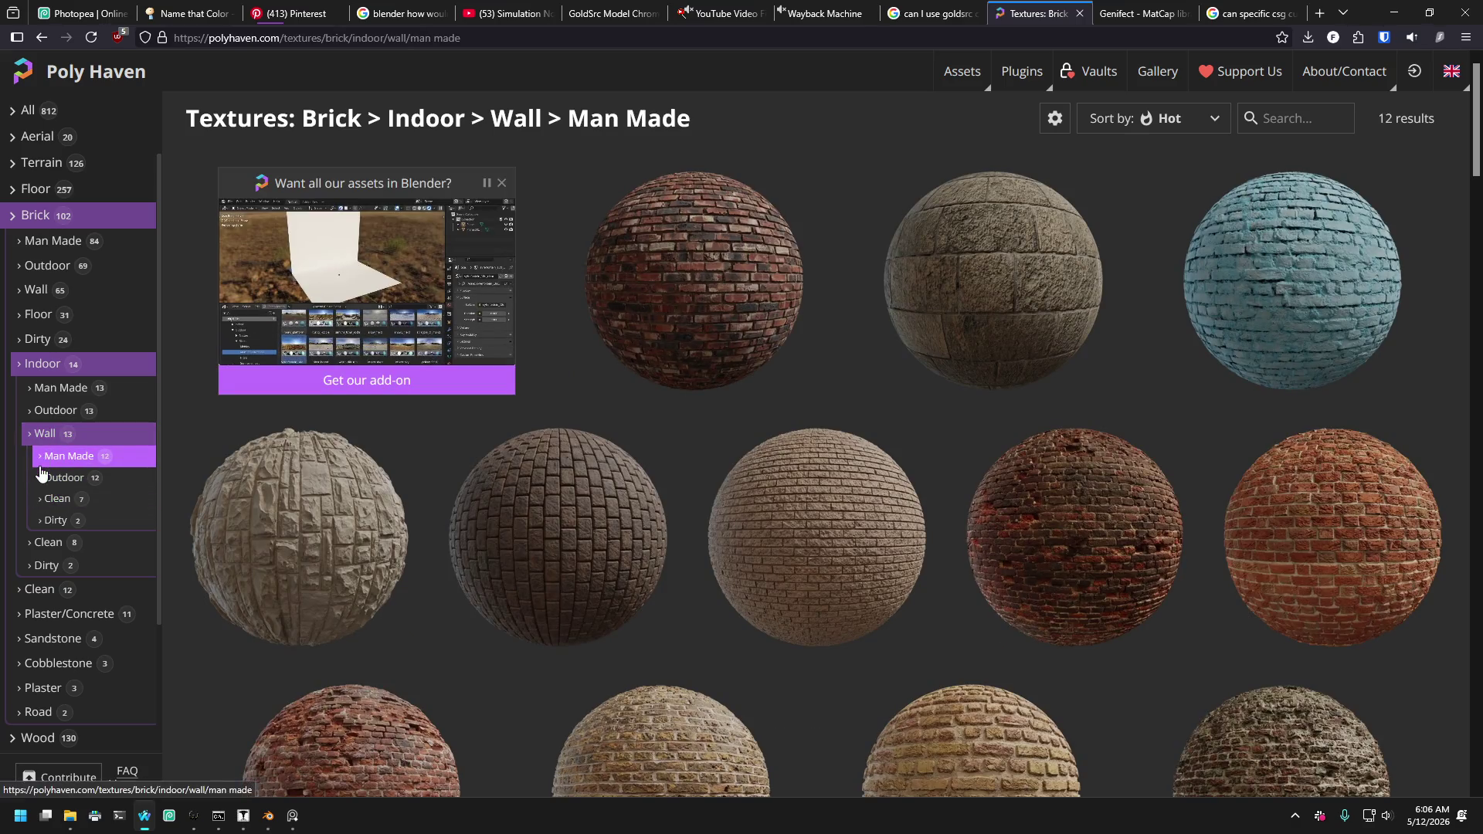
scroll(664, 478, "down", 1)
scroll(655, 466, "down", 15)
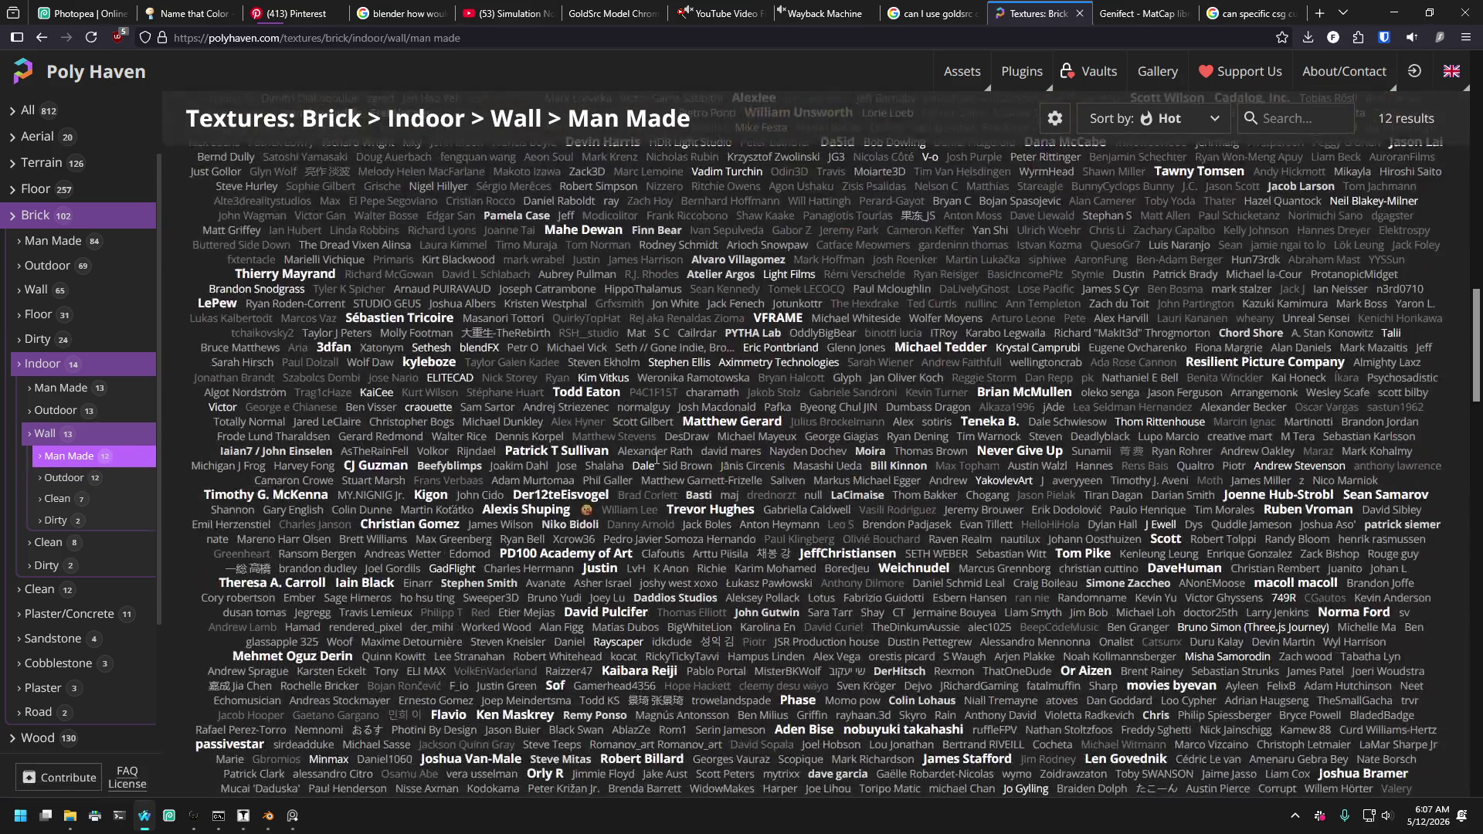
scroll(645, 460, "up", 8)
scroll(646, 466, "up", 4)
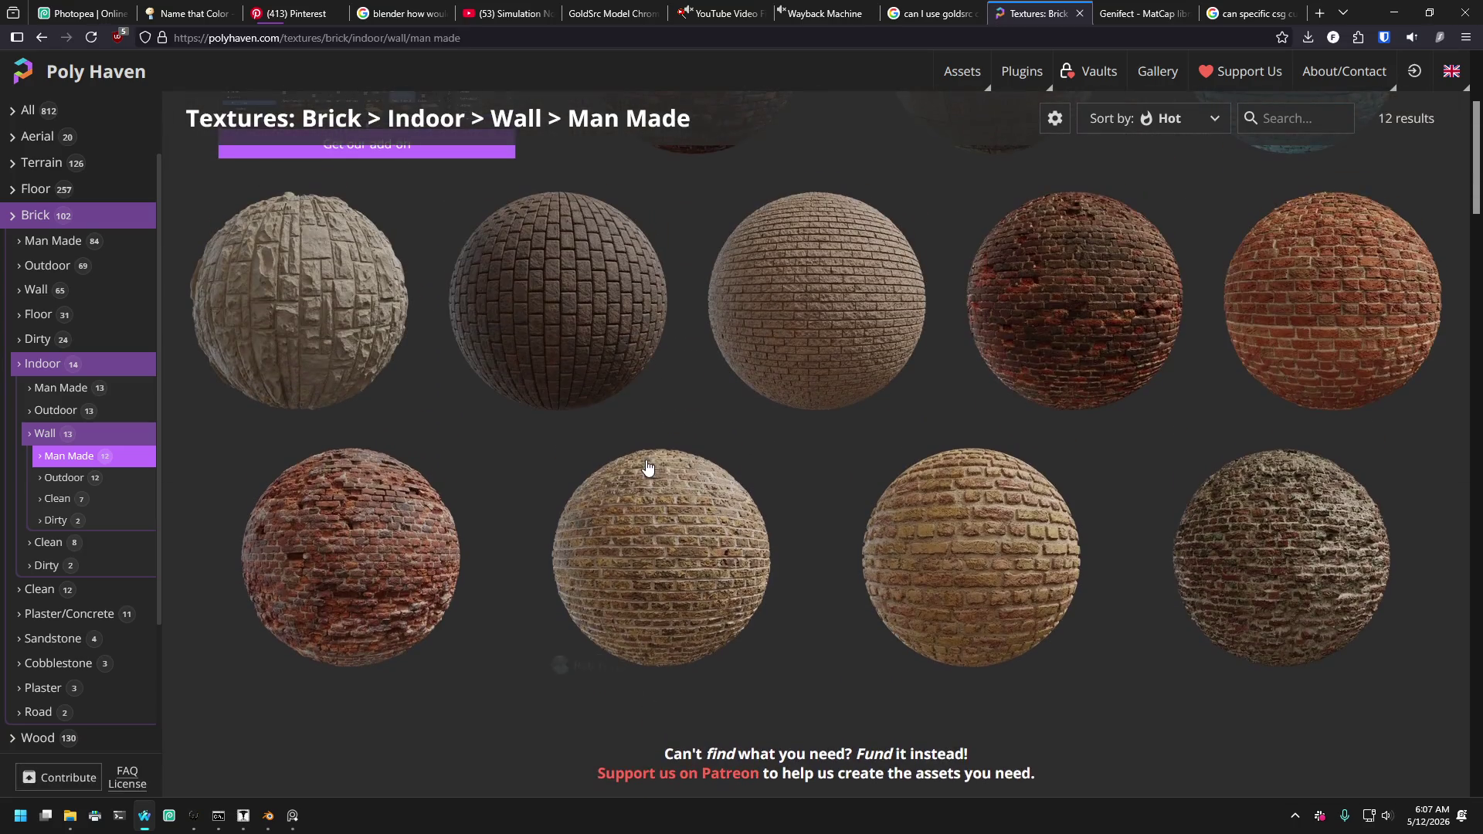
scroll(649, 470, "up", 2)
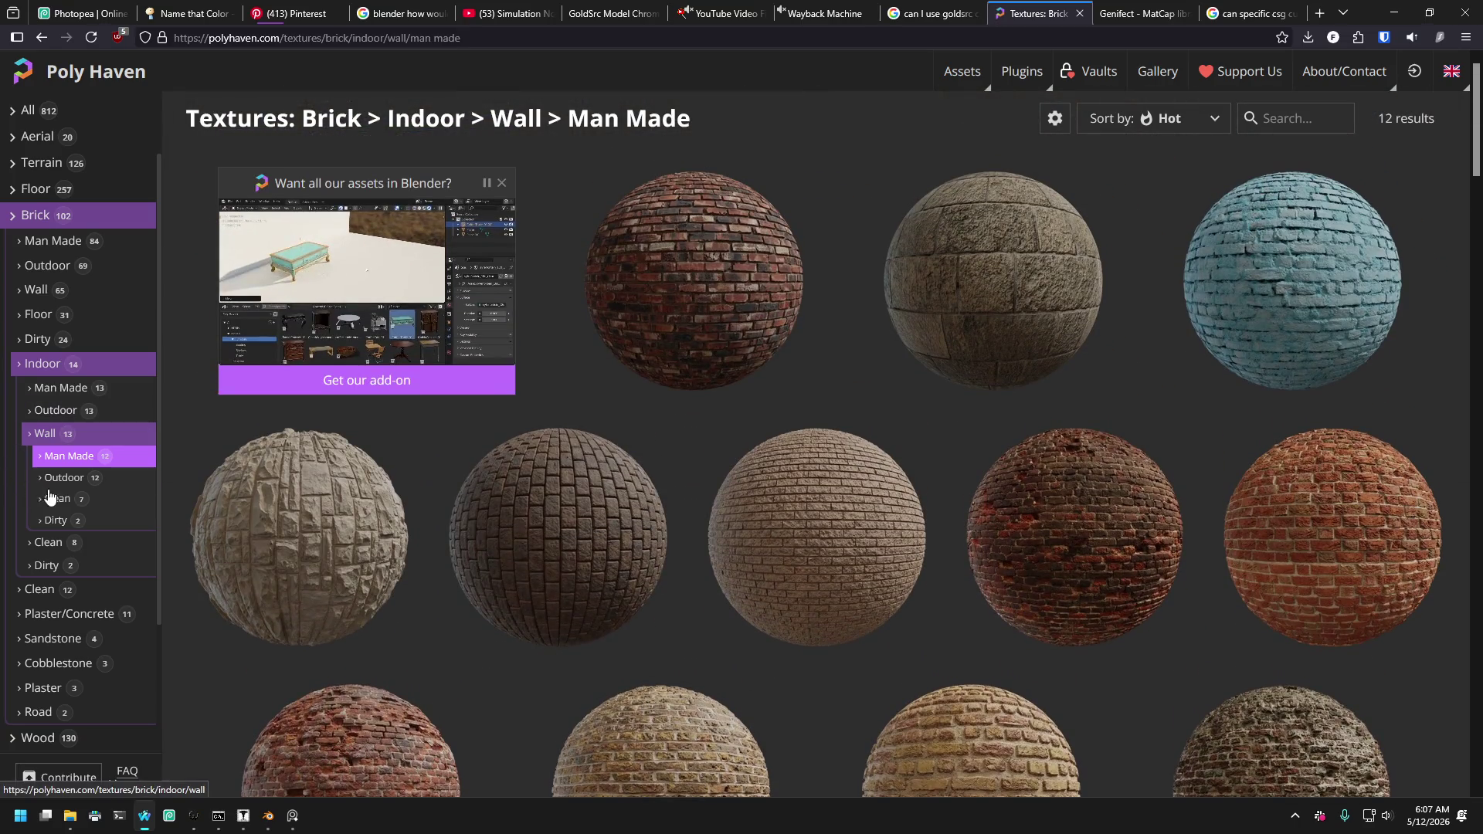
left_click(56, 526)
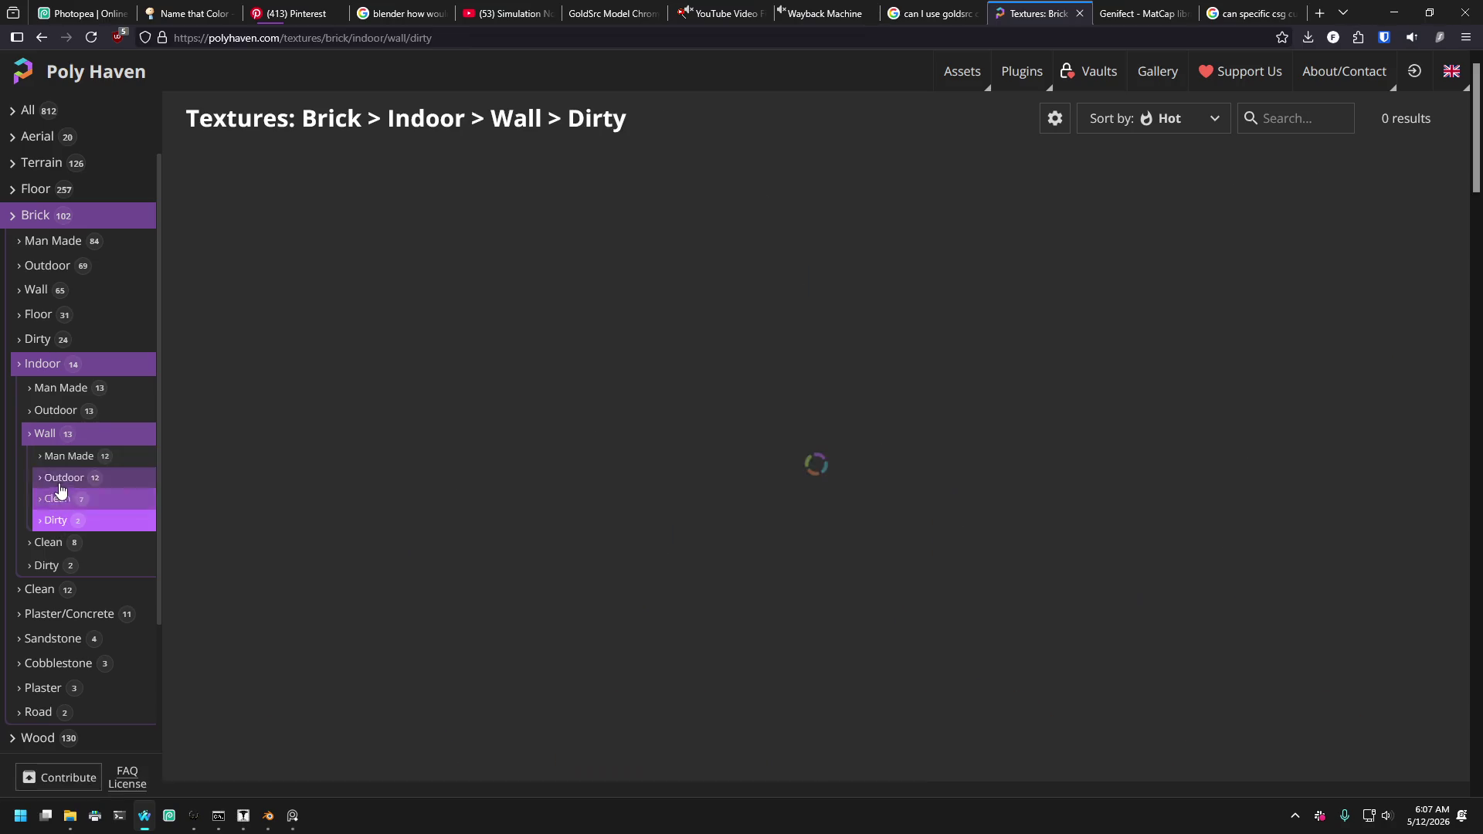
left_click(52, 494)
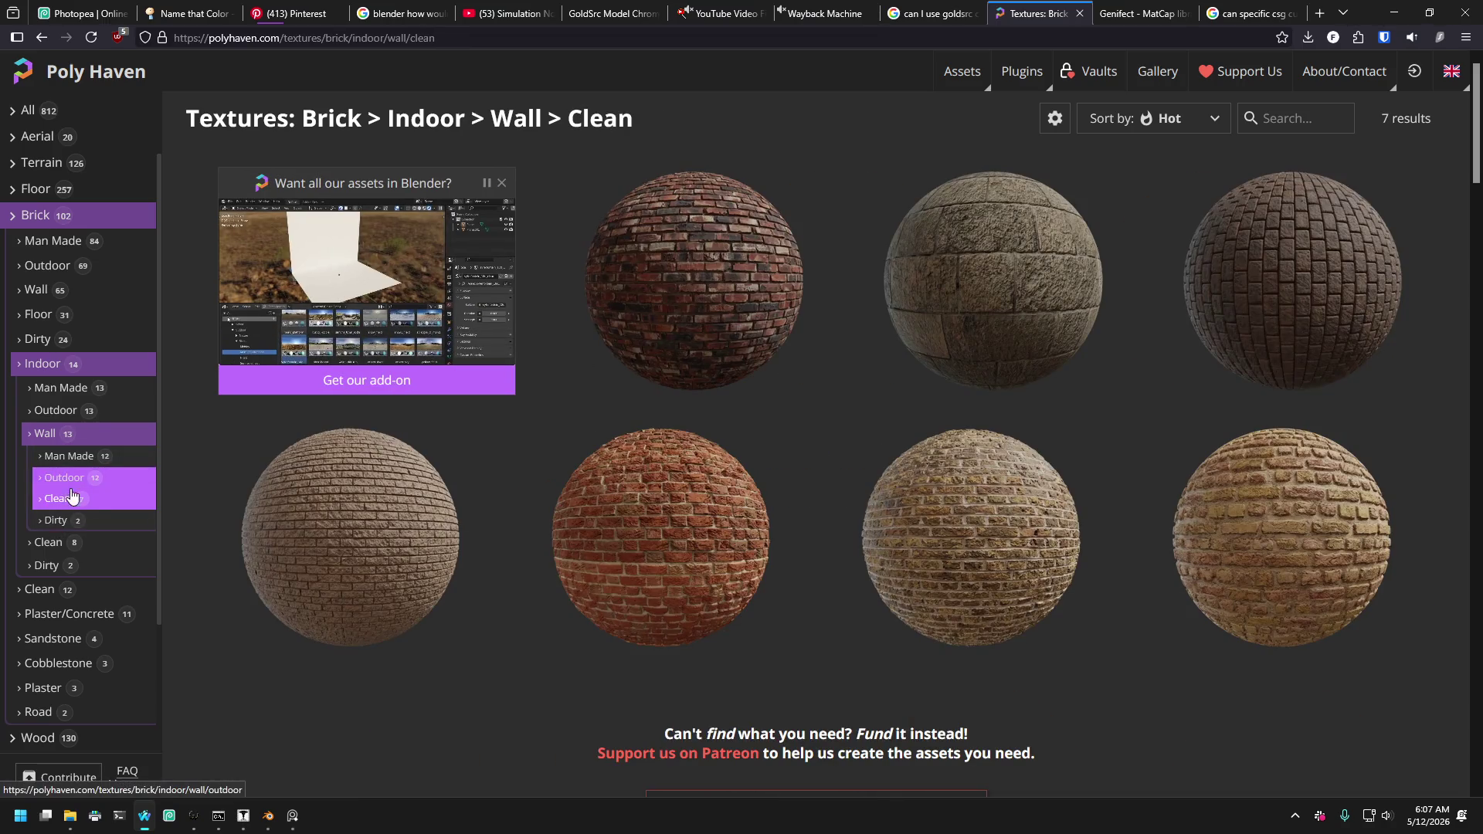
Browse clean and clean indoor brick textures, then return to the full texture catalogue.
left_click(39, 588)
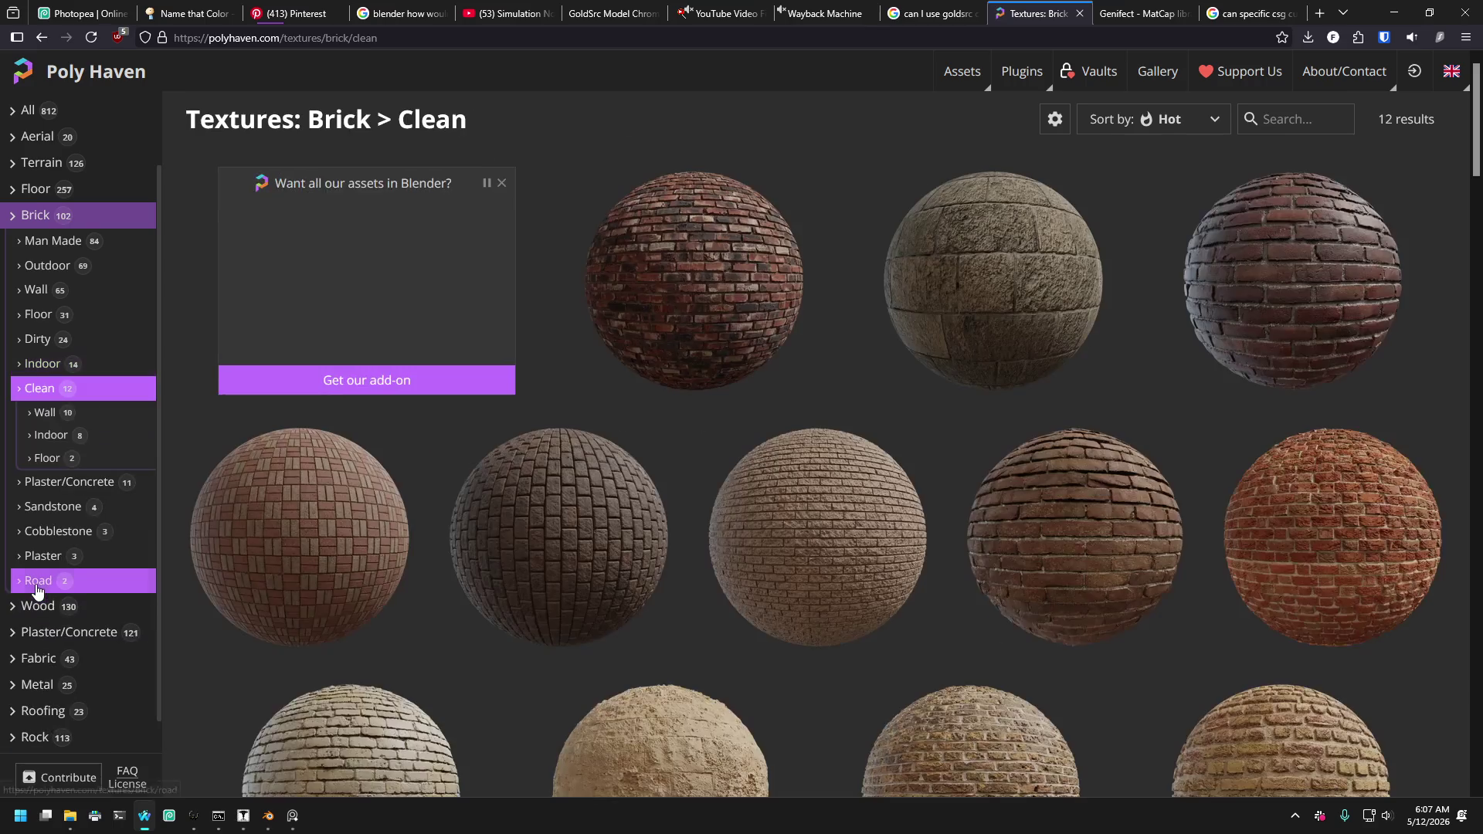
left_click(41, 437)
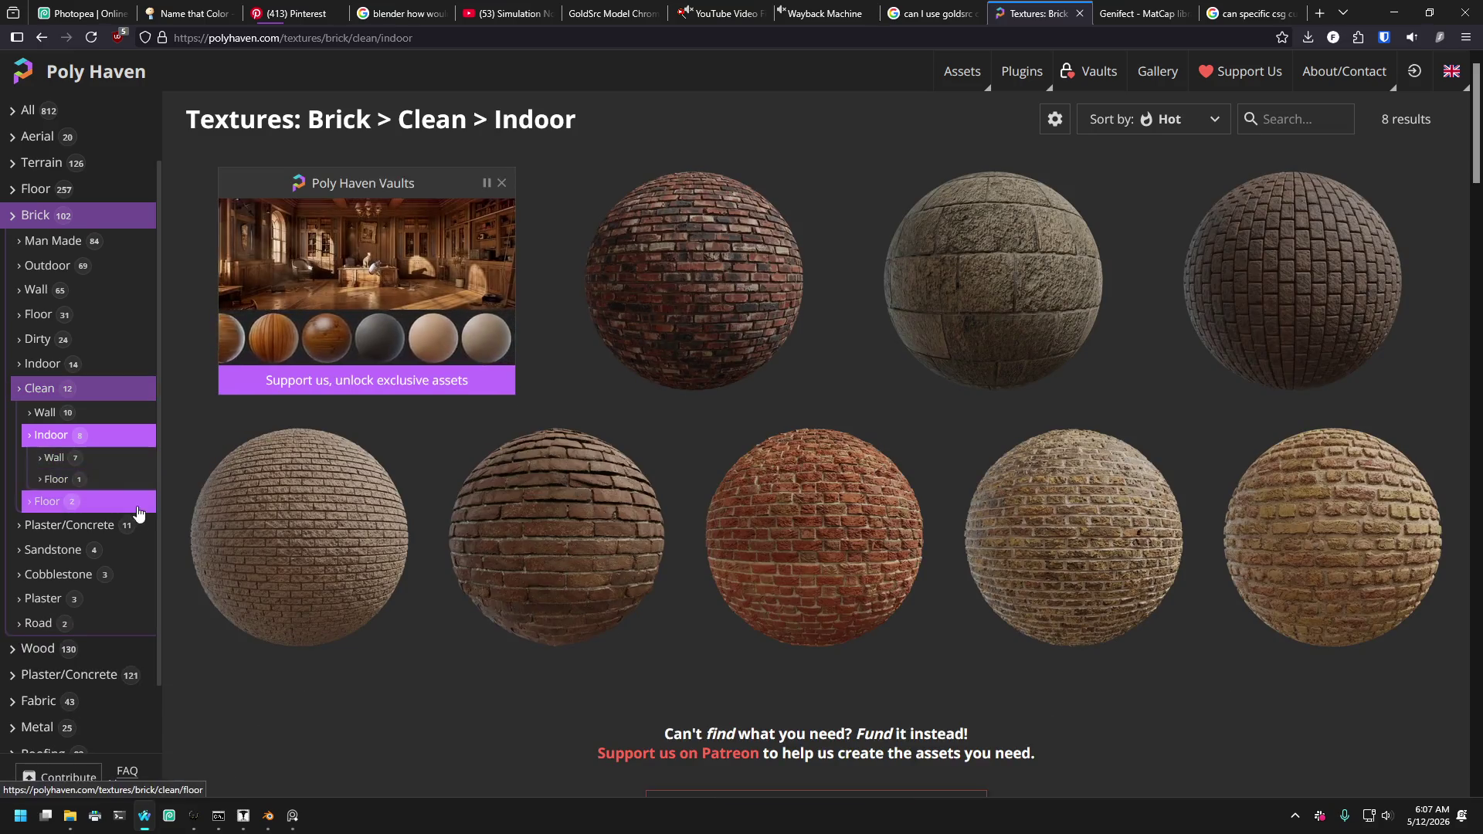
scroll(51, 272, "up", 1)
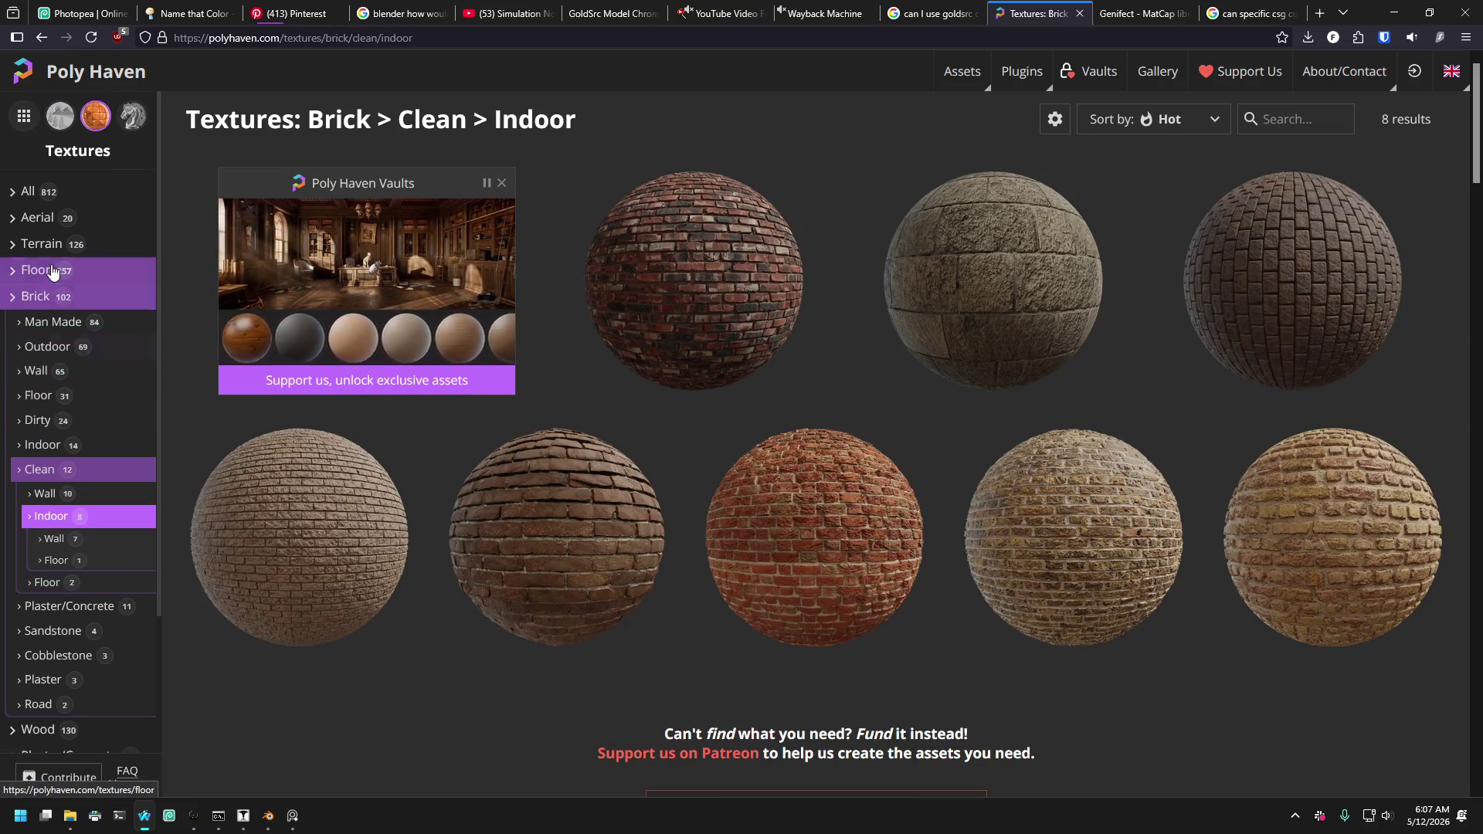
left_click(43, 298)
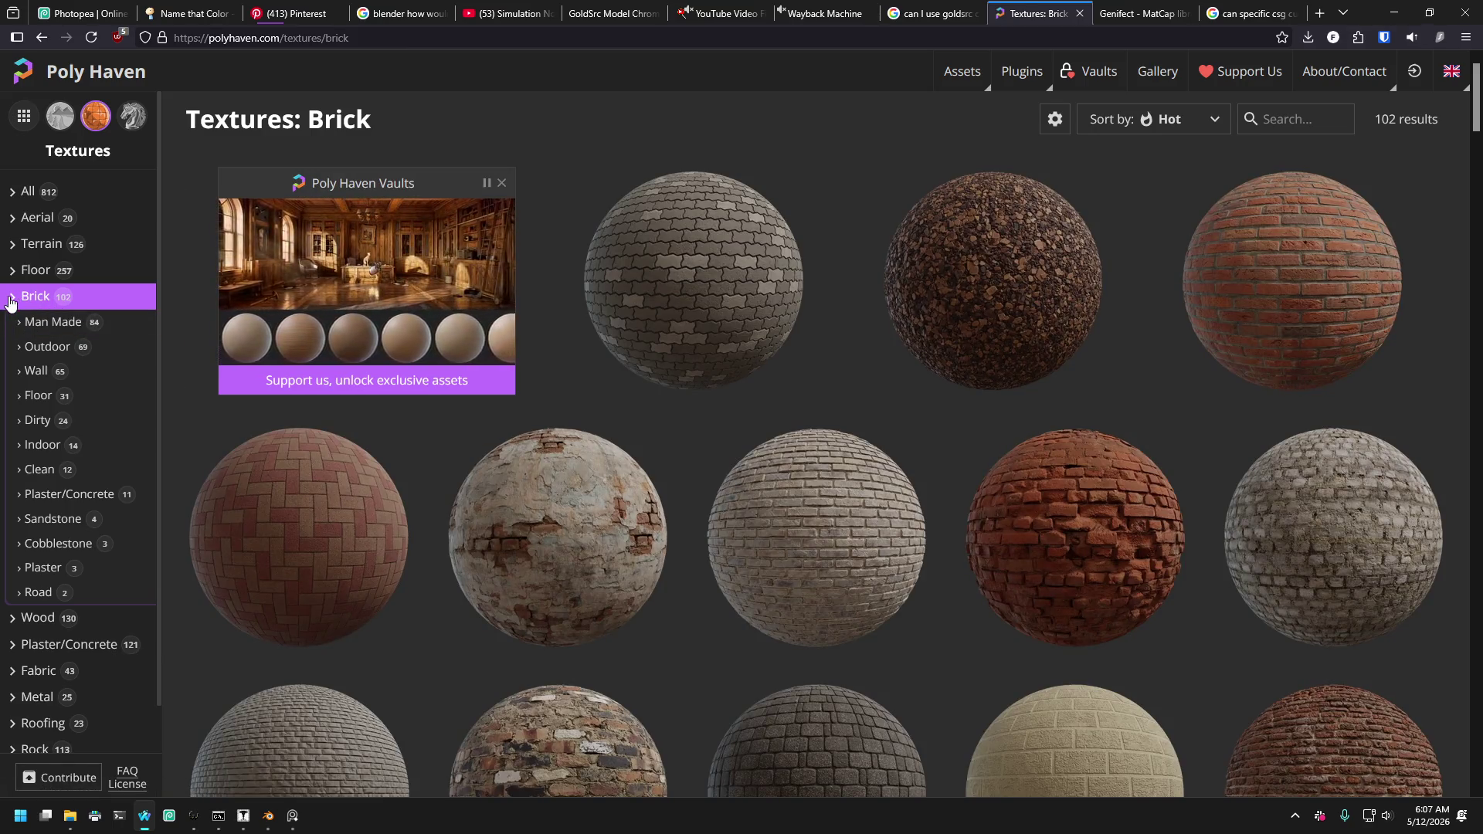
left_click(13, 193)
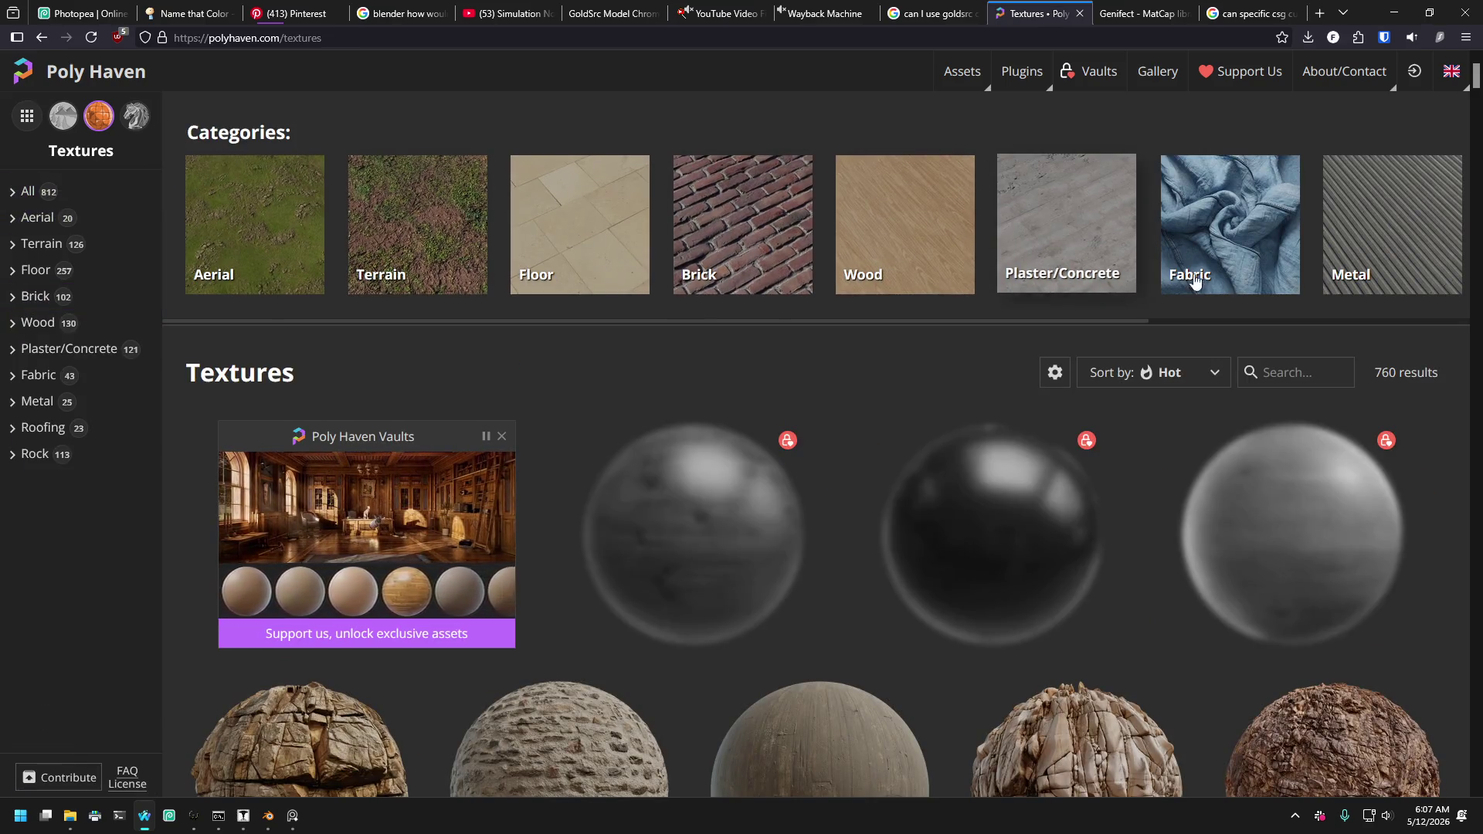
View the Plaster/Concrete texture category, then bring the Twitch stream tab forward.
left_click_drag(1112, 321, 1460, 309)
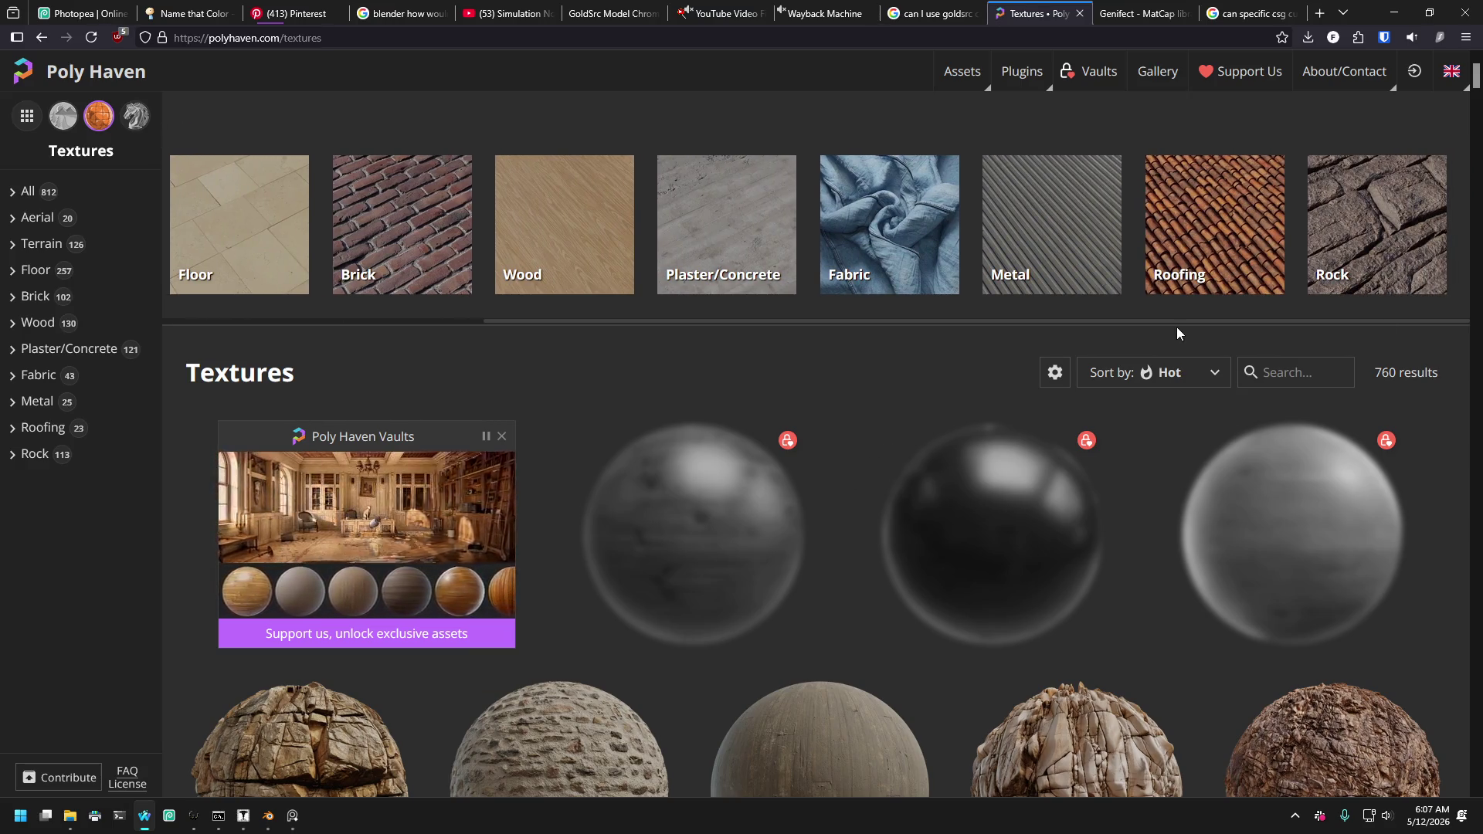
left_click(683, 203)
scroll(1020, 353, "down", 5)
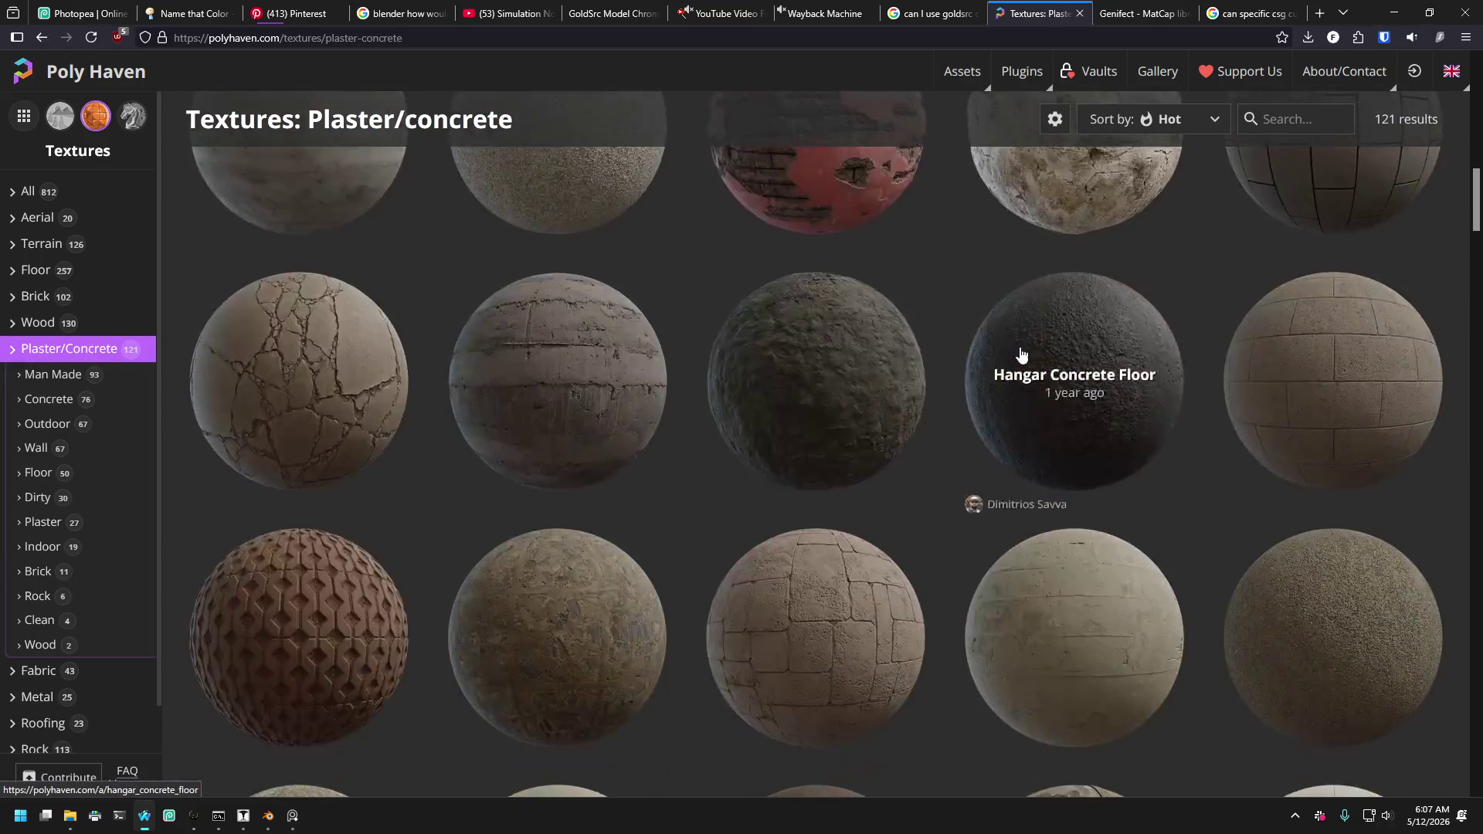
scroll(1020, 354, "up", 5)
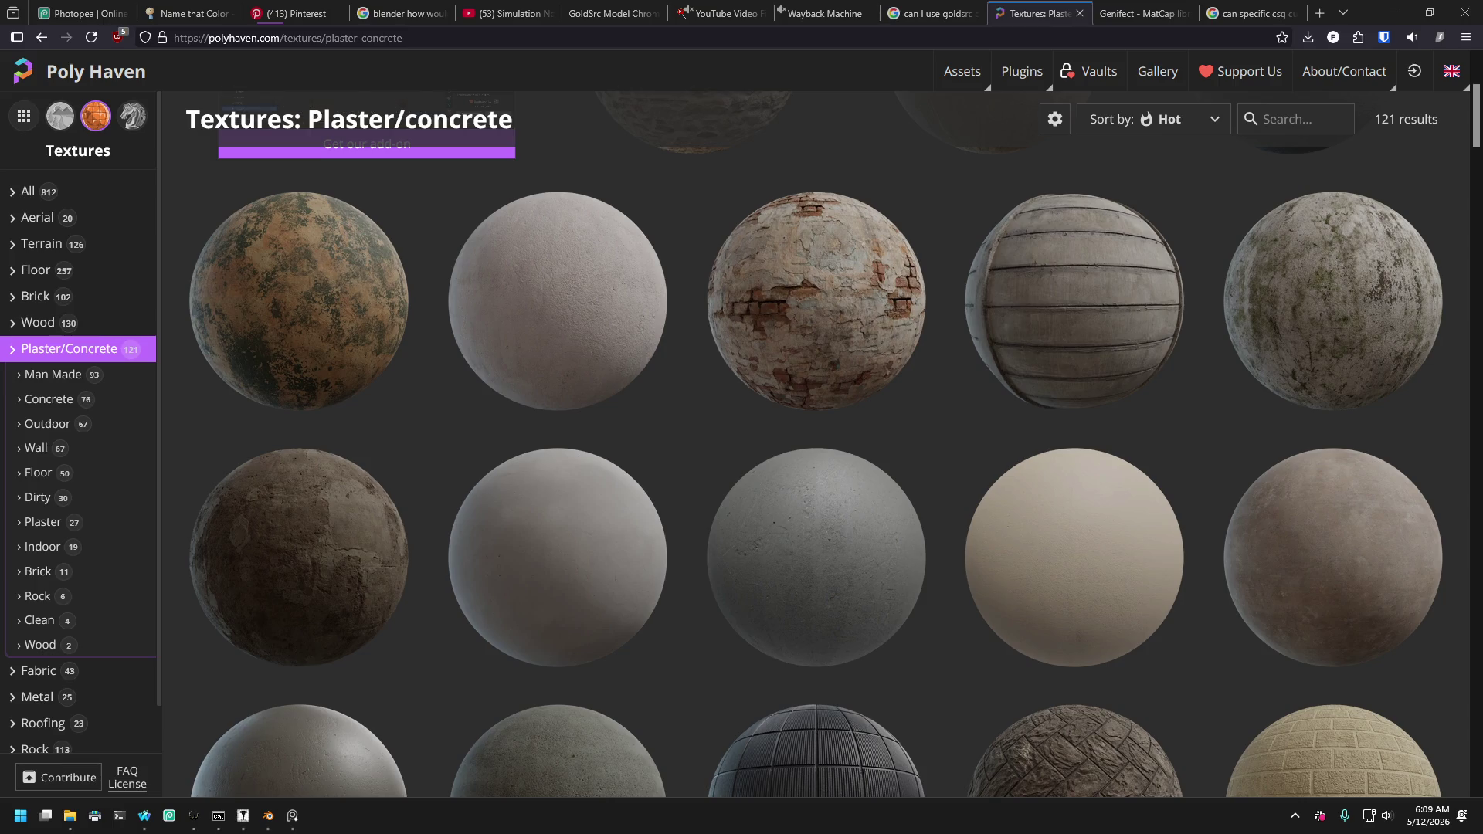
mouse_move(376, 111)
left_mouse_down()
mouse_move(672, 176)
mouse_move(999, 17)
mouse_move(986, 12)
left_mouse_up()
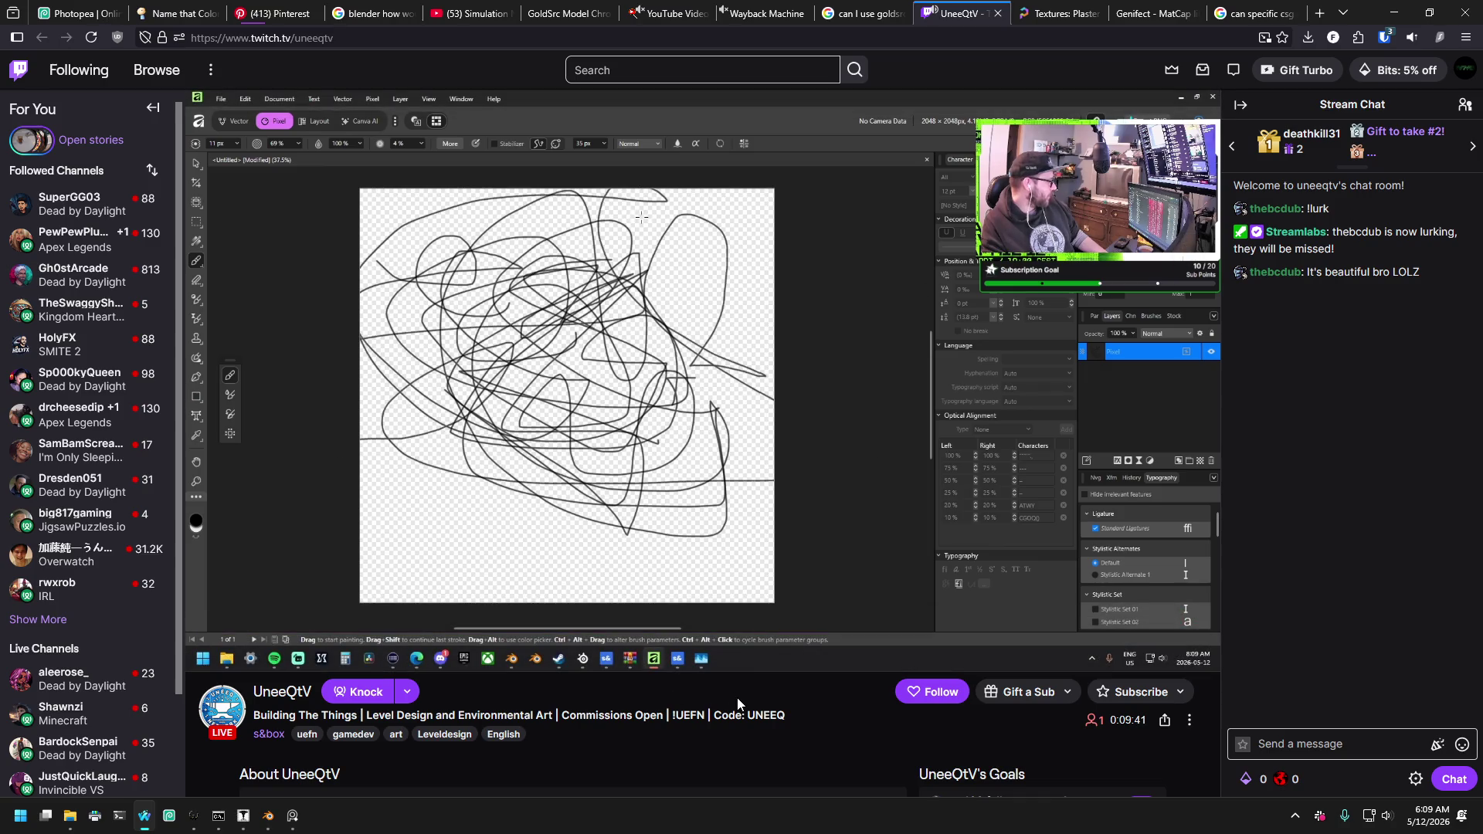
key("XF86AudioLowerVolume")
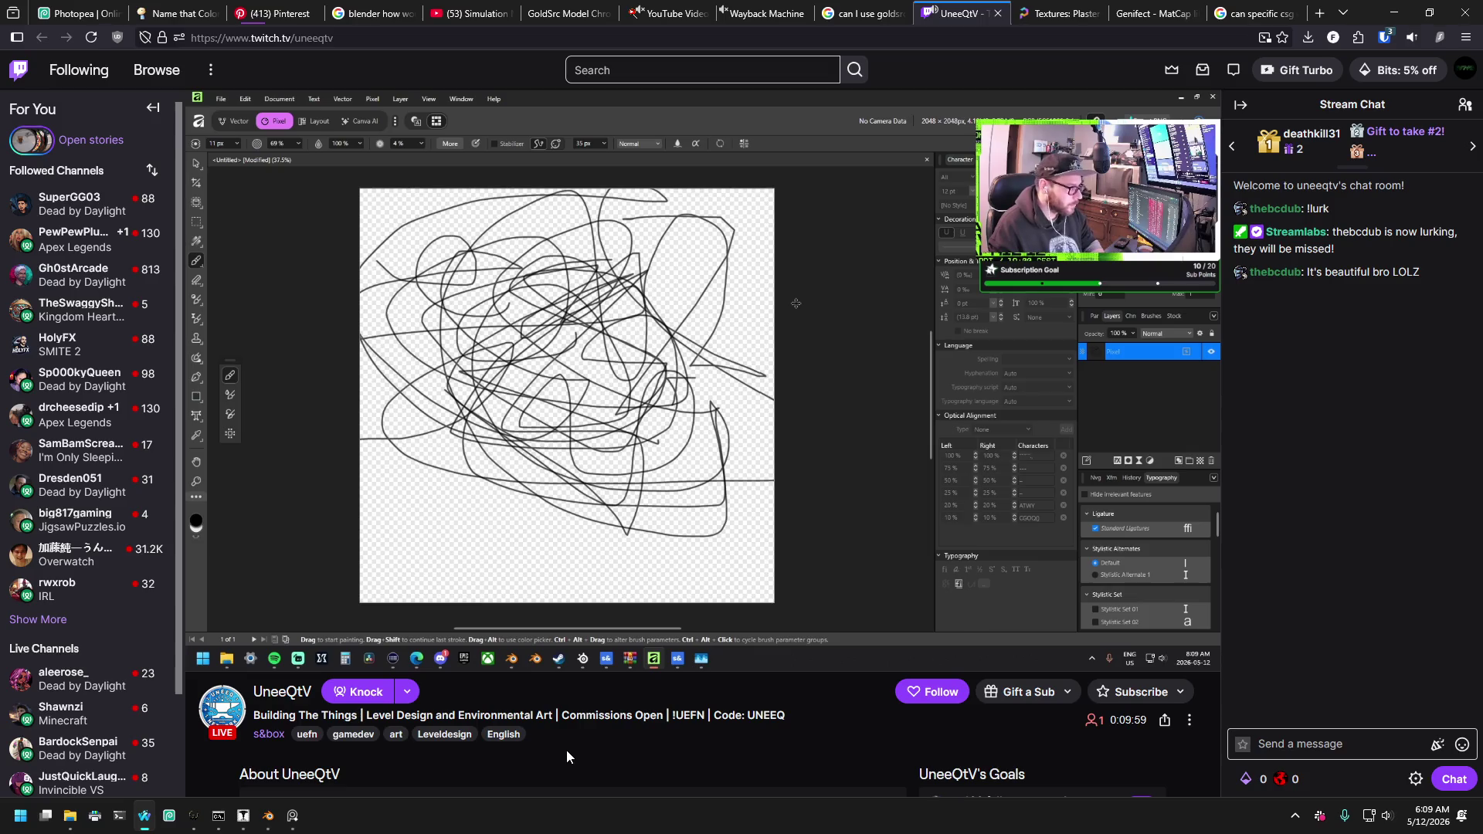
scroll(569, 745, "down", 3)
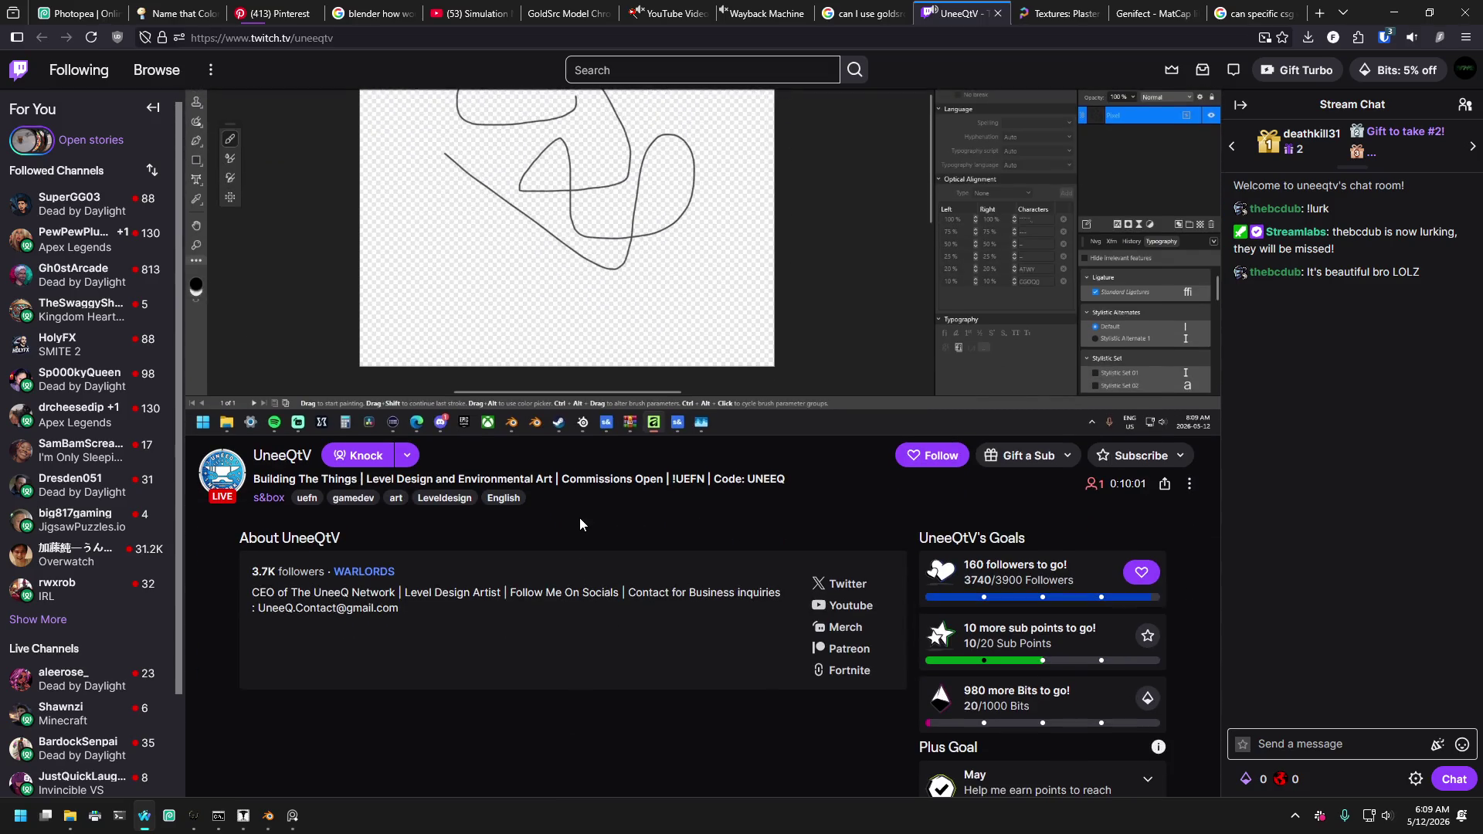
scroll(579, 517, "up", 3)
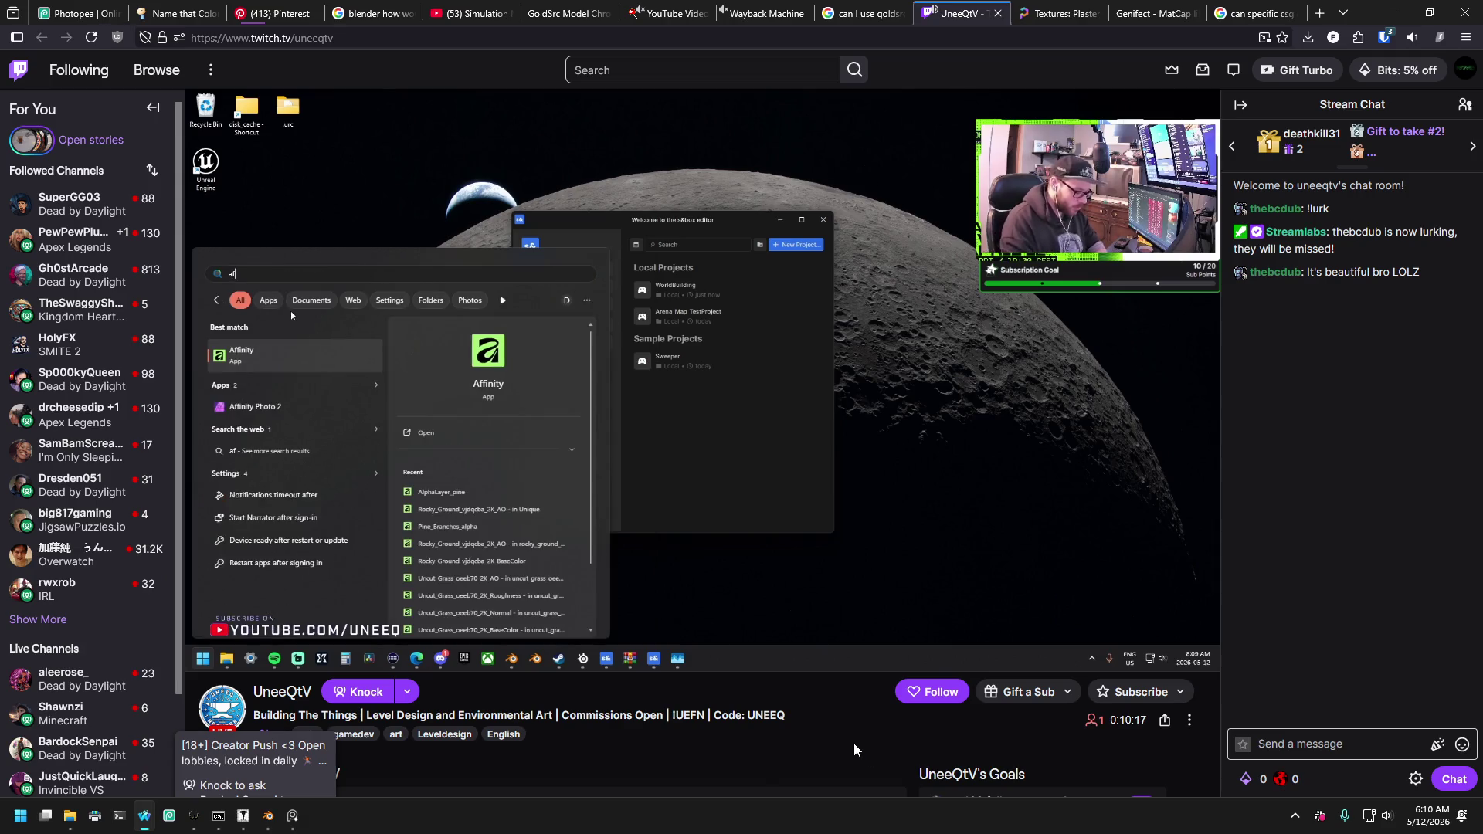
mouse_move(210, 825)
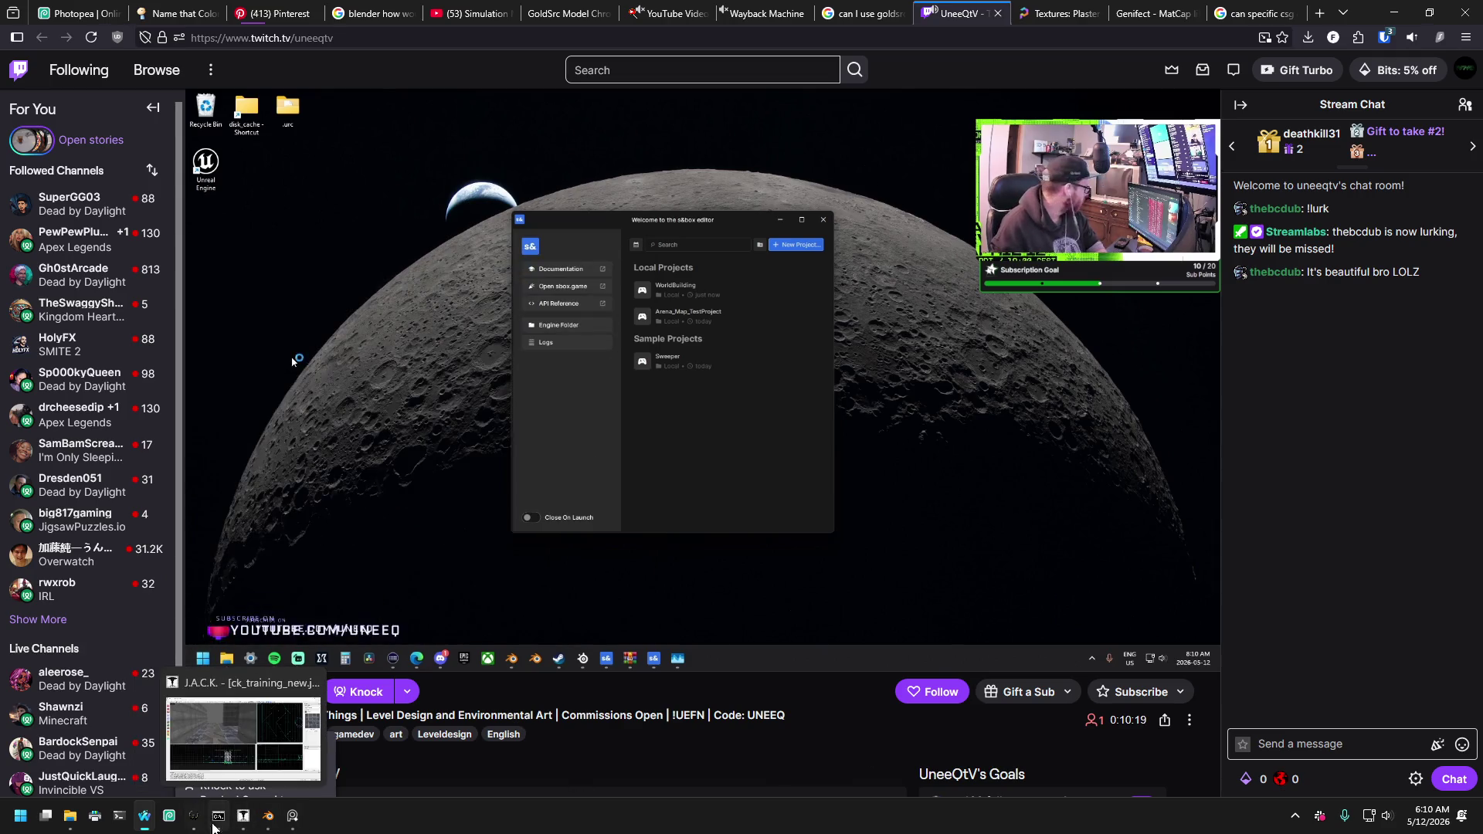
mouse_move(268, 824)
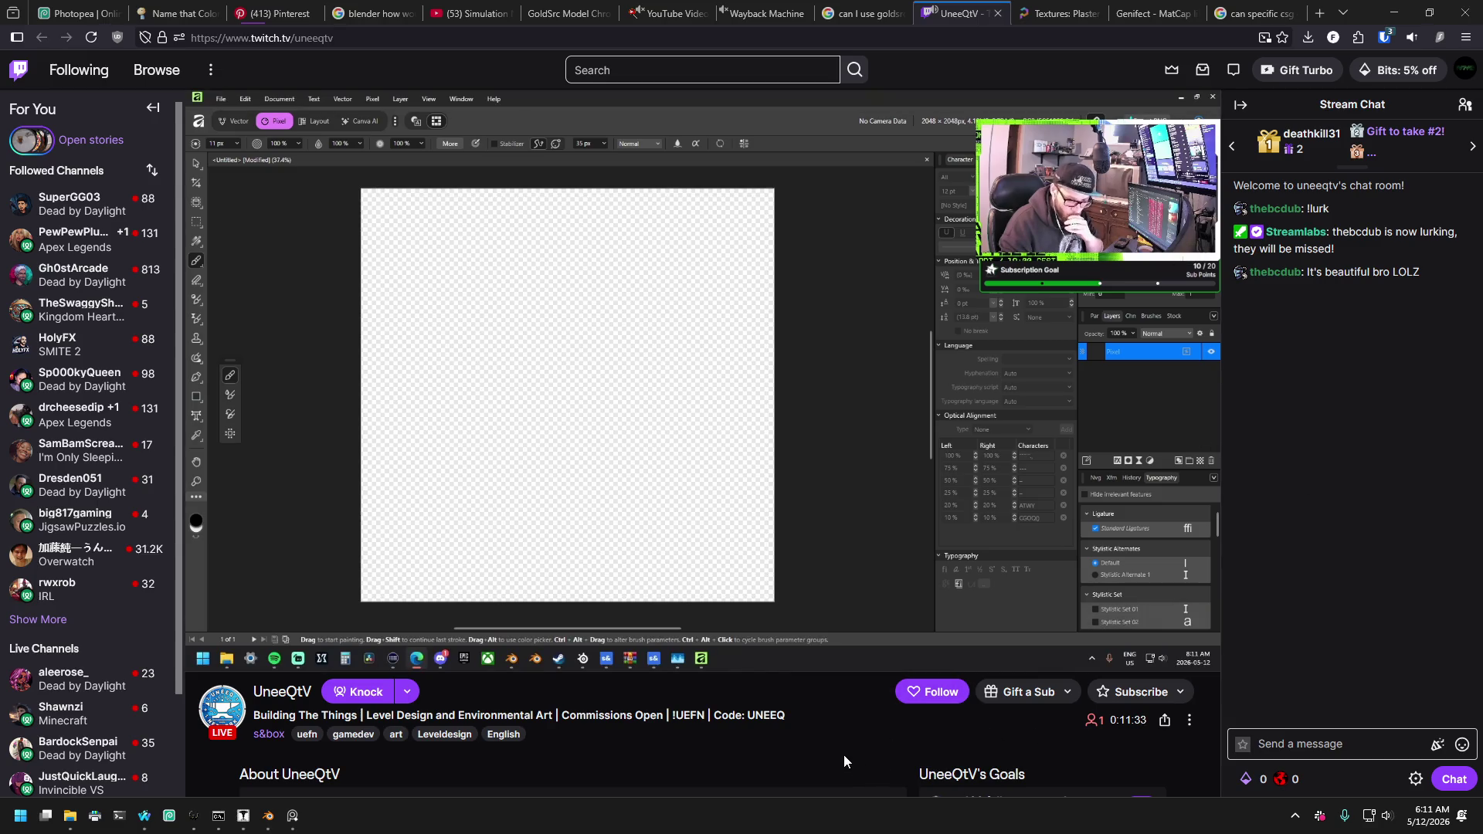
Follow the streamer's Twitch channel and dismiss the 'Thanks for following!' popup.
left_click(928, 695)
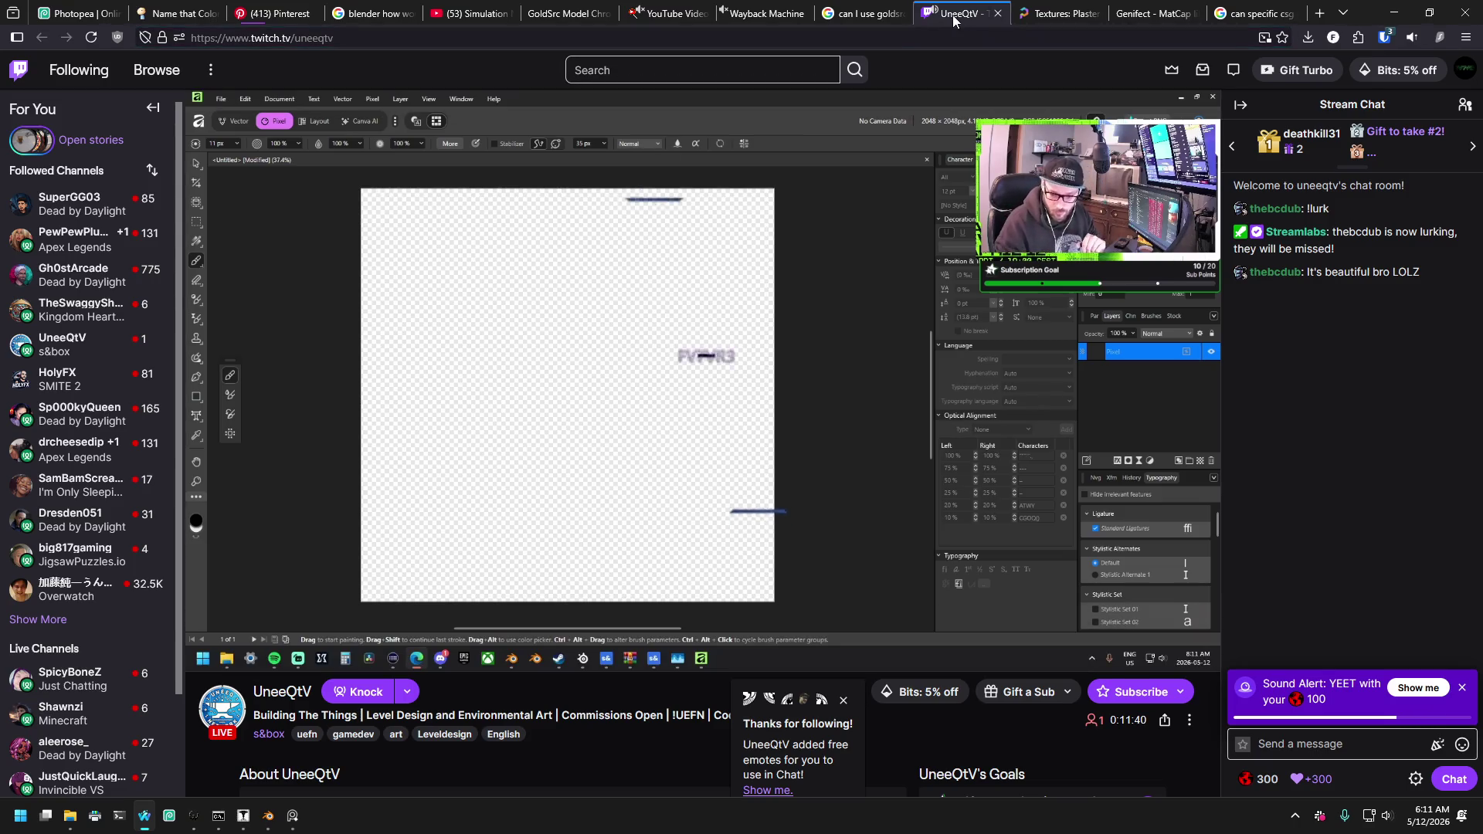
key("XF86AudioLowerVolume")
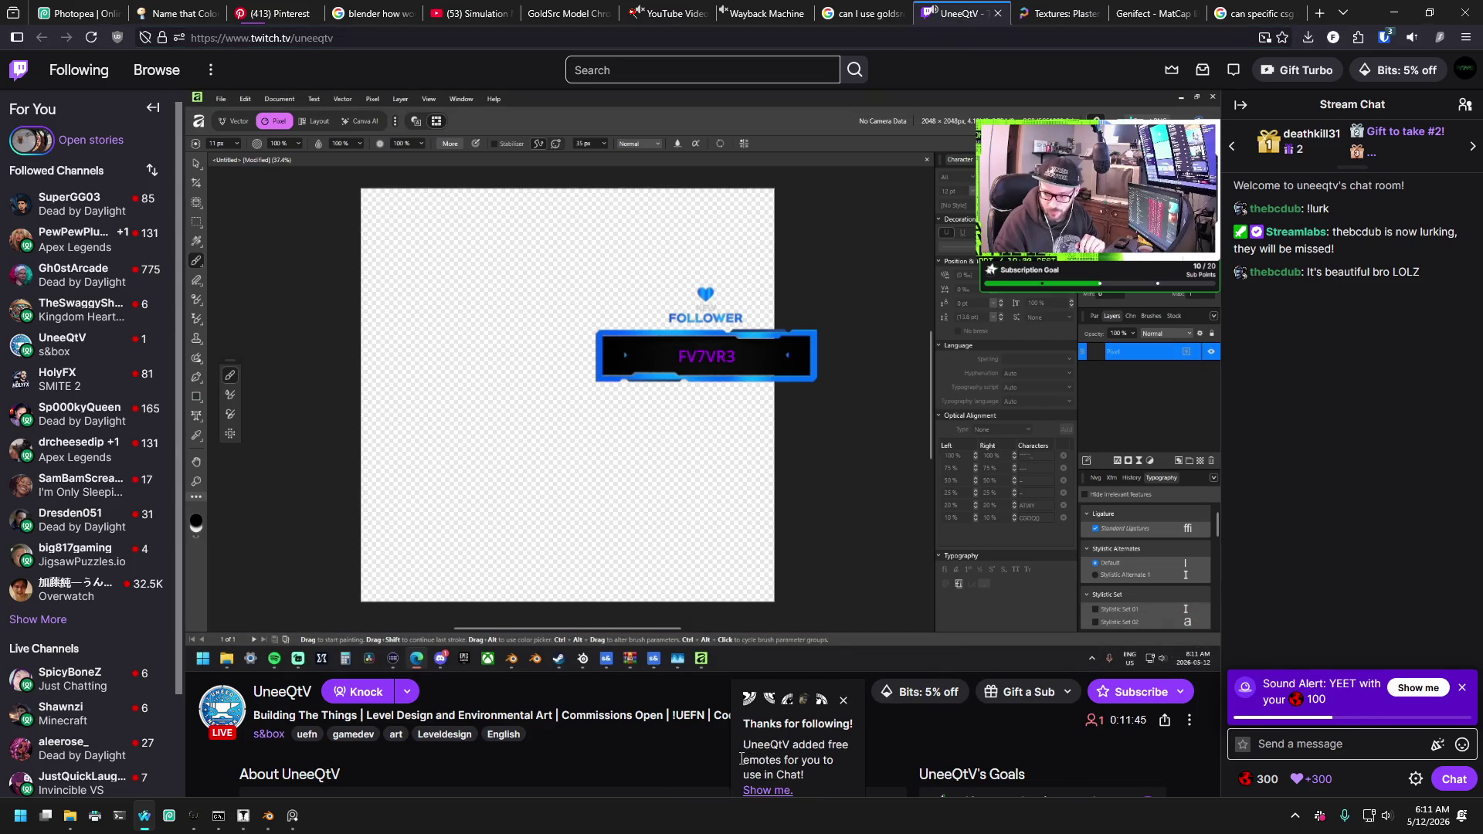
left_click(844, 701)
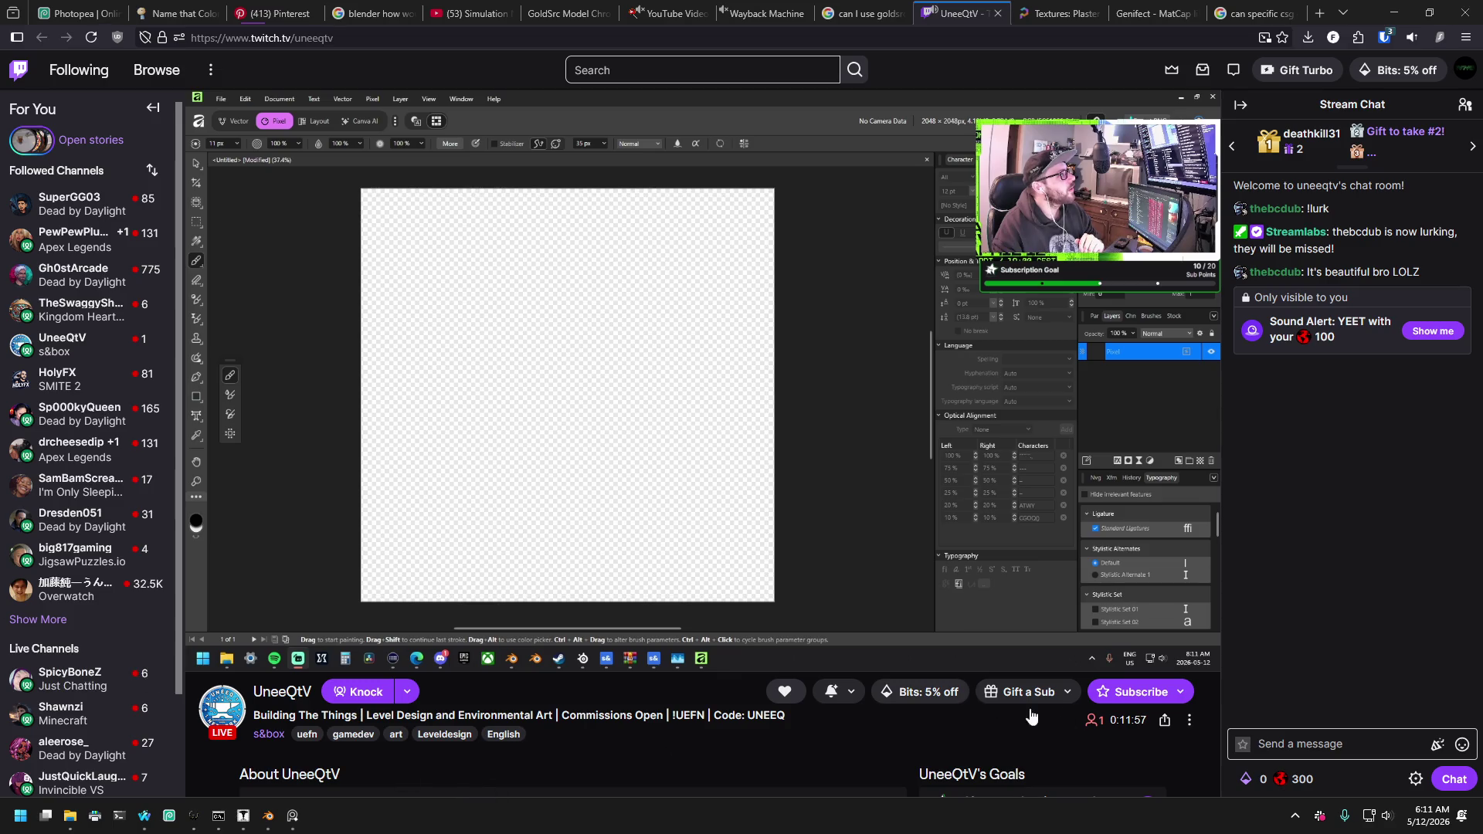
left_click(1289, 744)
Accept the chat rules and draft 'working on some s&ndbox I see, hopefully I'll be doing the same soon' unsent.
left_click(1289, 744)
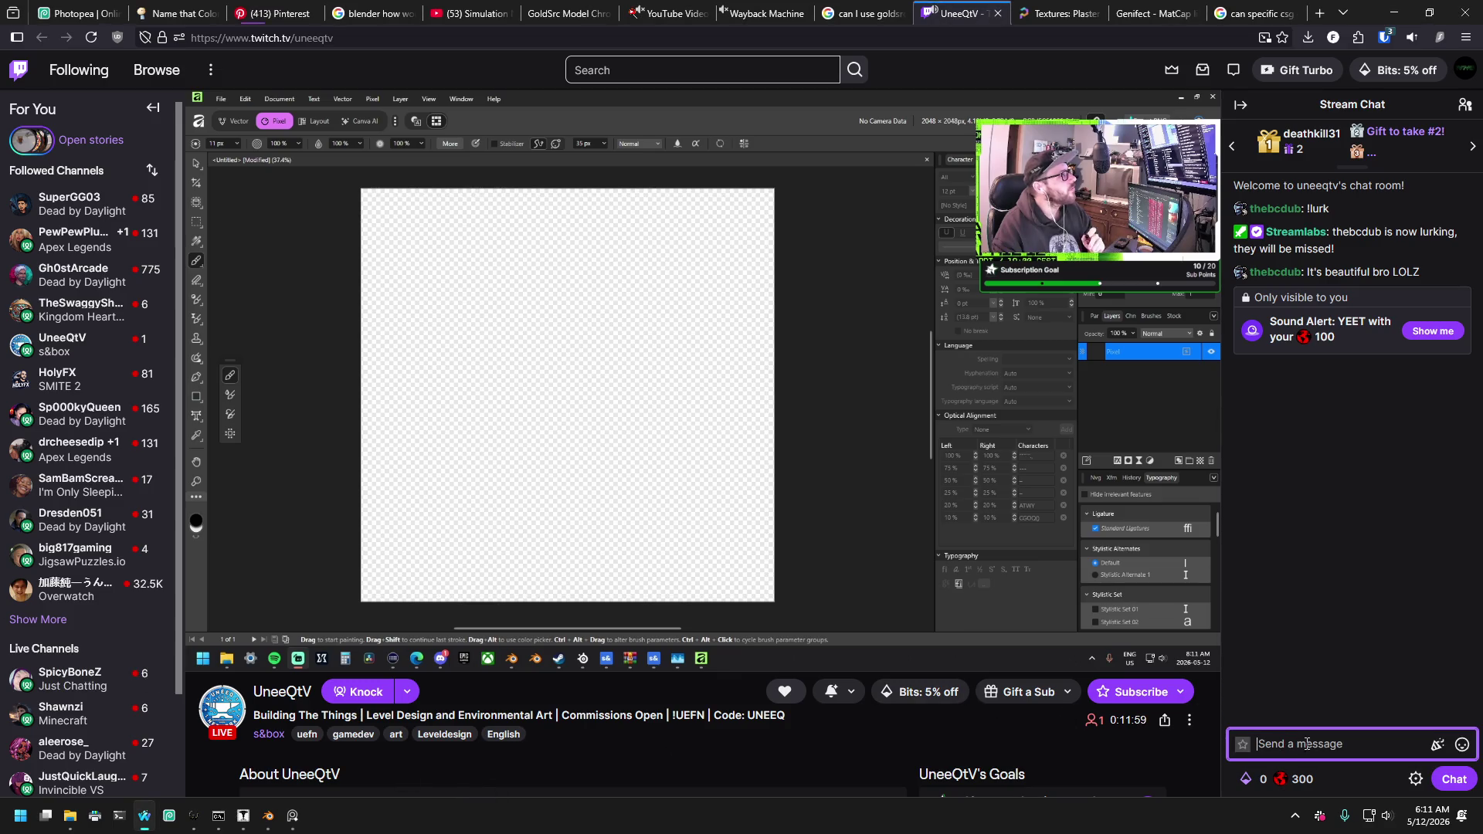
type("wor")
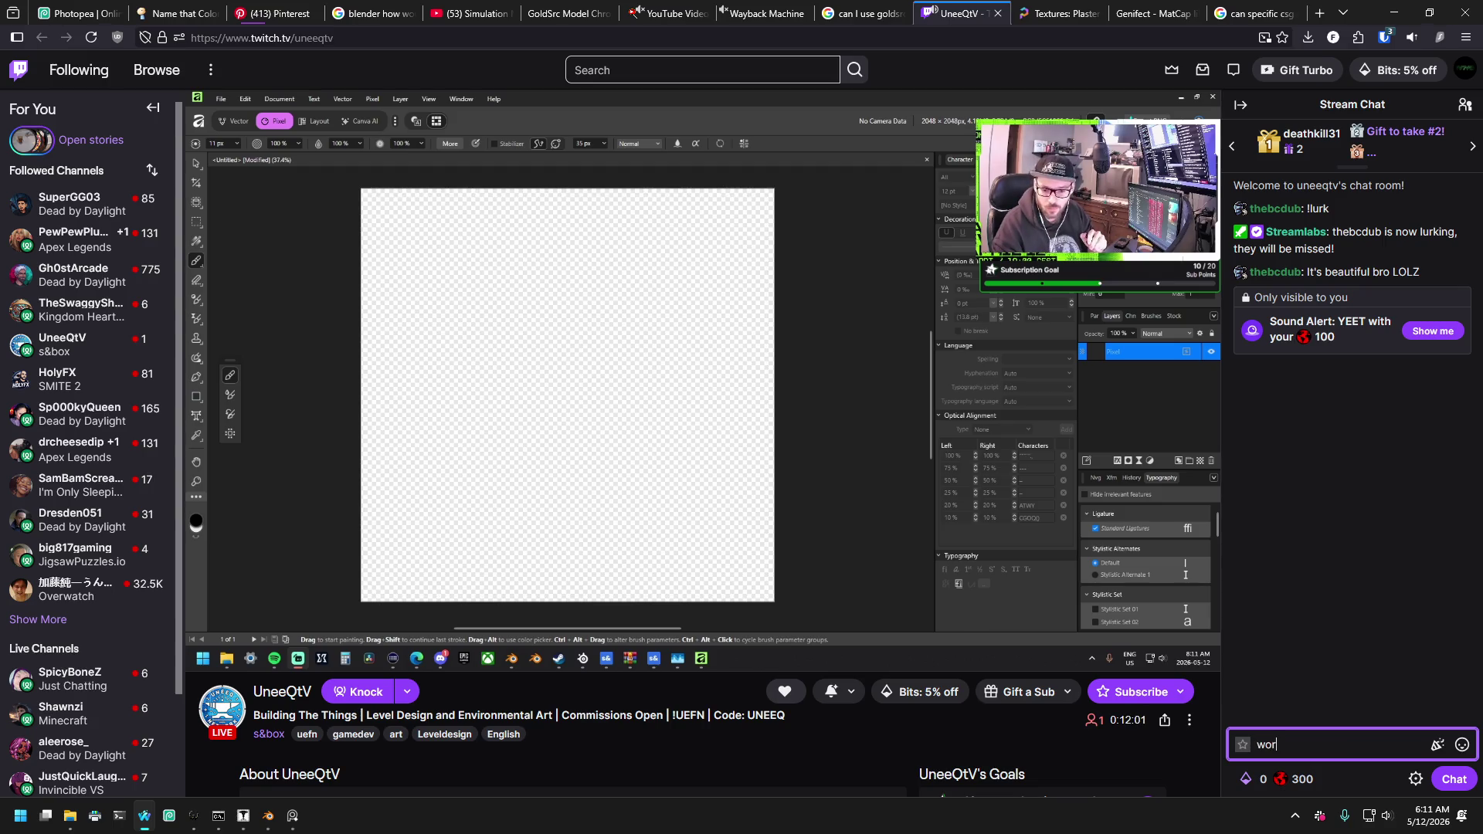
type("king on som")
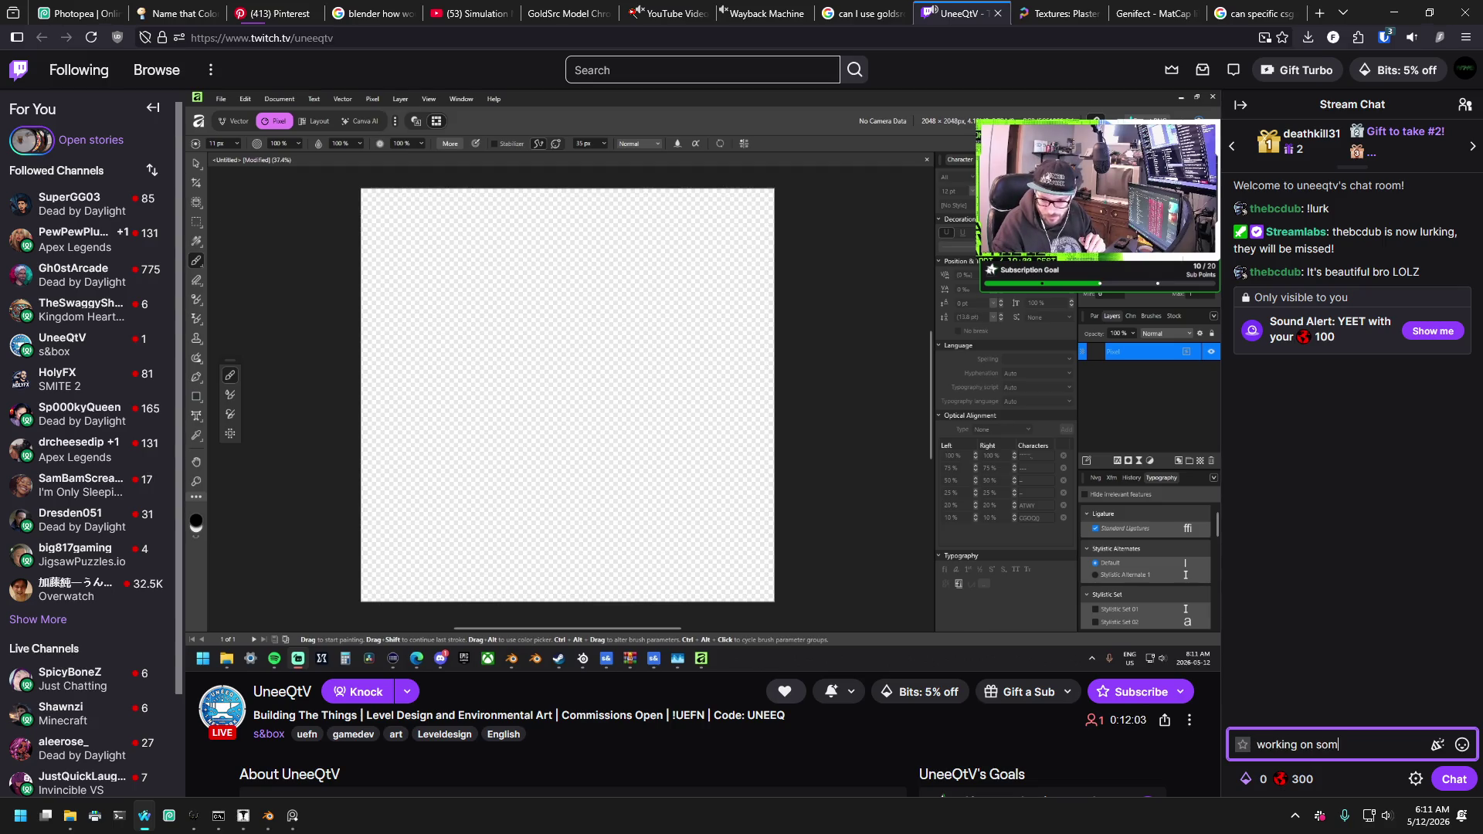
type("e sandbox")
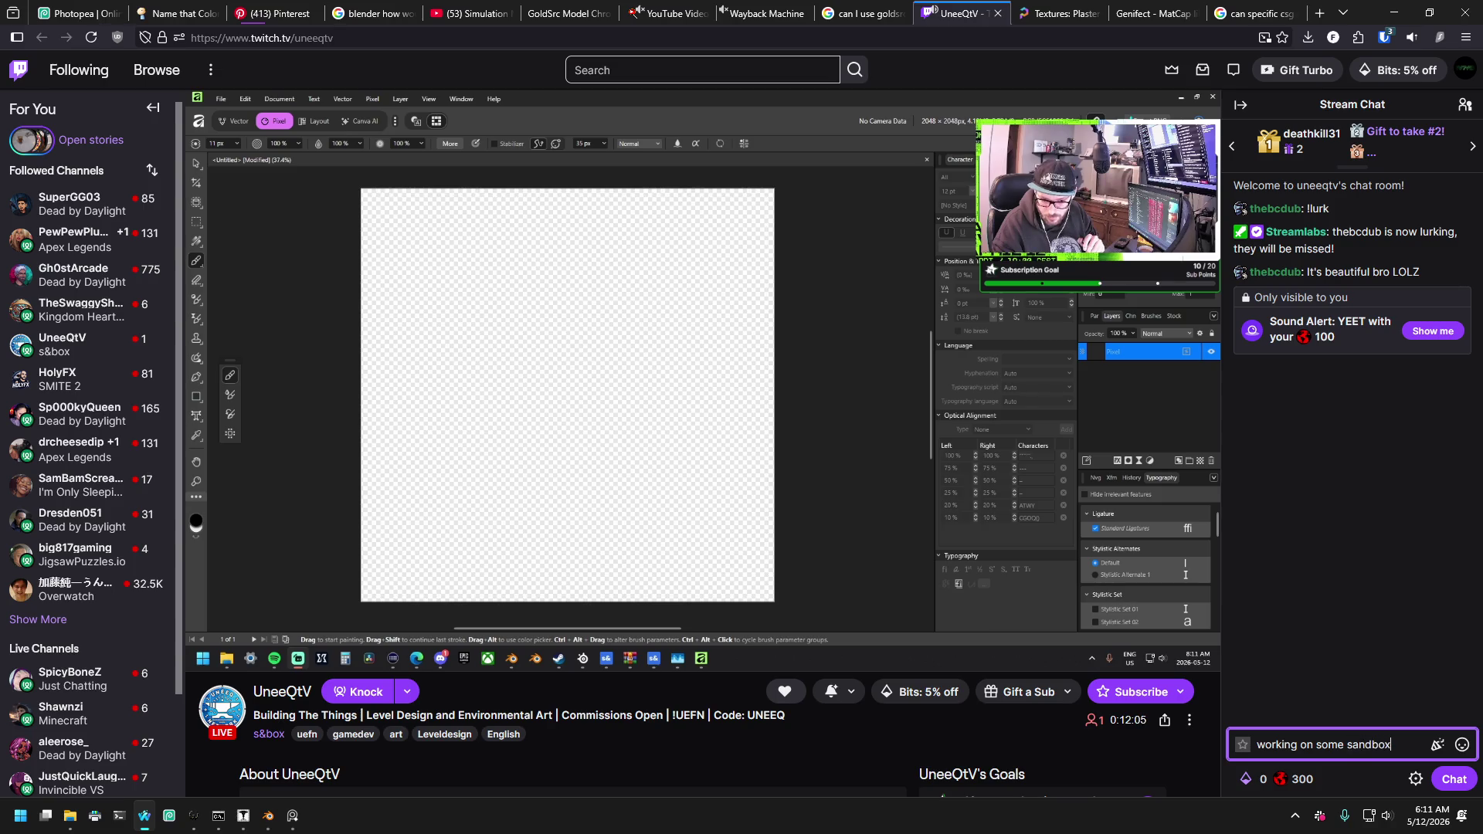
key("BackSpace")
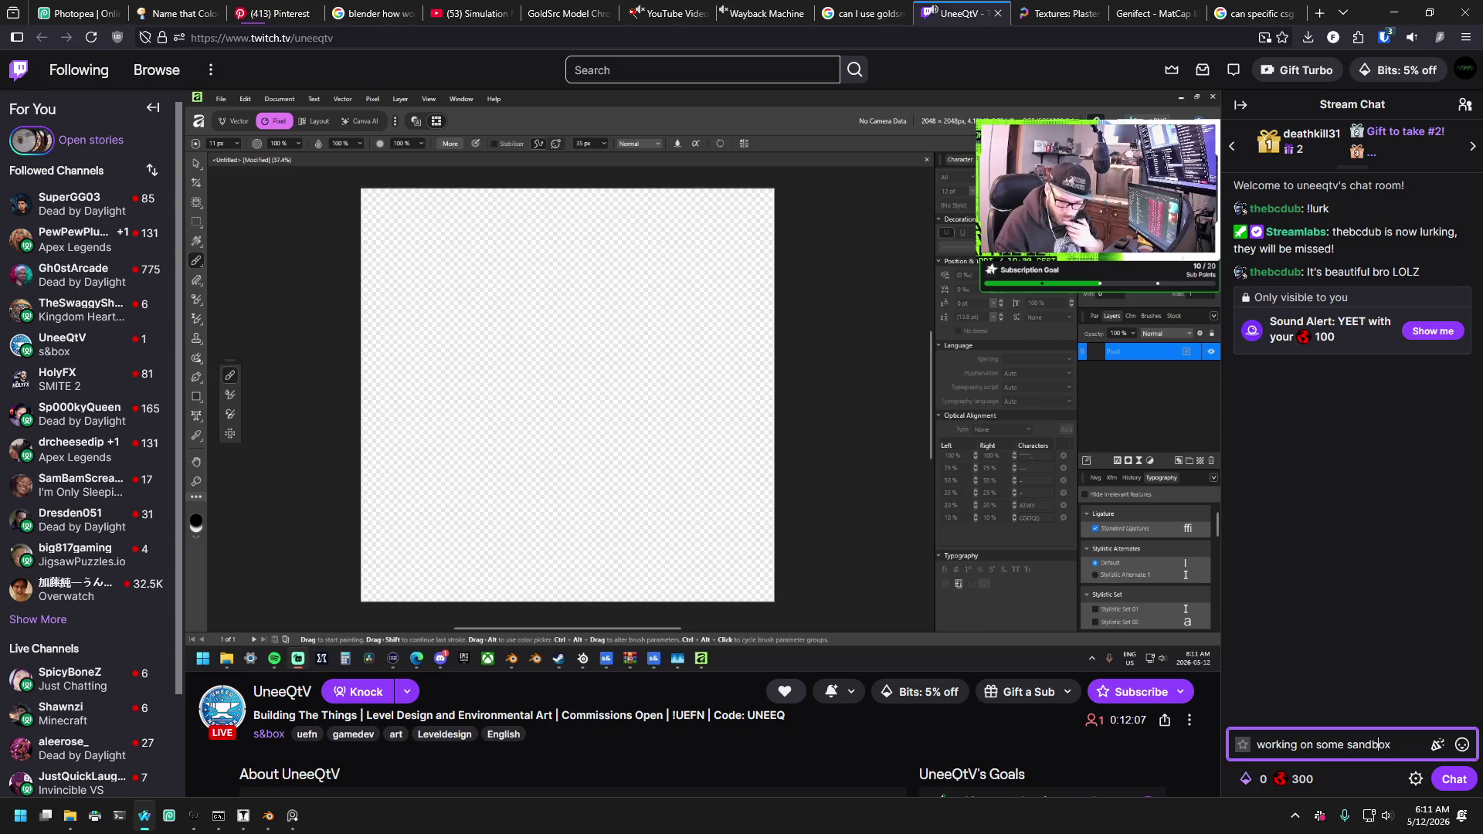
left_click(1361, 745)
key("BackSpace")
key("BackSpace")
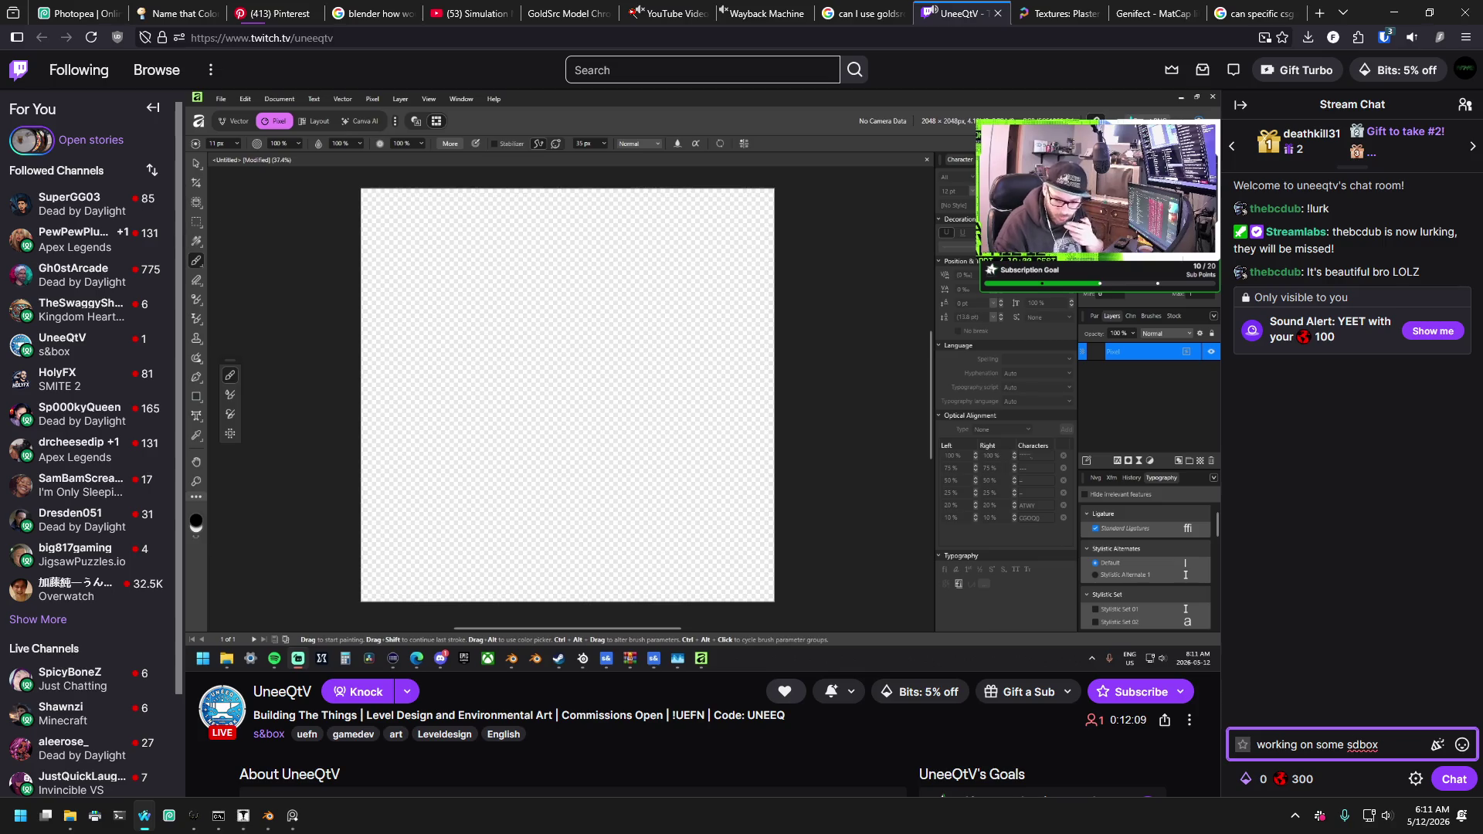
type("&")
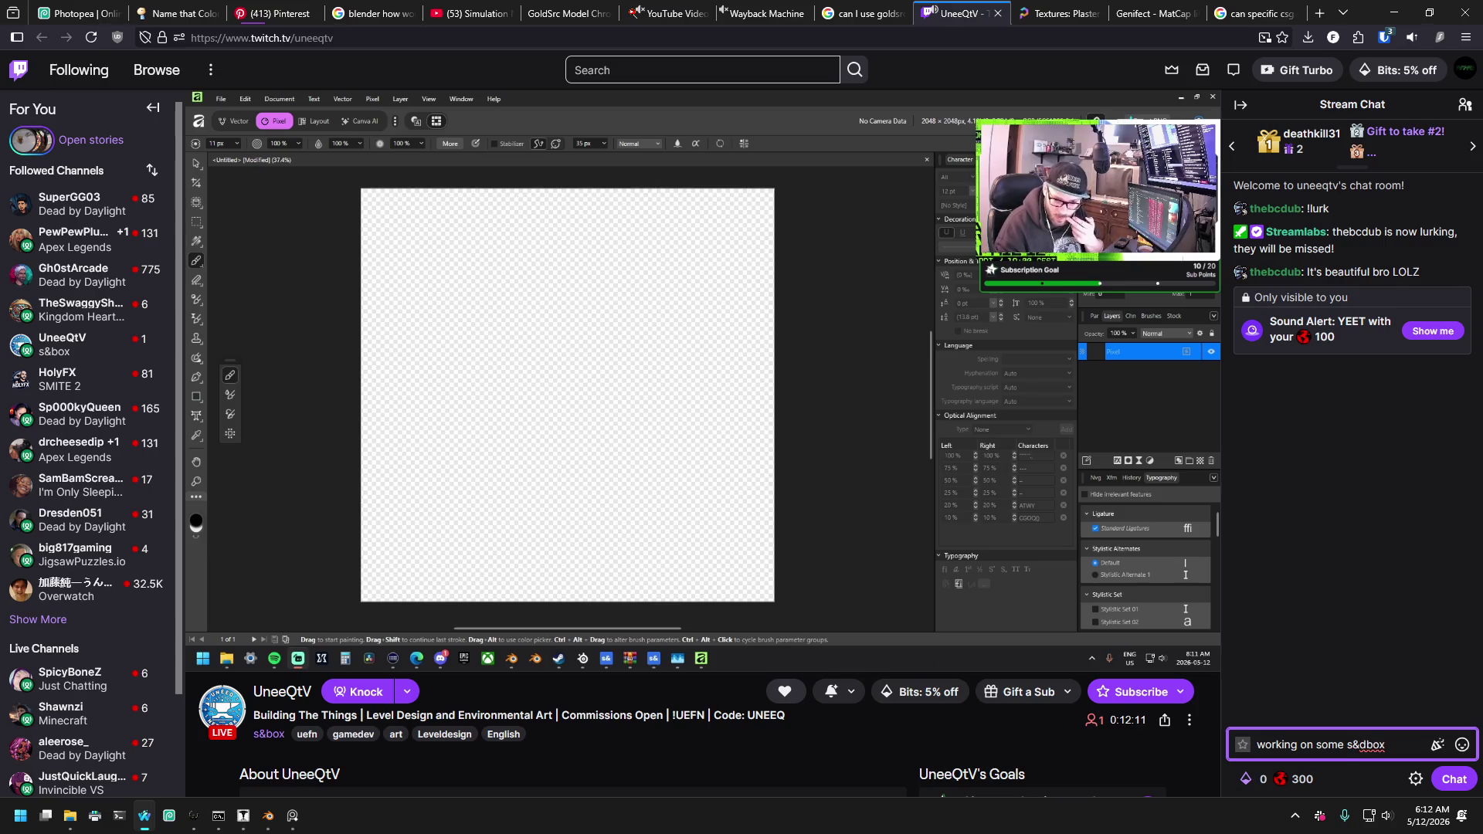
type("n")
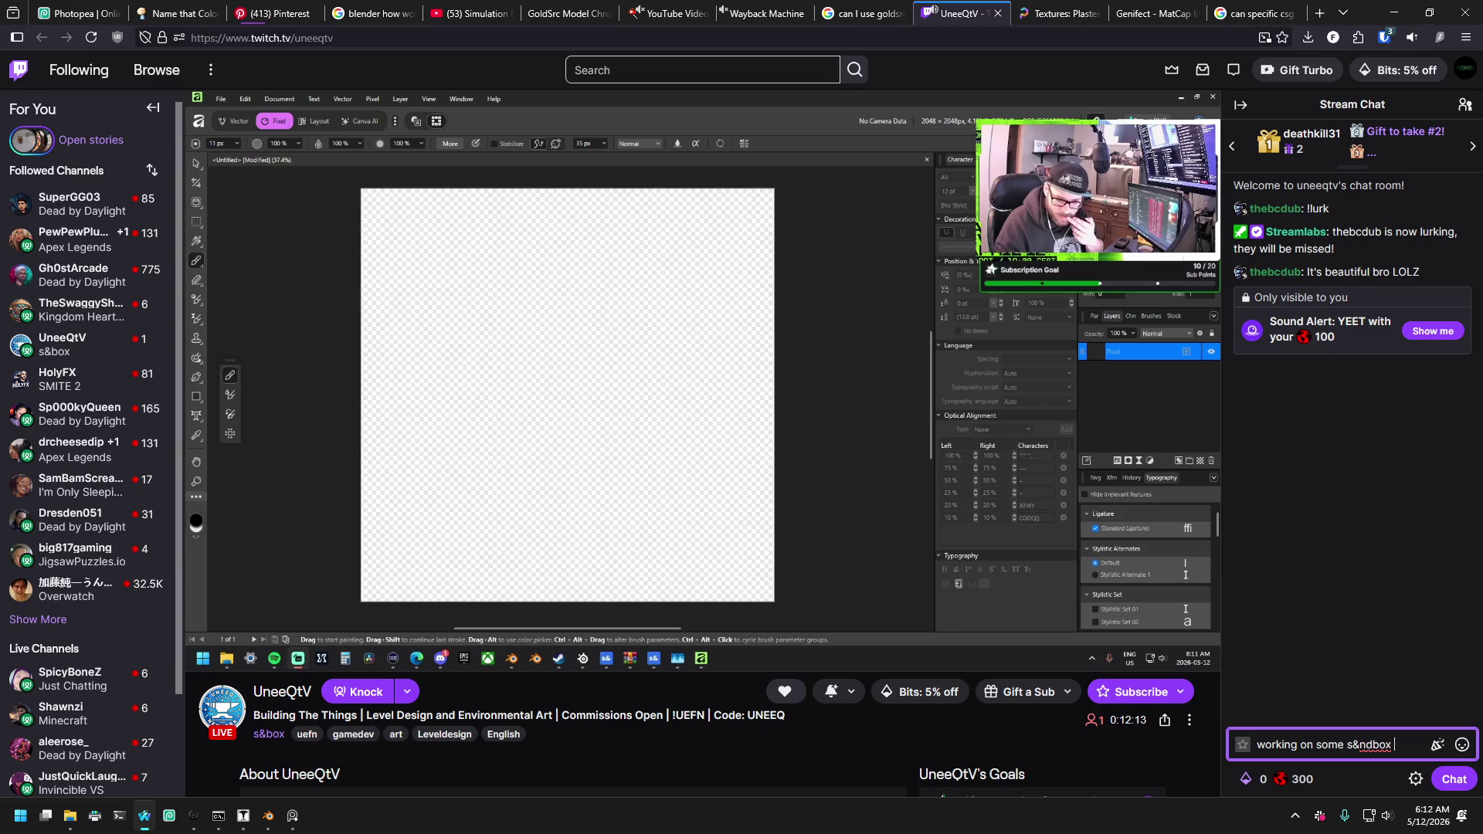
type("see,")
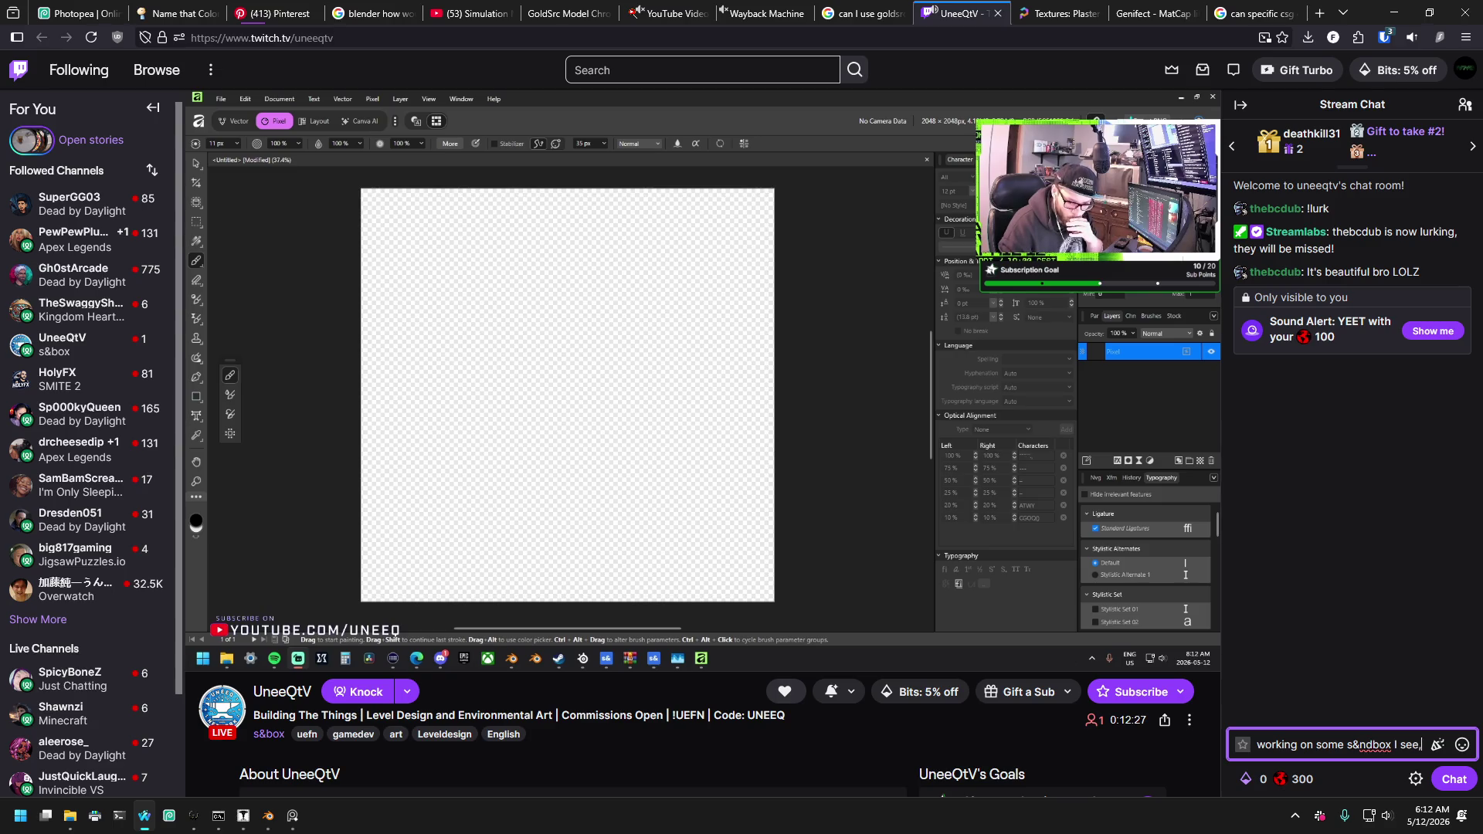
type("hopefully ")
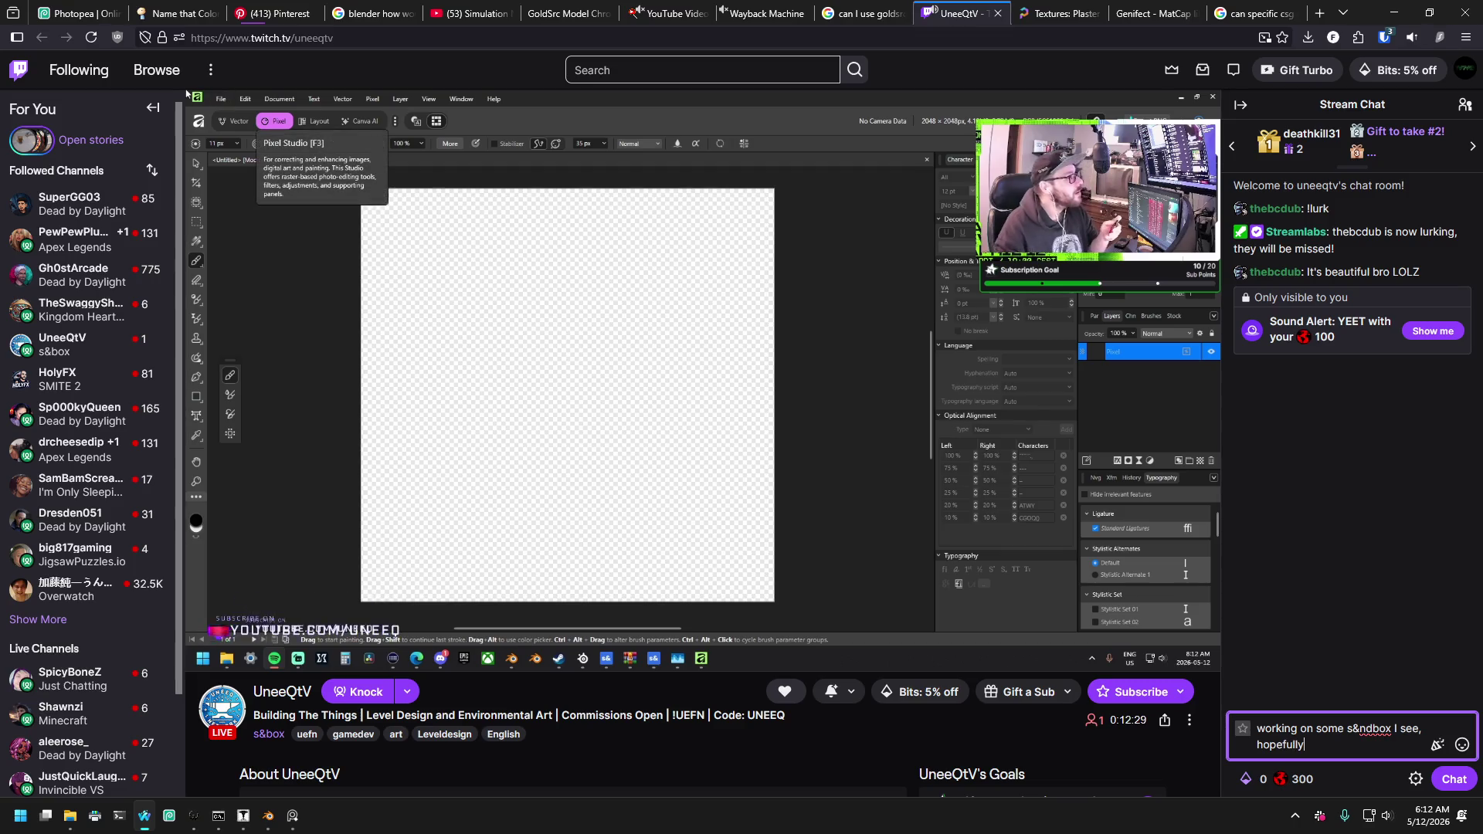
type("I'll be")
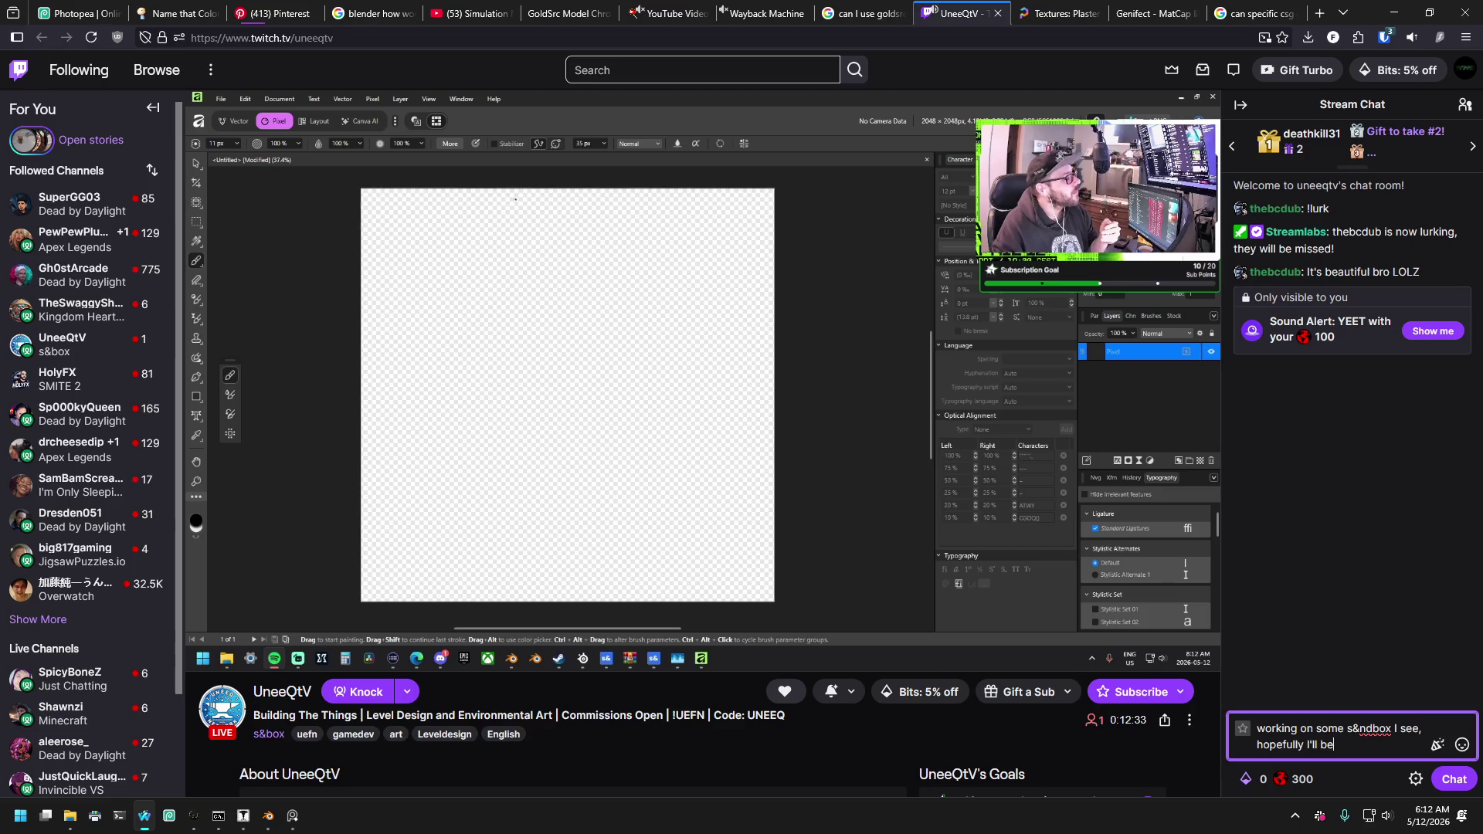
type(" doing the s")
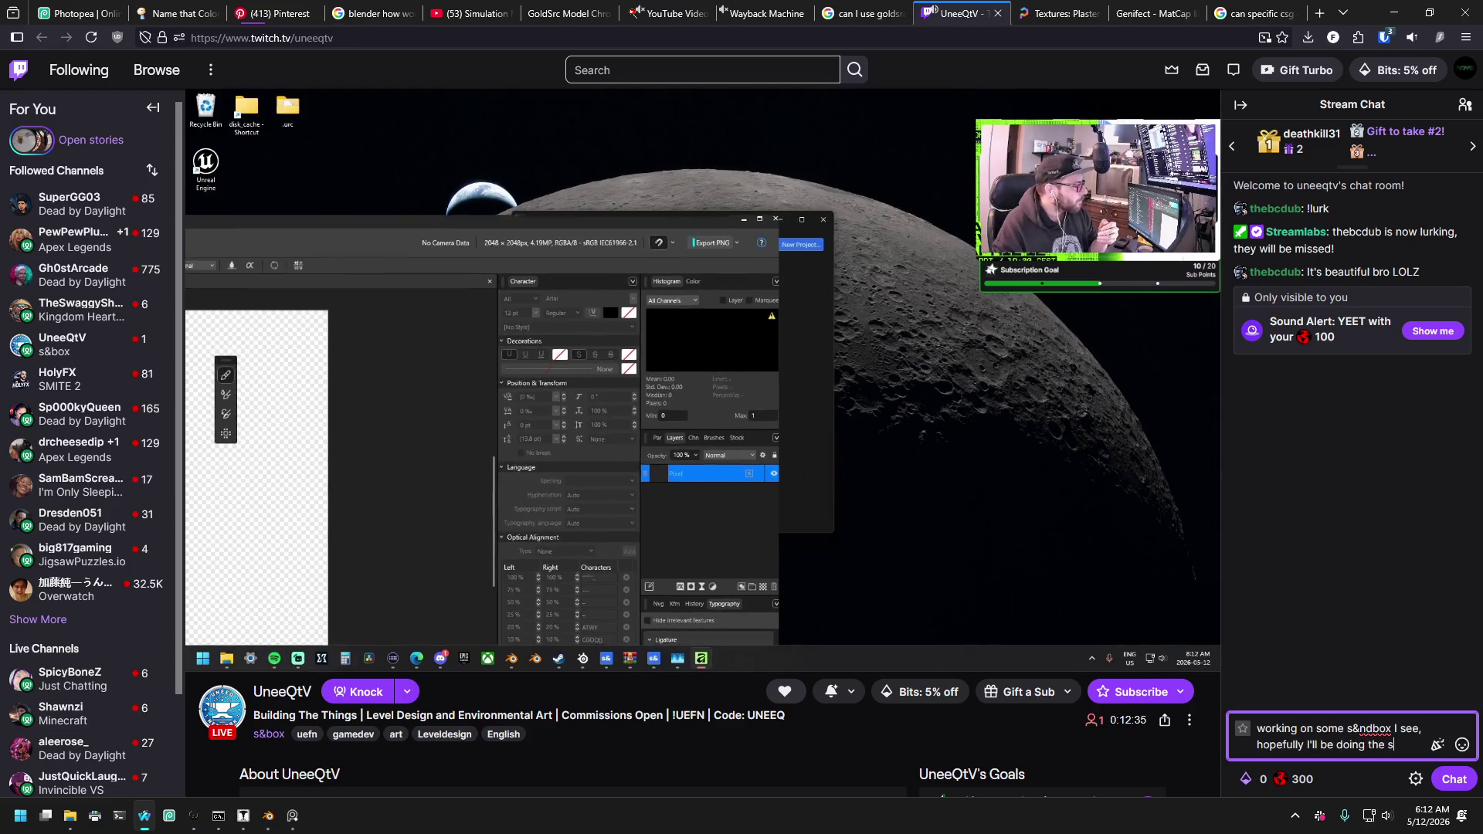
type("ame")
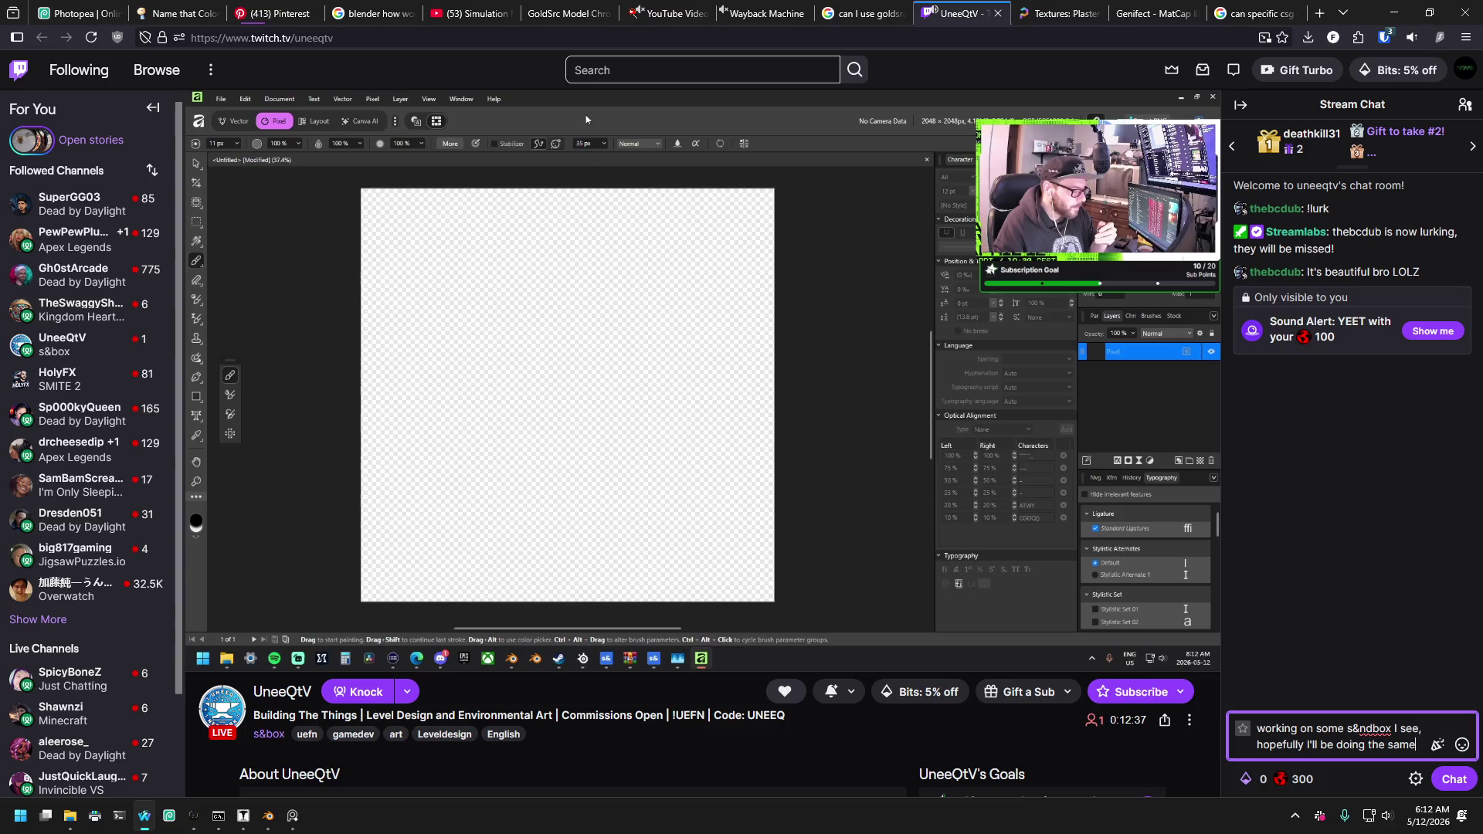
type(" soon")
key("ctrl+a")
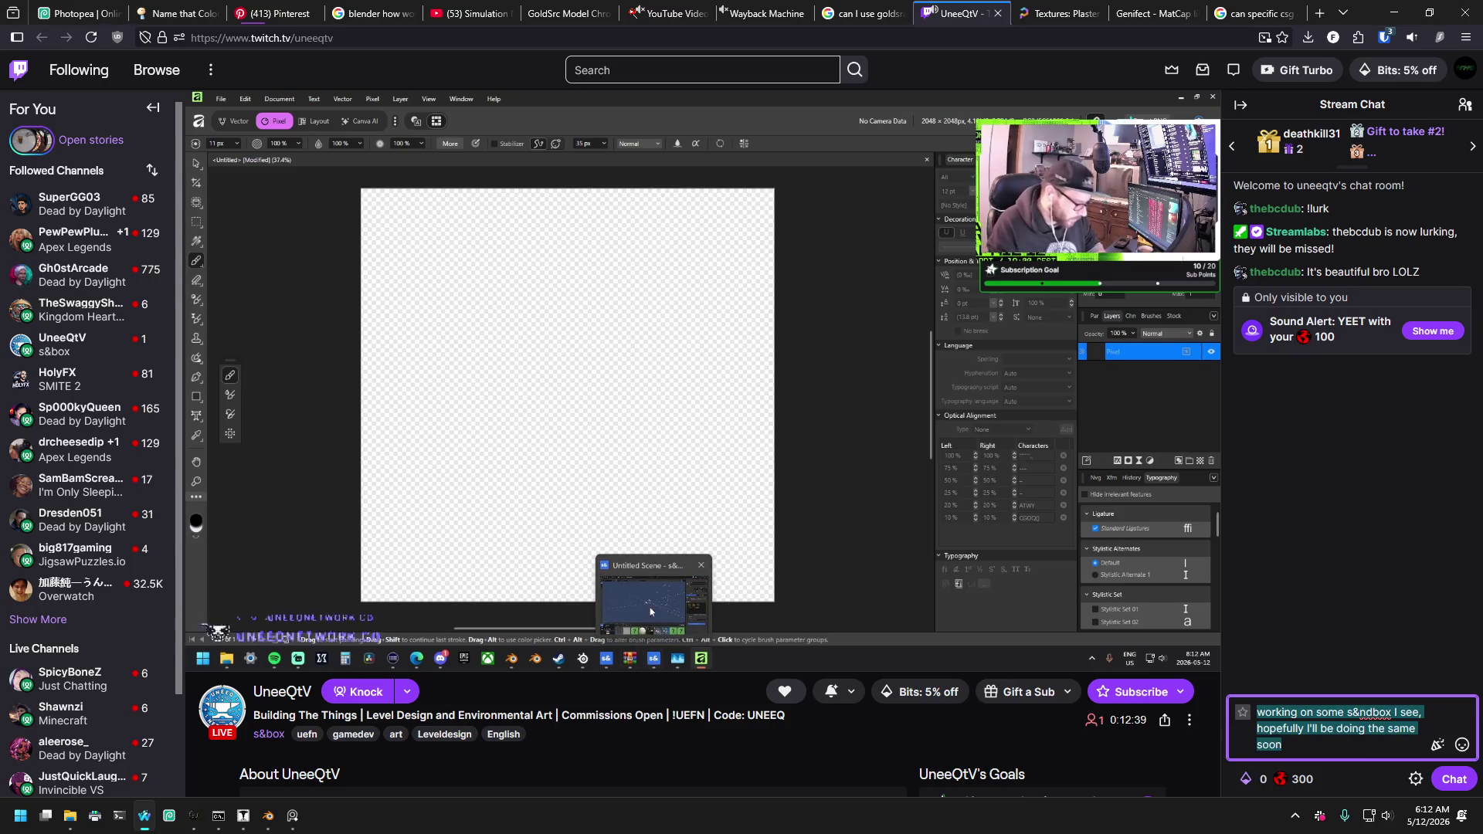
left_click(1385, 747)
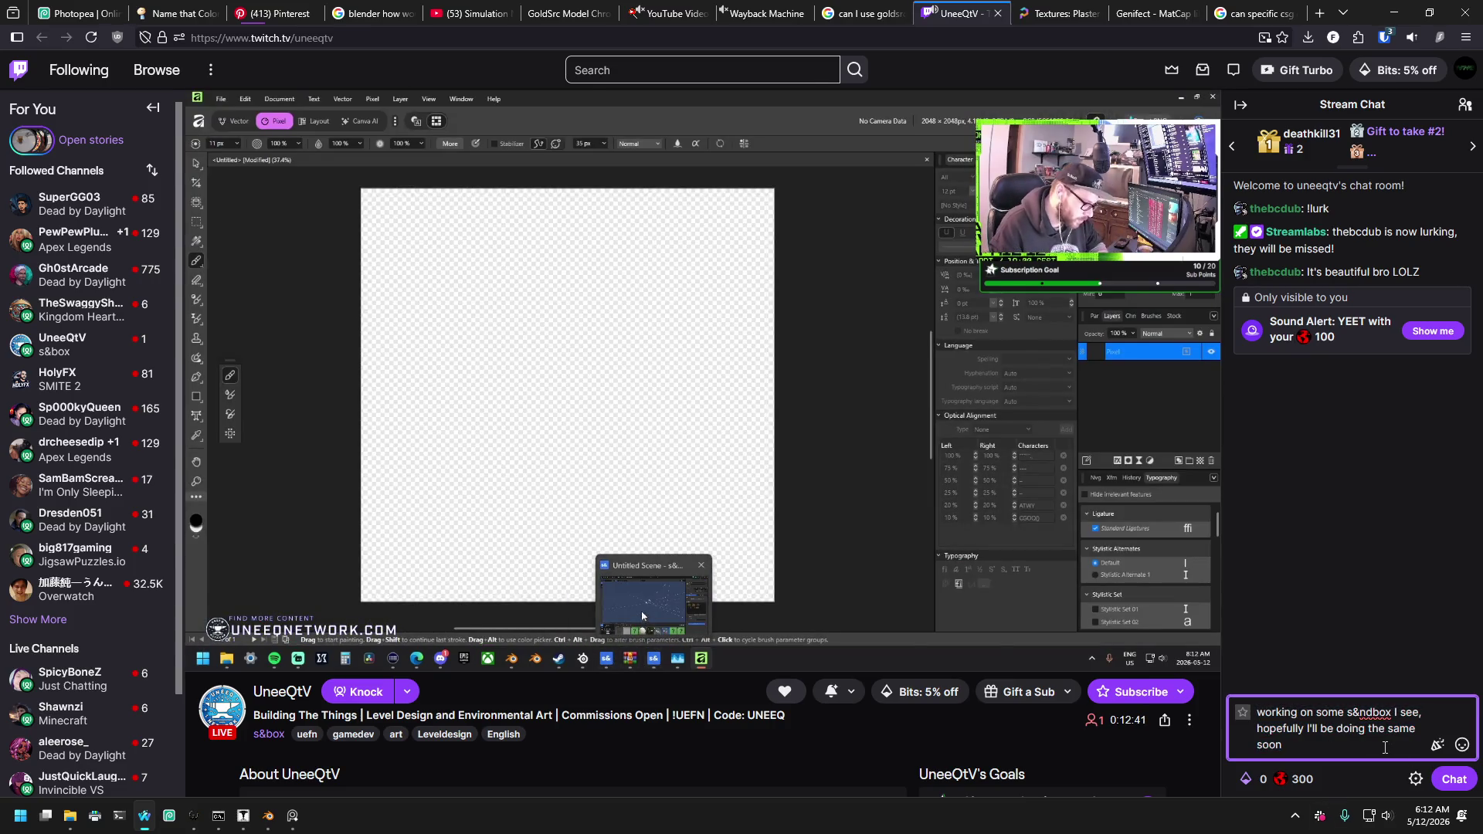